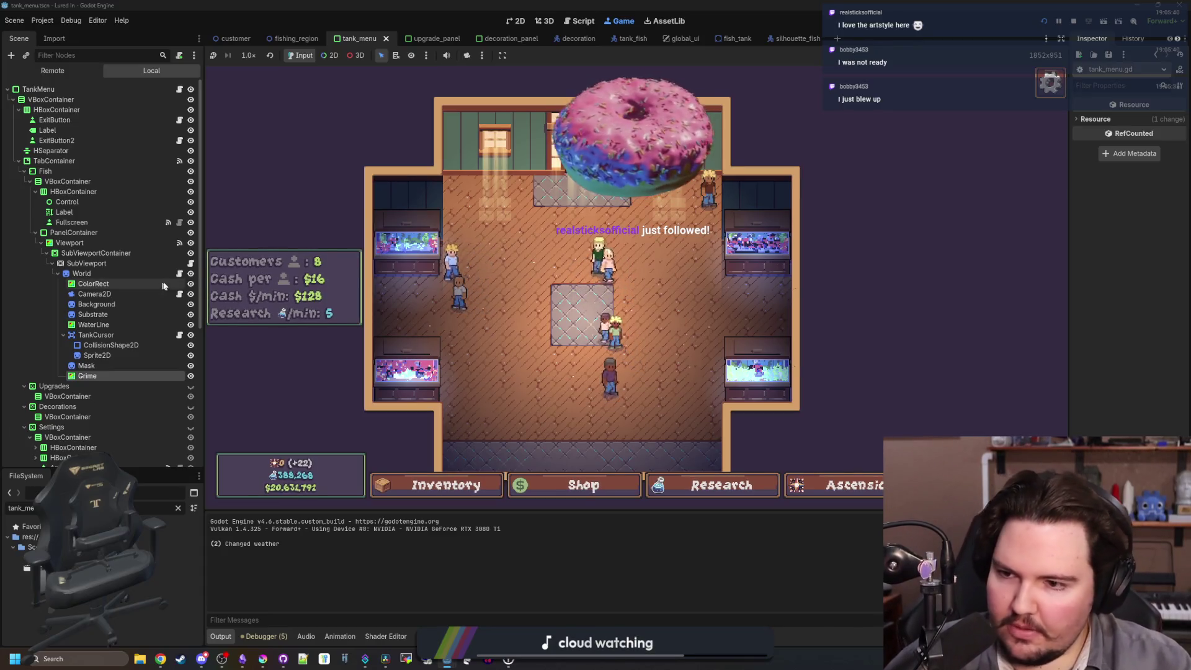
Open tank_menu.gd and widen the code area to reveal the end of line 114.
click(180, 90)
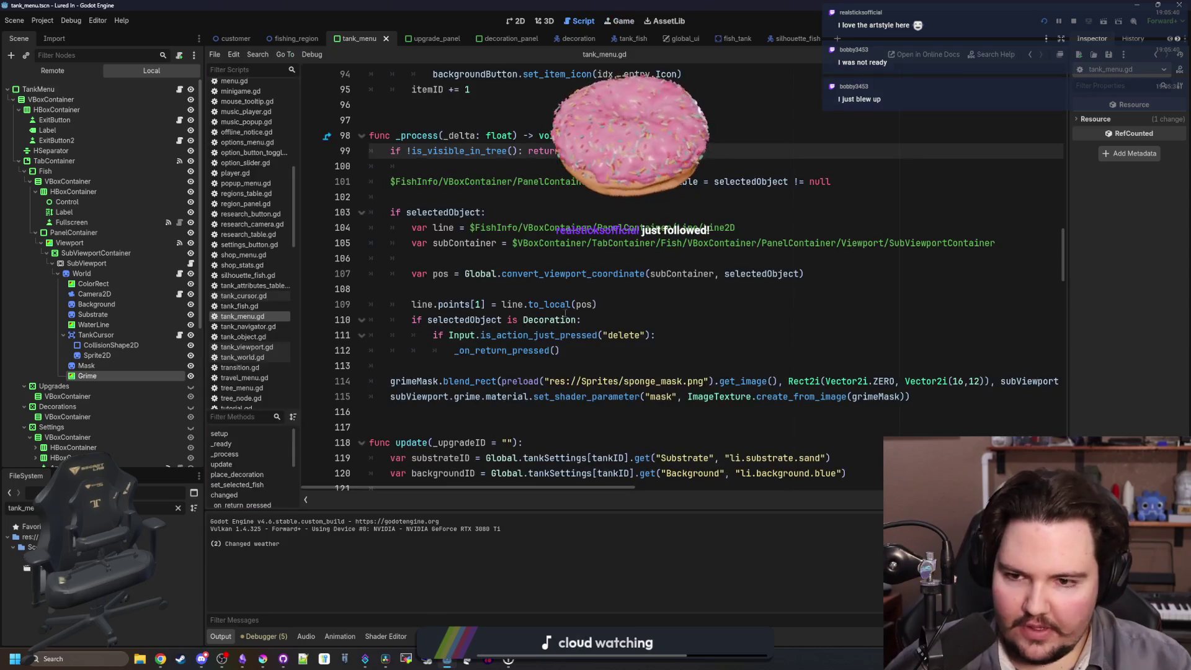
click(453, 196)
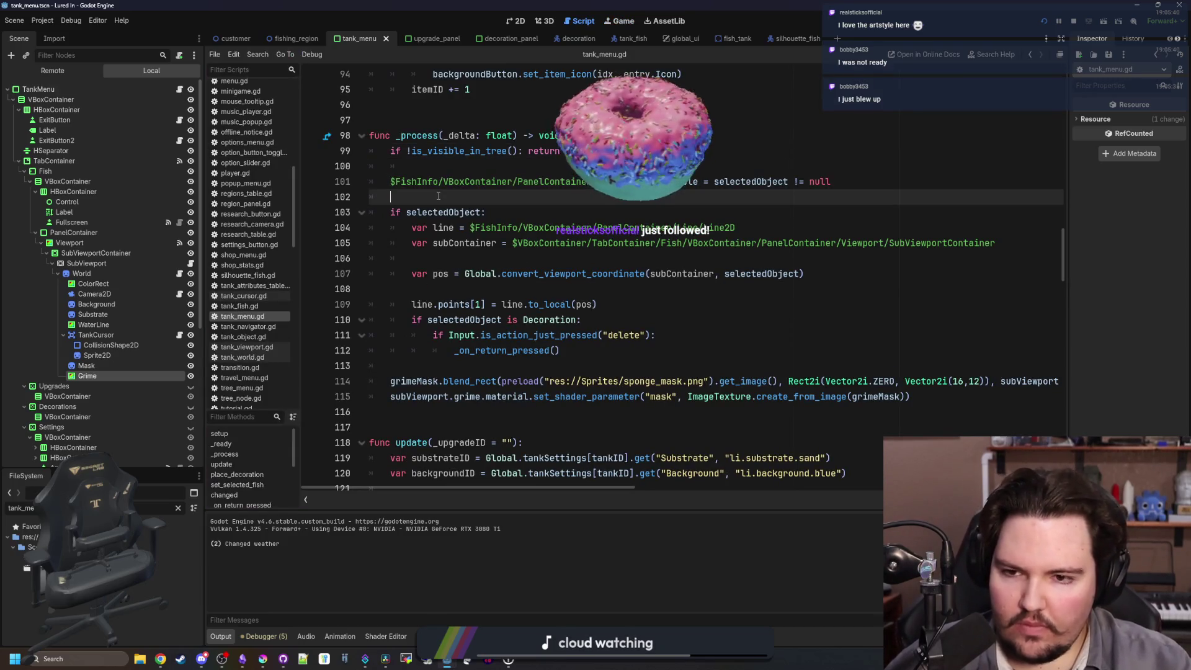
scroll(517, 270, up, 1)
scroll(516, 270, up, 1)
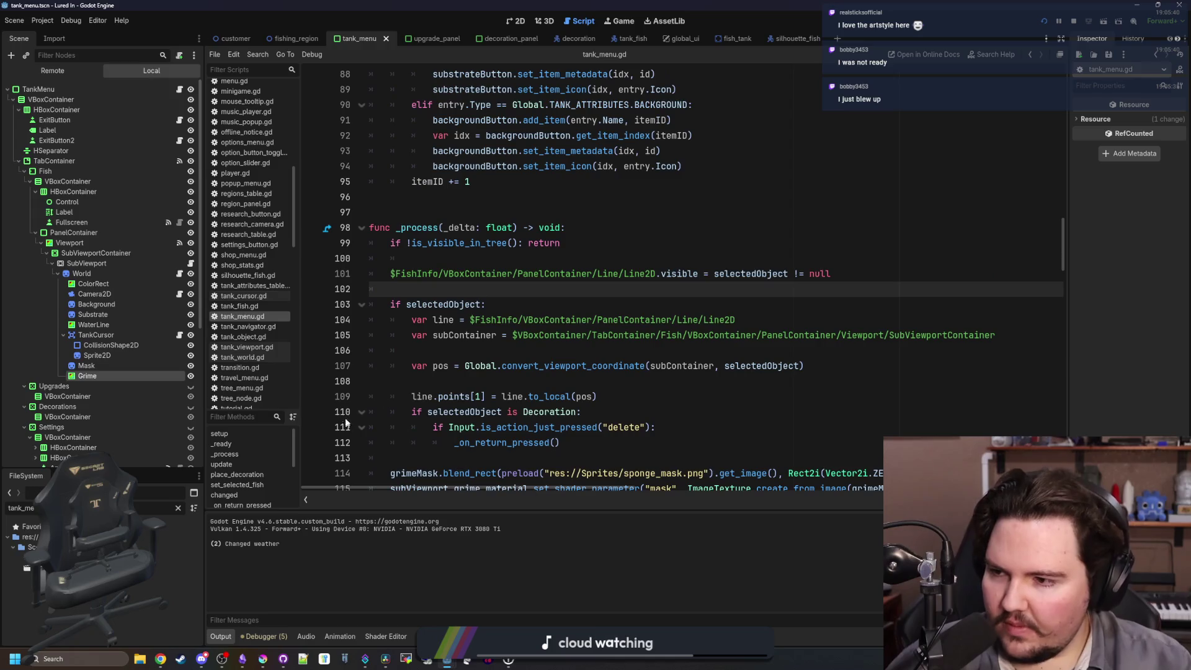
scroll(434, 208, down, 3)
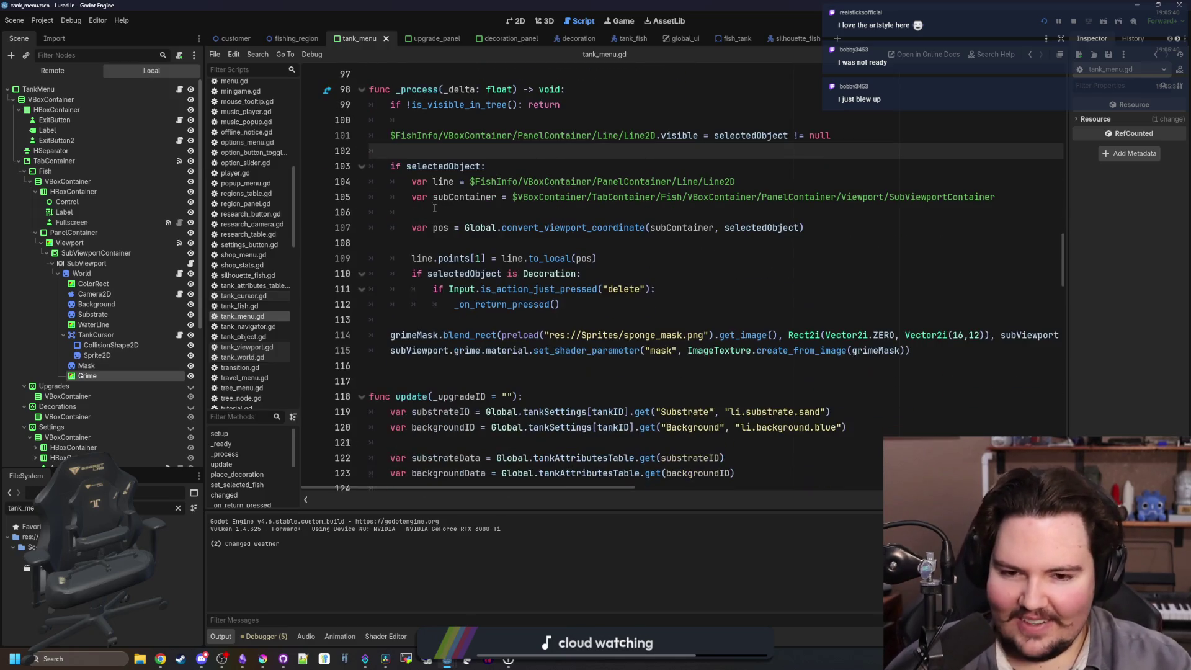
click(527, 365)
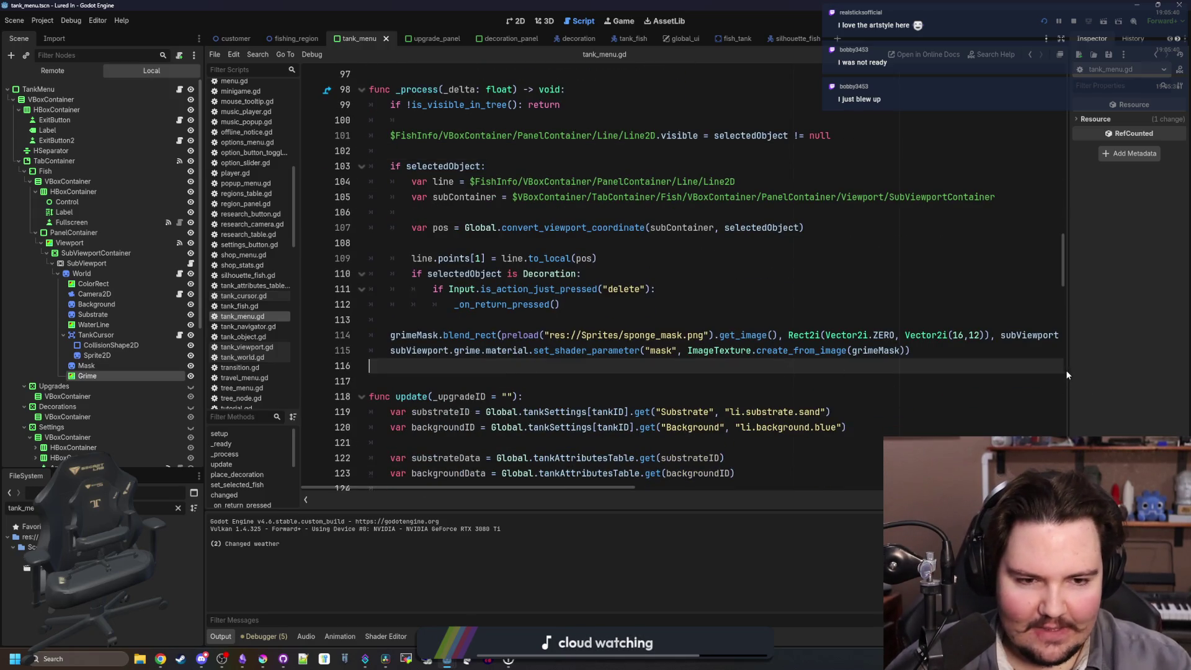
drag(1065, 370, 1083, 370)
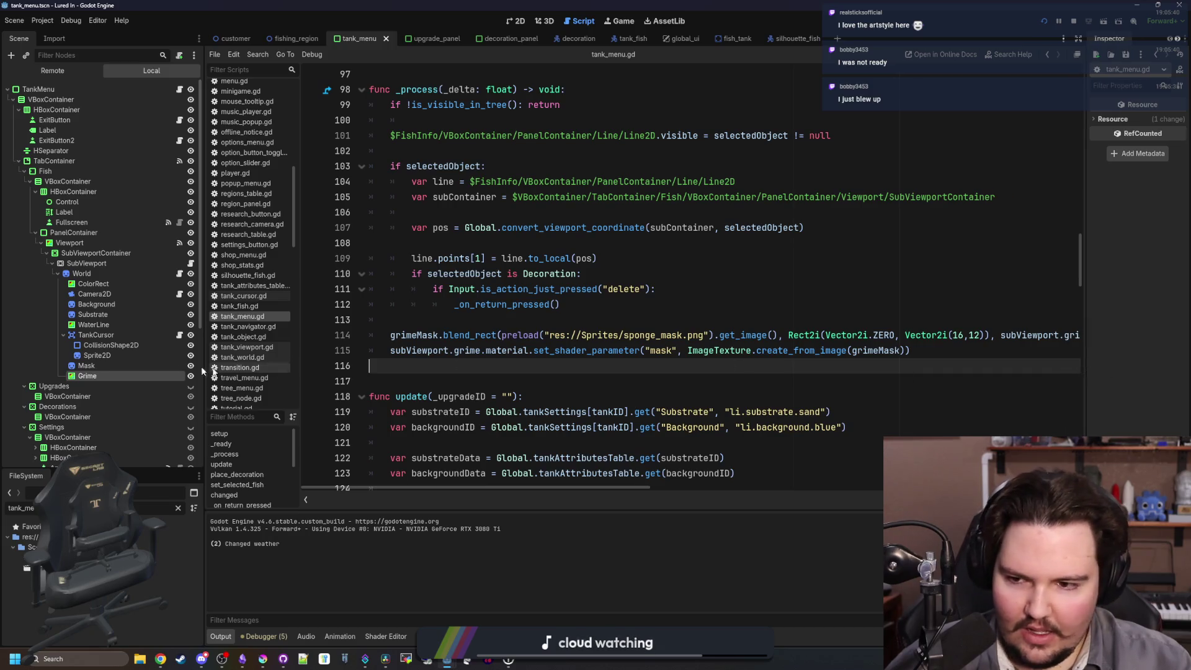
drag(205, 371, 108, 370)
drag(930, 334, 1095, 339)
Append ' + Vector2(8, 6)' after get_local_mouse_position() on line 114 and save the script.
click(1064, 335)
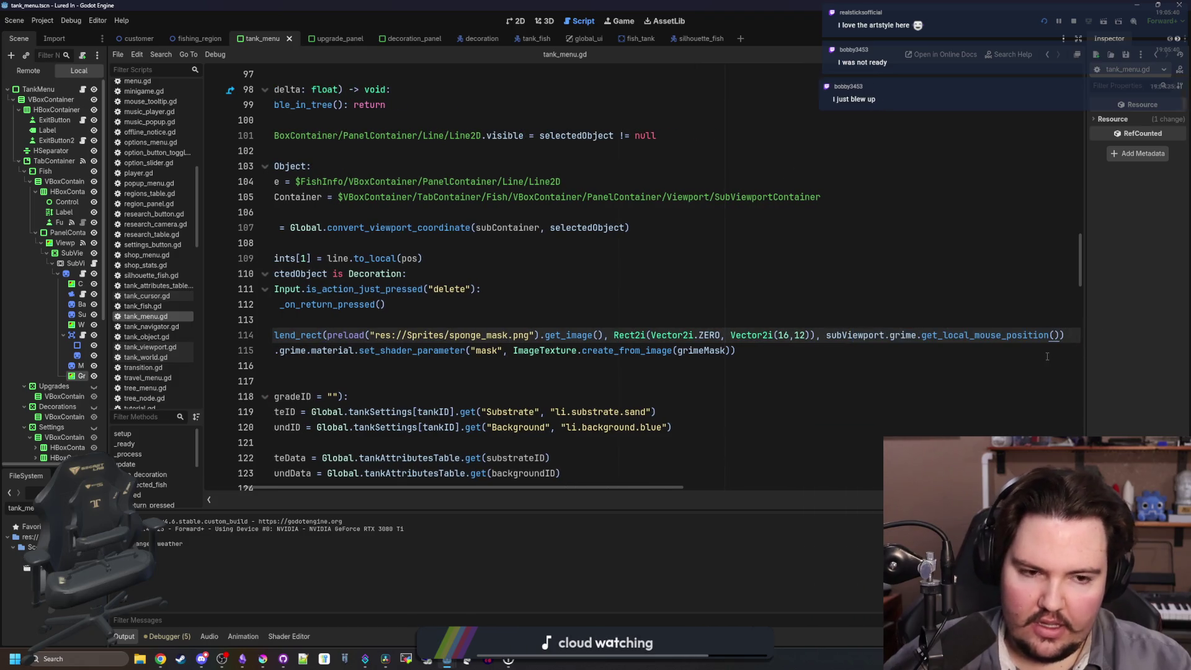
text(+ )
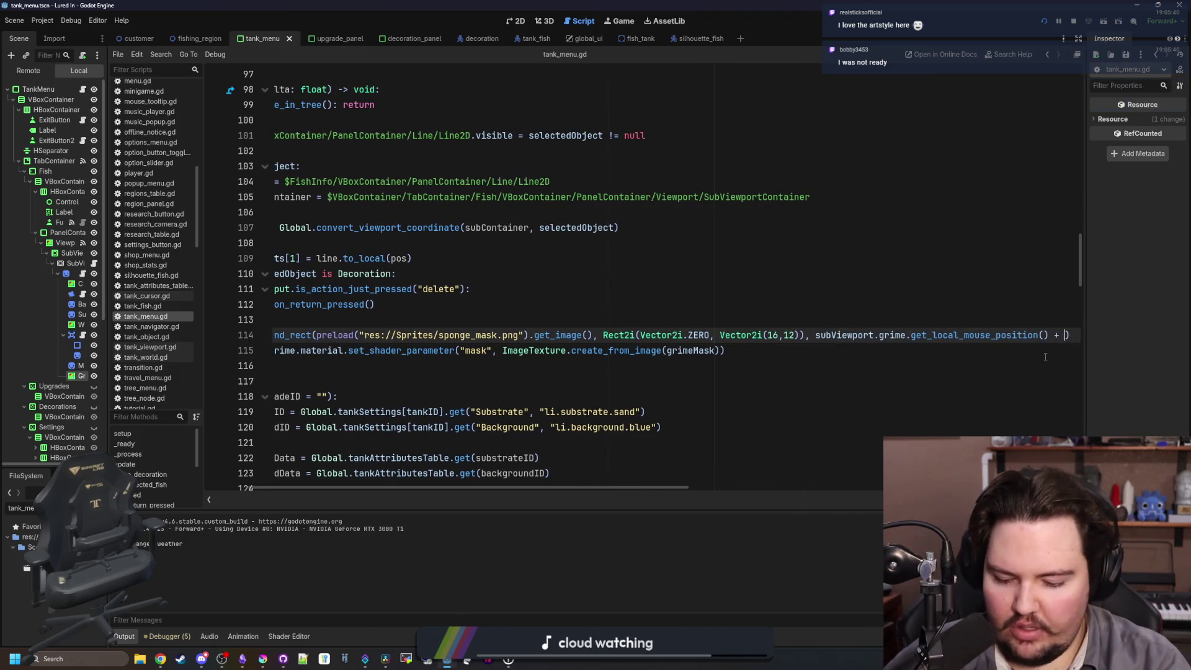
text(V)
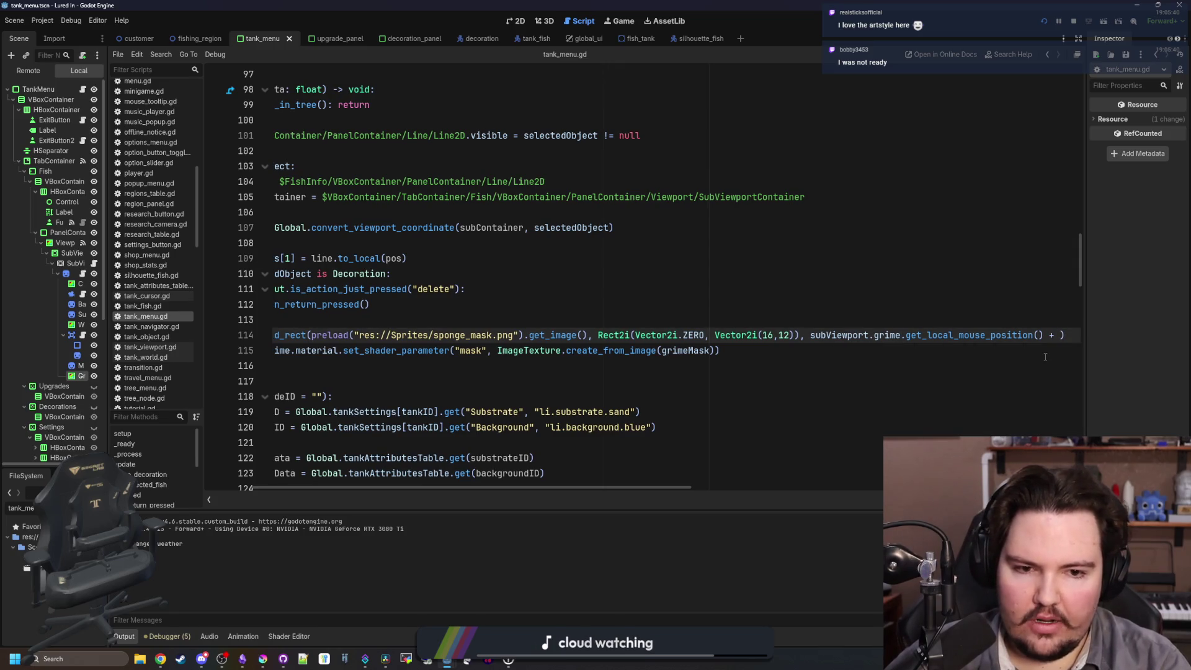
text(ector2()
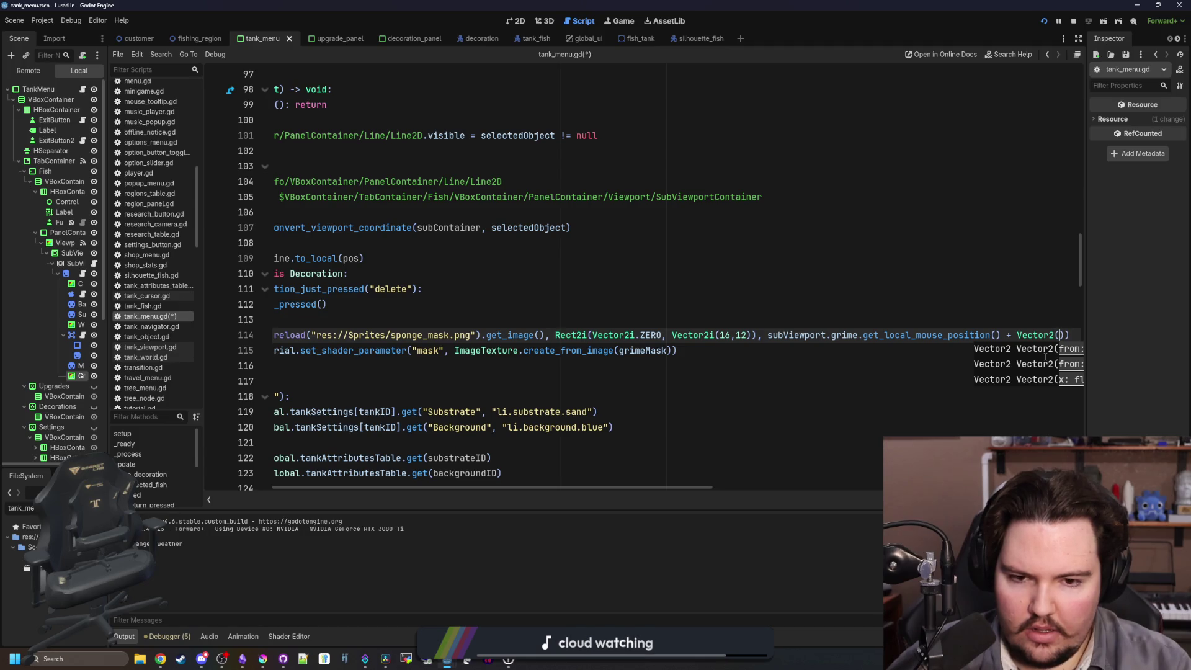
text(8, 6)
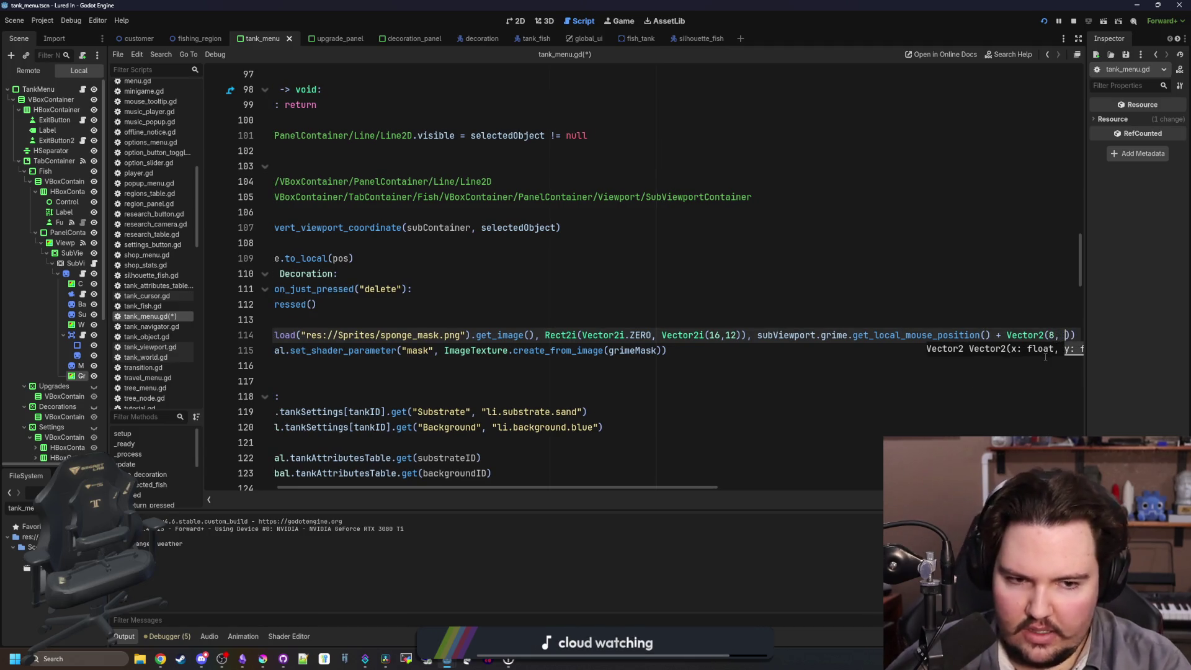
click(800, 319)
key(ctrl+s)
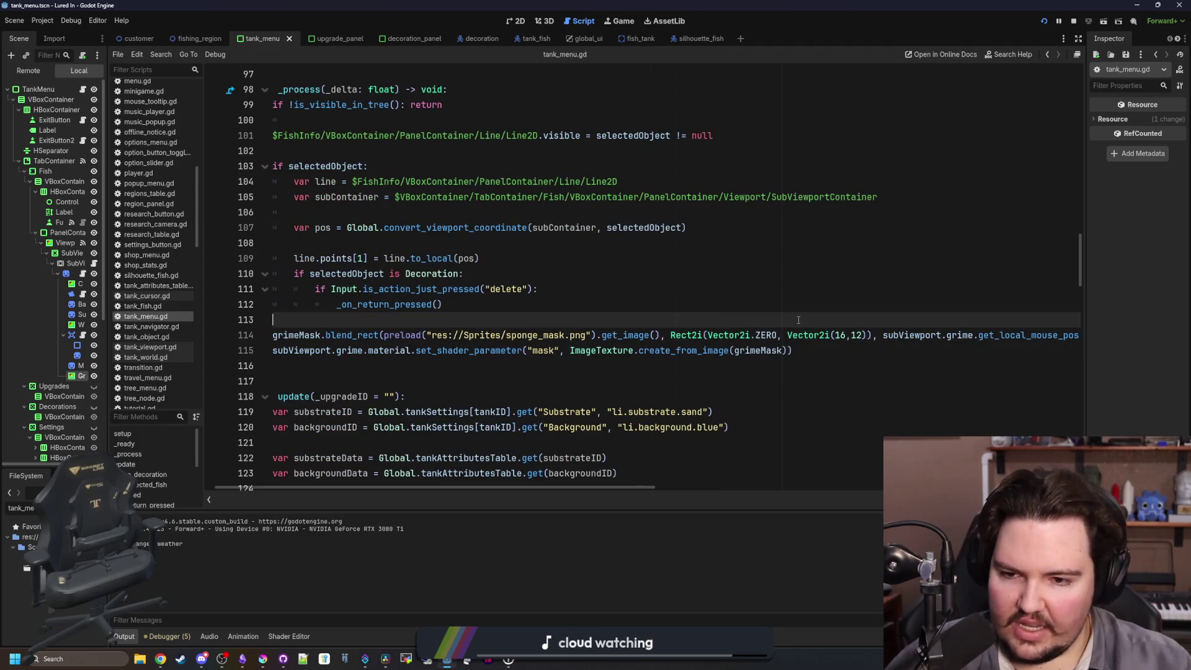
In the running game, return to the main menu and open Fish Tank 1 to test the offset.
click(611, 22)
key(Escape)
click(595, 316)
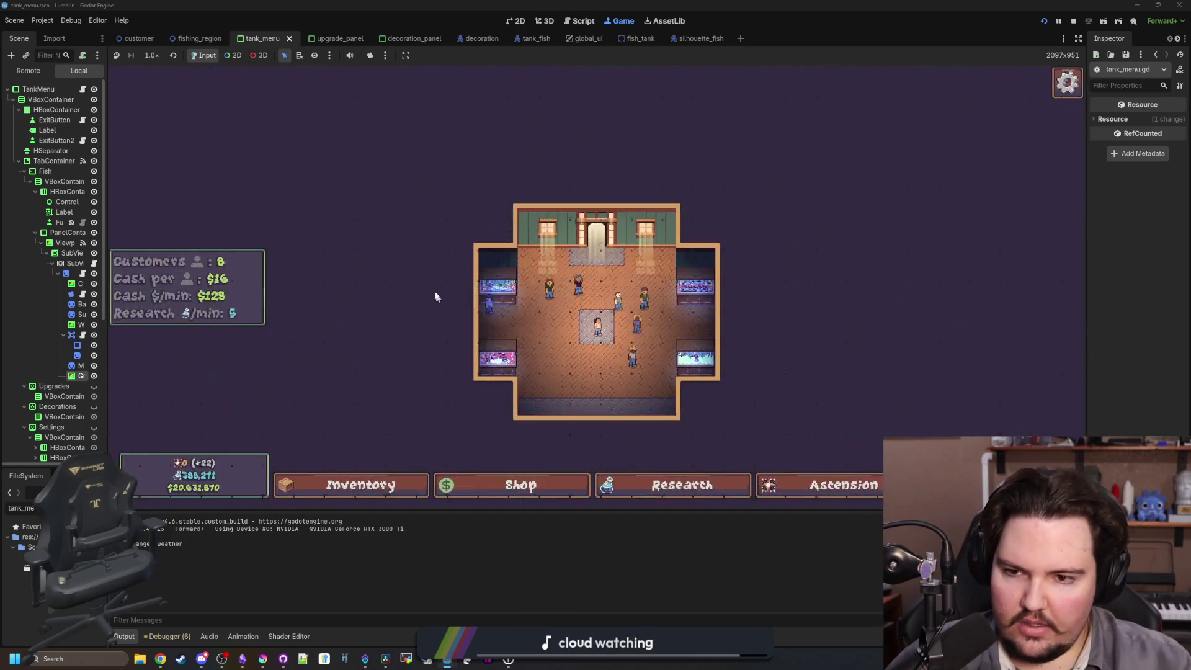
click(496, 282)
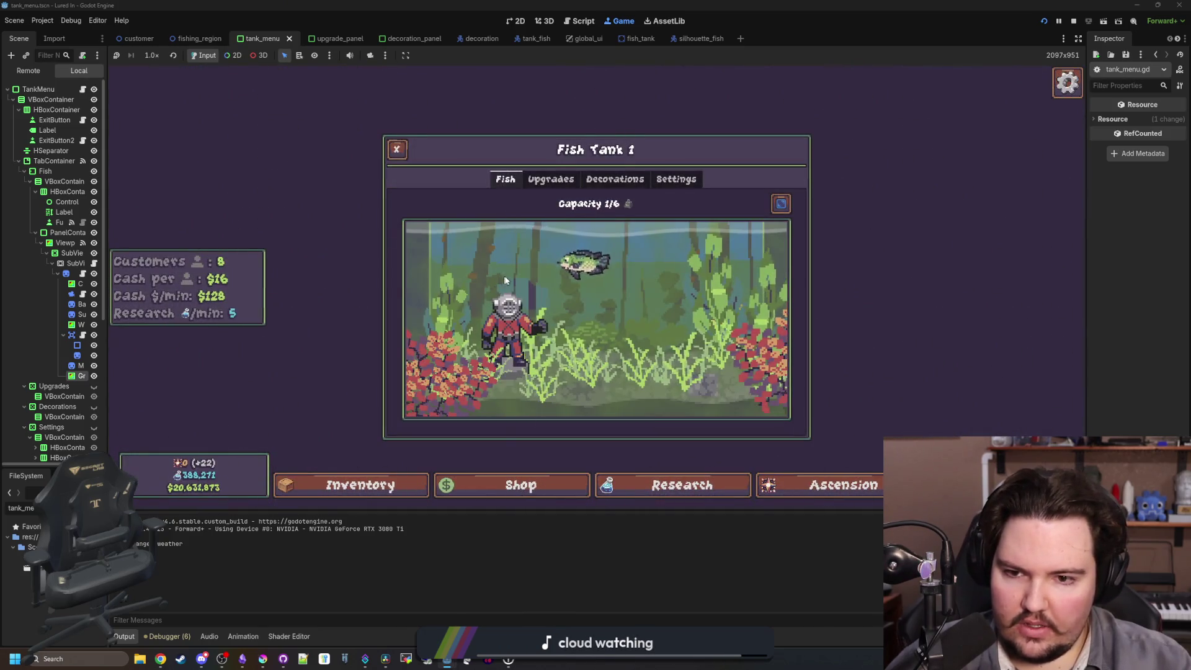
key(Escape)
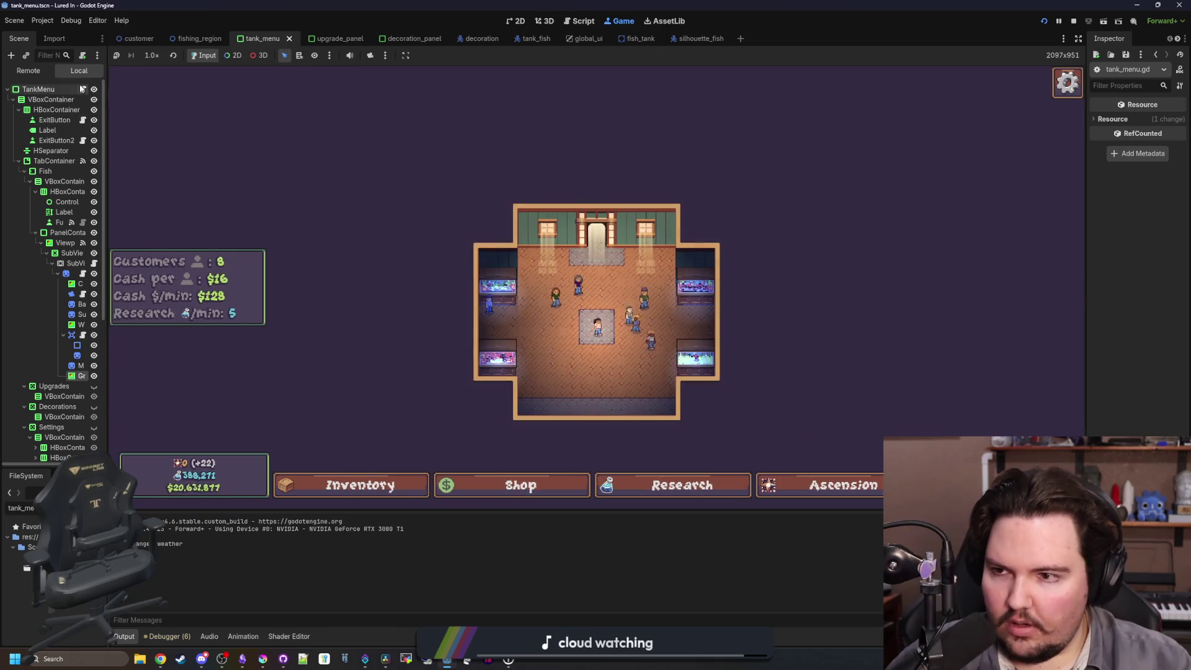
Change line 114 to subtract Vector2(8, 6), then relaunch the game with F5 and stop it.
click(82, 89)
mouse_move(951, 347)
mouse_down()
mouse_move(1092, 337)
mouse_move(1093, 323)
mouse_move(1011, 335)
mouse_up()
drag(1155, 346, 1097, 345)
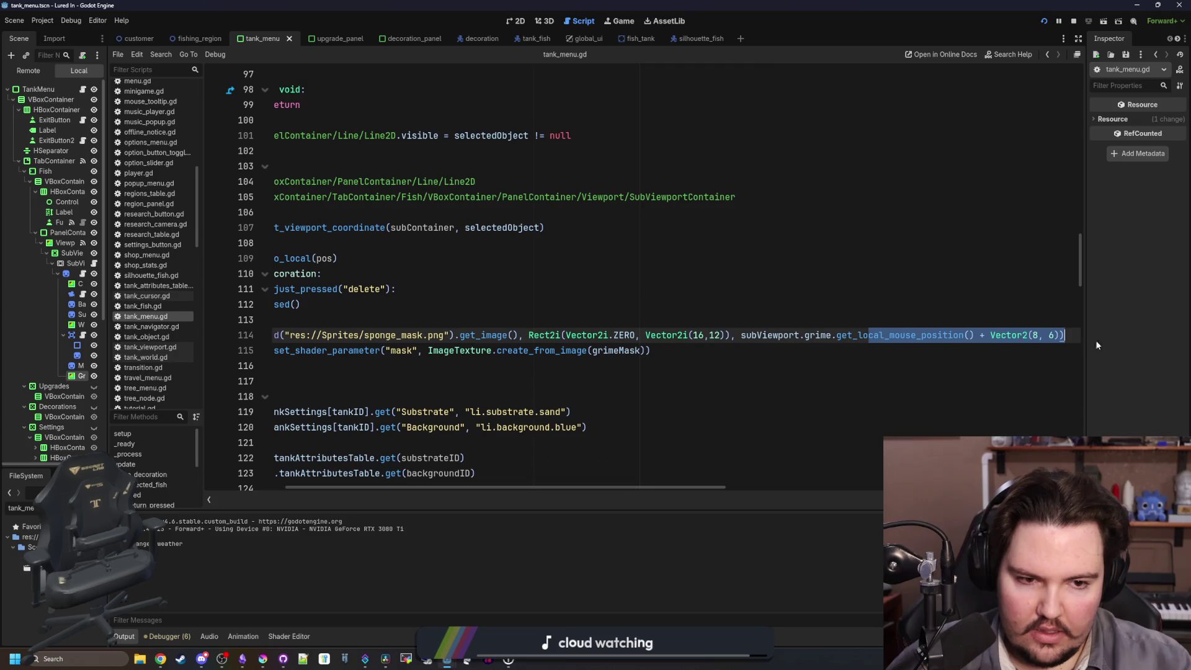
click(984, 336)
key(F5)
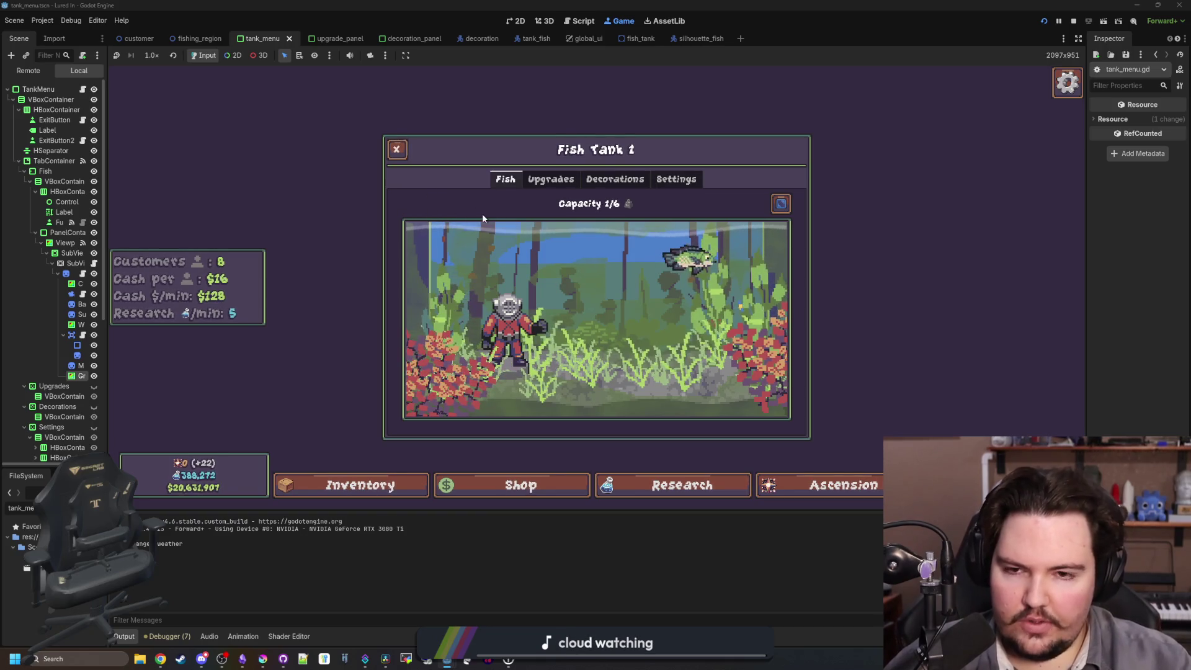
click(1073, 21)
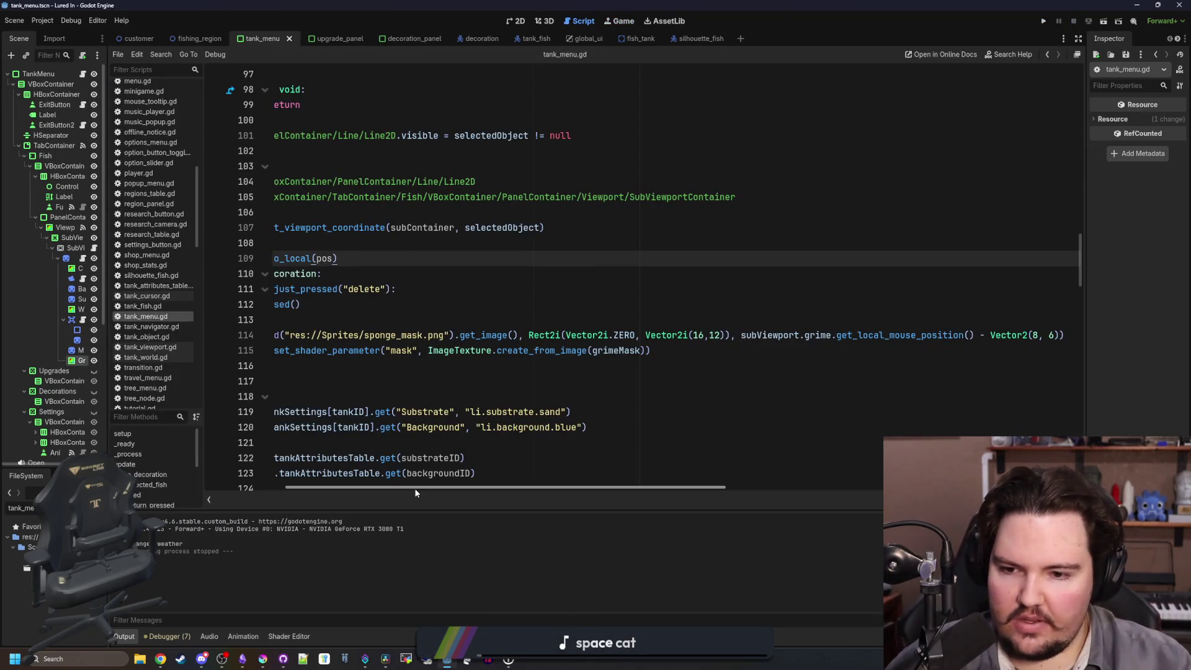
Save the tank menu scene with Ctrl+S.
scroll(384, 403, left, 3)
click(350, 360)
click(363, 319)
key(ctrl+s)
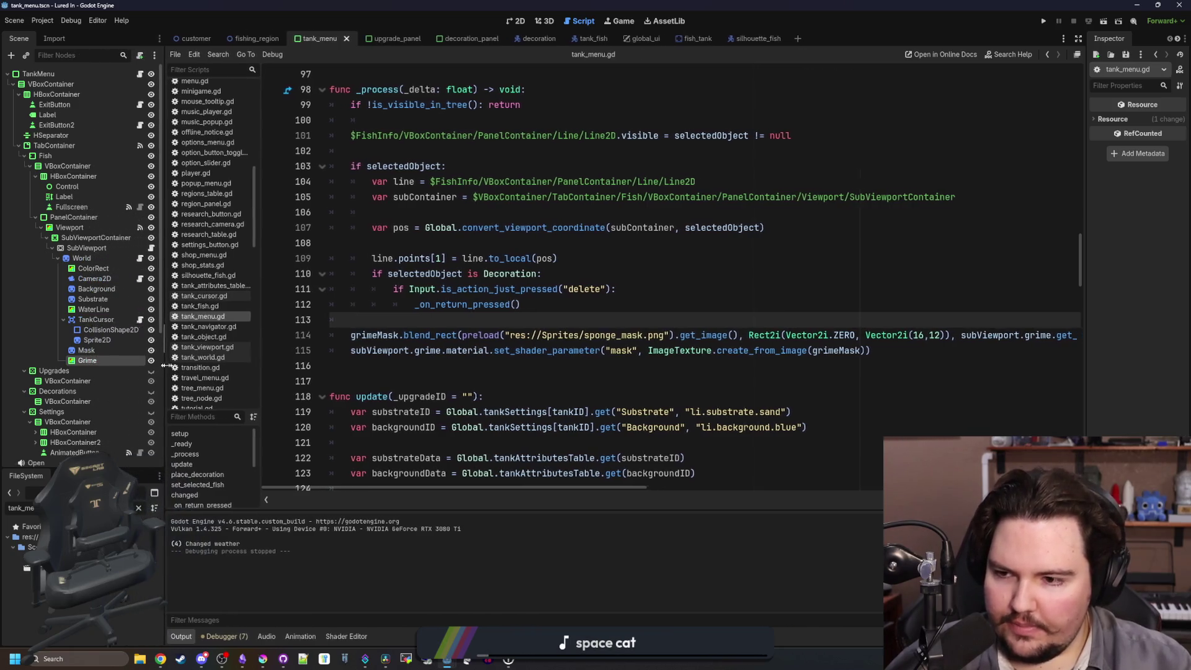
key(ctrl+s)
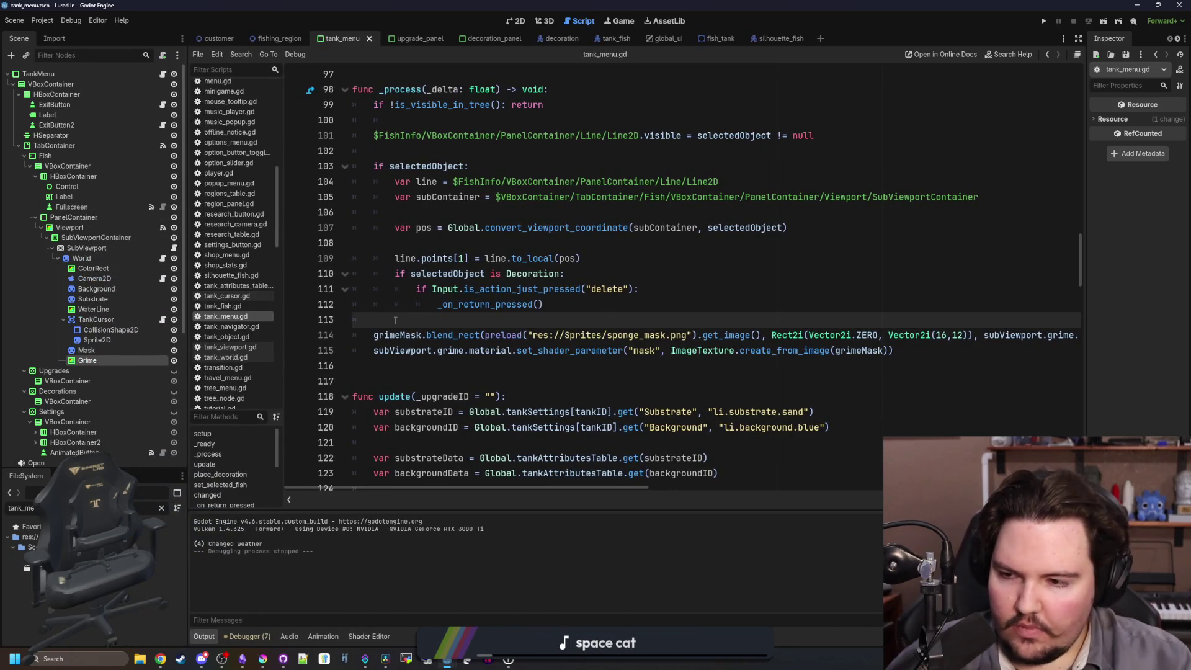
key(ctrl+s)
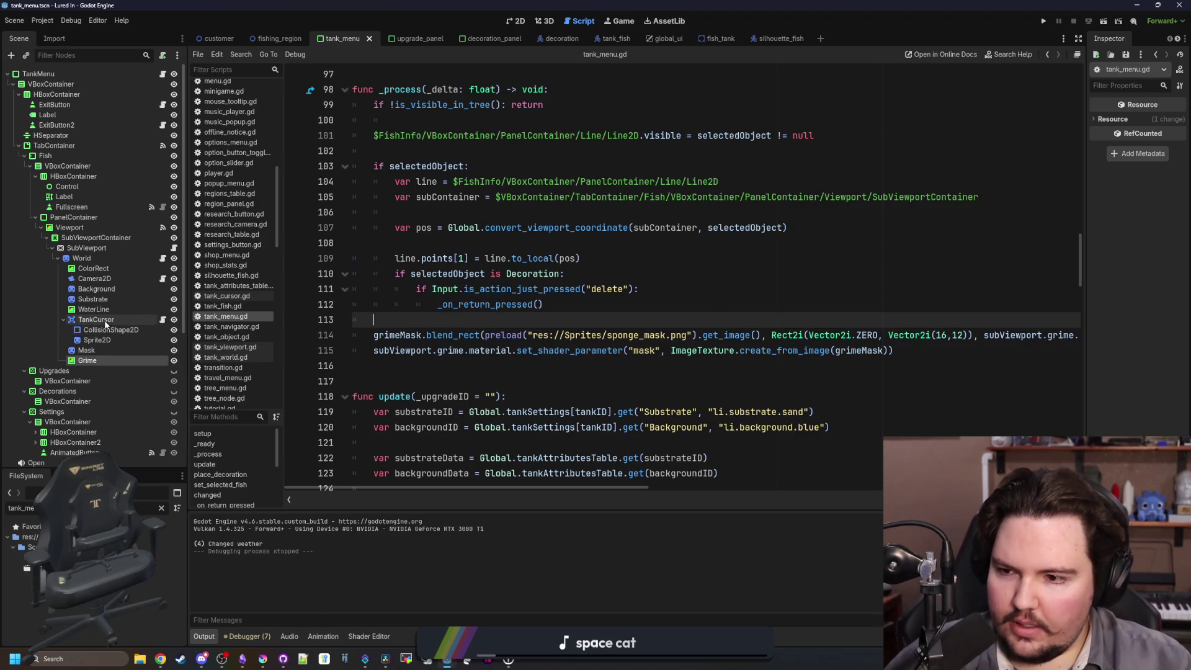
Inspect the TankCursor Sprite2D's tank_cursor.gd script, then return to the 2D view.
click(101, 341)
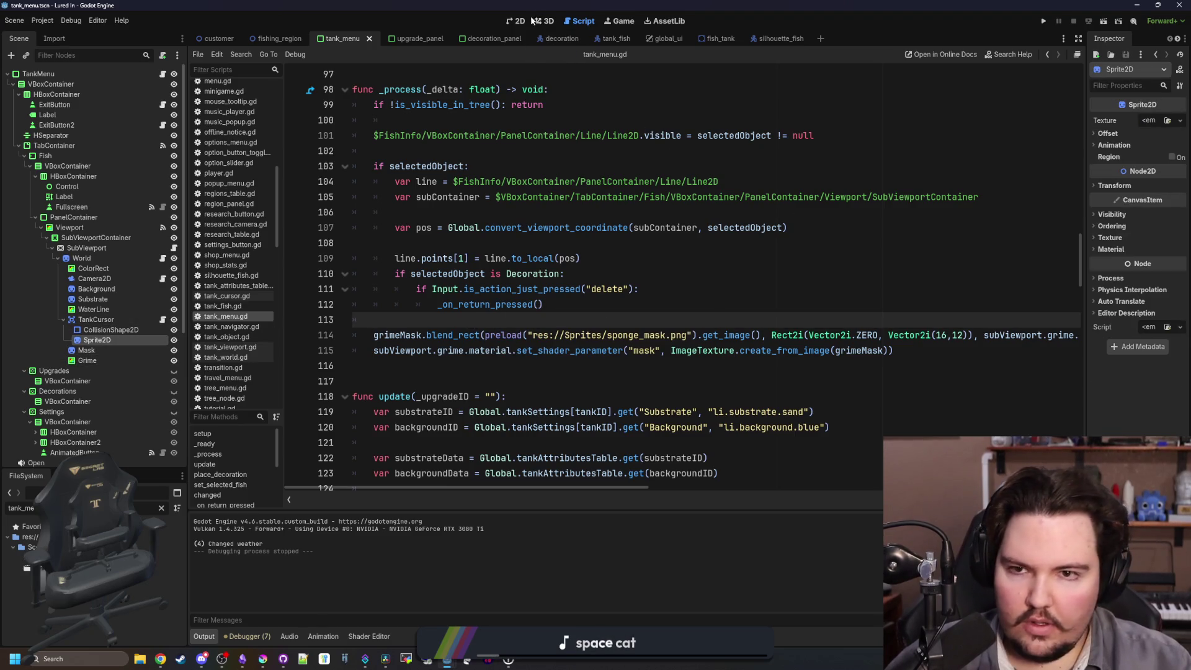
click(518, 21)
scroll(500, 434, down, 2)
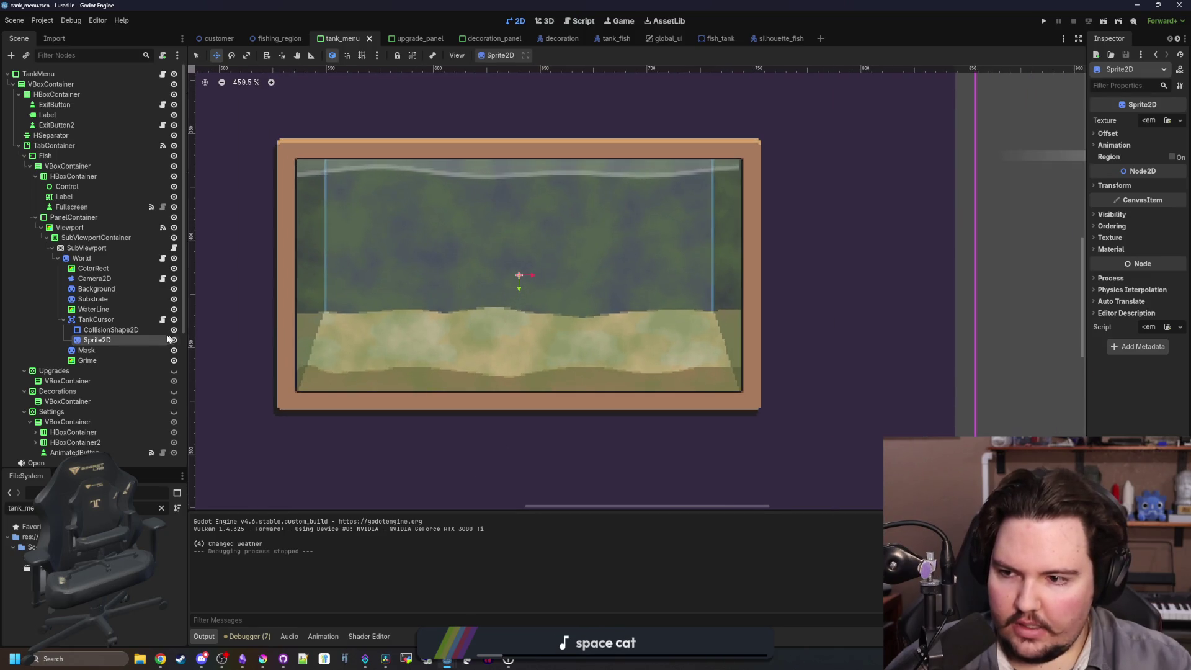
click(162, 319)
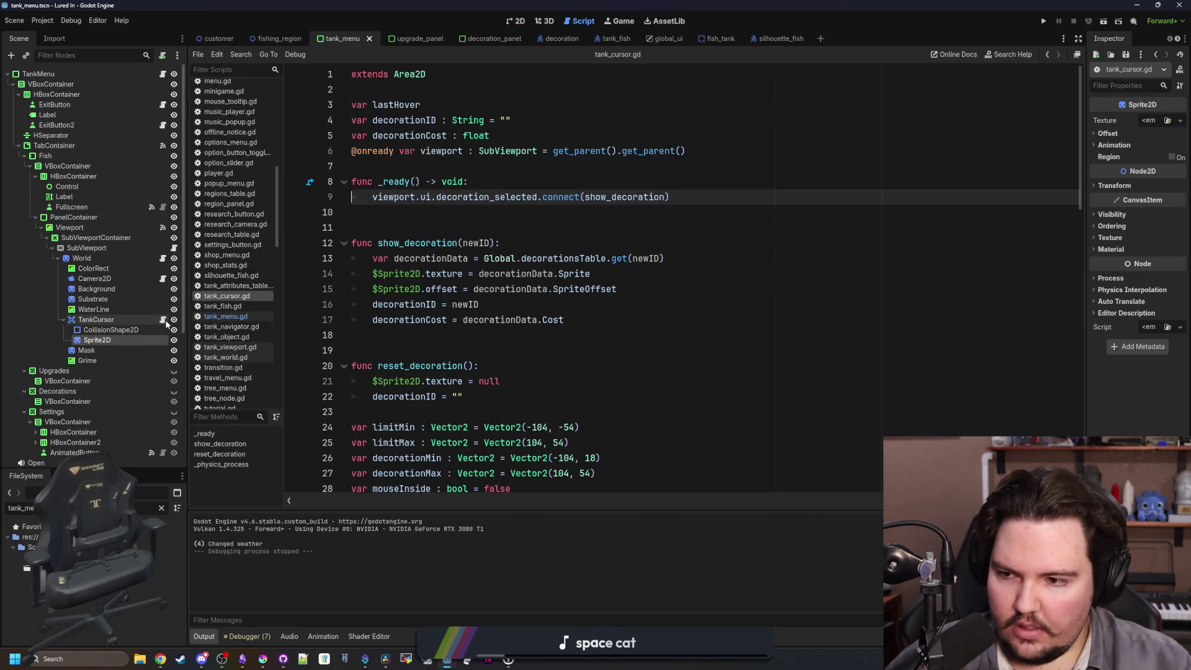
click(420, 341)
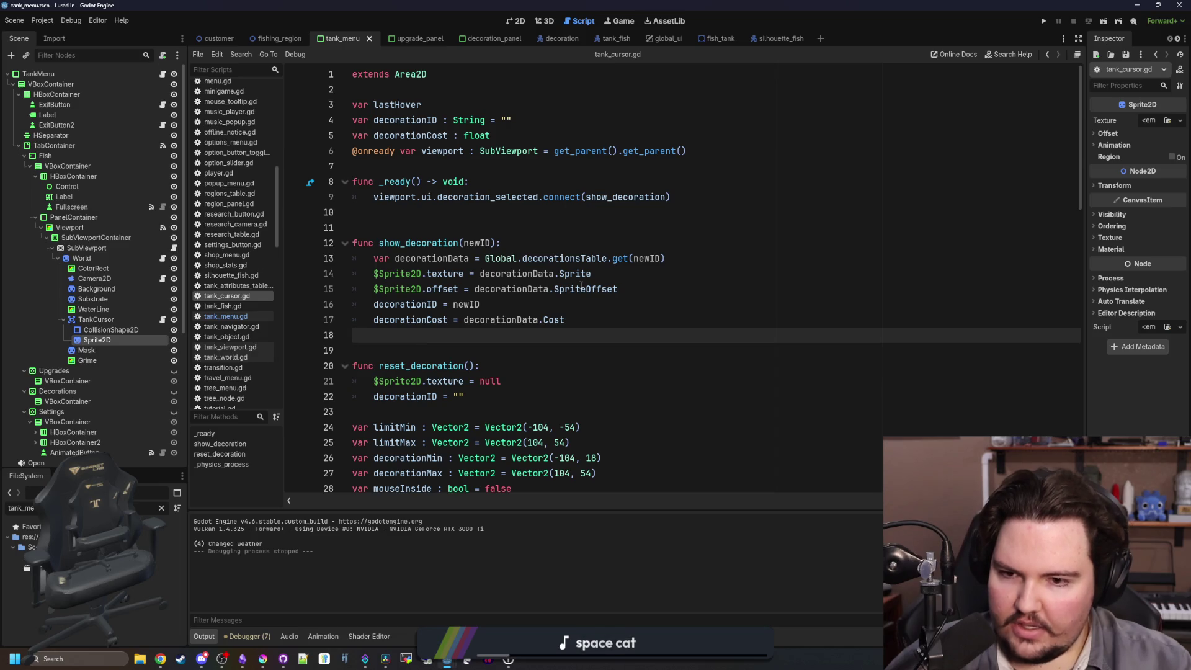
click(472, 217)
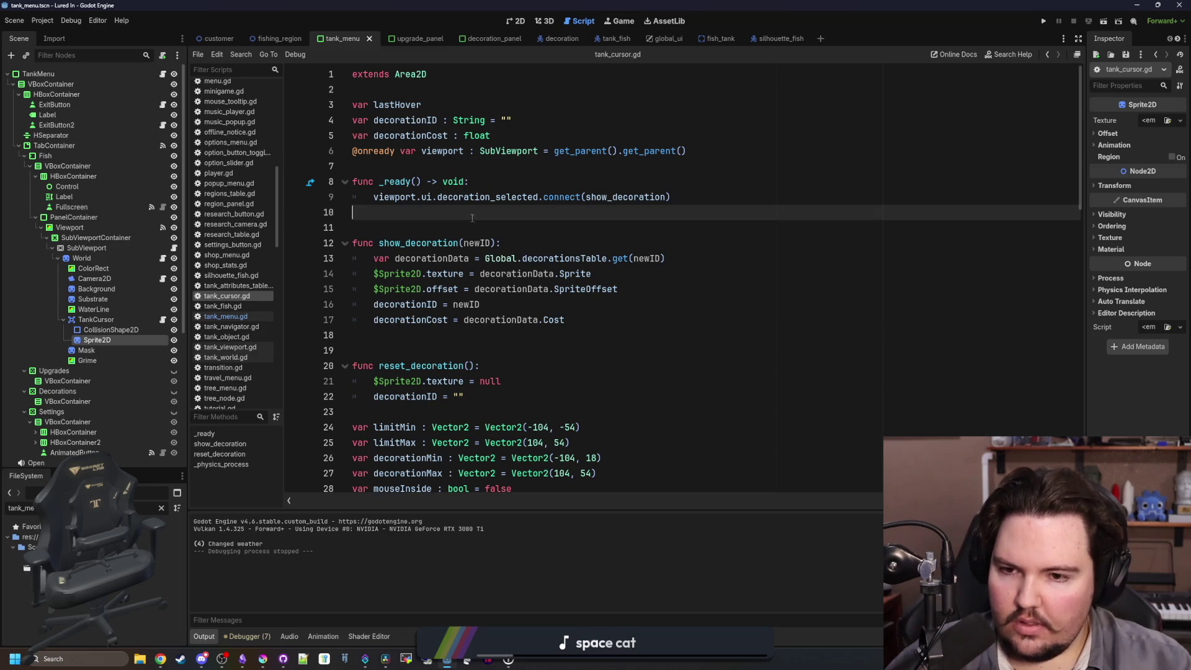
click(445, 228)
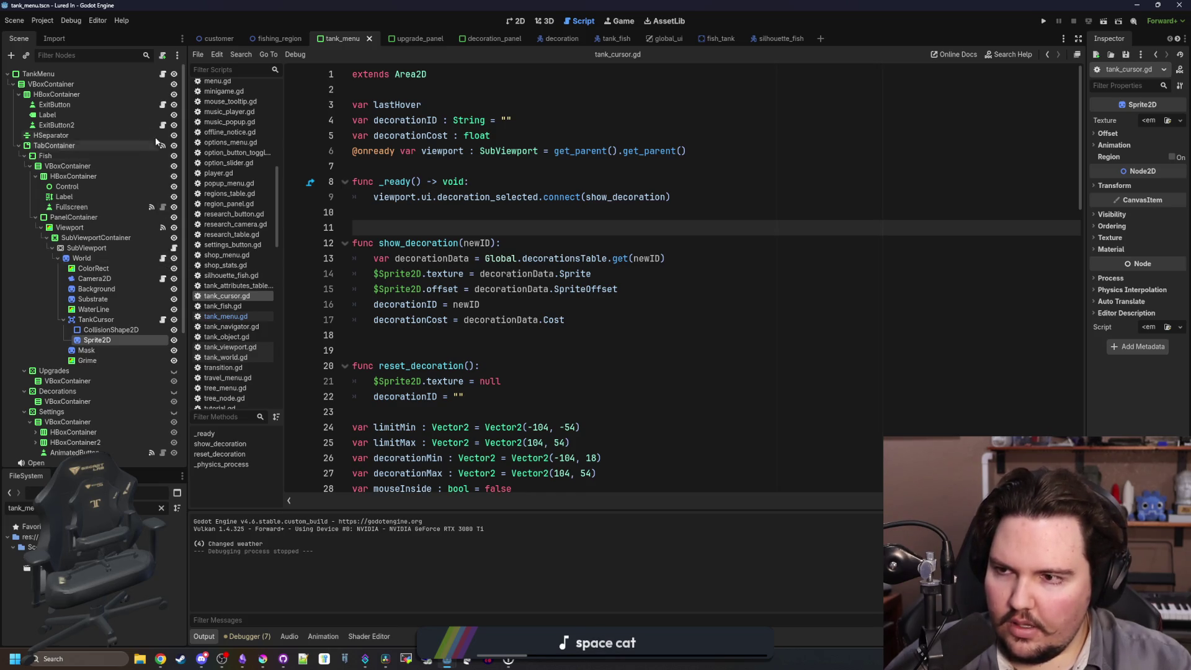
click(519, 26)
scroll(519, 276, down, 5)
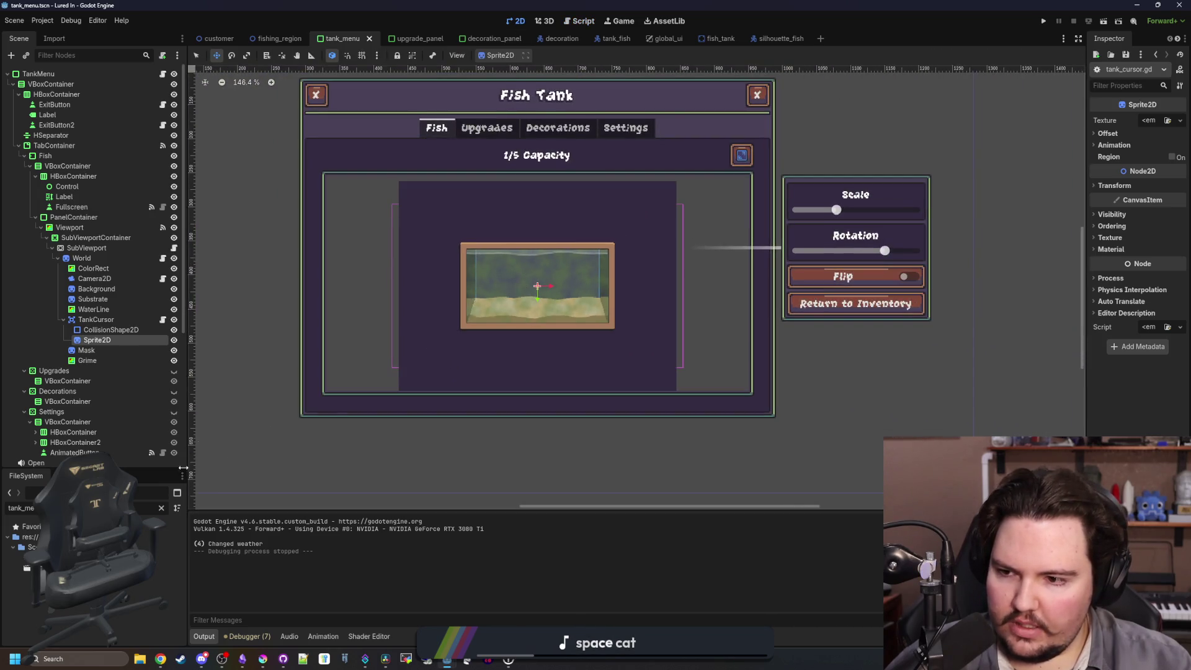
Filter the FileSystem for 'glob' and open the global_ui scene.
click(161, 507)
text(glo)
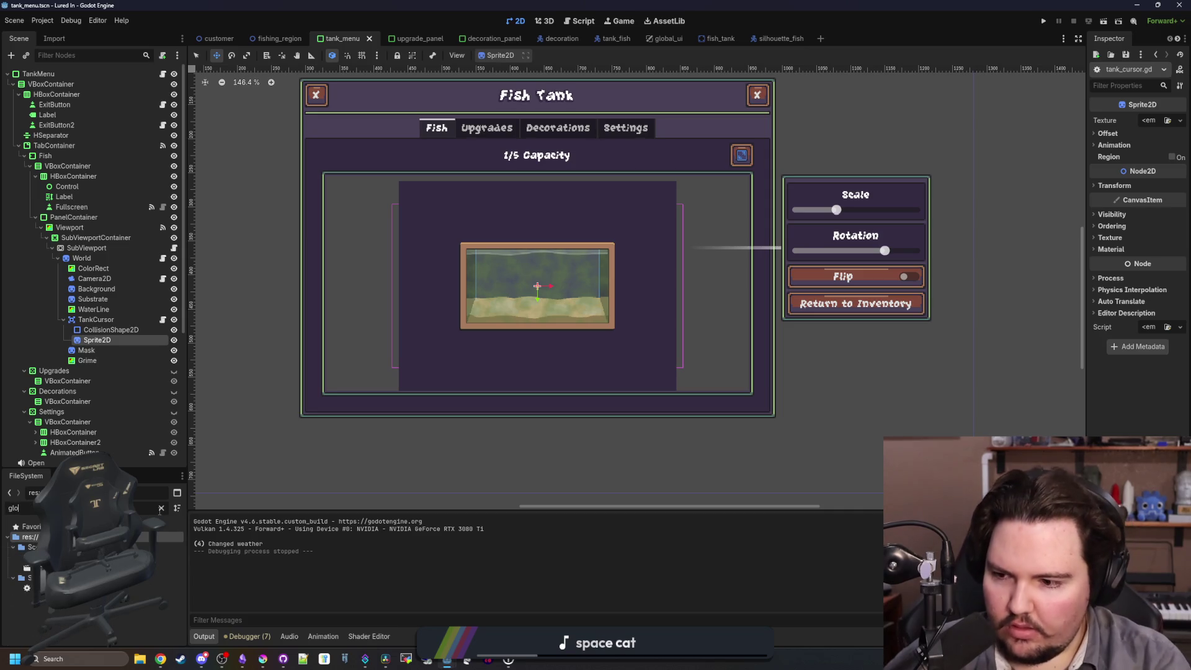
text(b)
double_click(167, 556)
double_click(168, 568)
Add a Sprite2D child under the Cursor node, then open the GlobalUI script.
click(39, 83)
click(519, 23)
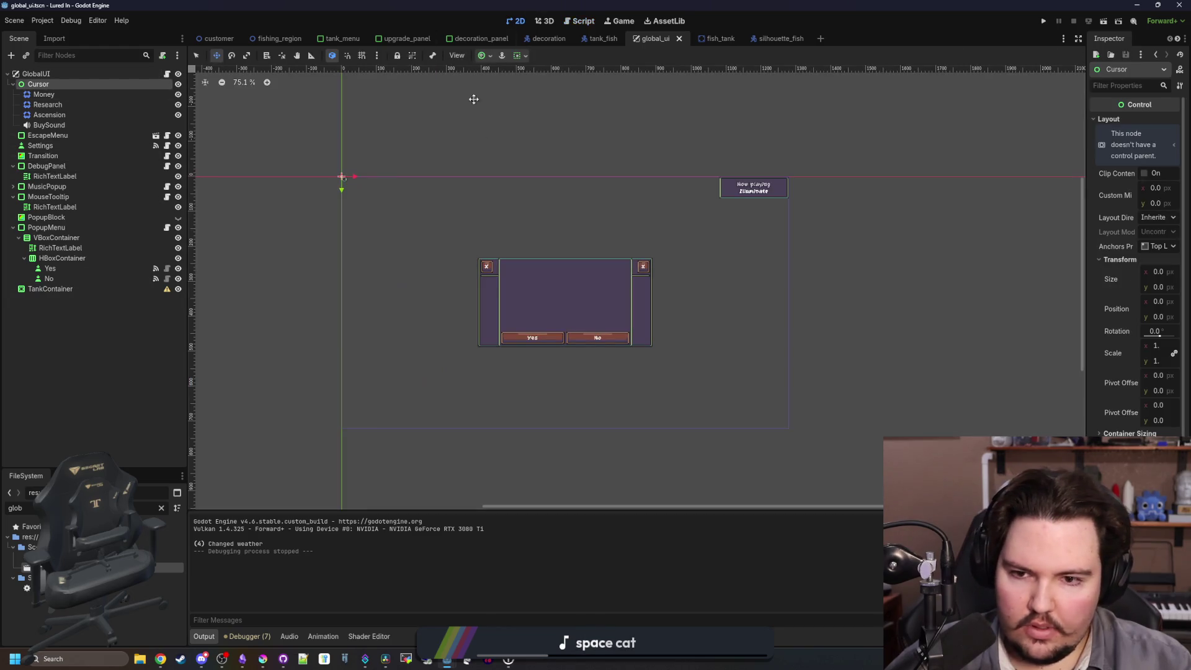
scroll(328, 181, up, 5)
right_click(39, 86)
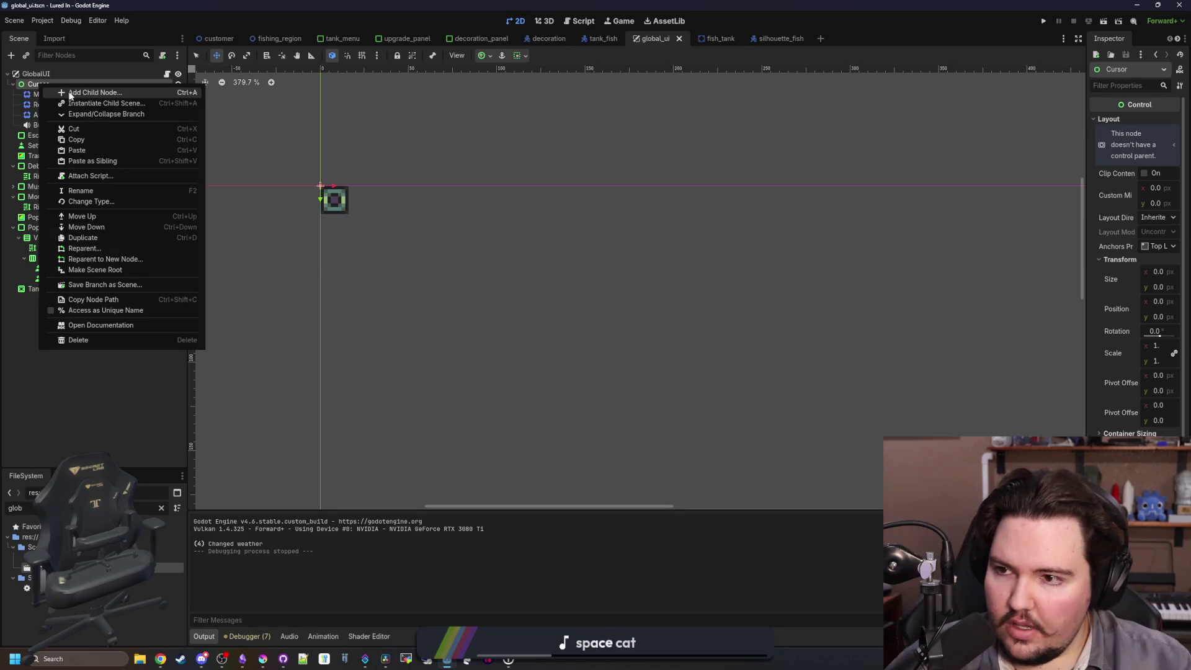
click(73, 90)
key(Escape)
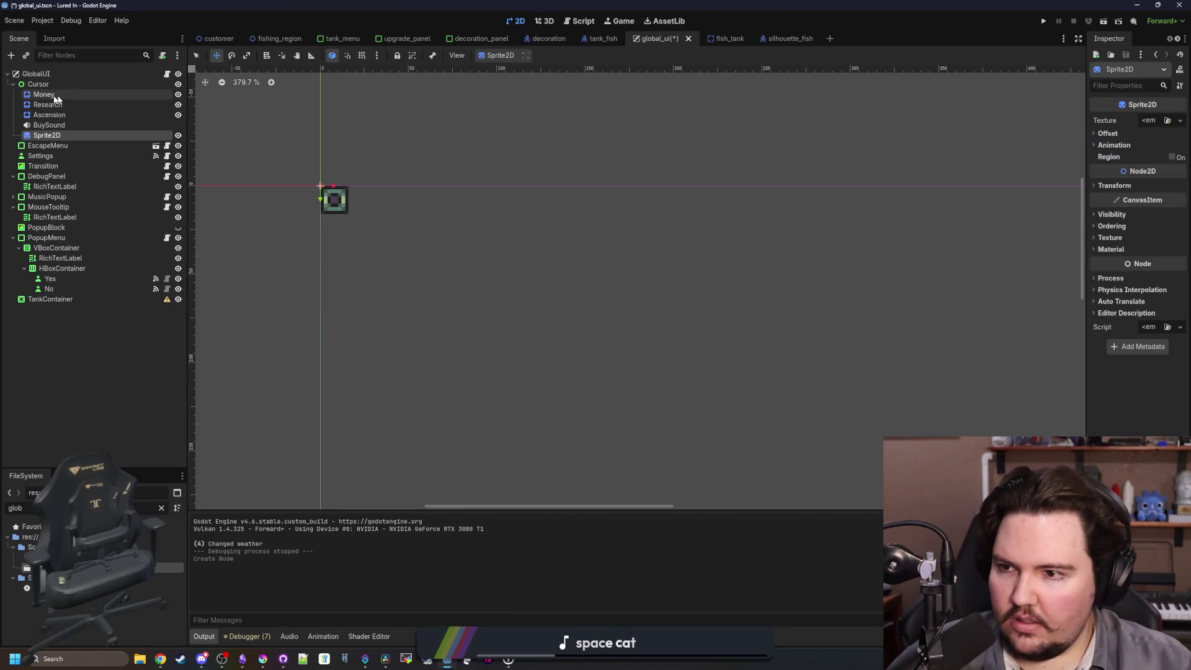
click(169, 74)
scroll(463, 211, up, 10)
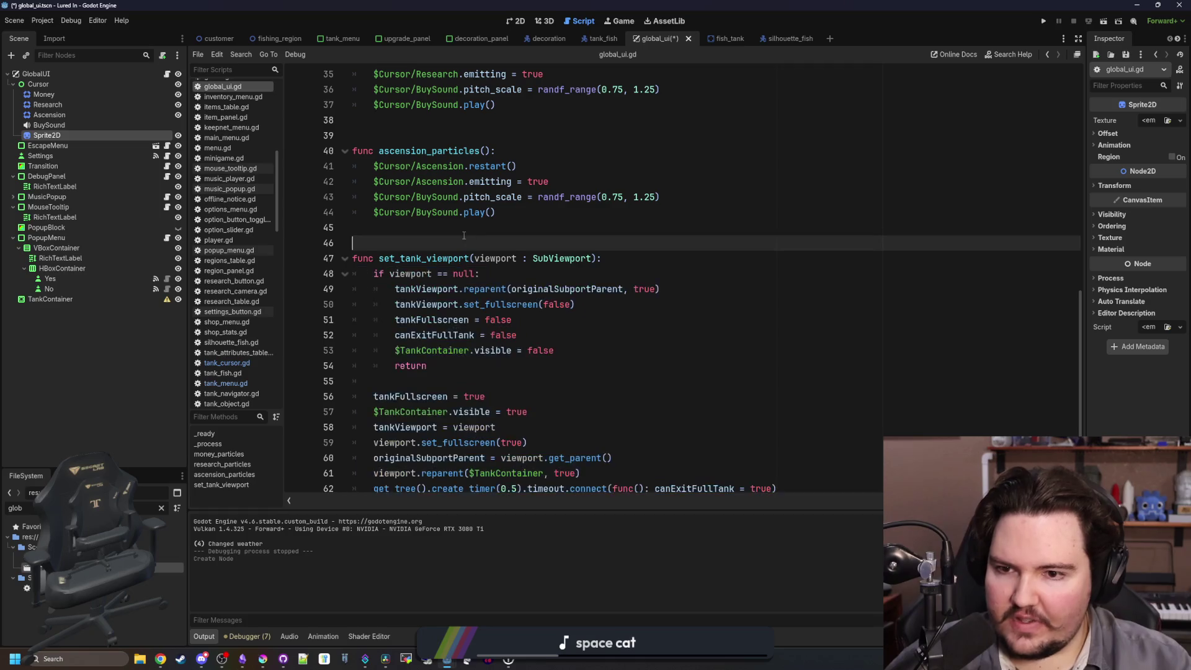
Write set_cursor_image(img : Texture2D) assigning img to $Cursor/Sprite2D.texture.
click(394, 241)
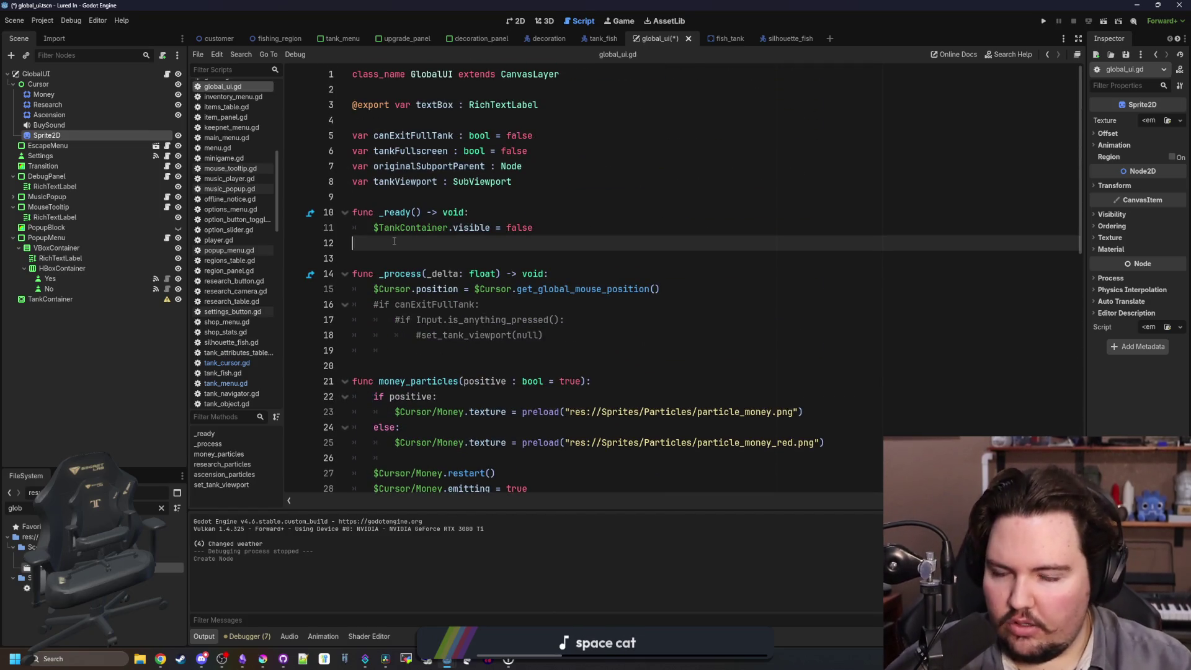
key(Return)
key(Return)
key(Return)
key(Up)
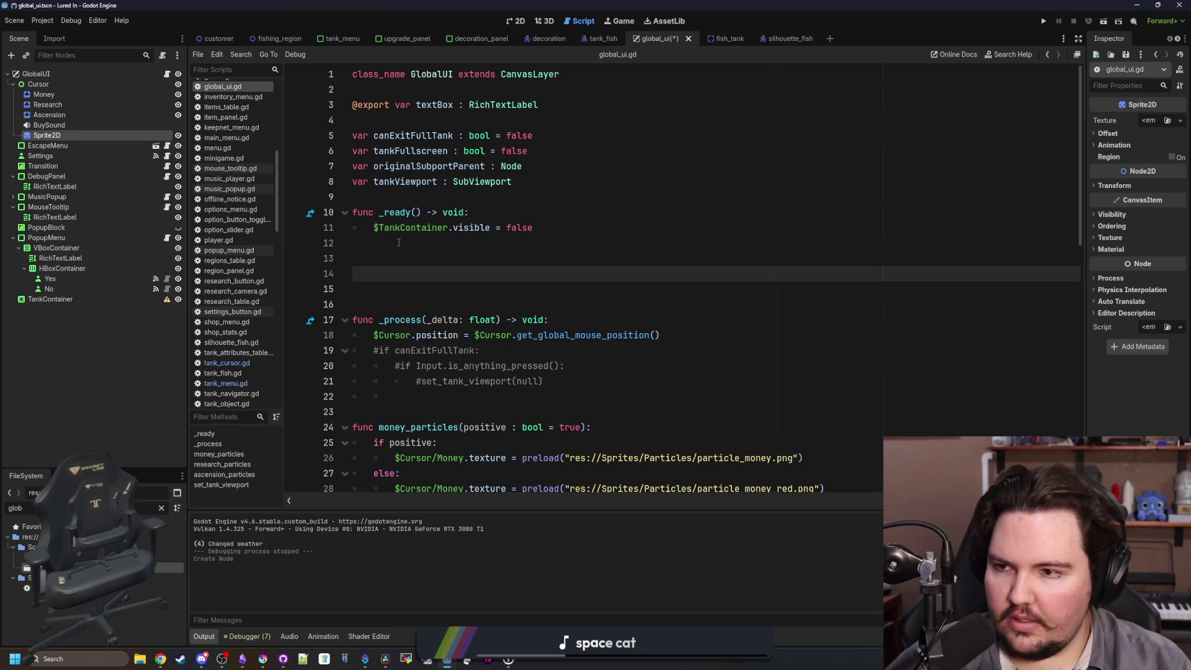
text(t_cursor_image():)
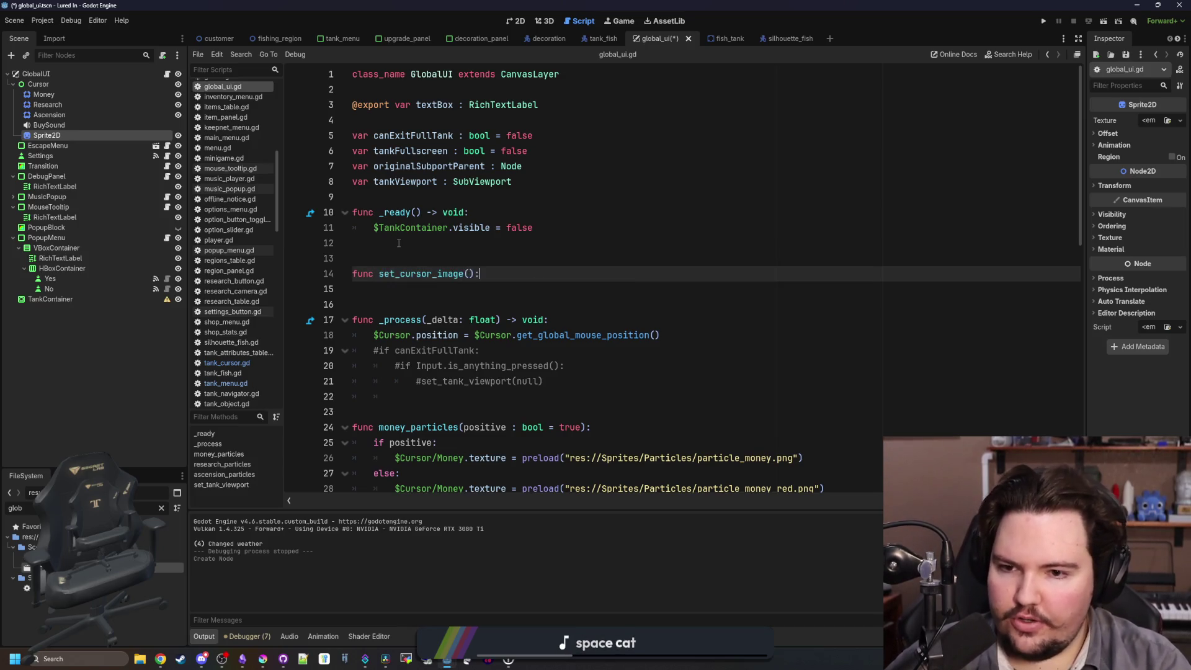
key(Return)
drag(47, 135, 476, 290)
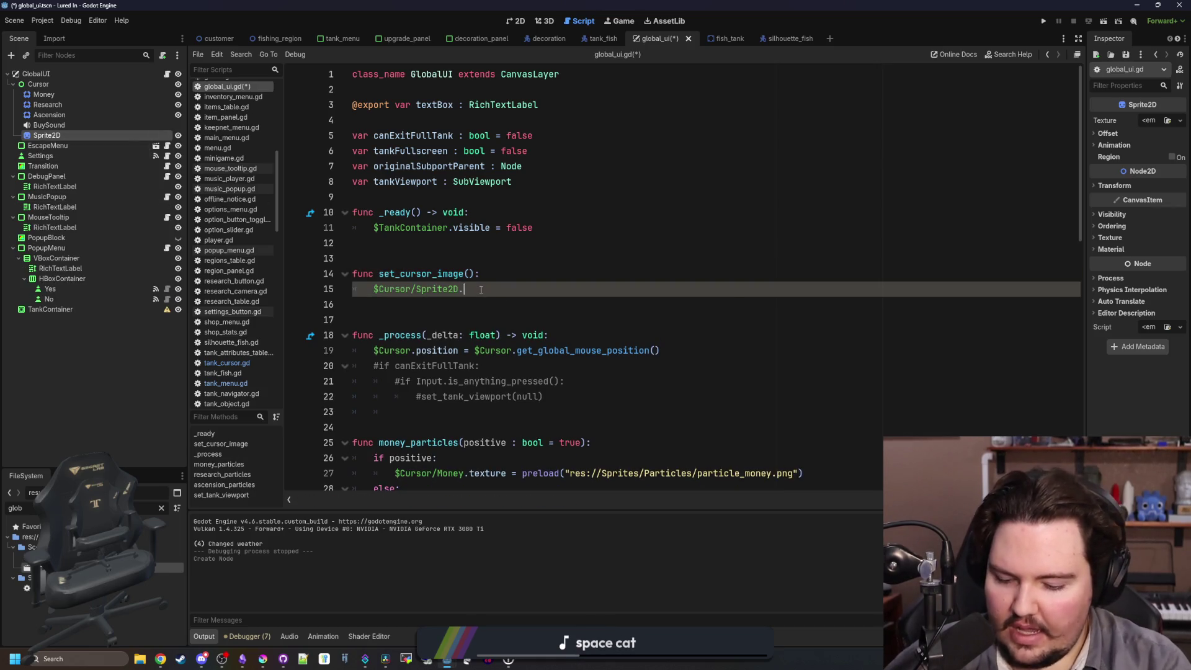
text(texture = img)
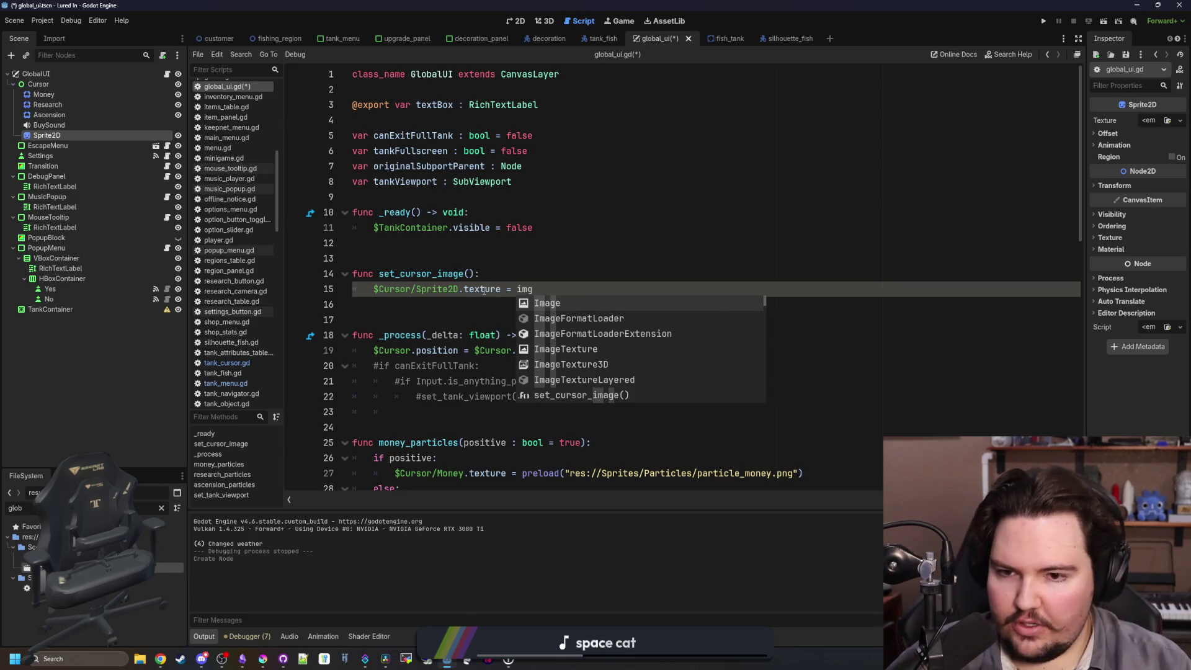
click(469, 274)
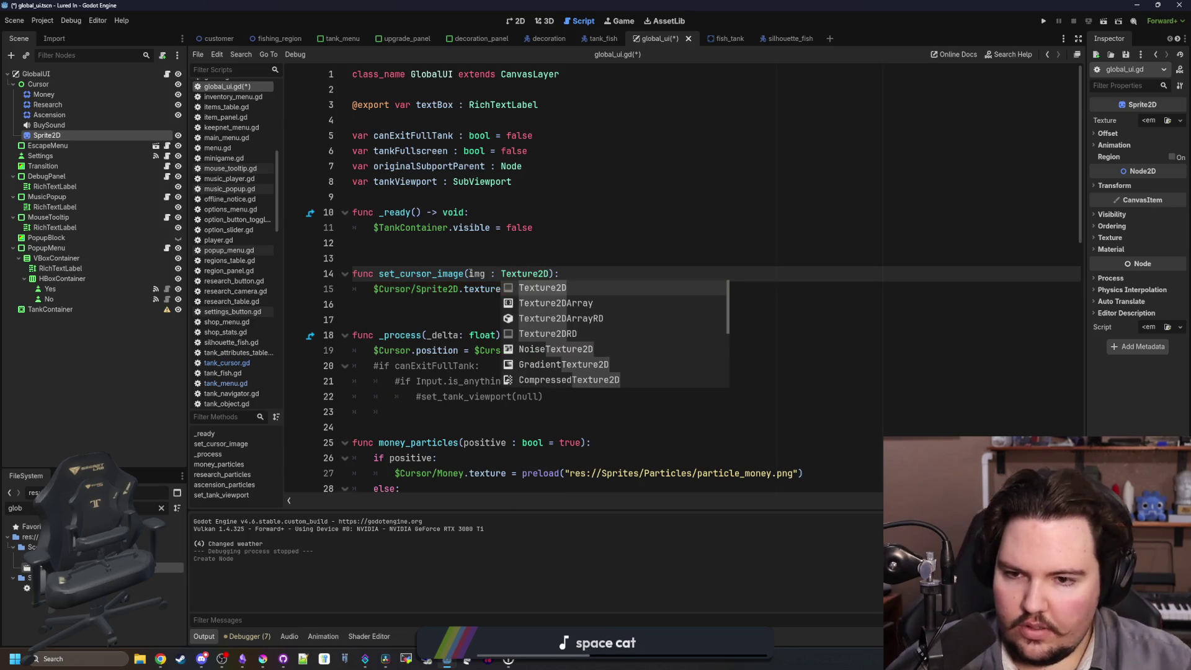
key(Escape)
Add reset_cursor_image() setting $Cursor/Sprite2D.texture to null, and save the script.
click(551, 302)
key(Return)
key(Return)
key(Return)
key(Up)
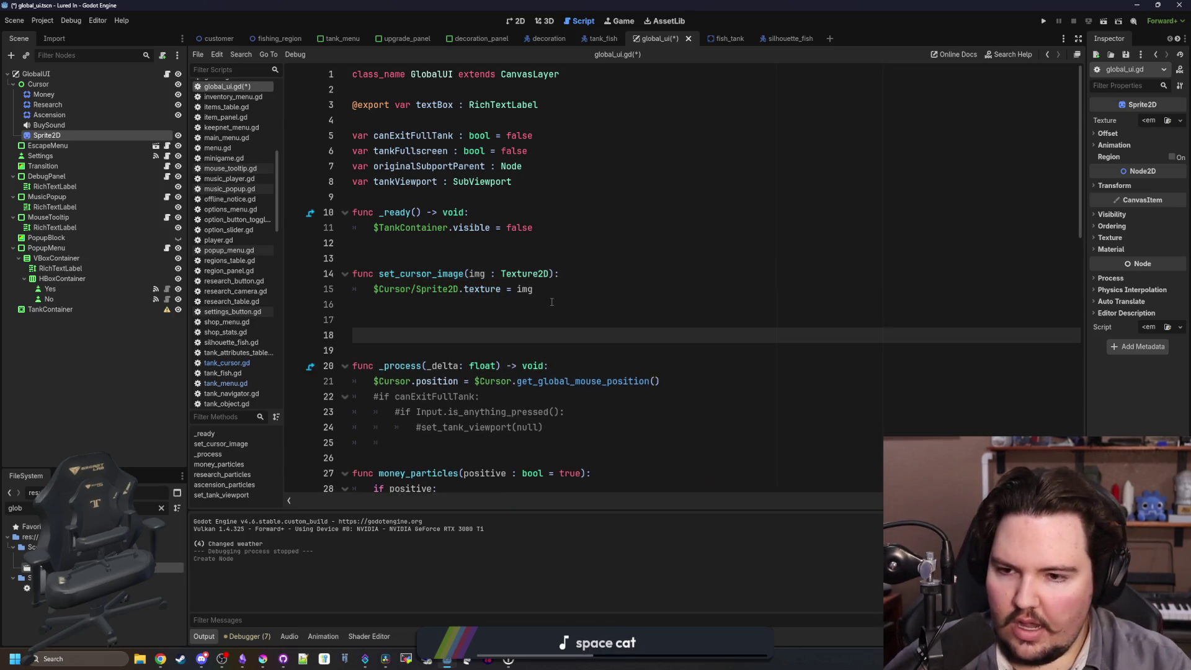
text(func reset_cursor_imag)
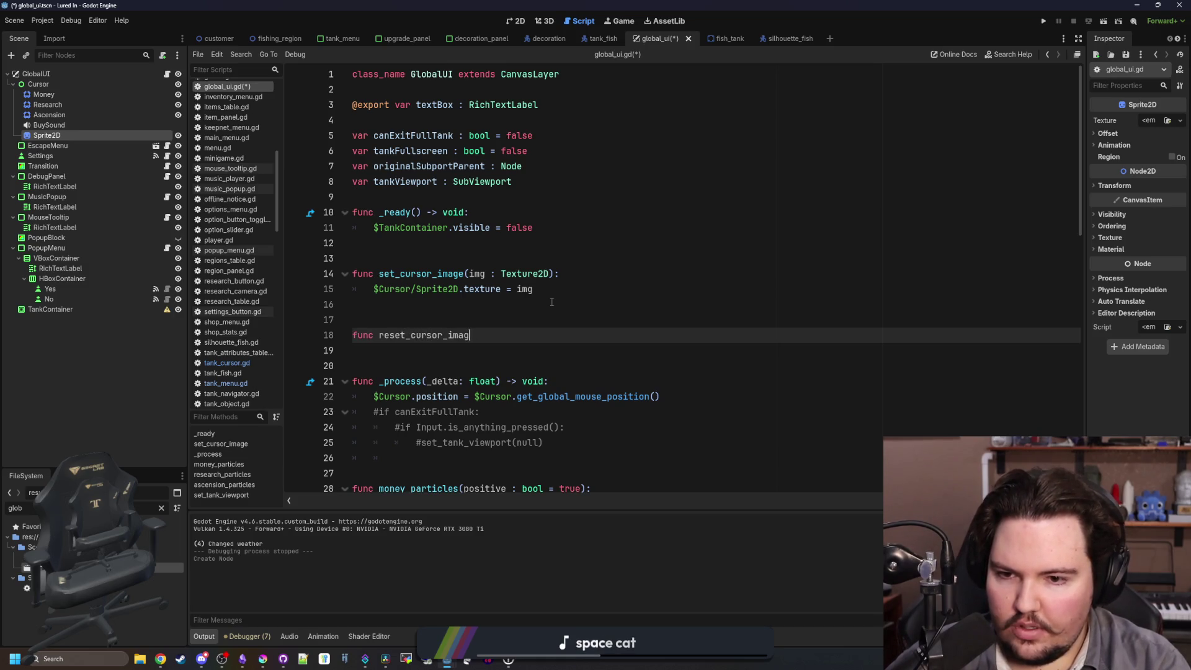
text(e():)
key(Return)
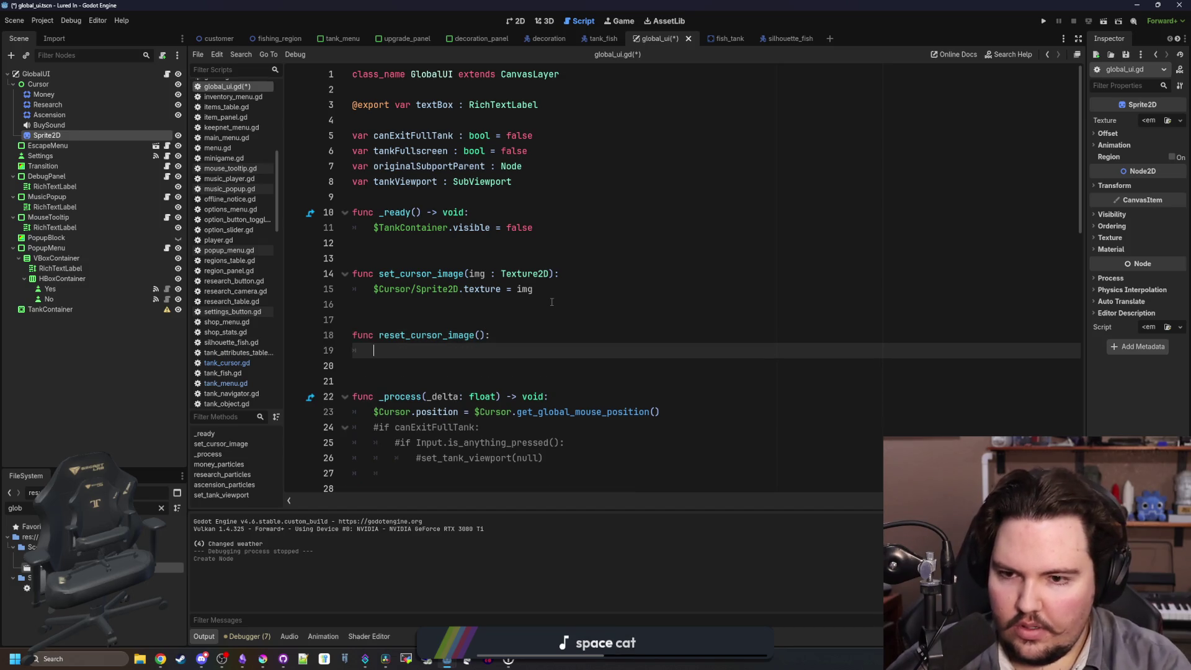
text($Cursor/Sprite2D)
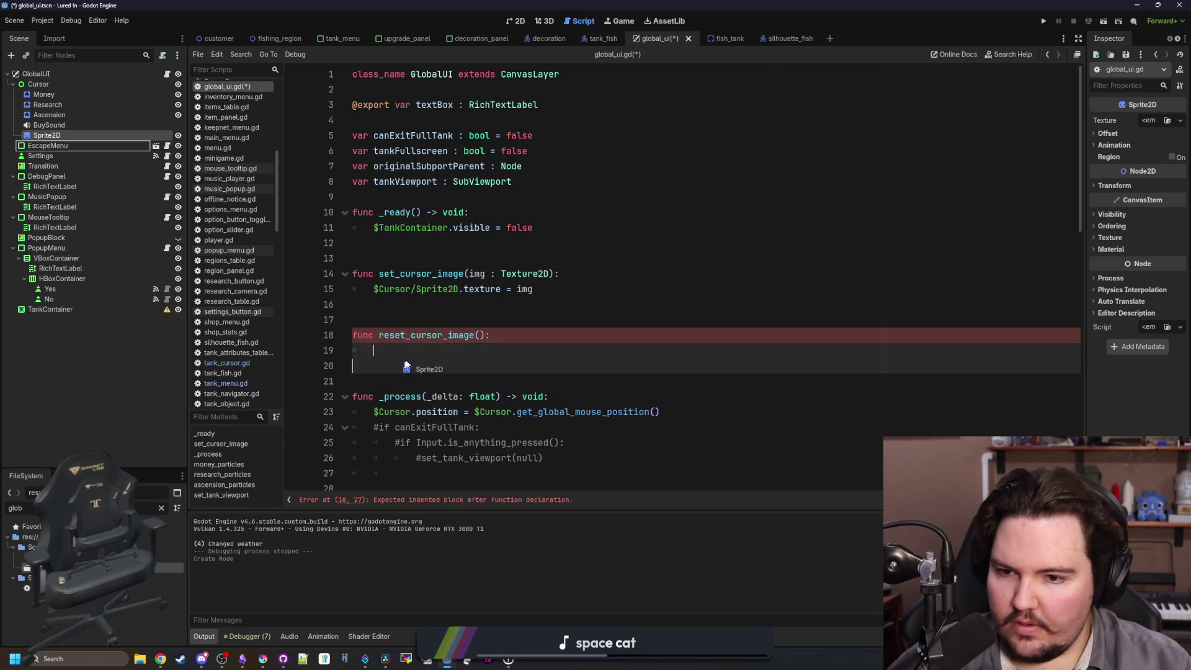
text(.)
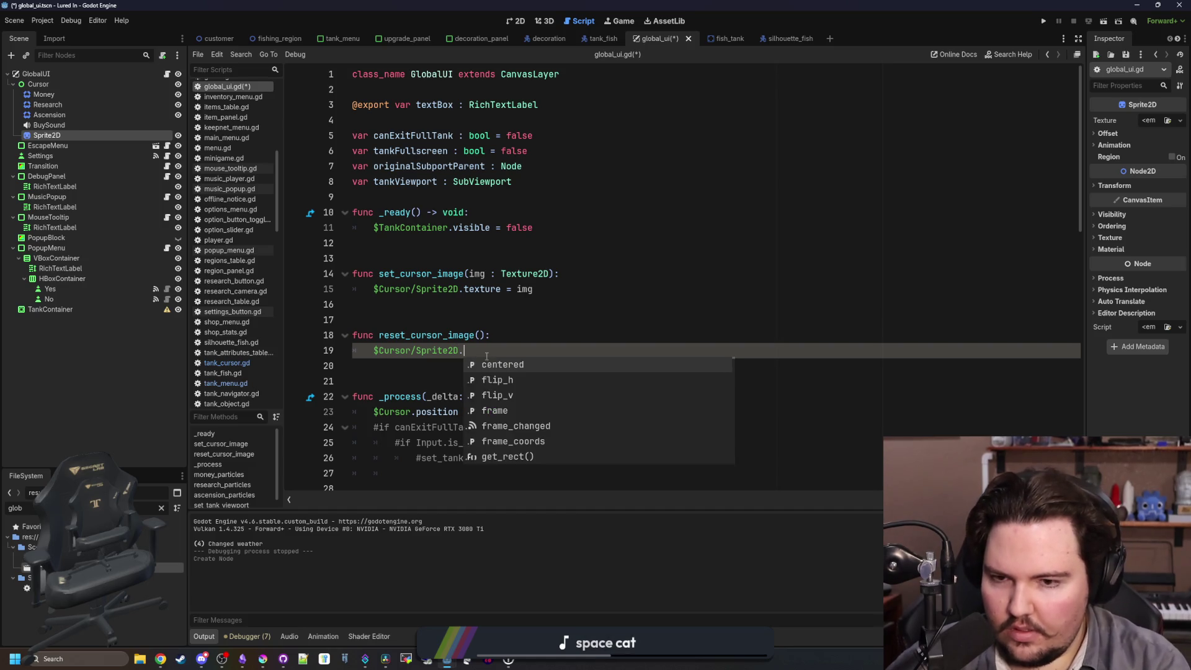
text(texture = null)
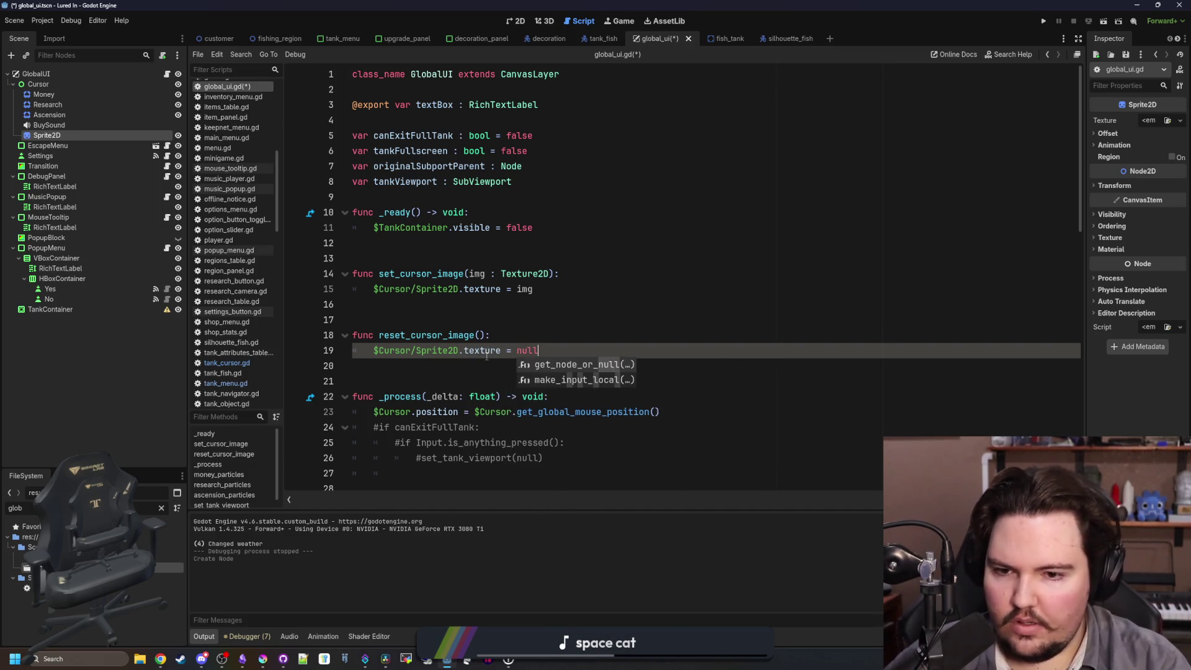
click(477, 325)
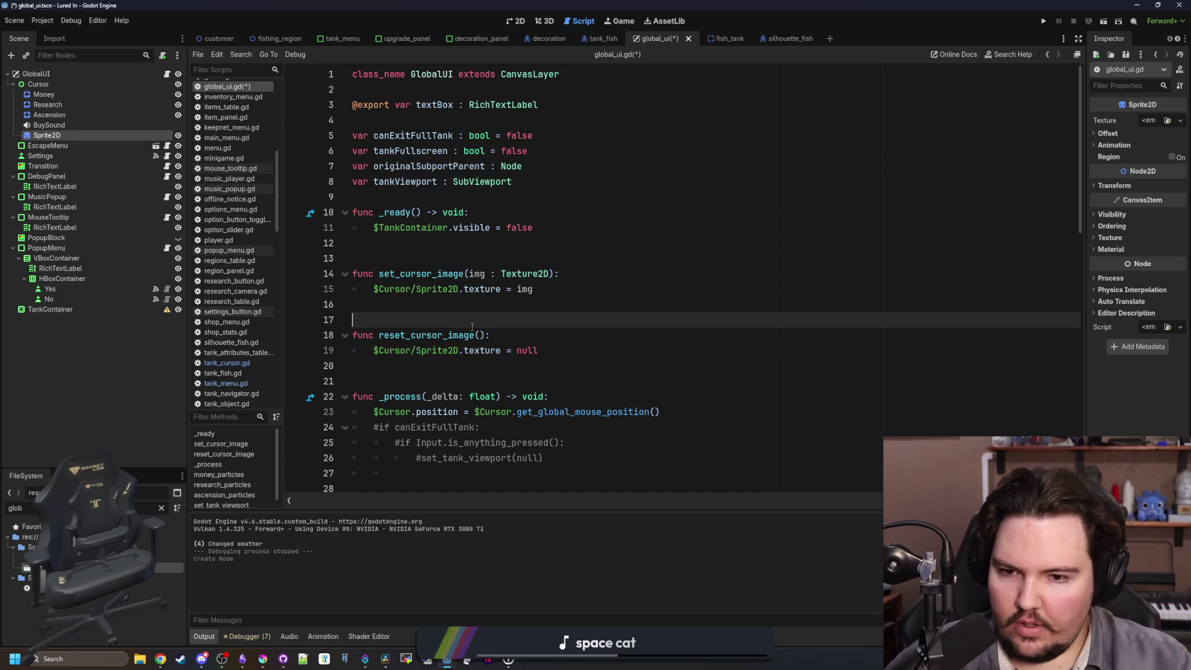
key(ctrl+s)
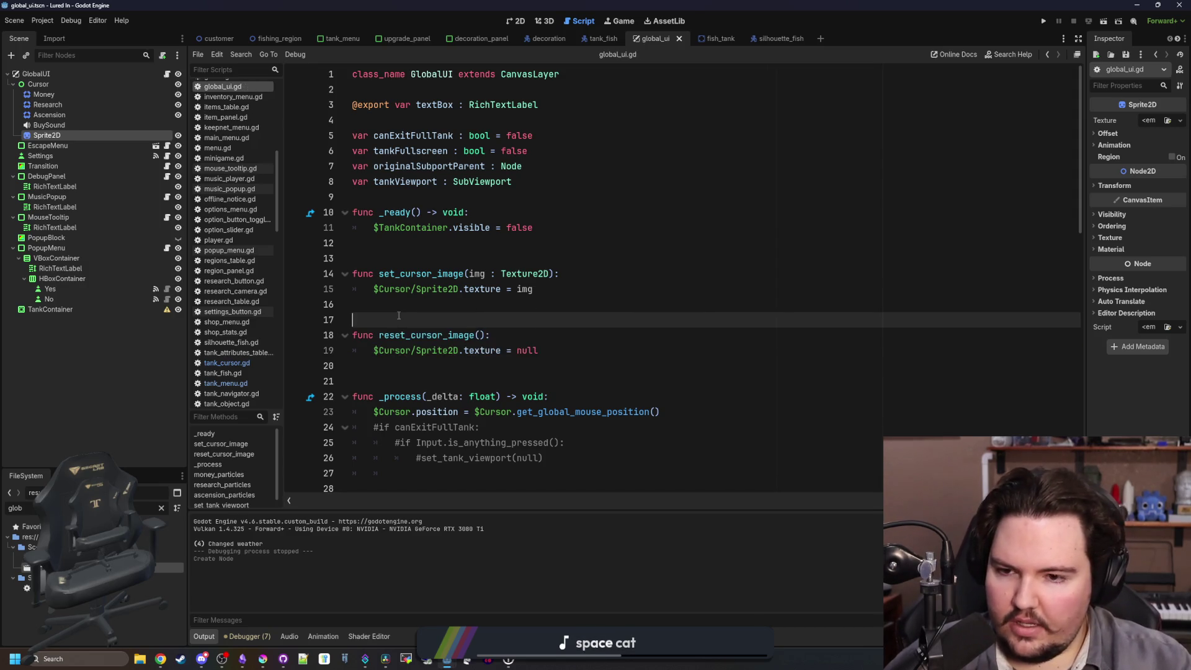
triple_click(509, 332)
click(372, 304)
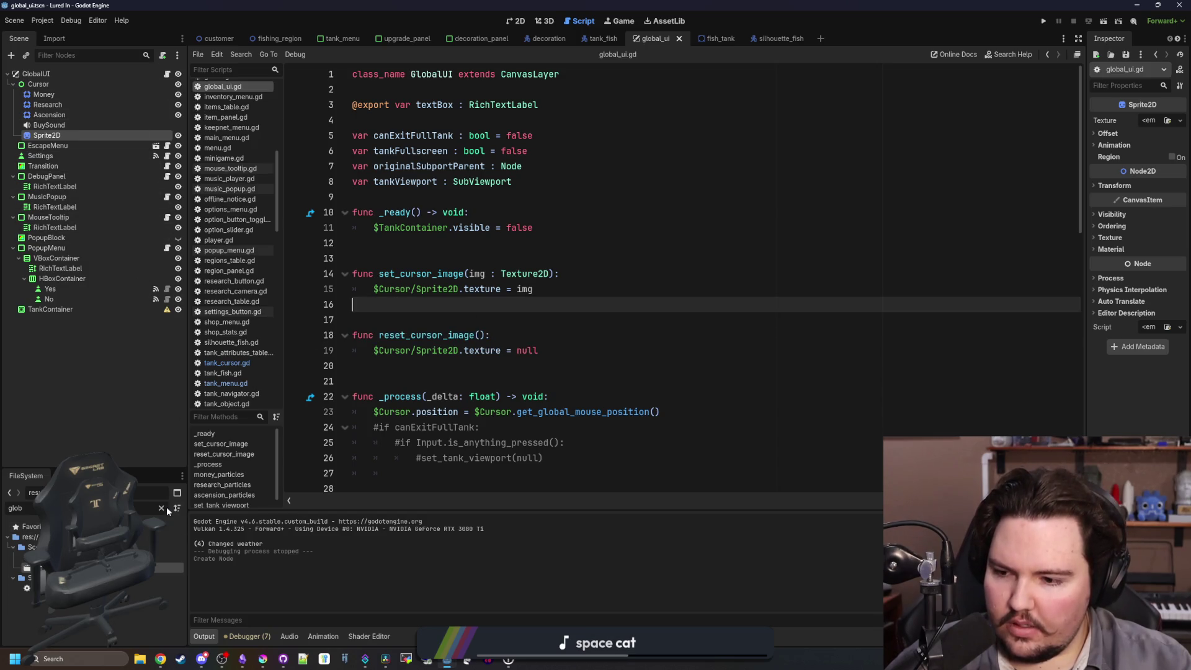
Switch to fish_tank.gd and search it for 'changed' to find the _ready connections.
click(712, 37)
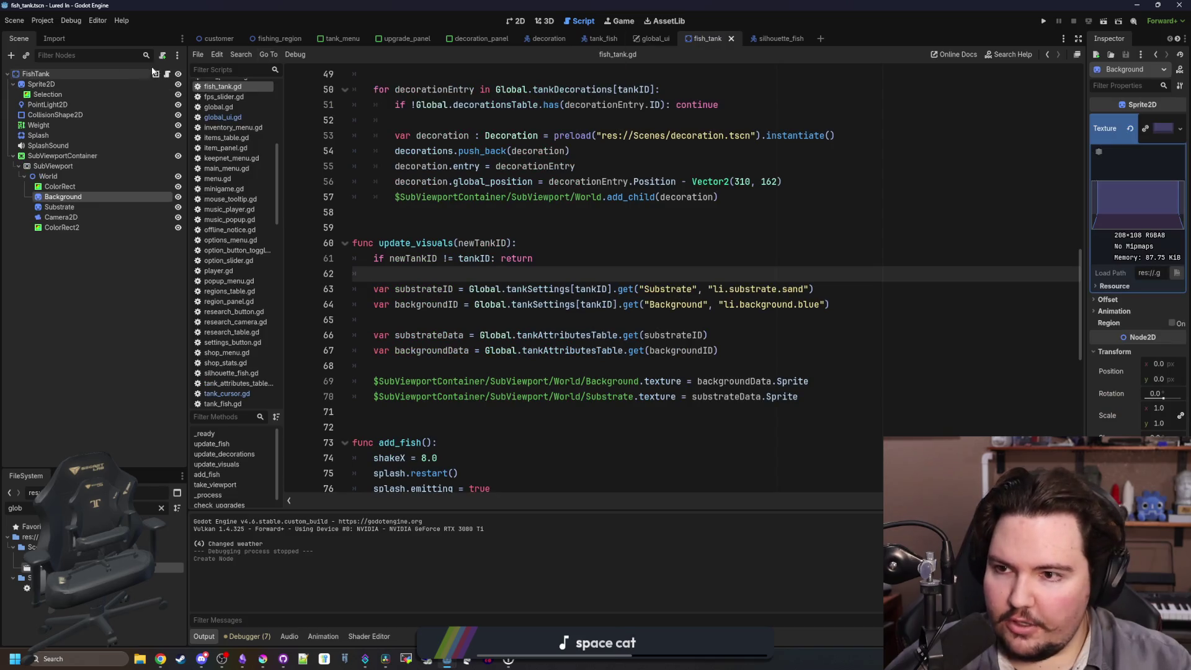
scroll(518, 279, up, 12)
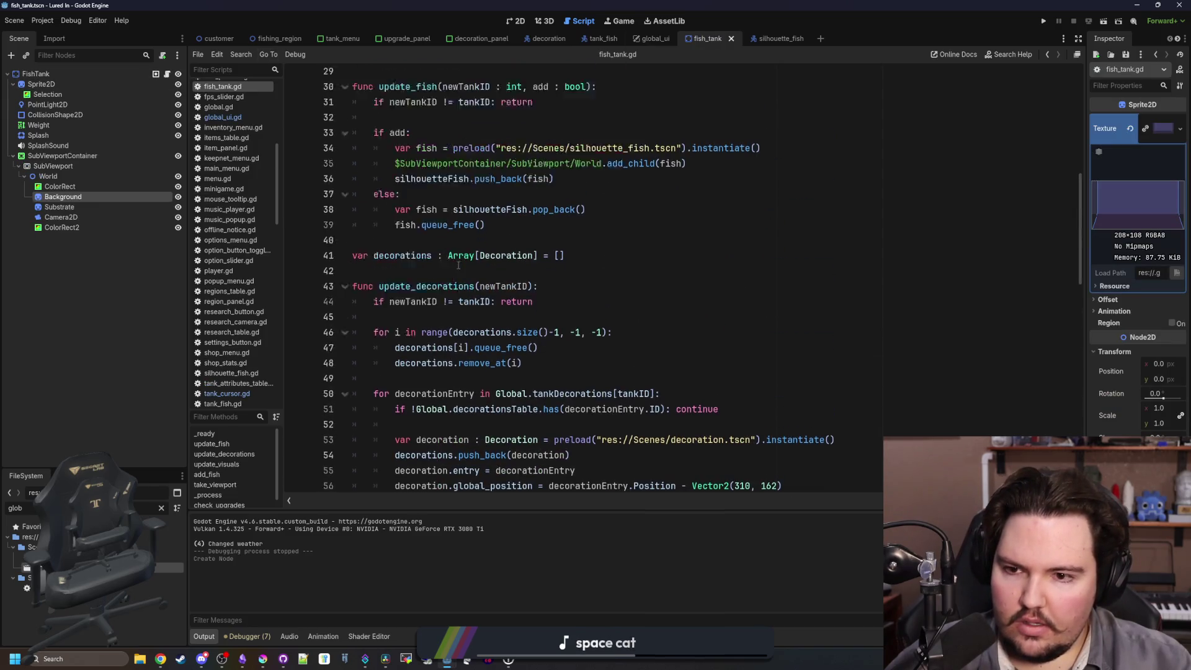
click(518, 298)
key(ctrl+f)
text(change)
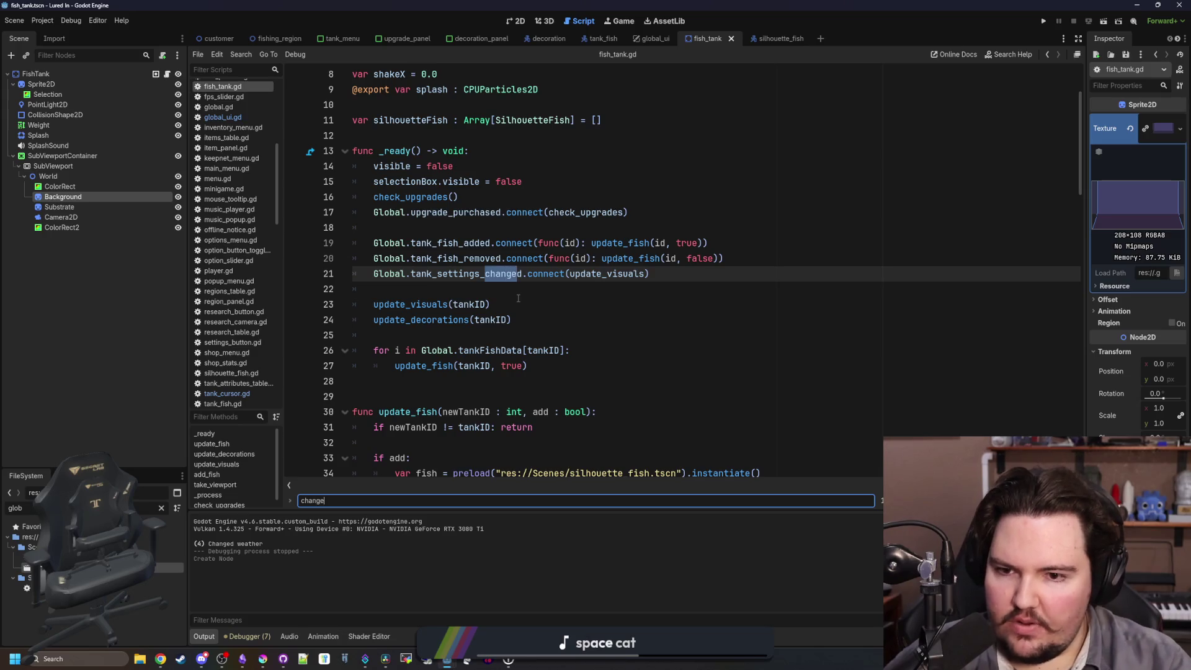
scroll(464, 437, down, 7)
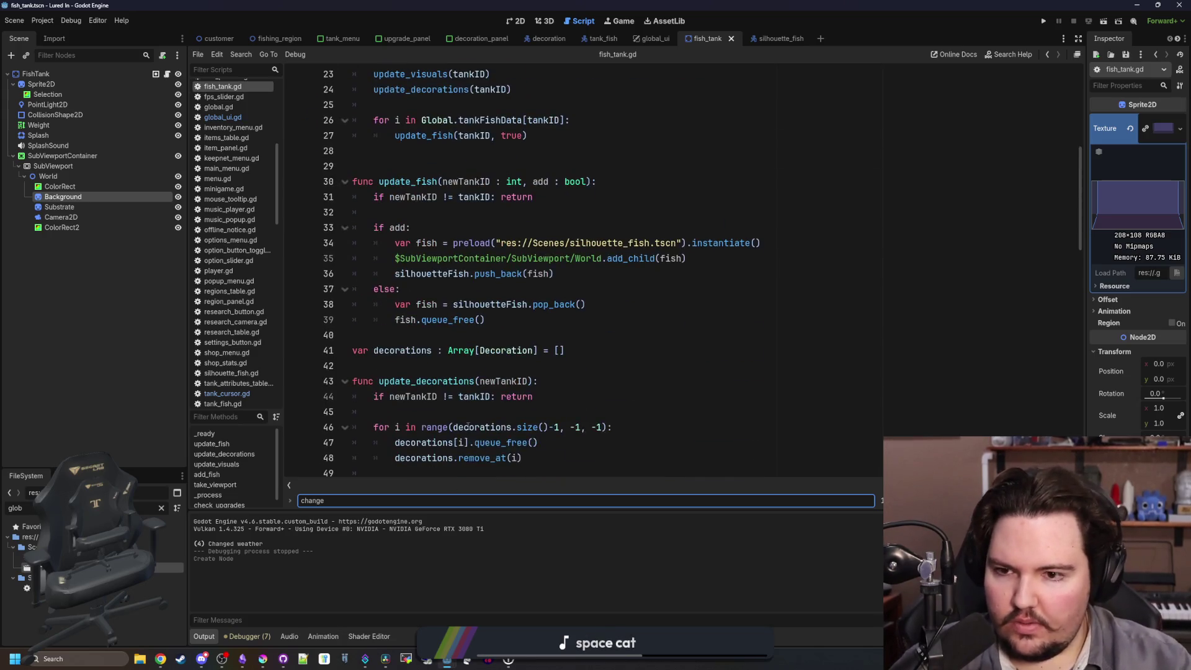
text(d)
click(483, 229)
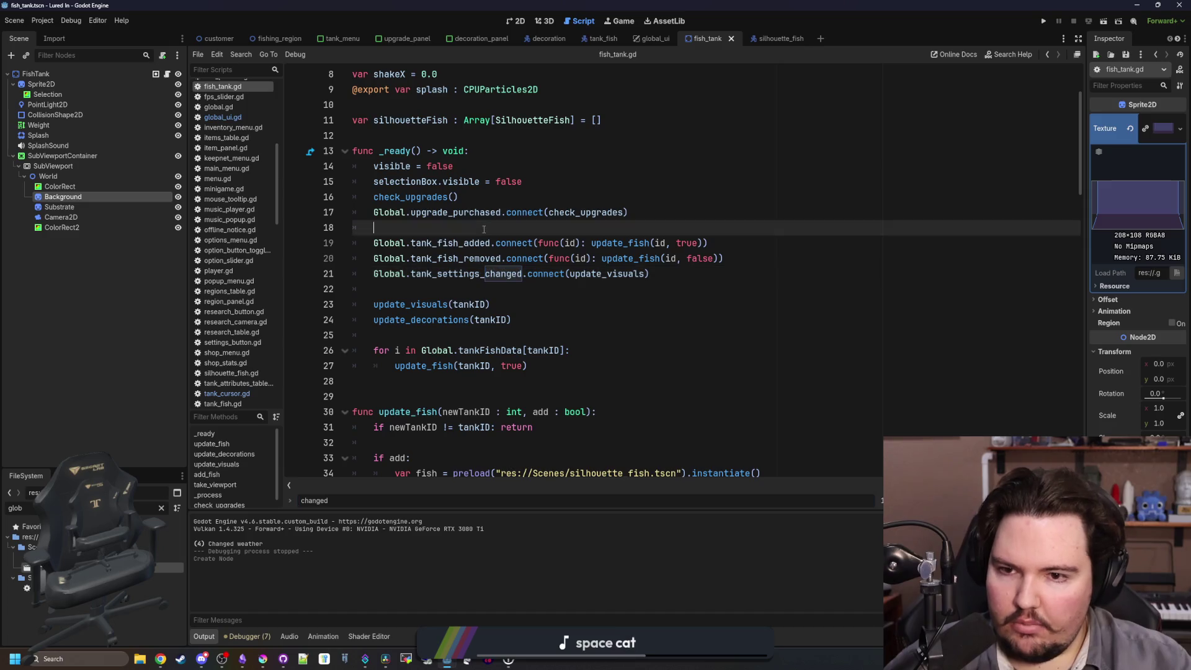
scroll(482, 230, up, 2)
scroll(558, 235, down, 15)
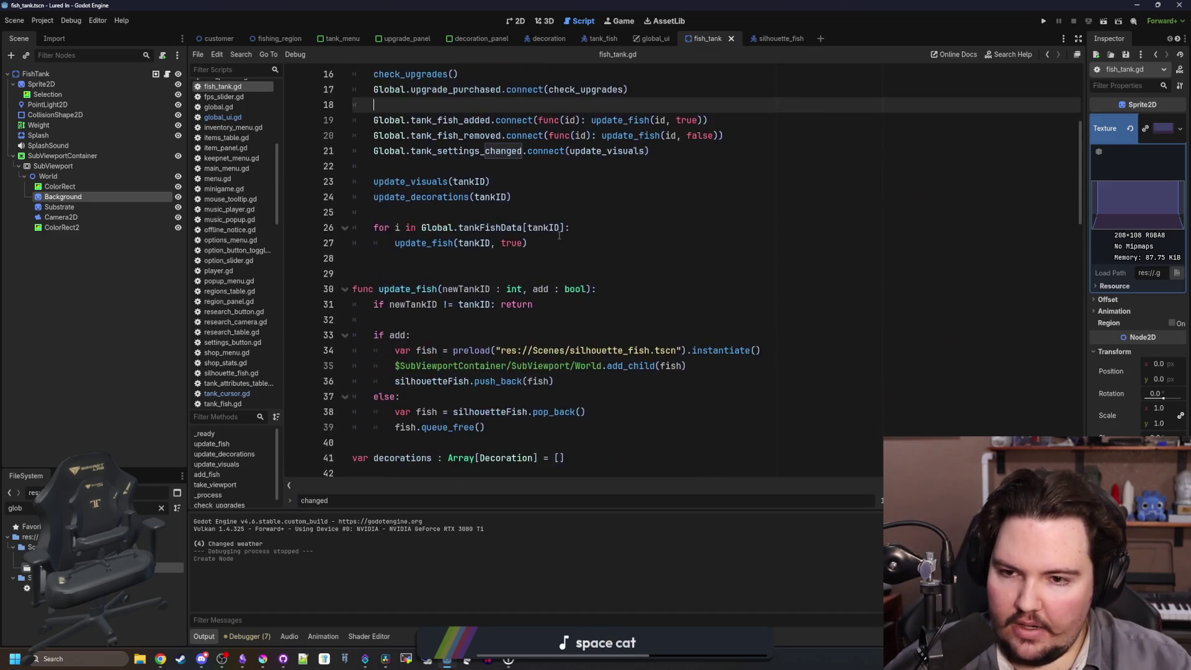
scroll(559, 235, down, 2)
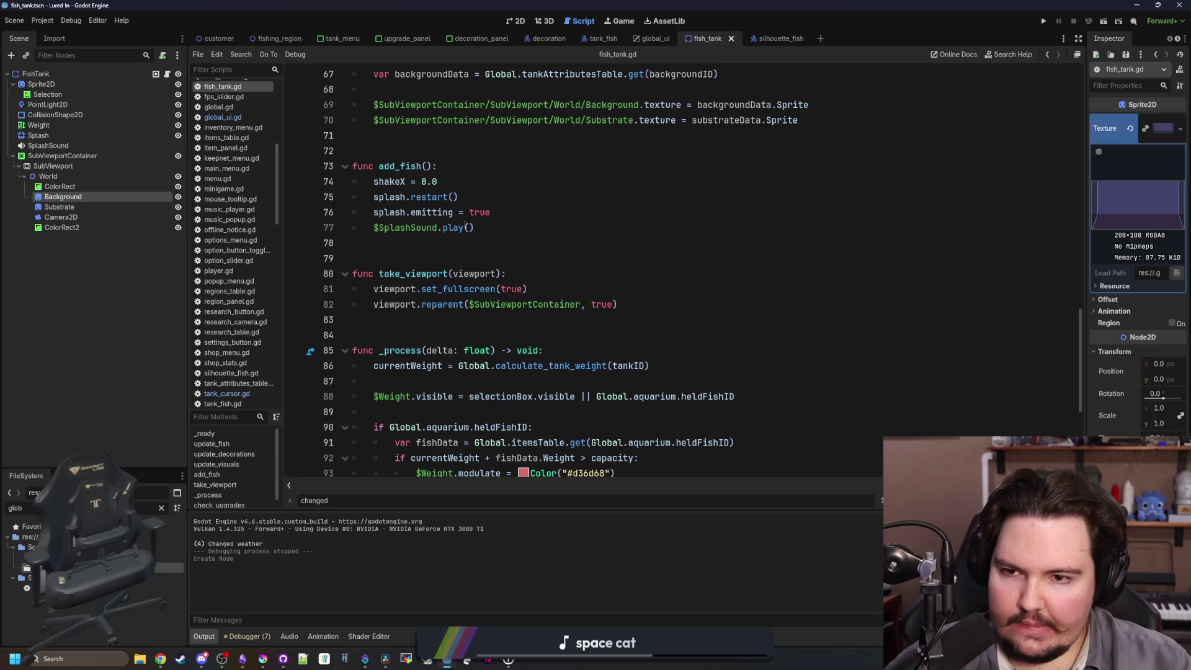
scroll(429, 304, down, 4)
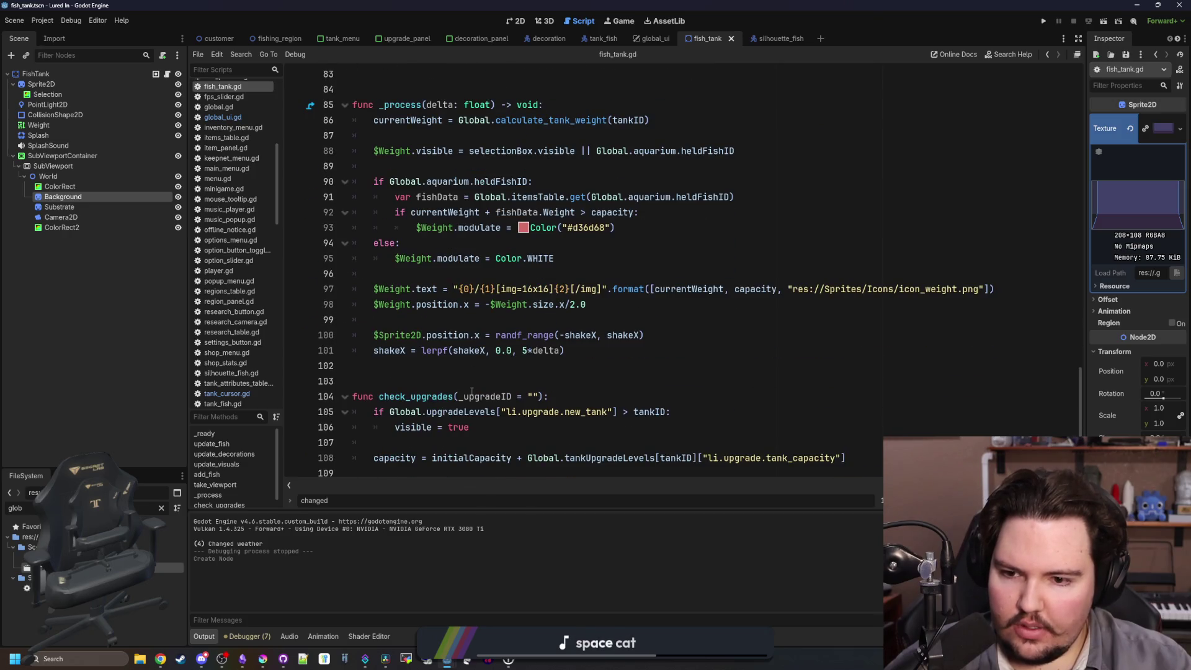
scroll(471, 391, up, 20)
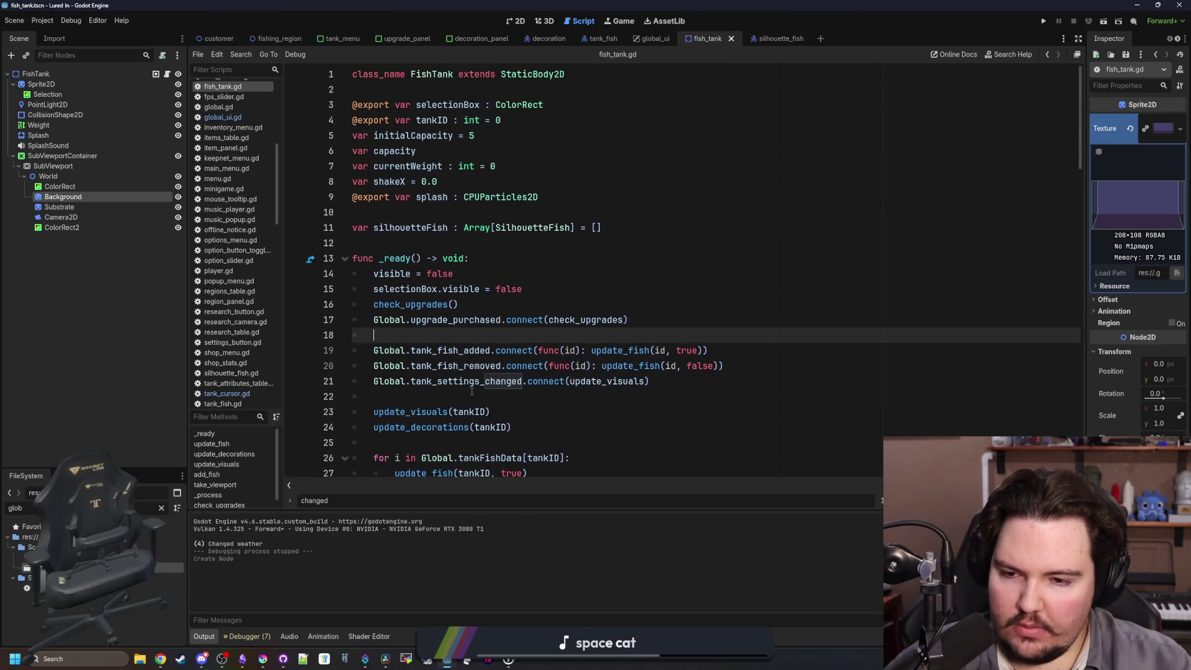
scroll(472, 391, down, 2)
Try adding lines after the tank_settings_changed connect call, then delete them again.
click(679, 289)
key(Return)
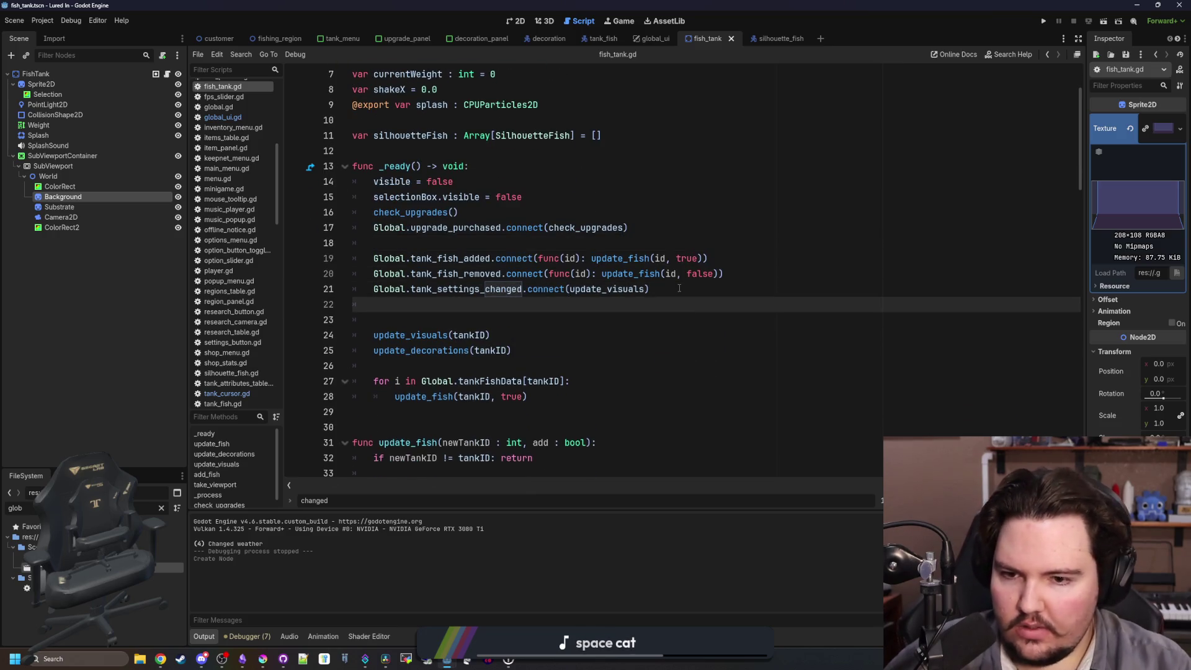
key(Return)
text(menu)
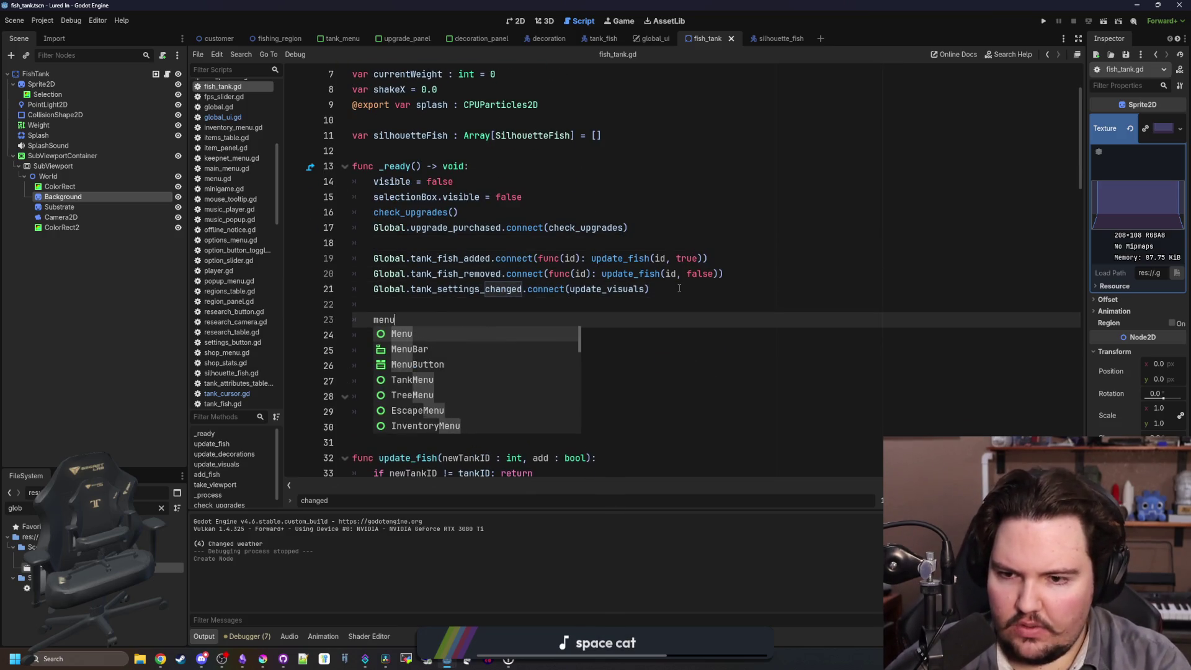
key(BackSpace)
key(BackSpace)
key(BackSpace)
text(ear)
key(BackSpace)
key(BackSpace)
key(BackSpace)
key(BackSpace)
key(BackSpace)
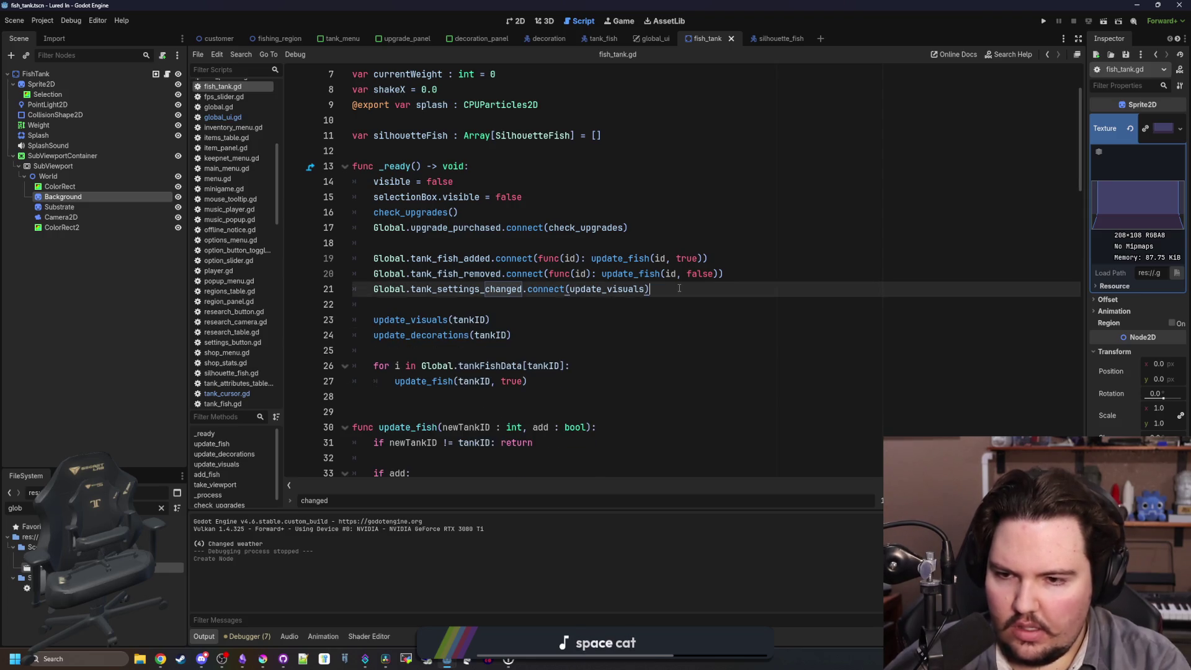
scroll(489, 116, up, 2)
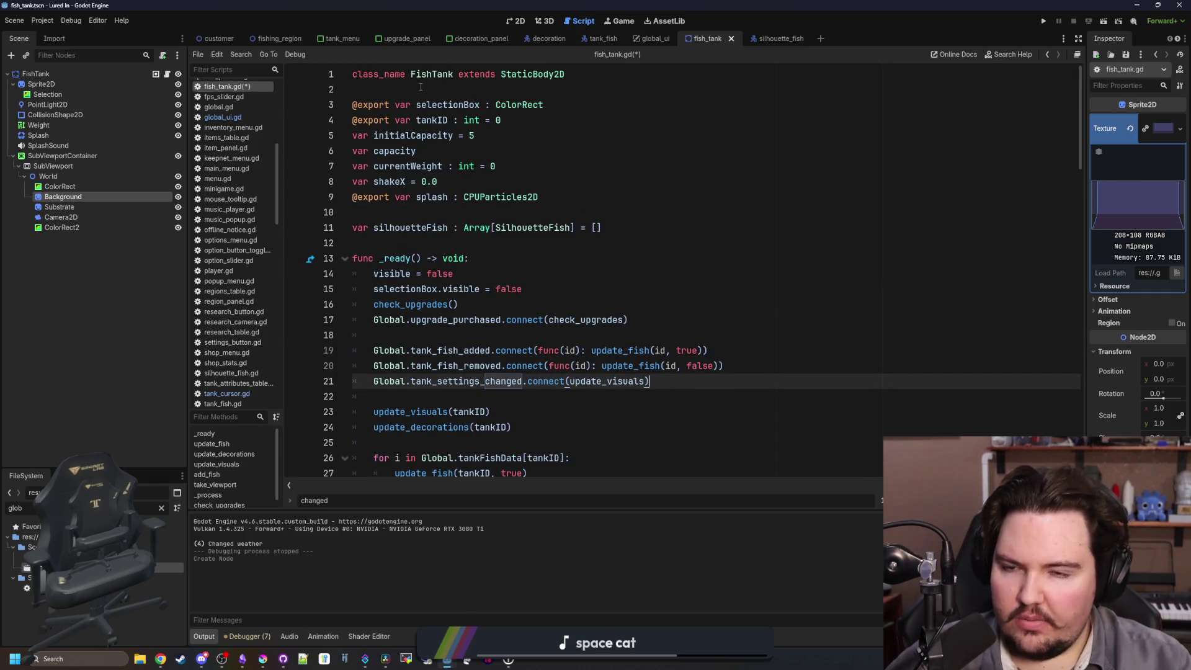
click(338, 38)
Add Global.globalUI.reset_cursor_image() after set_selected_fish(null) in changed()'s else-branch.
ctrl+click(466, 289)
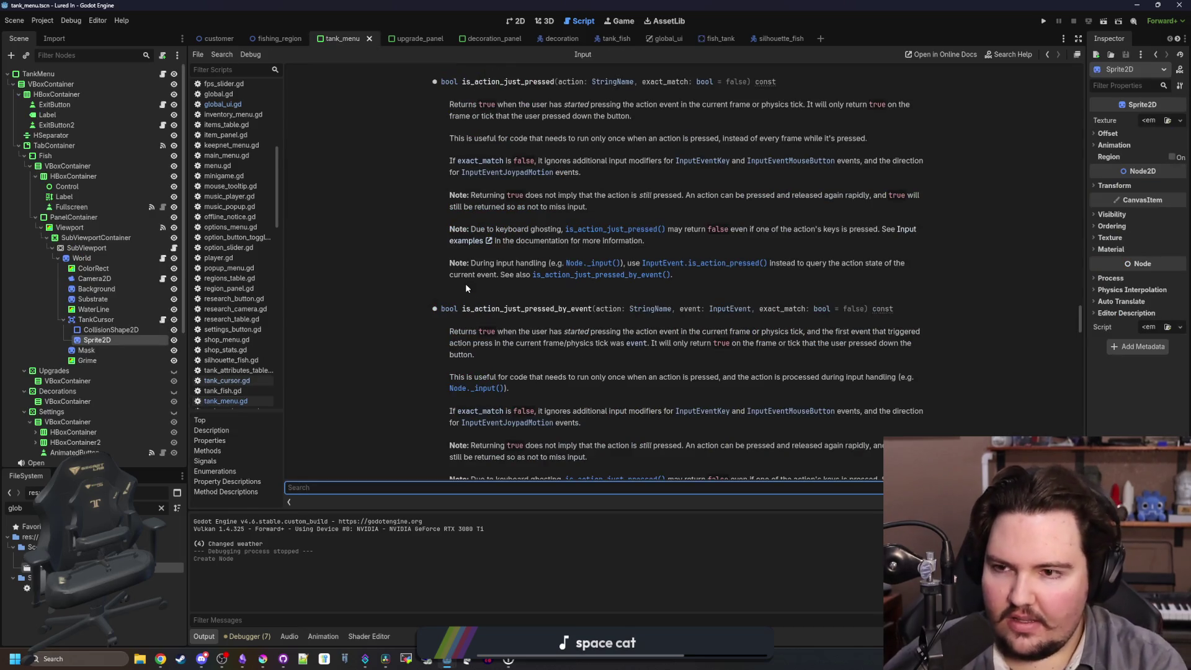
key(alt+Left)
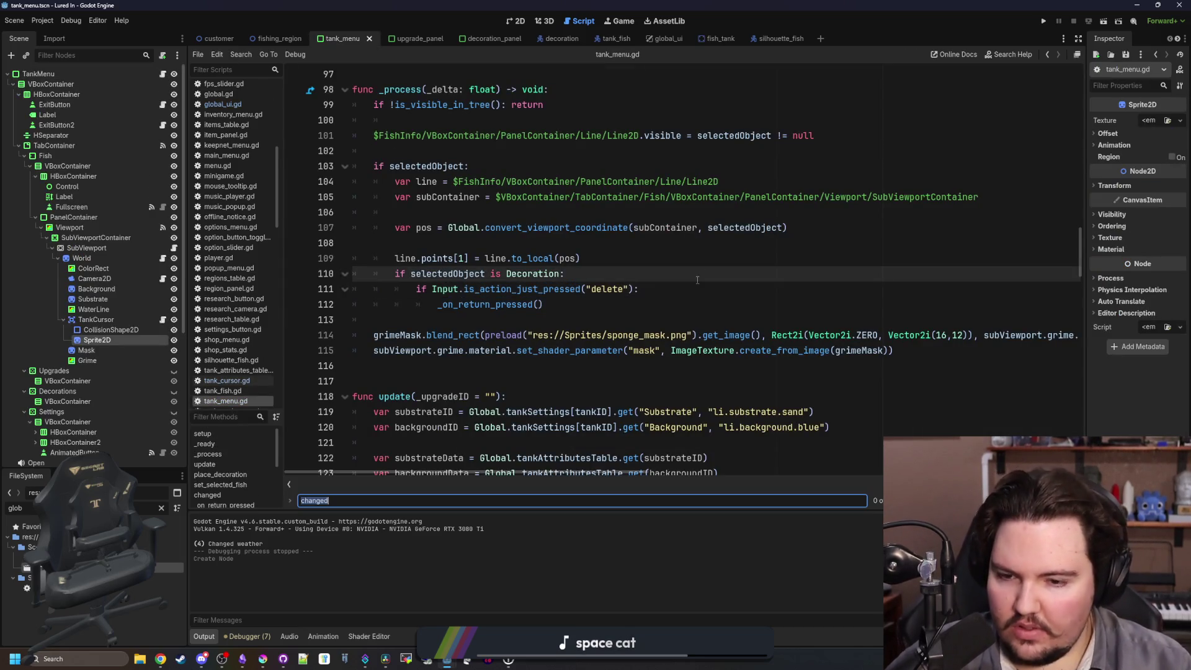
text(chan)
scroll(424, 361, down, 1)
click(563, 351)
key(Return)
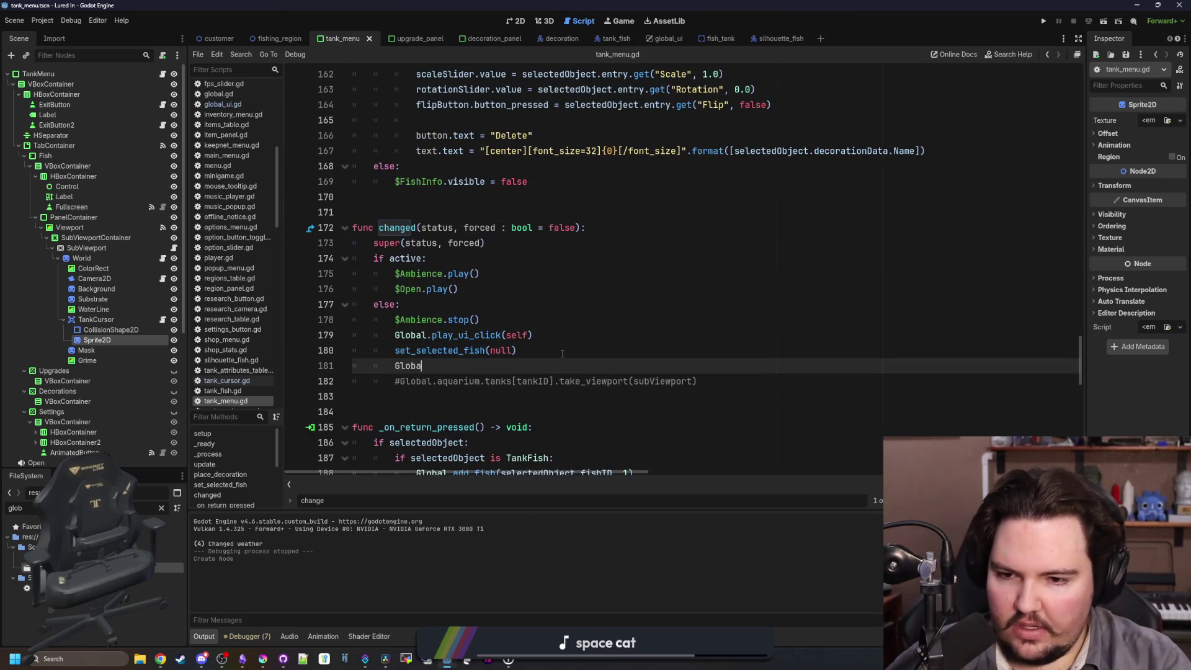
text(l.globalui)
key(Return)
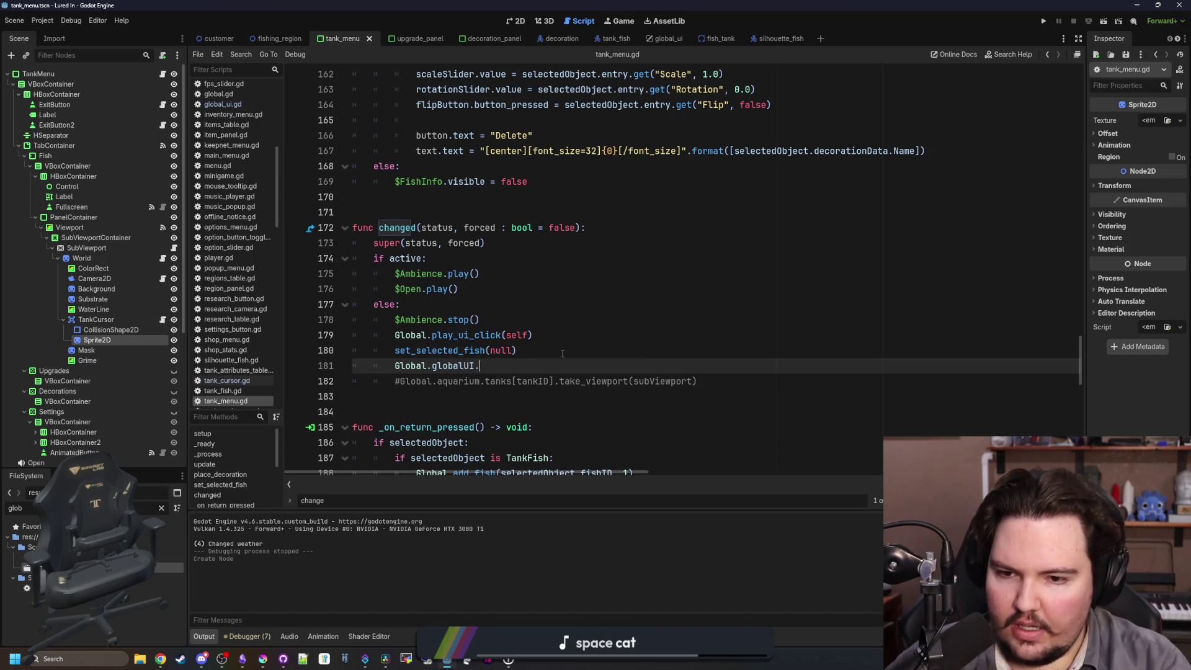
text(.)
text(r)
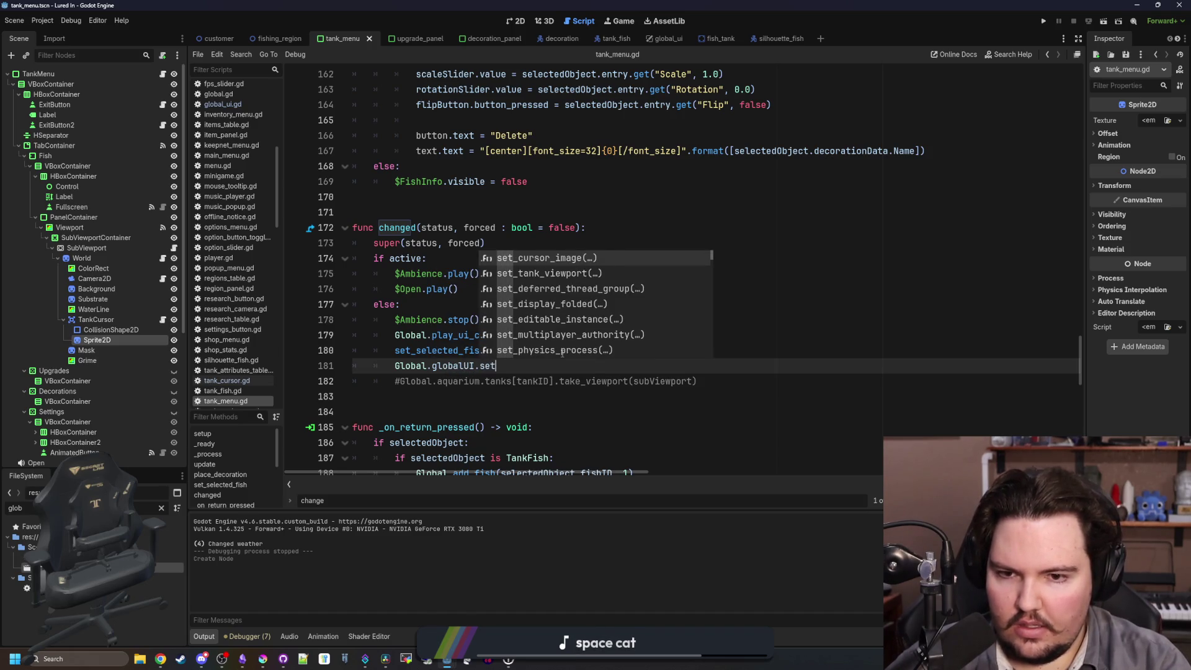
text(es)
key(Return)
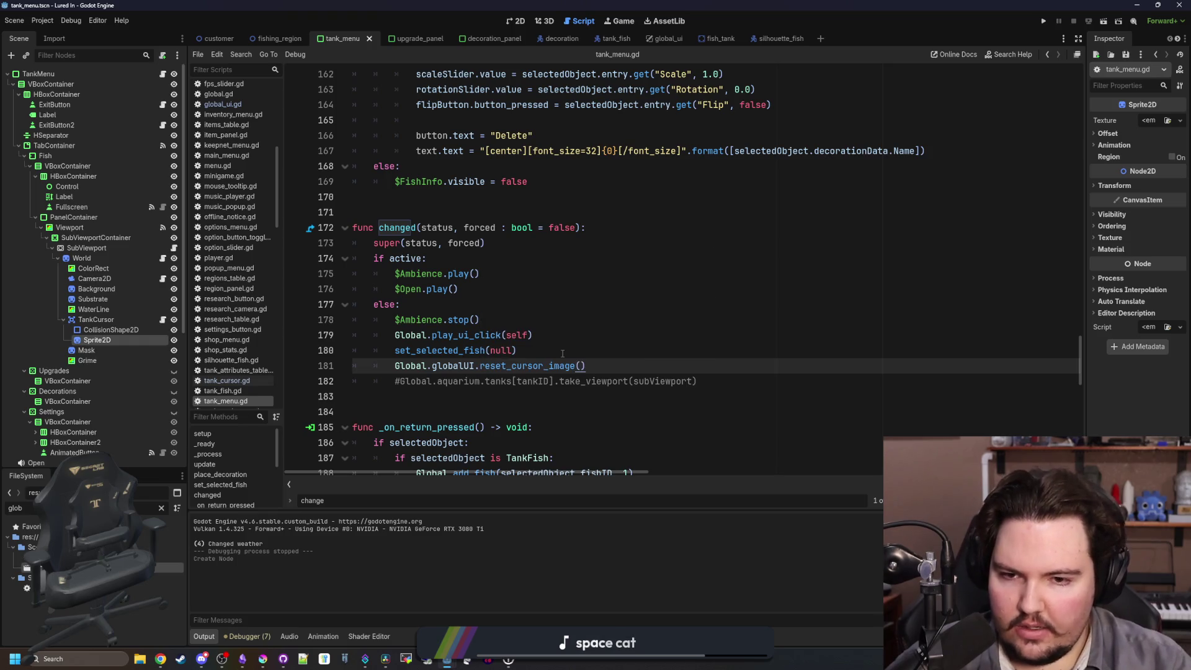
mouse_move(596, 366)
mouse_down()
mouse_move(395, 350)
mouse_move(395, 366)
mouse_up()
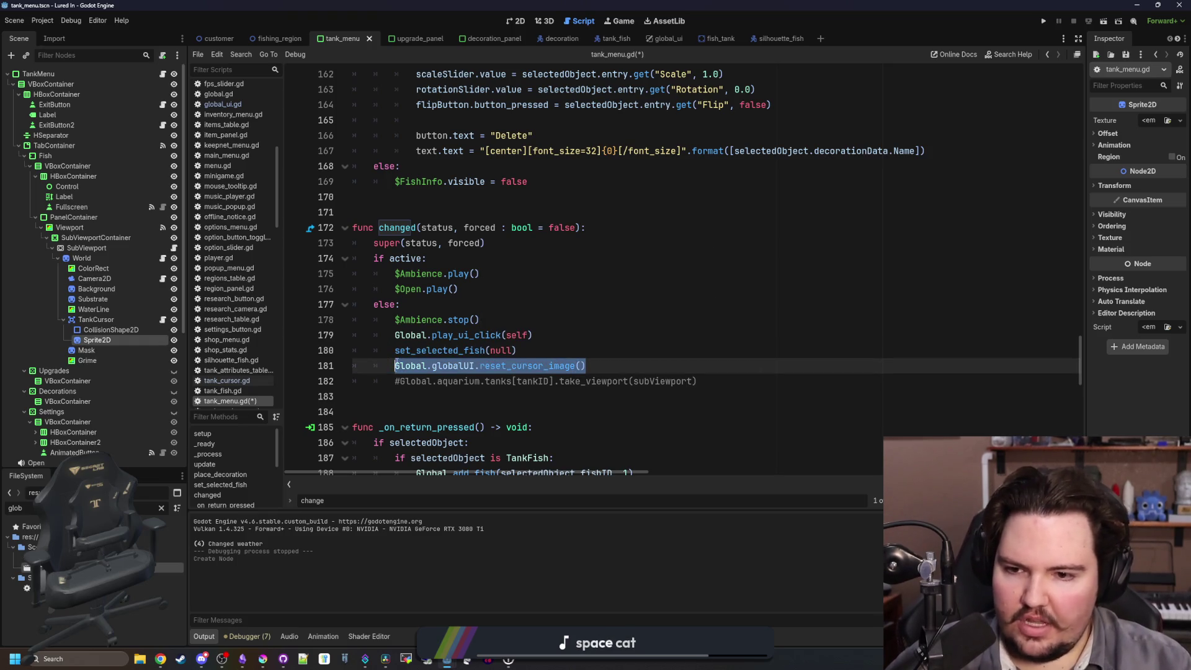
Scroll to the top of tank_menu.gd and place the caret on blank line 18.
key(Page_Up)
key(Page_Up)
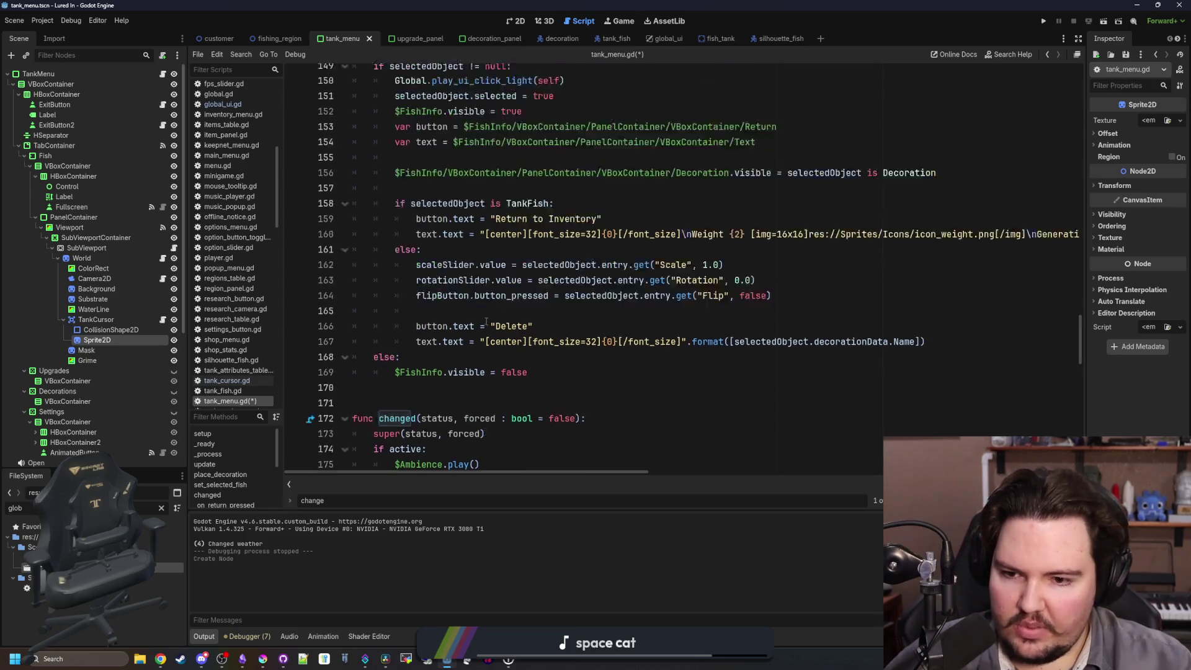
drag(1082, 285, 1100, 107)
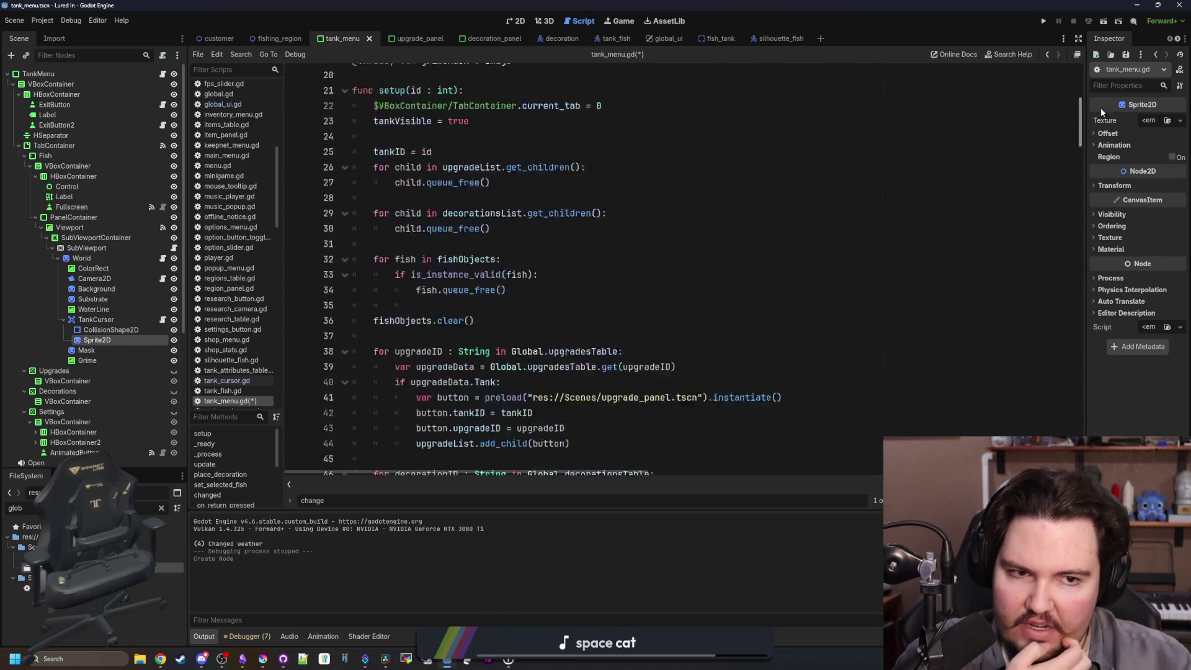
click(519, 334)
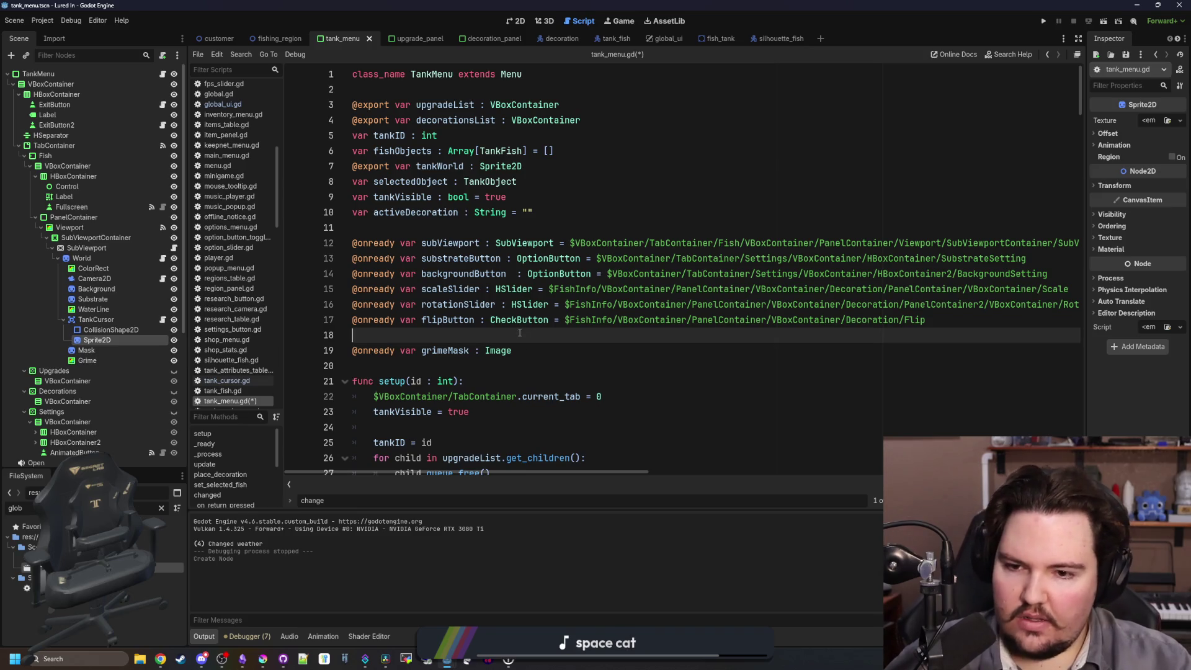
Review the spongeActive and grimeMask declarations at the top of tank_menu.gd, leaving them unchanged.
key(Delete)
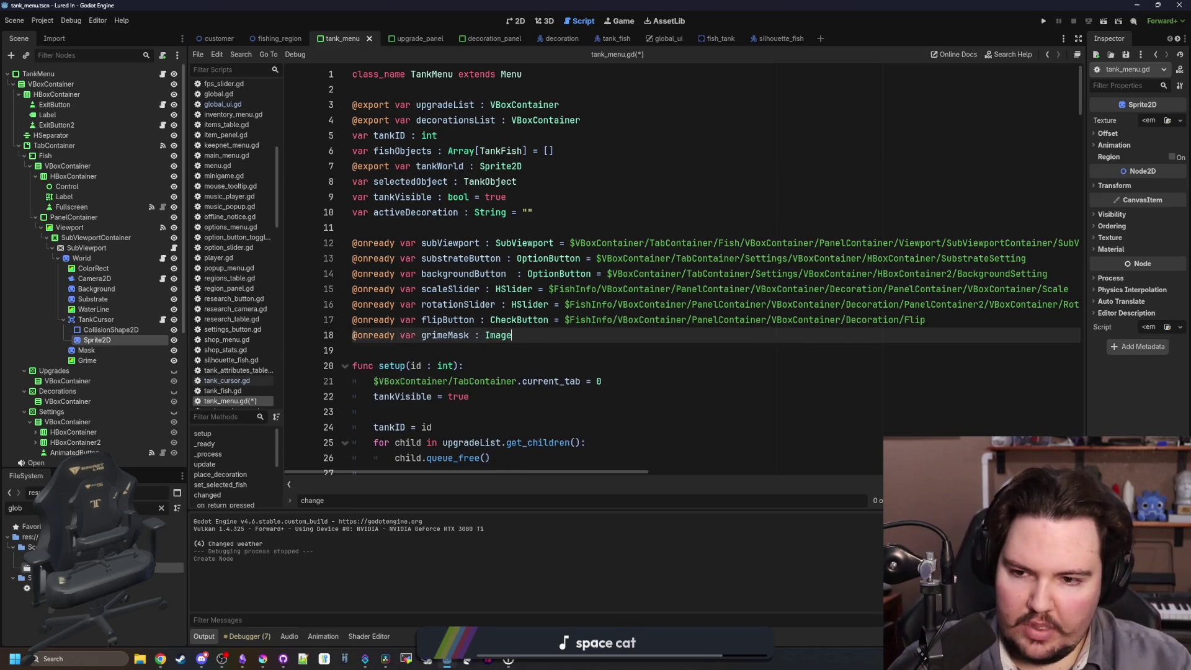
key(ctrl+z)
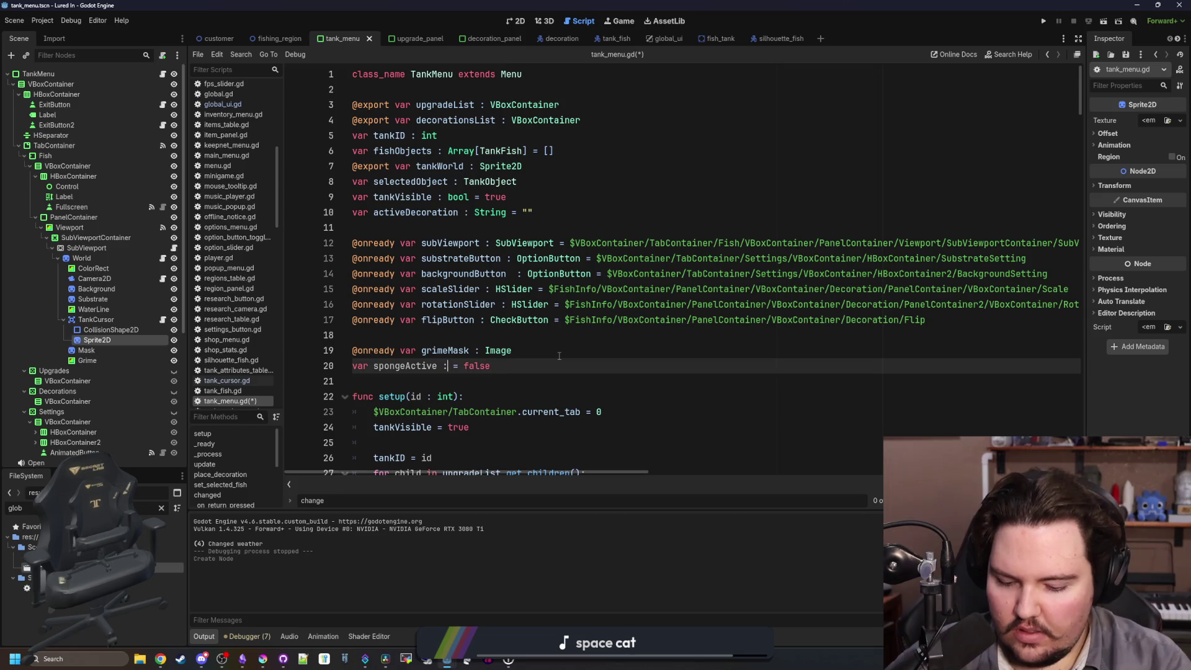
text(bool)
key(Escape)
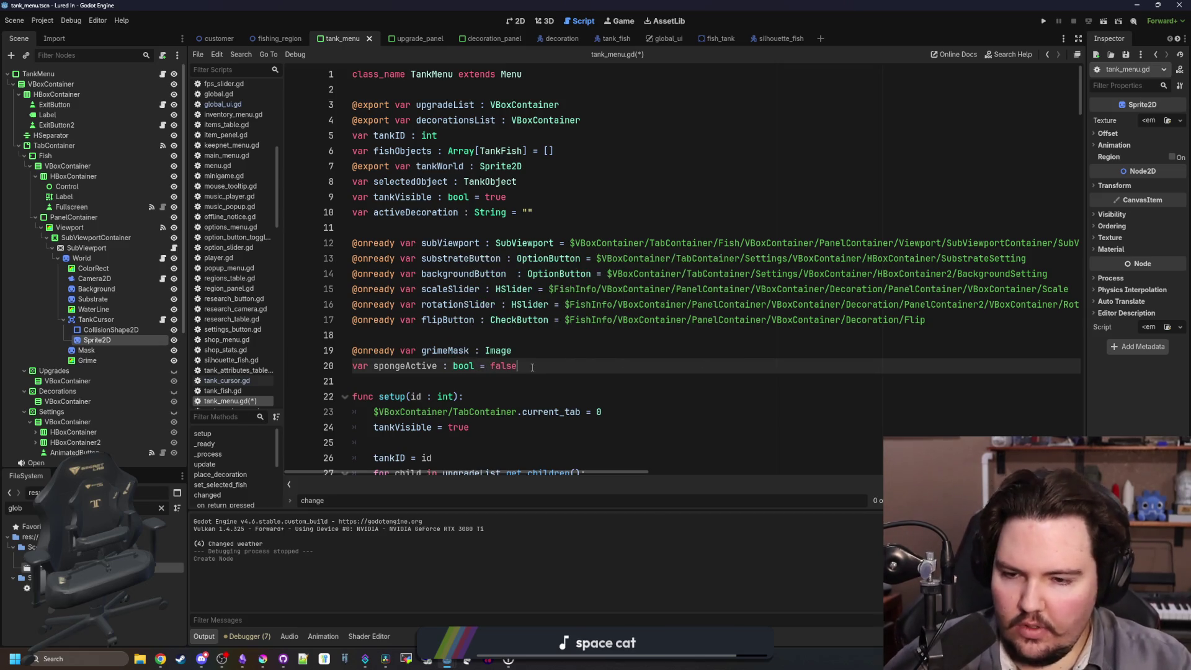
scroll(406, 291, down, 2)
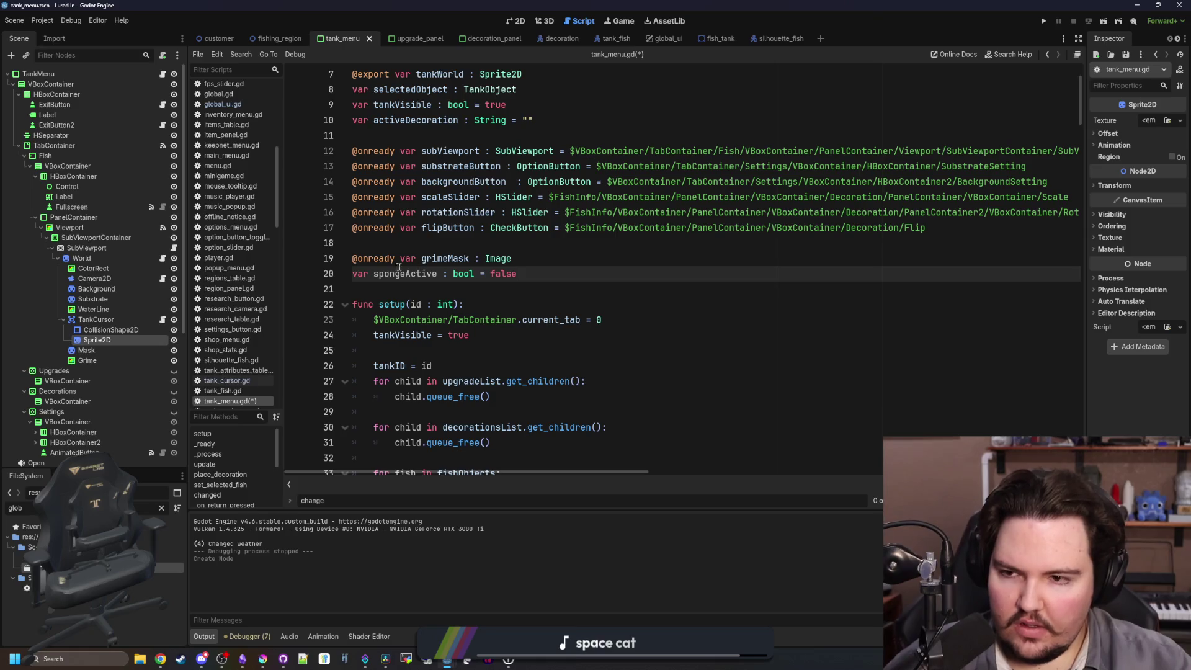
double_click(403, 273)
scroll(409, 269, down, 2)
Add blank lines after changed(), before _on_return_pressed, for new functions.
click(420, 259)
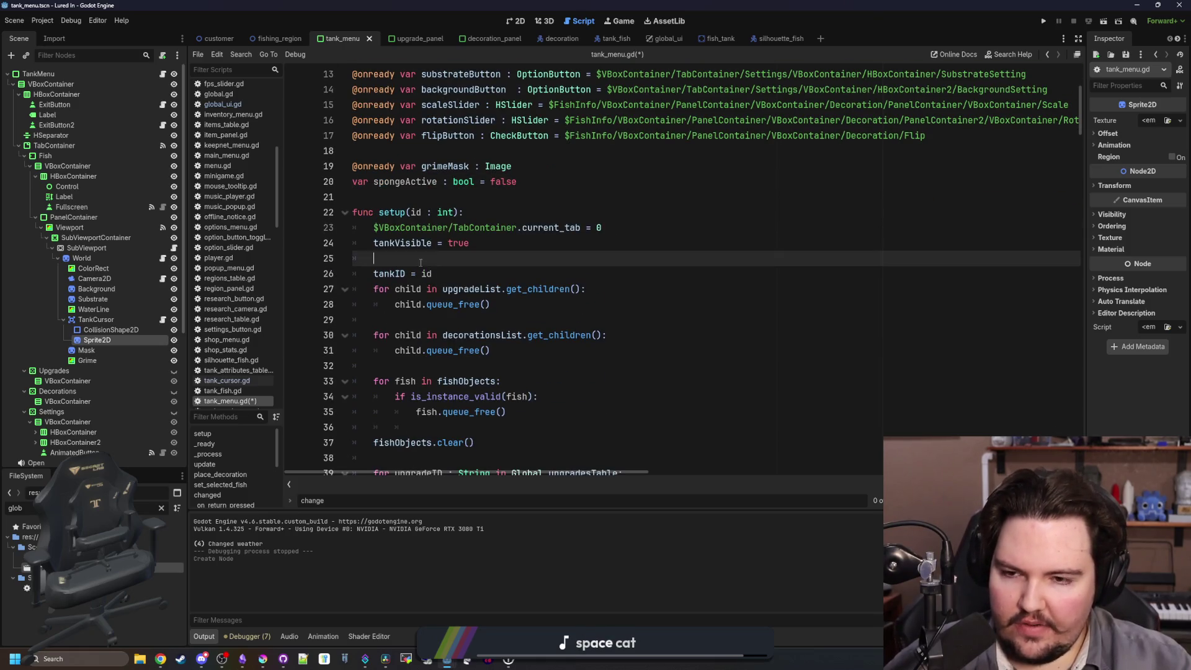
scroll(420, 263, down, 1)
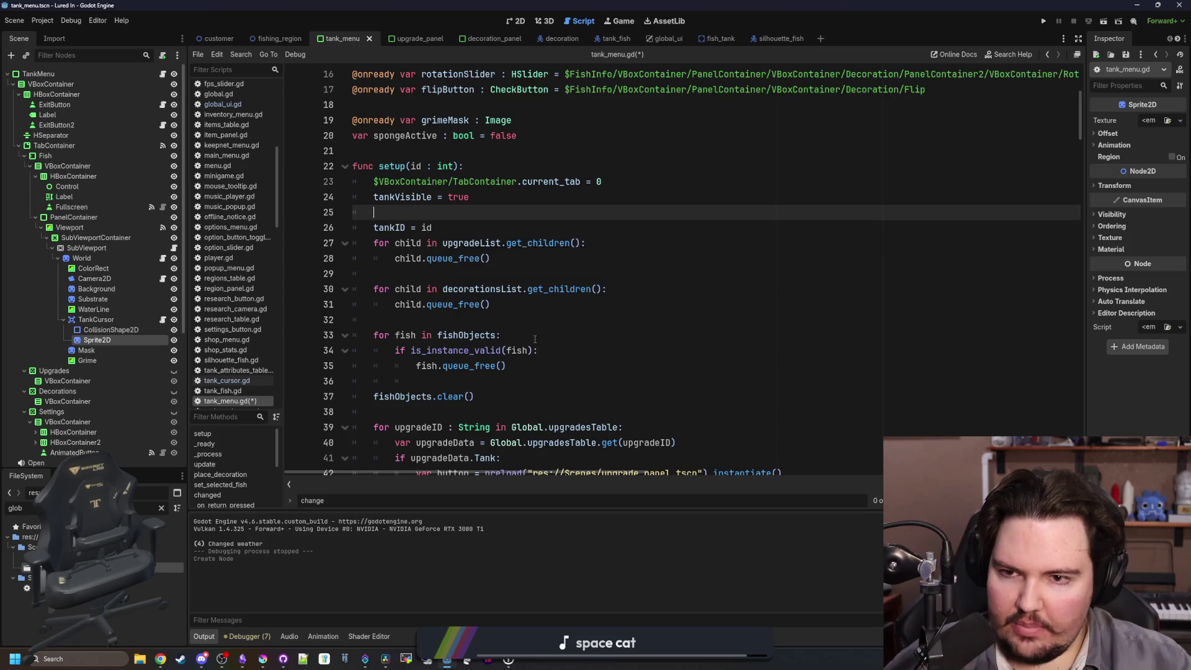
scroll(455, 261, down, 10)
scroll(397, 434, right, 3)
key(Return)
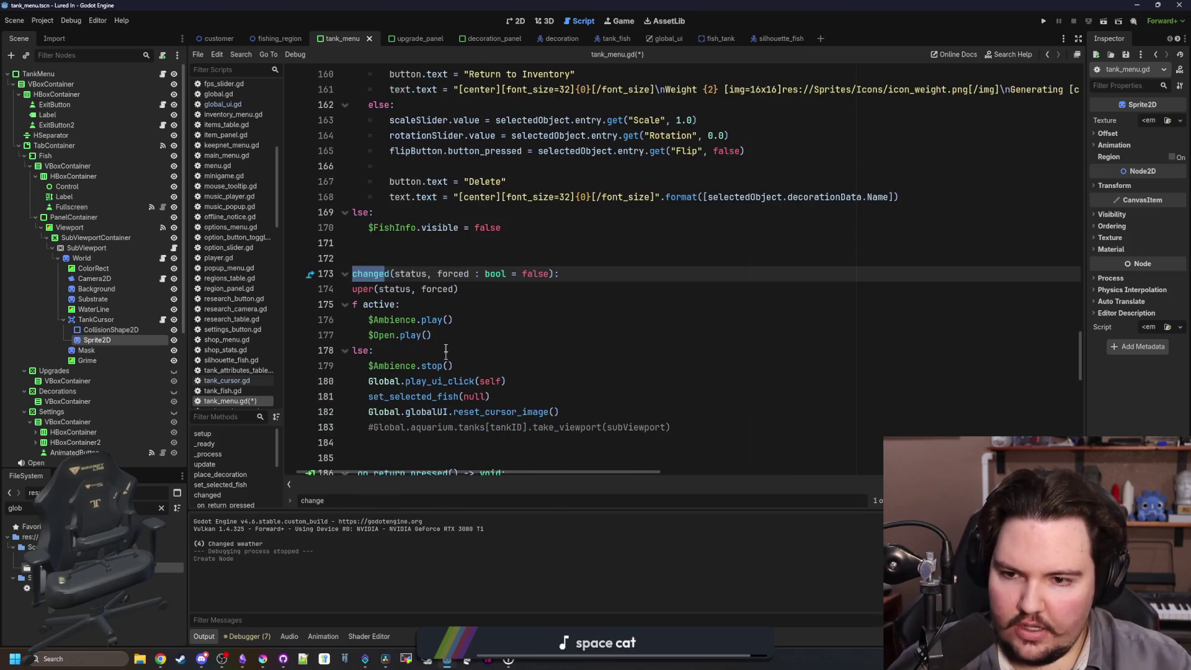
scroll(470, 466, left, 1)
click(607, 366)
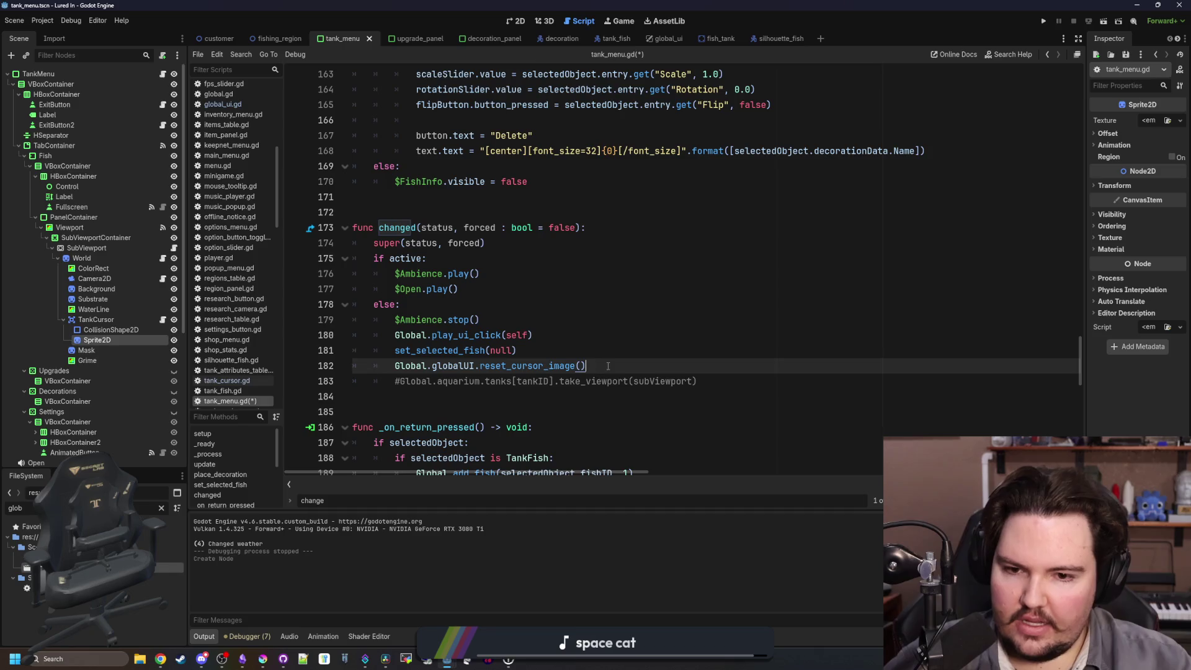
click(447, 383)
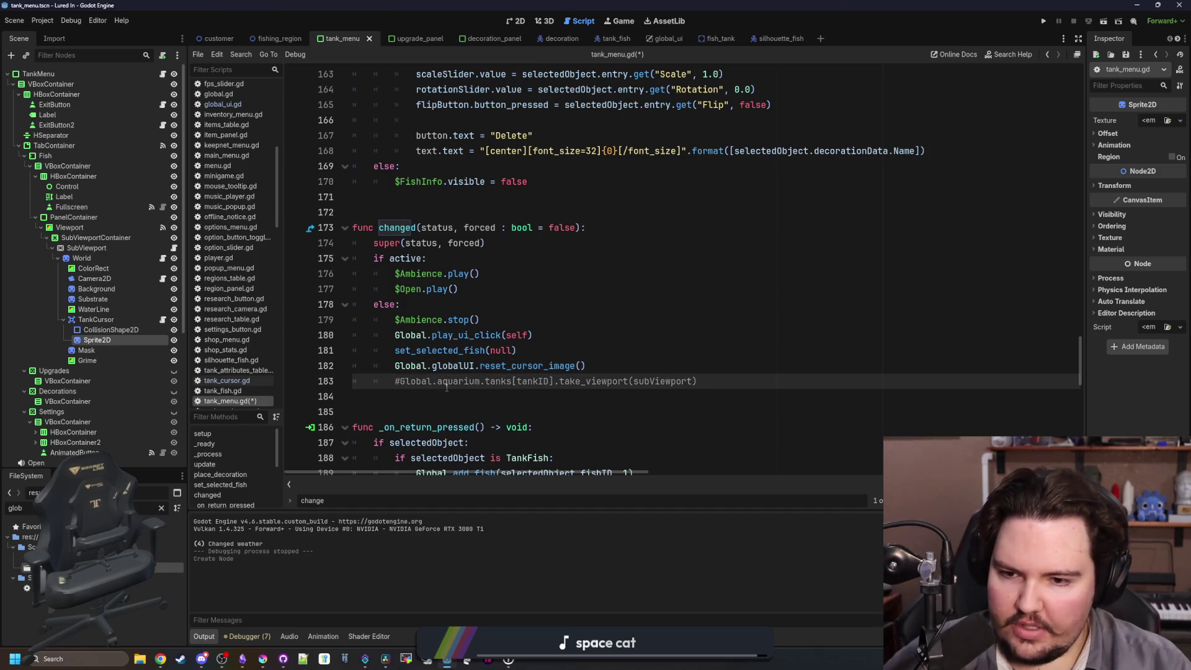
key(Down)
key(Return)
key(Return)
key(Return)
Add reset_sponge() with reset_cursor_image and spongeActive = false, and call it from changed().
text(func reset_sponge()
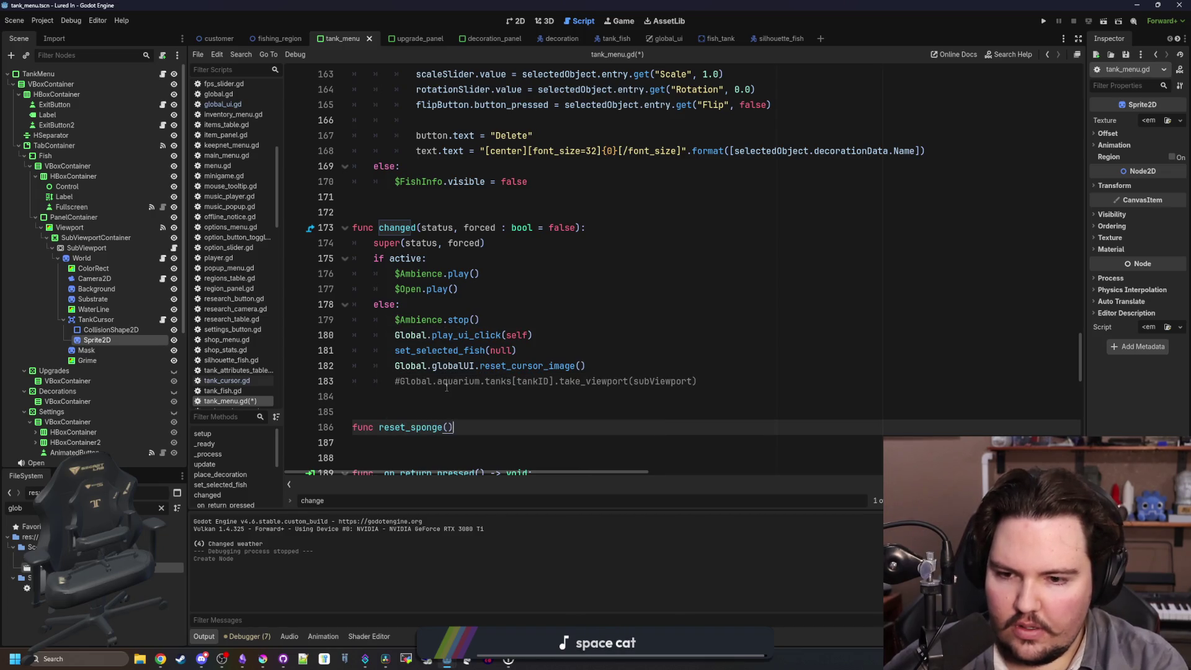
text(:)
key(Return)
triple_click(604, 359)
key(ctrl+x)
click(460, 443)
key(ctrl+v)
key(Return)
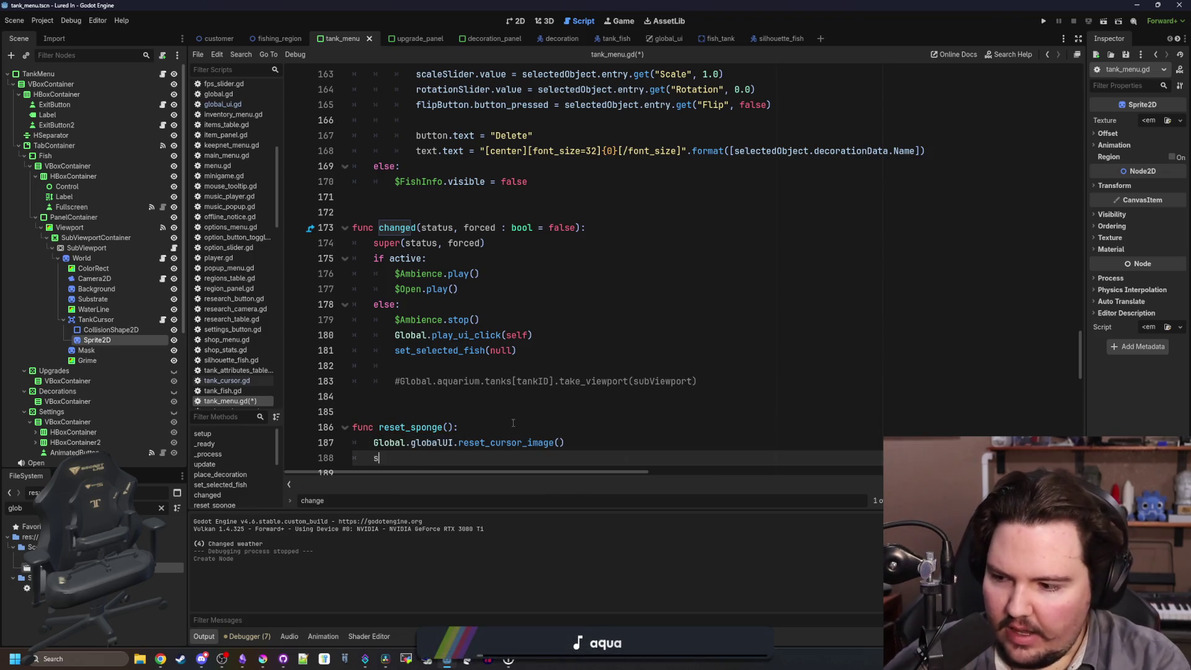
text(spongeActive = false)
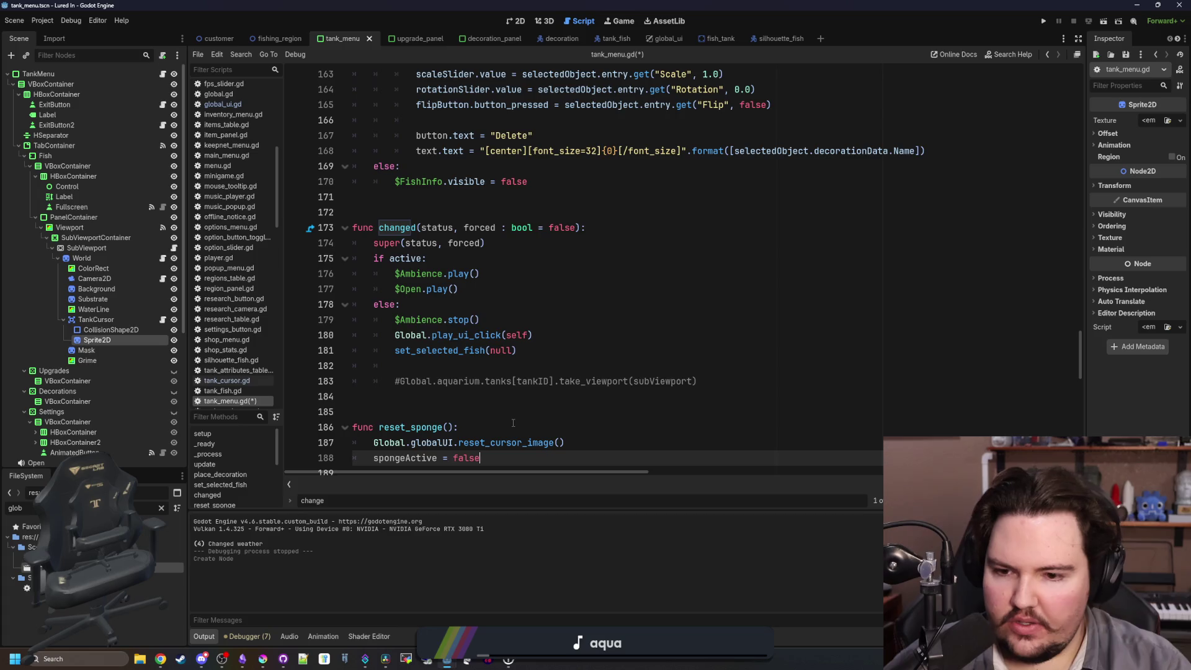
scroll(464, 377, down, 2)
click(458, 277)
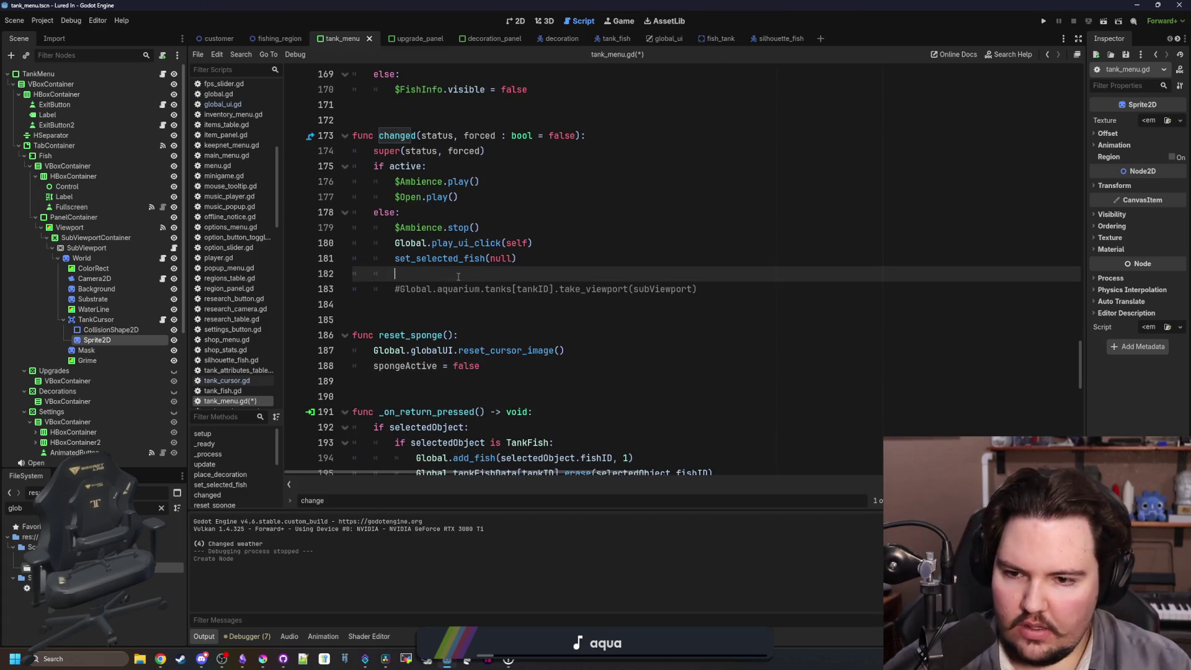
text(reset_sponge)
key(Return)
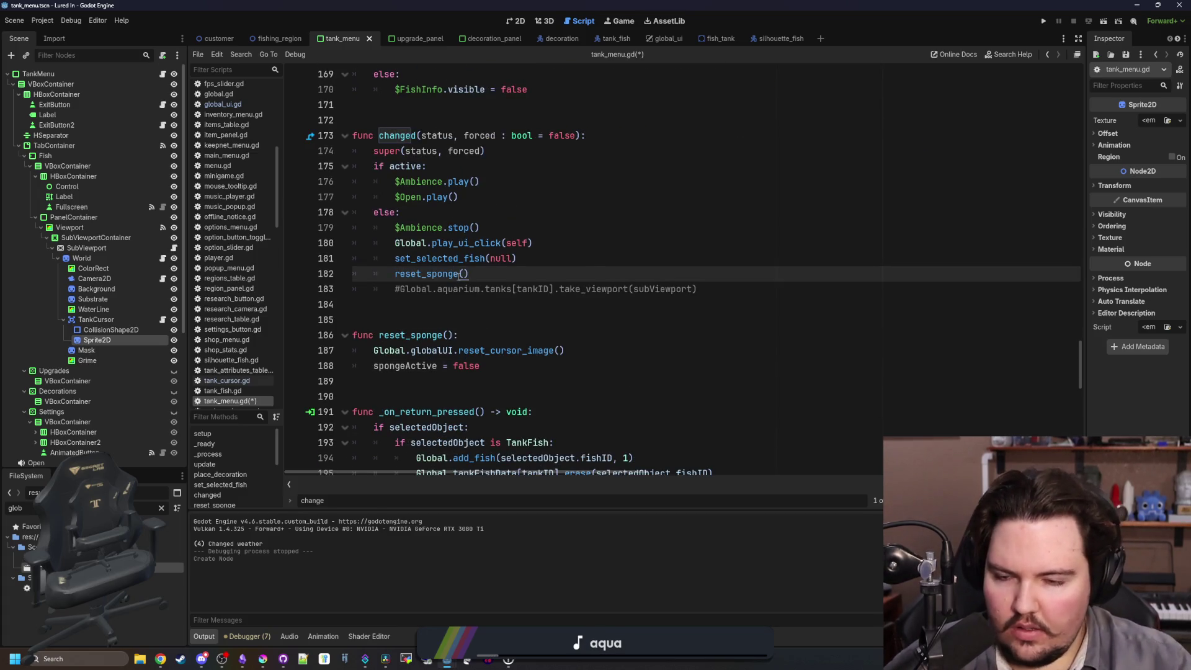
Add a pickup_sponge() function that also calls reset_cursor_image.
click(435, 369)
key(Return)
key(Return)
key(Return)
text(func pickup_sponge()
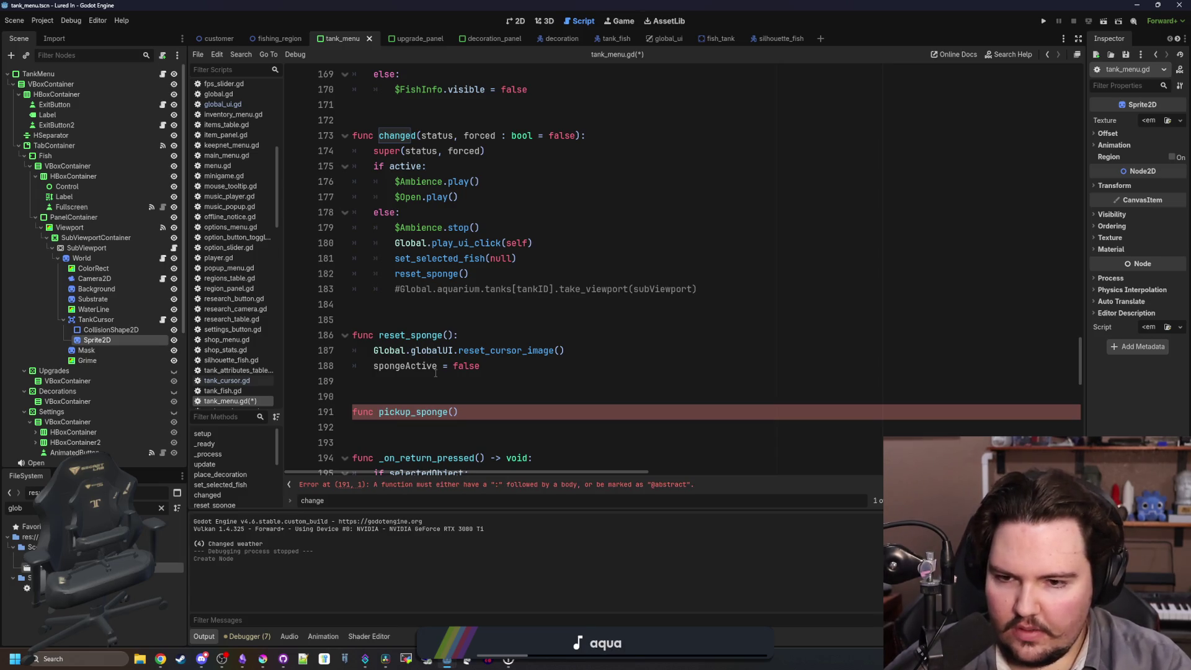
text():)
key(Return)
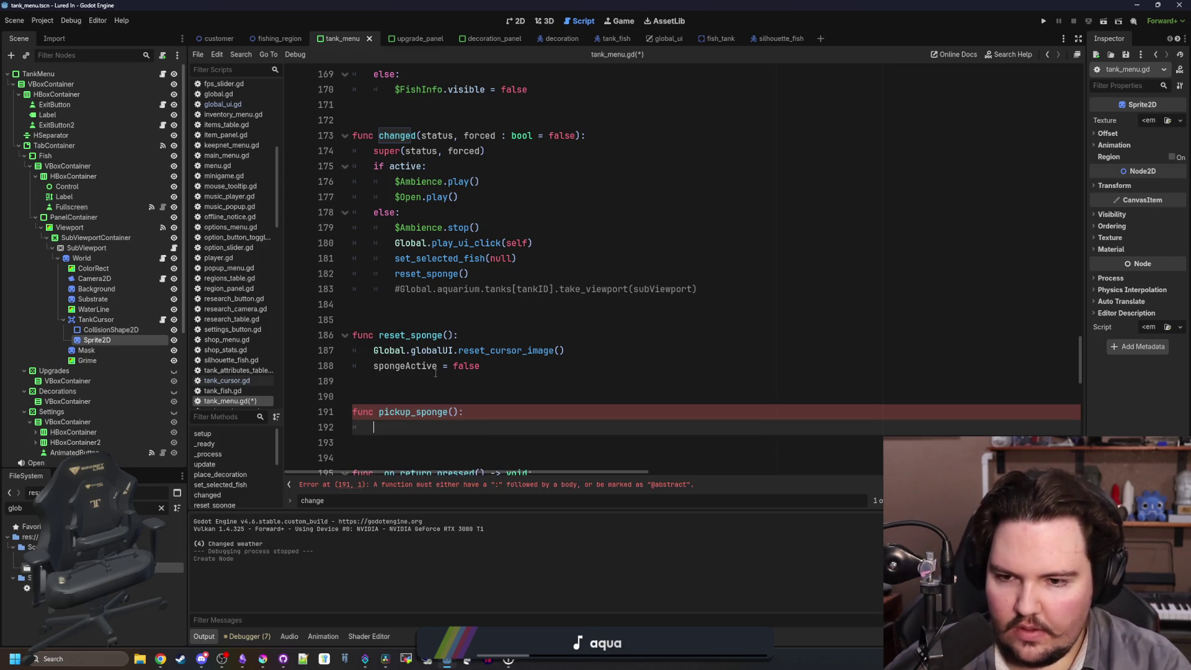
drag(584, 356, 360, 349)
key(ctrl+c)
click(405, 433)
key(ctrl+v)
double_click(405, 366)
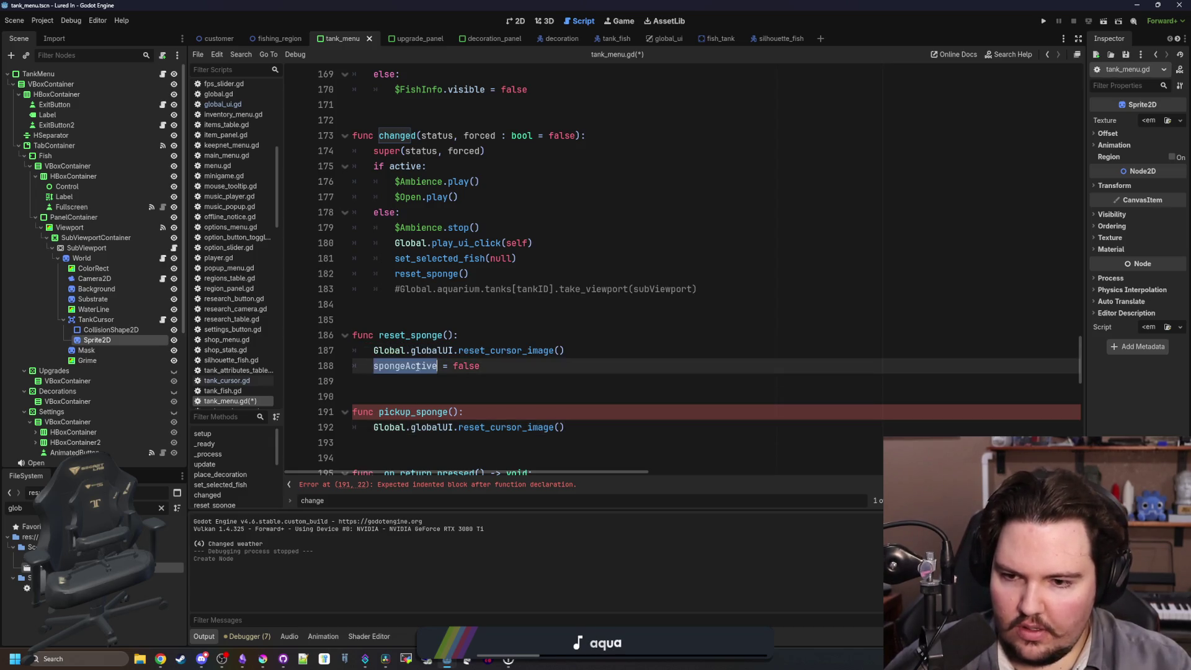
click(573, 425)
key(Return)
text(spongeActive = true)
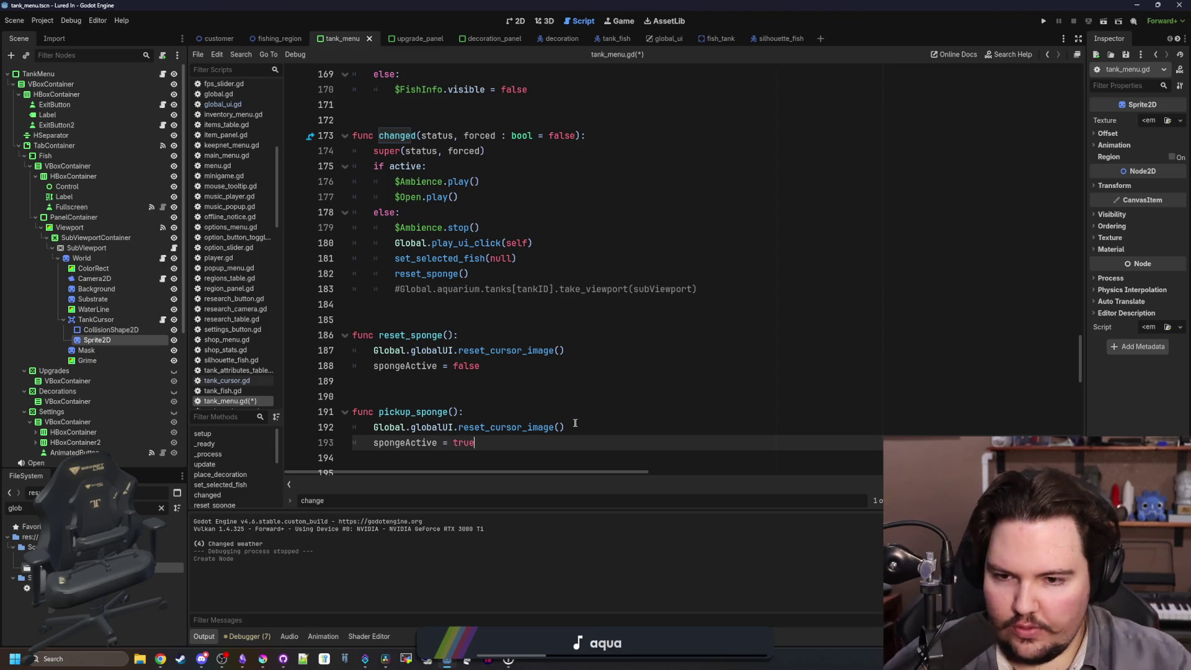
Complete pickup_sponge so it sets spongeActive to true.
scroll(496, 384, down, 2)
scroll(409, 349, right, 1)
drag(486, 471, 465, 471)
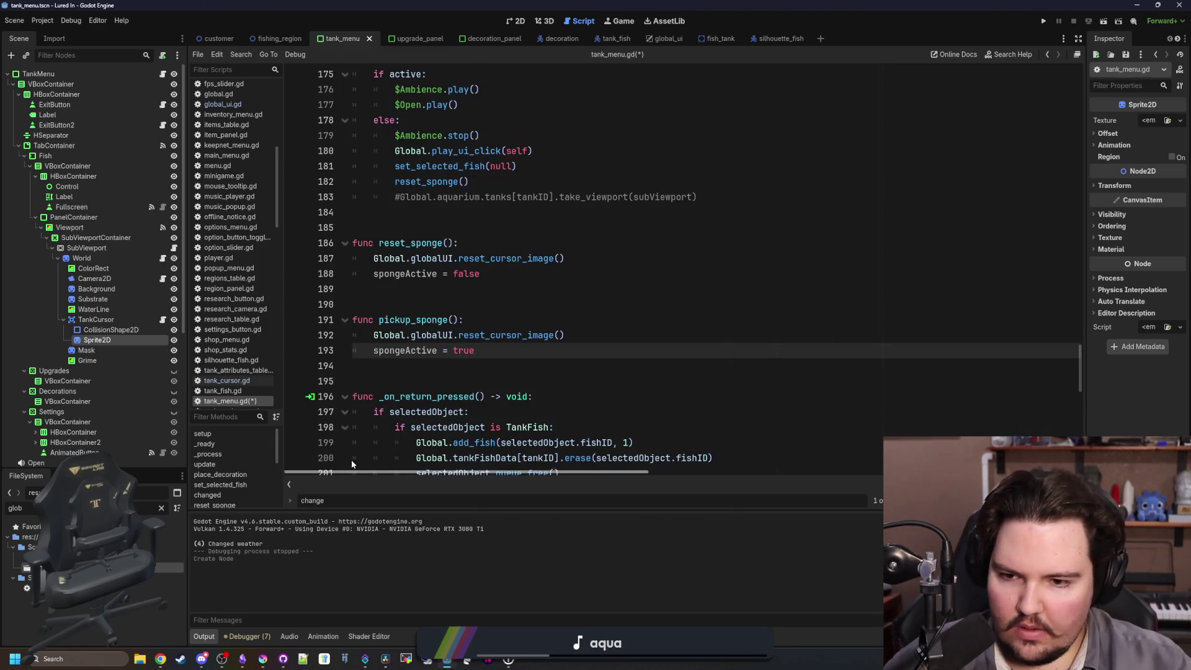
click(429, 305)
click(398, 353)
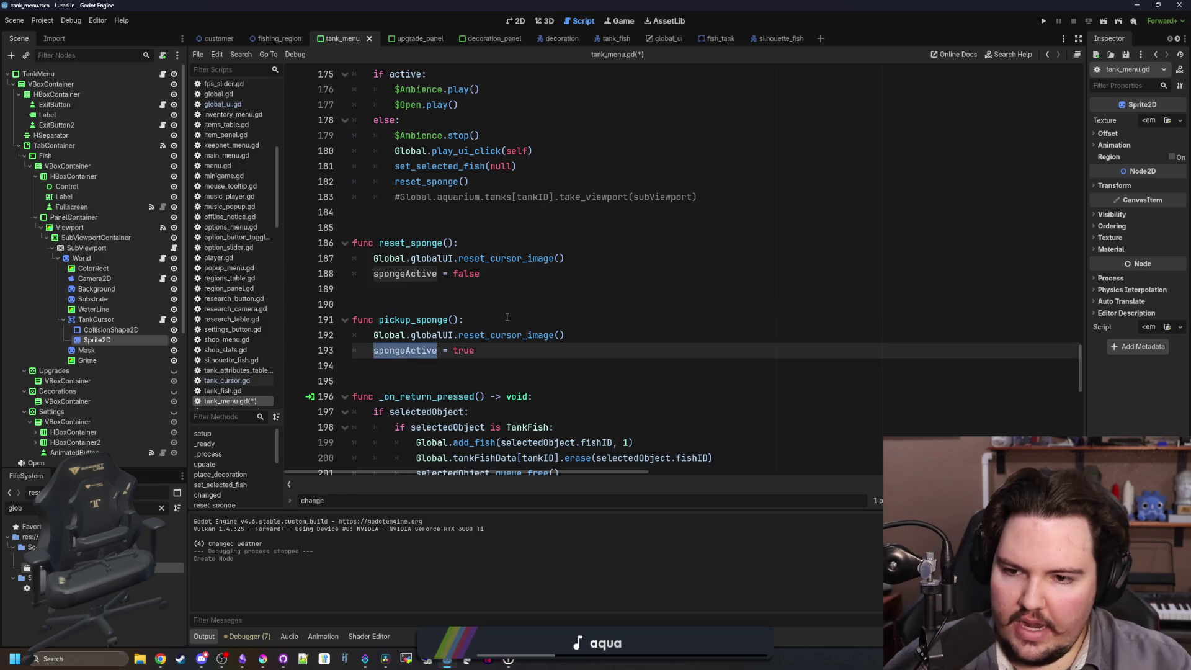
scroll(482, 318, up, 8)
key(ctrl+f)
scroll(483, 318, up, 3)
scroll(483, 319, up, 8)
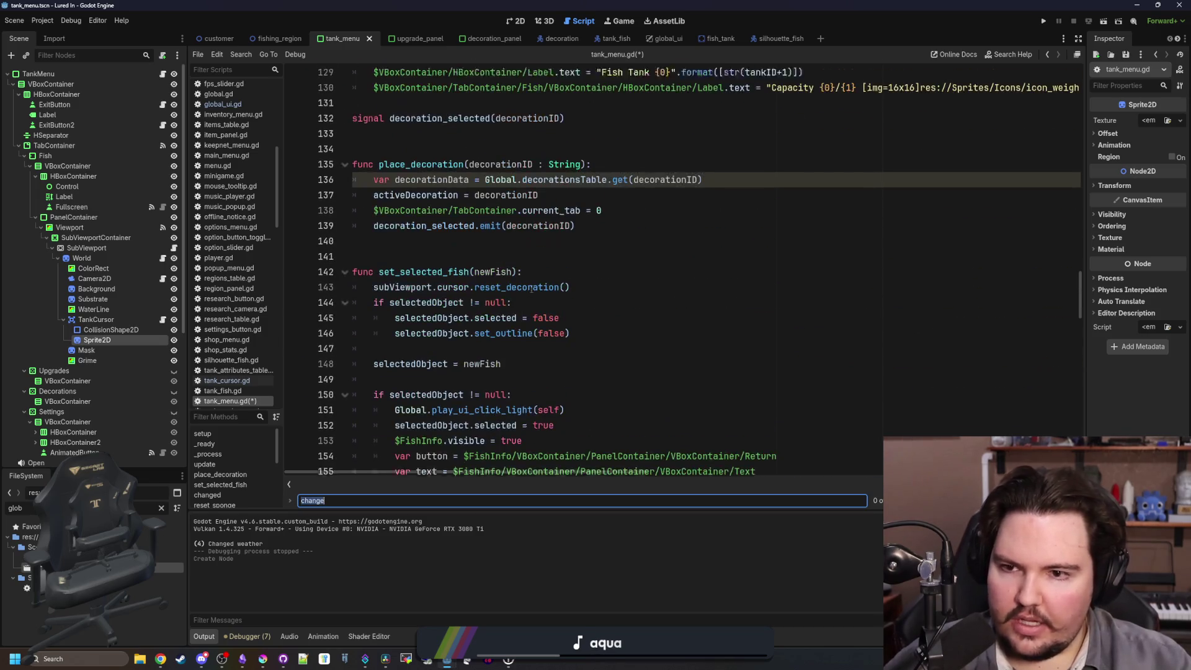
Wrap the grimeMask blend lines in _process under 'if spongeActive:'.
key(Return)
text(_process)
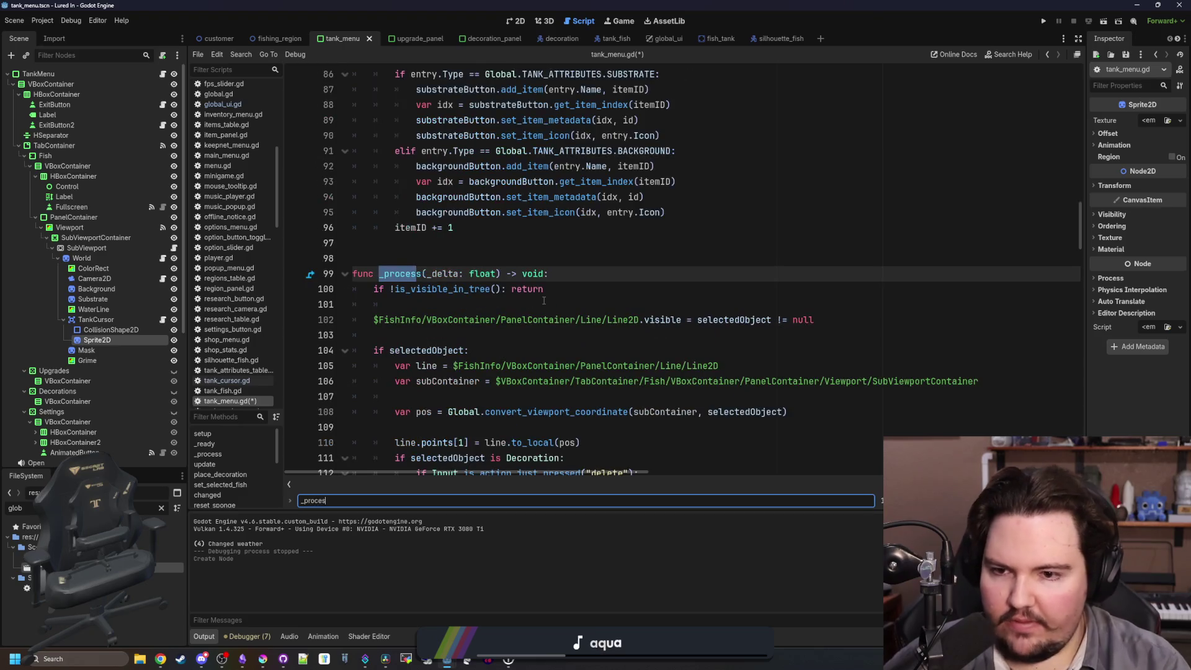
scroll(429, 237, down, 5)
click(427, 234)
key(Return)
text(i)
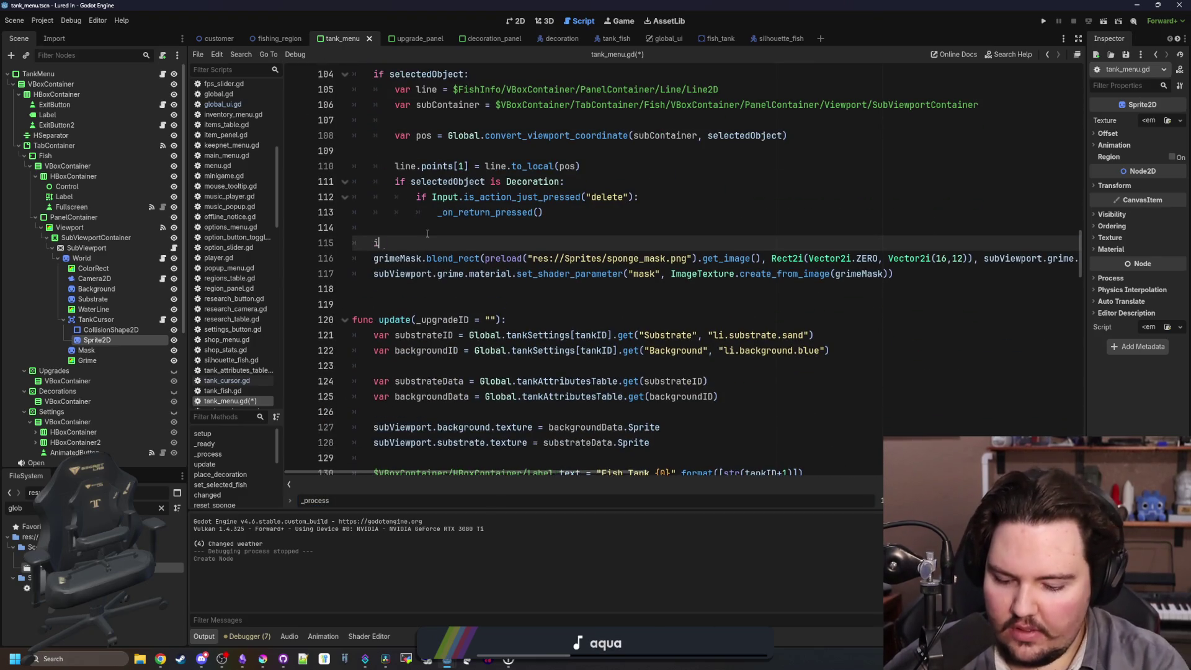
text(f spongeActive:)
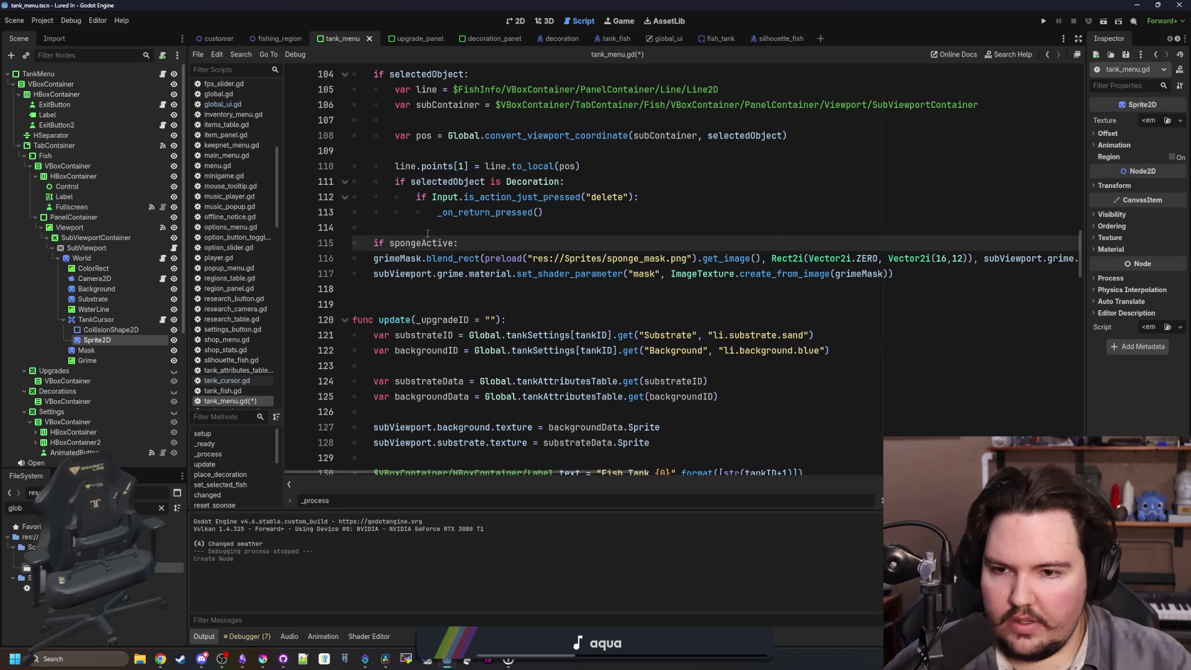
drag(965, 279, 374, 257)
key(Tab)
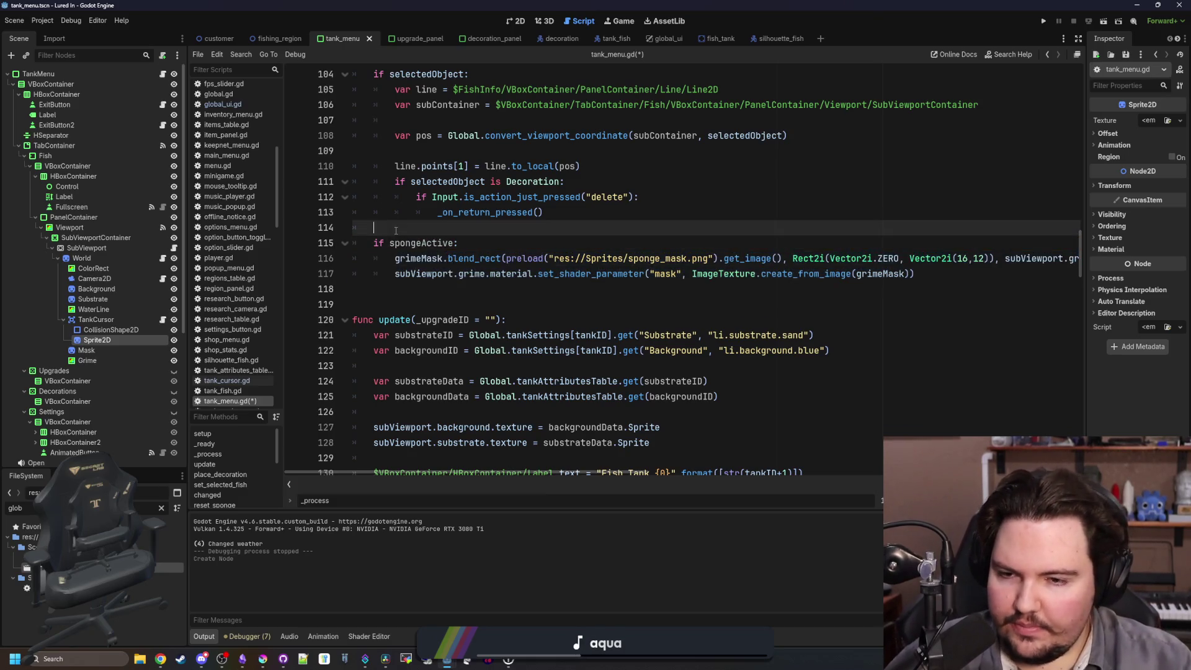
Copy the grimeMask.fill call from _ready into setup() after the tankVisible line.
scroll(453, 274, up, 2)
scroll(453, 273, up, 15)
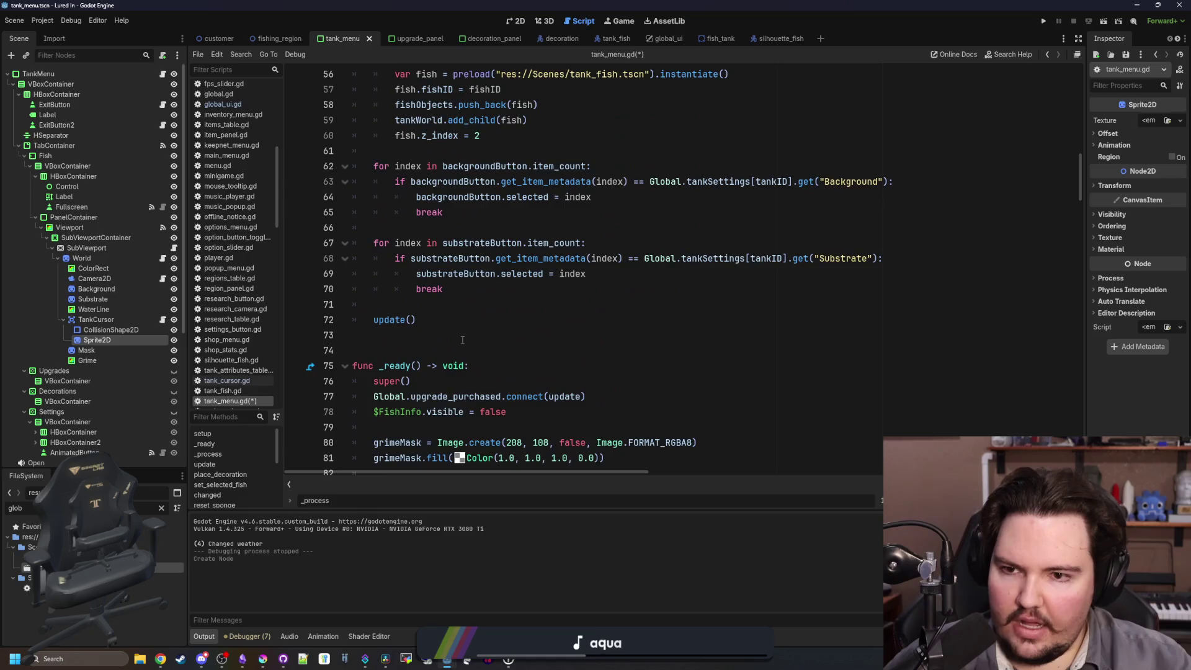
scroll(462, 340, down, 1)
scroll(495, 361, up, 13)
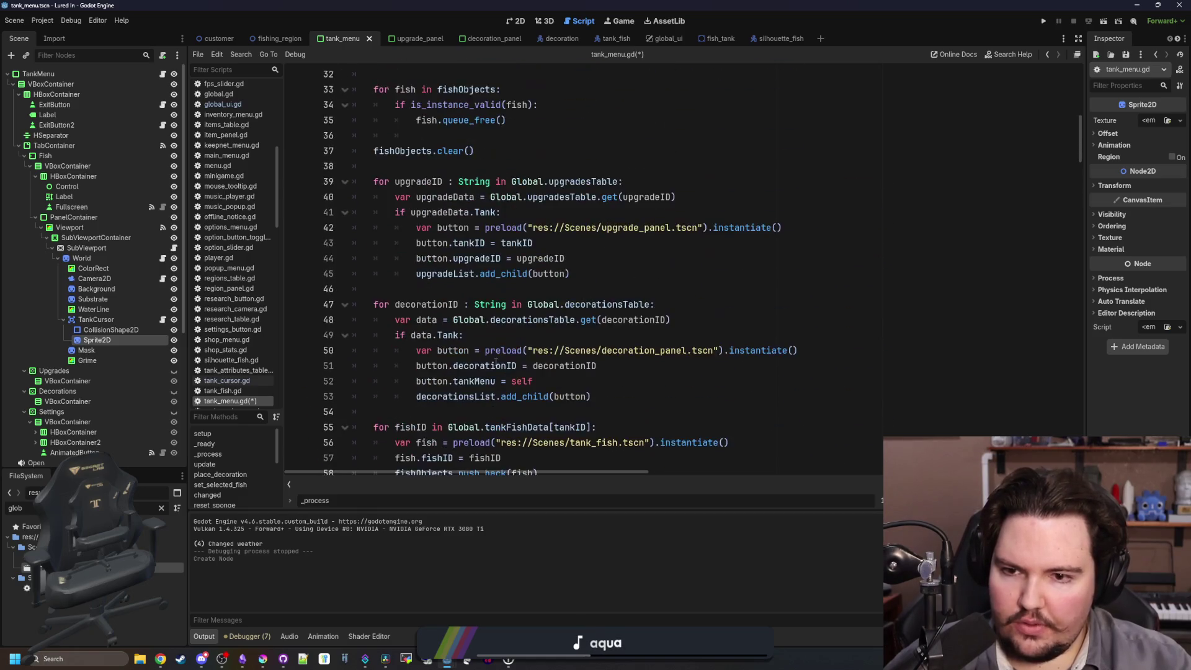
scroll(495, 361, down, 16)
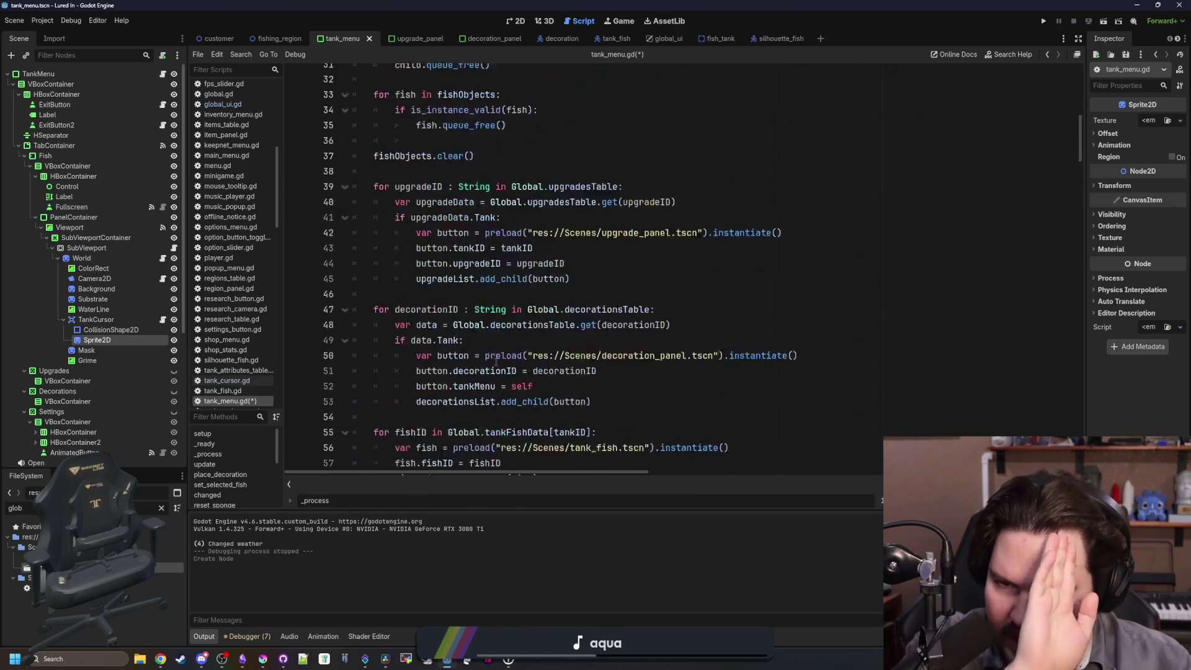
click(514, 335)
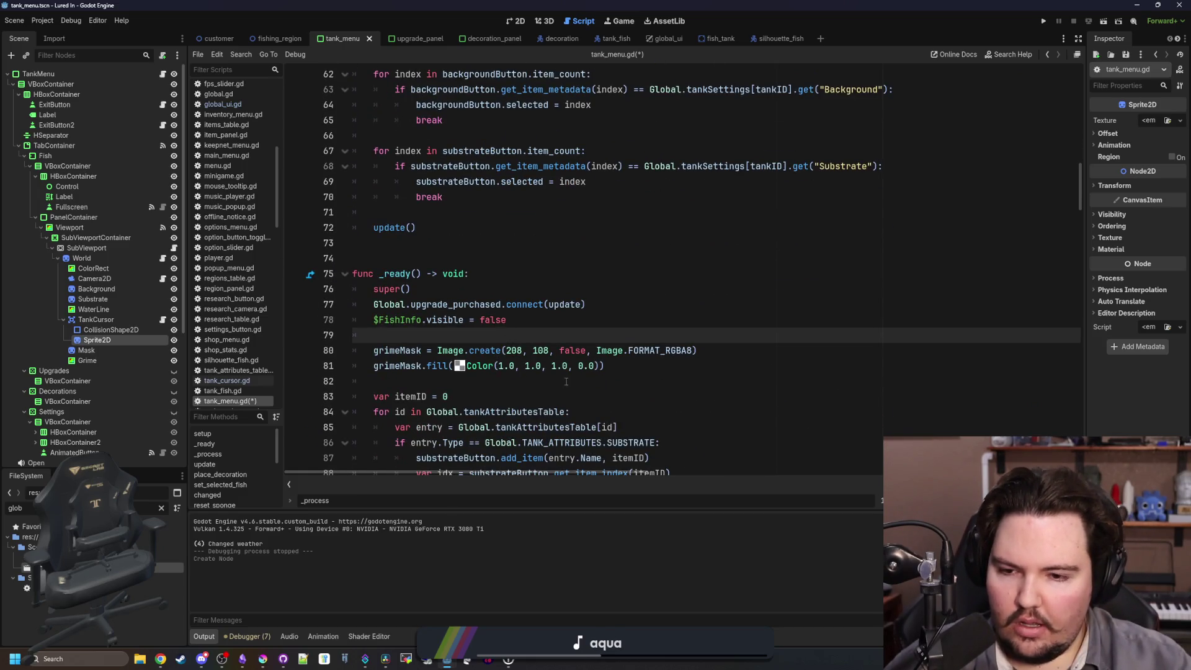
drag(604, 366, 373, 366)
key(BackSpace)
key(BackSpace)
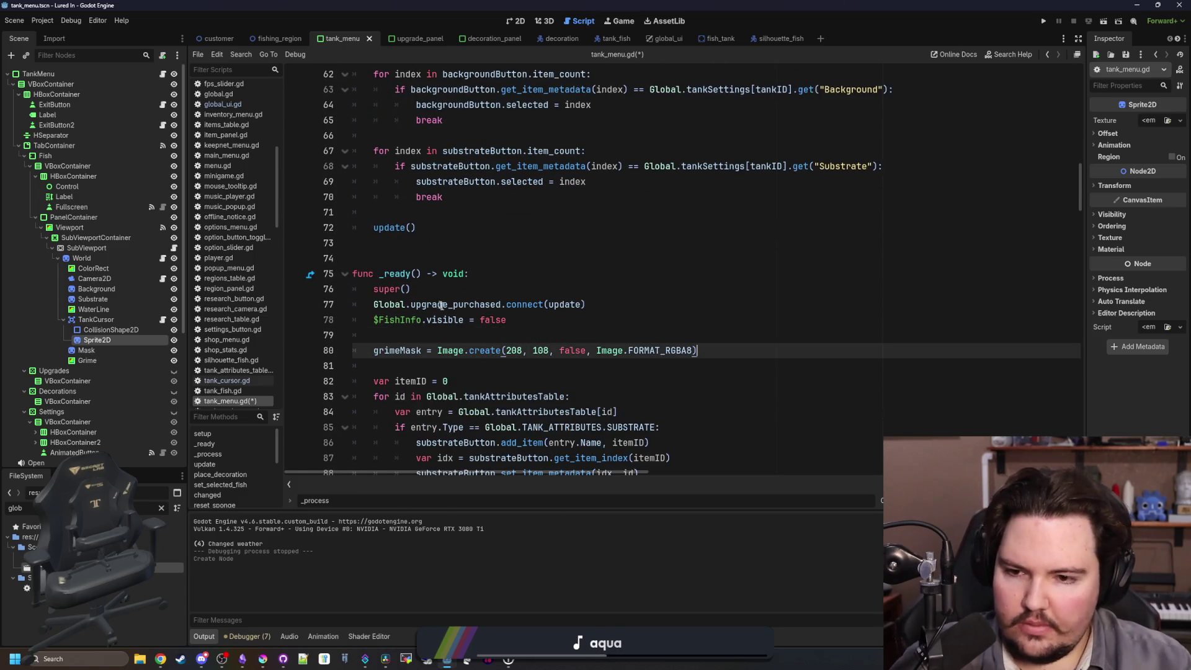
key(ctrl+z)
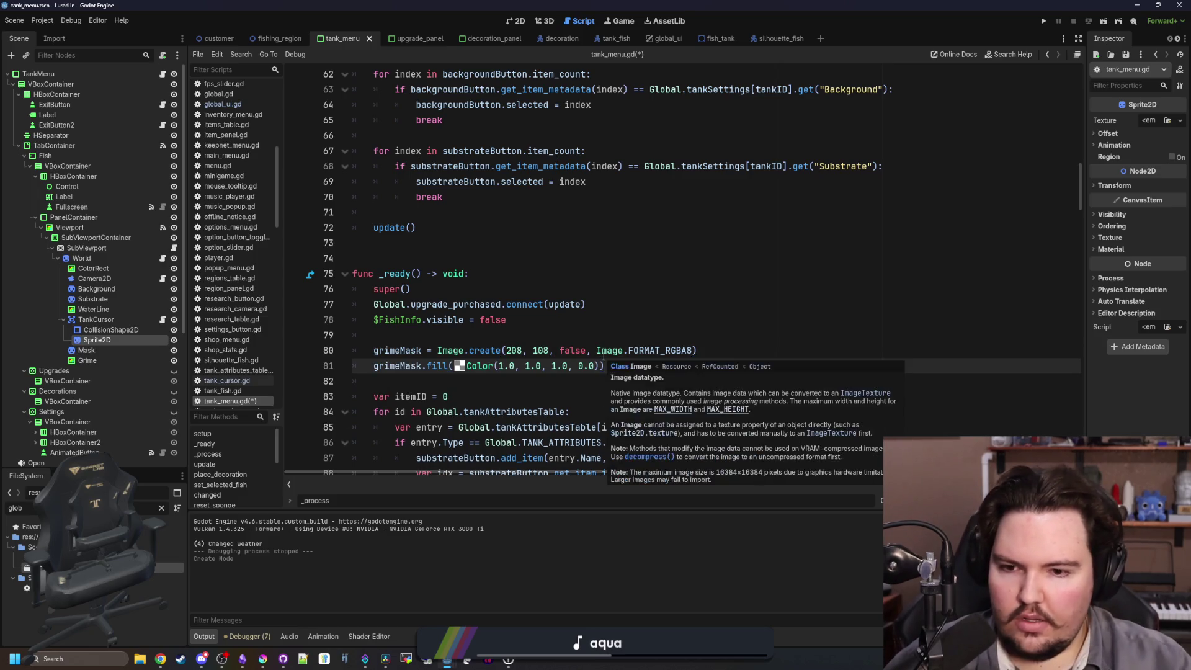
drag(605, 366, 389, 366)
scroll(383, 361, up, 14)
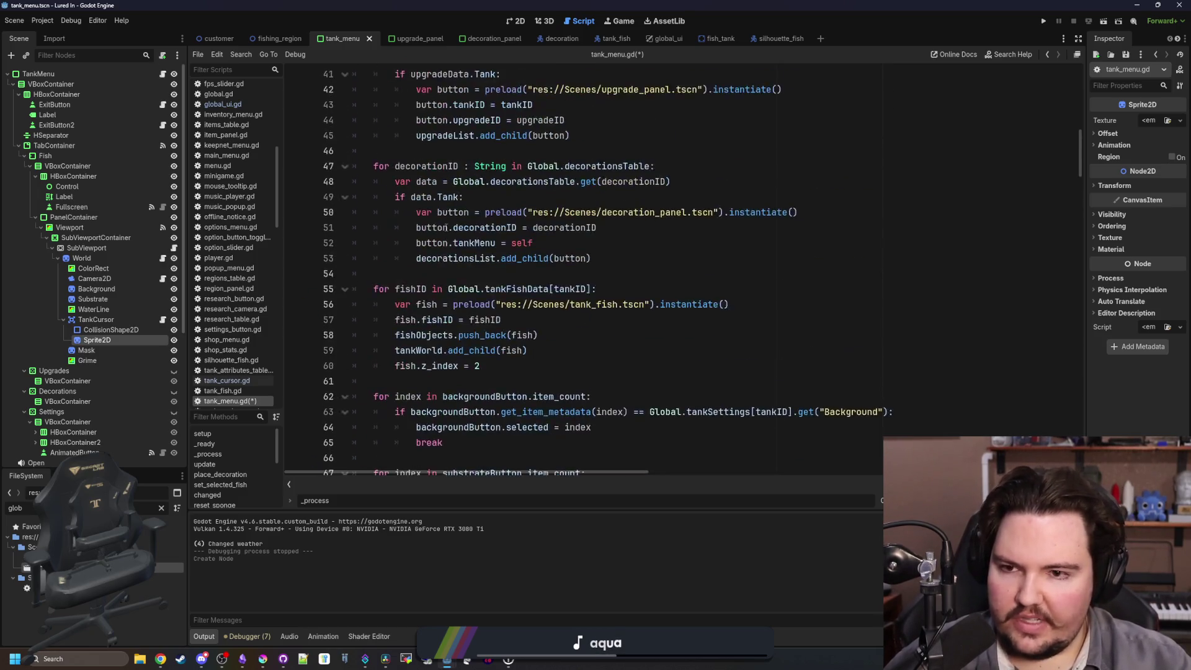
scroll(423, 239, up, 2)
click(424, 243)
key(ctrl+v)
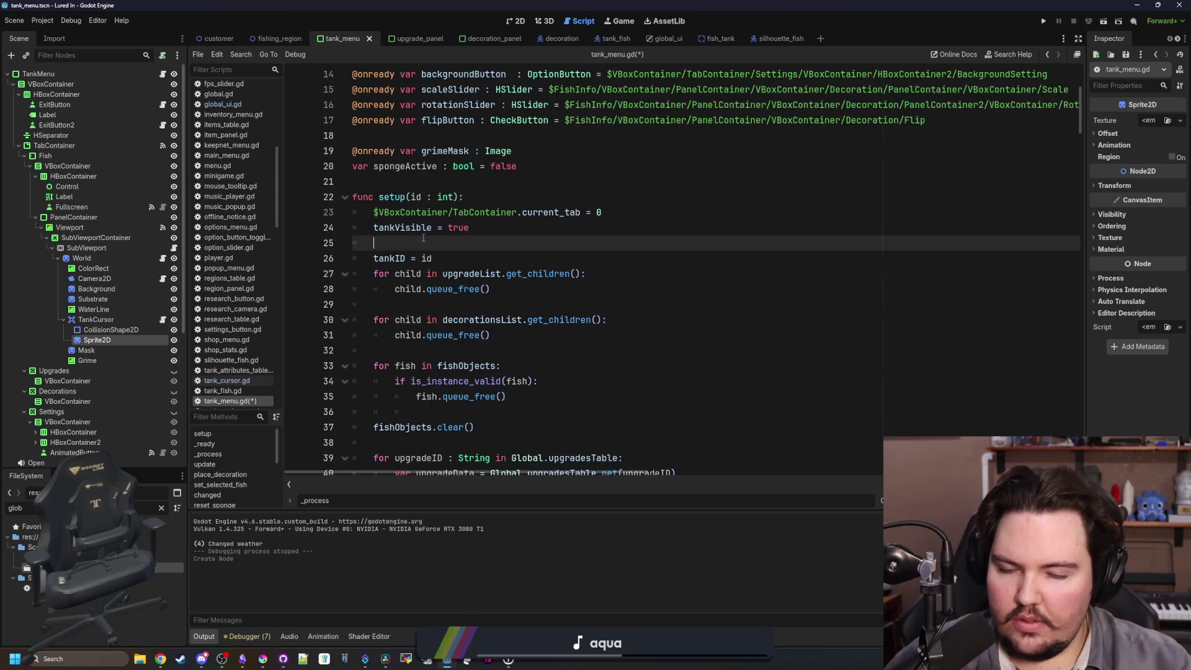
key(Return)
Save the scene and script and switch to the Game view.
click(473, 228)
key(ctrl+s)
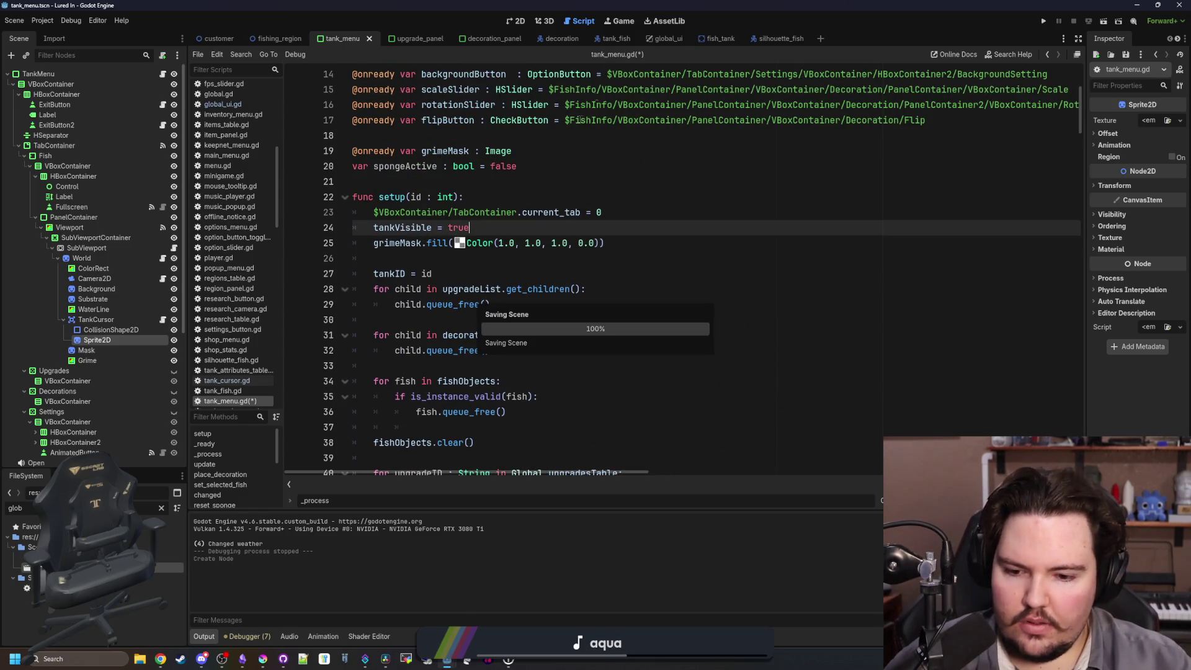
click(618, 21)
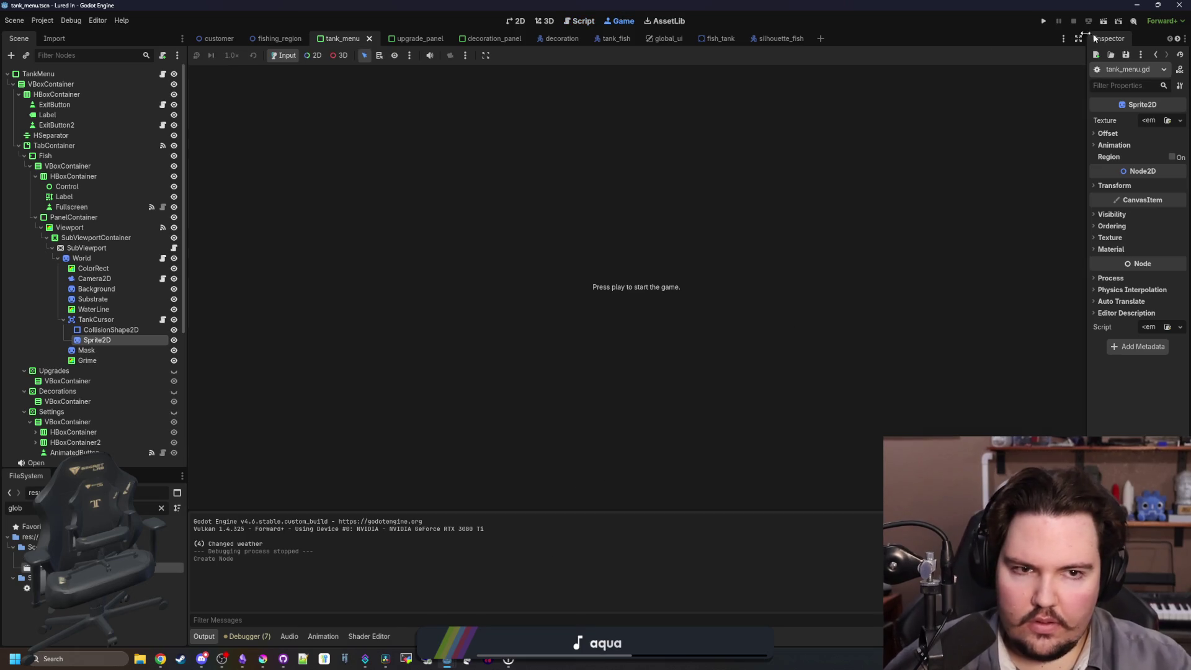
Run the game, dismiss the welcome message, and open Fish Tank 1.
click(1045, 22)
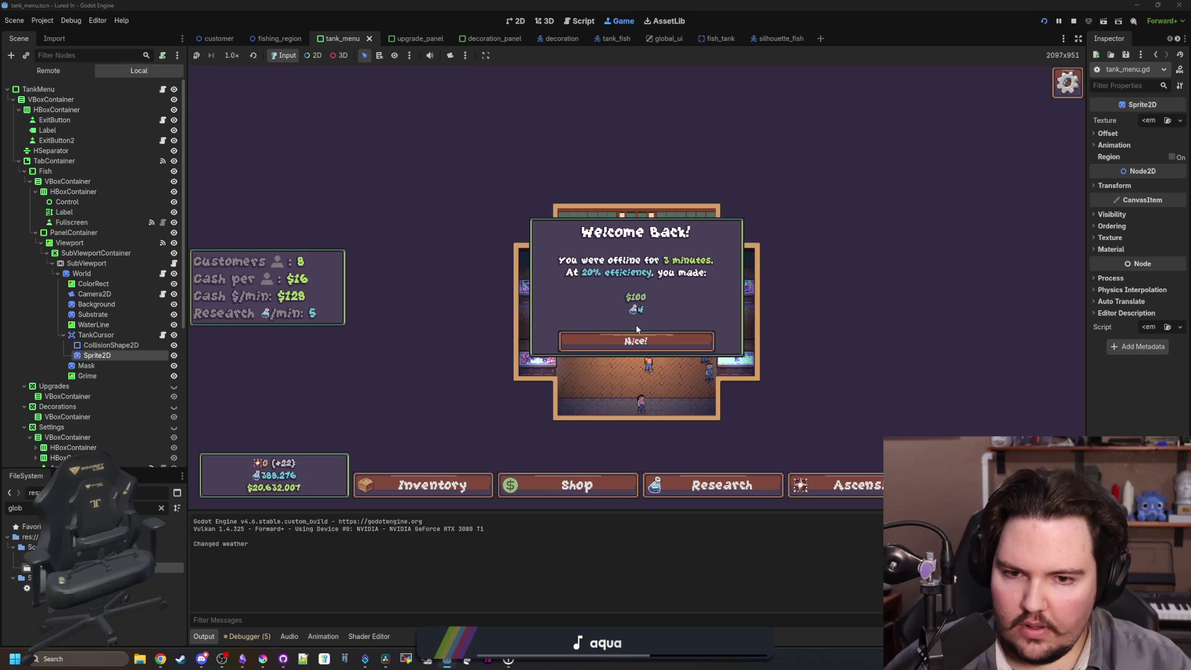
click(637, 340)
click(574, 310)
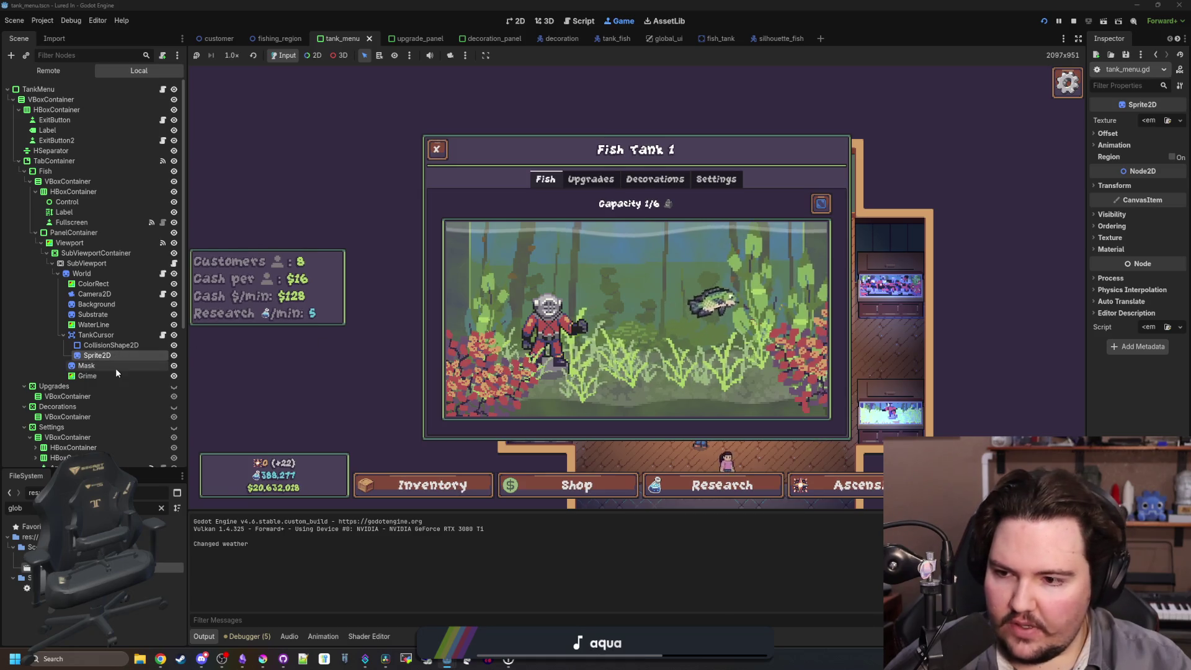
Give the Grime node an Ordering Z Index of 500, then stop the game and save.
click(87, 376)
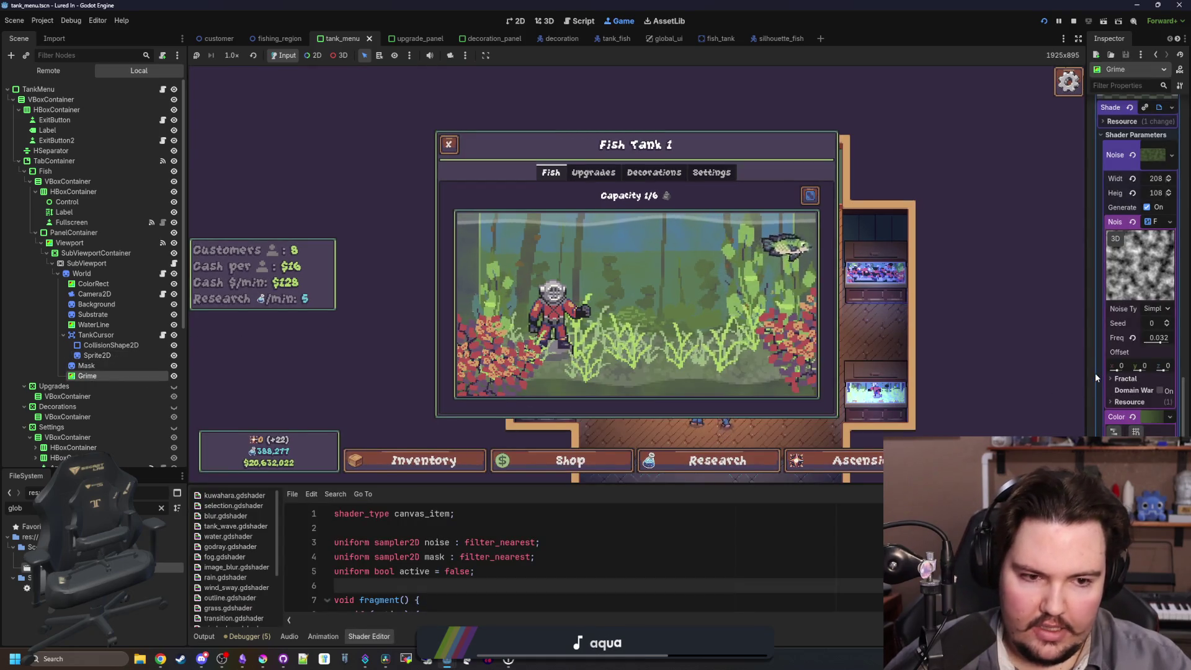
drag(1095, 373, 907, 374)
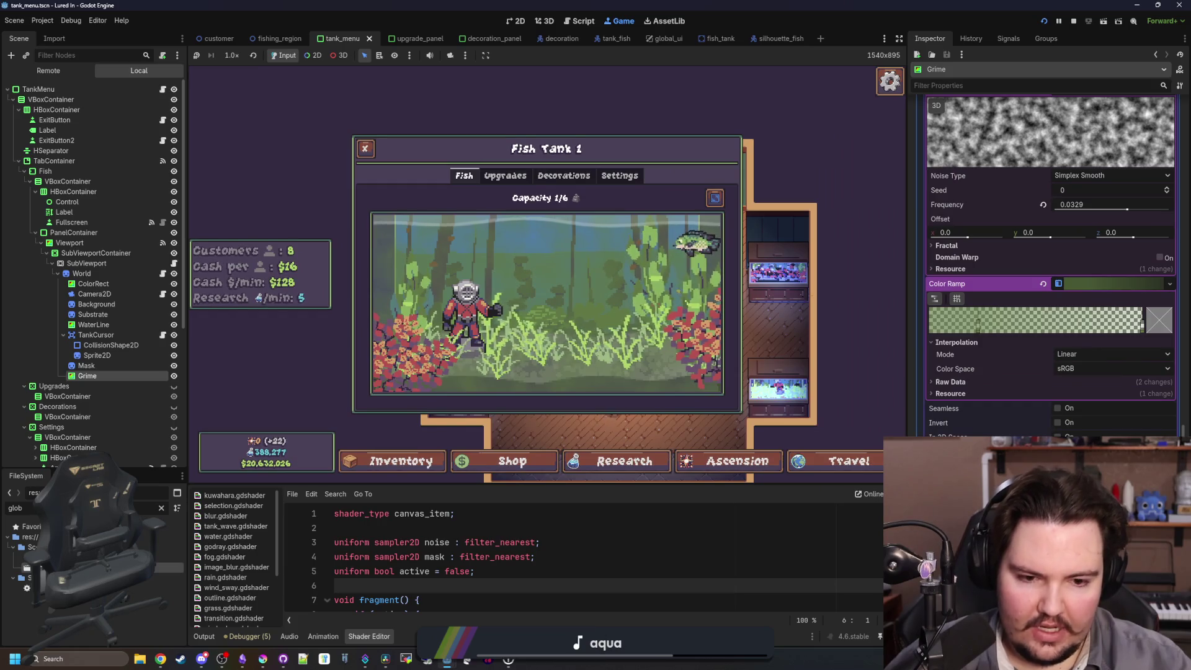
scroll(984, 347, up, 5)
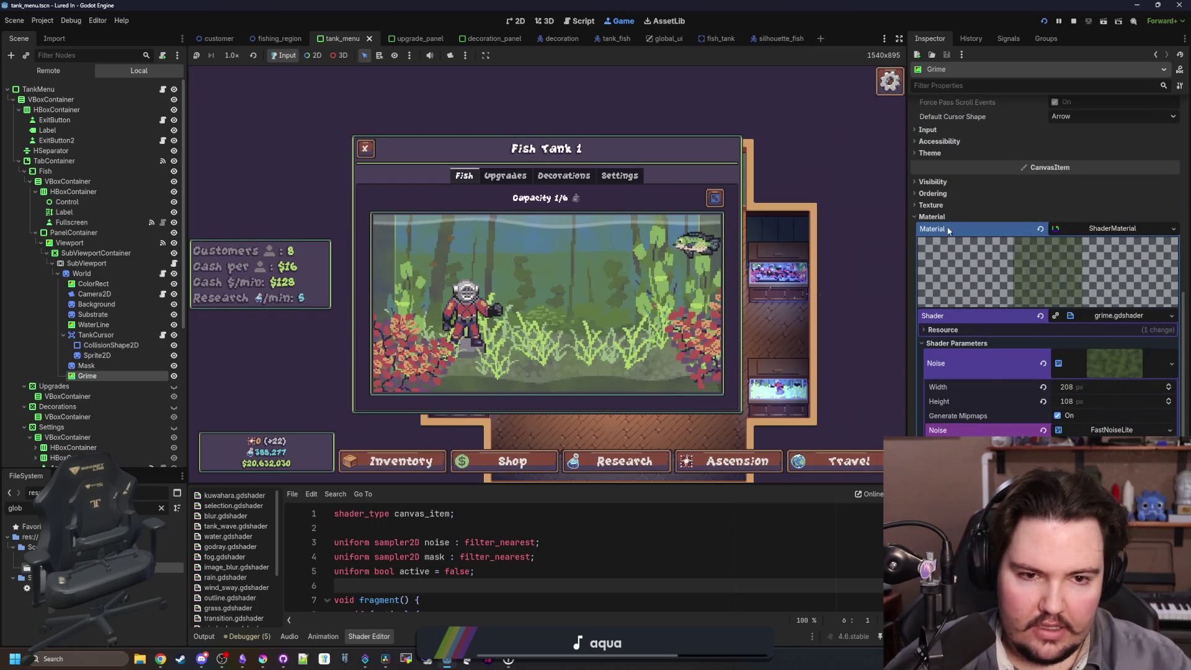
click(931, 193)
text(500)
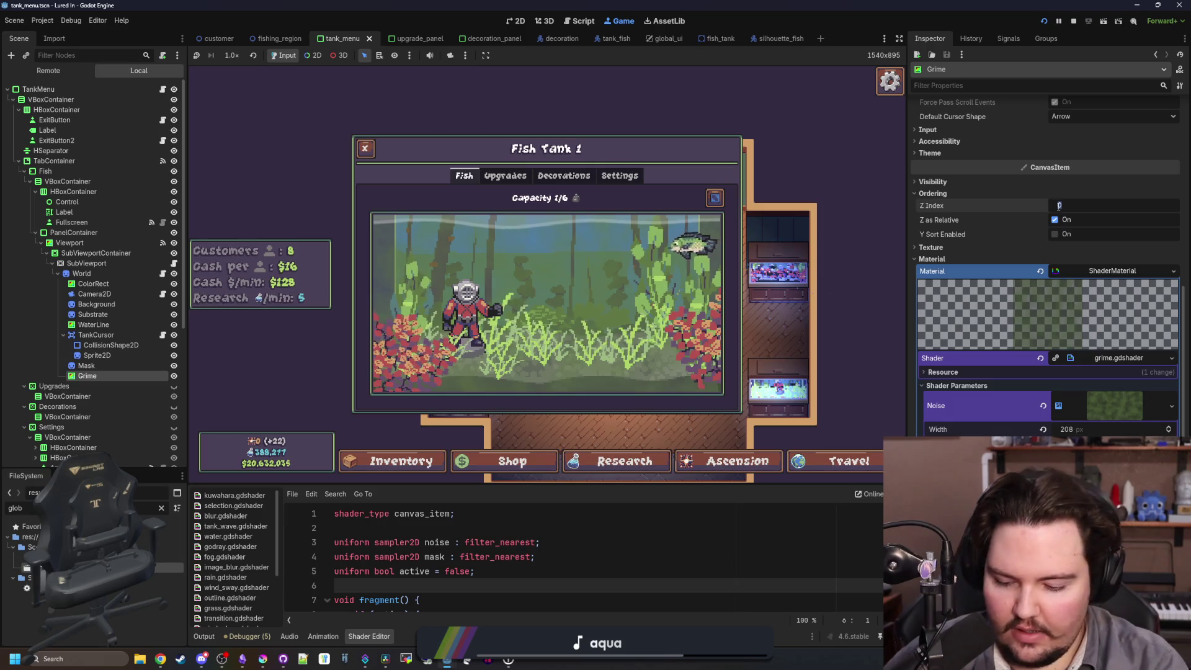
key(Return)
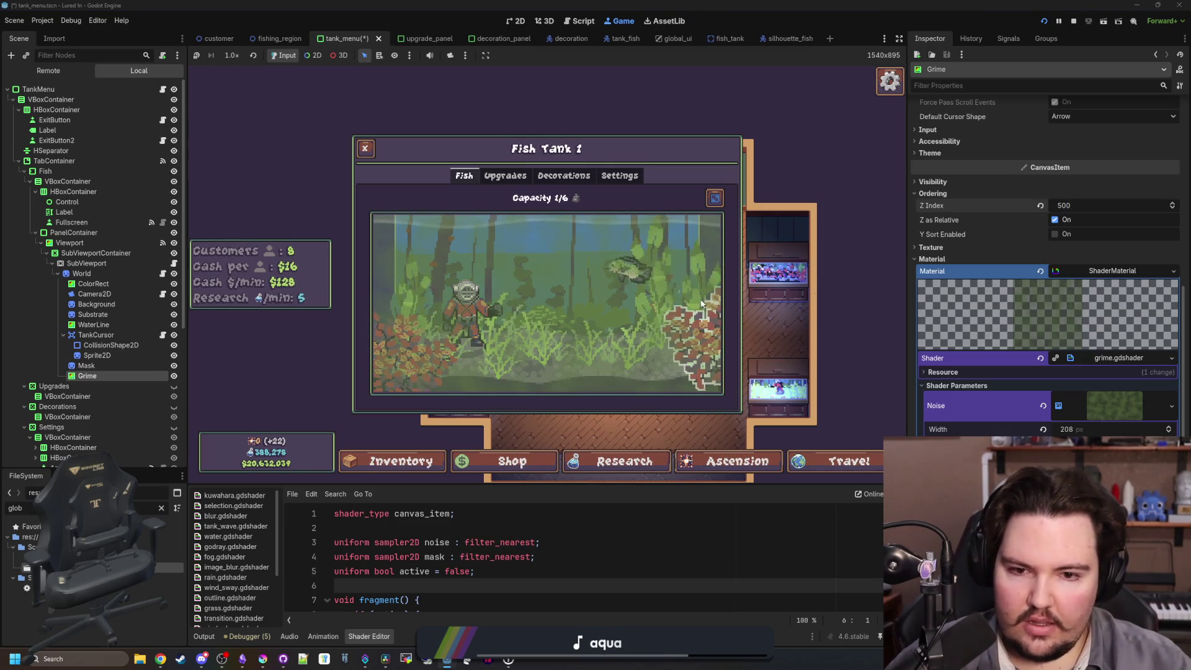
click(1074, 24)
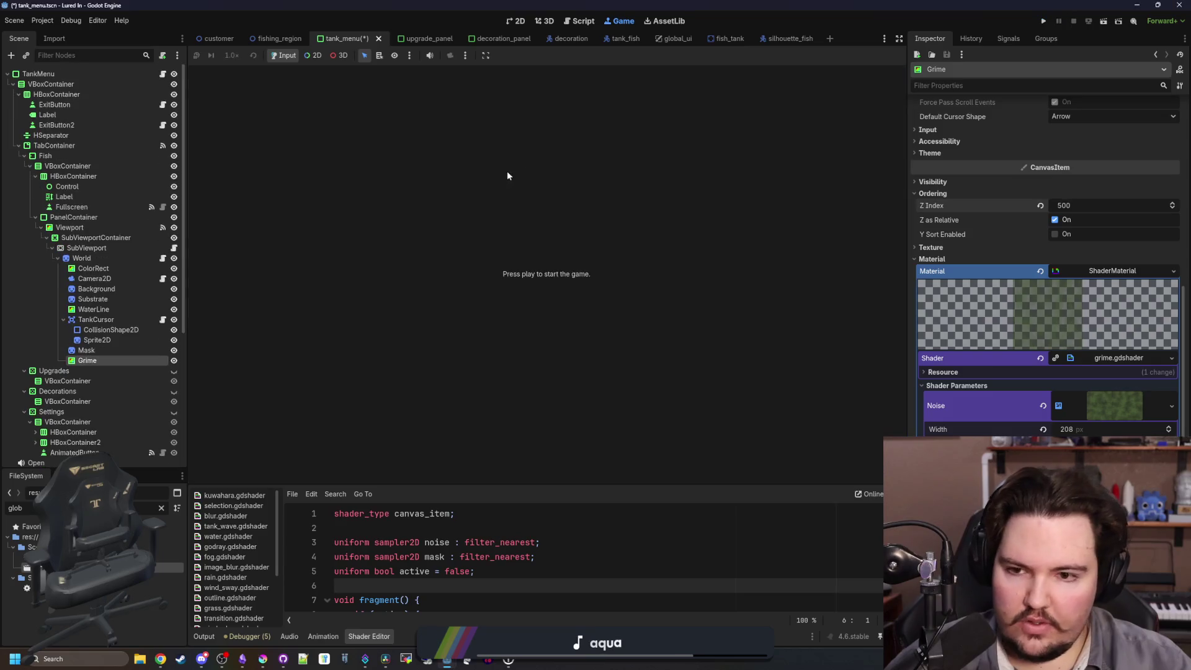
key(ctrl+s)
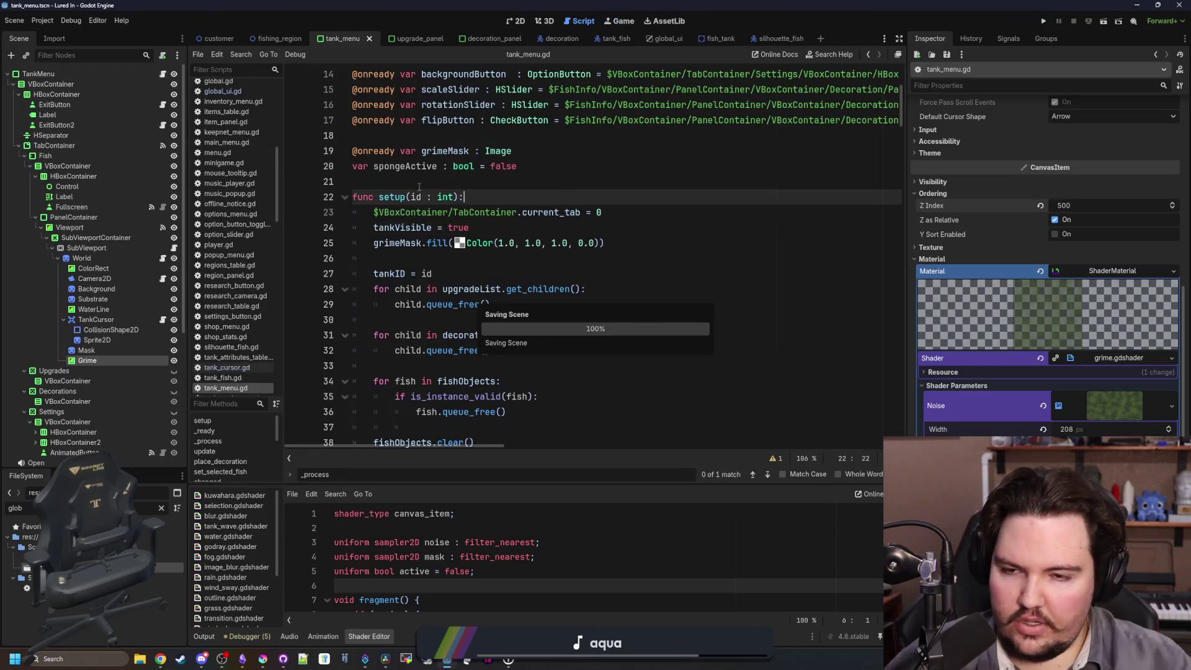
In tank_cursor.gd, complete line 31's check to read viewport.ui.spongeActive.
click(415, 181)
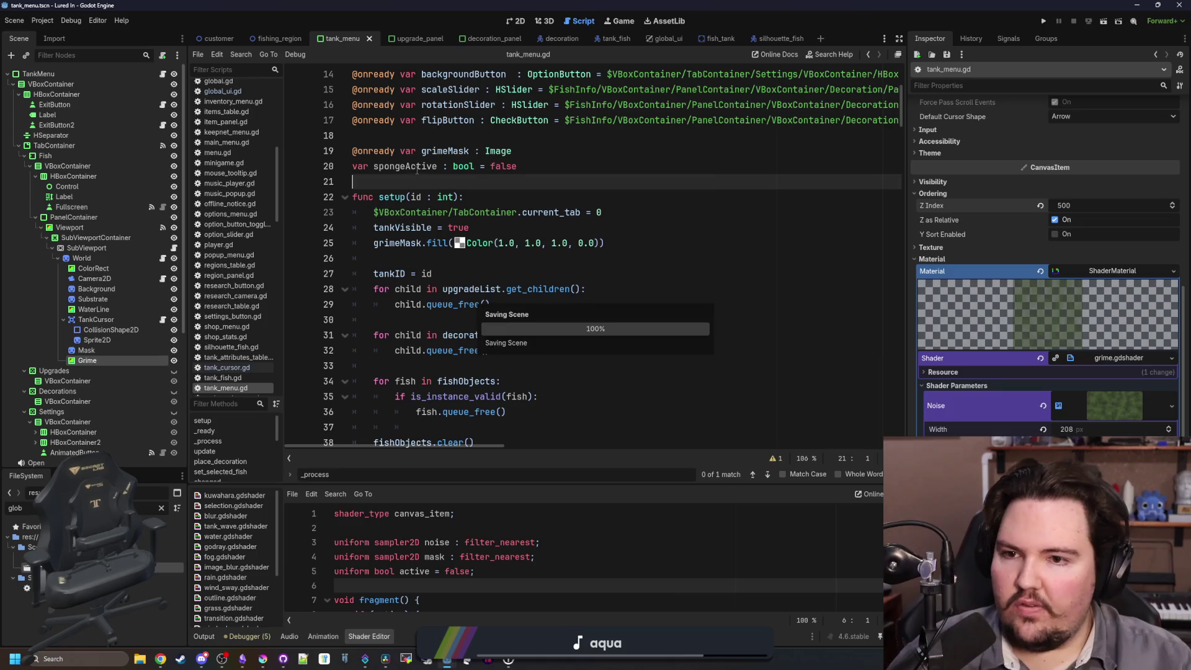
click(163, 319)
scroll(583, 285, down, 3)
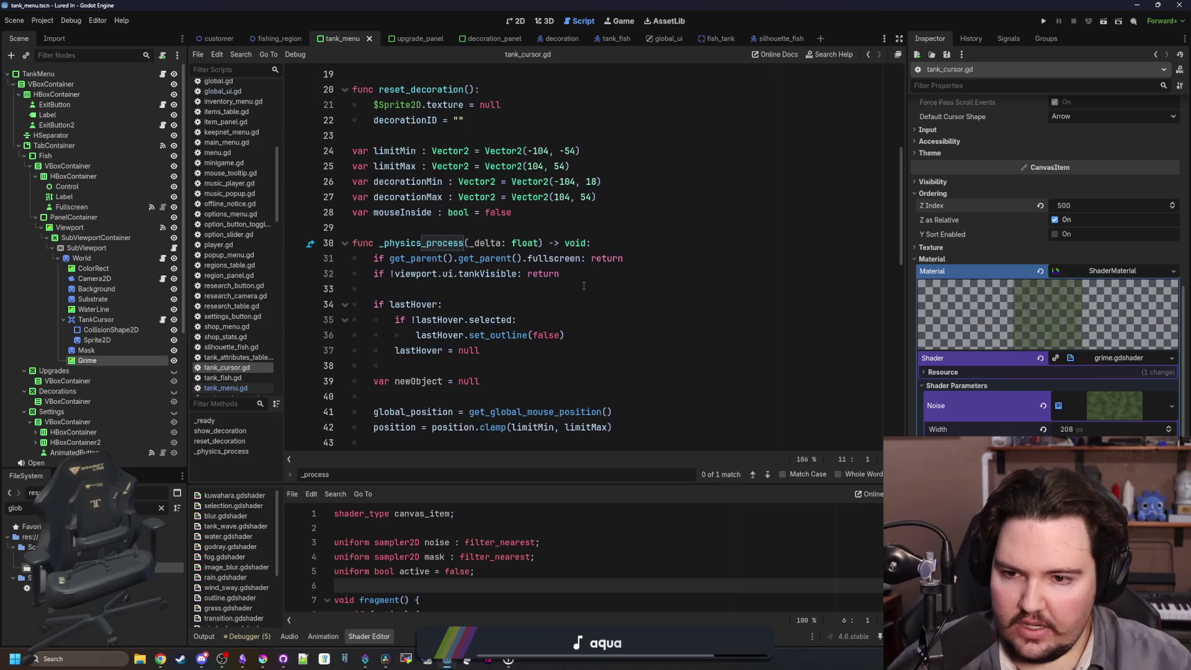
drag(616, 289, 617, 305)
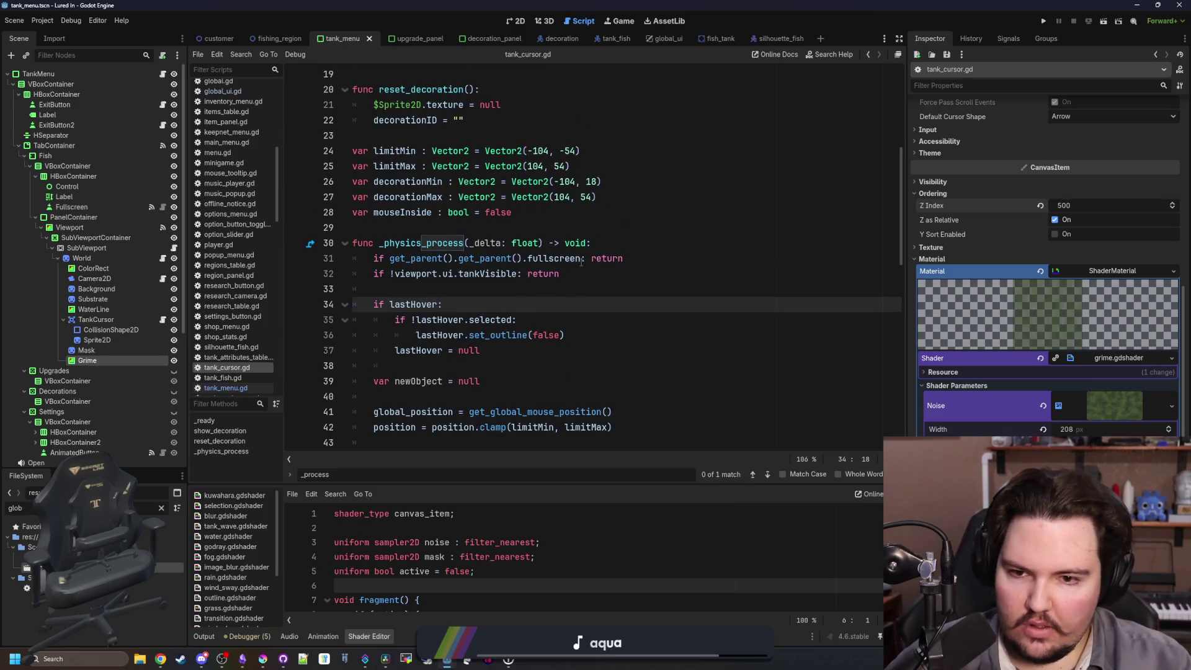
click(581, 258)
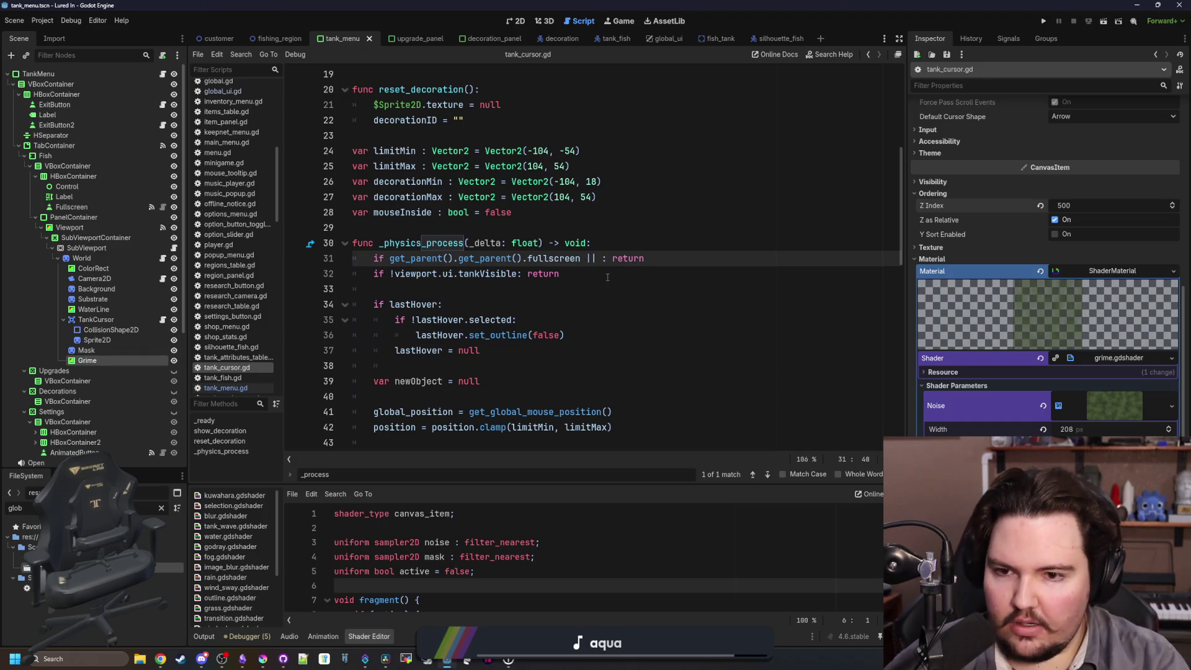
scroll(607, 277, up, 6)
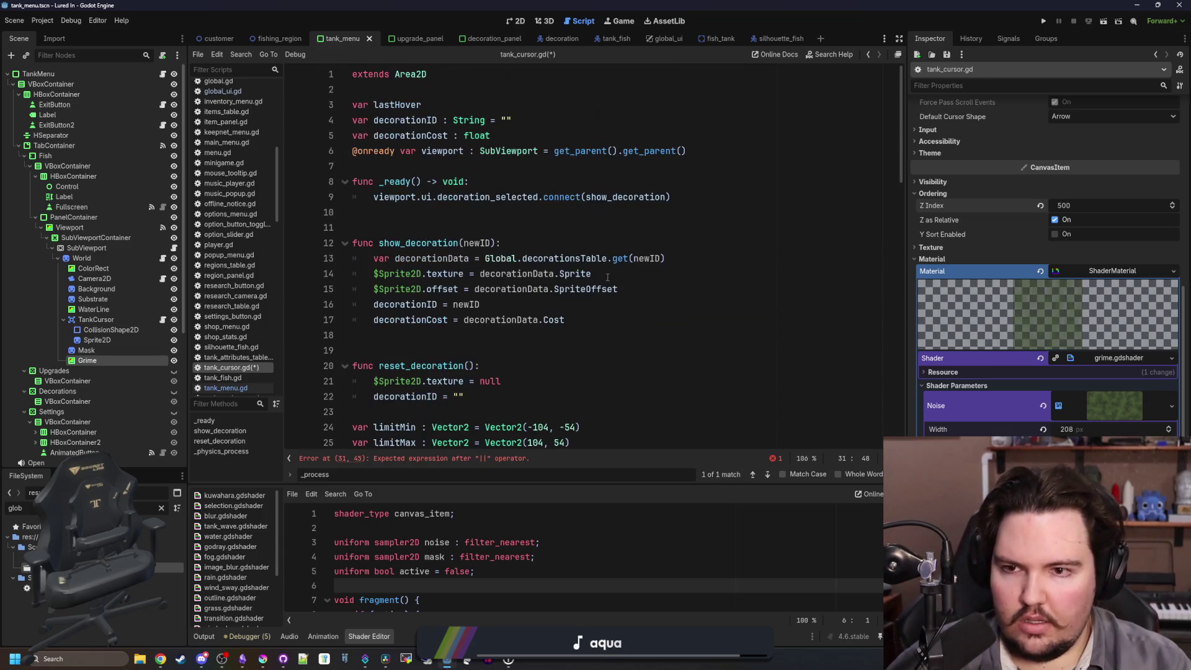
text(viewport)
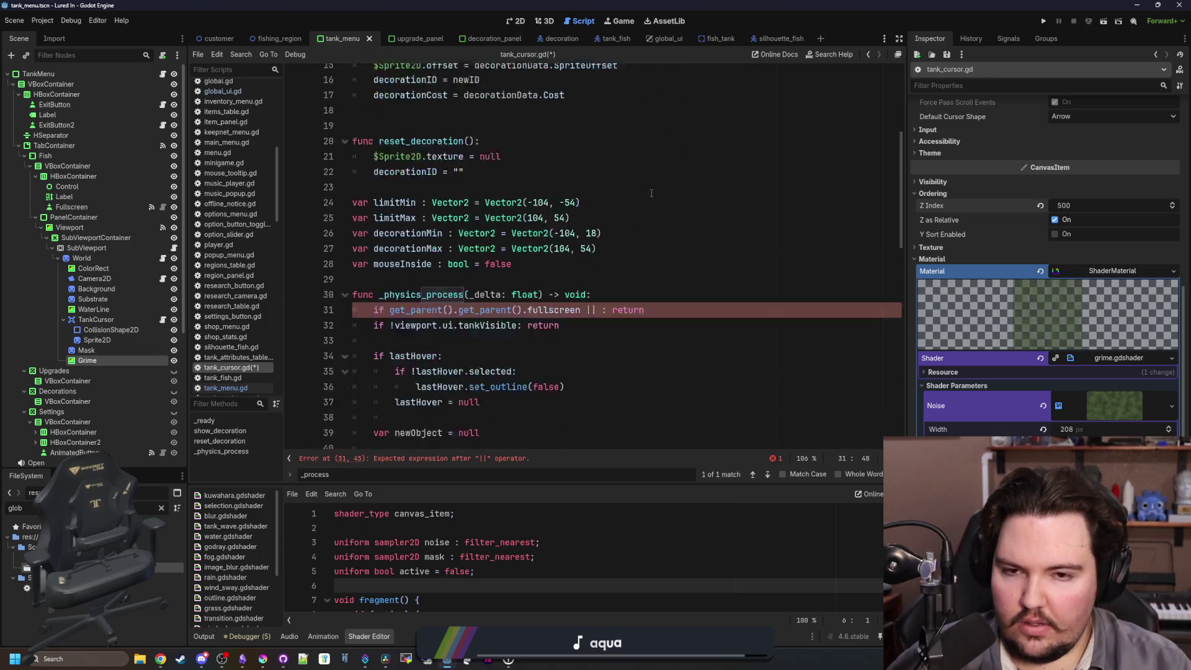
text(.ui.spongeActive)
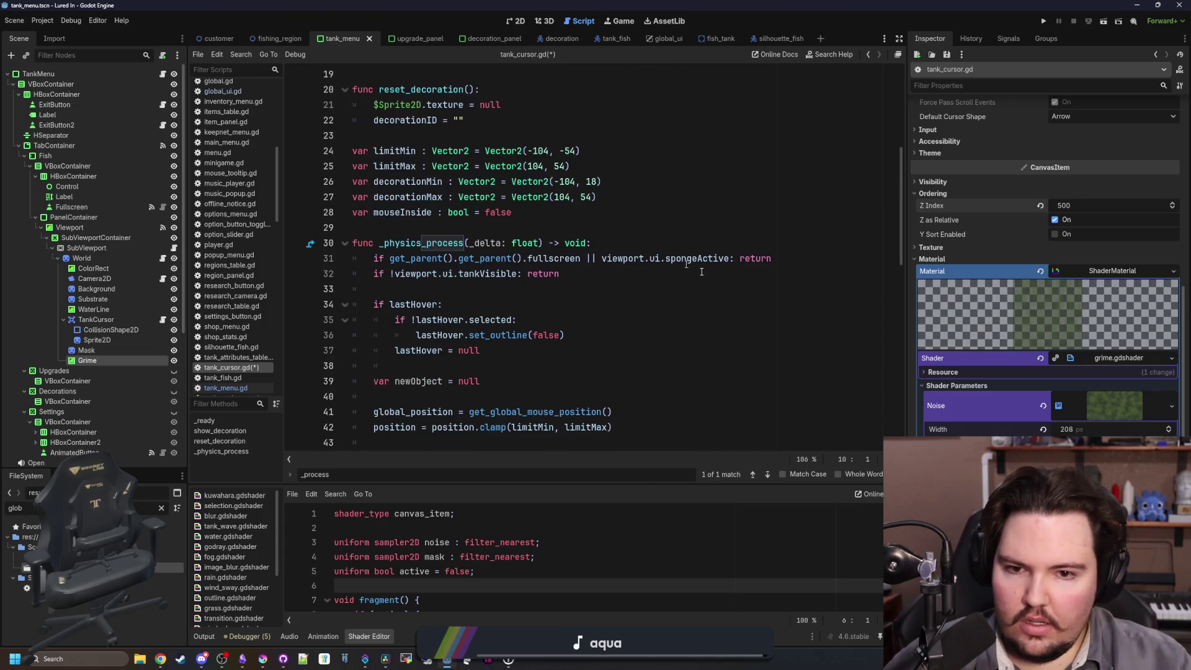
Save tank_cursor.gd and show the embedded Game preview.
click(771, 273)
key(ctrl+s)
key(Down)
click(616, 22)
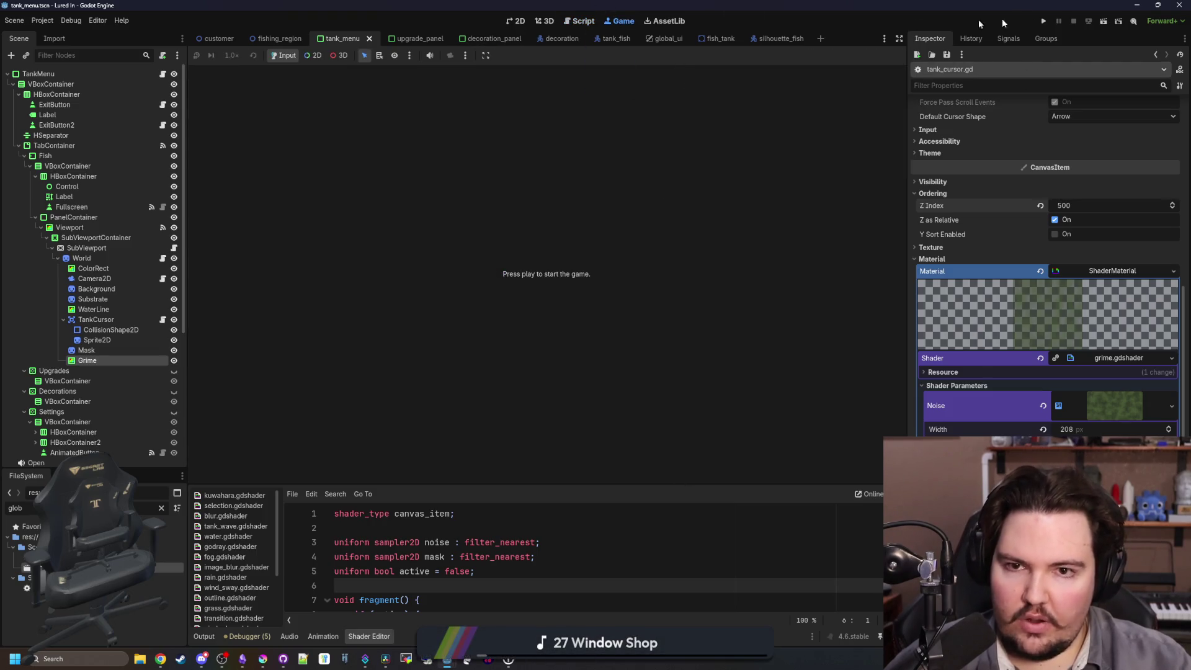
Play-test by opening and closing Fish Tank 1, stop with F8, and go back to the 2D editor.
click(1046, 21)
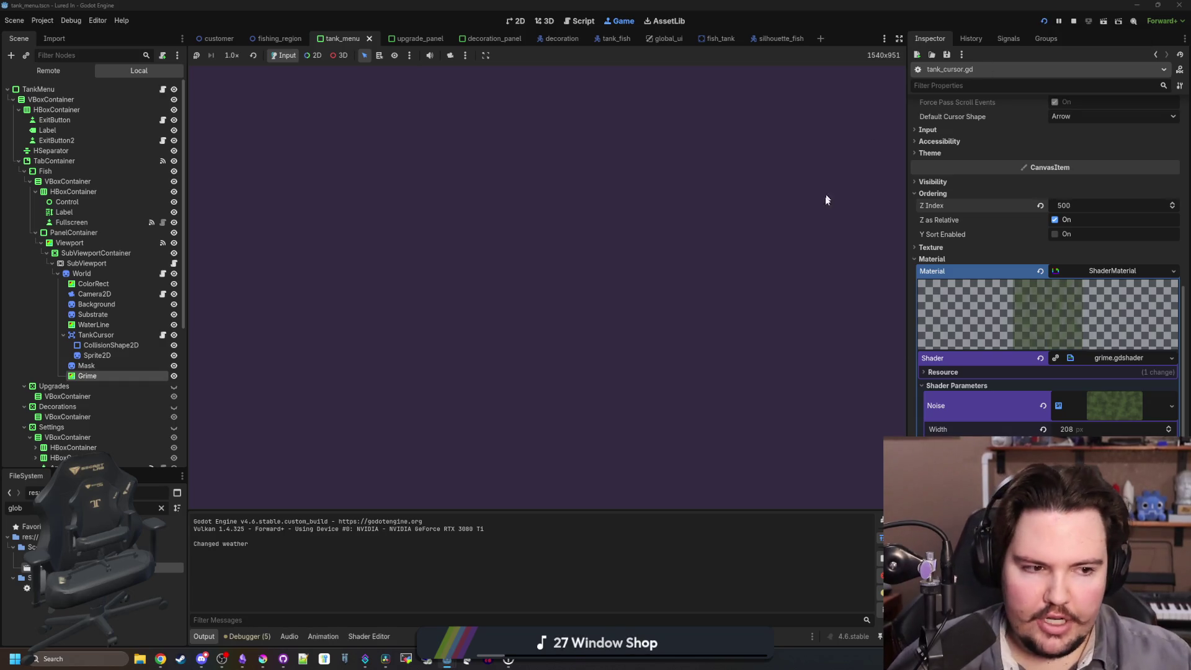
click(578, 329)
click(412, 280)
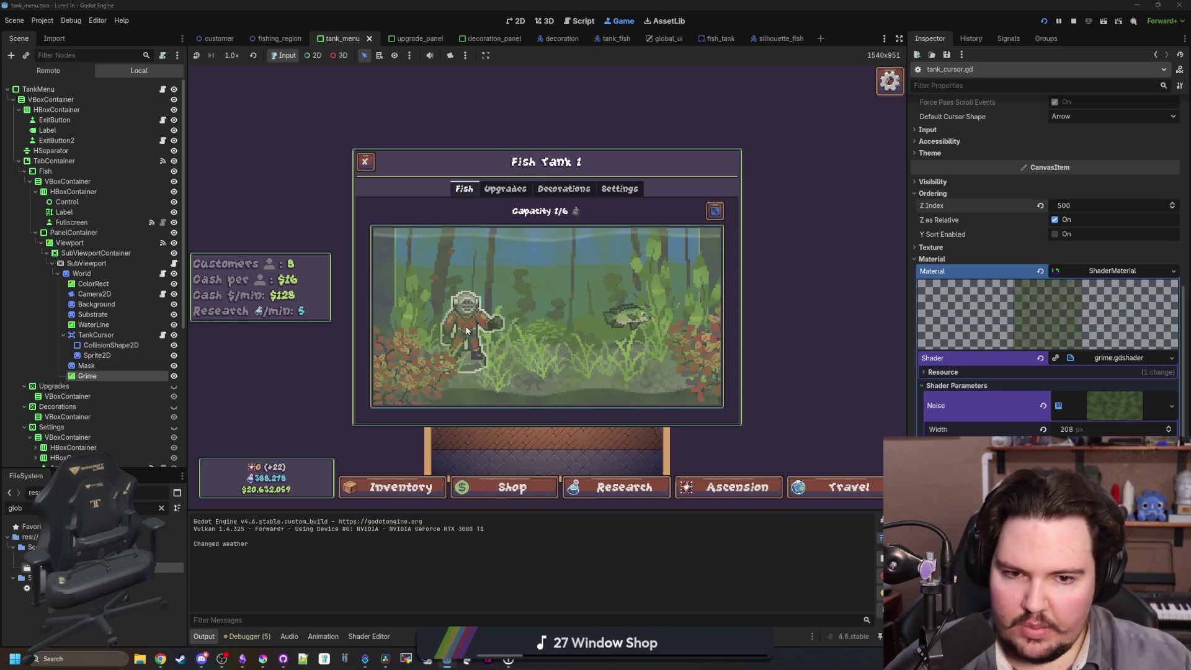
key(Escape)
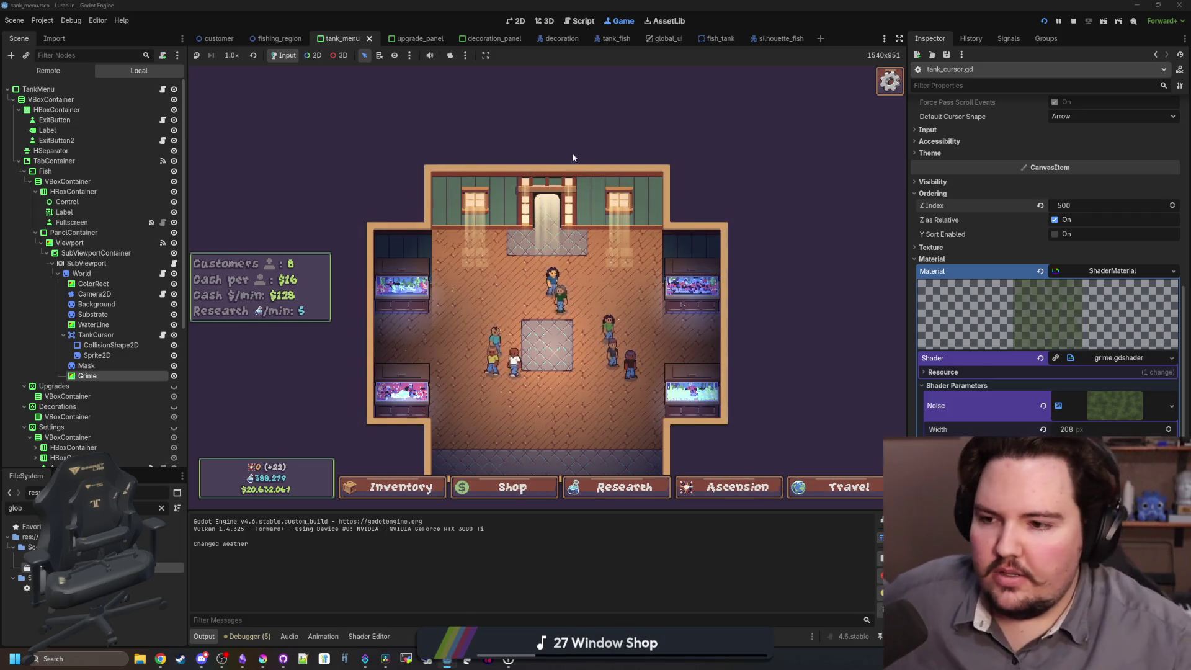
key(F8)
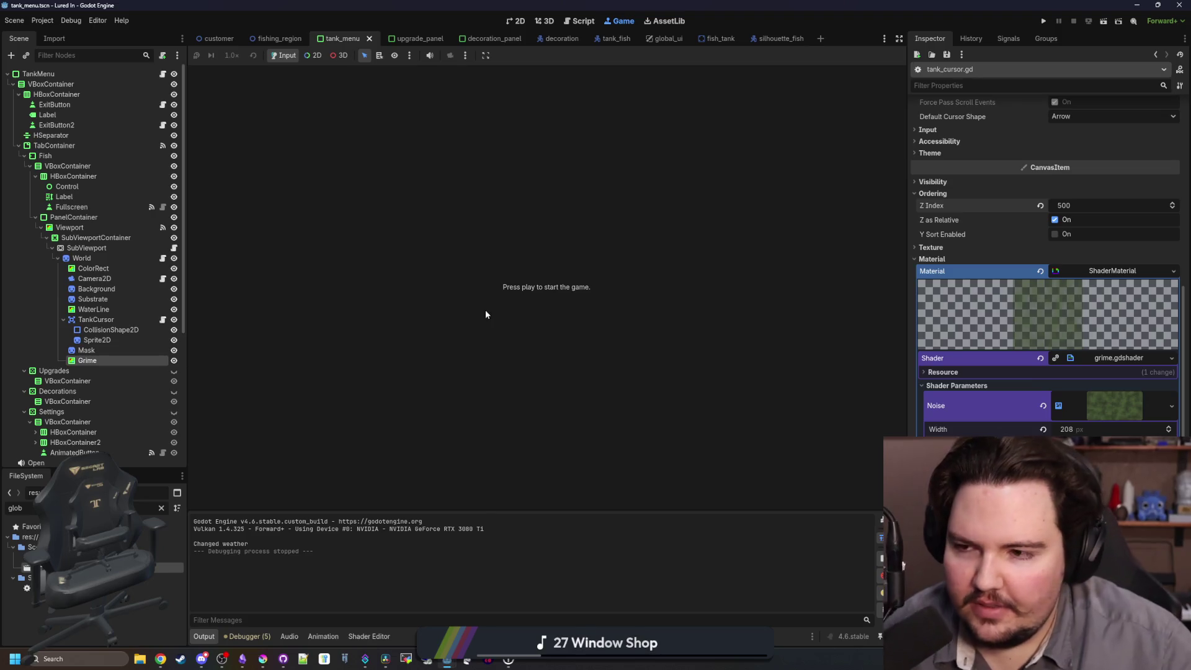
click(507, 20)
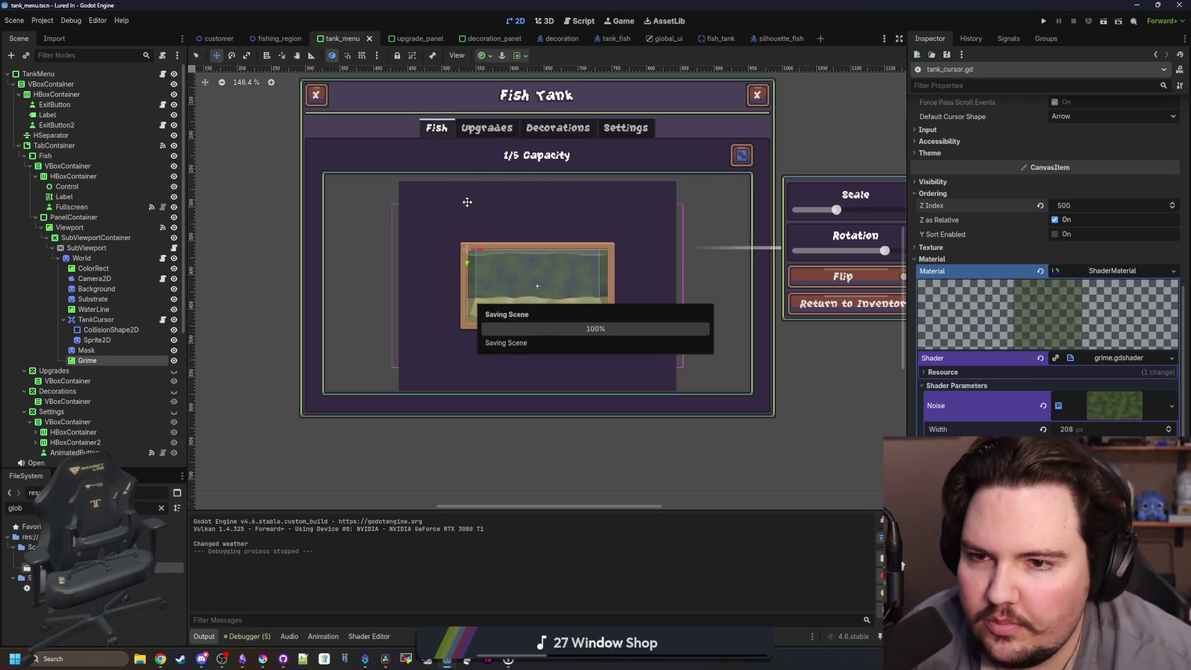
scroll(496, 248, down, 1)
scroll(320, 186, up, 2)
scroll(290, 188, down, 1)
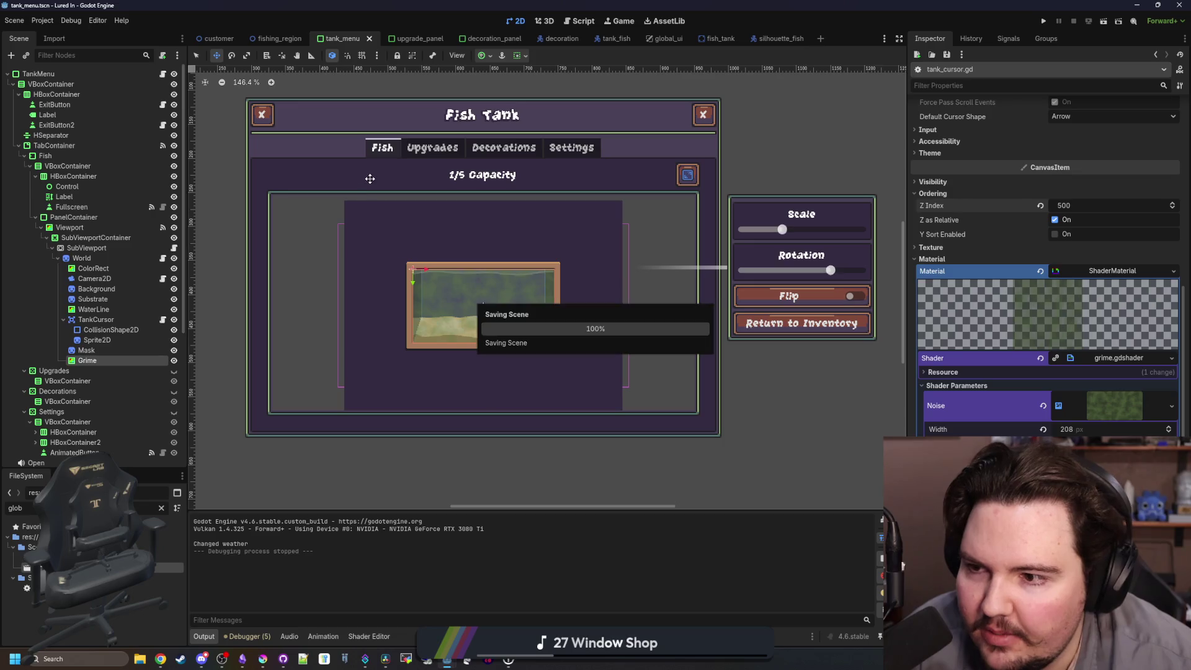
Copy the Fullscreen button node, undoing an accidental paste beneath it.
click(72, 207)
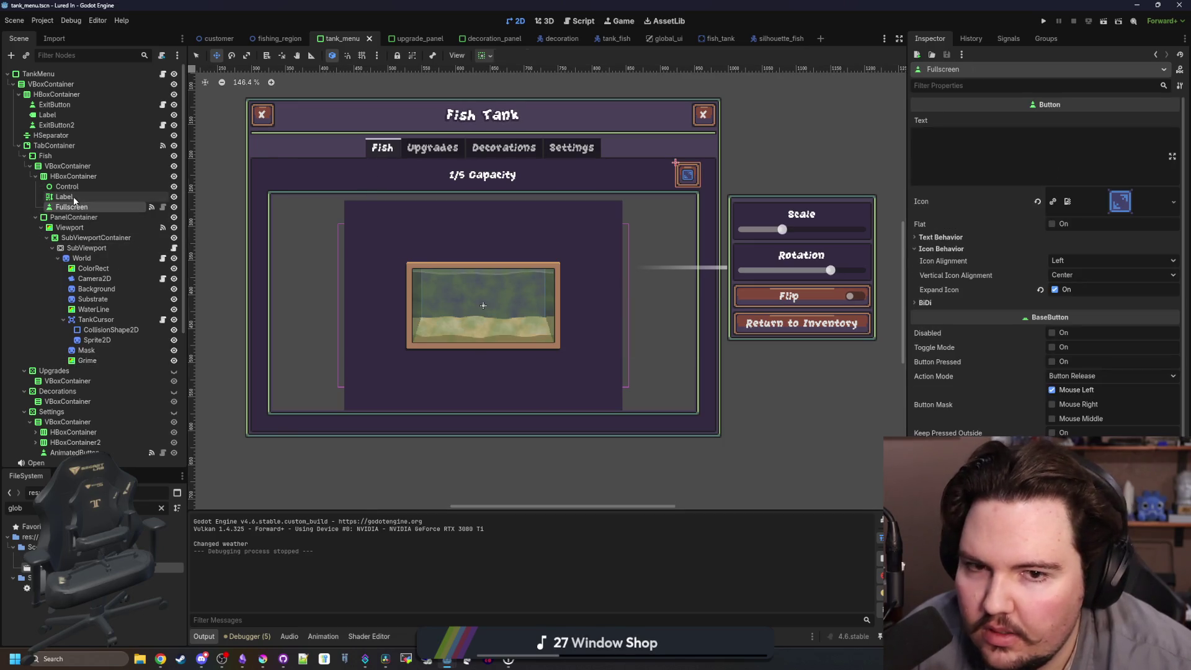
right_click(74, 204)
click(88, 242)
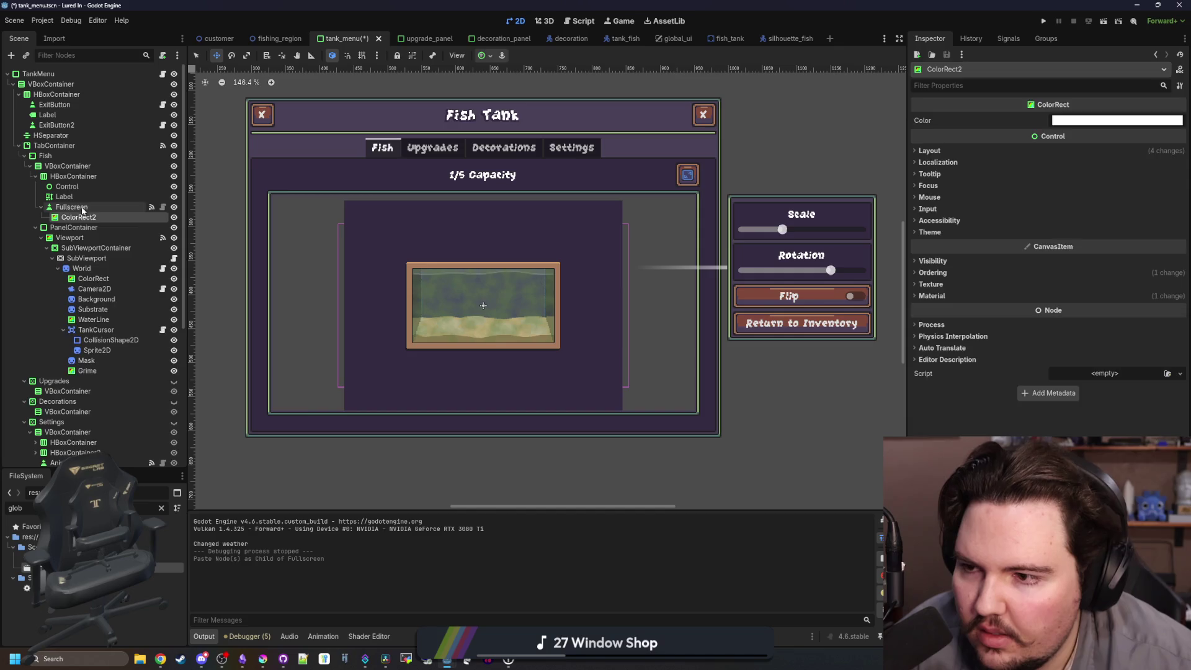
right_click(93, 217)
key(ctrl+z)
key(Escape)
Paste the Fullscreen copy under Control, move it above Control, and delete the Control placeholder.
right_click(78, 188)
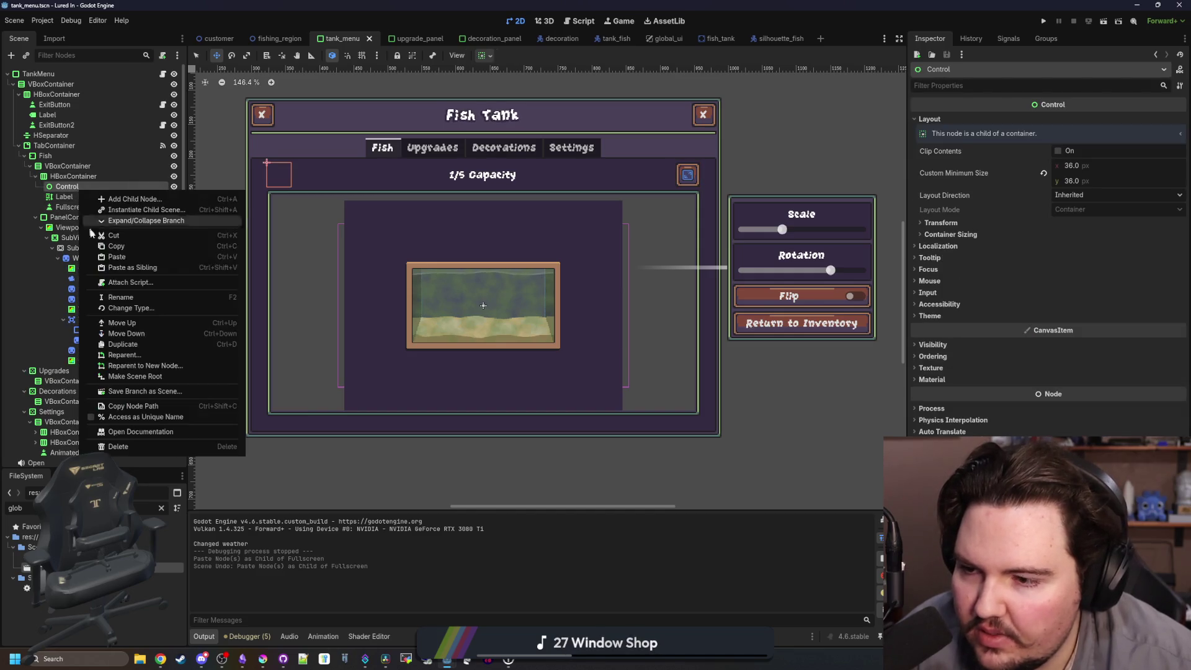
click(85, 224)
drag(77, 197, 69, 188)
click(67, 196)
key(Delete)
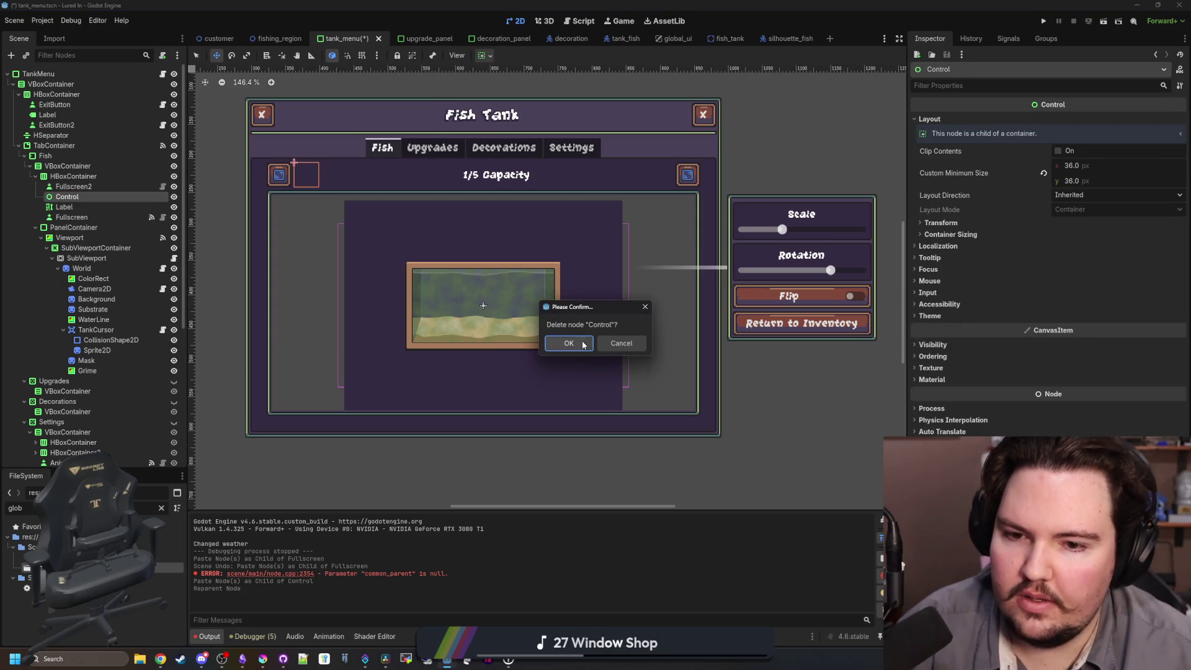
click(558, 343)
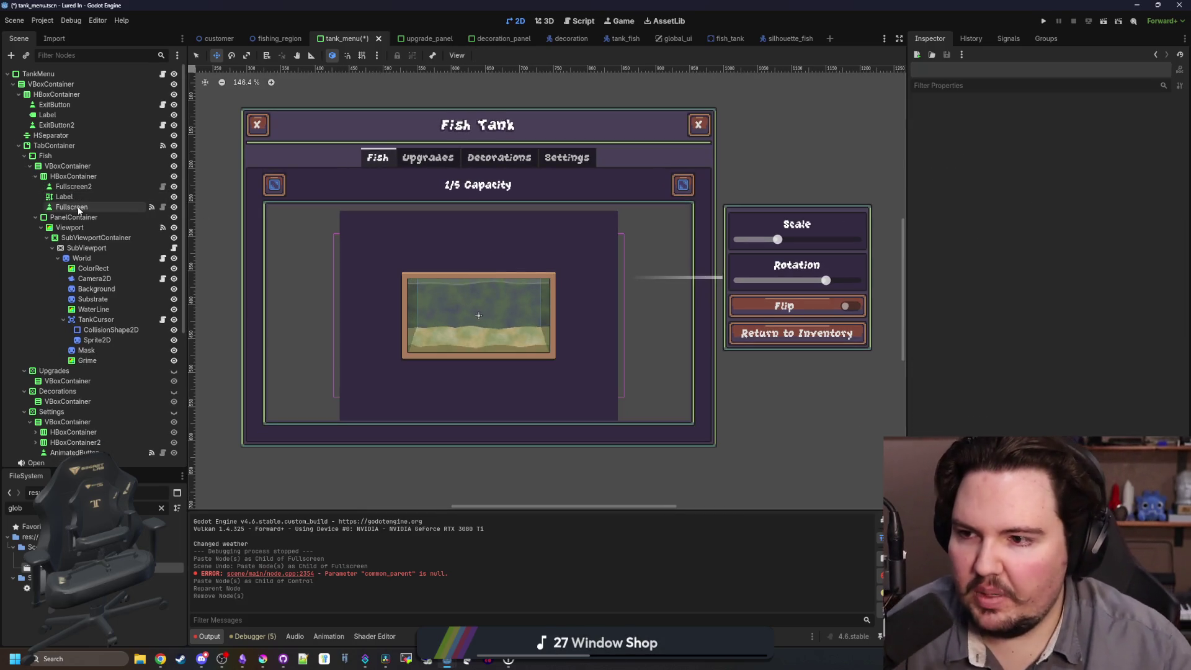
Rename the copied Fullscreen2 button to Sponge.
click(71, 186)
click(73, 186)
text(Sponge)
key(Return)
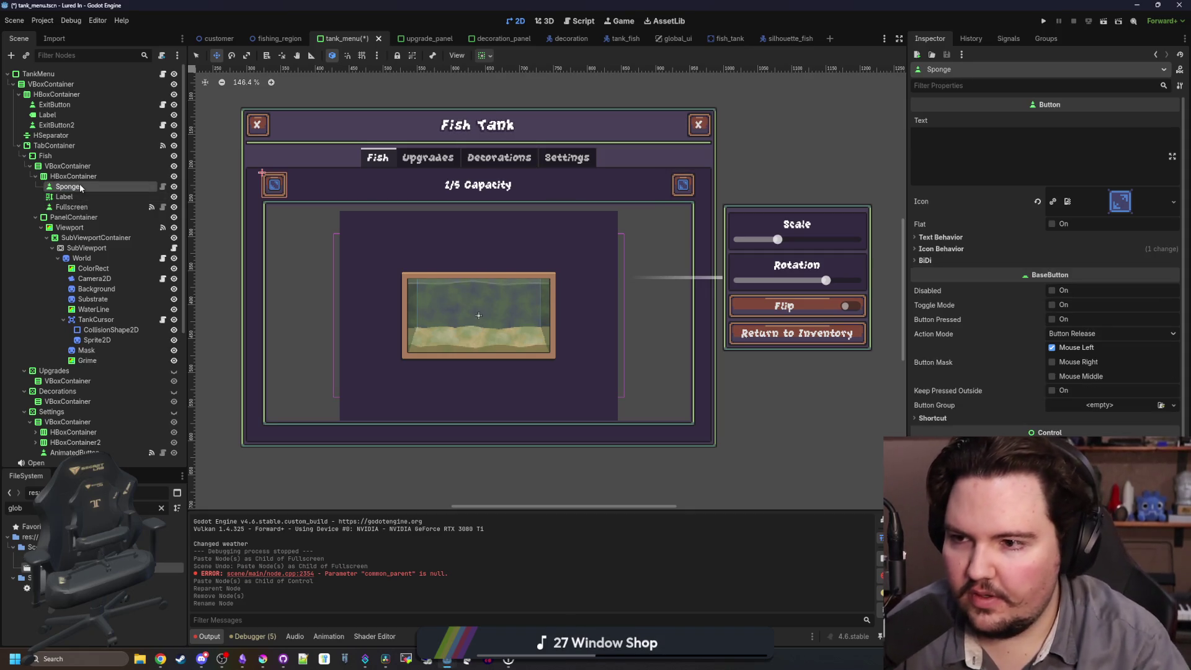
click(263, 659)
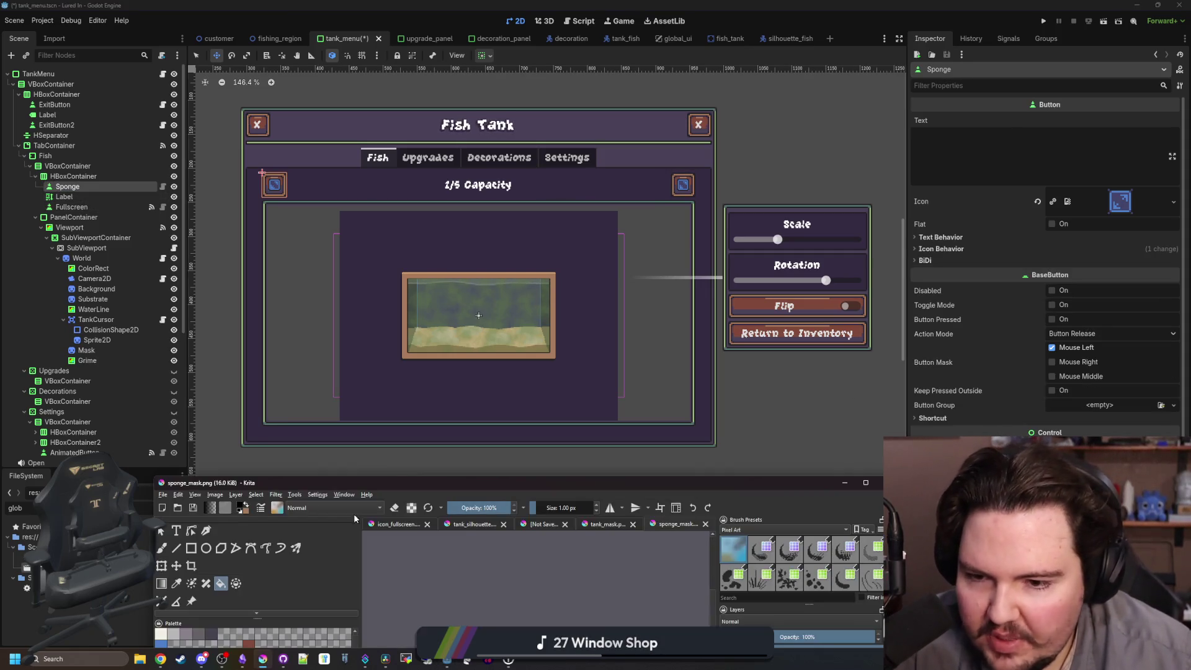
Maximise Krita and create a new 16×16 pixel document.
drag(399, 485, 450, 4)
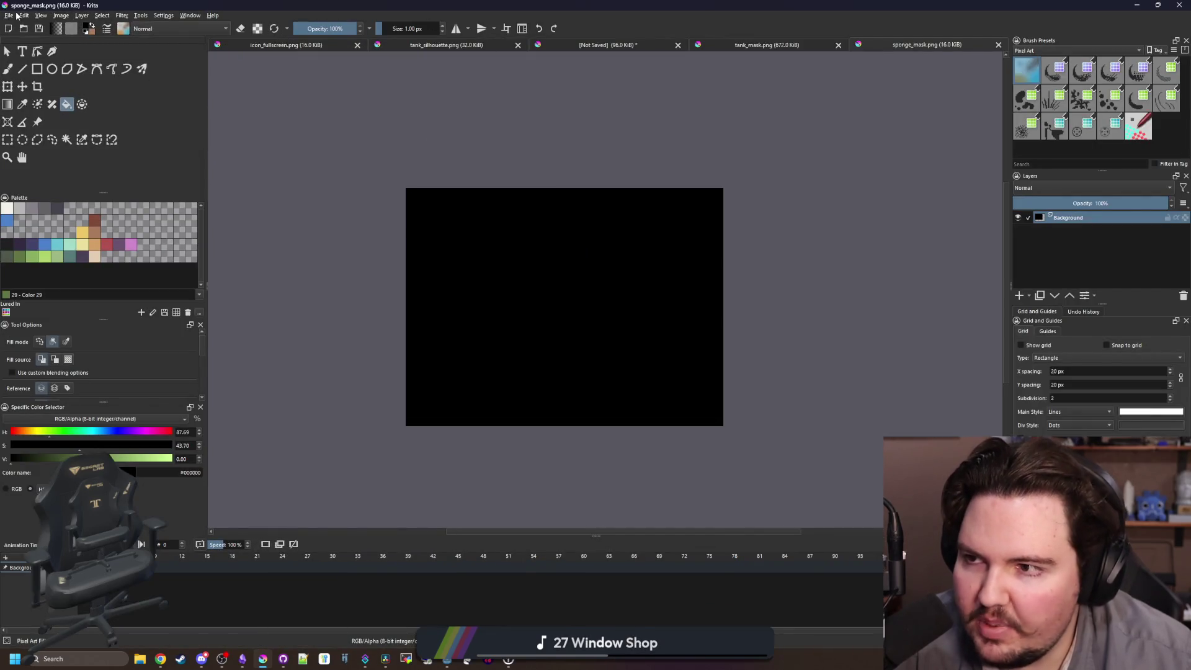
click(8, 140)
mouse_move(425, 199)
mouse_down()
mouse_move(664, 353)
mouse_move(729, 422)
mouse_up()
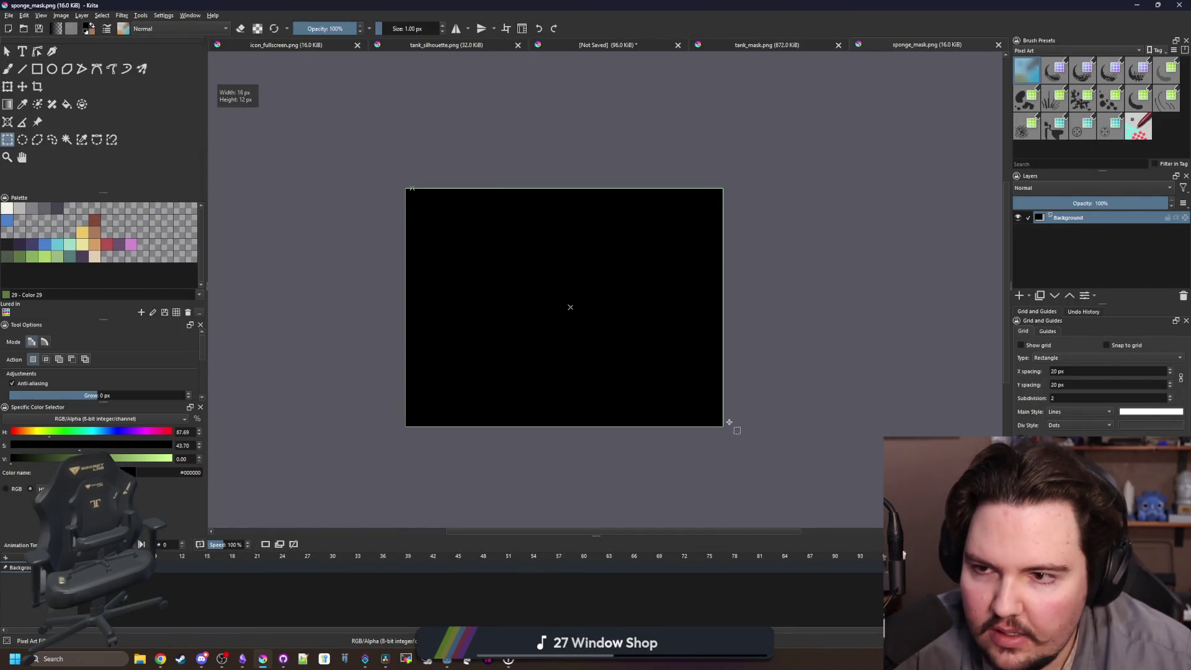
click(9, 15)
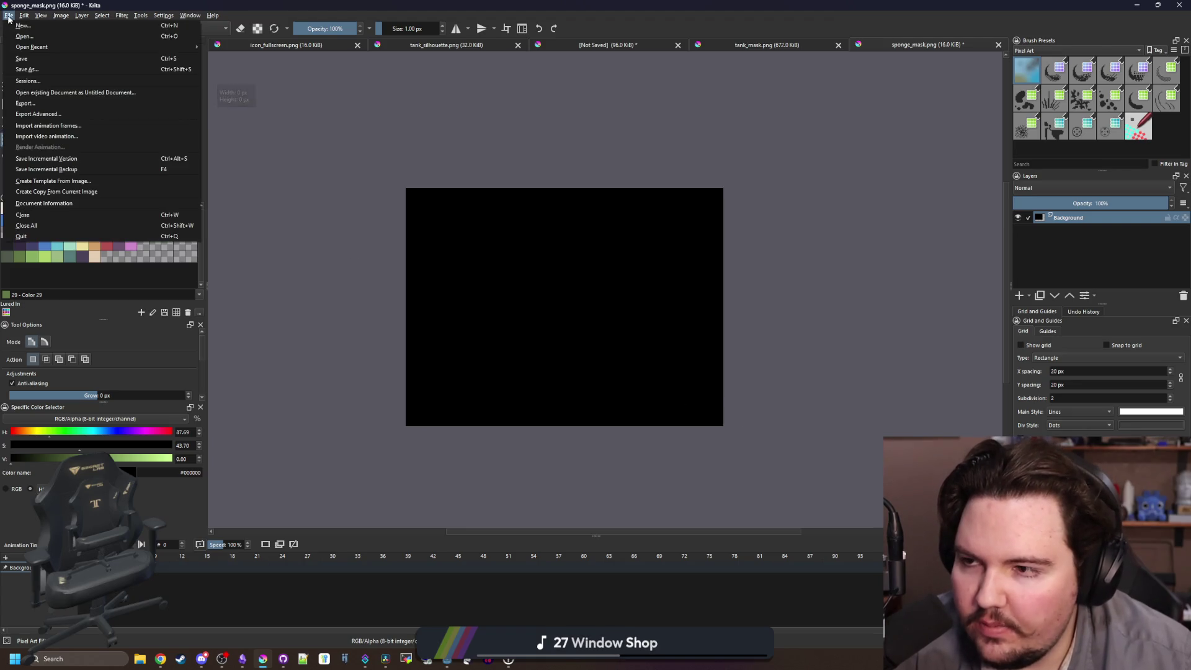
click(22, 25)
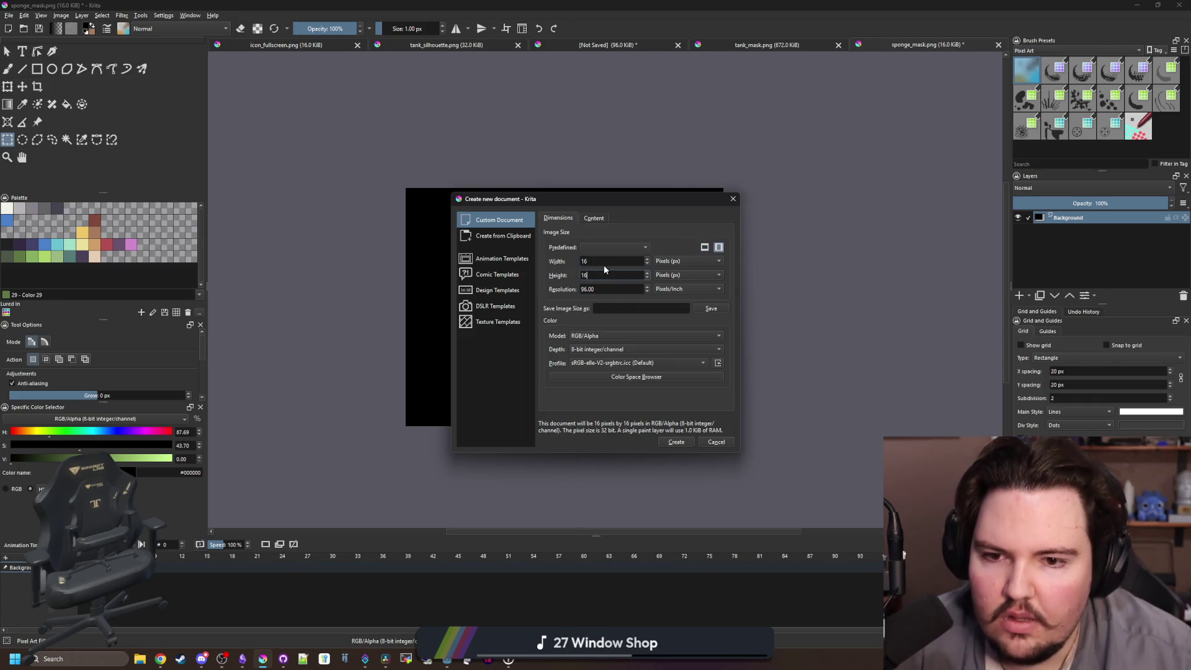
key(shift+Tab)
key(Tab)
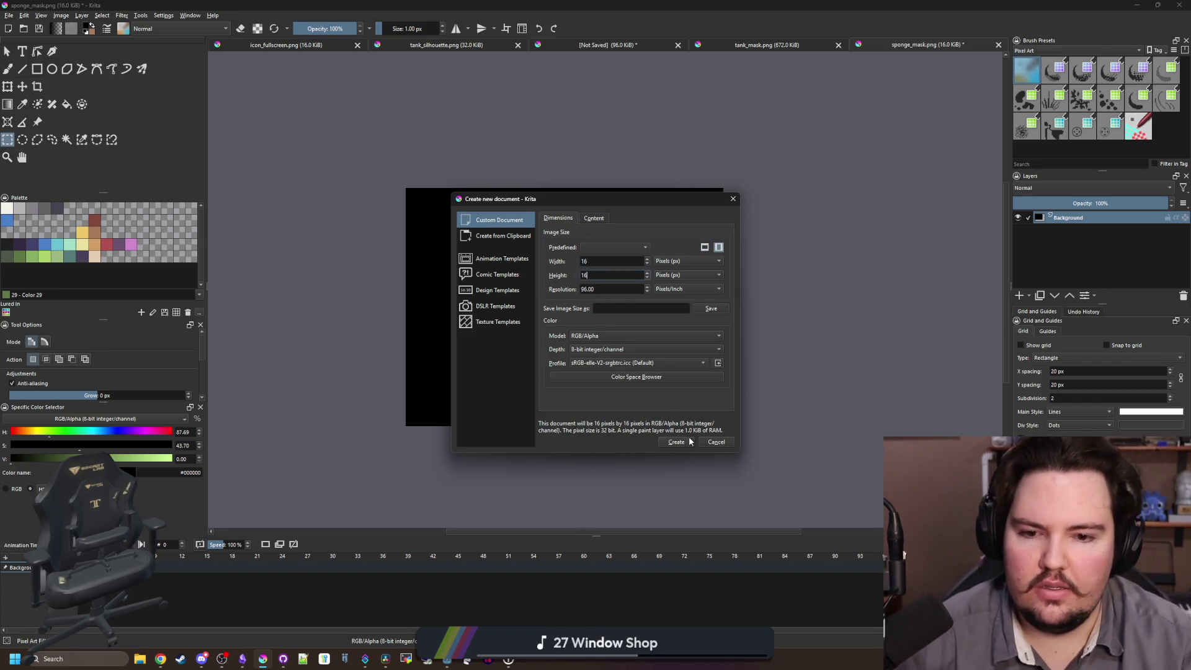
click(676, 441)
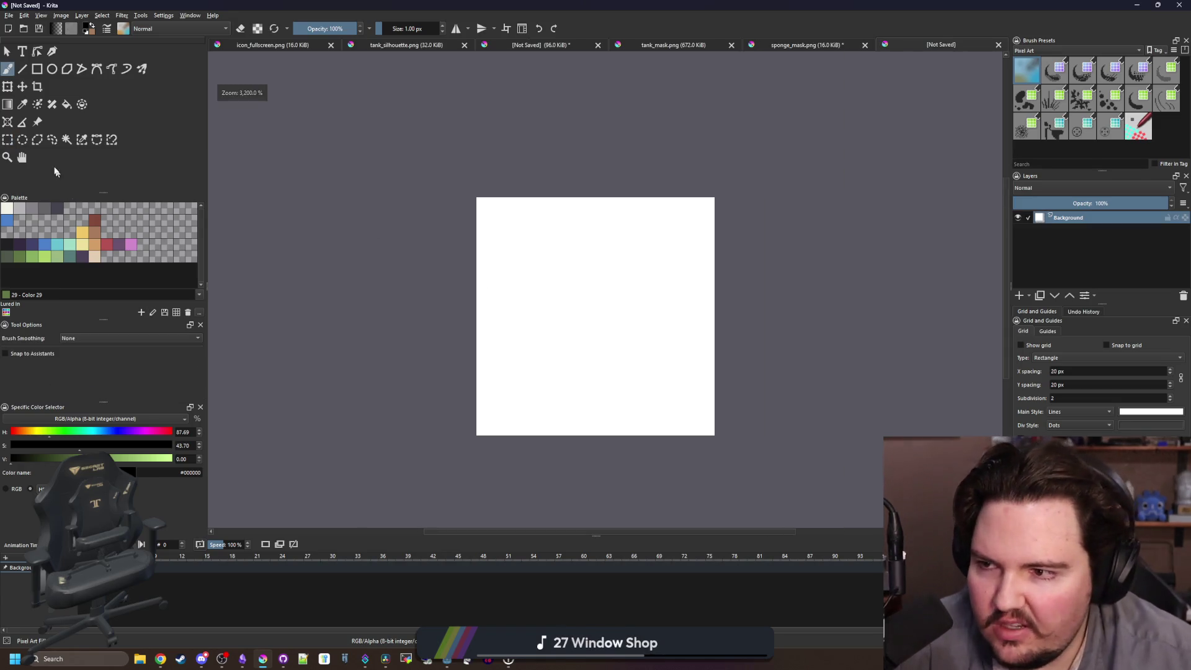
Select the whole new canvas and delete its white fill to leave it transparent.
click(9, 140)
drag(372, 152, 759, 495)
key(Delete)
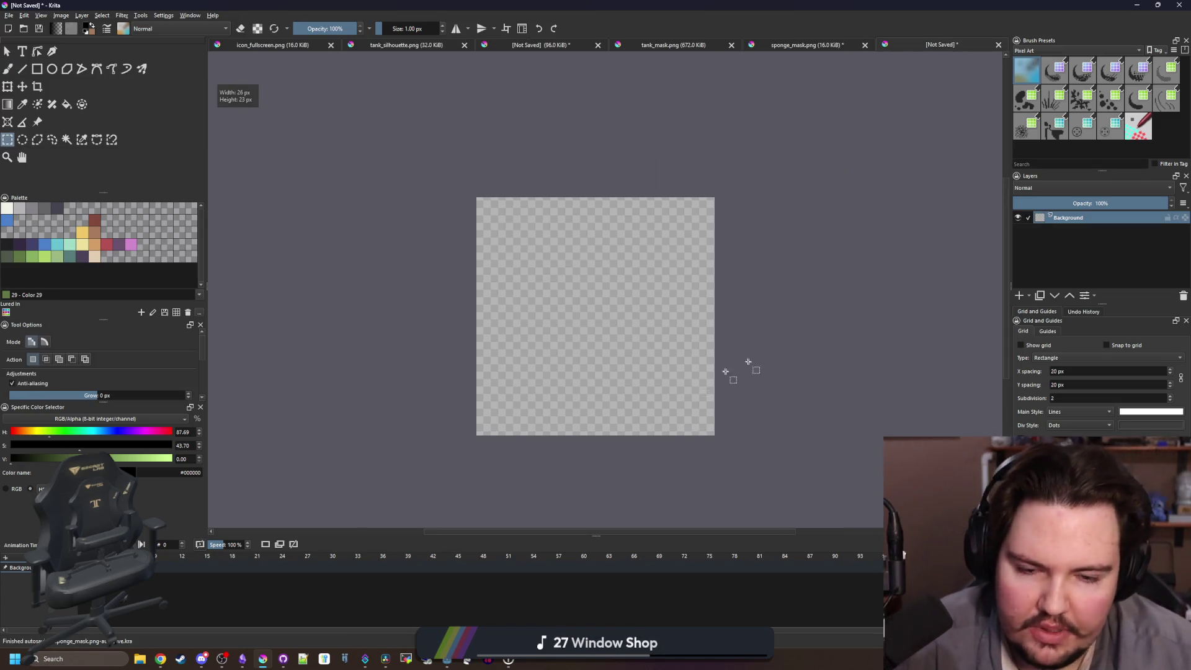
key(alt+Tab)
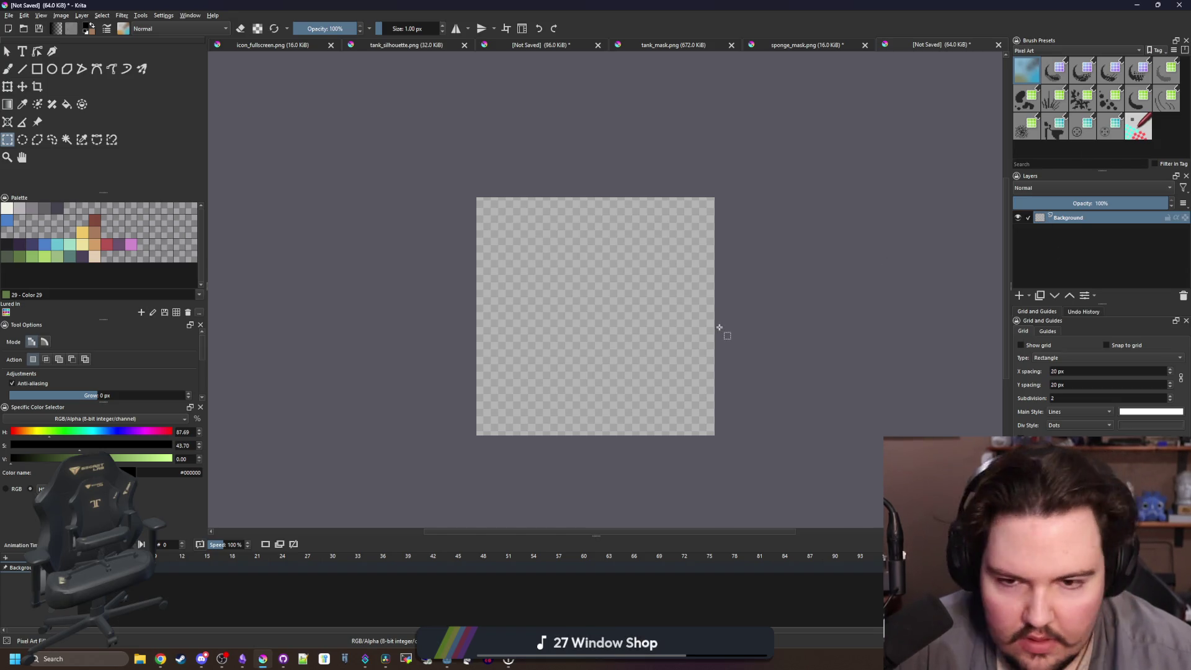
scroll(718, 329, up, 1)
key(b)
mouse_move(604, 368)
mouse_down()
mouse_move(539, 404)
mouse_move(622, 208)
mouse_up()
key(ctrl+z)
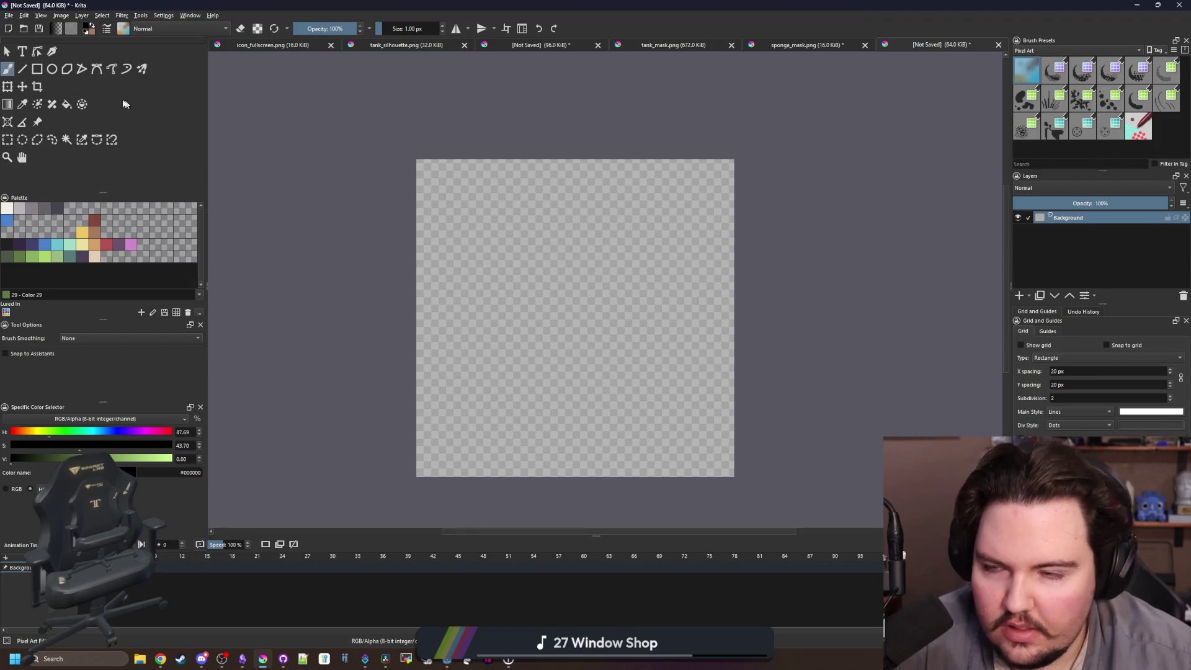
Scale the image to a new size of 32×32 pixels.
click(60, 15)
click(93, 140)
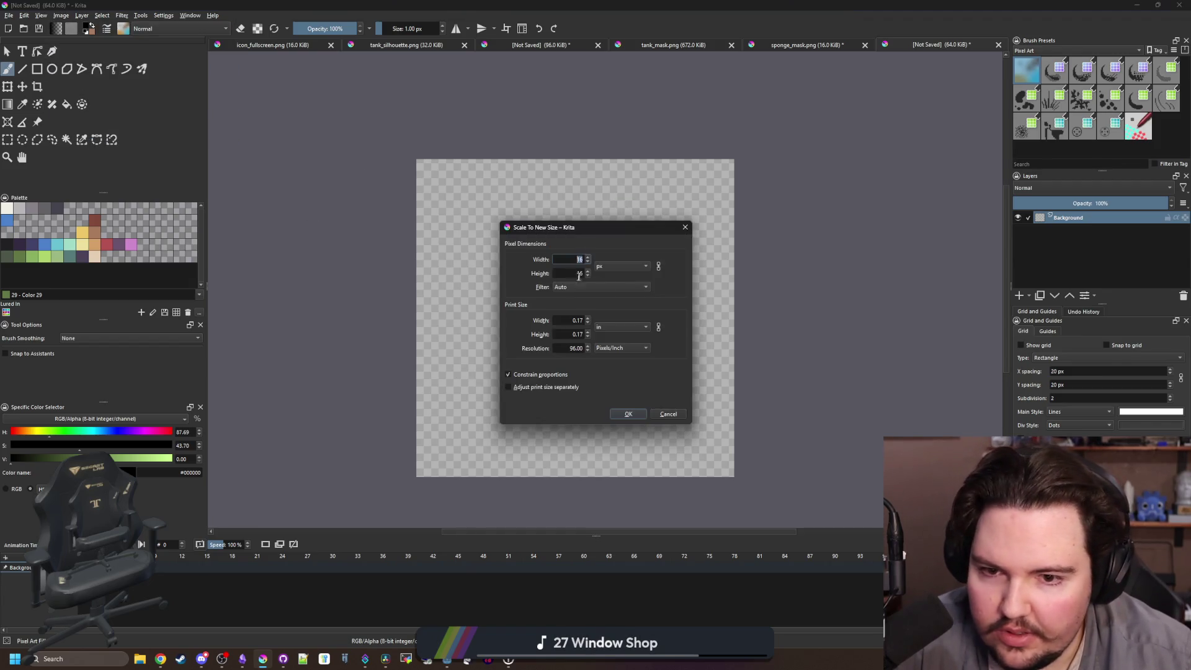
click(628, 413)
scroll(385, 264, down, 1)
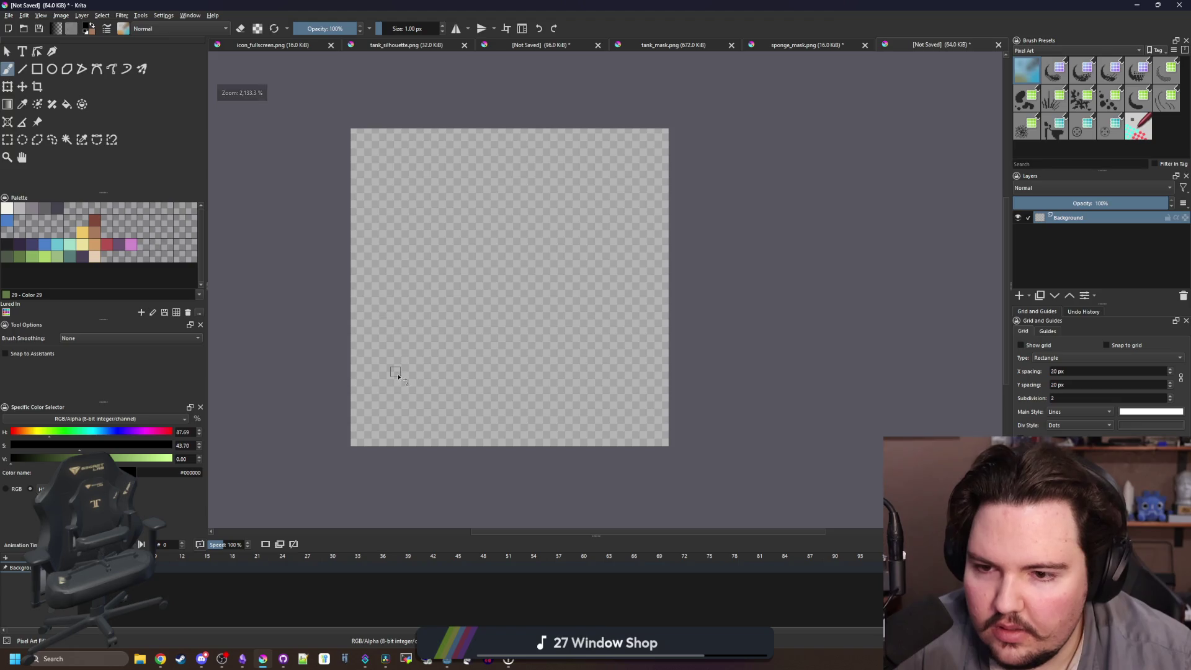
Draw a rounded yellow sponge outline and fill its interior with yellow.
click(81, 233)
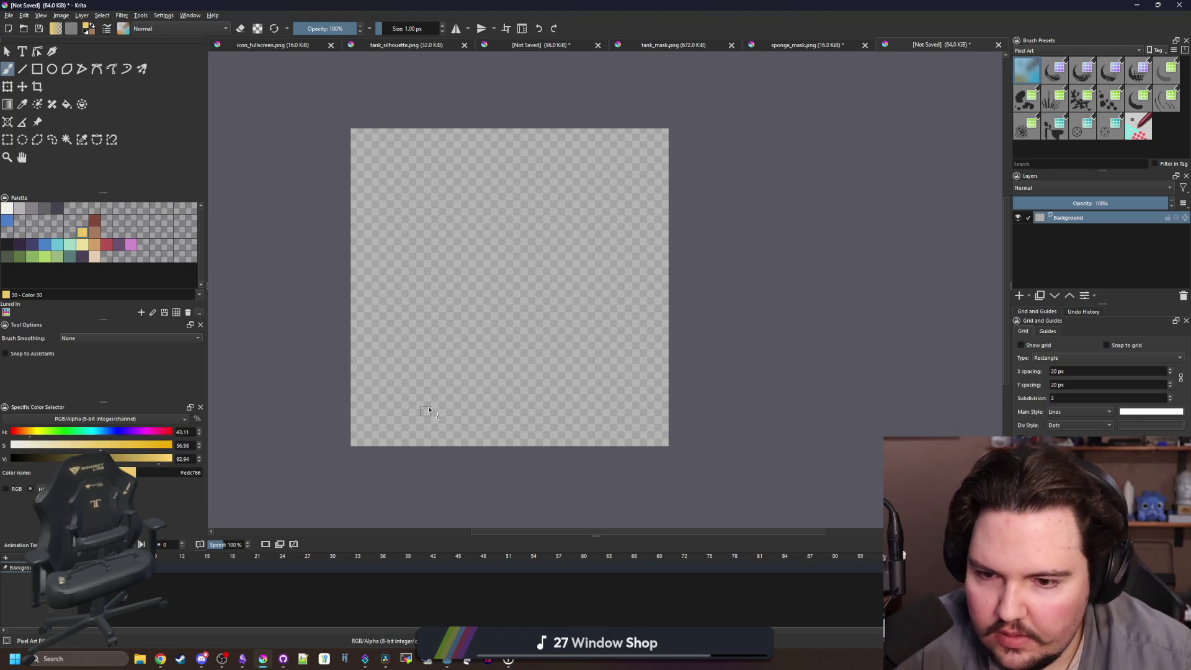
mouse_move(465, 430)
mouse_down()
mouse_move(420, 423)
mouse_move(375, 370)
mouse_move(376, 301)
mouse_move(448, 249)
mouse_move(504, 164)
mouse_move(569, 143)
mouse_move(627, 154)
mouse_move(650, 191)
mouse_move(648, 319)
mouse_move(620, 375)
mouse_move(573, 422)
mouse_move(497, 436)
mouse_up()
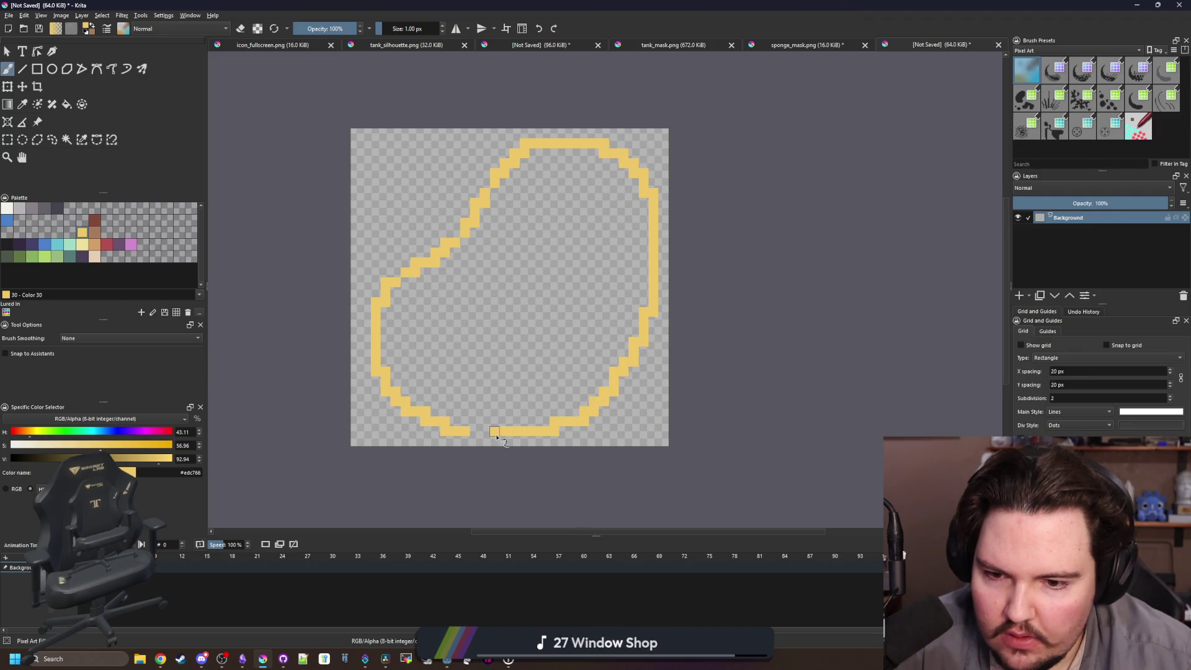
key(f)
click(535, 349)
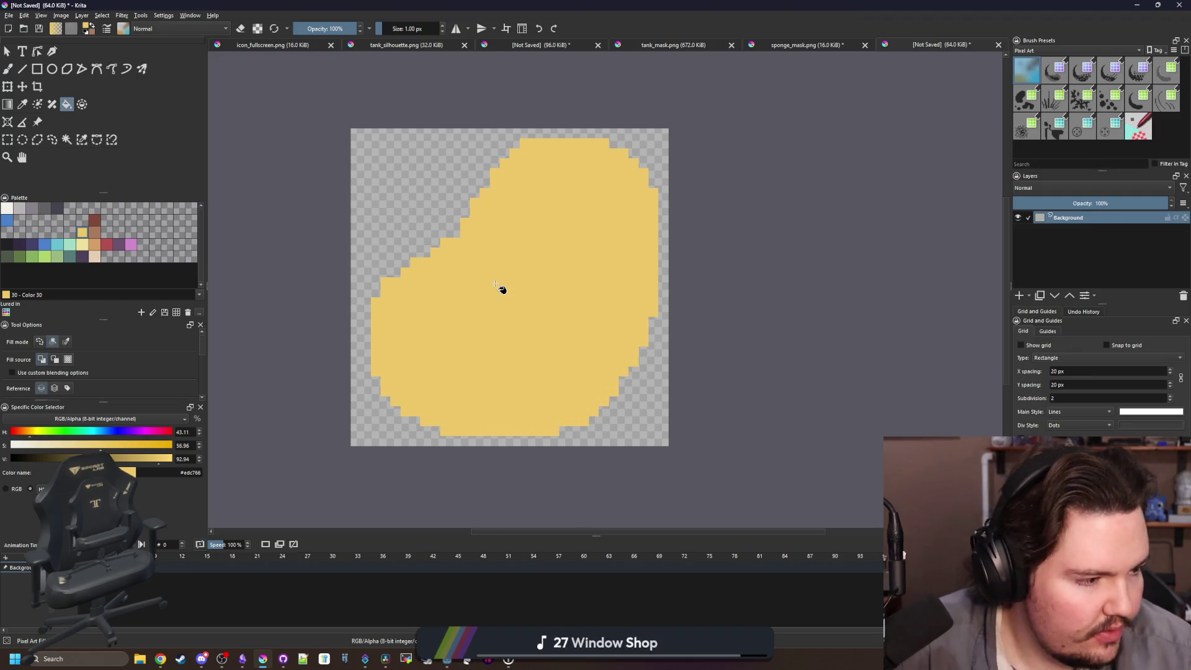
scroll(532, 308, up, 1)
scroll(700, 349, down, 1)
Use the brush in eraser mode to trim stray pixels from the blob's right and top edges.
key(b)
key(e)
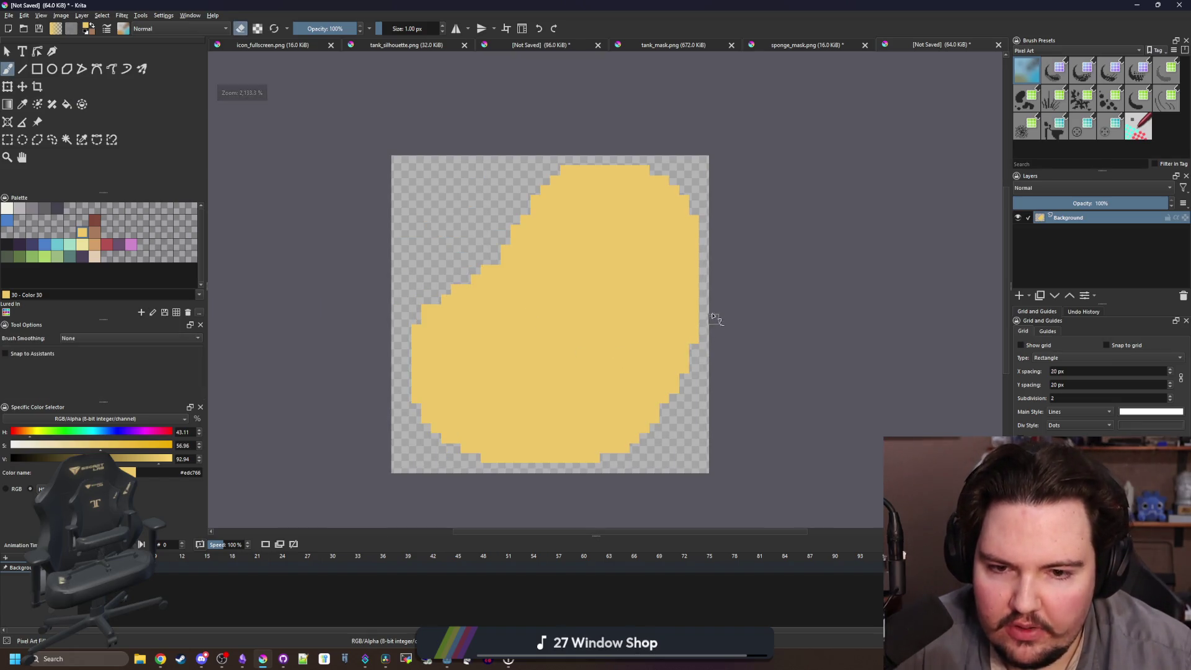
mouse_move(700, 308)
mouse_down()
mouse_move(663, 350)
mouse_move(635, 443)
mouse_move(693, 329)
mouse_move(695, 340)
mouse_up()
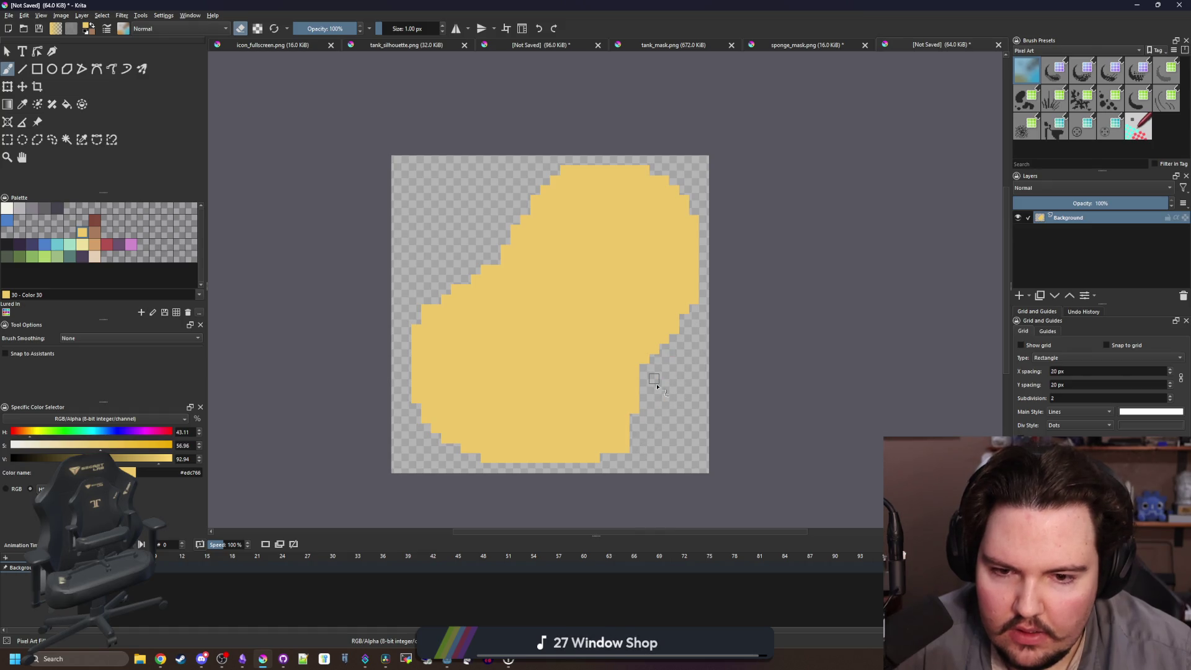
scroll(651, 372, up, 1)
scroll(412, 353, down, 1)
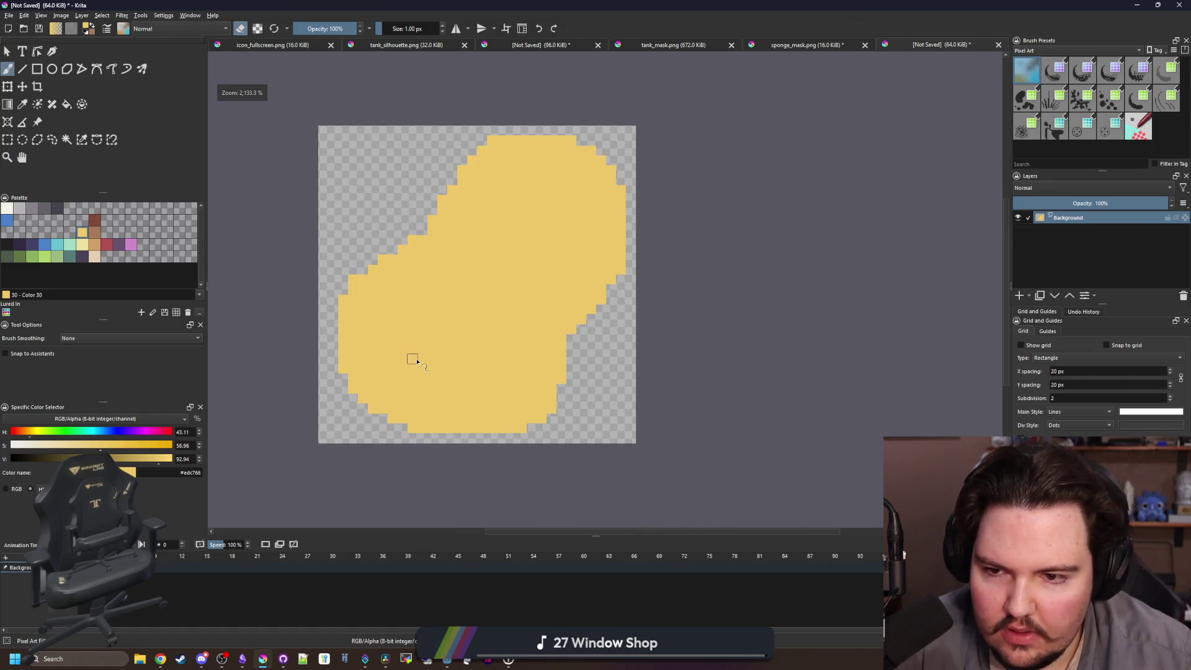
scroll(325, 358, up, 1)
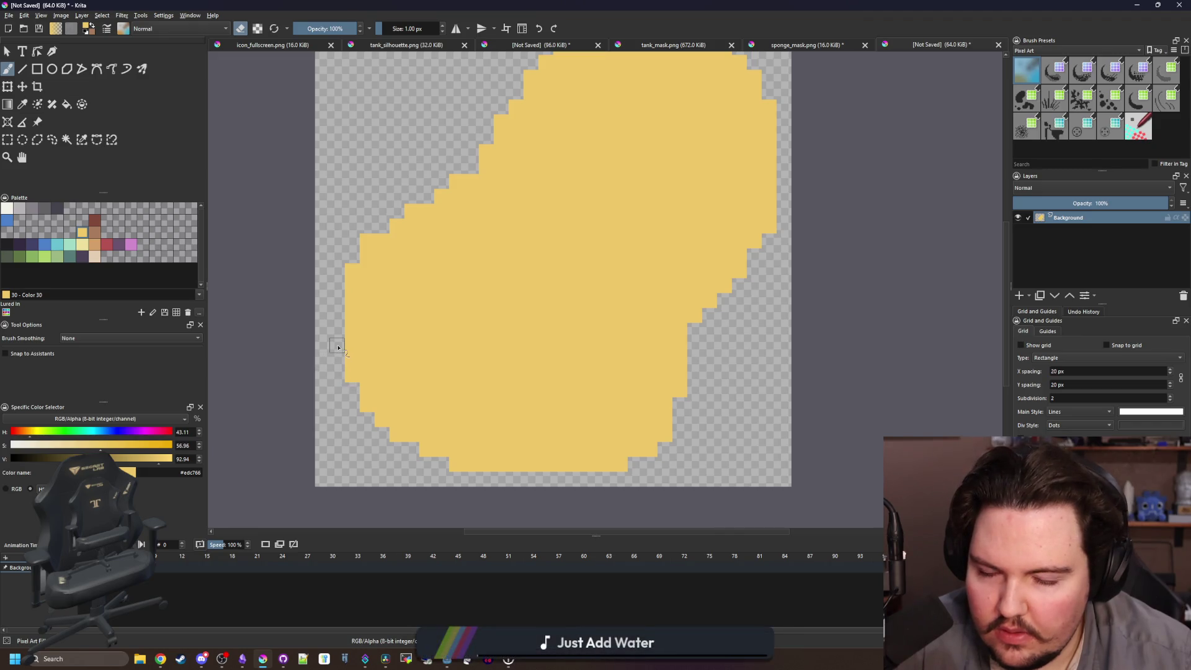
scroll(338, 347, down, 1)
scroll(589, 305, up, 1)
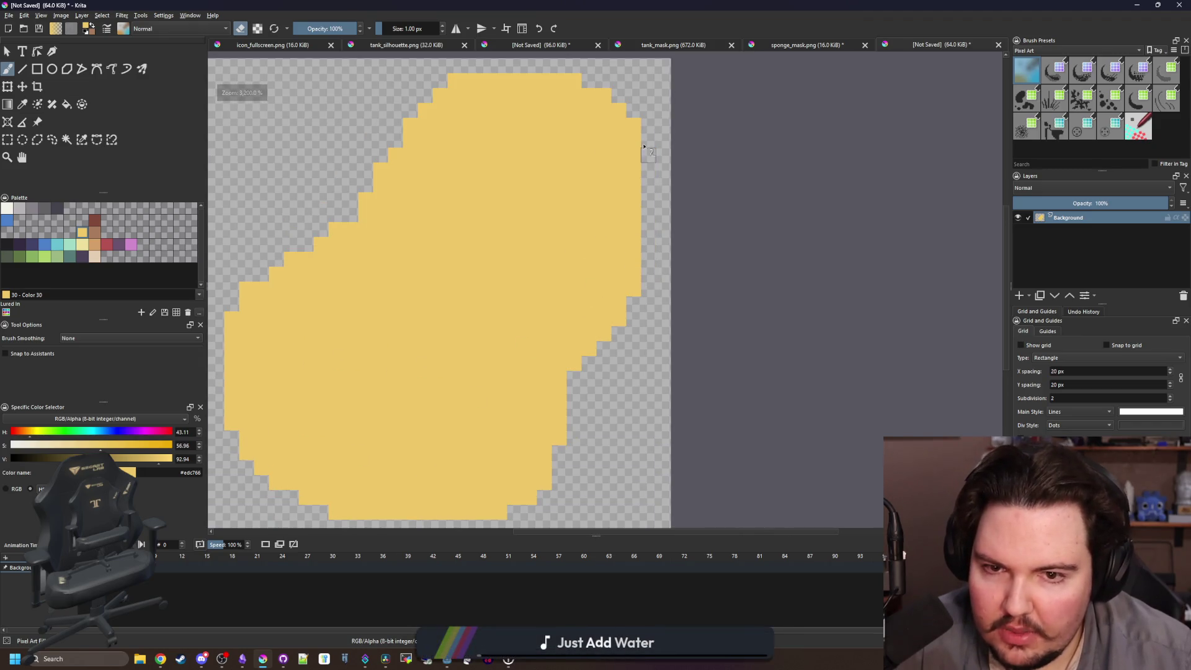
drag(588, 104, 456, 96)
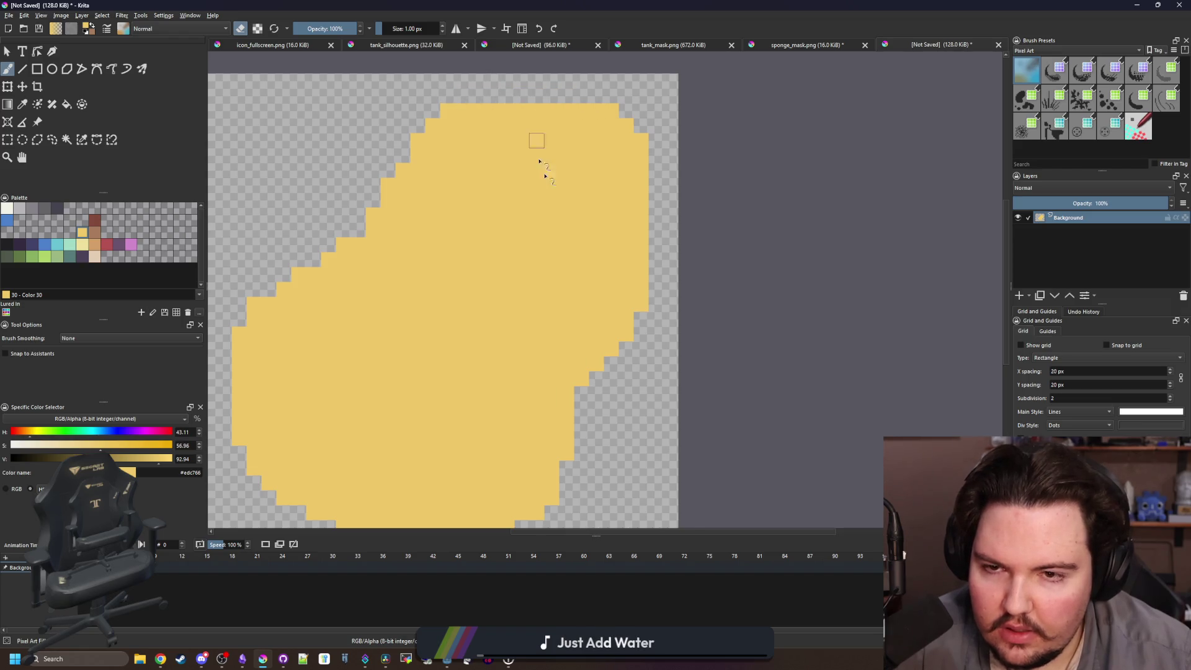
scroll(539, 155, down, 1)
scroll(549, 390, up, 1)
Erase pixels along the bottom row, top-right corner and stepped upper-left edge.
click(523, 427)
drag(529, 426, 353, 427)
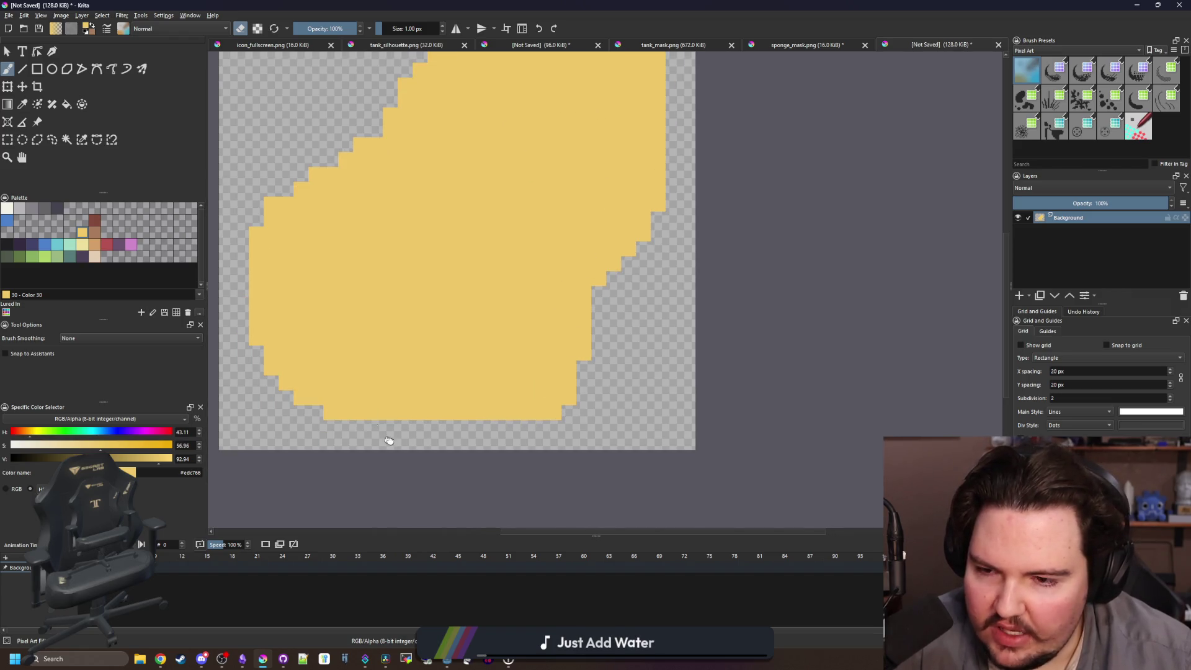
drag(611, 449, 625, 436)
scroll(626, 186, up, 2)
mouse_move(694, 253)
mouse_down()
mouse_move(680, 254)
mouse_move(663, 223)
mouse_up()
mouse_move(471, 226)
mouse_down()
mouse_move(500, 223)
mouse_move(489, 238)
mouse_up()
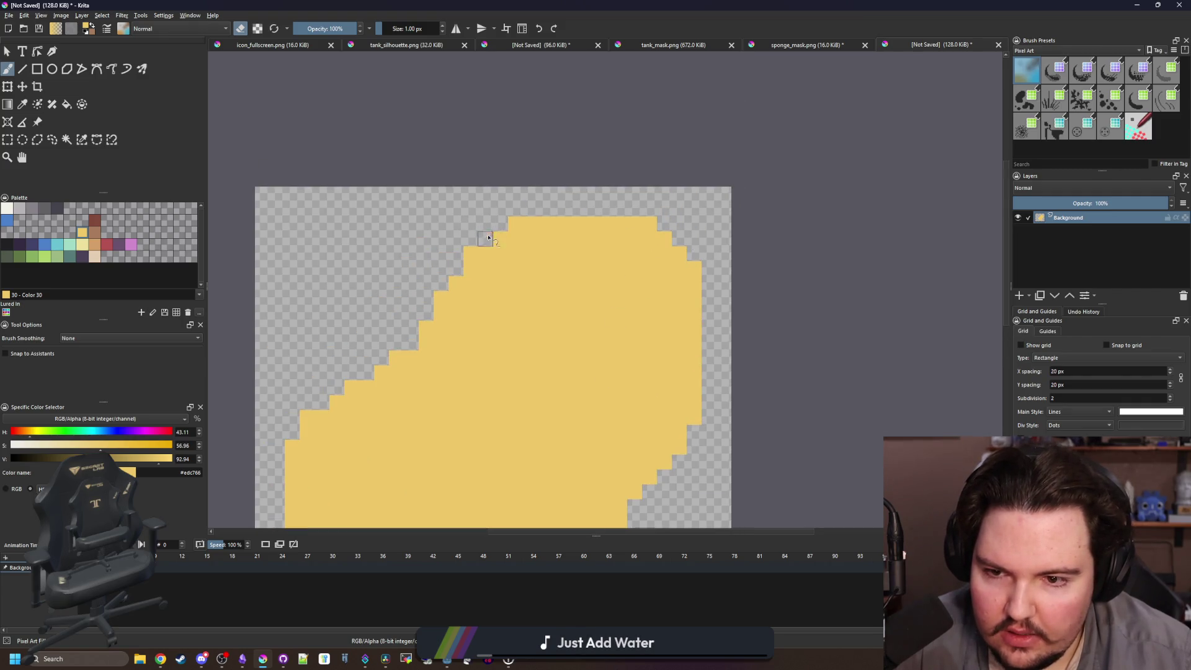
drag(444, 306, 432, 330)
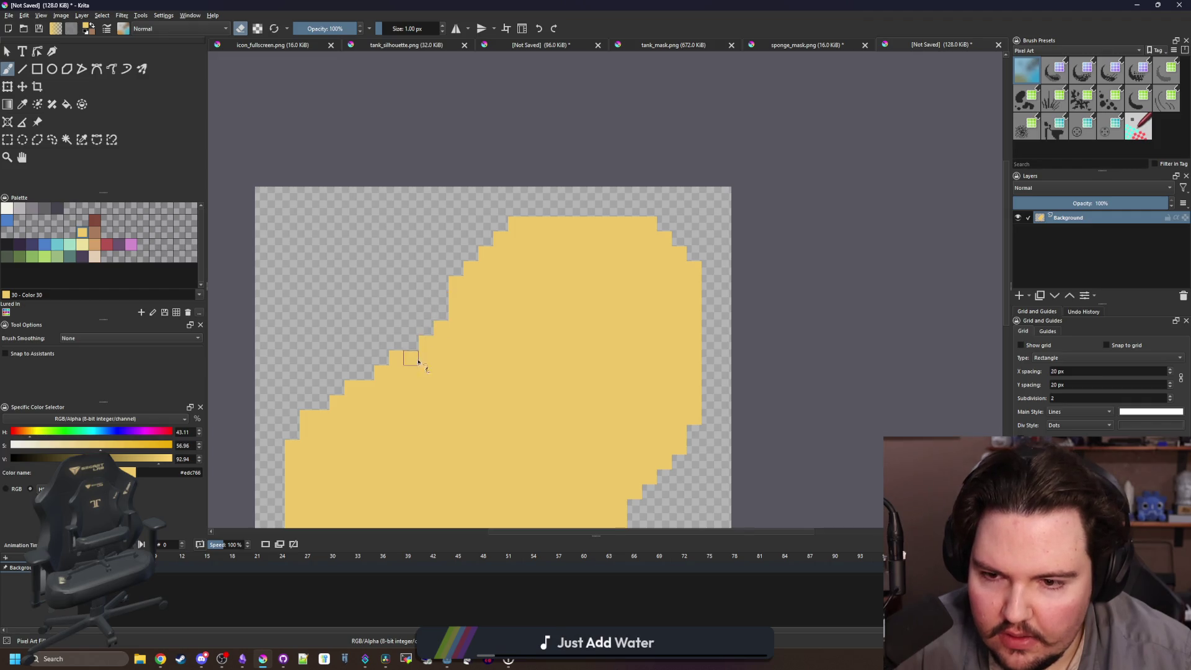
scroll(553, 242, down, 2)
scroll(641, 334, down, 1)
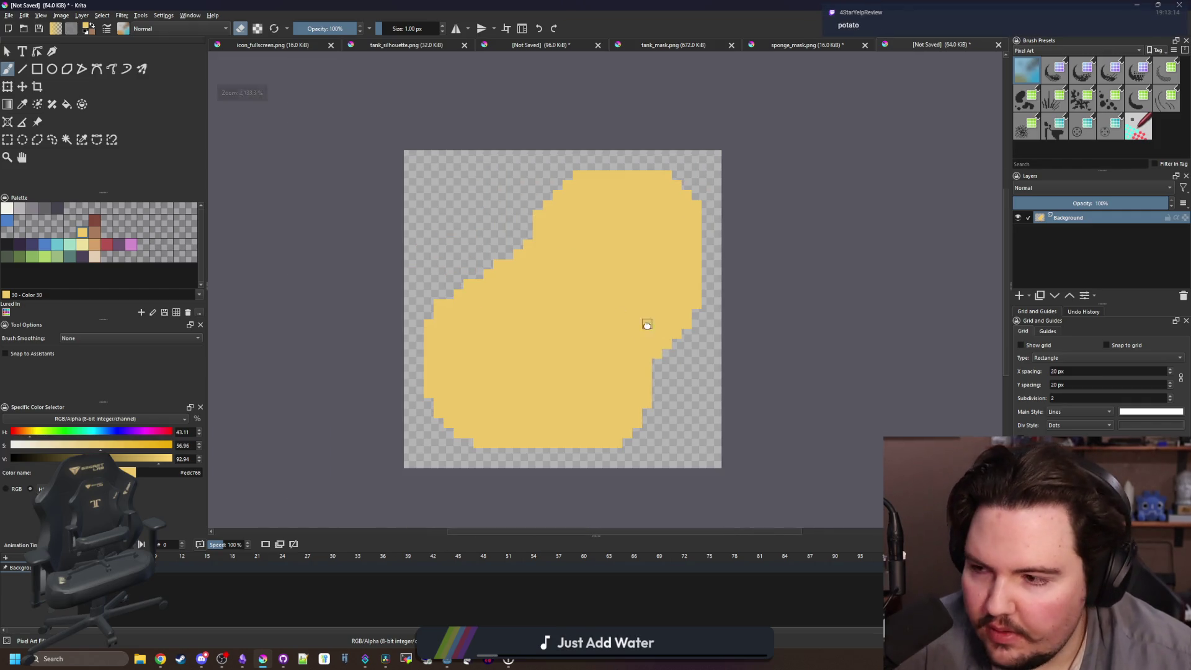
scroll(521, 363, up, 1)
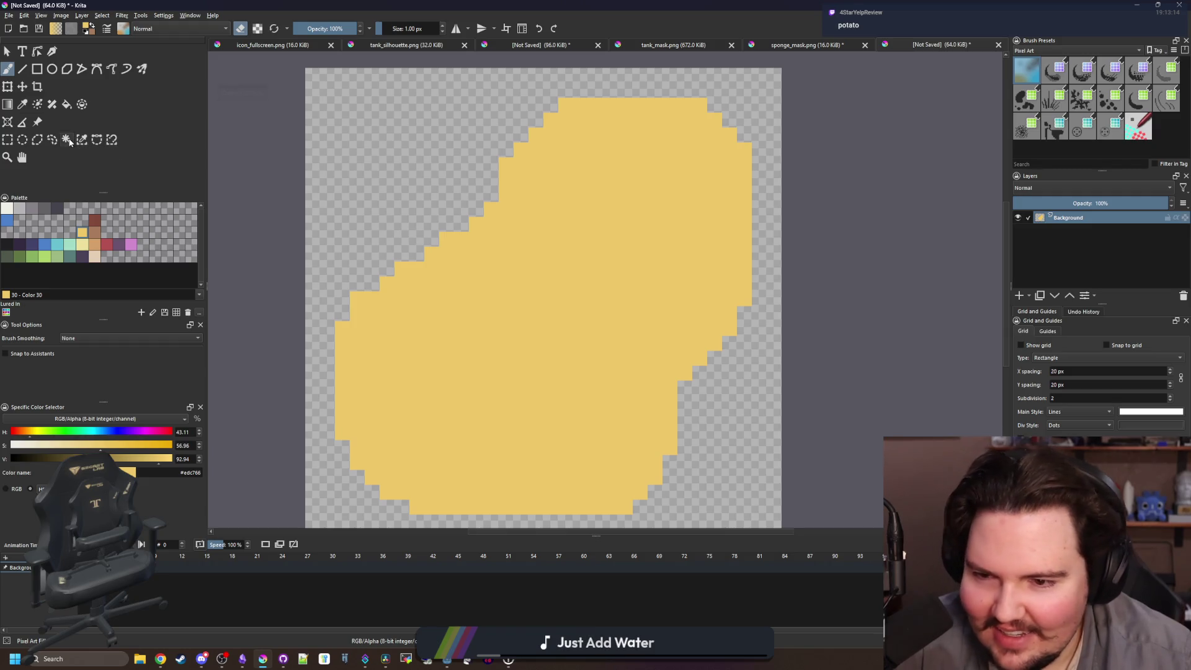
drag(536, 353, 513, 319)
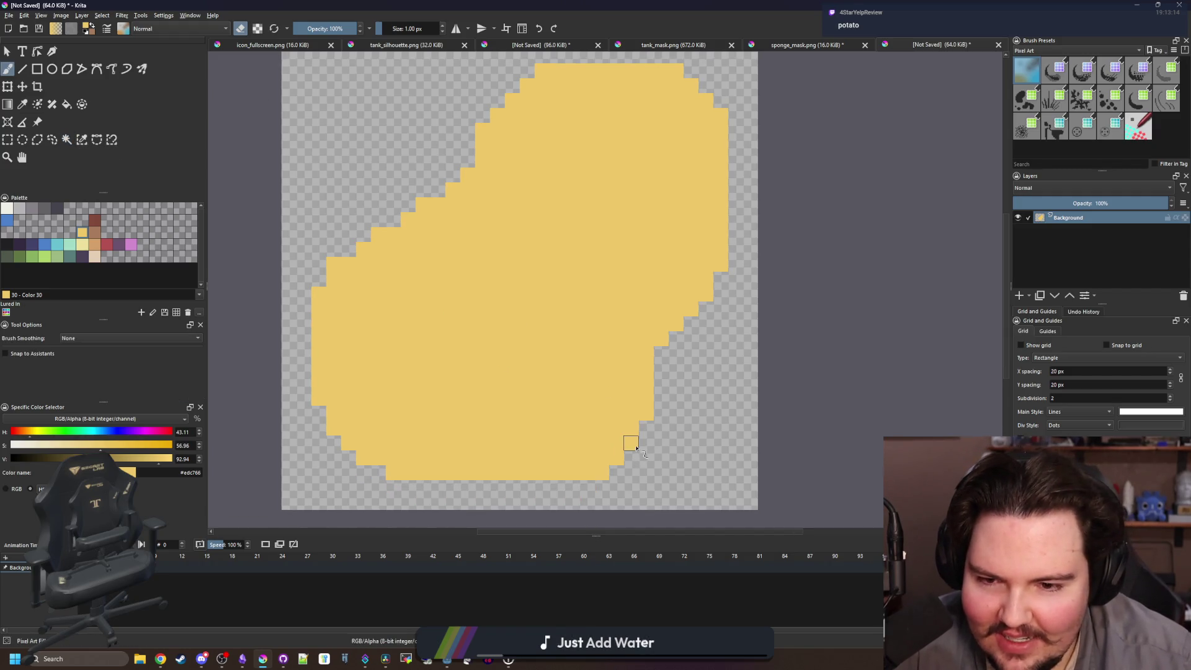
Magic-wand select the yellow blob and choose tan #d3a068 as the shading colour.
click(68, 140)
click(492, 348)
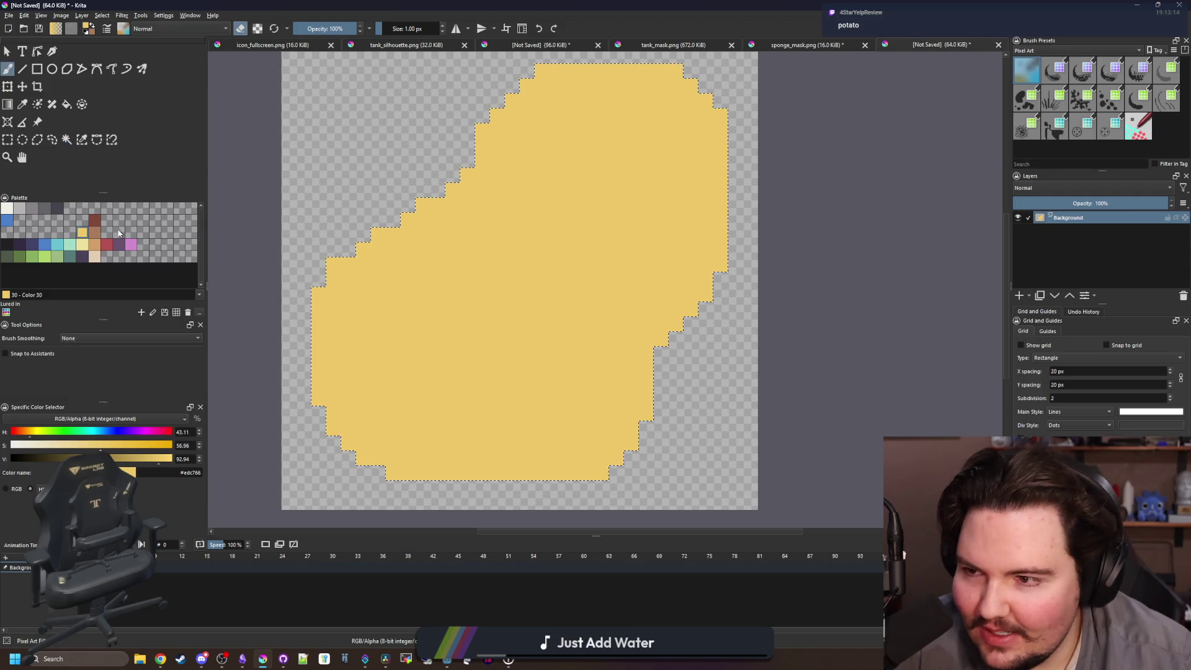
click(96, 244)
key(e)
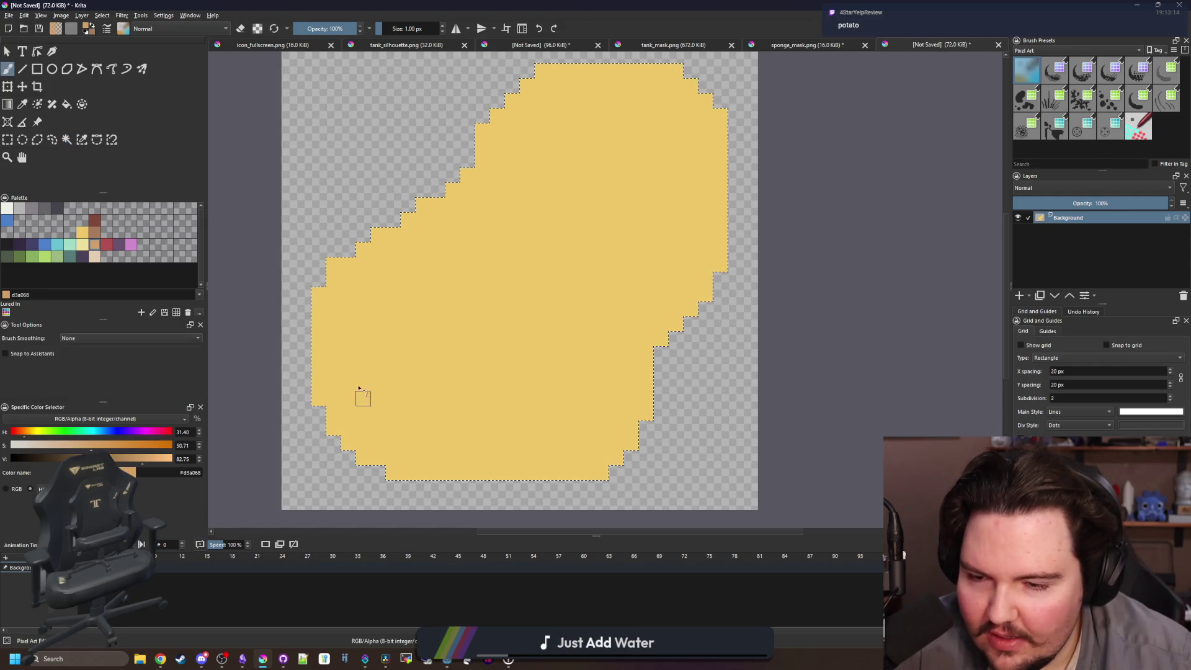
key(ctrl+shift+a)
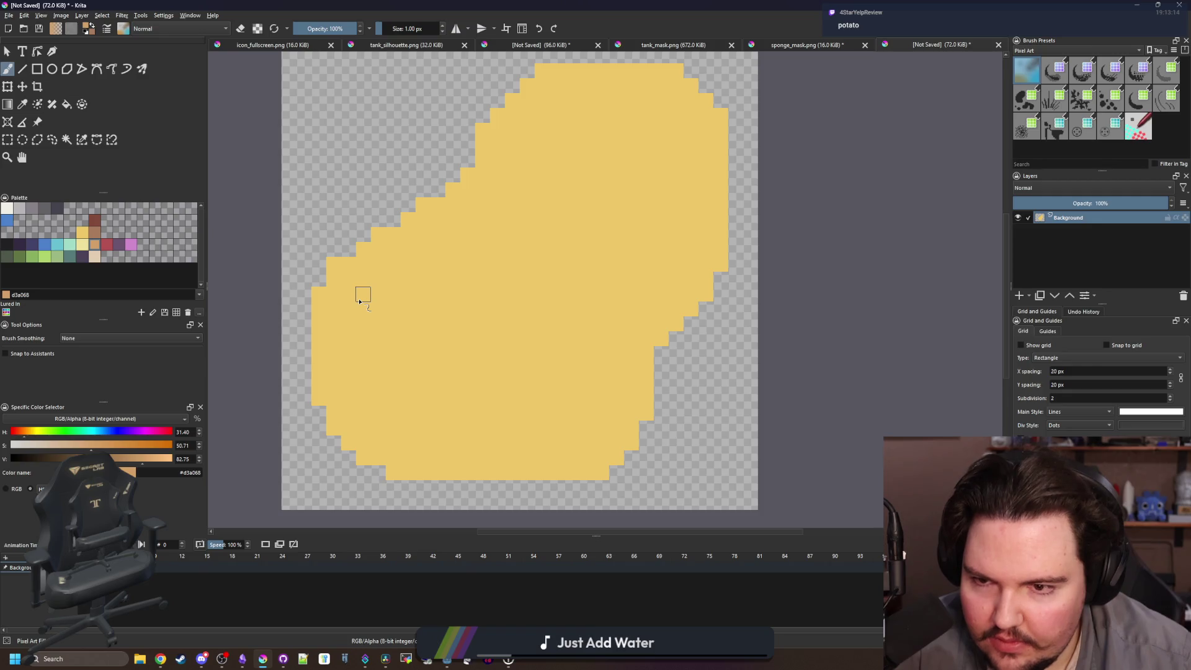
ctrl+click(364, 292)
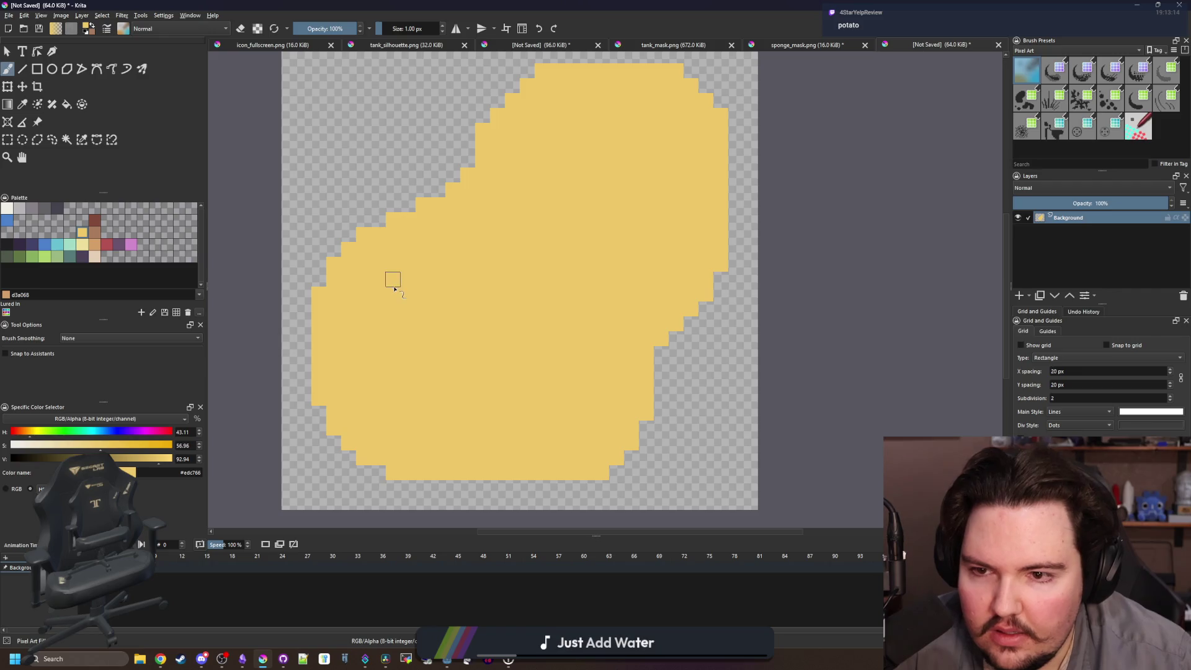
mouse_move(408, 278)
mouse_down()
mouse_move(419, 347)
mouse_move(420, 335)
mouse_up()
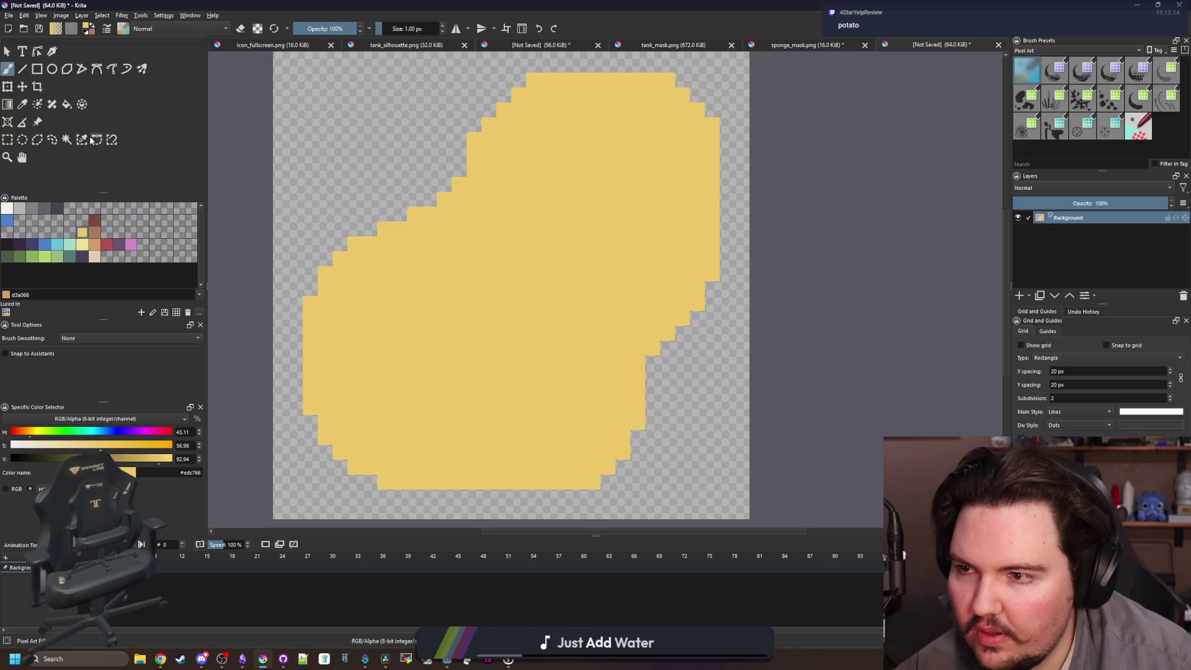
click(66, 139)
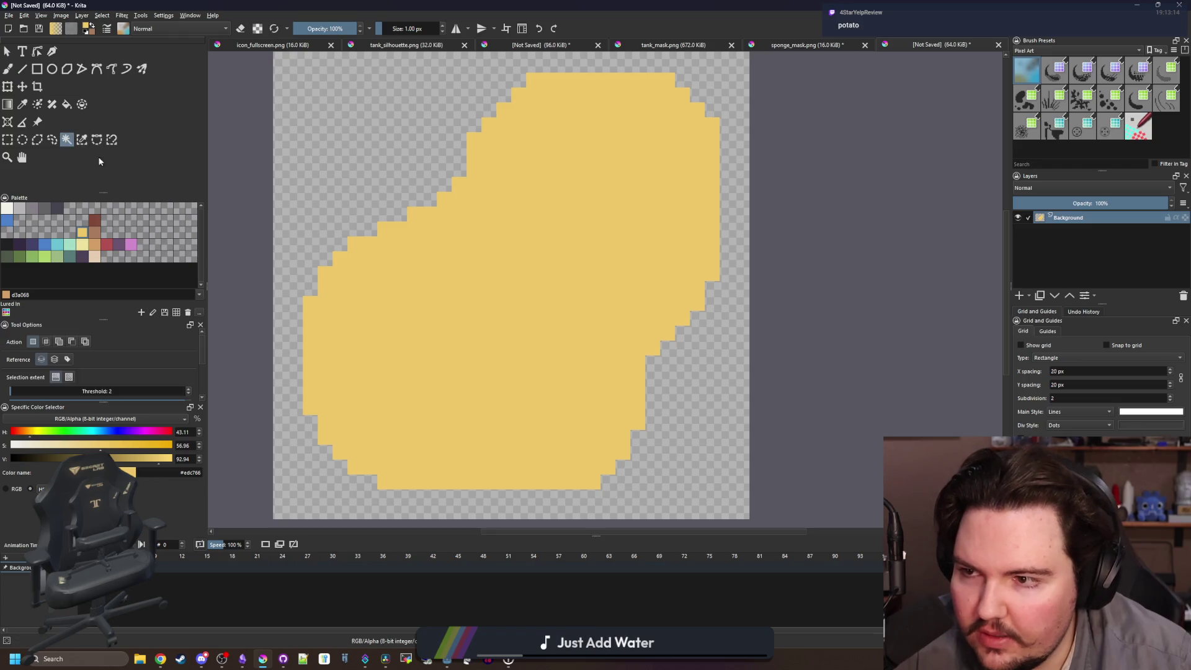
click(95, 244)
Draw tan filled rectangles along the sponge's bottom and lower-left edge.
click(38, 70)
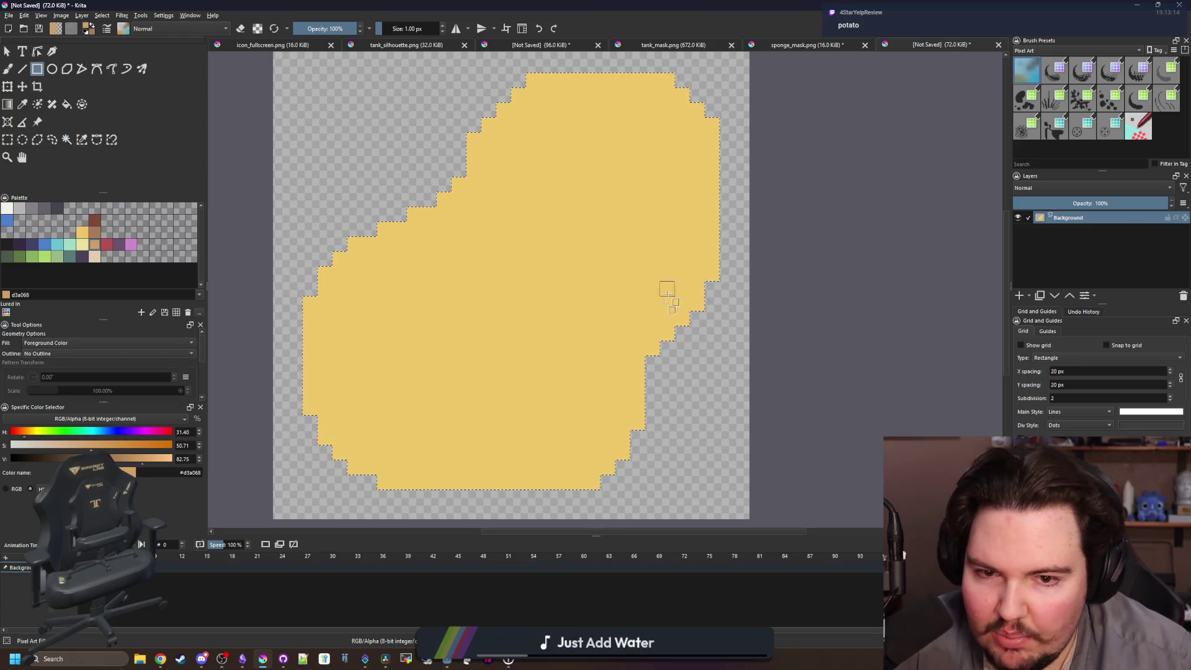
drag(604, 494, 556, 495)
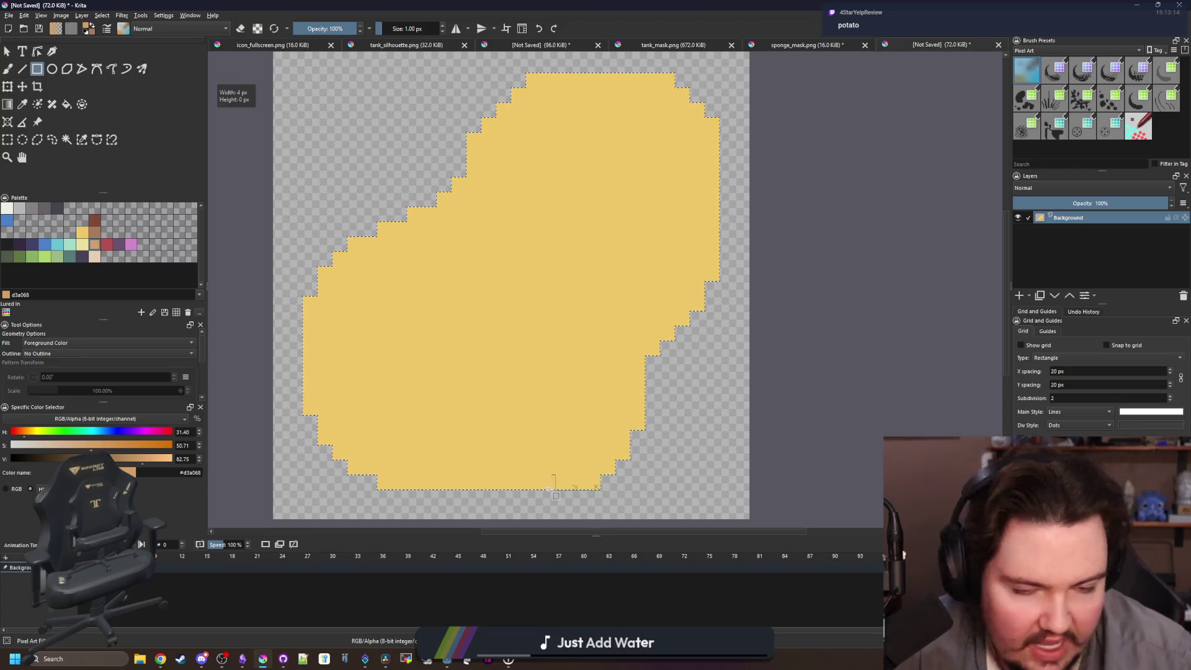
drag(380, 418, 378, 416)
drag(376, 475, 351, 404)
drag(351, 462, 353, 407)
drag(340, 458, 345, 434)
drag(333, 389, 333, 387)
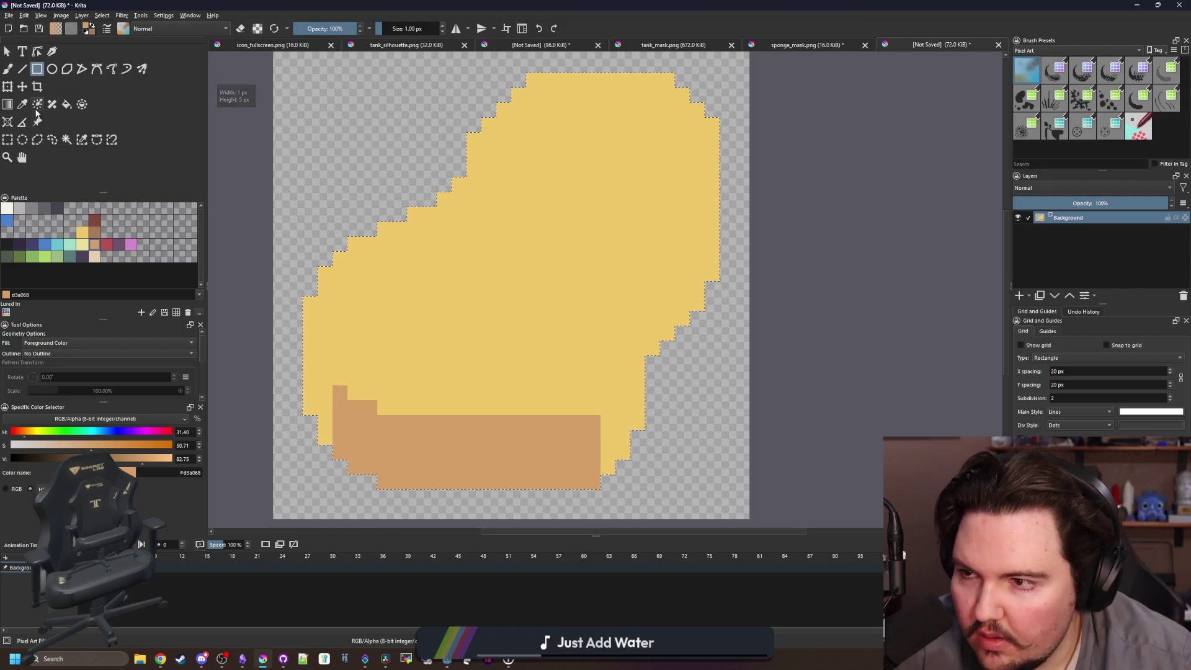
Draw tan straight lines up the right side and short lines on the left edge.
click(22, 70)
drag(334, 438, 324, 380)
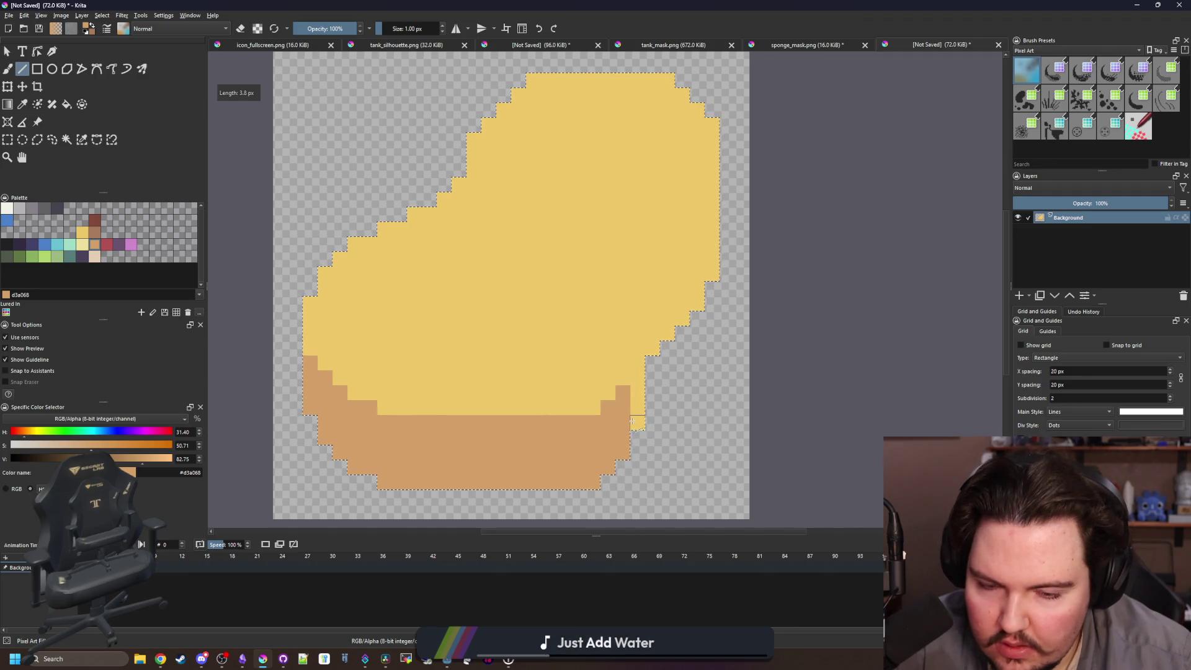
drag(640, 369, 640, 368)
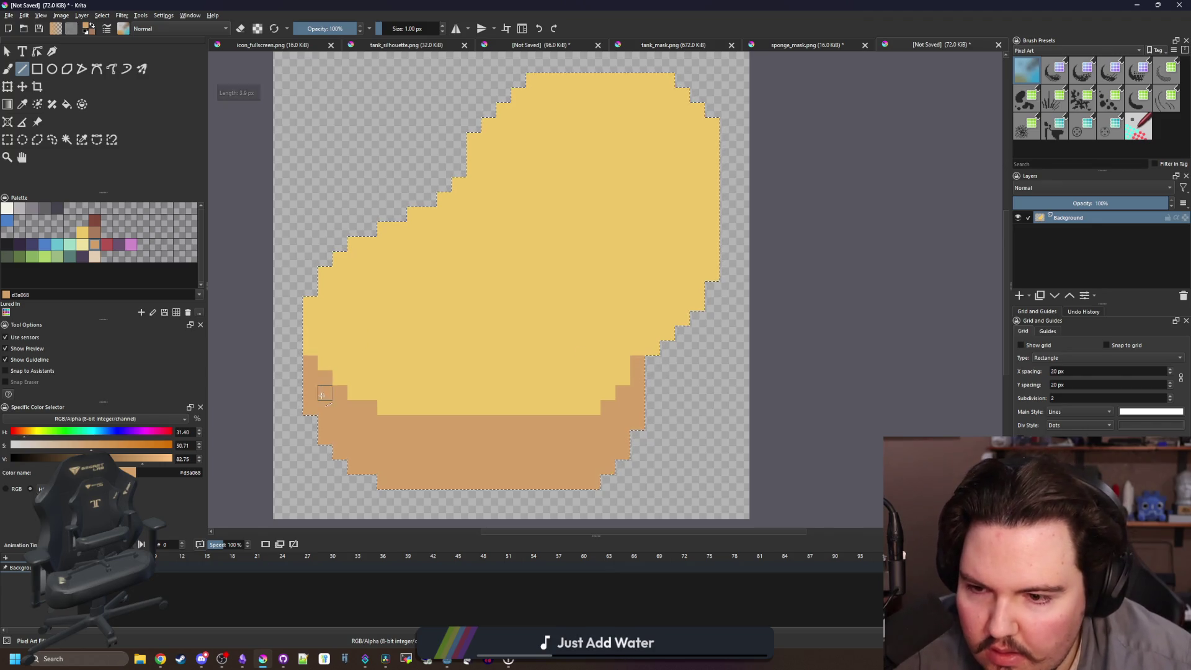
drag(312, 371, 312, 353)
drag(655, 344, 652, 333)
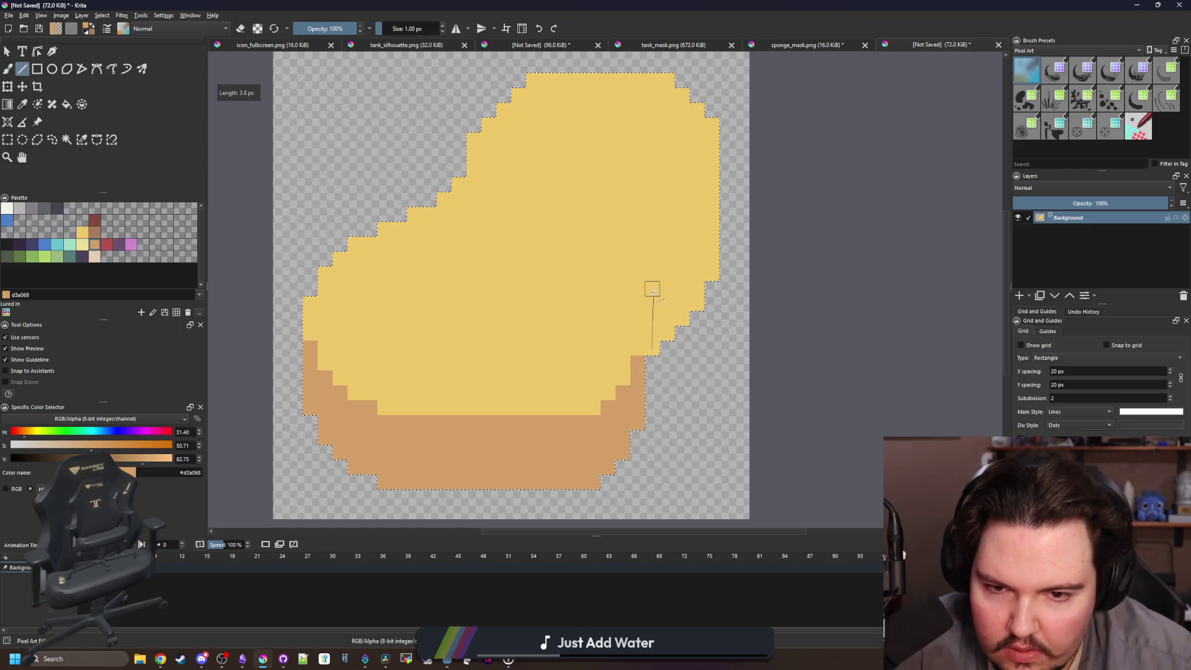
drag(653, 291, 652, 283)
mouse_move(668, 338)
mouse_down()
mouse_move(667, 282)
mouse_move(699, 247)
mouse_up()
Paint individual tan pixels up the sponge's right edge.
scroll(688, 281, up, 1)
key(b)
click(667, 273)
click(683, 250)
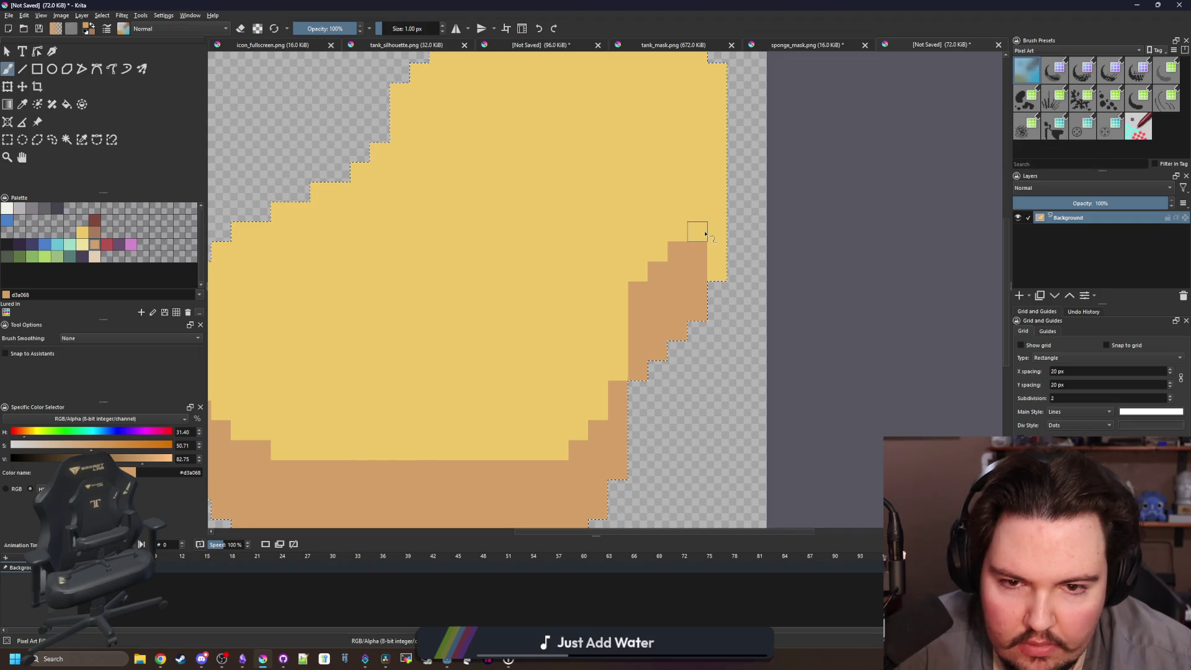
scroll(579, 312, down, 6)
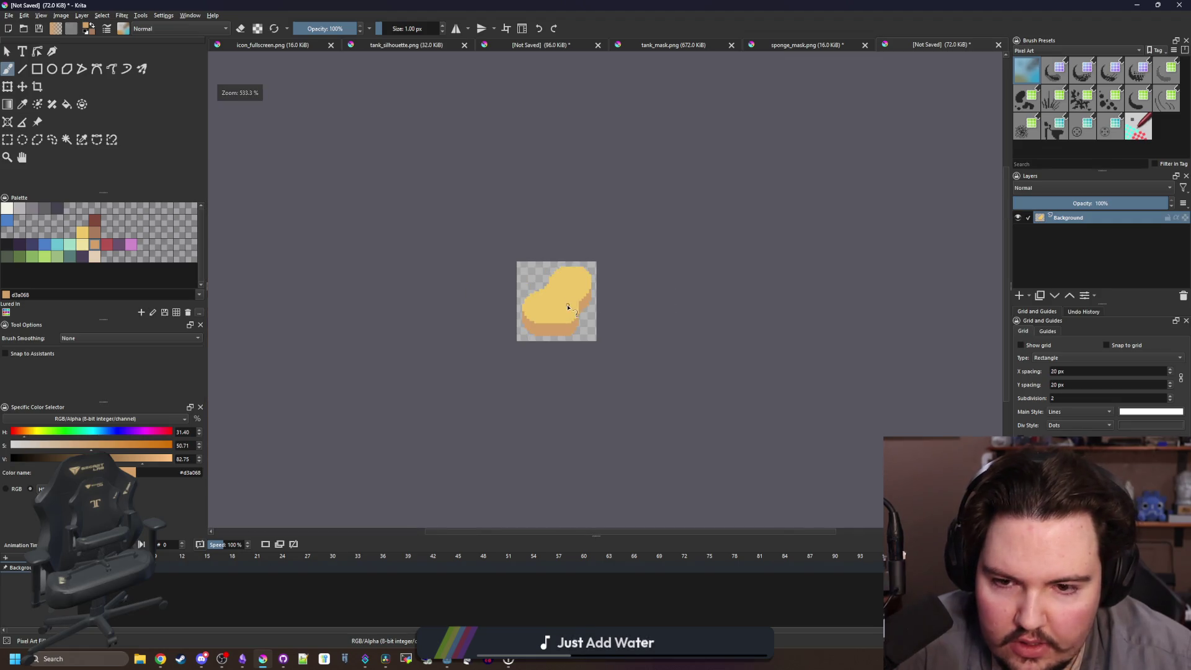
scroll(581, 314, up, 4)
scroll(574, 314, down, 3)
scroll(526, 321, up, 1)
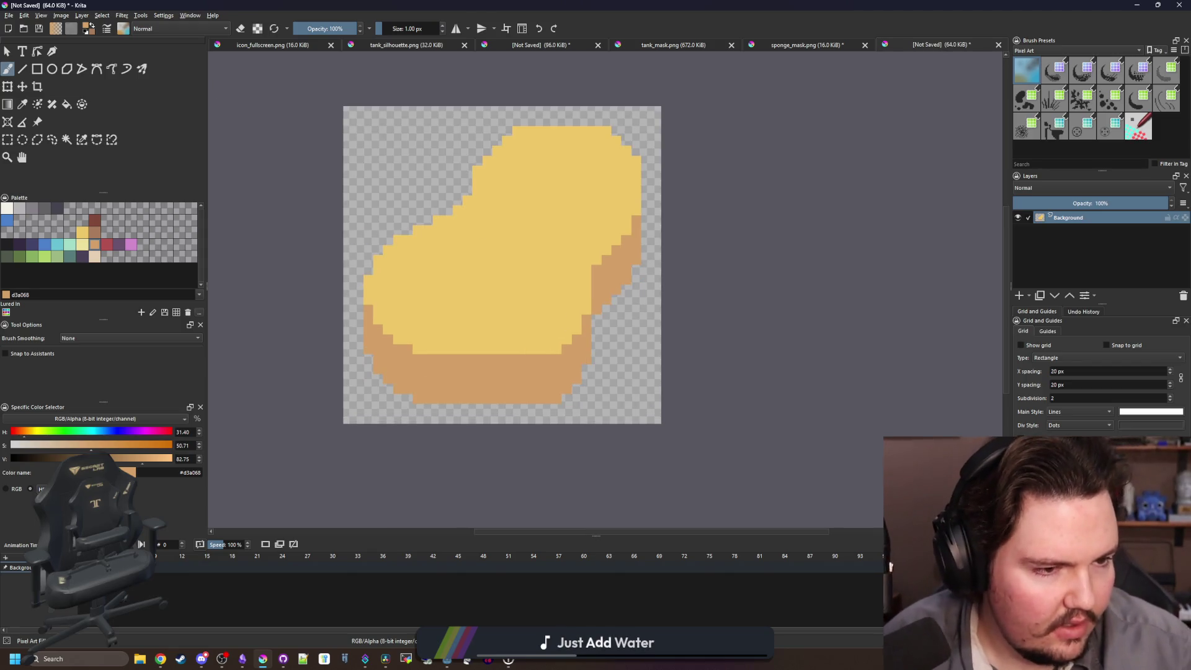
key(alt+Tab)
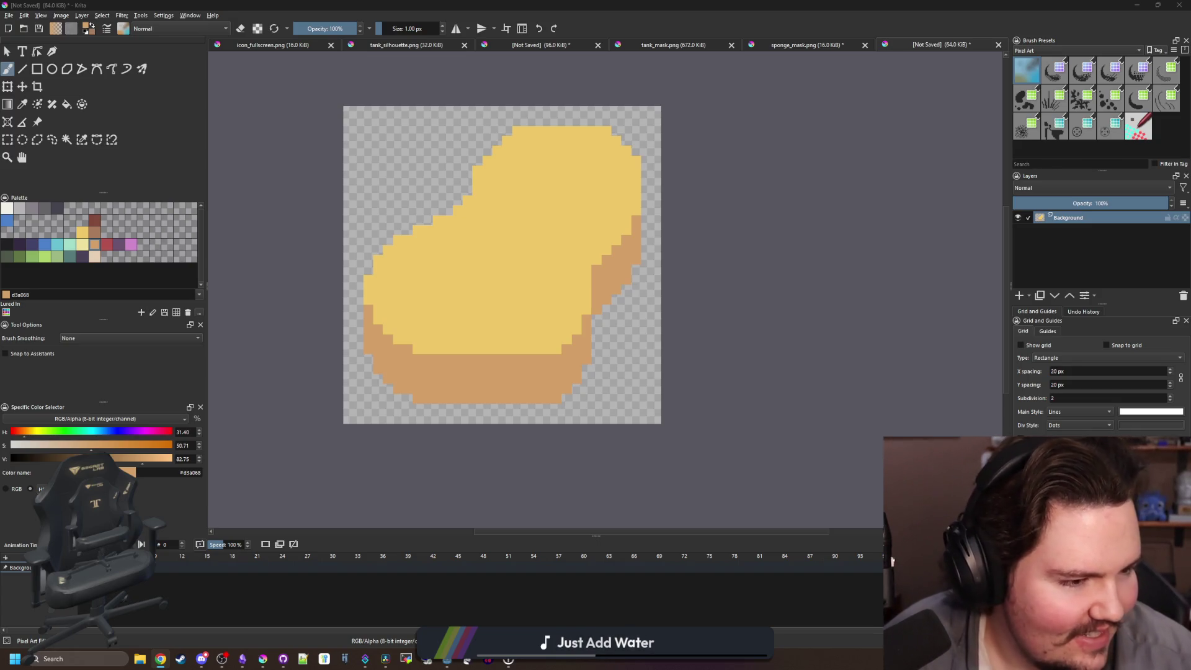
scroll(490, 360, up, 5)
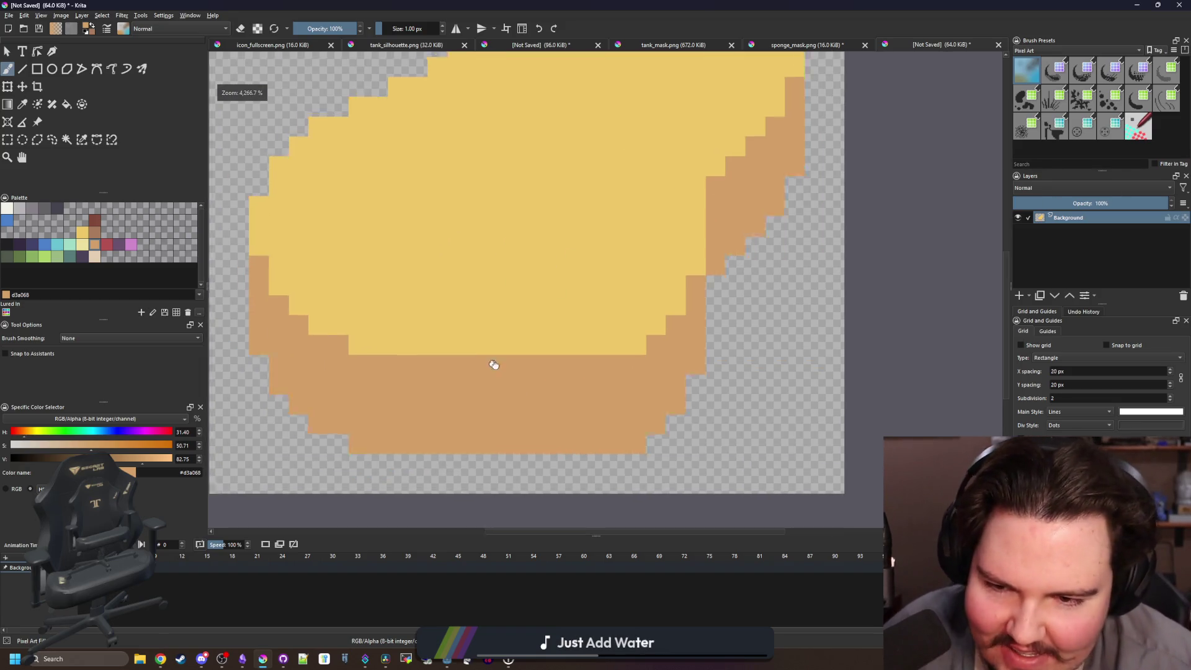
key(p)
scroll(598, 391, down, 3)
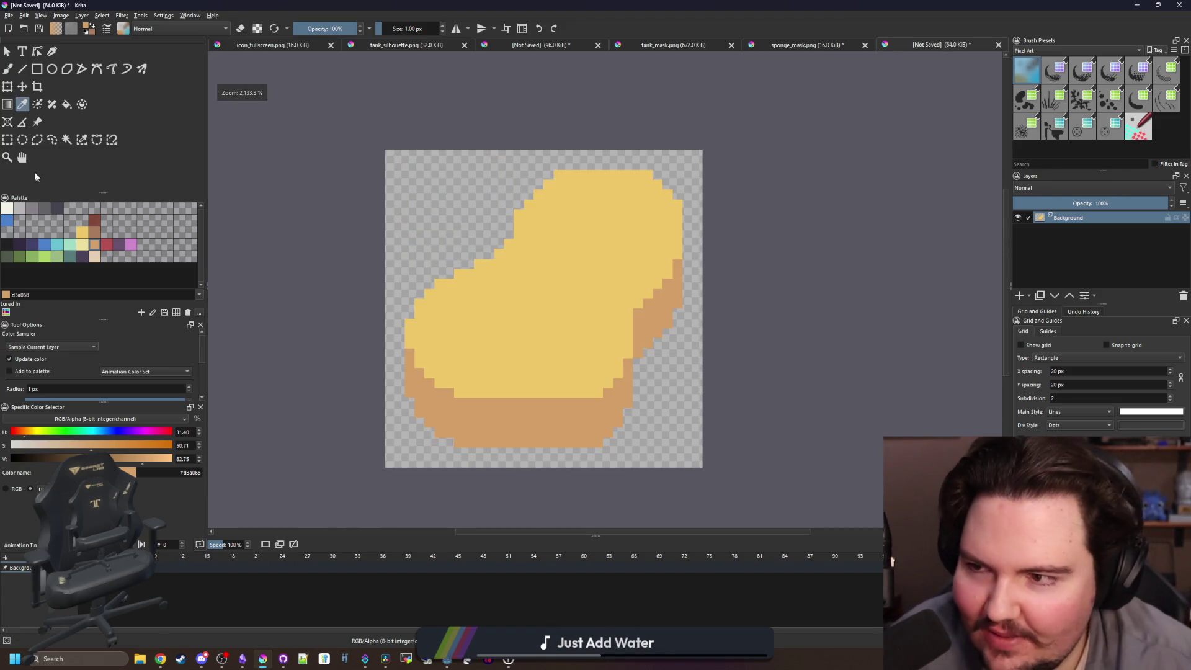
Rectangle-select the sponge's lower-left part and move it to the right.
click(11, 139)
drag(385, 507, 466, 240)
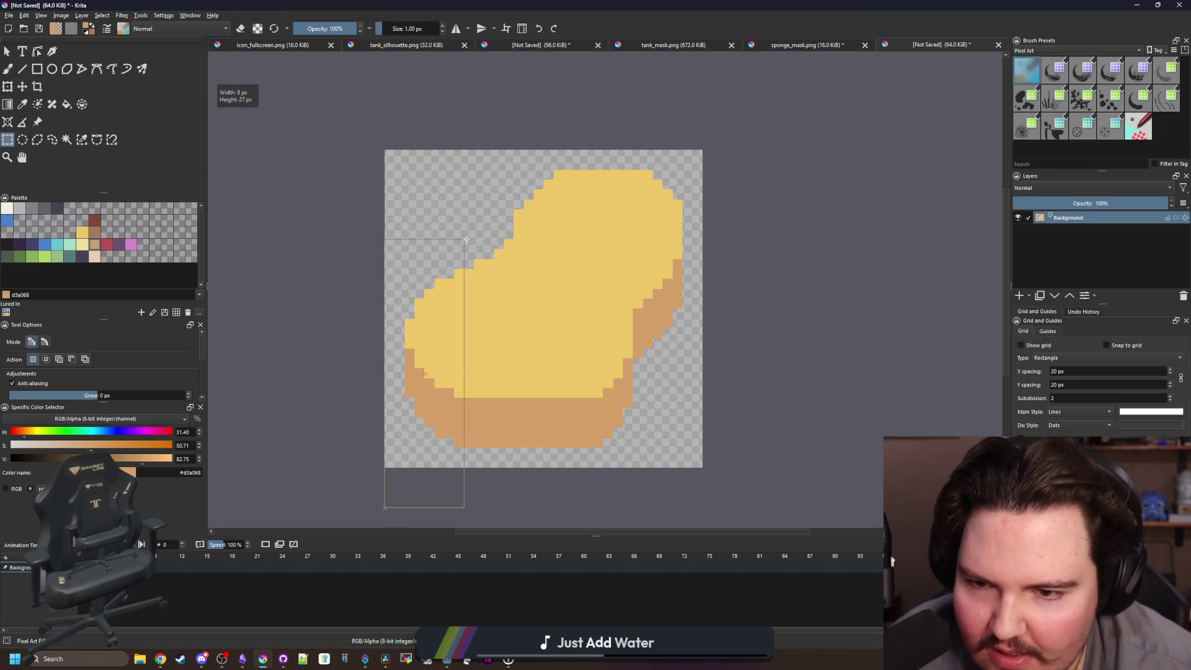
click(22, 86)
drag(427, 315, 437, 316)
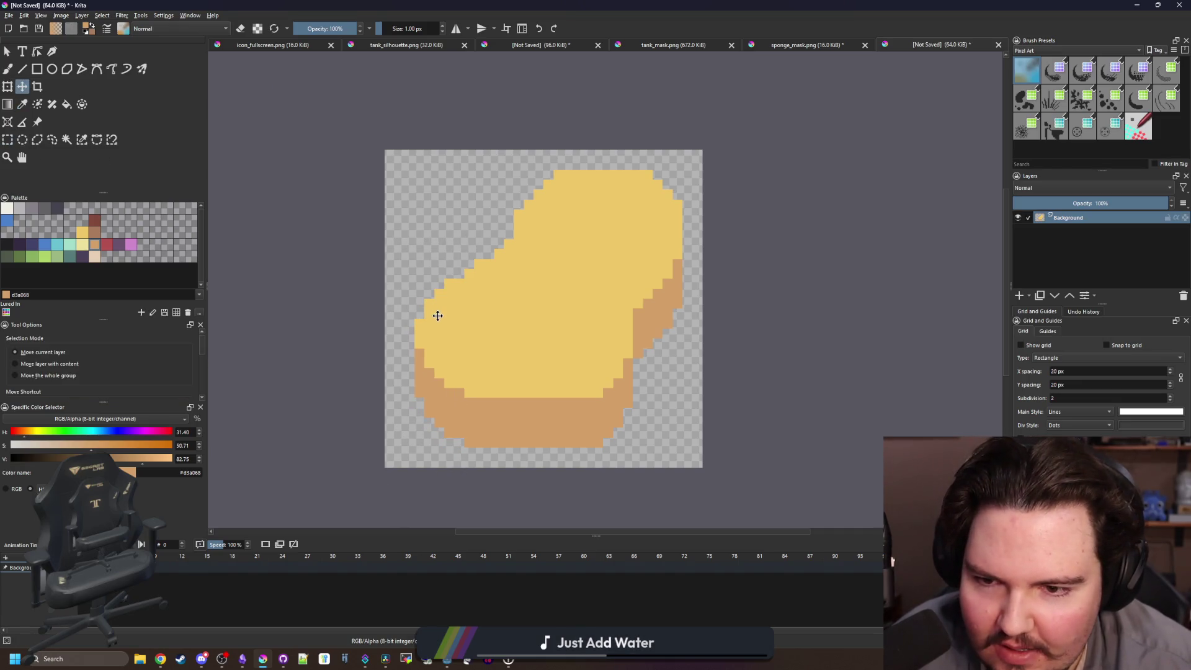
scroll(461, 288, up, 3)
Erase a stray brown pixel and several yellow pixels along the sponge's right edge.
key(b)
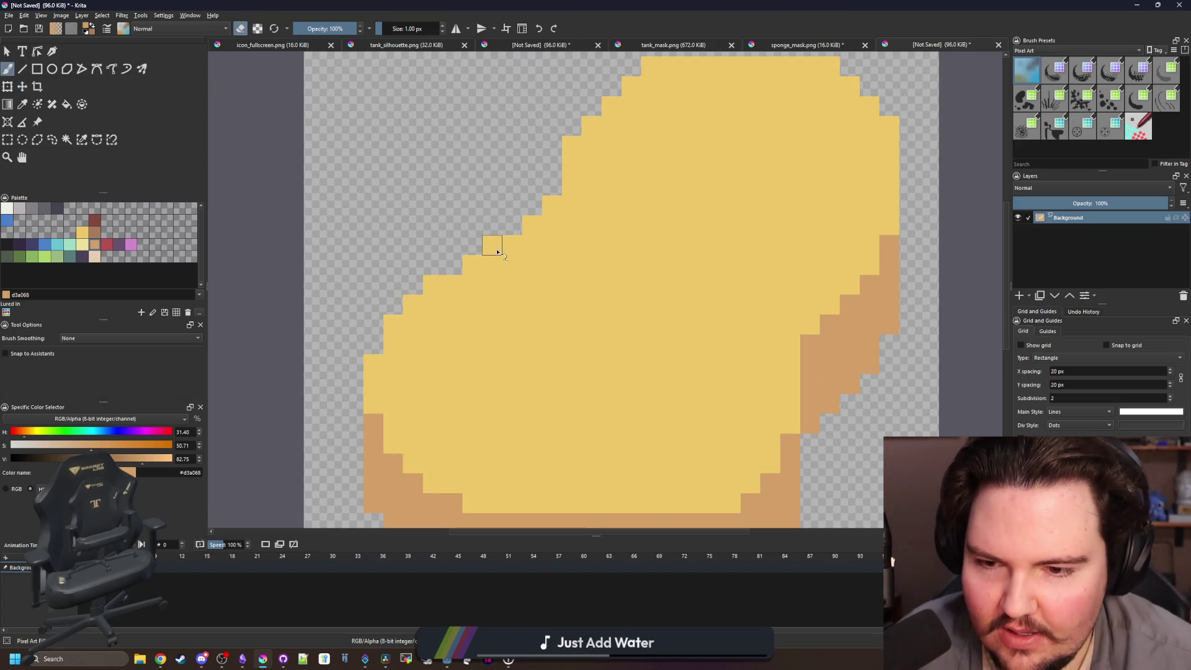
scroll(491, 243, down, 2)
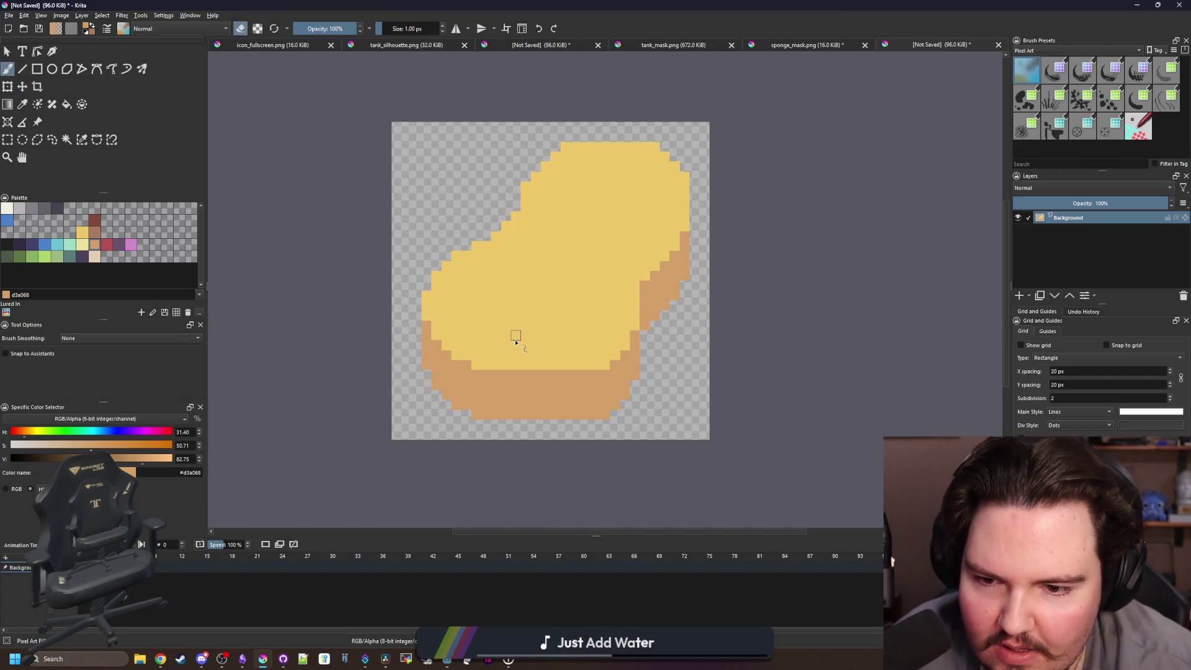
scroll(656, 364, up, 1)
scroll(542, 341, down, 1)
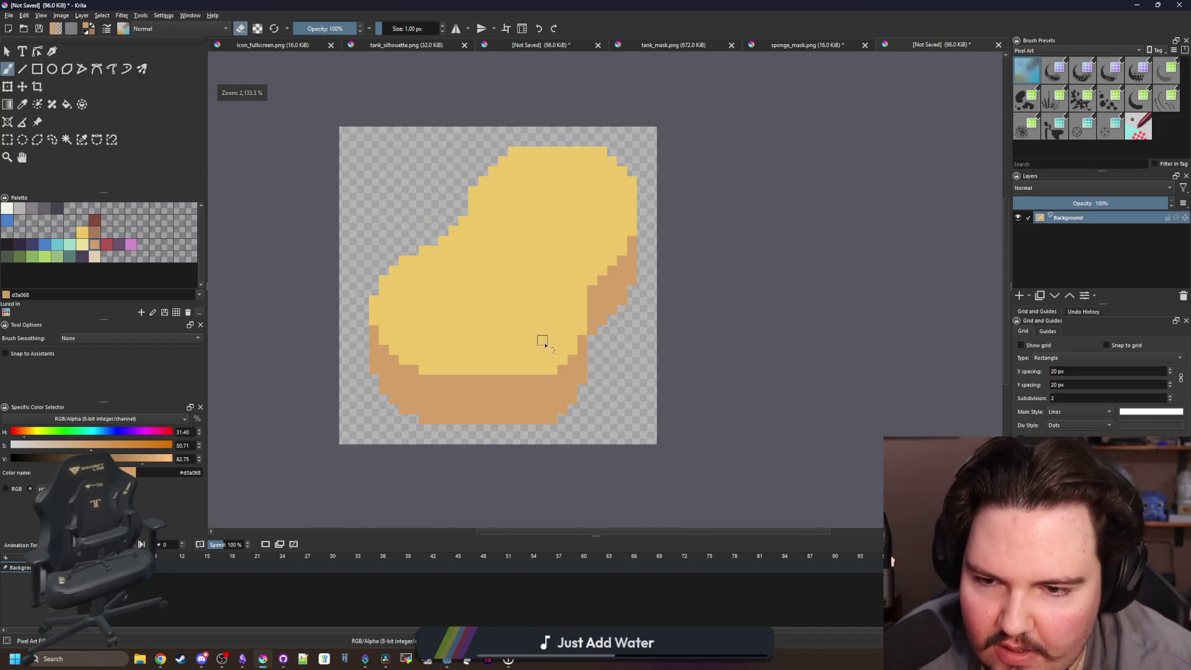
drag(495, 241, 509, 250)
scroll(542, 273, up, 2)
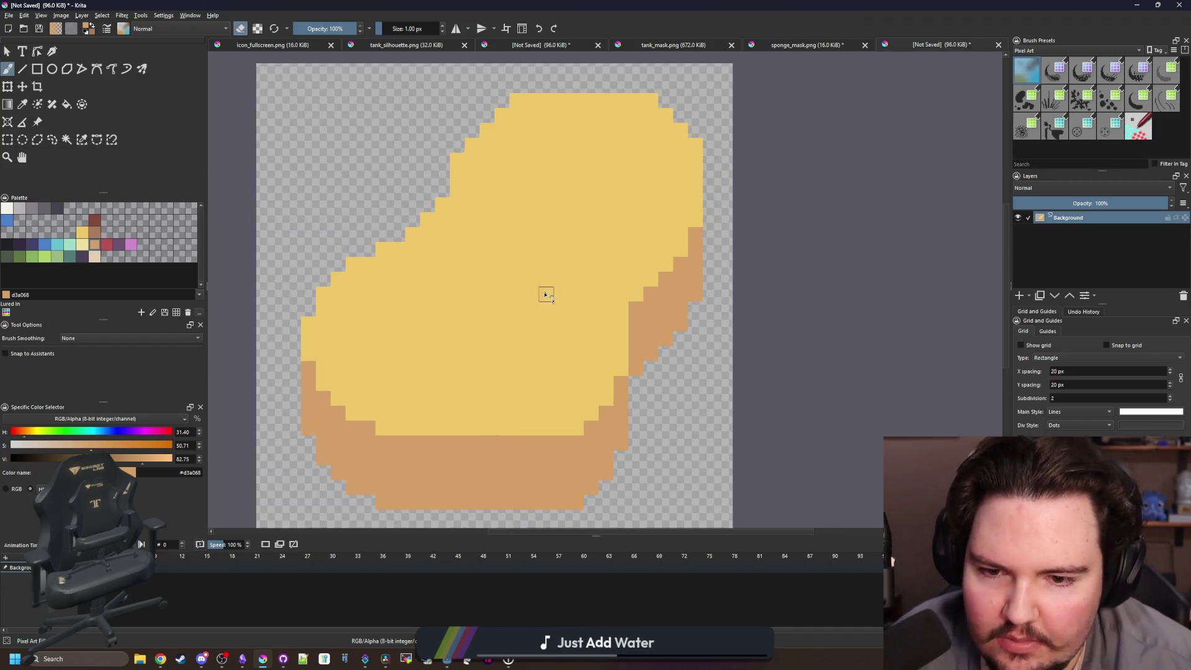
scroll(483, 364, up, 1)
scroll(368, 304, up, 1)
scroll(369, 304, up, 1)
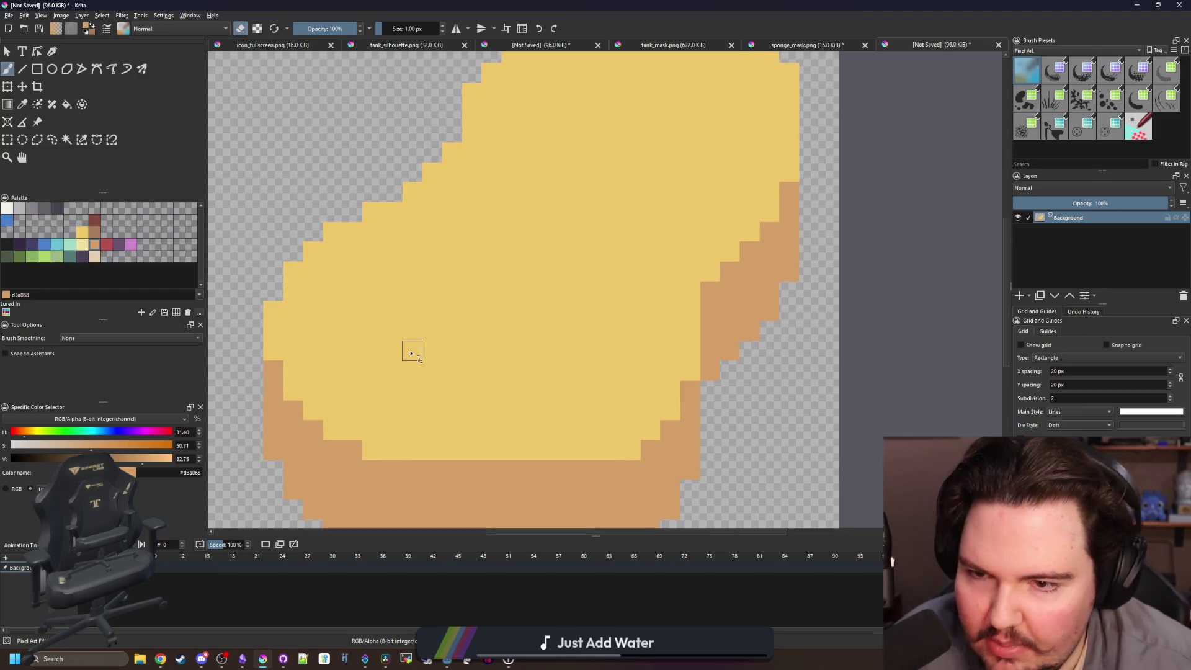
drag(487, 304, 550, 204)
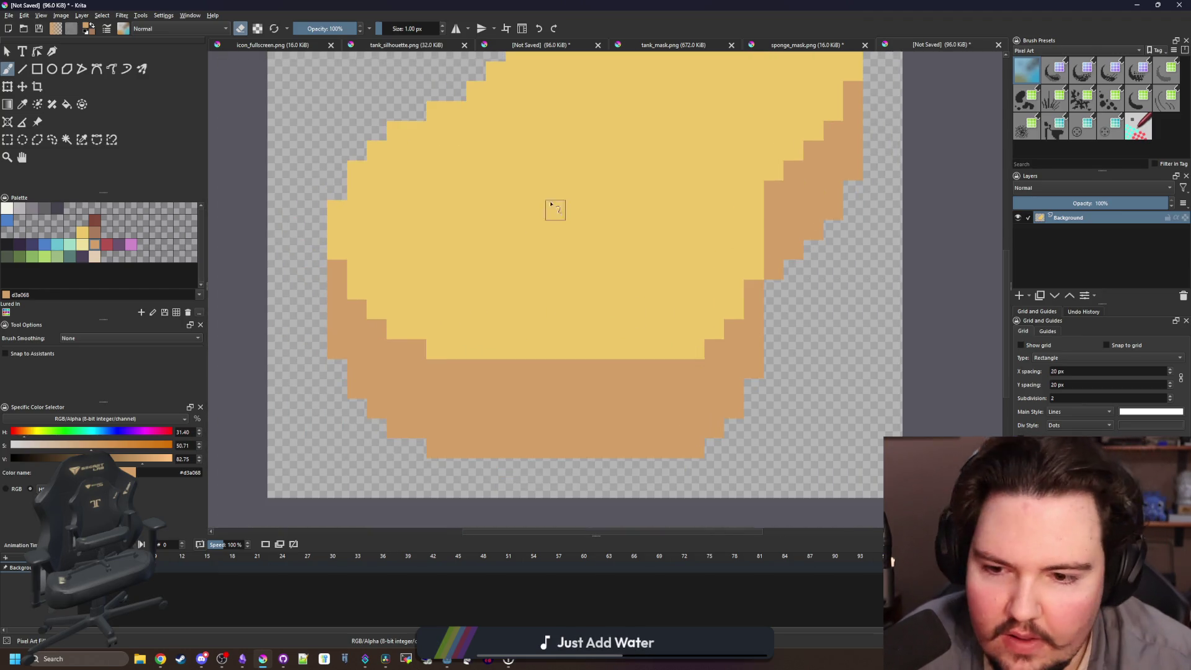
scroll(417, 346, up, 1)
scroll(682, 385, down, 1)
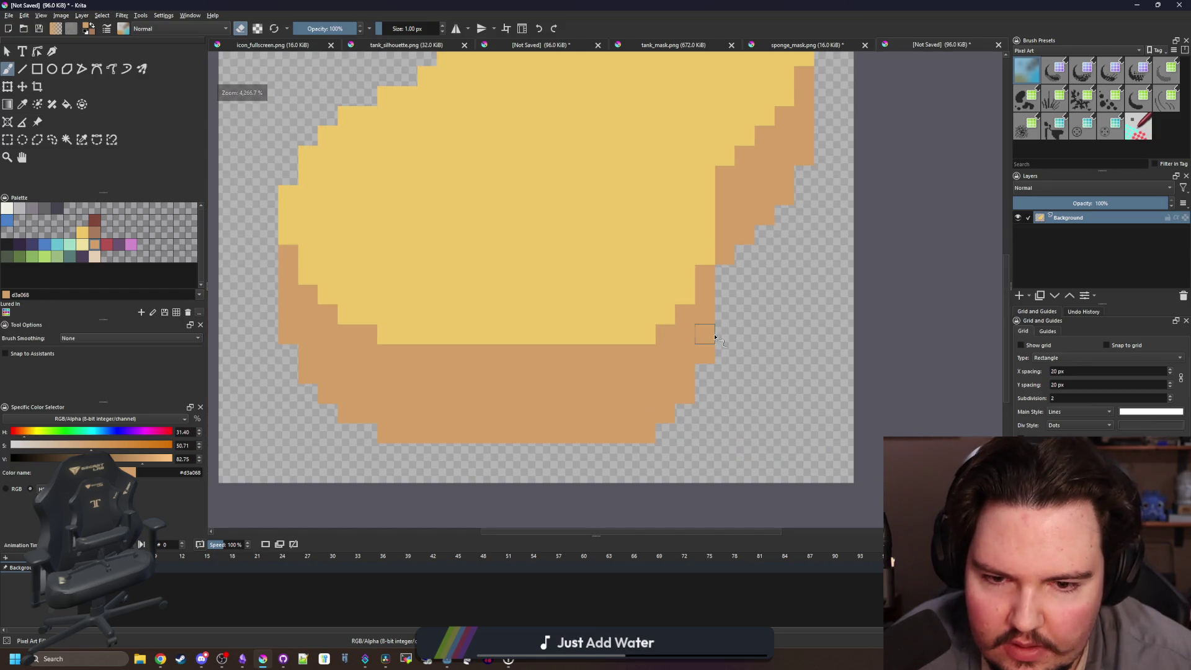
key(e)
click(685, 334)
scroll(664, 397, down, 1)
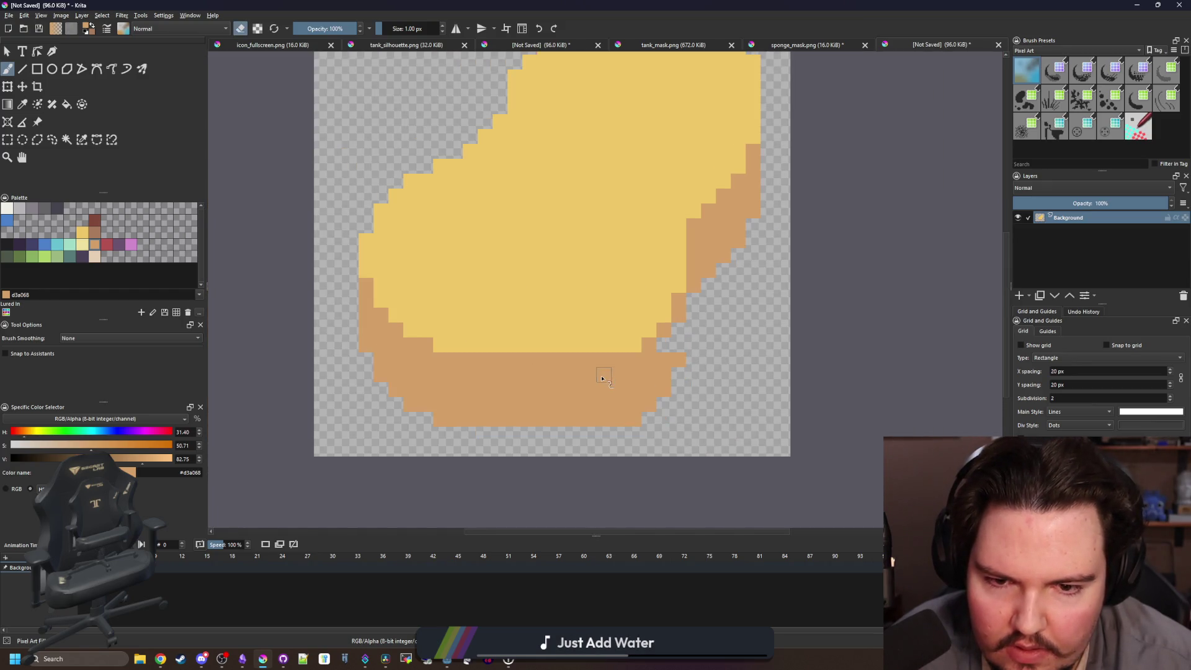
scroll(604, 380, down, 1)
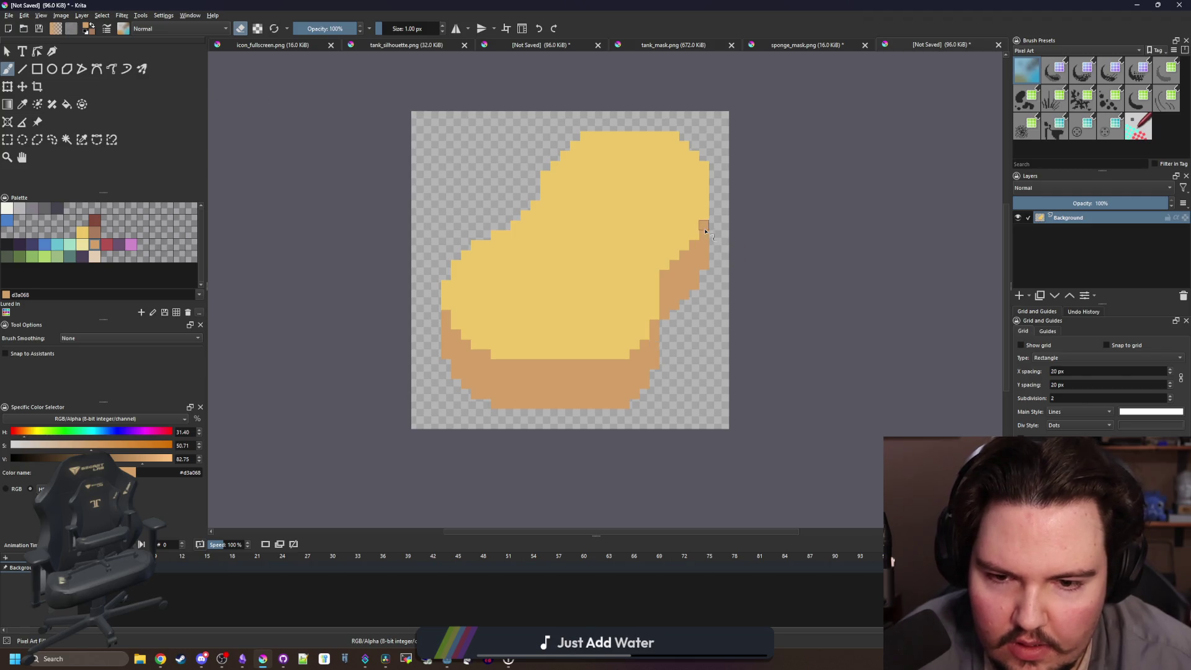
drag(556, 225, 540, 279)
scroll(704, 247, up, 3)
mouse_move(654, 232)
mouse_down()
mouse_move(654, 261)
mouse_move(624, 230)
mouse_move(654, 231)
mouse_up()
click(624, 261)
Sample the brown colour and paint a pore patch on the sponge's lower face.
key(p)
key(b)
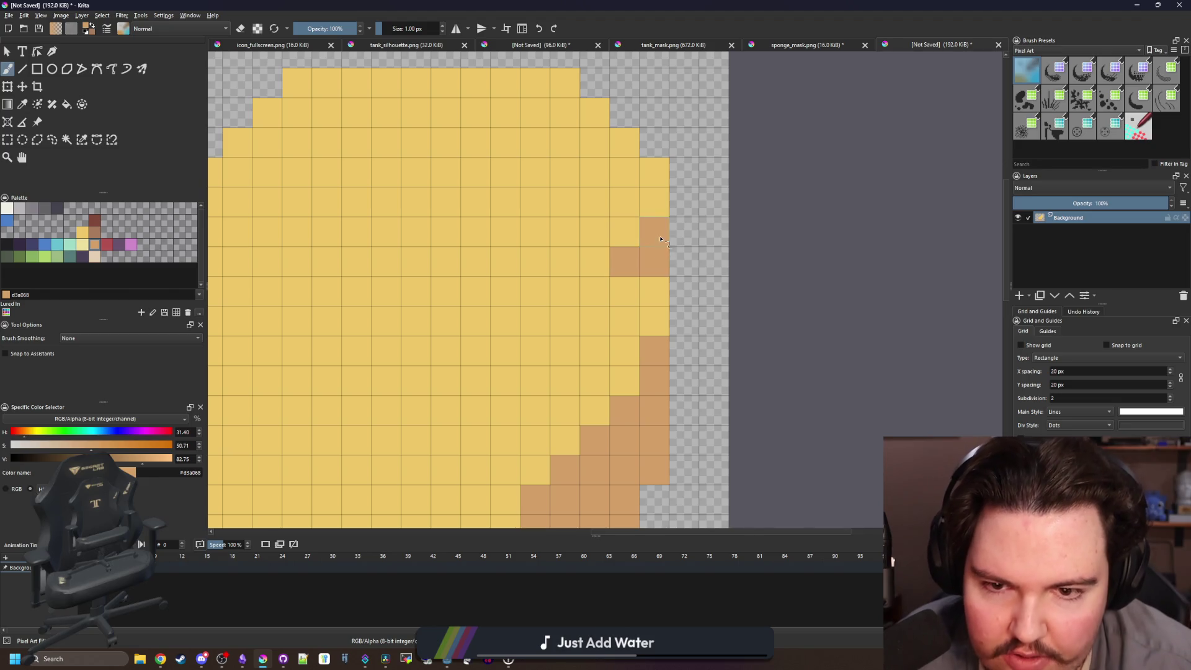
scroll(581, 319, down, 3)
scroll(506, 394, up, 1)
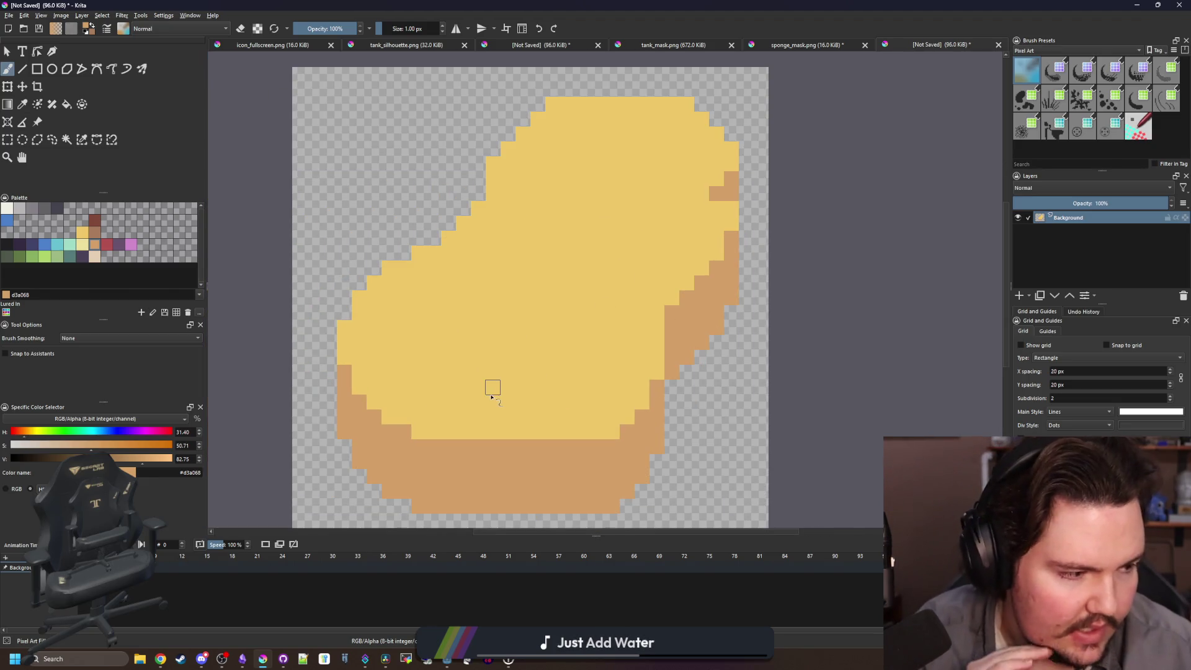
mouse_move(484, 388)
mouse_down()
mouse_move(462, 397)
mouse_move(484, 389)
mouse_move(469, 361)
mouse_up()
Paint brown pores near the sponge's top, middle and left, erasing to touch one up.
mouse_move(574, 261)
mouse_down()
mouse_move(582, 228)
mouse_move(560, 226)
mouse_up()
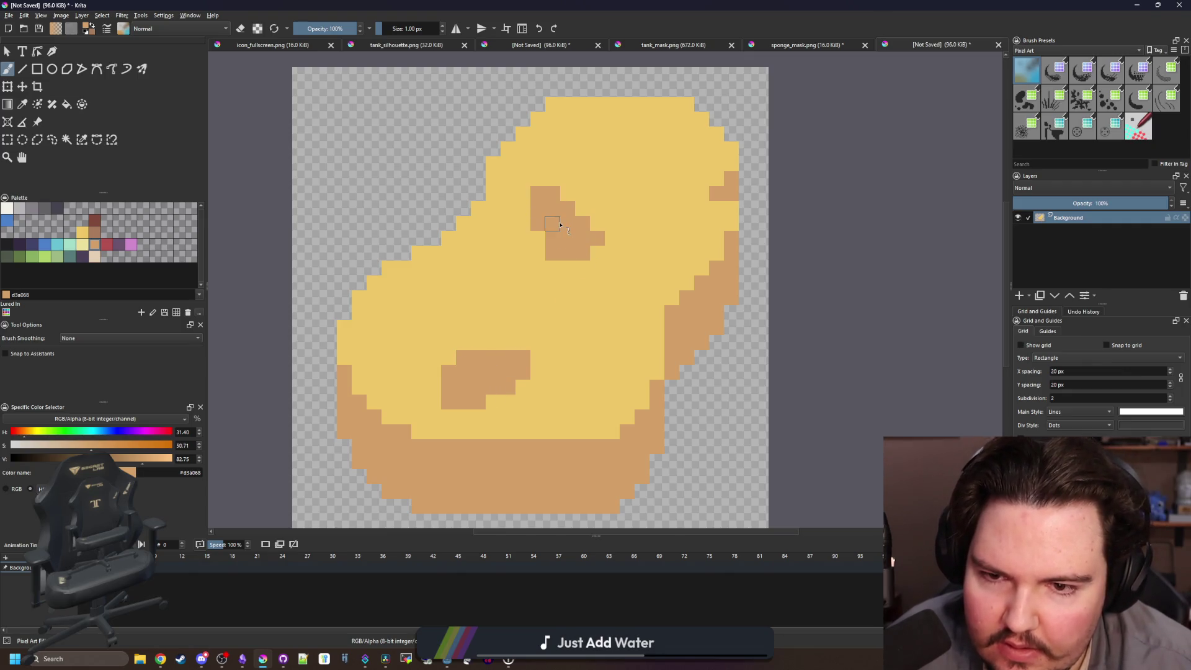
mouse_move(648, 149)
mouse_down()
mouse_move(657, 104)
mouse_move(611, 105)
mouse_move(642, 105)
mouse_up()
key(e)
drag(583, 269, 576, 221)
key(e)
mouse_move(590, 279)
mouse_down()
mouse_move(605, 295)
mouse_move(615, 282)
mouse_up()
drag(437, 255, 410, 239)
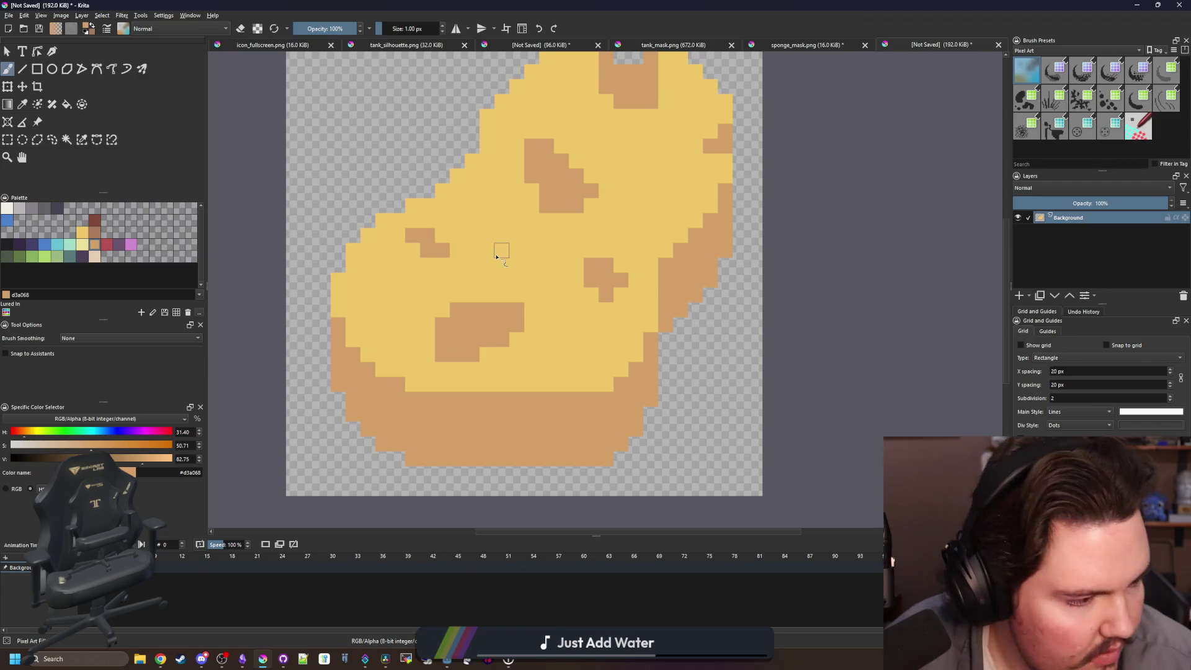
mouse_move(501, 234)
mouse_down()
mouse_move(515, 251)
mouse_move(510, 224)
mouse_up()
Add more brown pores across the face, shade the upper-left notch and dot the lower face.
scroll(590, 213, up, 3)
drag(638, 244, 669, 245)
drag(535, 155, 548, 162)
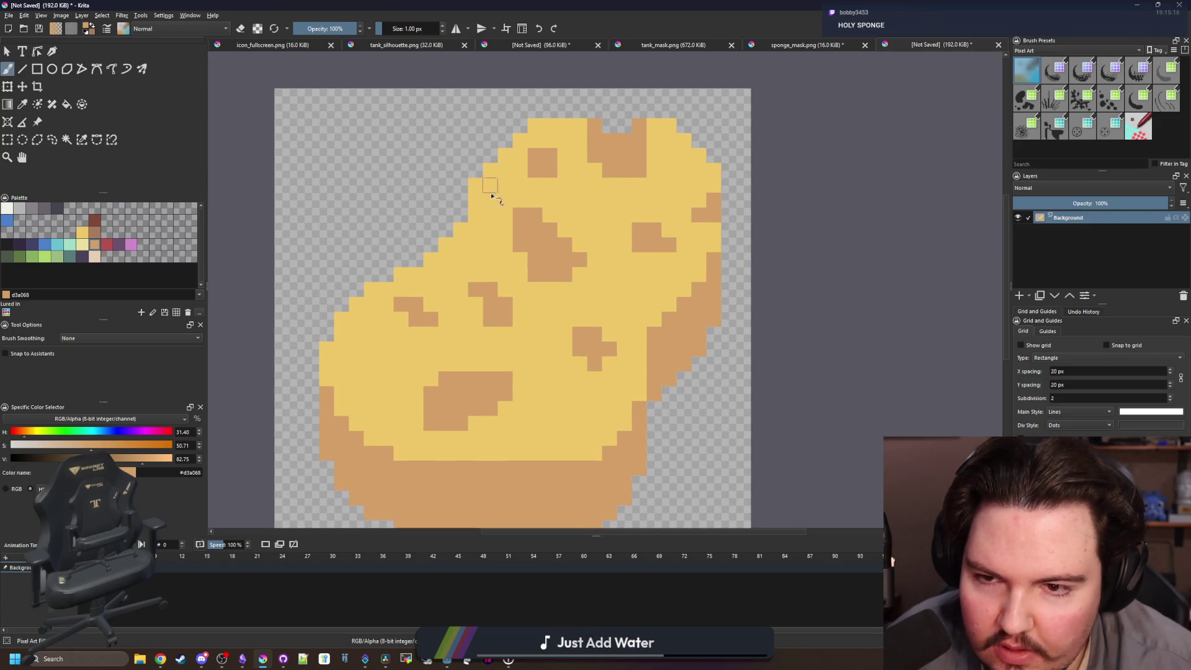
drag(482, 185, 493, 173)
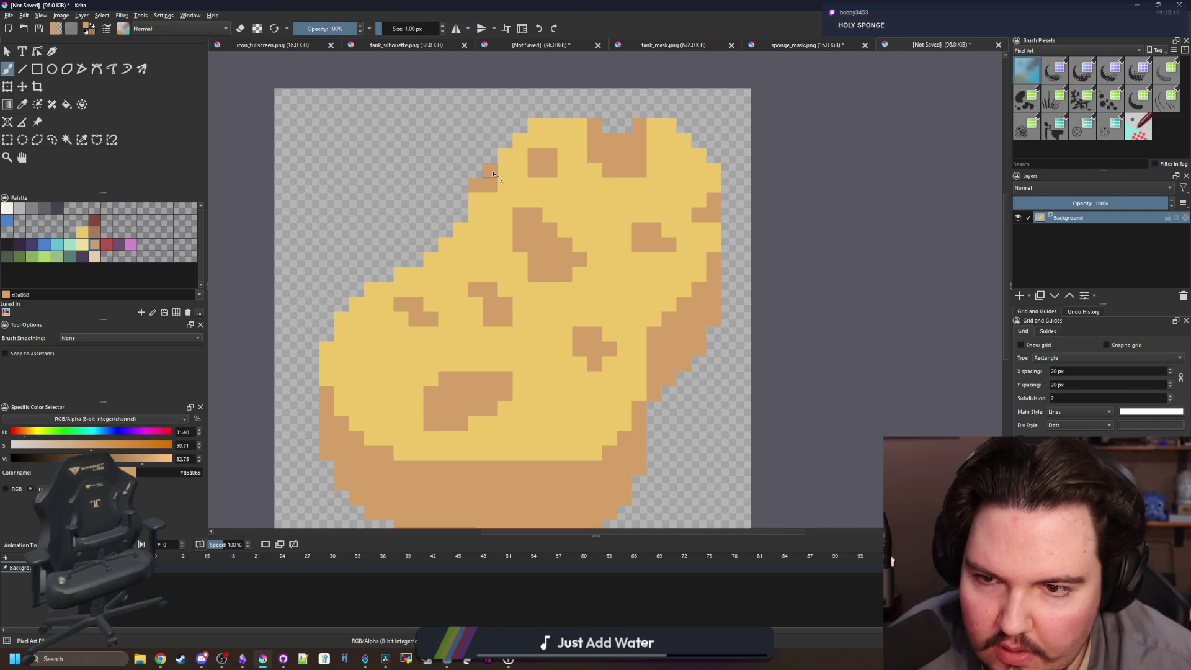
scroll(521, 300, down, 2)
key(e)
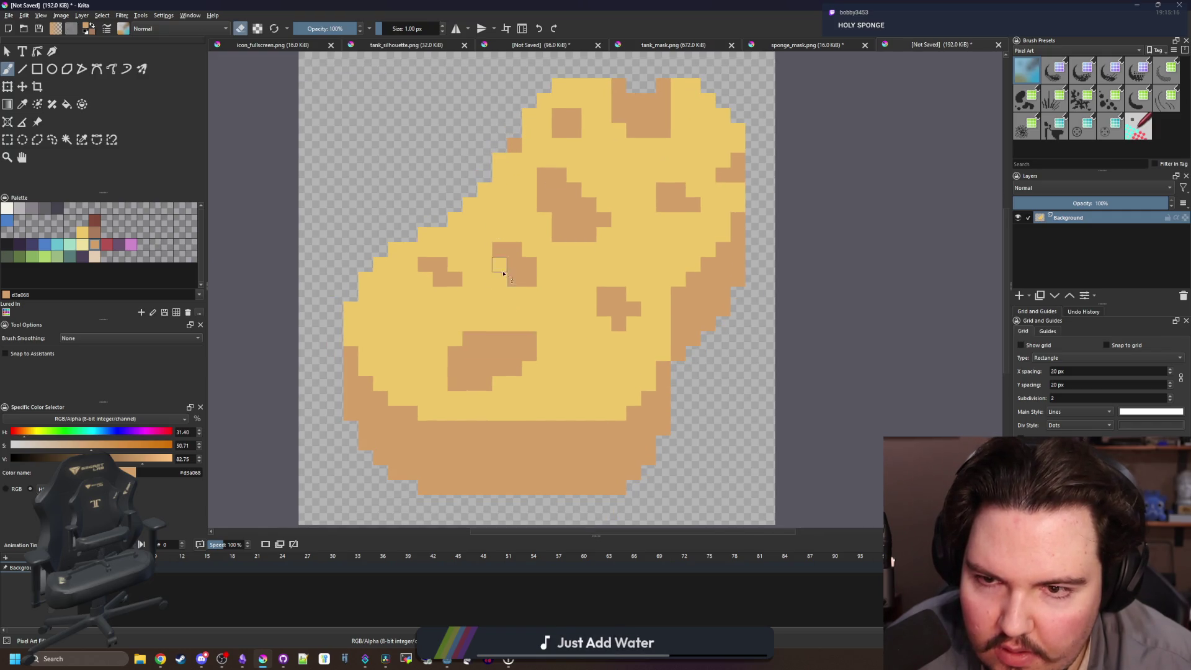
key(e)
drag(429, 336, 414, 321)
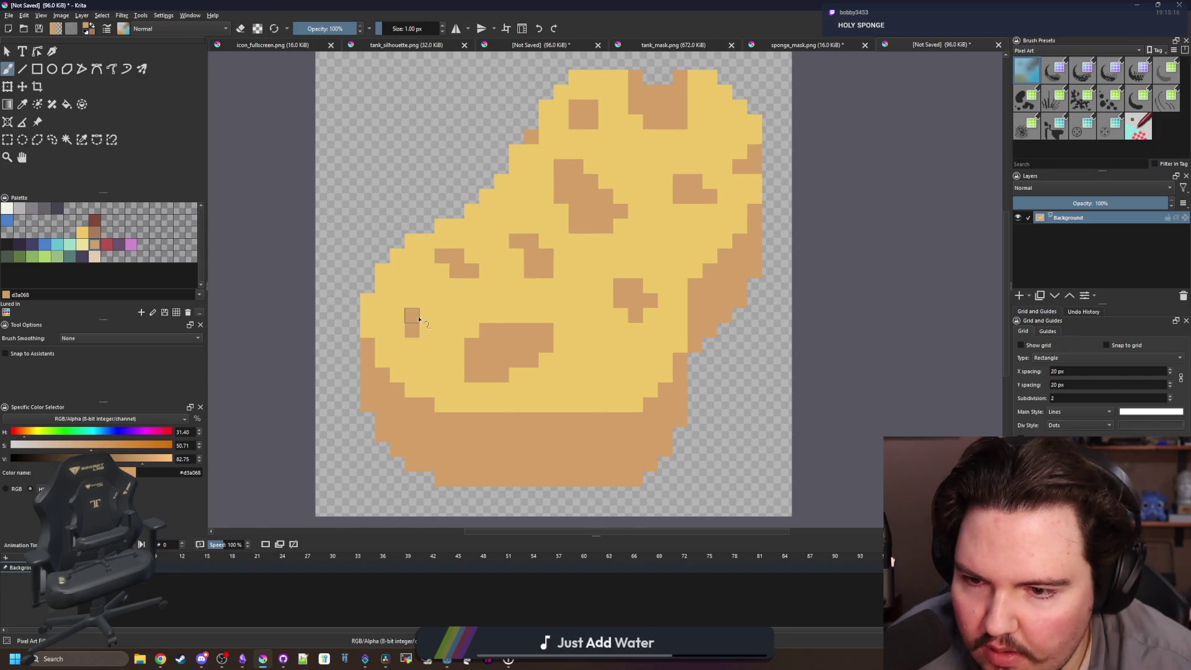
scroll(401, 317, down, 3)
scroll(523, 353, up, 4)
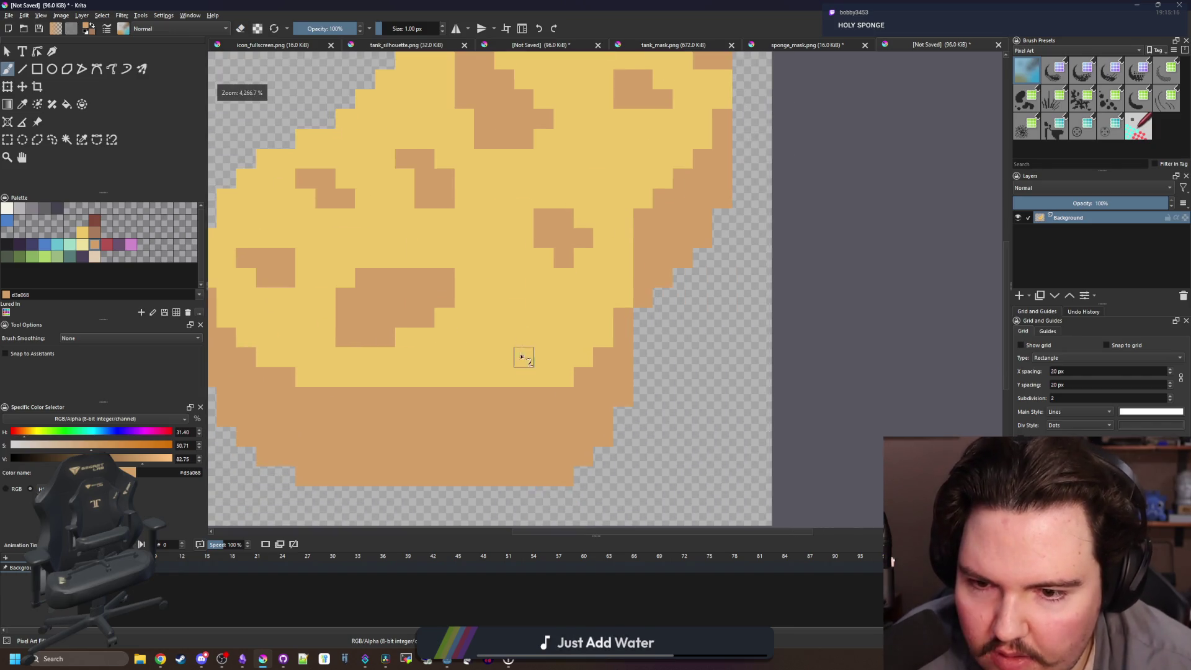
click(487, 375)
click(107, 244)
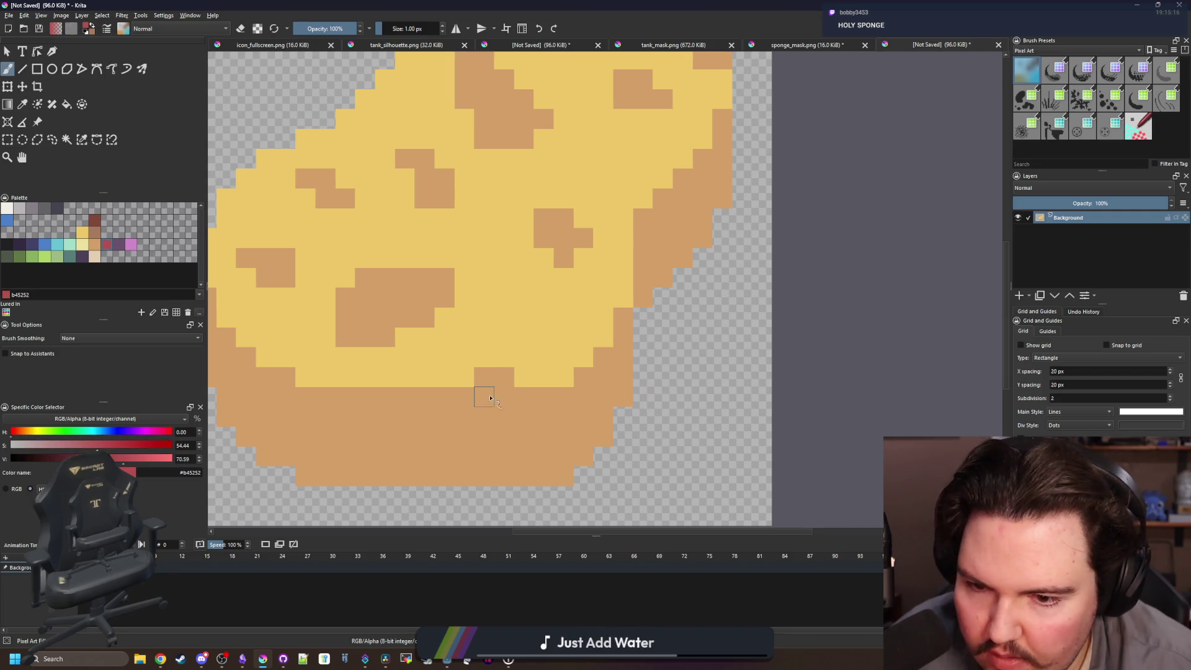
Paint dark red pixel clusters along the sponge's bottom edge, undoing one stray stroke.
drag(490, 397, 489, 416)
scroll(504, 390, down, 5)
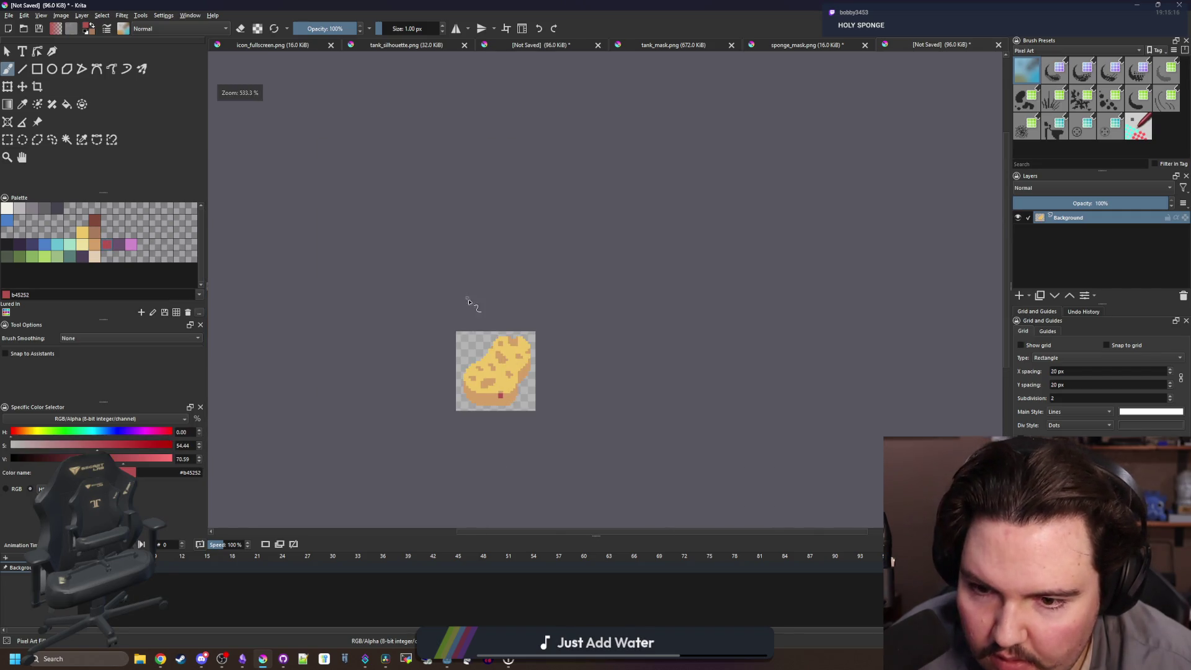
scroll(496, 395, up, 6)
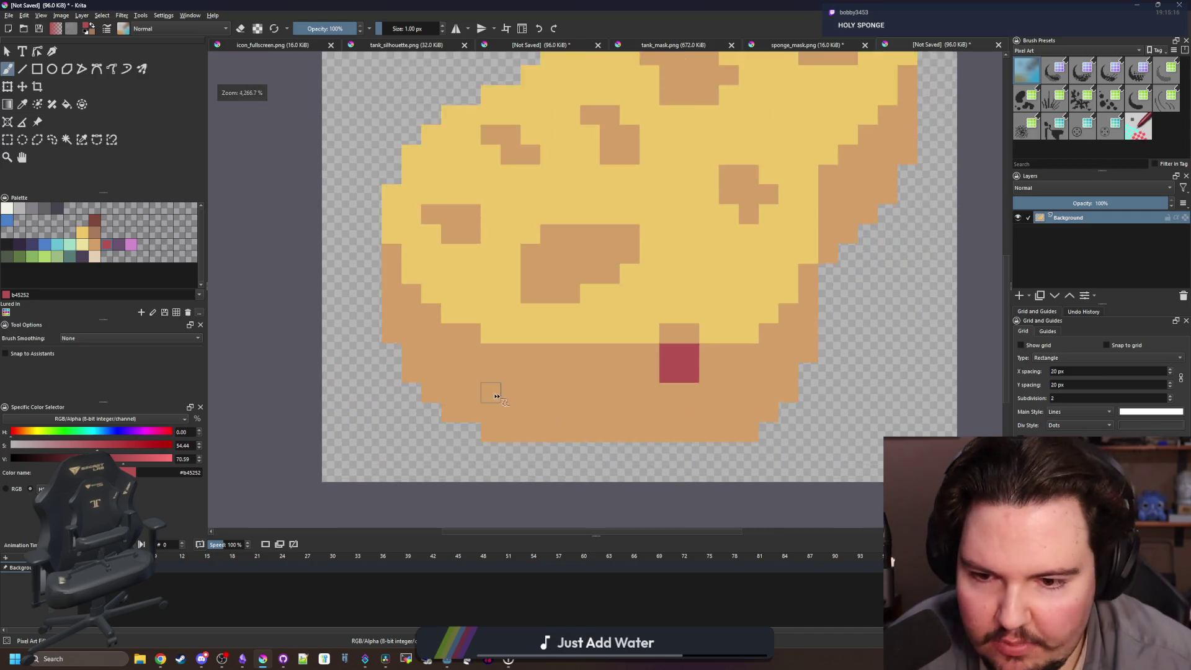
scroll(496, 396, up, 1)
mouse_move(546, 393)
mouse_down()
mouse_move(515, 421)
mouse_move(558, 366)
mouse_move(574, 392)
mouse_up()
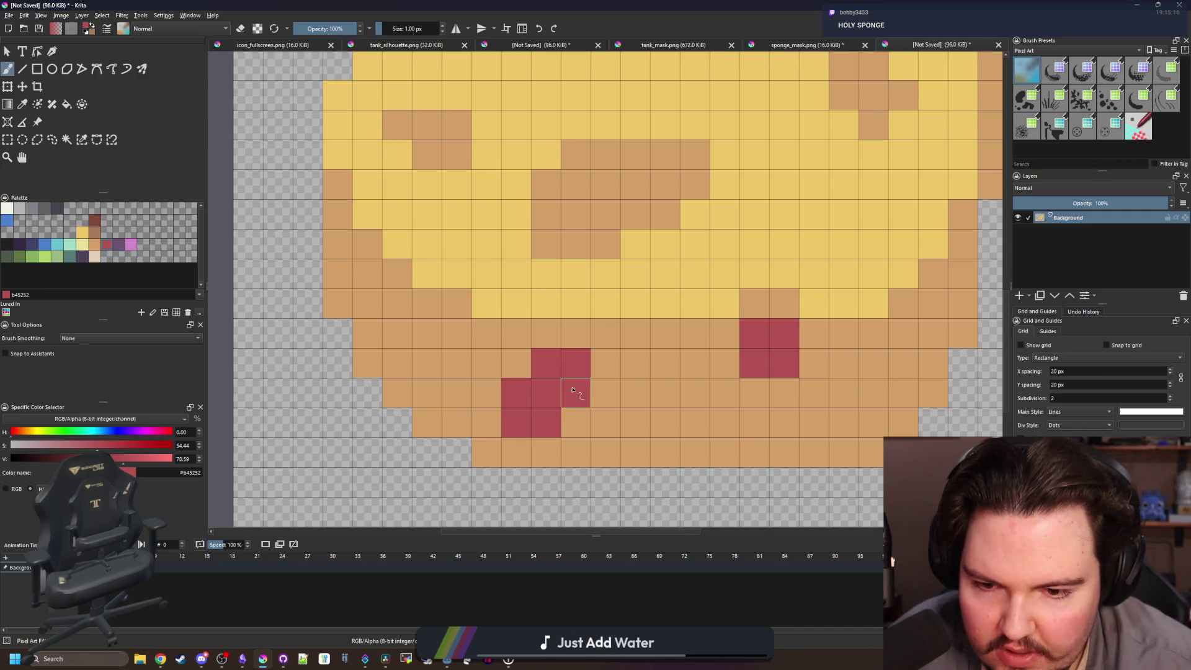
scroll(572, 390, right, 2)
mouse_move(539, 455)
mouse_down()
mouse_move(570, 425)
mouse_move(599, 434)
mouse_move(508, 453)
mouse_up()
key(ctrl+z)
scroll(577, 465, down, 4)
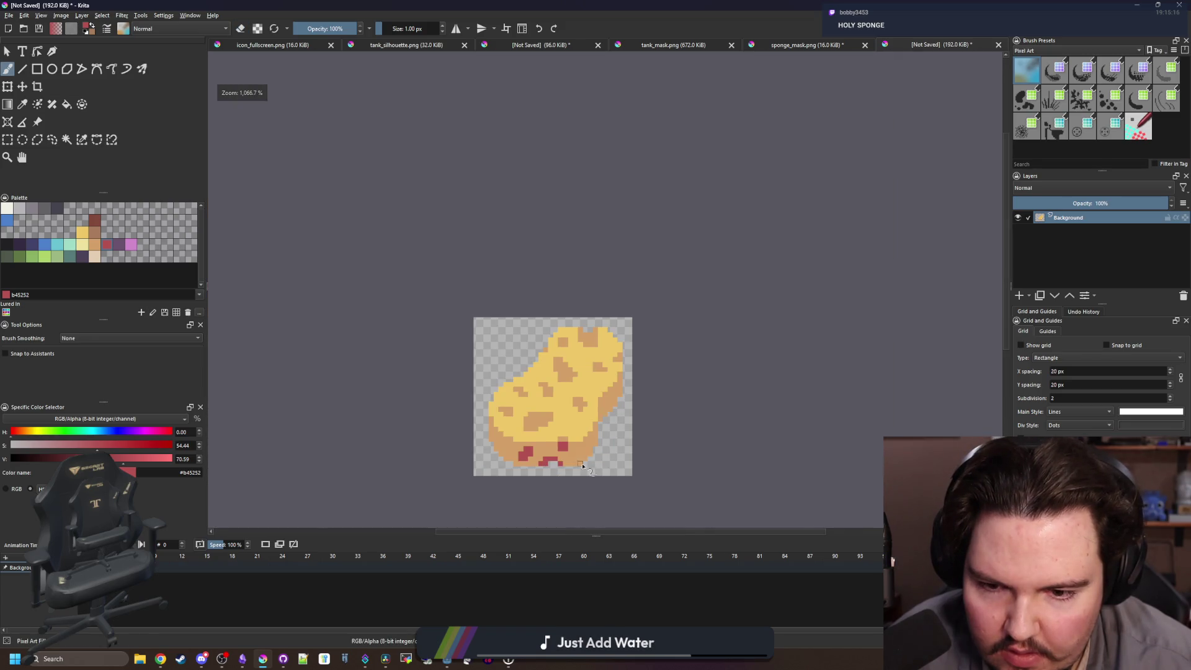
scroll(583, 466, up, 3)
Add red pixels at the lower right and lower left, and down the left and right edges.
mouse_move(598, 415)
mouse_down()
mouse_move(606, 393)
mouse_move(585, 395)
mouse_up()
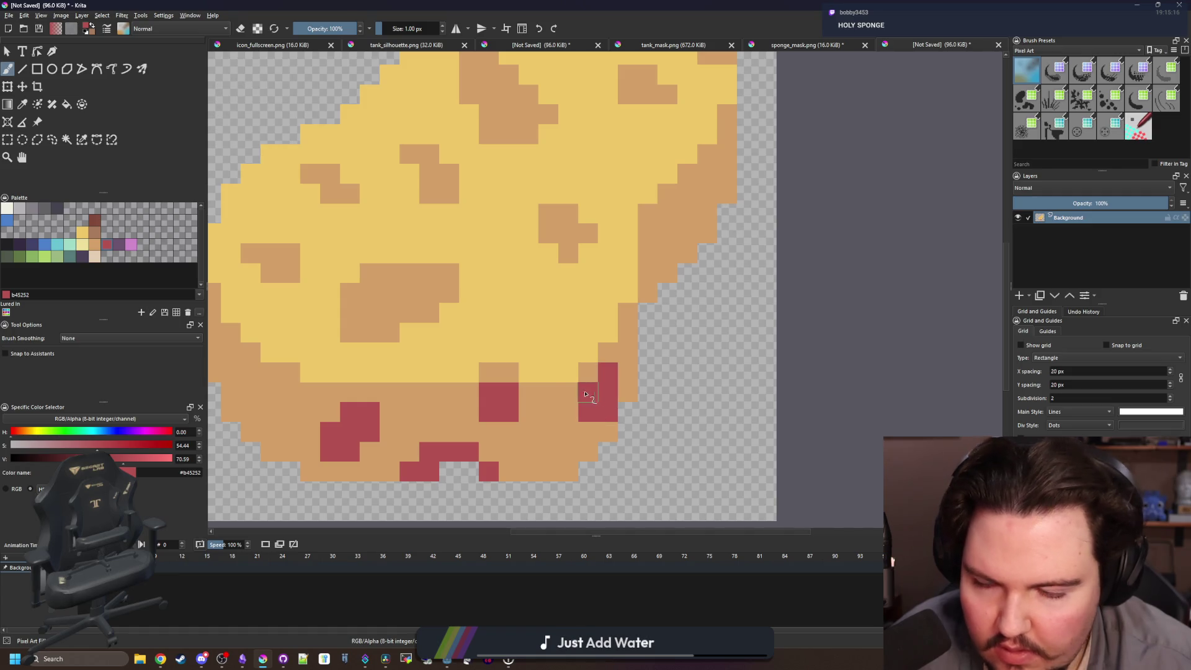
scroll(473, 351, left, 3)
mouse_move(436, 404)
mouse_down()
mouse_move(450, 379)
mouse_move(397, 338)
mouse_move(417, 326)
mouse_up()
mouse_move(655, 287)
mouse_down()
mouse_move(560, 303)
mouse_move(423, 382)
mouse_up()
mouse_move(594, 365)
mouse_down()
mouse_move(586, 348)
mouse_move(604, 288)
mouse_move(627, 312)
mouse_up()
scroll(619, 335, down, 8)
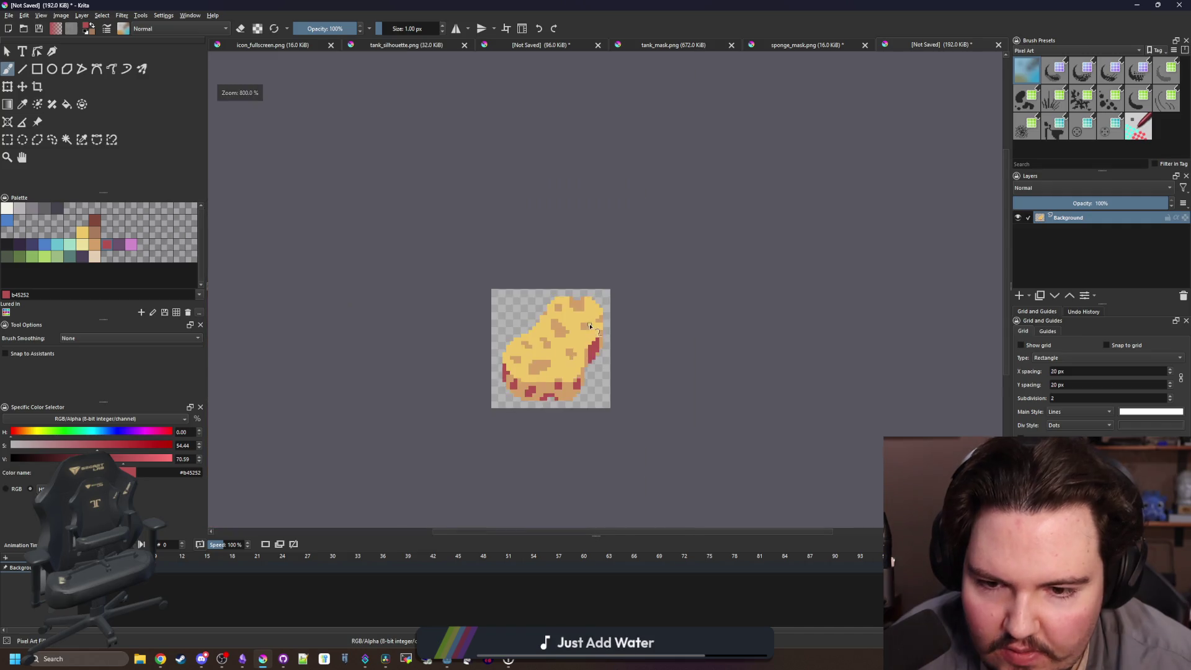
scroll(591, 333, up, 8)
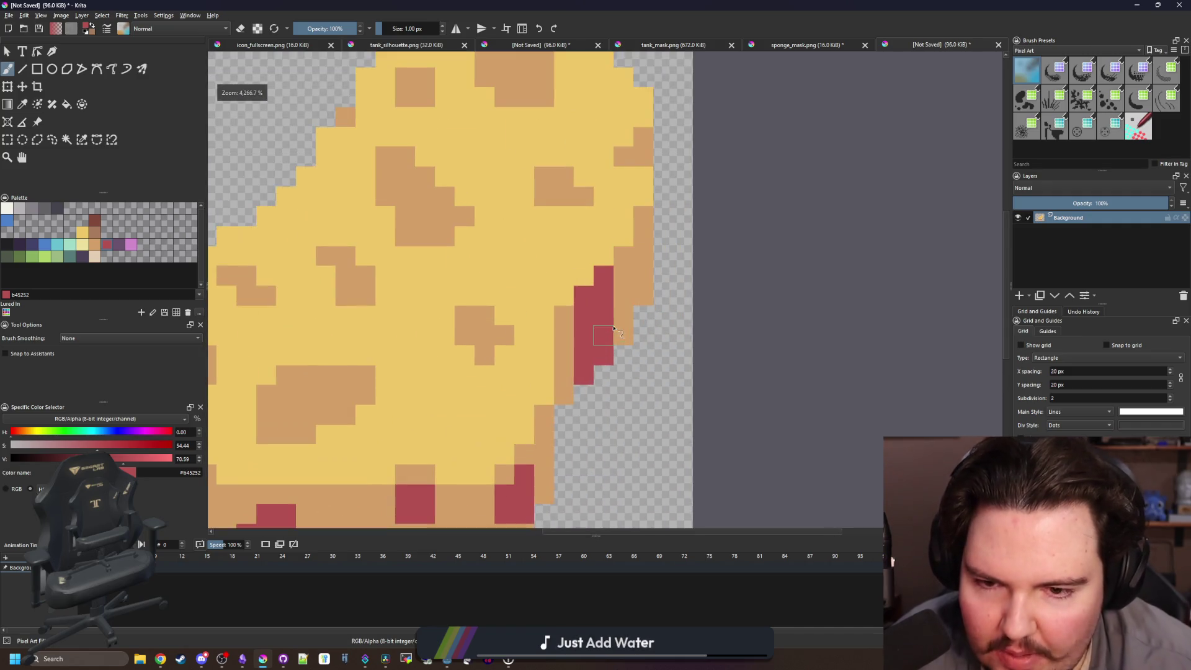
scroll(577, 358, down, 2)
scroll(567, 375, up, 3)
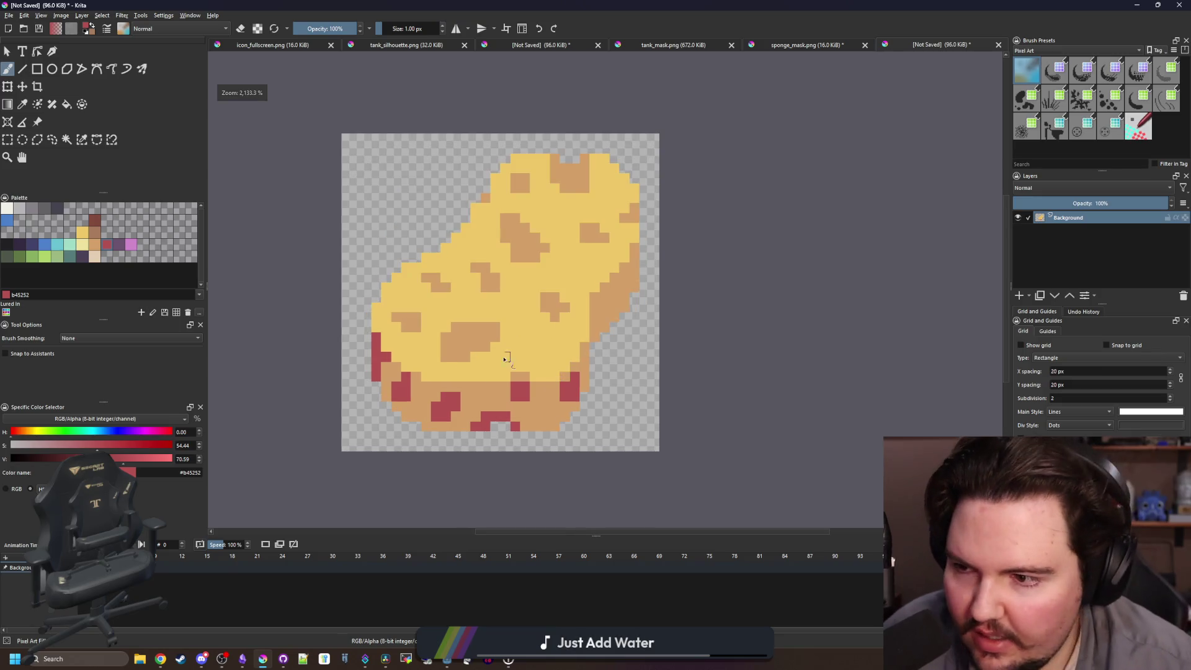
click(99, 233)
Recolour every red pixel brown with the Fill tool set to fill all similar colours.
key(f)
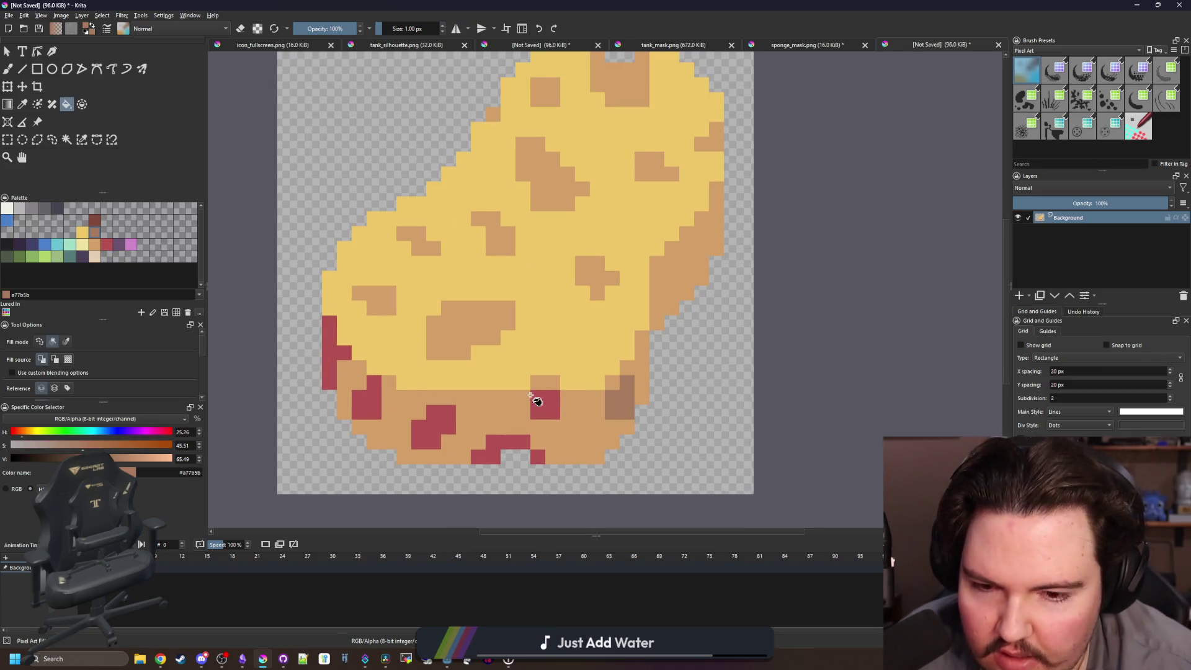
click(65, 341)
click(549, 406)
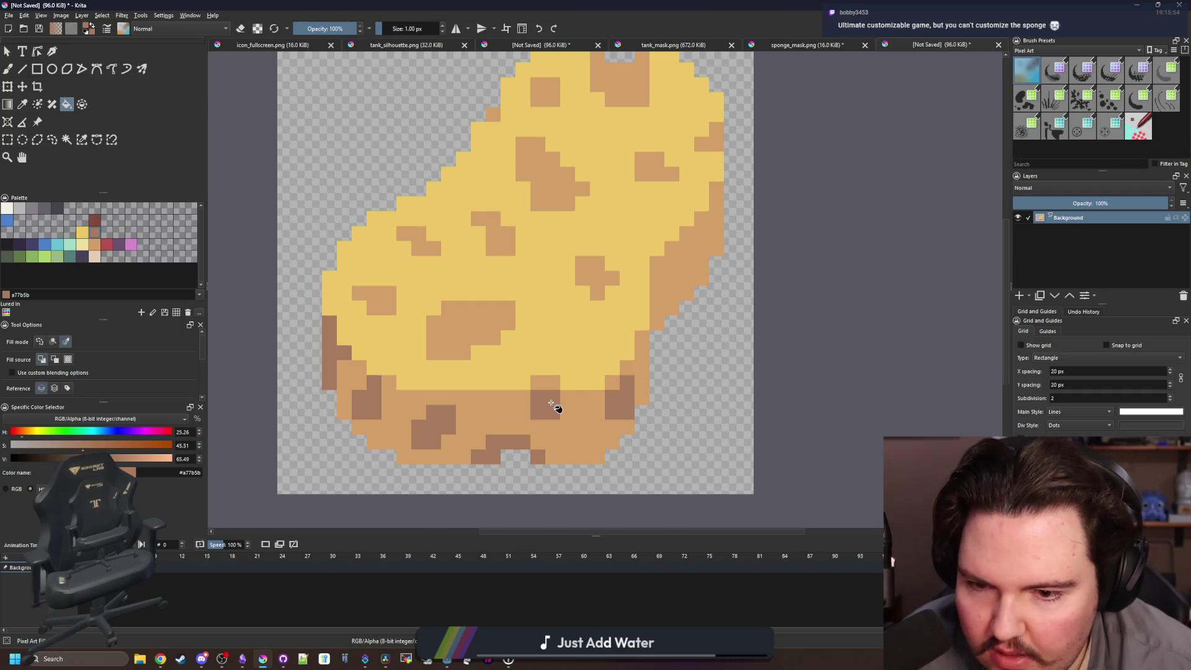
scroll(539, 409, down, 3)
scroll(552, 323, up, 3)
scroll(552, 324, up, 2)
Return to the pixel brush and sample the tan shade from the sponge.
key(b)
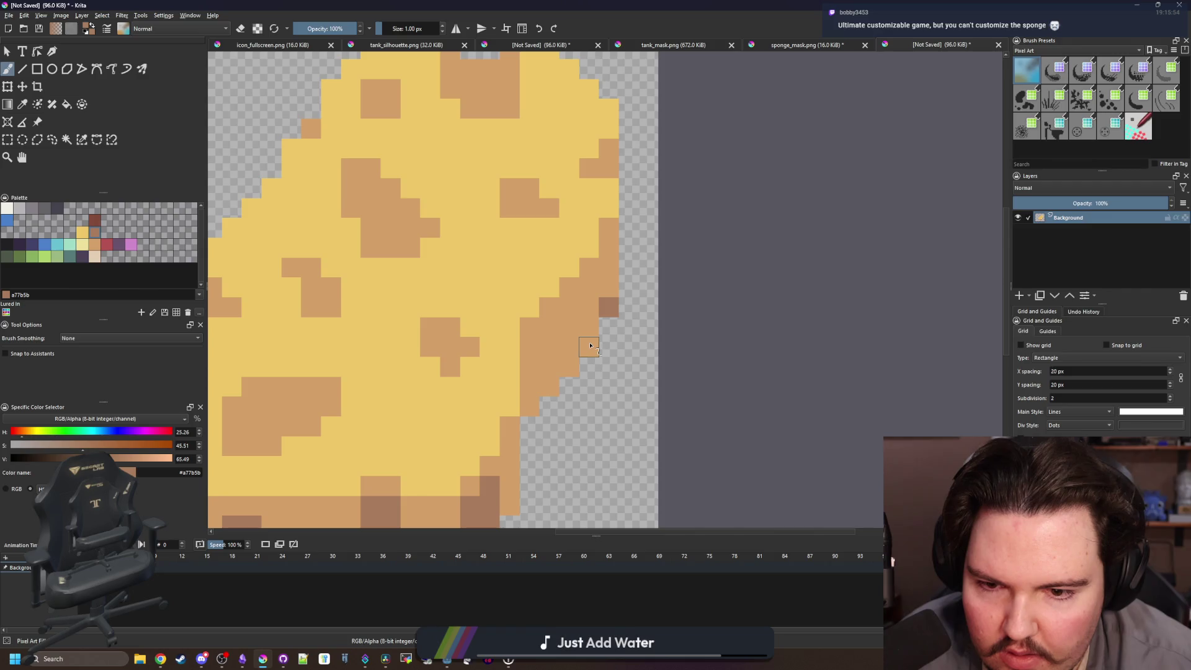
scroll(569, 374, down, 4)
scroll(417, 263, up, 4)
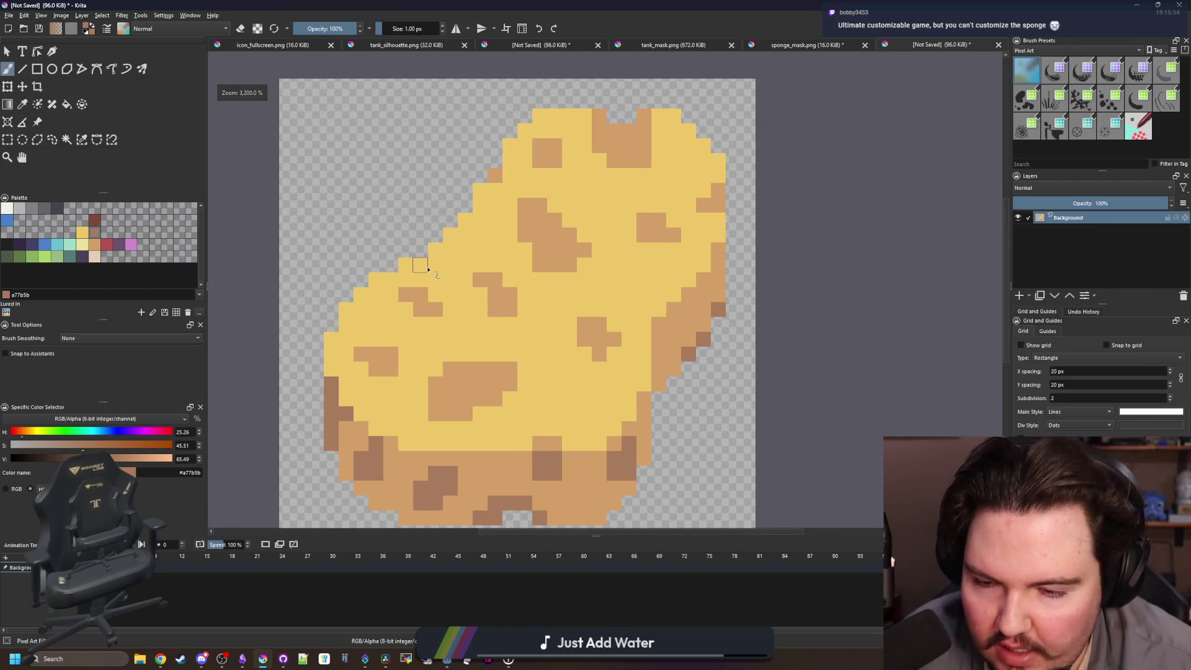
key(p)
key(b)
click(355, 283)
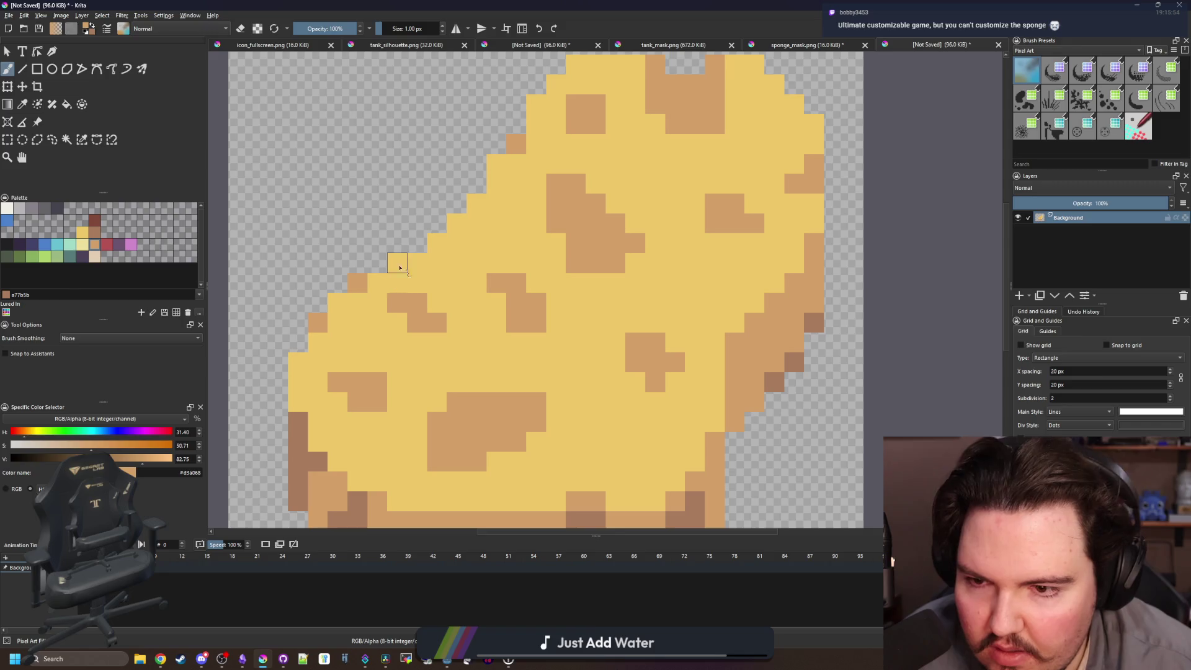
scroll(438, 267, down, 2)
scroll(496, 184, up, 2)
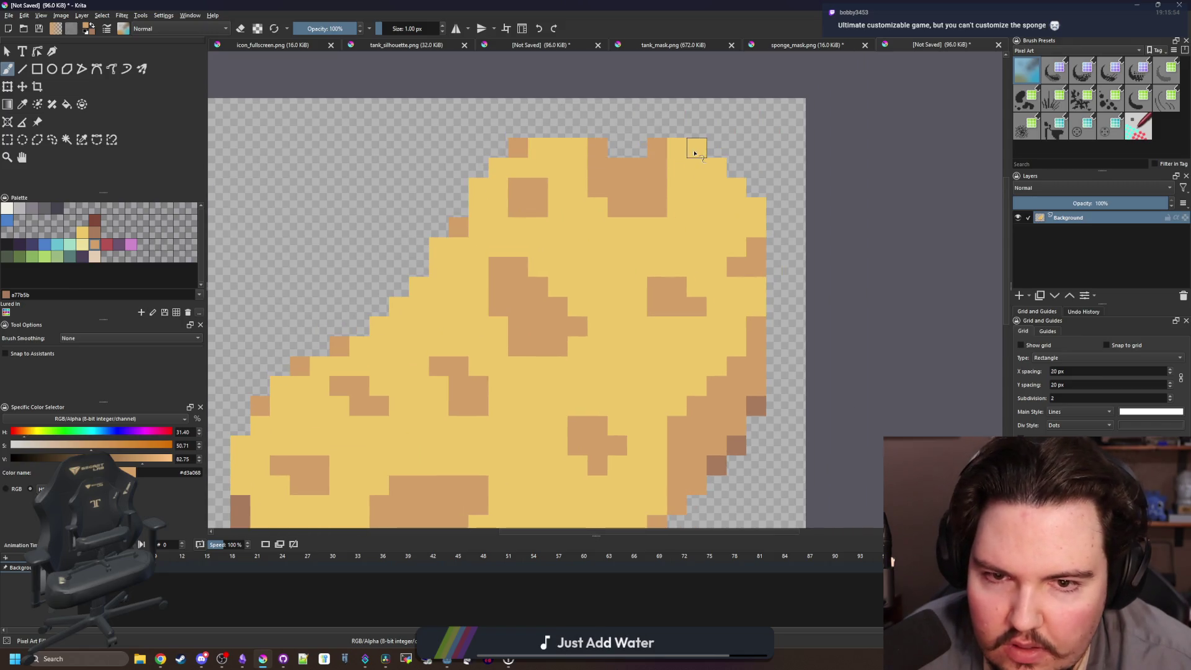
Add a tan pixel on the sponge's lower-right edge.
scroll(675, 260, down, 3)
scroll(625, 392, up, 5)
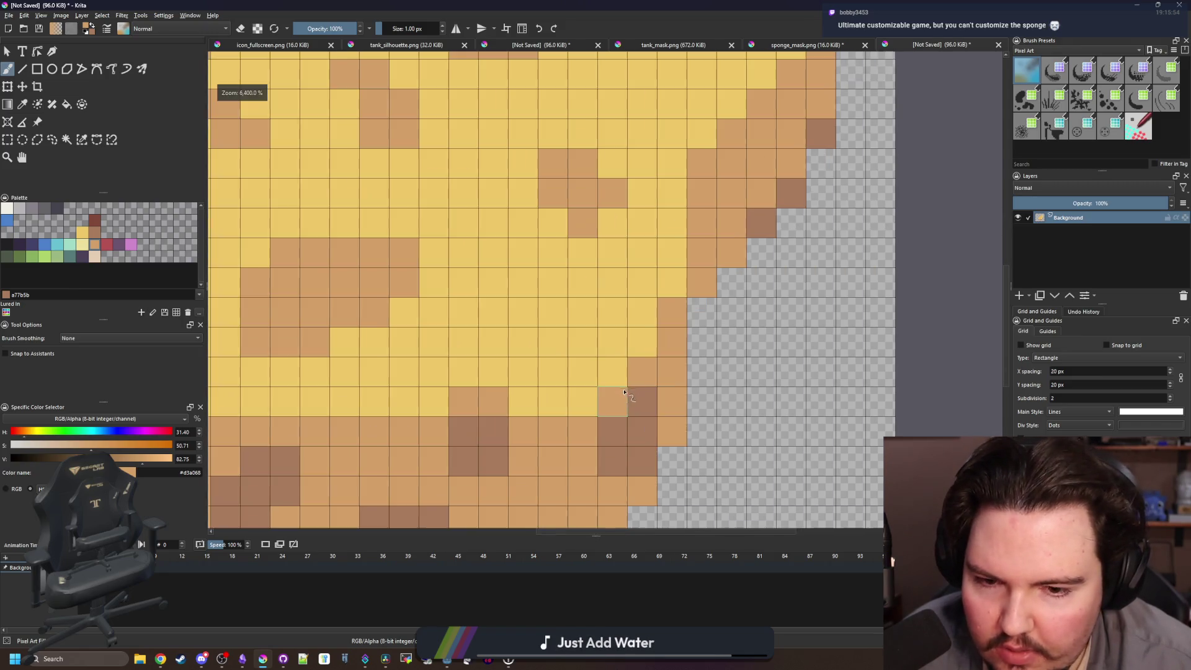
click(643, 352)
scroll(643, 352, down, 3)
scroll(626, 340, up, 3)
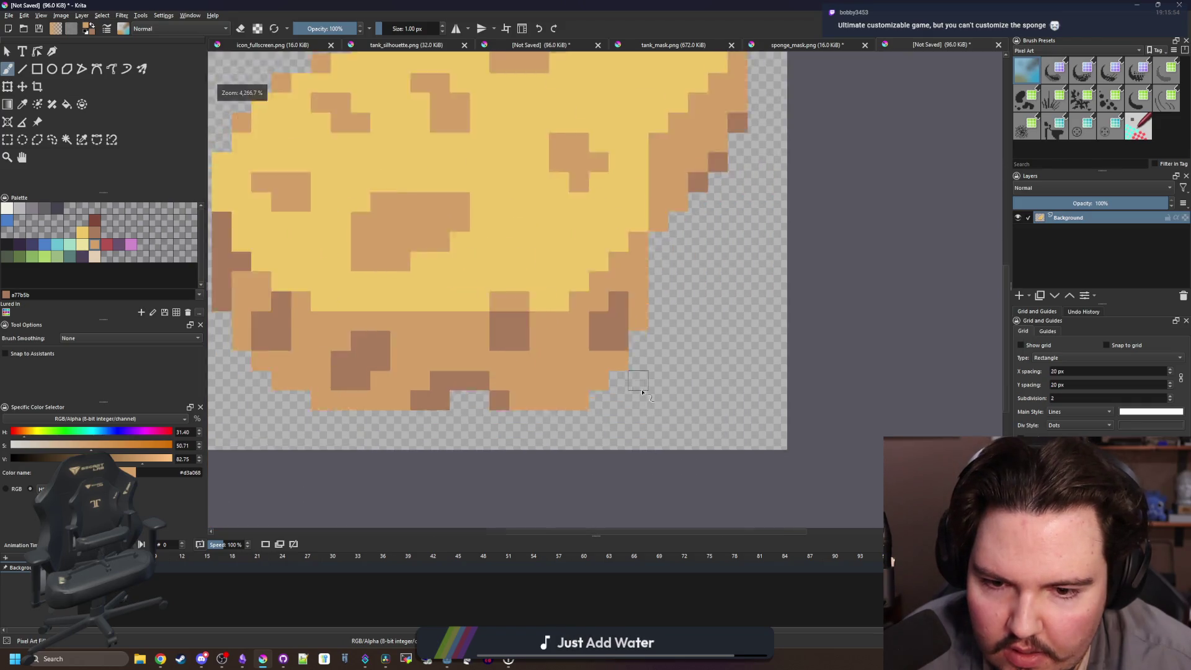
key(e)
scroll(550, 410, down, 8)
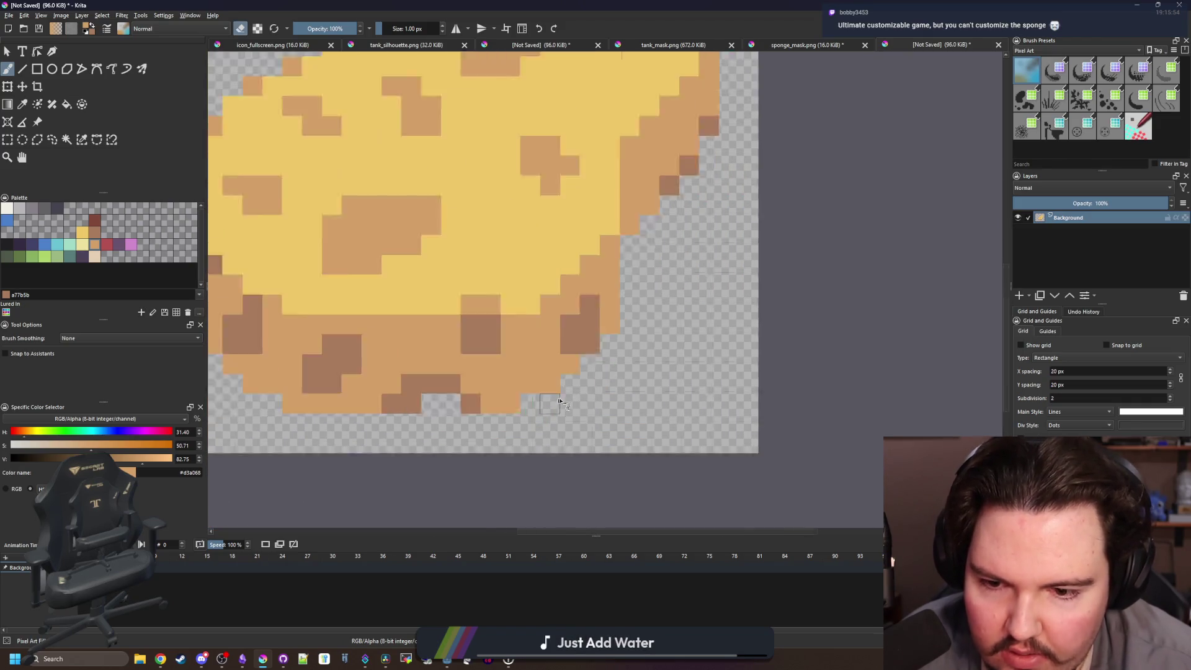
scroll(582, 354, up, 6)
key(e)
scroll(574, 371, down, 5)
scroll(524, 368, down, 1)
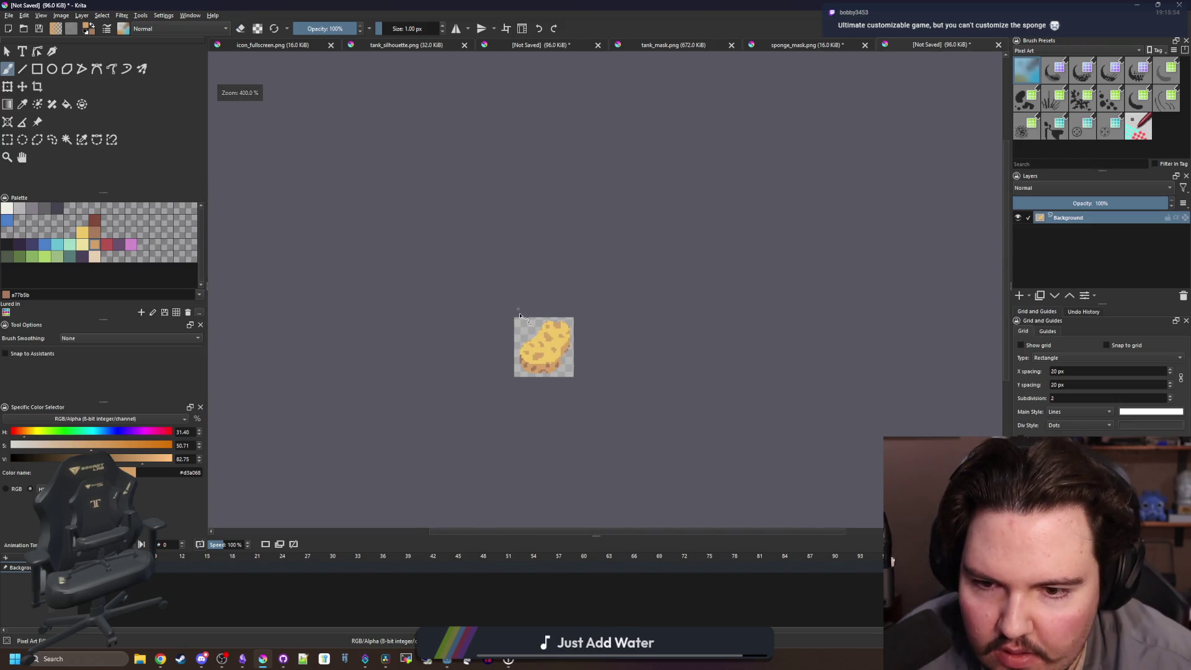
scroll(557, 356, up, 3)
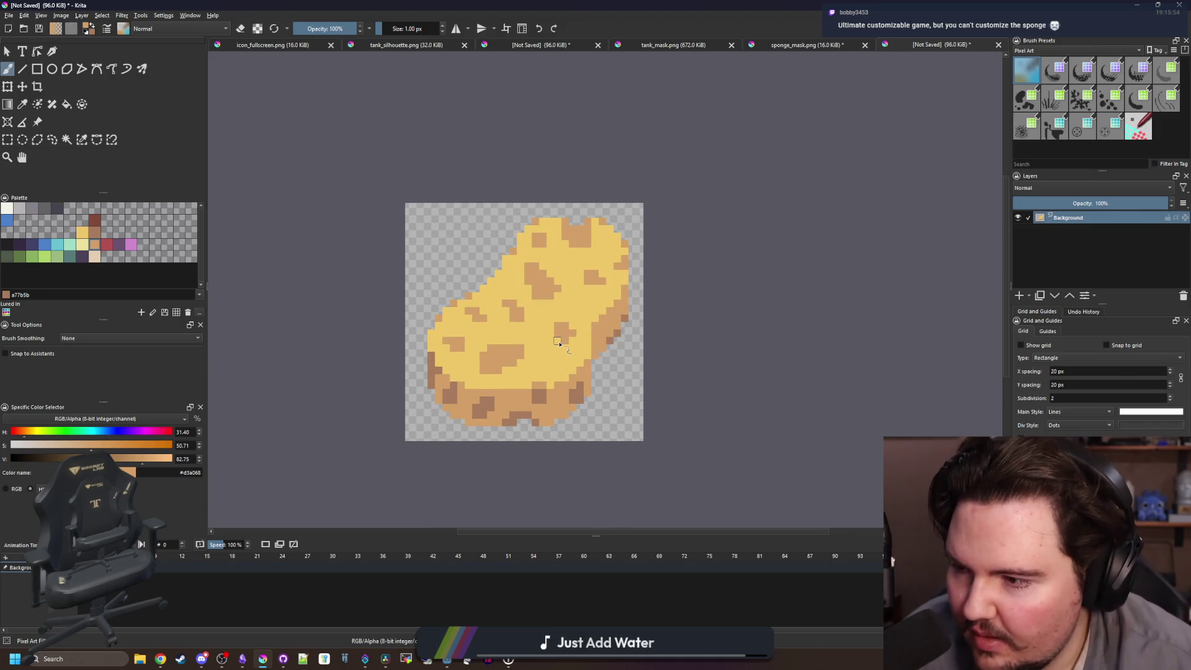
scroll(558, 342, up, 1)
scroll(541, 291, up, 2)
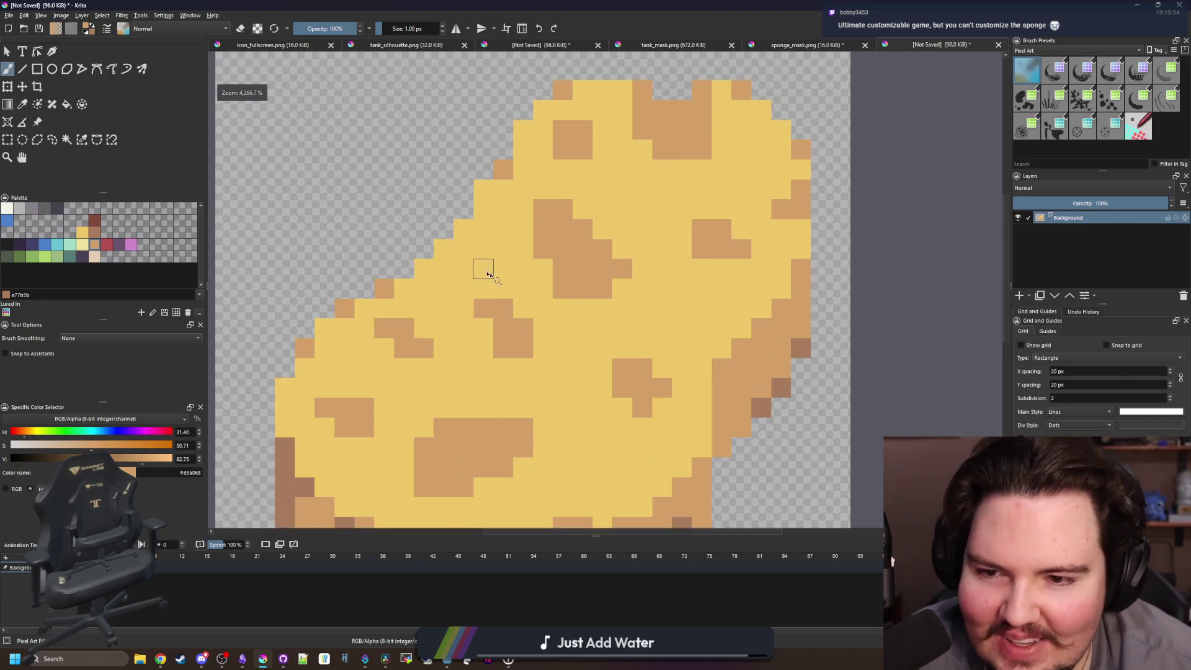
scroll(422, 256, up, 1)
Paint darker pixels along the upper-left edge and sample the sponge's light yellow.
drag(435, 284, 479, 251)
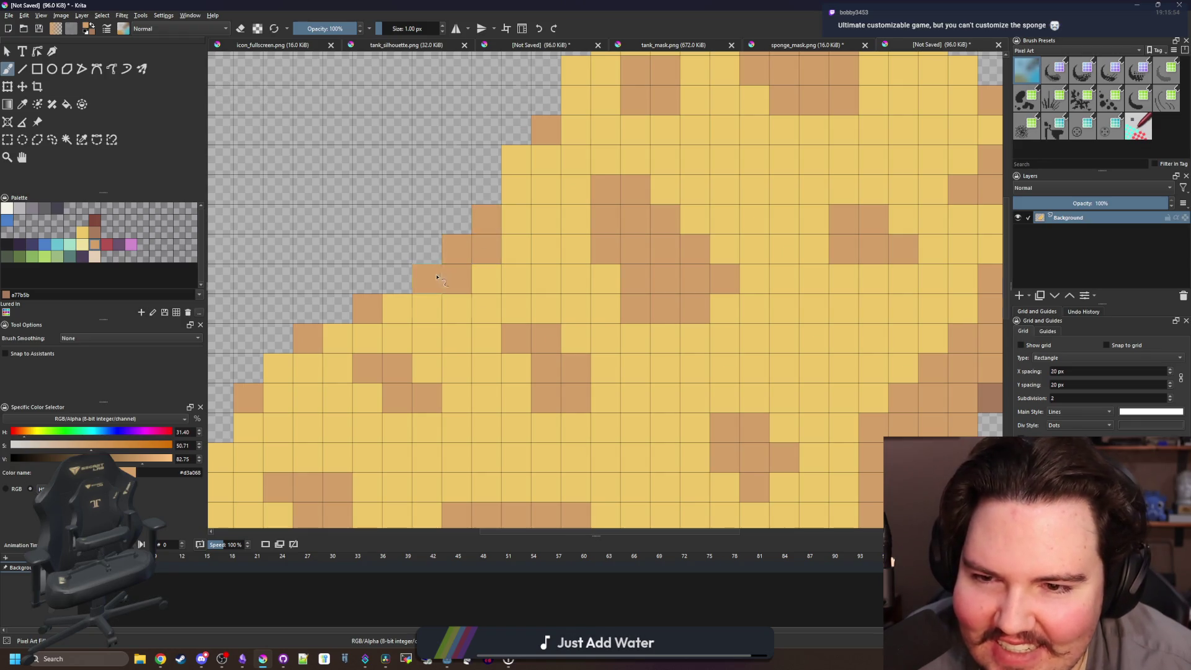
scroll(437, 278, down, 10)
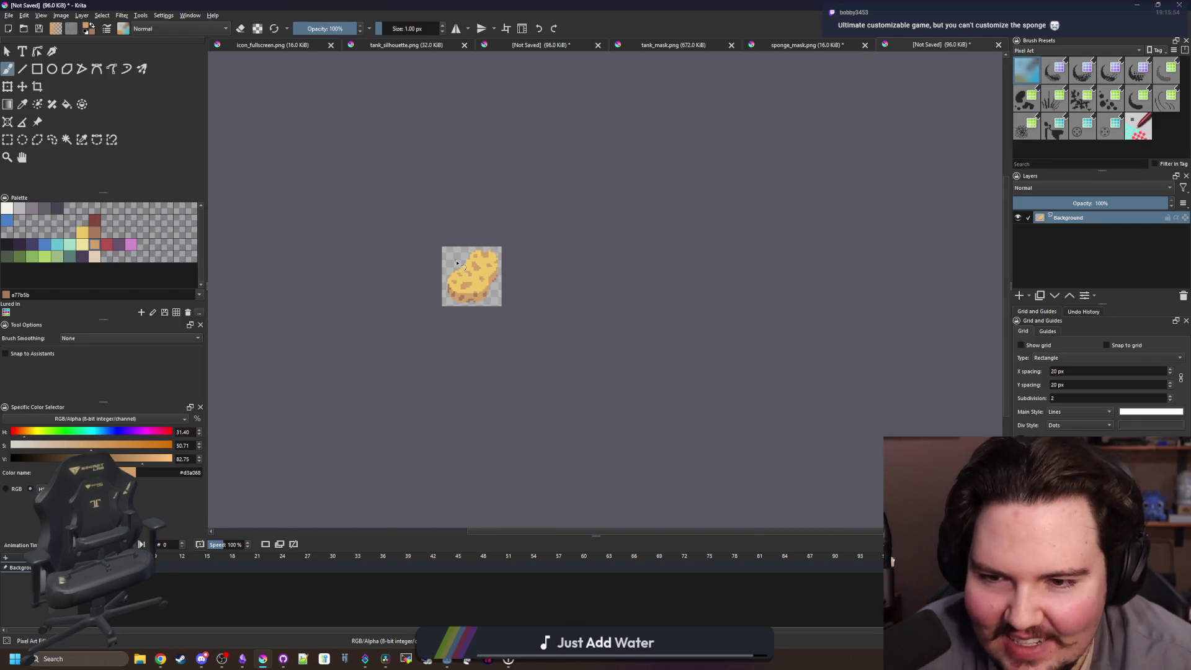
scroll(459, 265, up, 4)
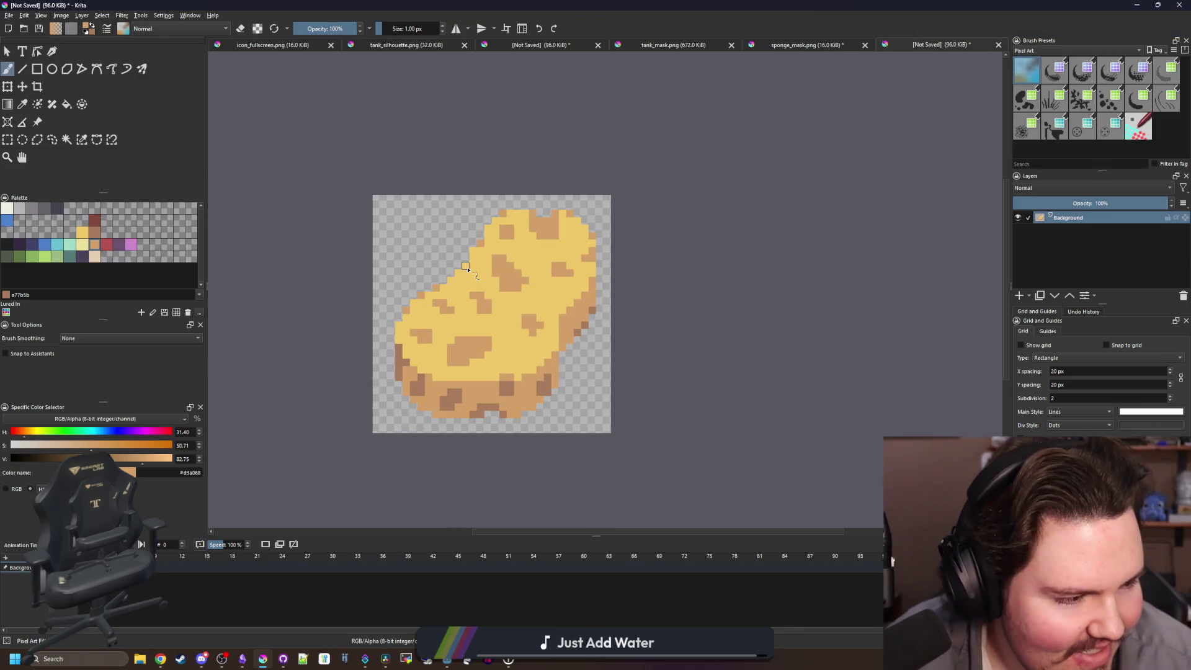
scroll(467, 268, up, 2)
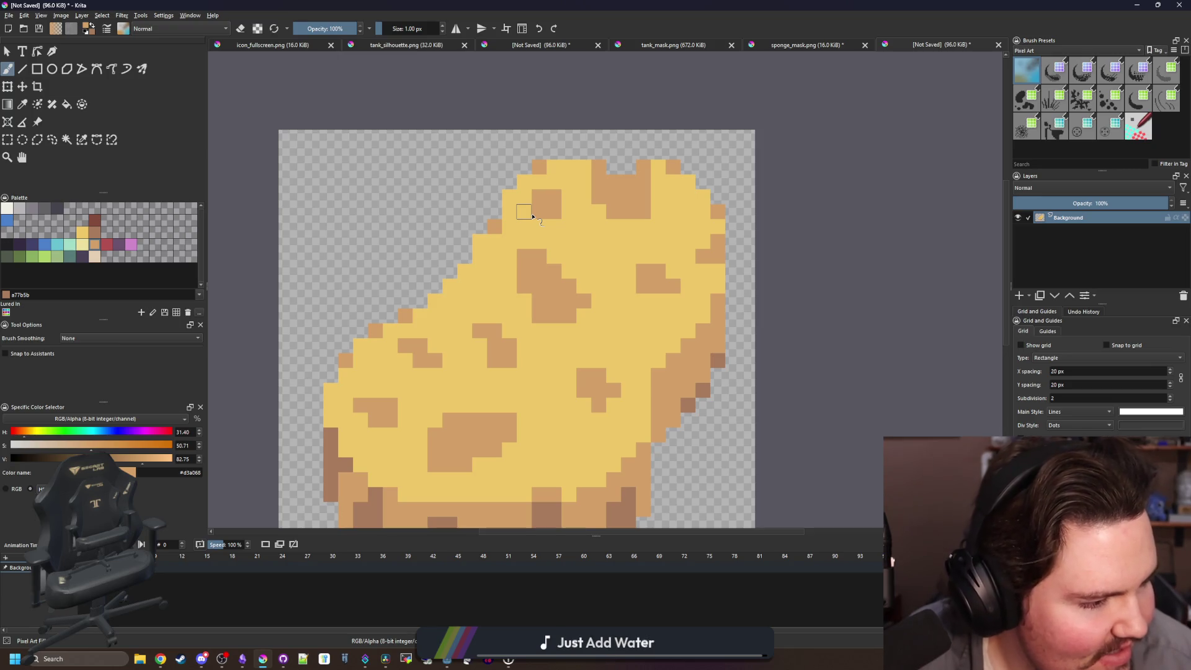
scroll(375, 344, up, 2)
ctrl+click(392, 327)
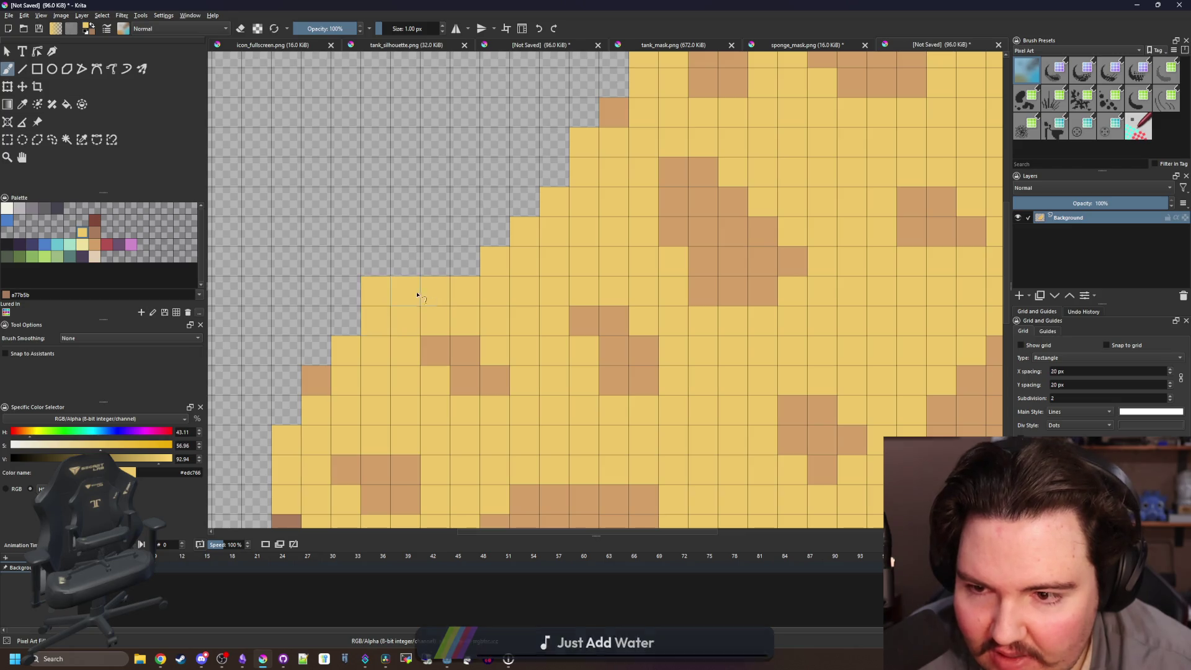
scroll(464, 254, down, 6)
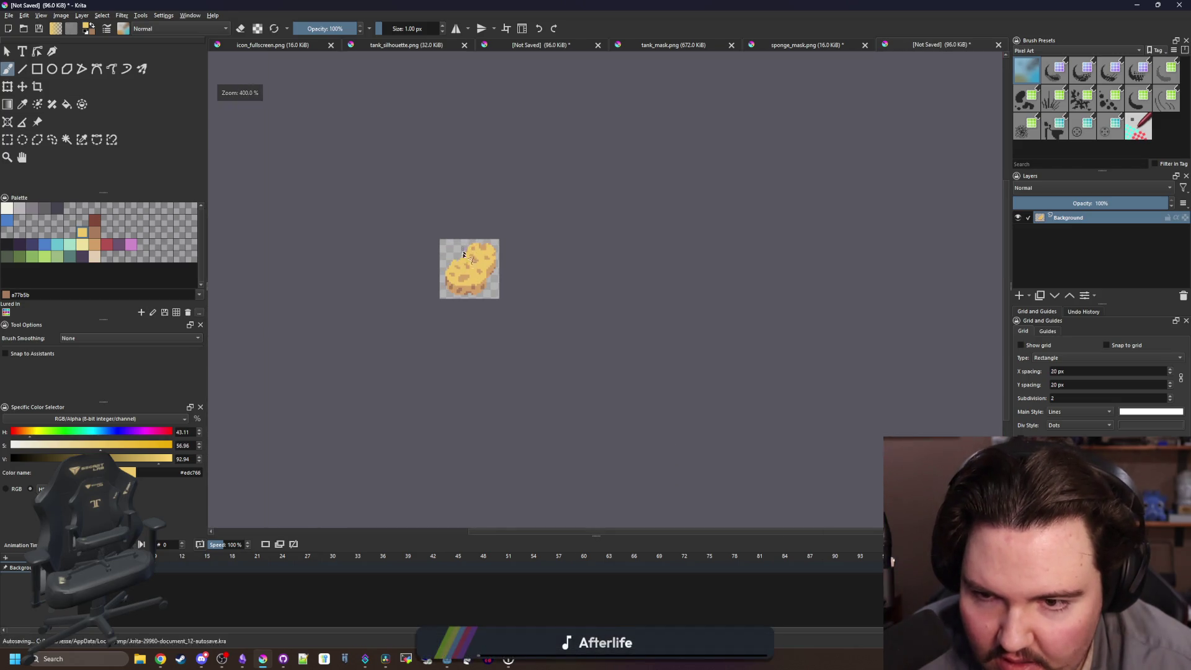
scroll(463, 253, up, 5)
scroll(586, 217, up, 3)
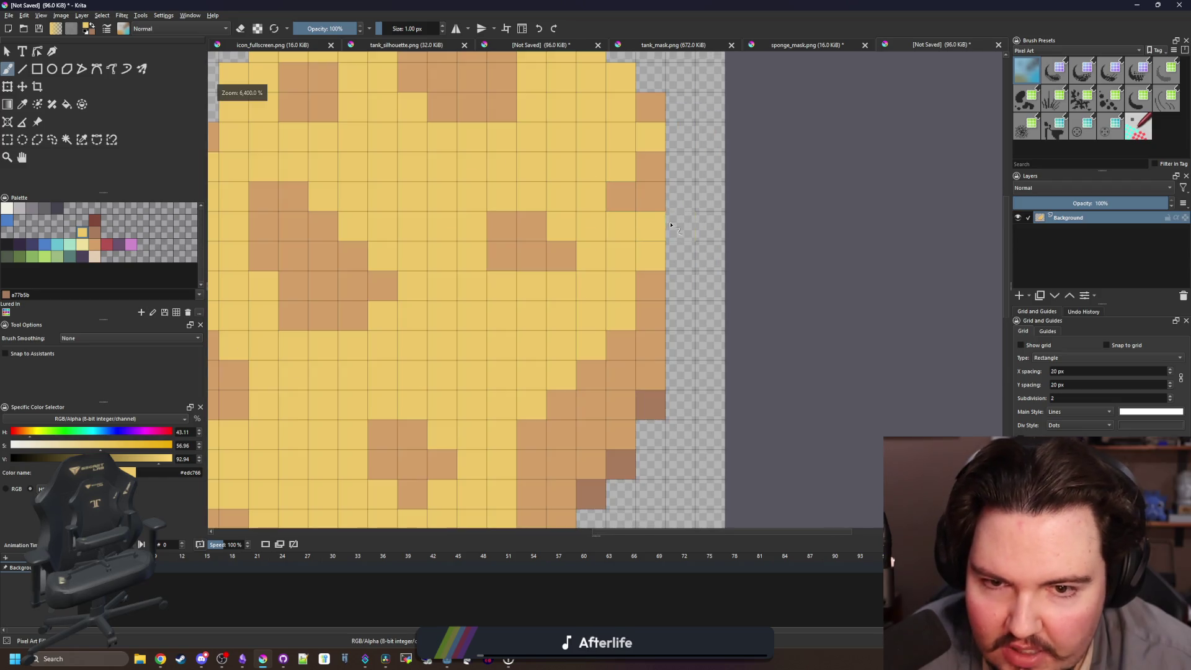
scroll(680, 181, down, 3)
scroll(448, 231, up, 2)
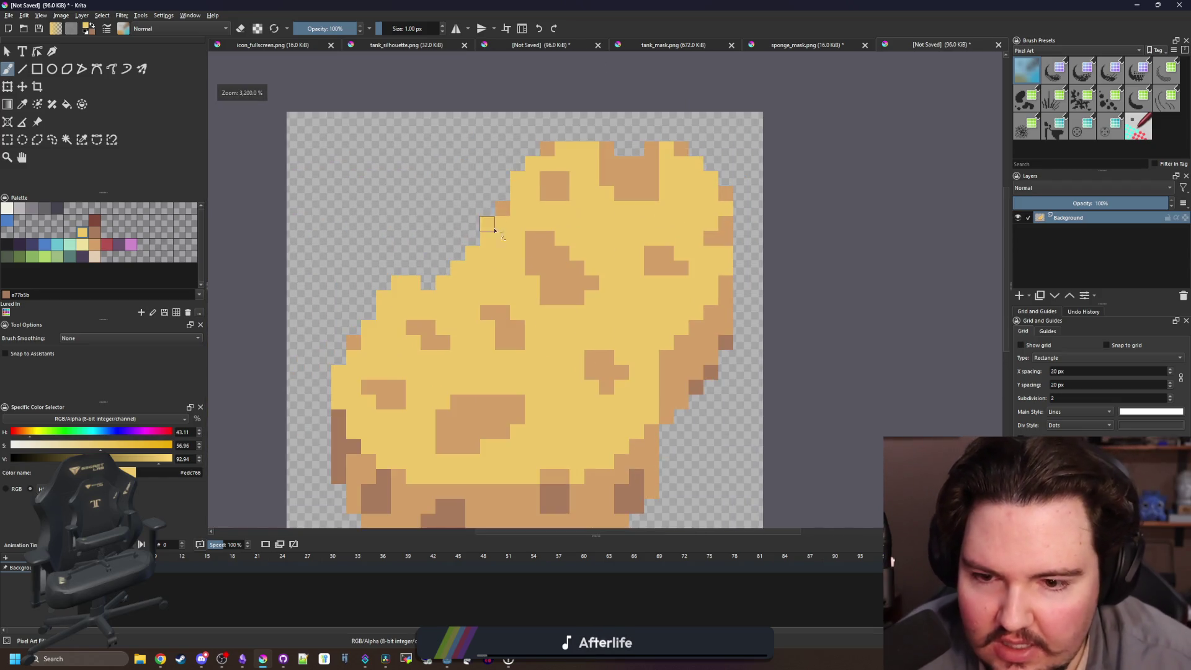
scroll(528, 310, down, 1)
scroll(593, 395, up, 2)
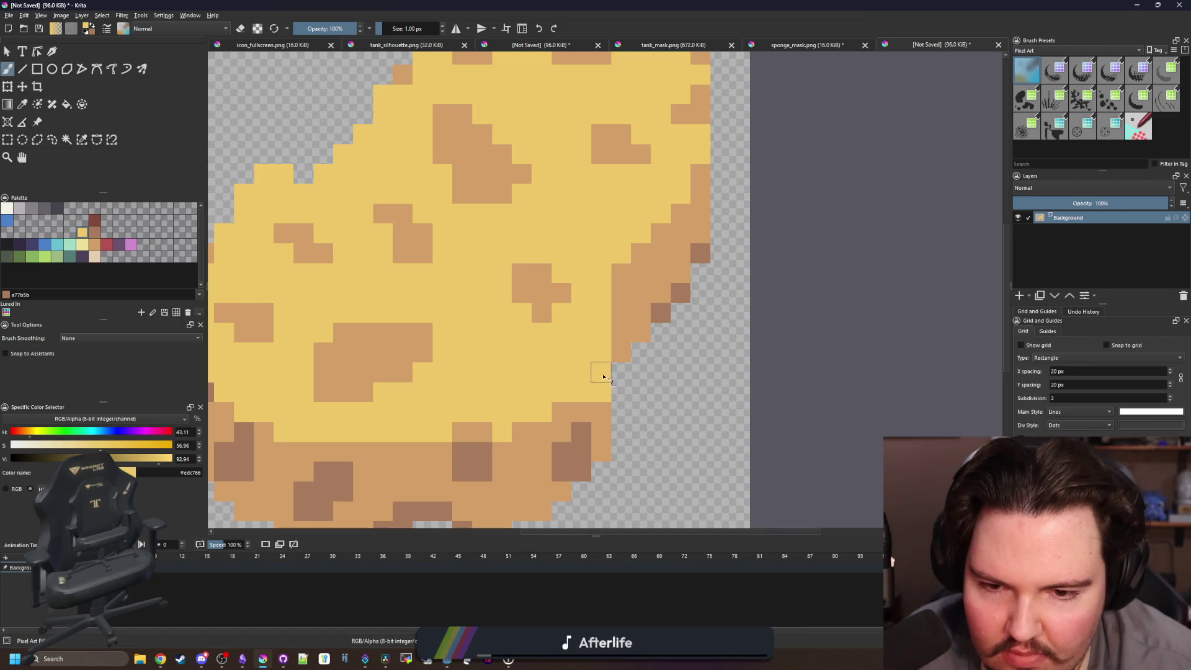
Sample the mid-brown shading colour and paint a brown pixel on the left edge.
key(x)
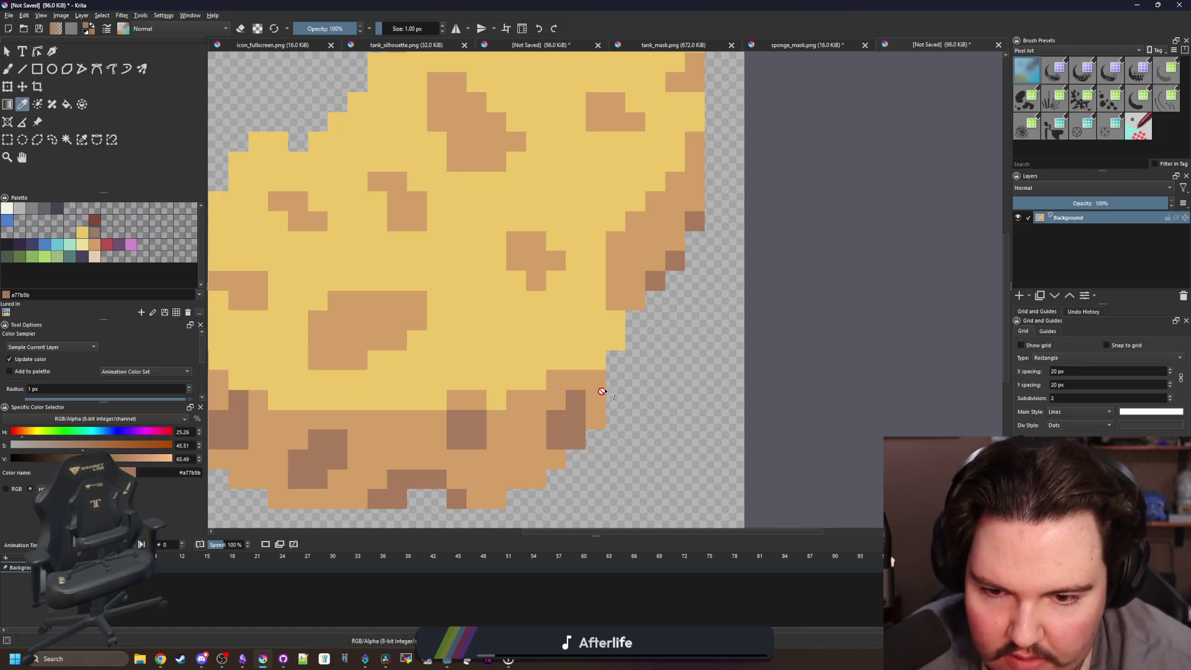
click(595, 380)
scroll(519, 364, down, 7)
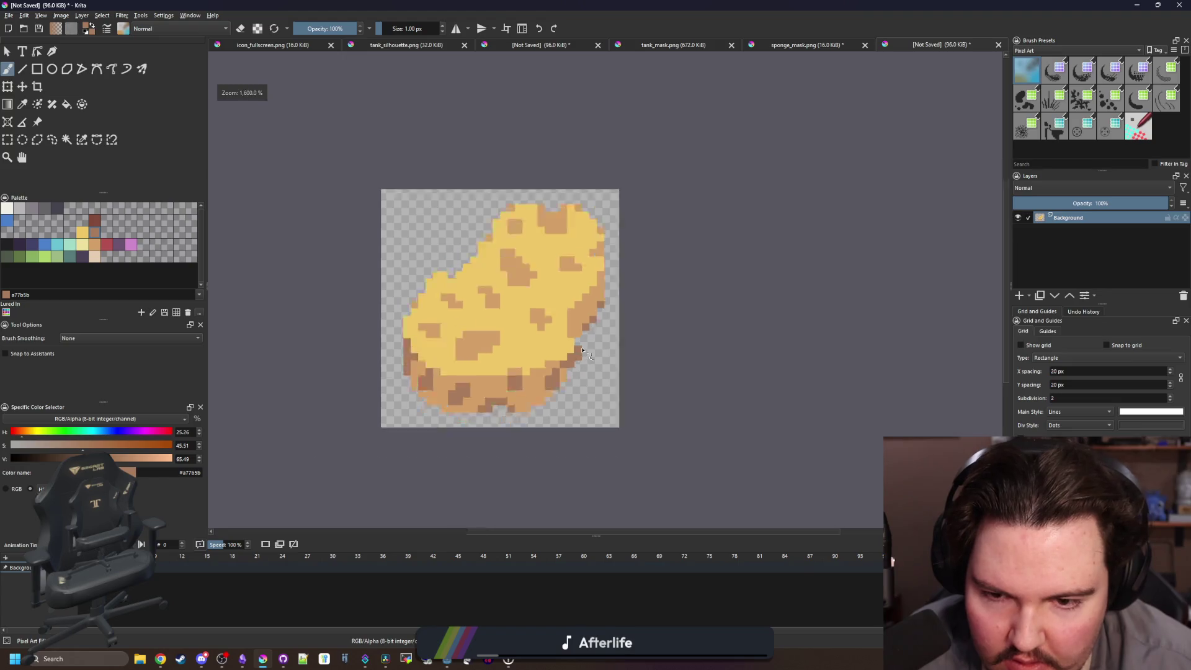
scroll(556, 292, up, 8)
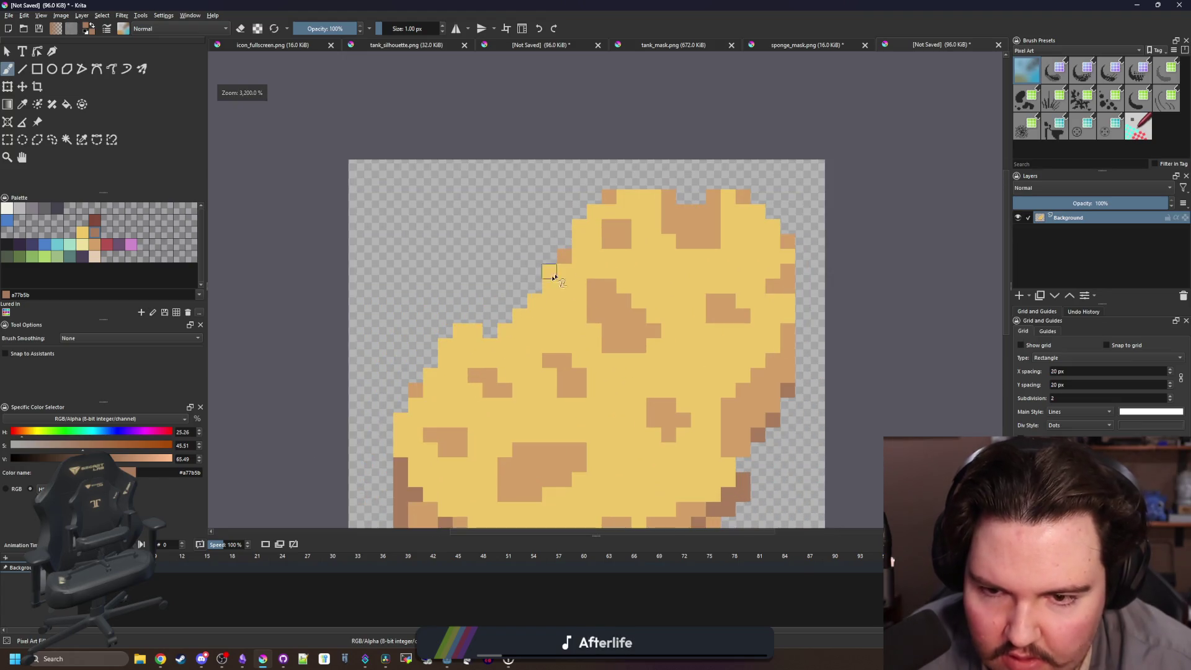
scroll(426, 368, down, 7)
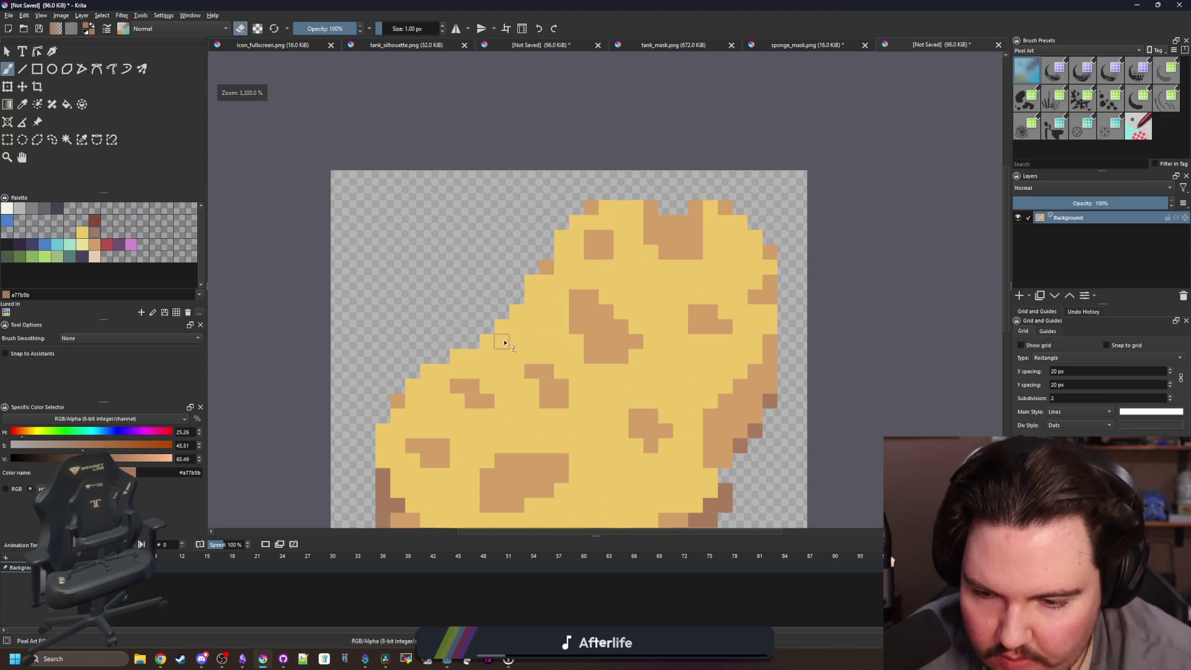
key(x)
scroll(554, 264, up, 8)
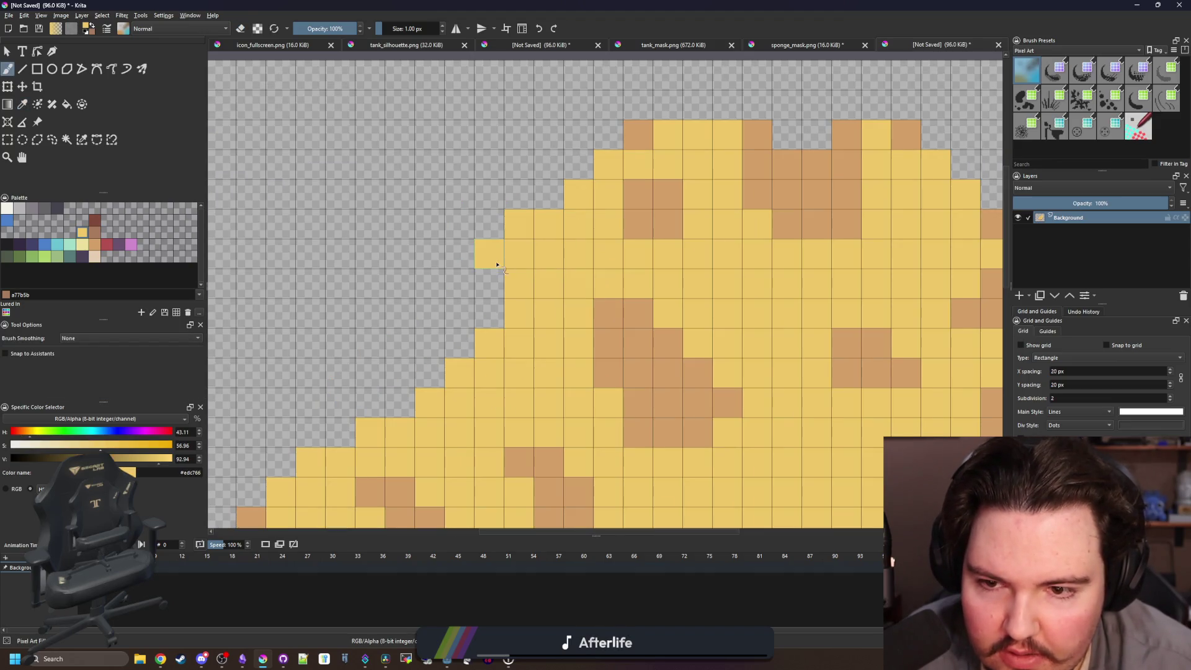
ctrl+click(643, 356)
click(492, 322)
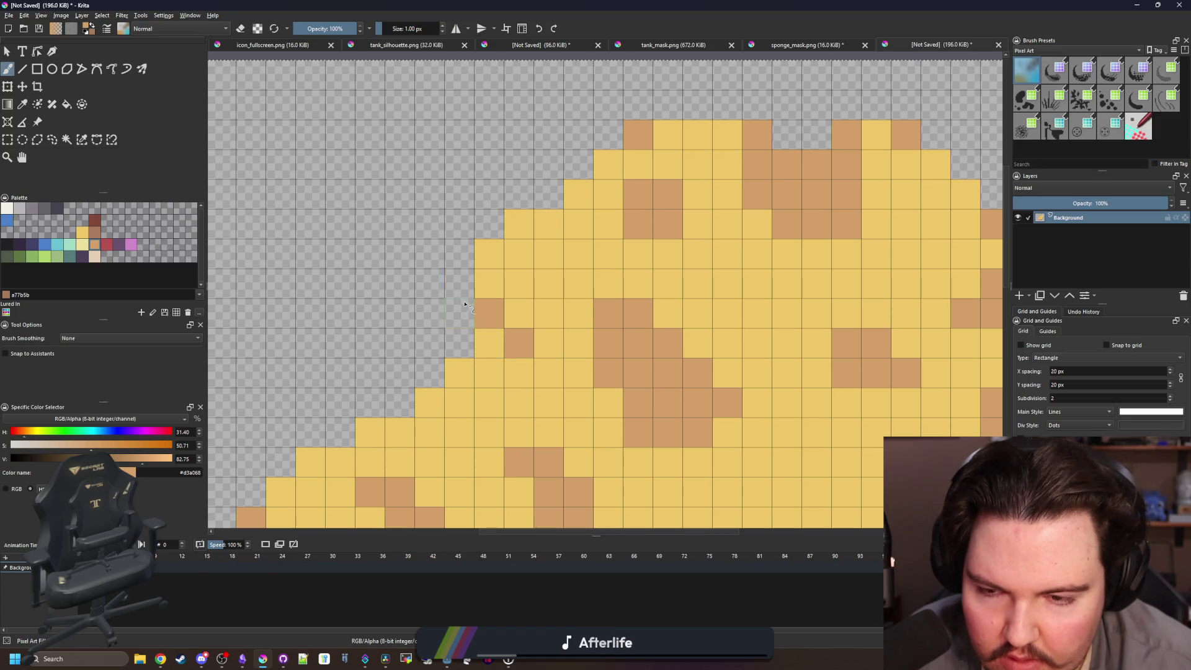
scroll(509, 320, down, 7)
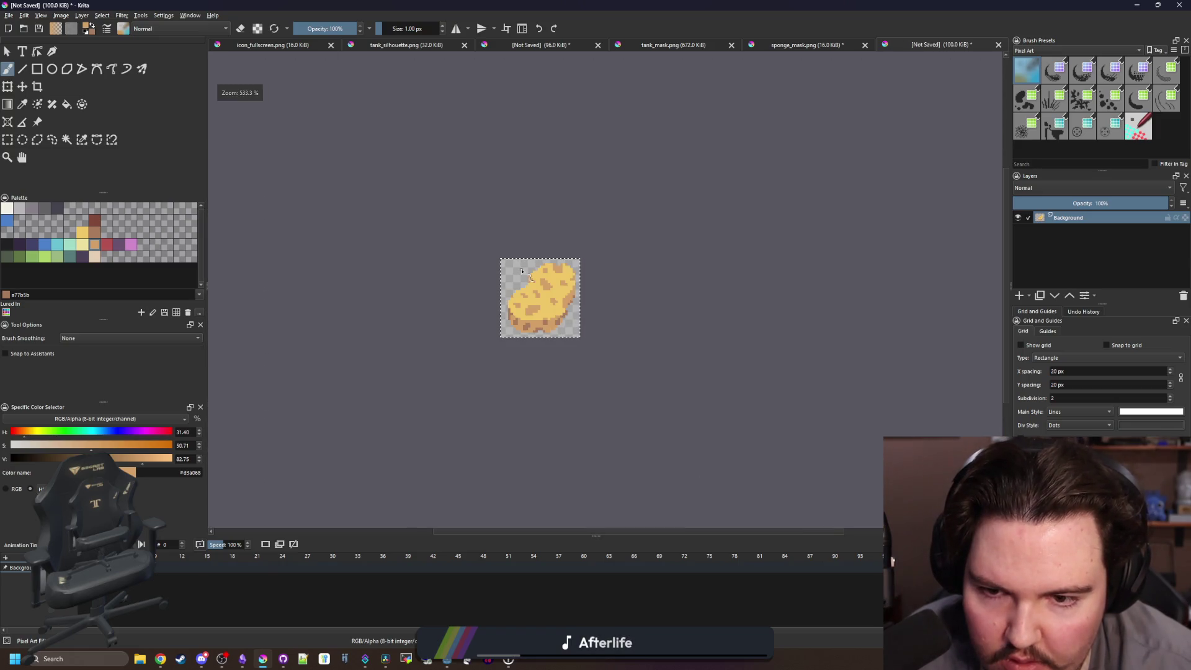
scroll(542, 279, up, 8)
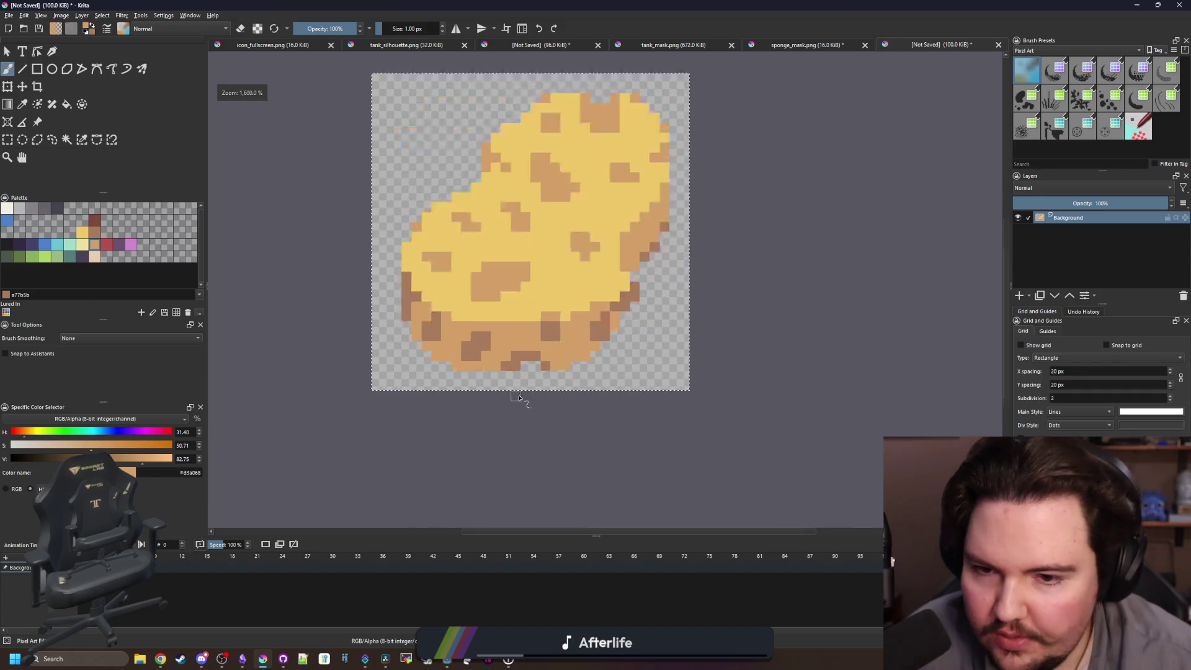
ctrl+click(616, 371)
Draw the near-black #212123 outline along the sponge's bottom, bottom-left and left side.
drag(587, 370, 440, 367)
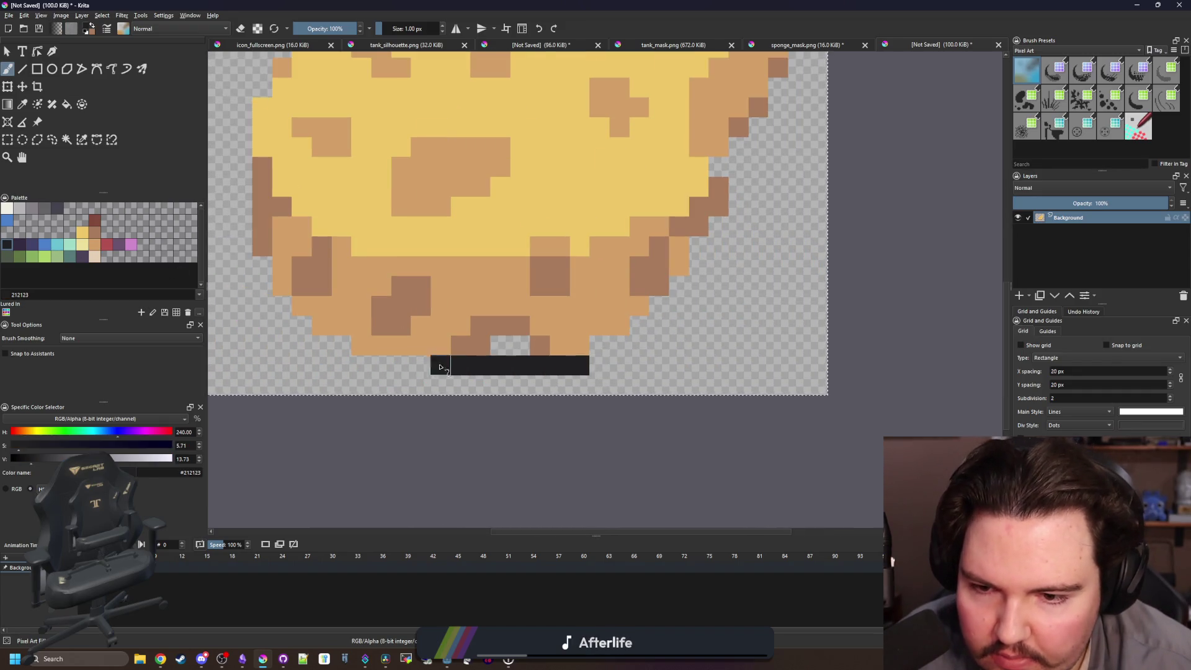
click(515, 349)
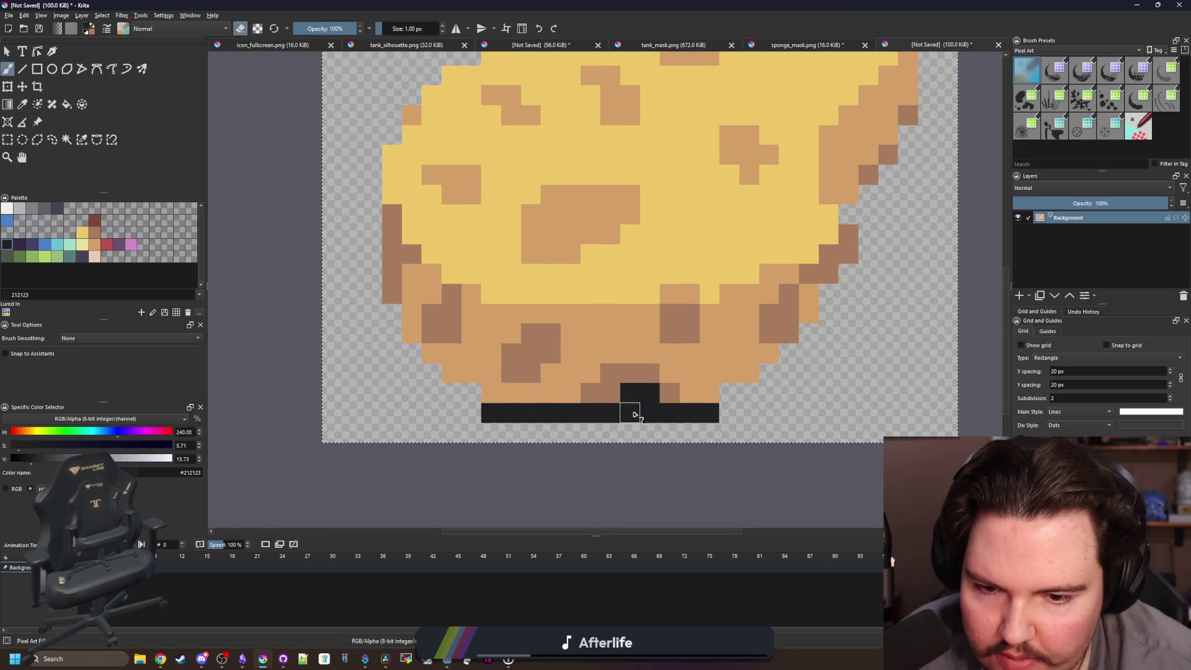
mouse_move(468, 386)
mouse_down()
mouse_move(442, 385)
mouse_move(390, 313)
mouse_up()
mouse_move(370, 223)
mouse_down()
mouse_move(369, 152)
mouse_move(369, 289)
mouse_up()
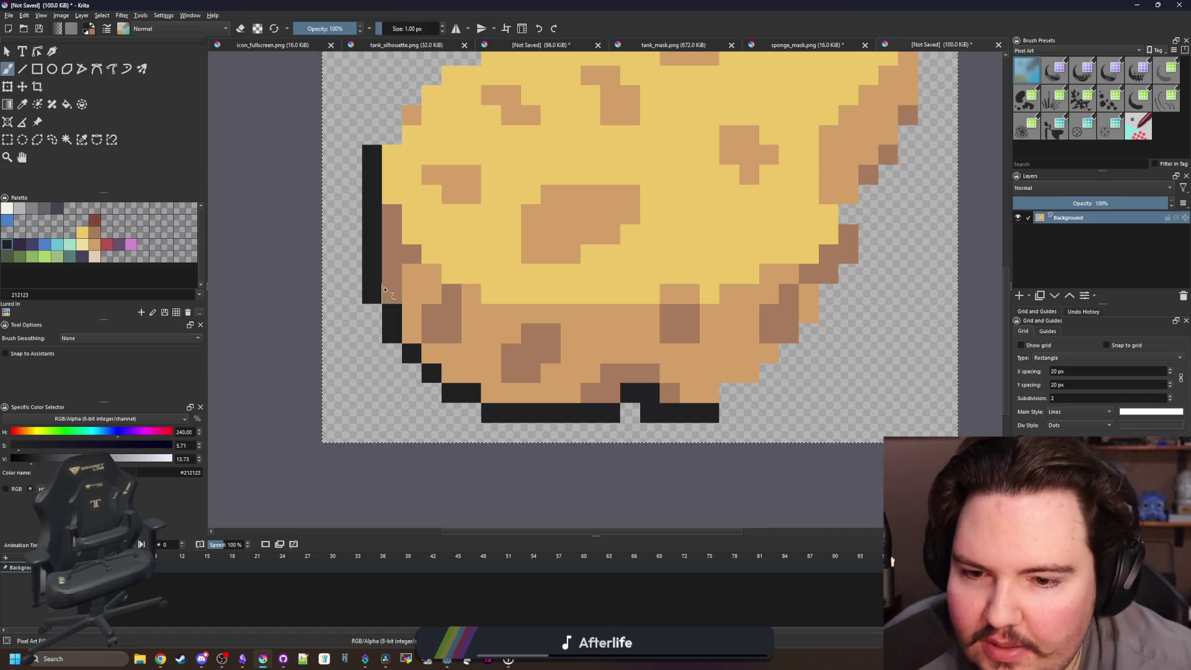
Continue the dark outline in steps along the upper-left edge and the top row.
drag(542, 138, 406, 457)
mouse_move(309, 446)
mouse_down()
mouse_move(367, 386)
mouse_move(434, 357)
mouse_move(468, 254)
mouse_move(514, 224)
mouse_up()
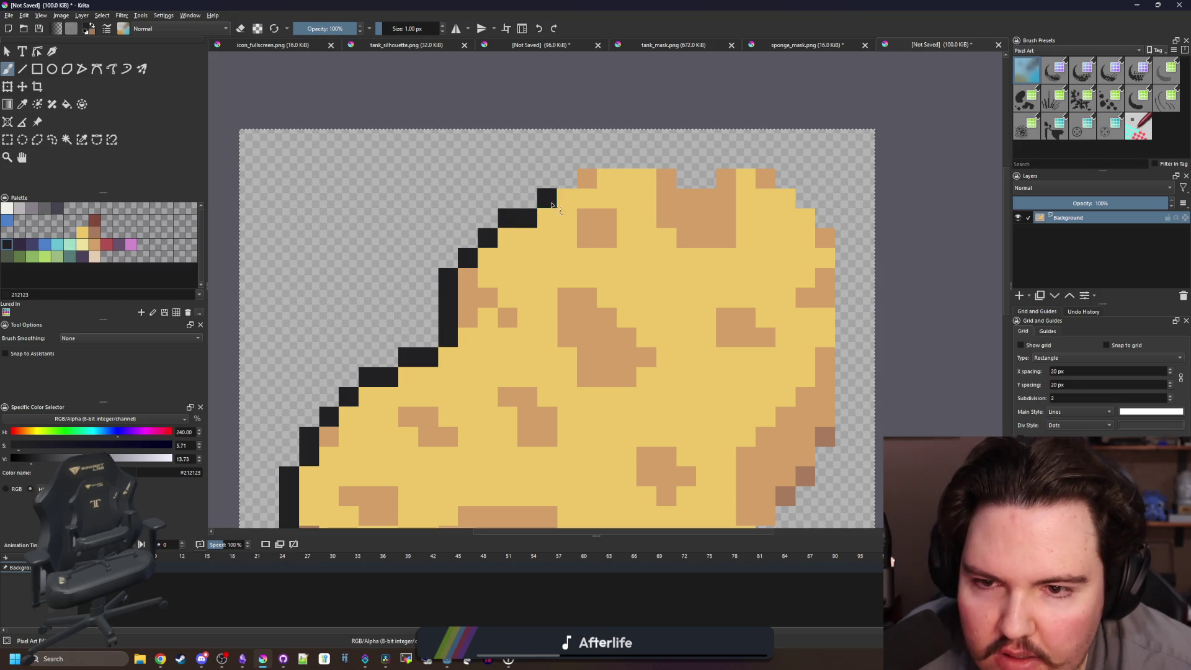
mouse_move(584, 173)
mouse_down()
mouse_move(649, 157)
mouse_move(765, 166)
mouse_up()
mouse_move(809, 227)
mouse_down()
mouse_move(620, 171)
mouse_move(666, 297)
mouse_move(666, 412)
mouse_move(647, 258)
mouse_move(627, 304)
mouse_up()
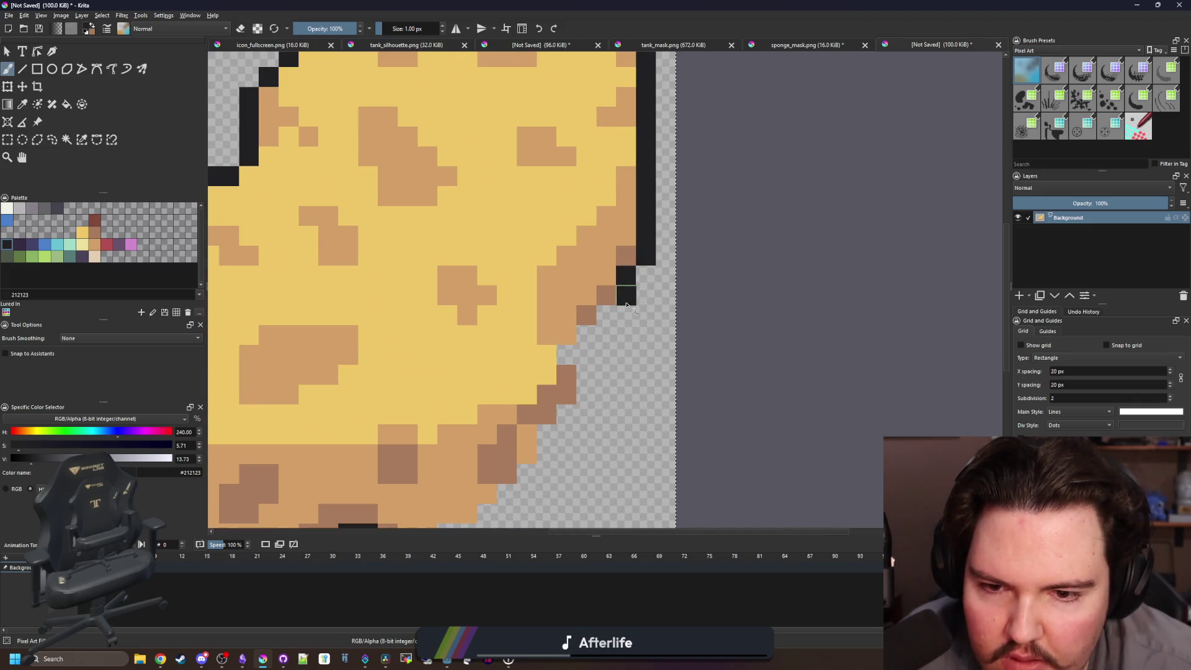
drag(583, 445, 631, 351)
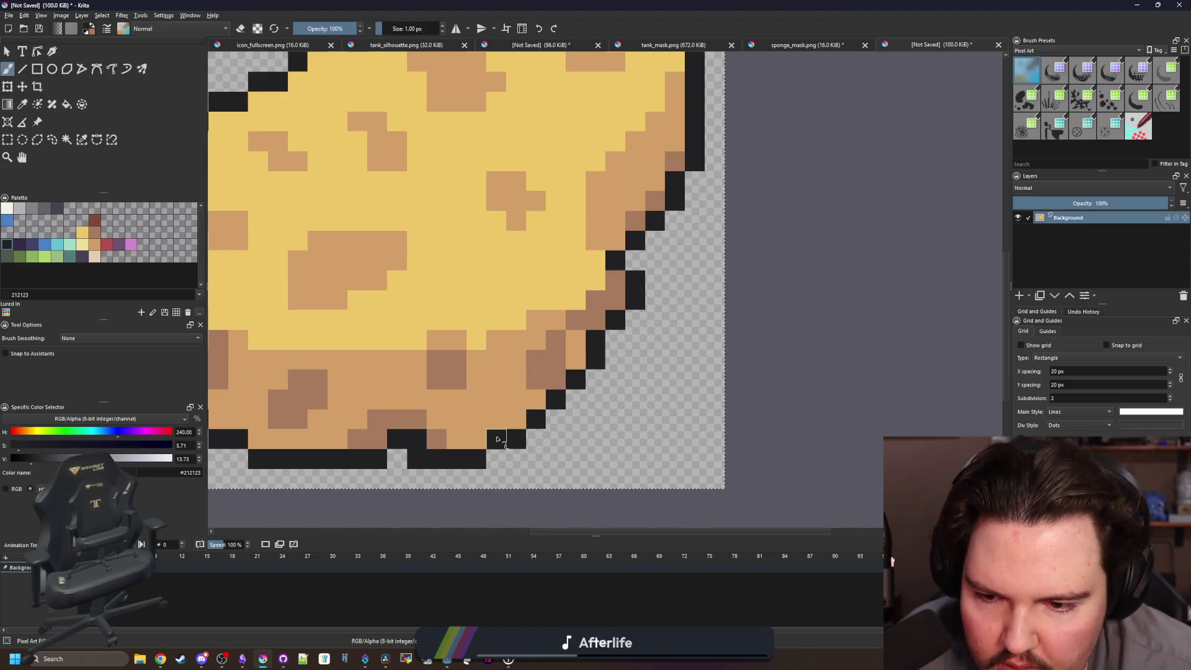
ctrl+click(434, 436)
scroll(471, 425, down, 5)
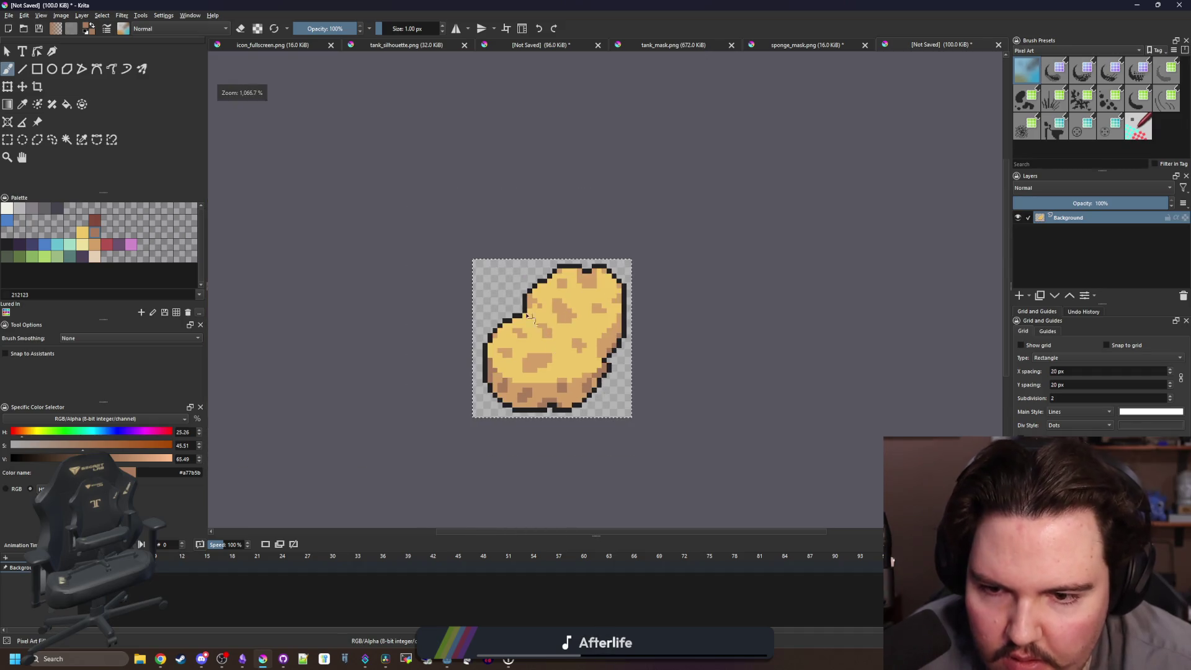
Shift the sponge layer one pixel left with Transform.
scroll(544, 289, up, 4)
scroll(564, 321, down, 4)
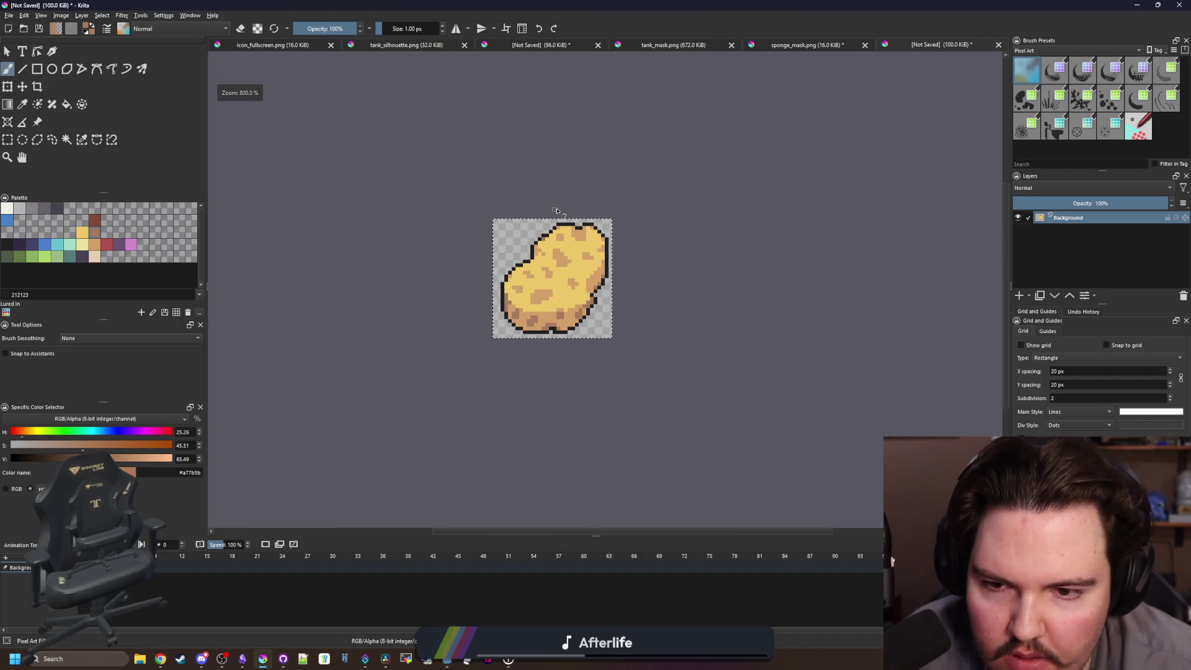
scroll(531, 268, up, 2)
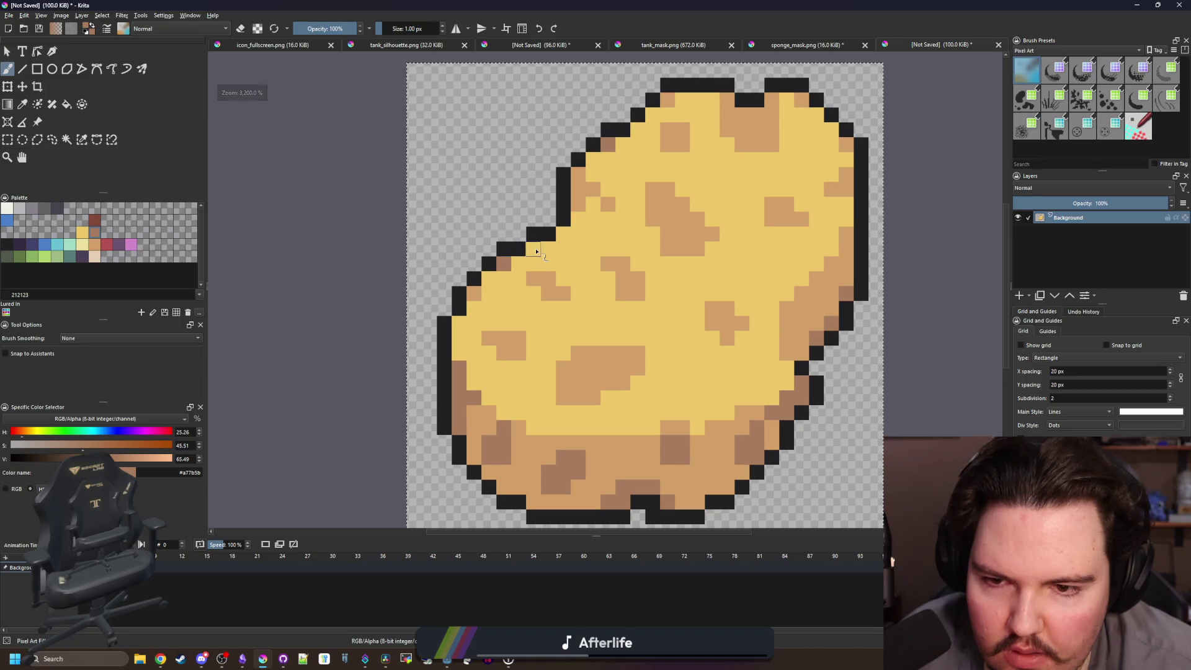
scroll(526, 242, down, 6)
scroll(522, 271, up, 7)
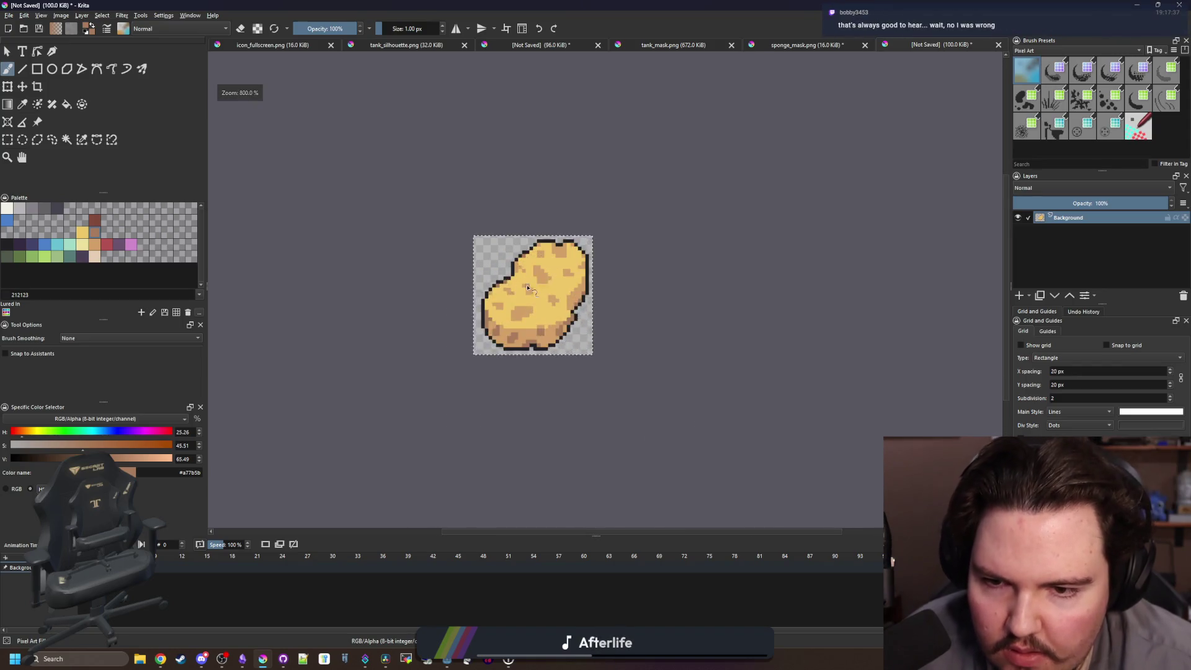
mouse_move(568, 293)
mouse_down()
mouse_move(482, 297)
mouse_move(472, 263)
mouse_up()
click(8, 87)
key(Return)
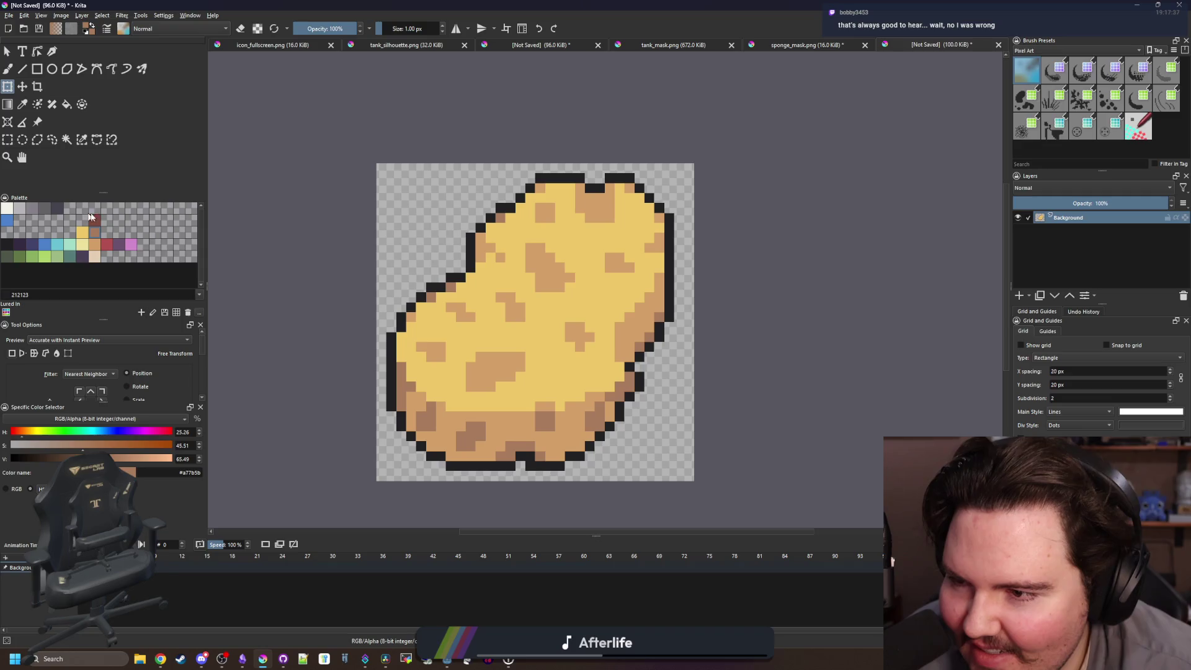
Select the outline by similar colour, paint it reddish brown, then deselect.
click(81, 139)
key(b)
key(bracketright)
key(bracketright)
key(bracketright)
mouse_move(391, 337)
mouse_down()
mouse_move(589, 180)
mouse_move(667, 223)
mouse_move(668, 282)
mouse_up()
key(ctrl+shift+a)
scroll(594, 276, down, 2)
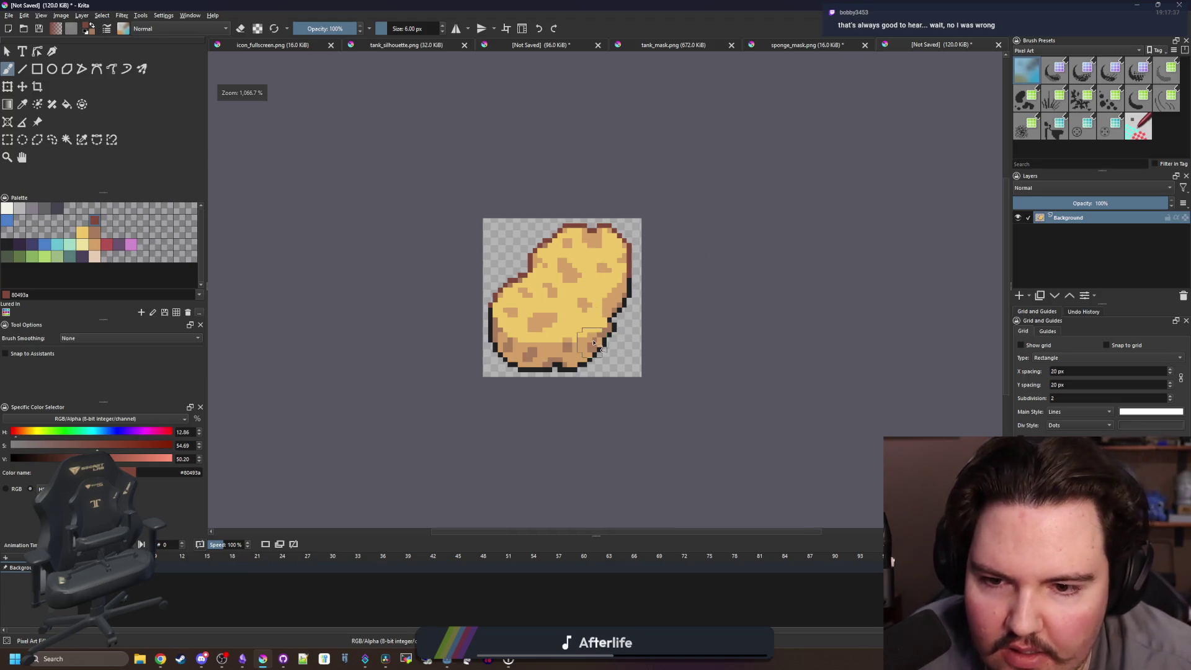
scroll(558, 360, up, 3)
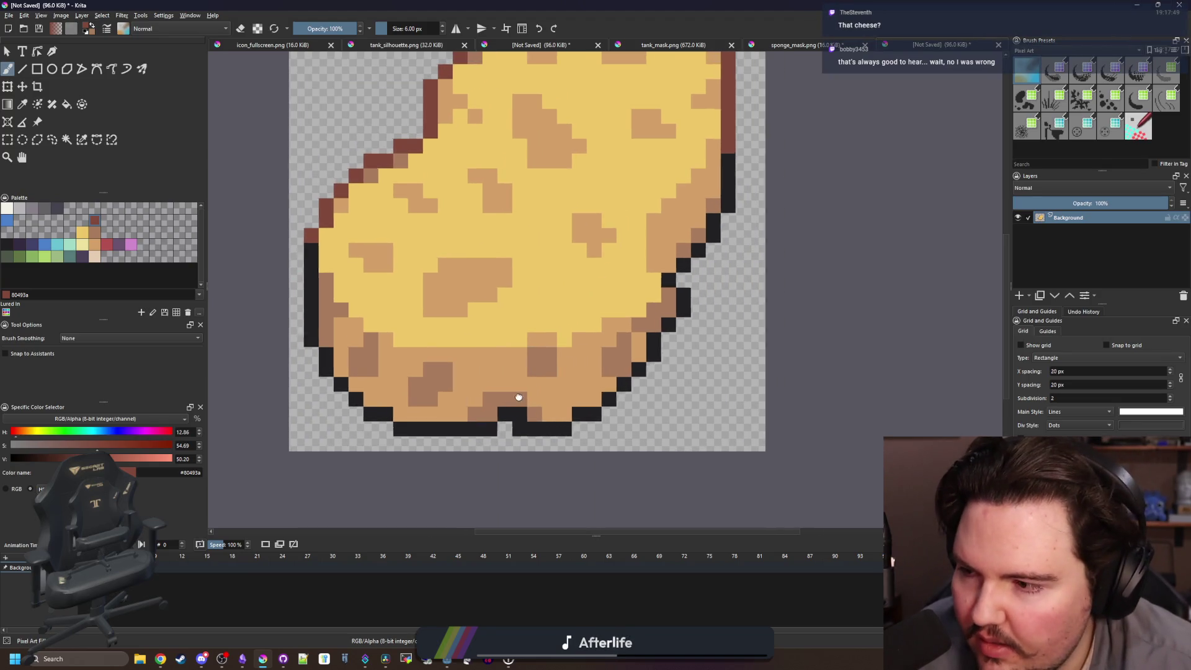
key(bracketleft)
Paint three edge pixels mid-brown with a 1 px brush, then sample the light tan.
scroll(505, 391, down, 2)
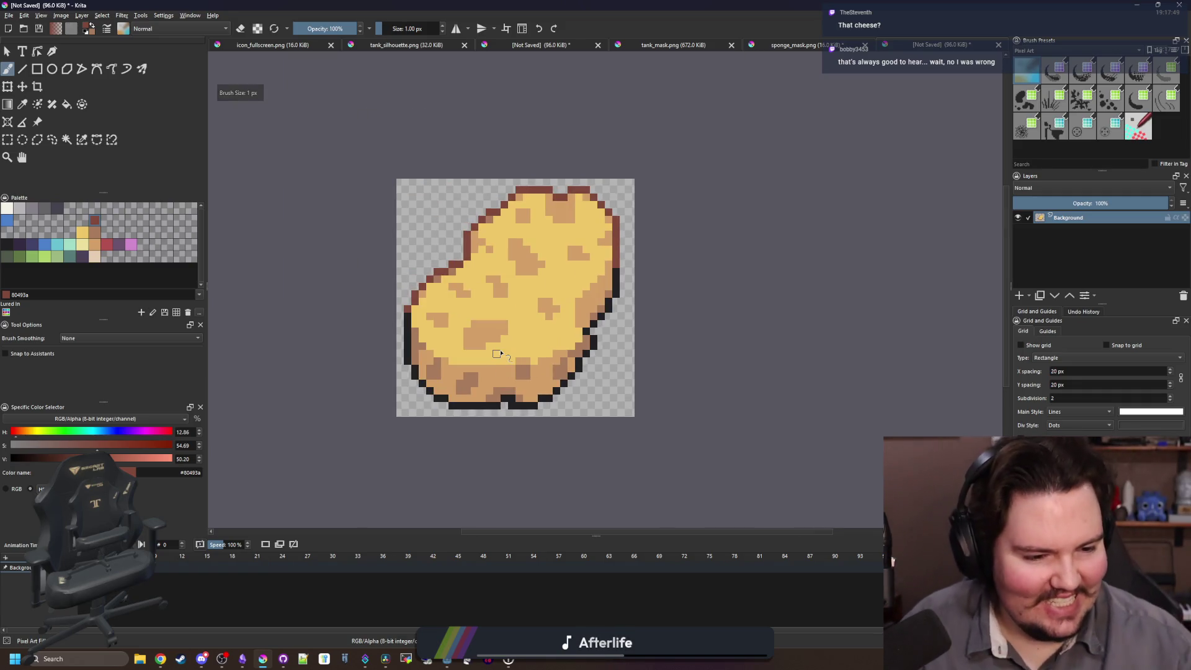
scroll(489, 338, up, 1)
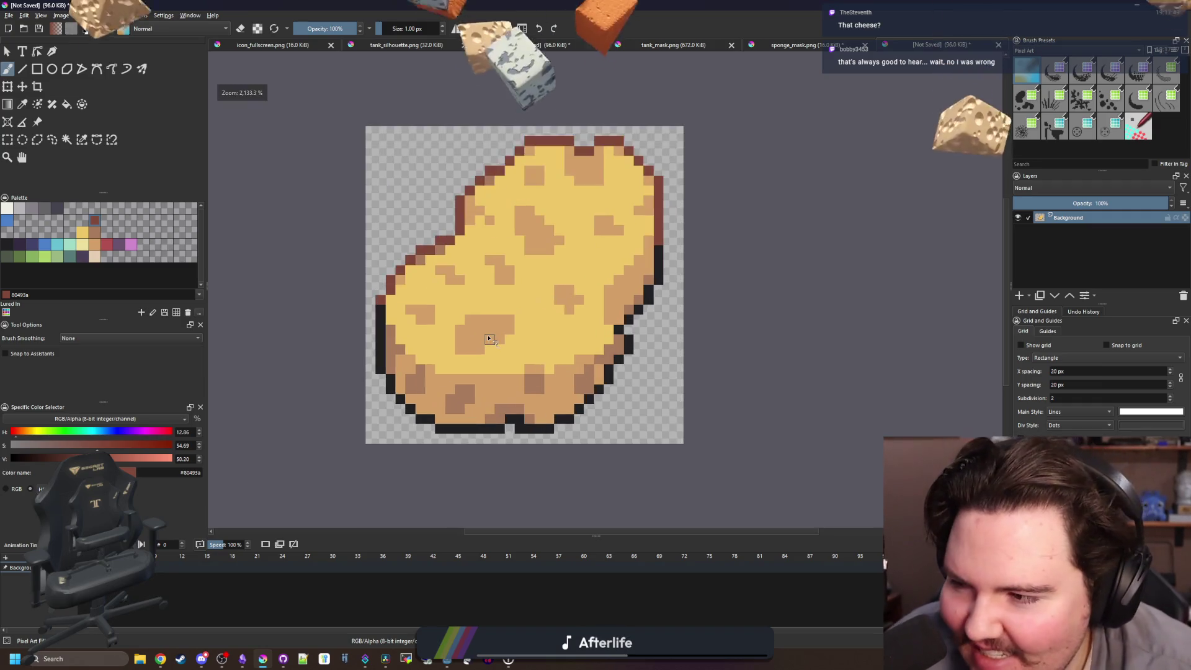
scroll(489, 338, up, 2)
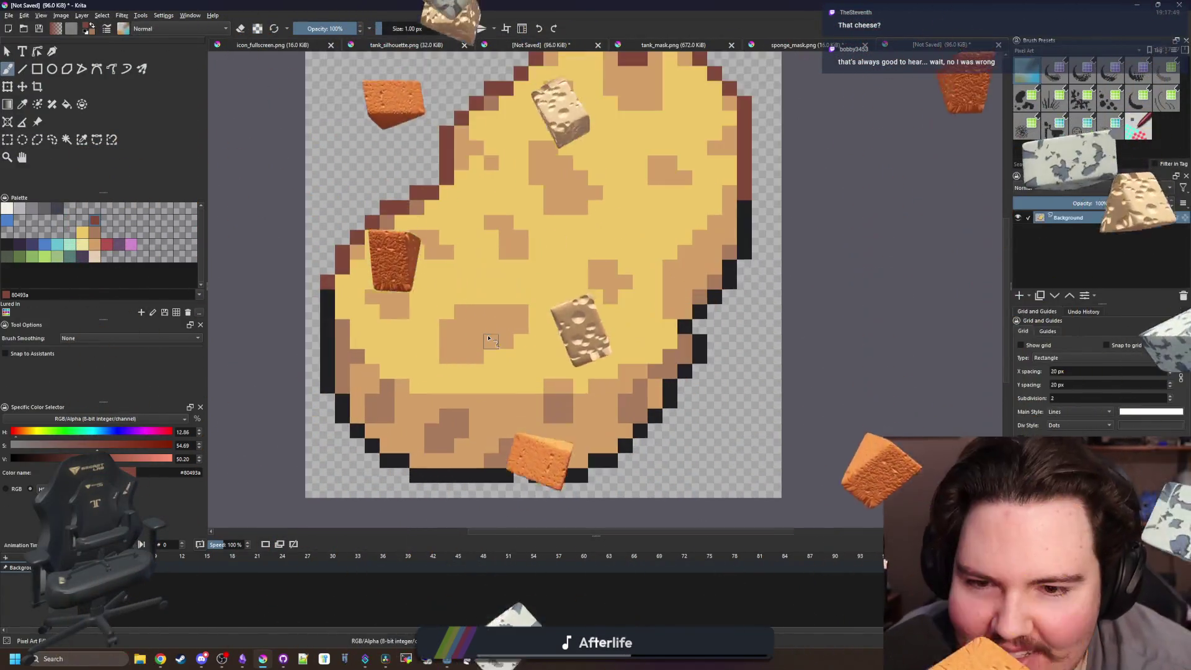
scroll(550, 337, down, 2)
scroll(651, 347, up, 2)
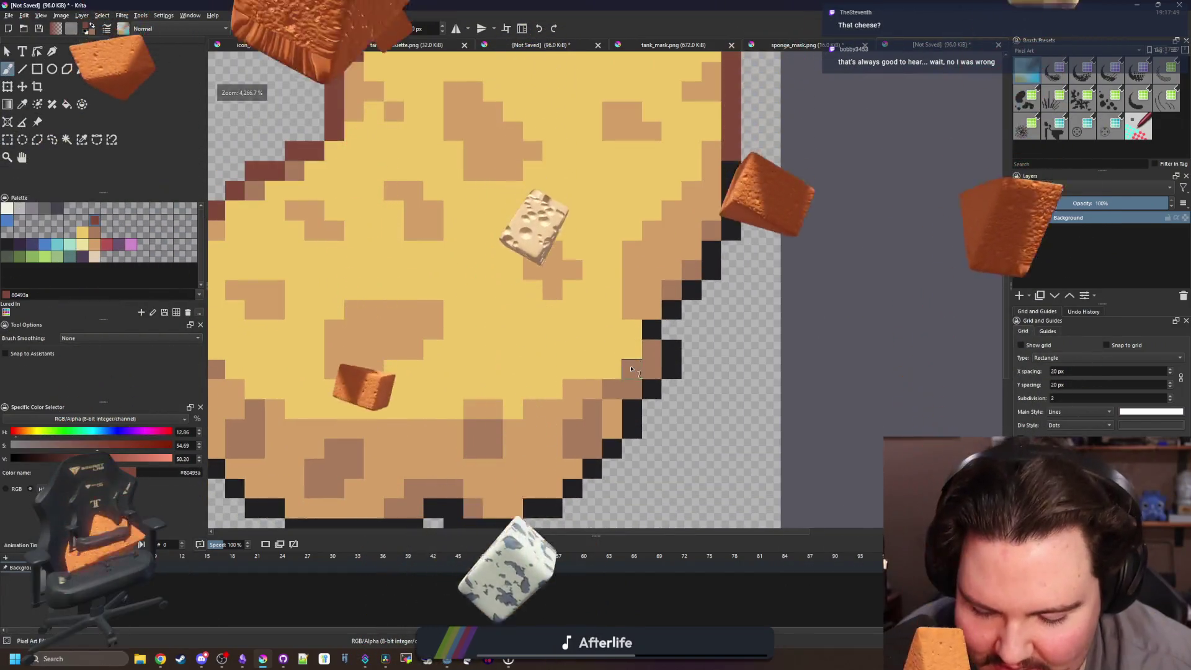
scroll(581, 400, up, 1)
drag(581, 400, 603, 461)
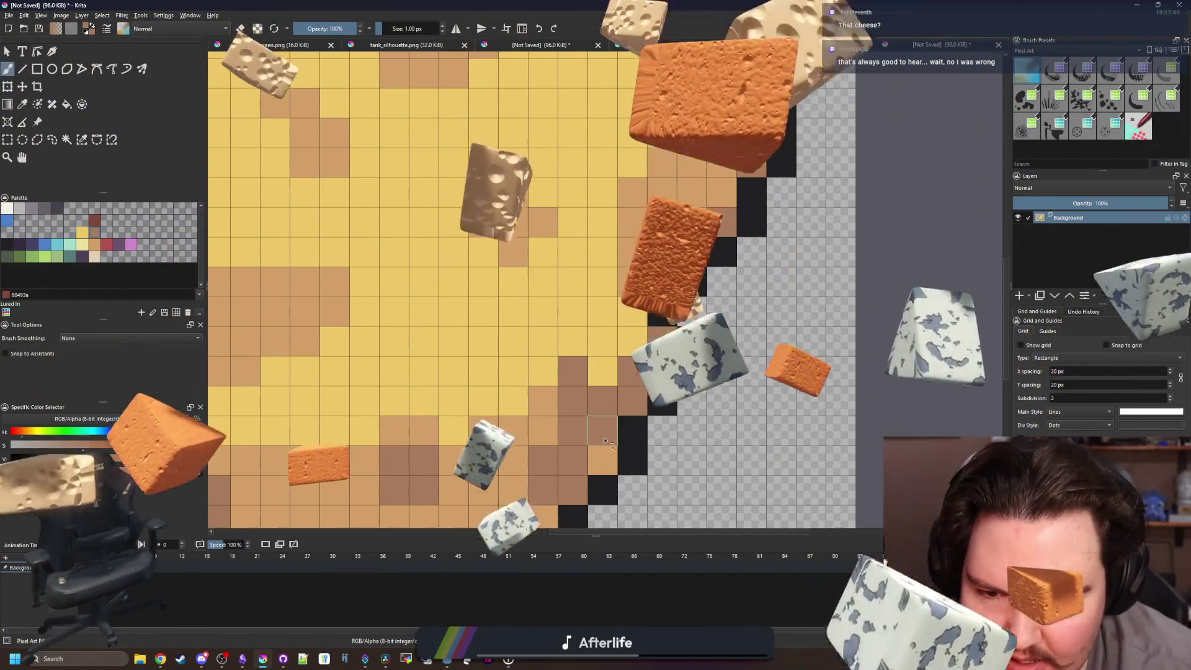
key(p)
click(552, 429)
key(b)
scroll(552, 429, down, 10)
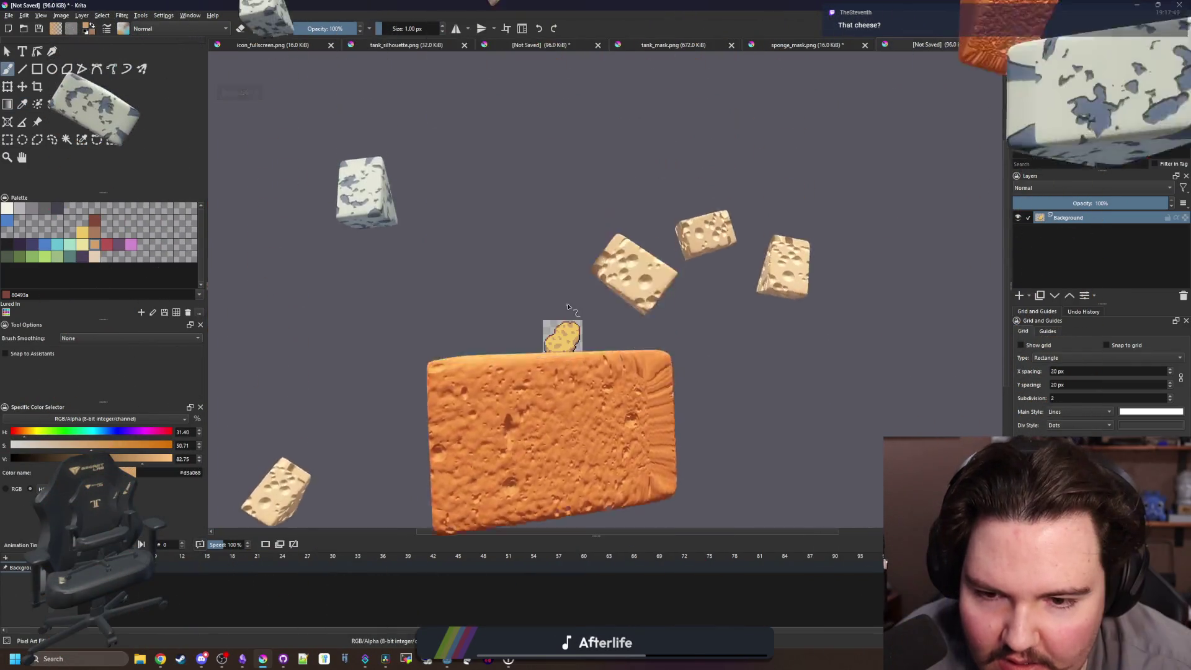
scroll(589, 347, up, 10)
Paint edge pixels near the upper right in the sampled mid-brown.
key(p)
click(595, 359)
key(b)
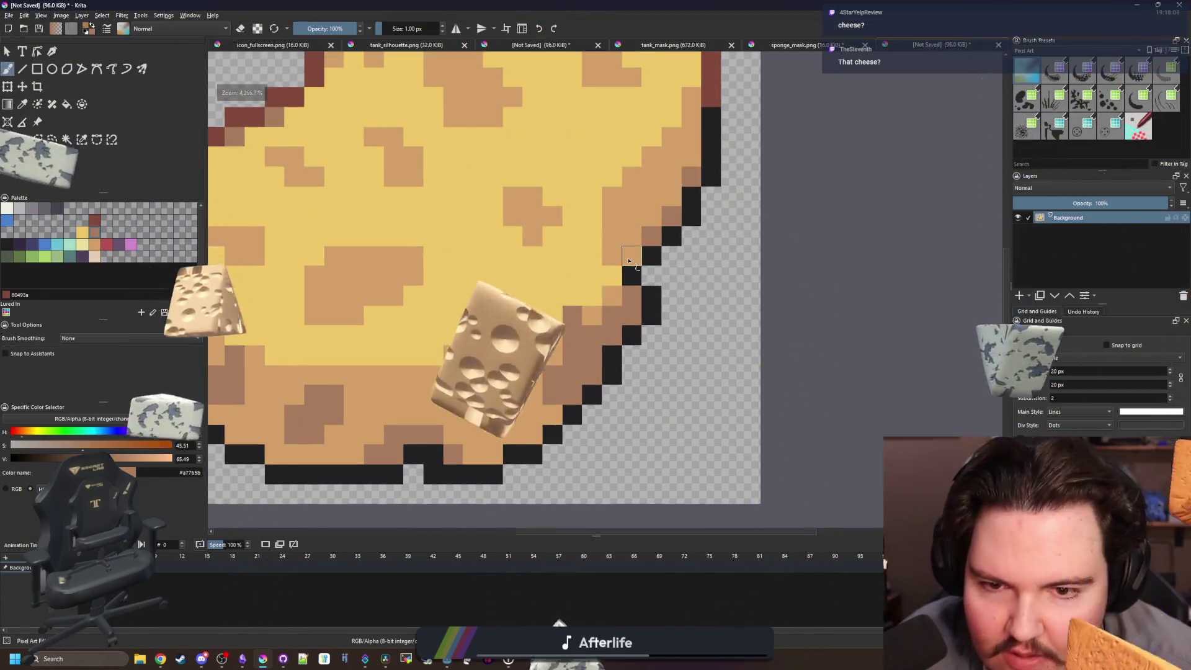
drag(611, 260, 658, 169)
scroll(576, 269, down, 10)
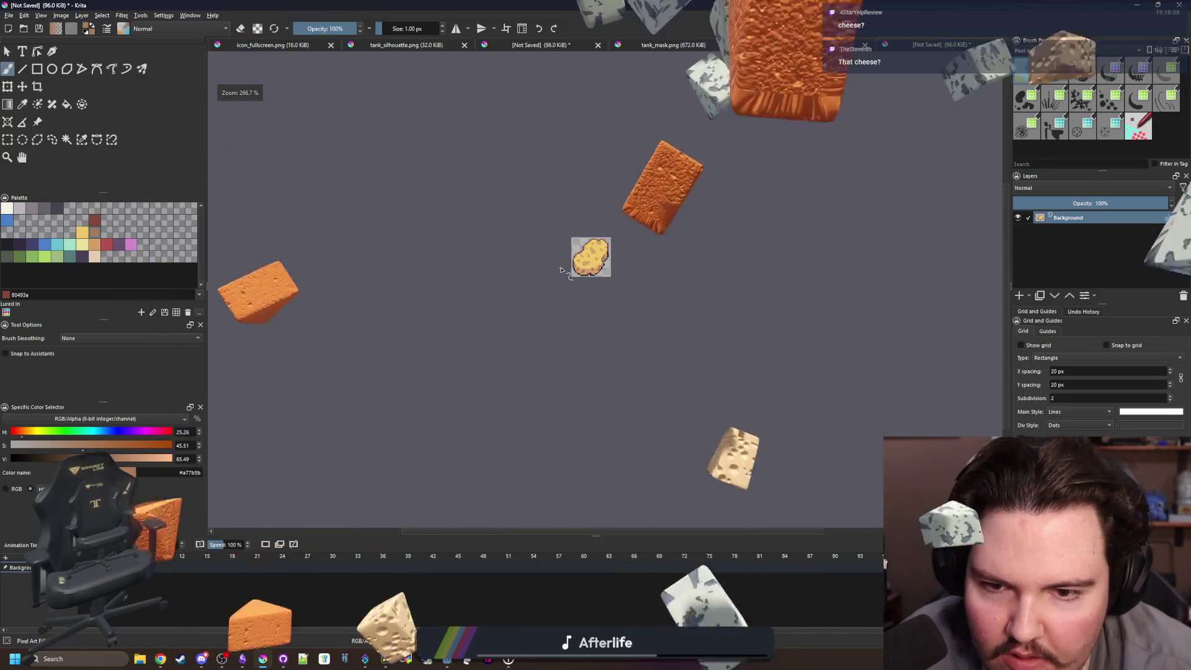
scroll(577, 270, up, 6)
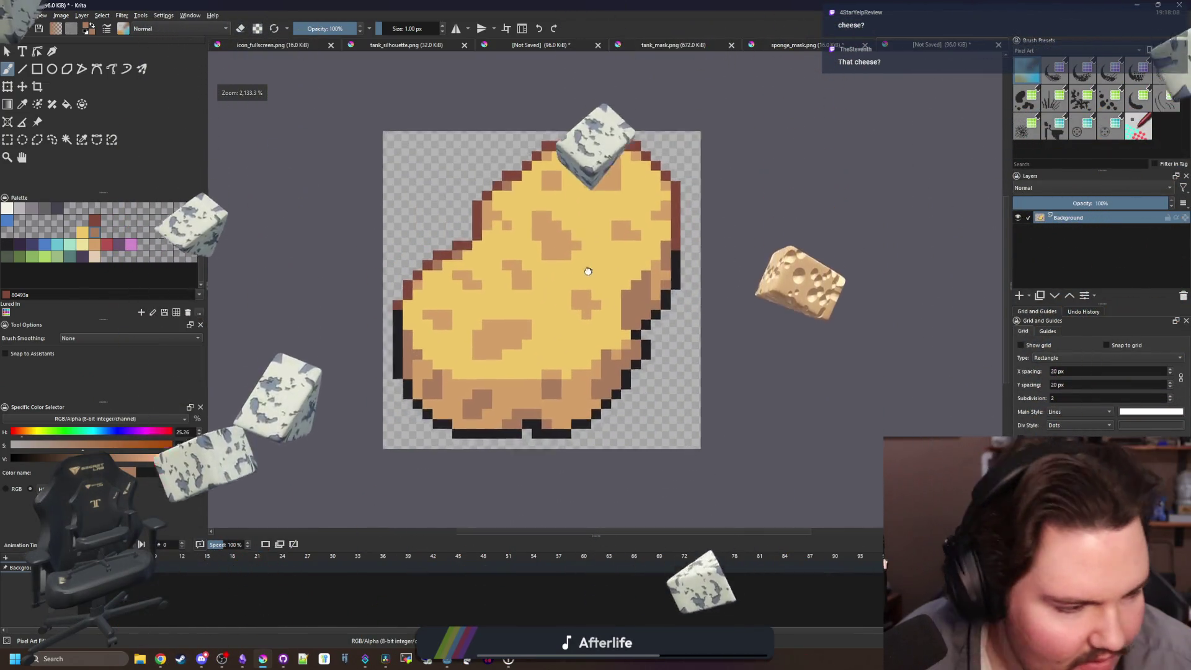
drag(584, 266, 564, 283)
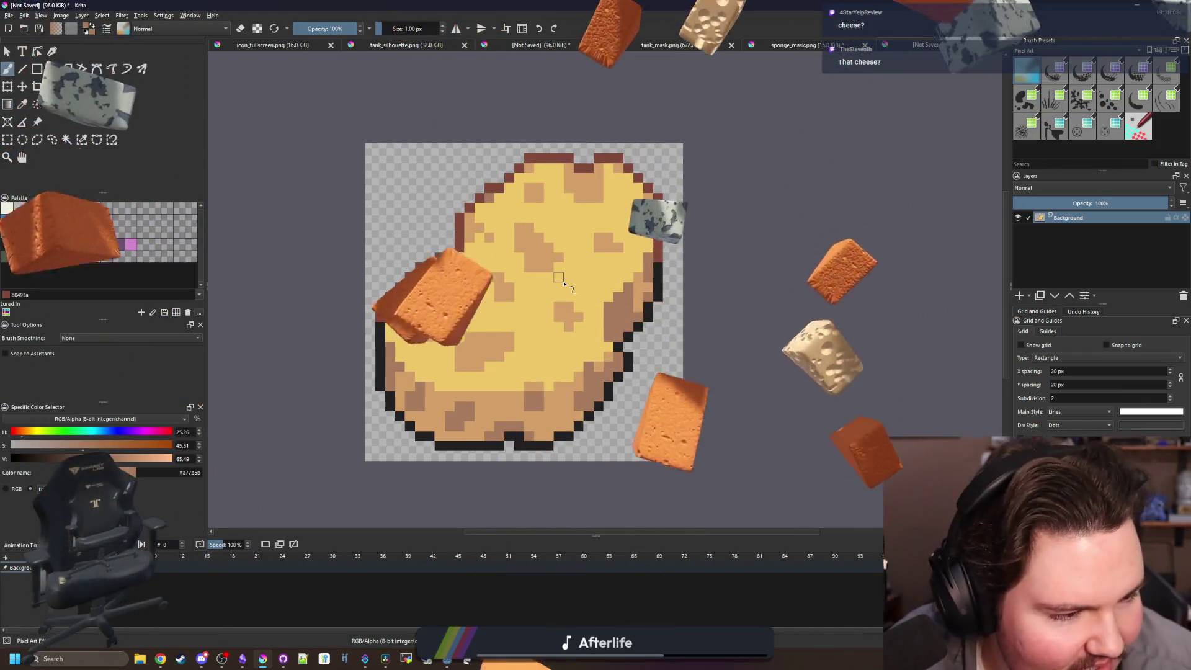
scroll(530, 338, down, 5)
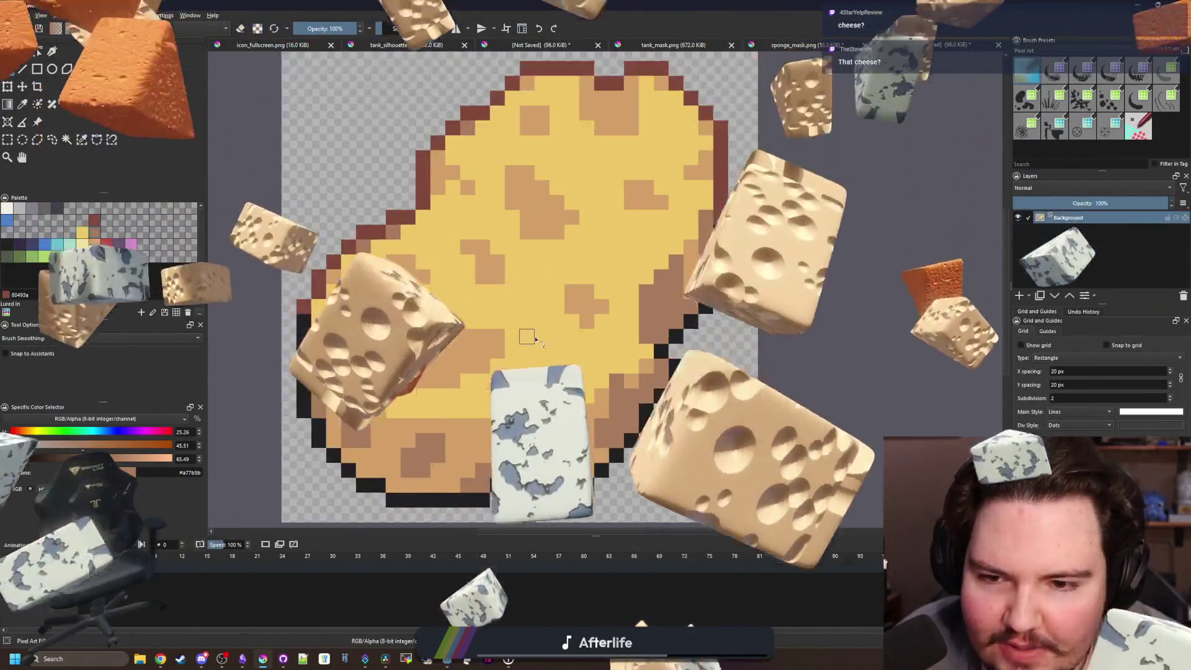
key(p)
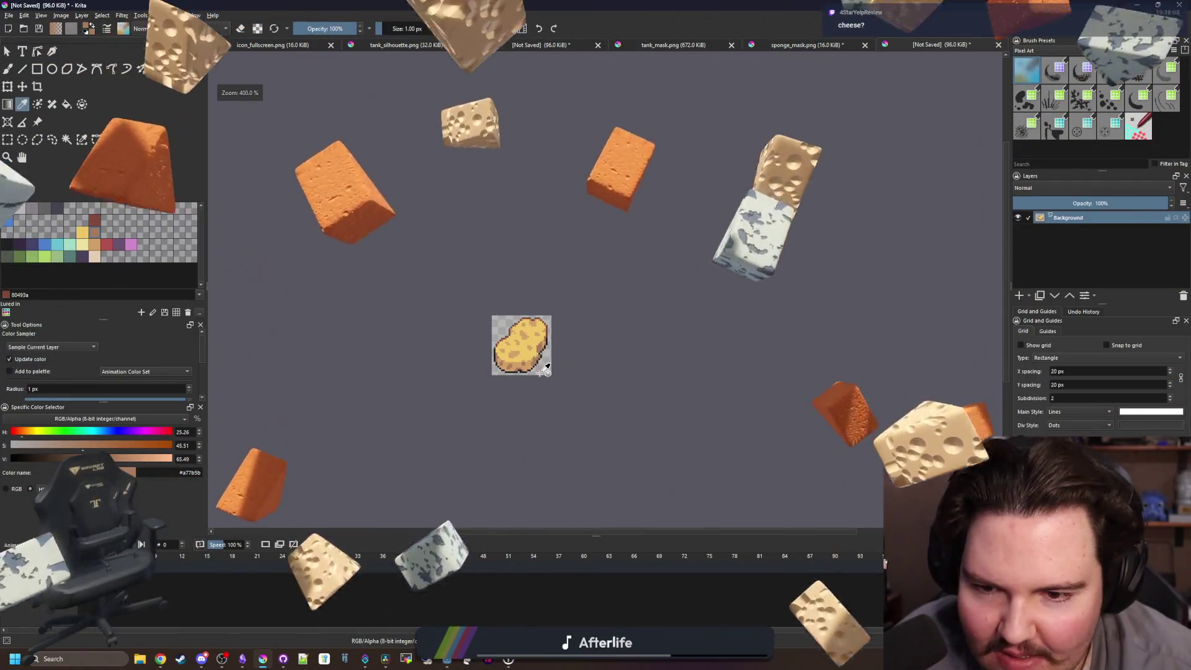
scroll(526, 353, up, 4)
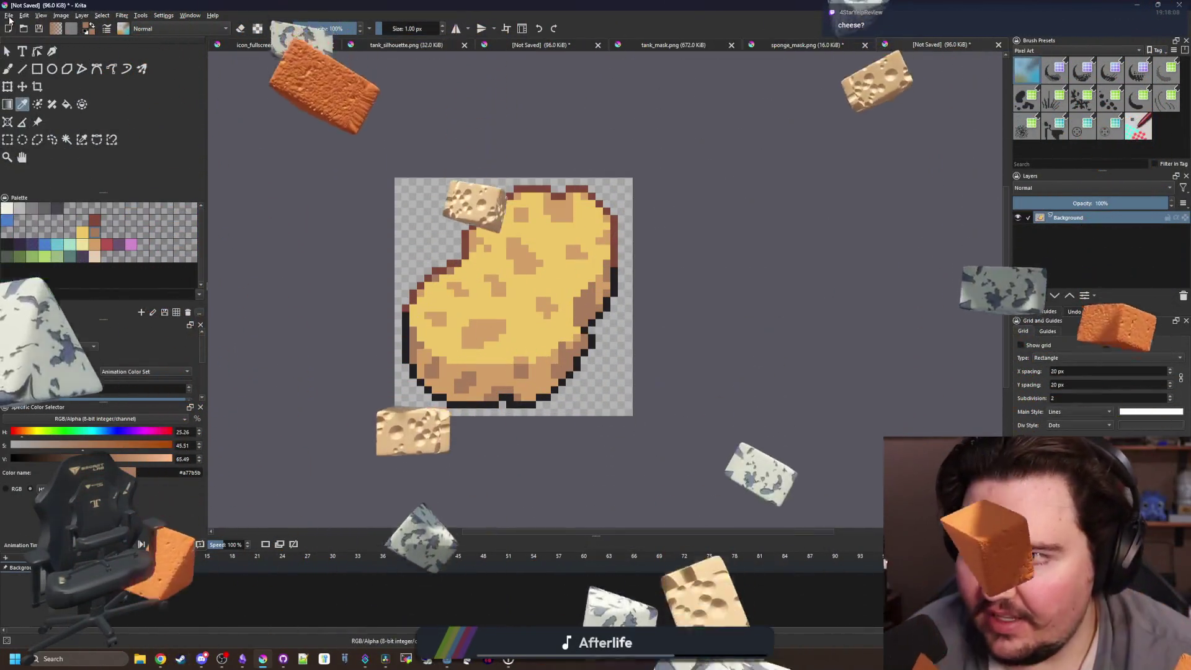
Save the drawing as sponge.png in PNG format, accepting the default PNG options.
click(9, 15)
key(Escape)
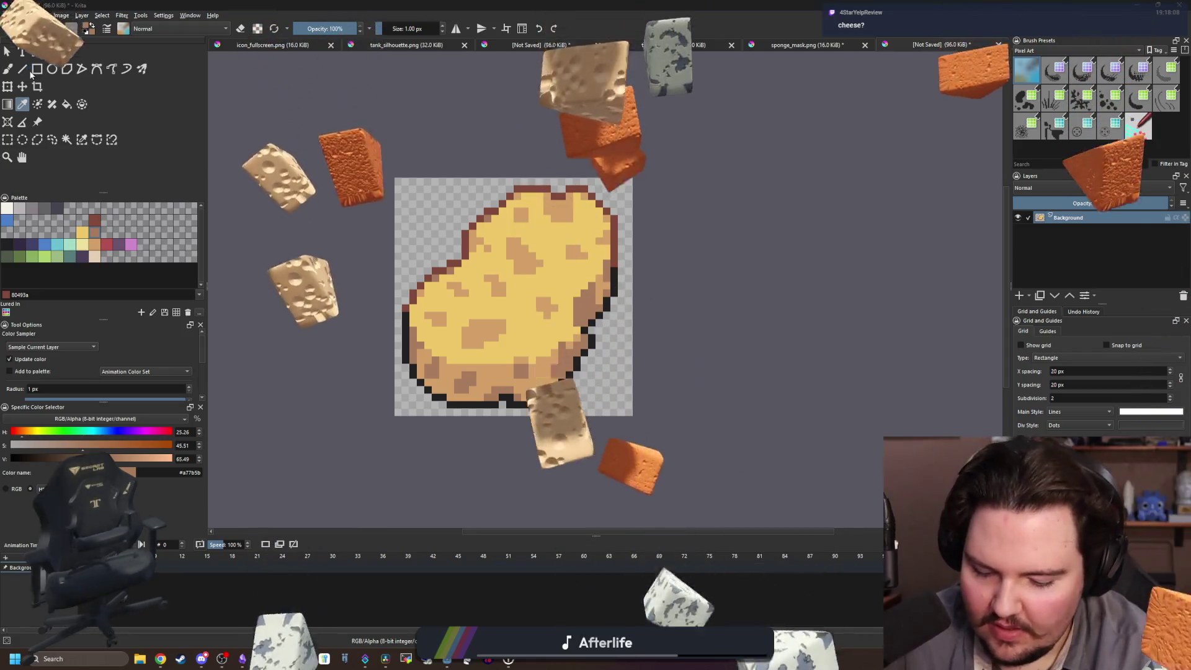
key(ctrl+s)
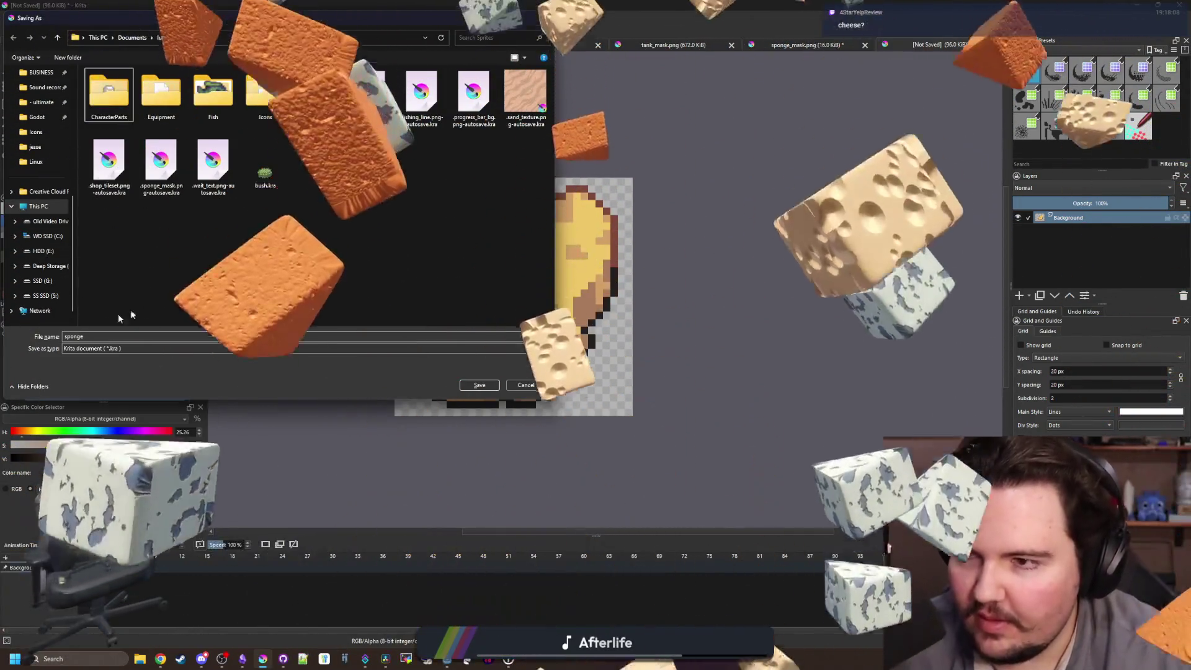
click(125, 348)
click(93, 358)
click(124, 348)
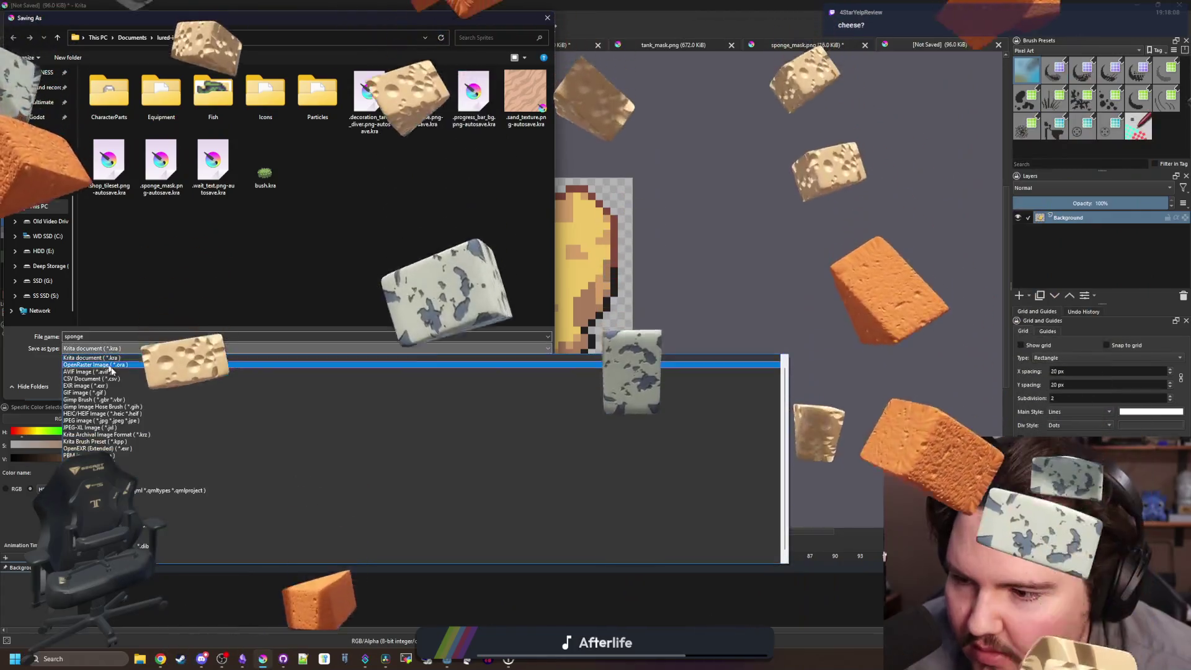
click(93, 457)
click(478, 385)
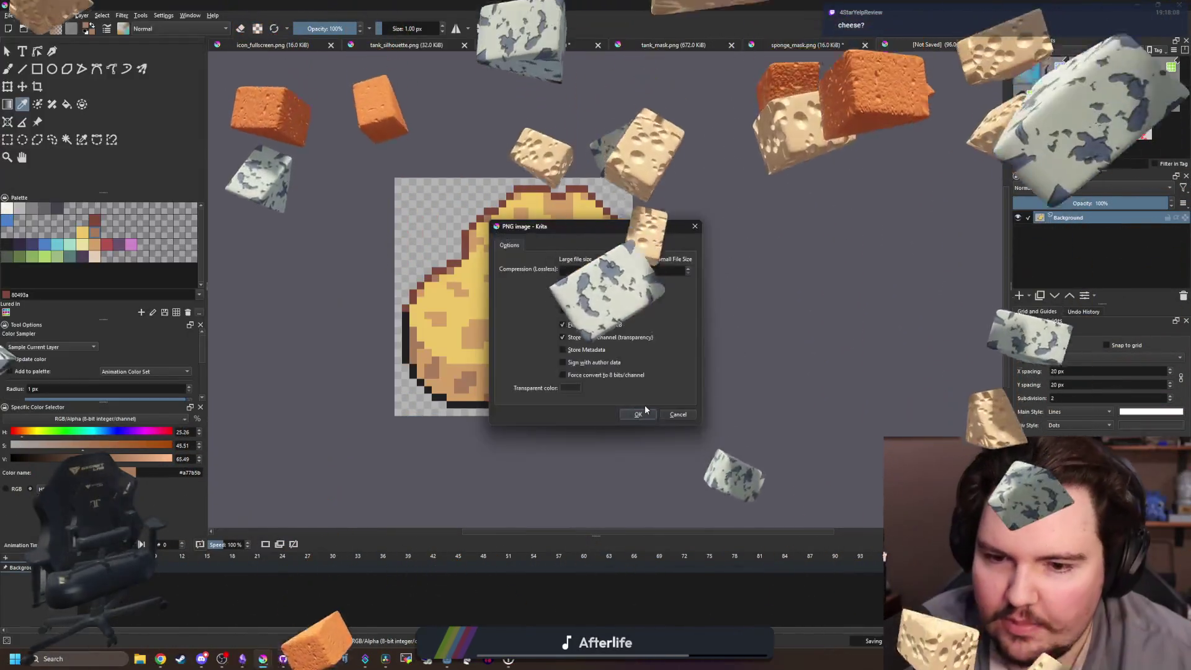
key(Return)
key(alt+Tab)
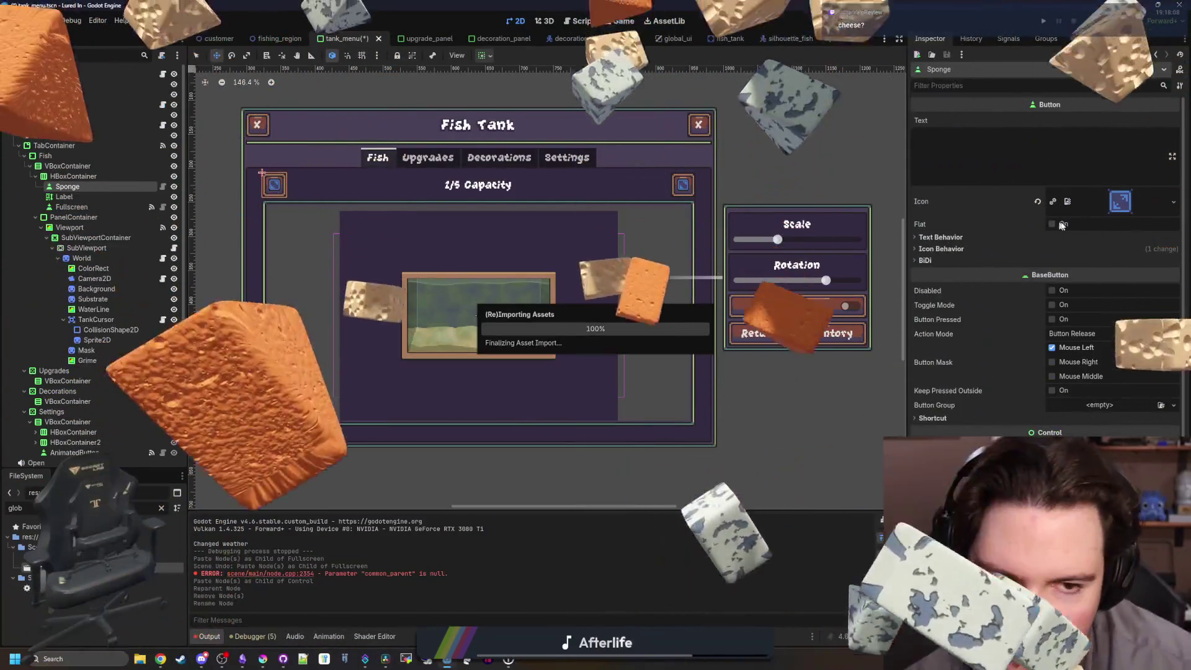
Load sponge.png as the Sponge button's icon and turn on Expand Icon.
click(1172, 201)
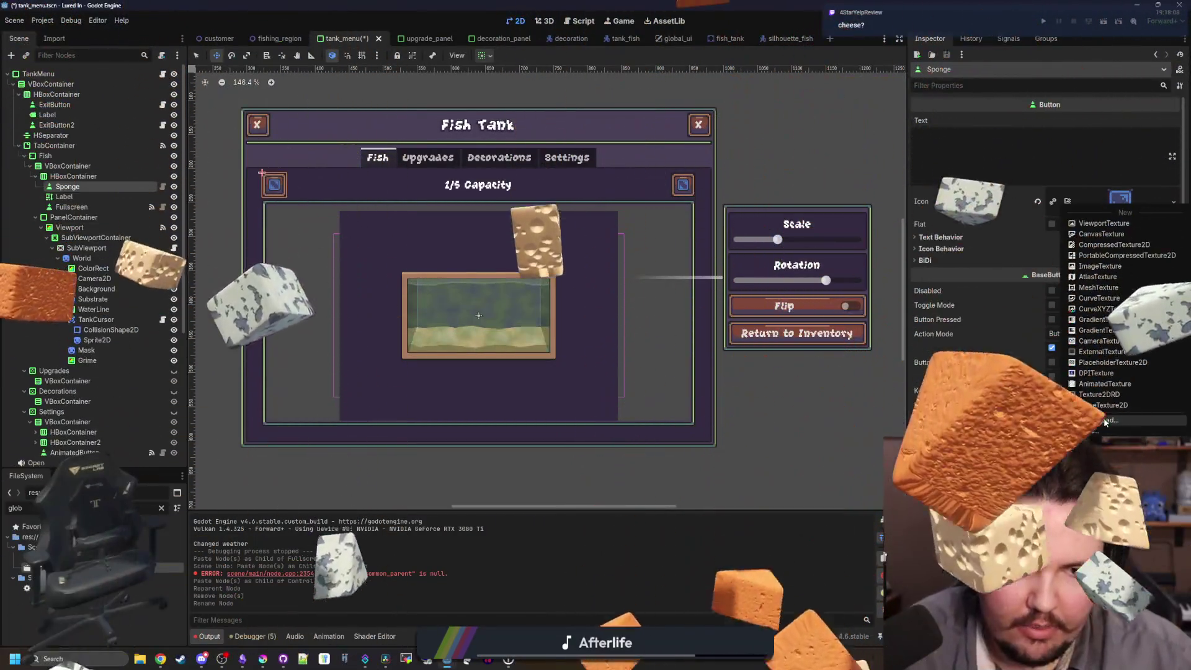
click(1105, 421)
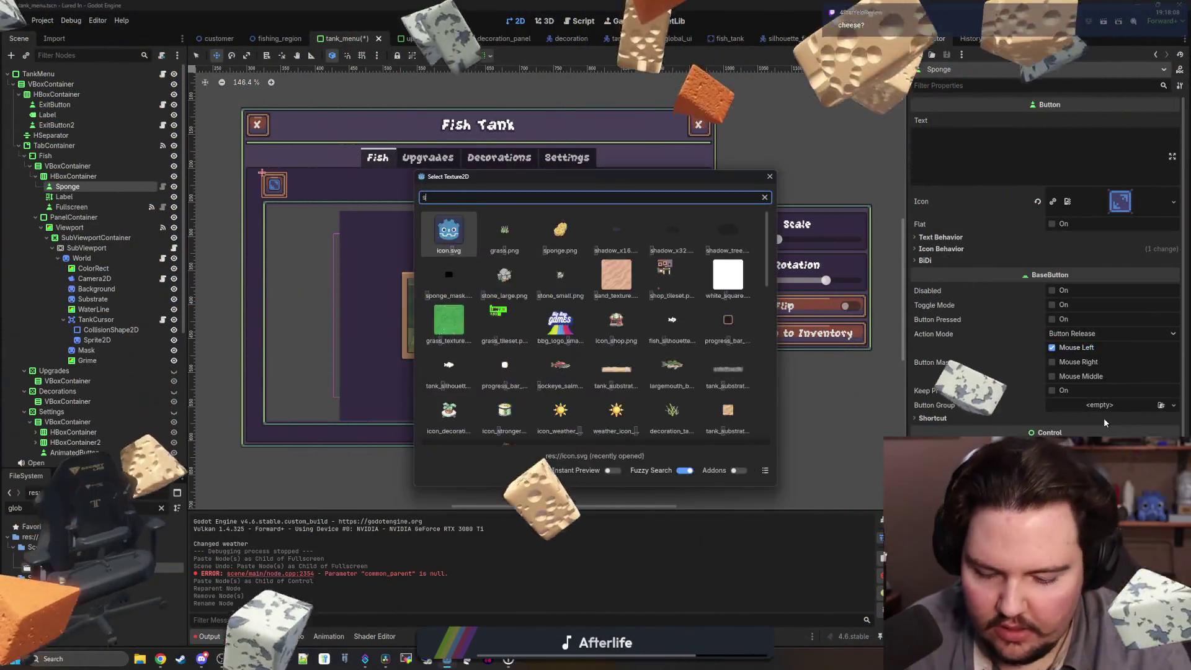
text(sponge)
key(Return)
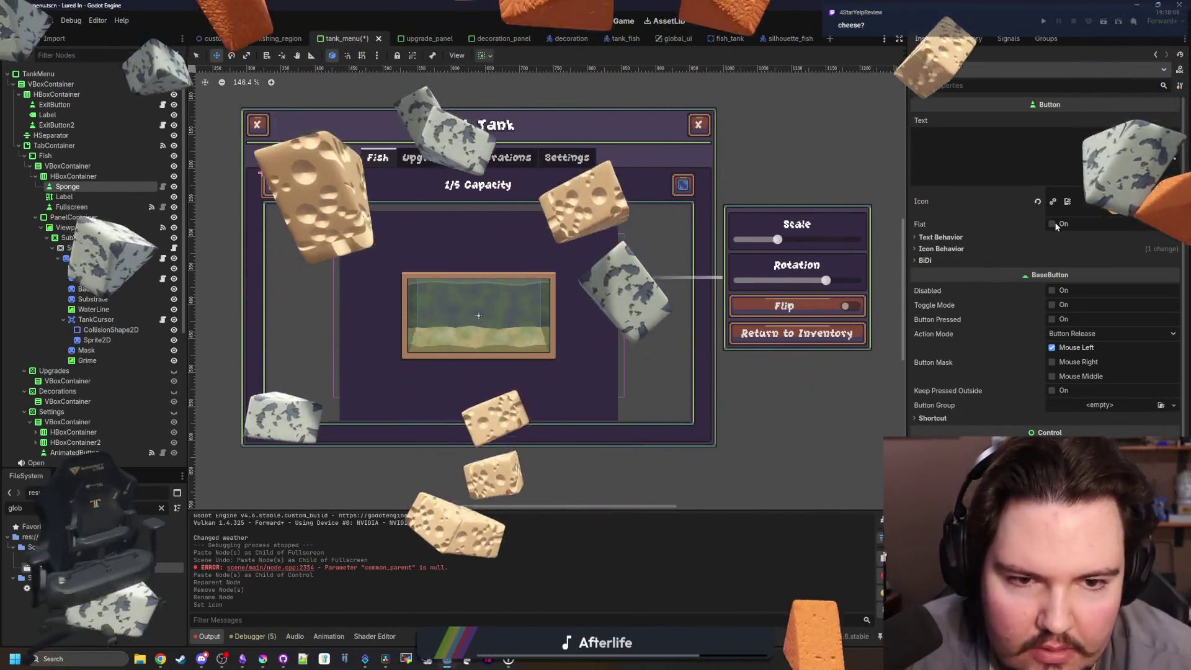
click(940, 249)
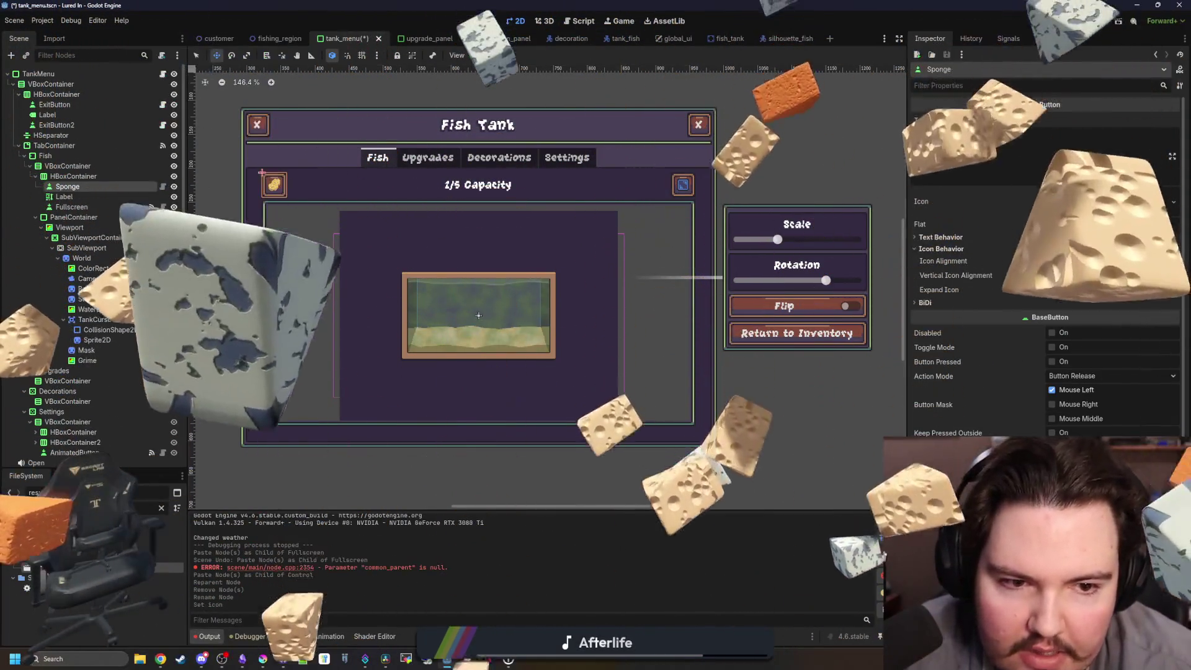
click(1055, 289)
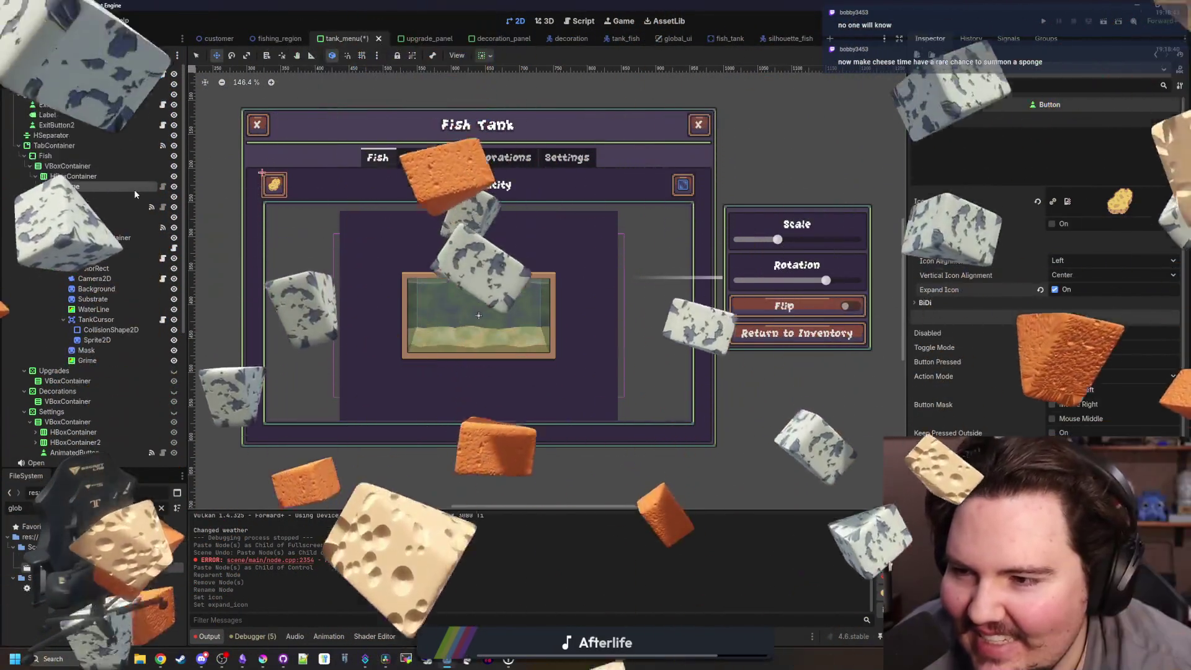
click(1008, 39)
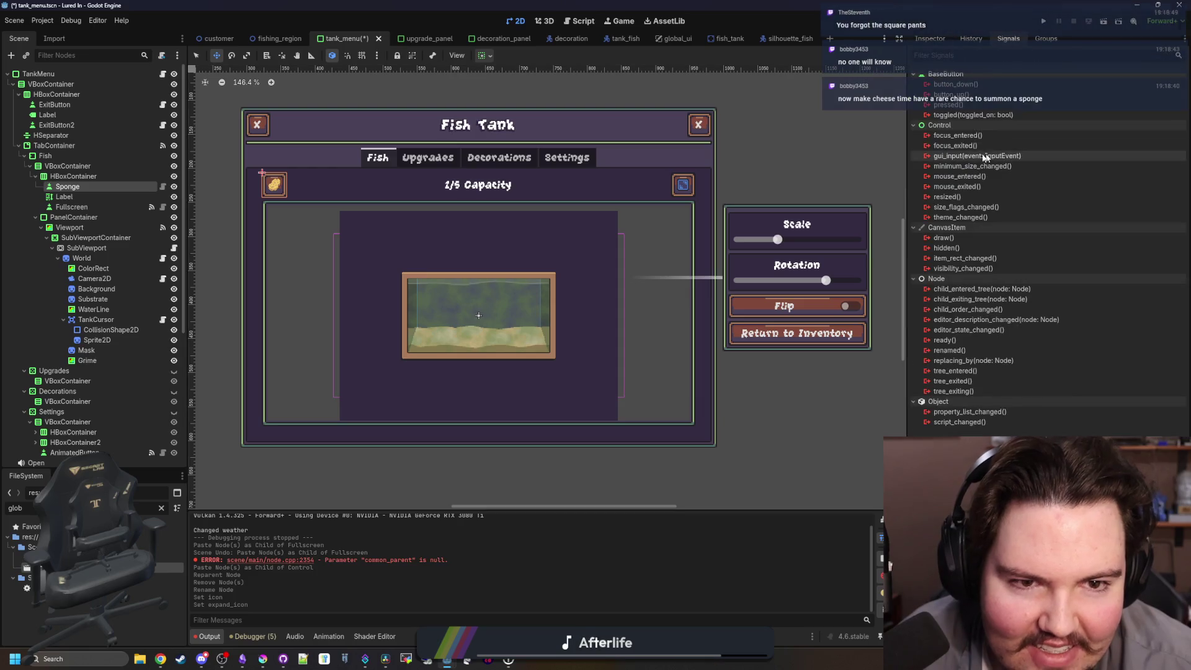
Connect the Sponge button's pressed() signal to a new _on_sponge_pressed function.
right_click(965, 105)
click(989, 114)
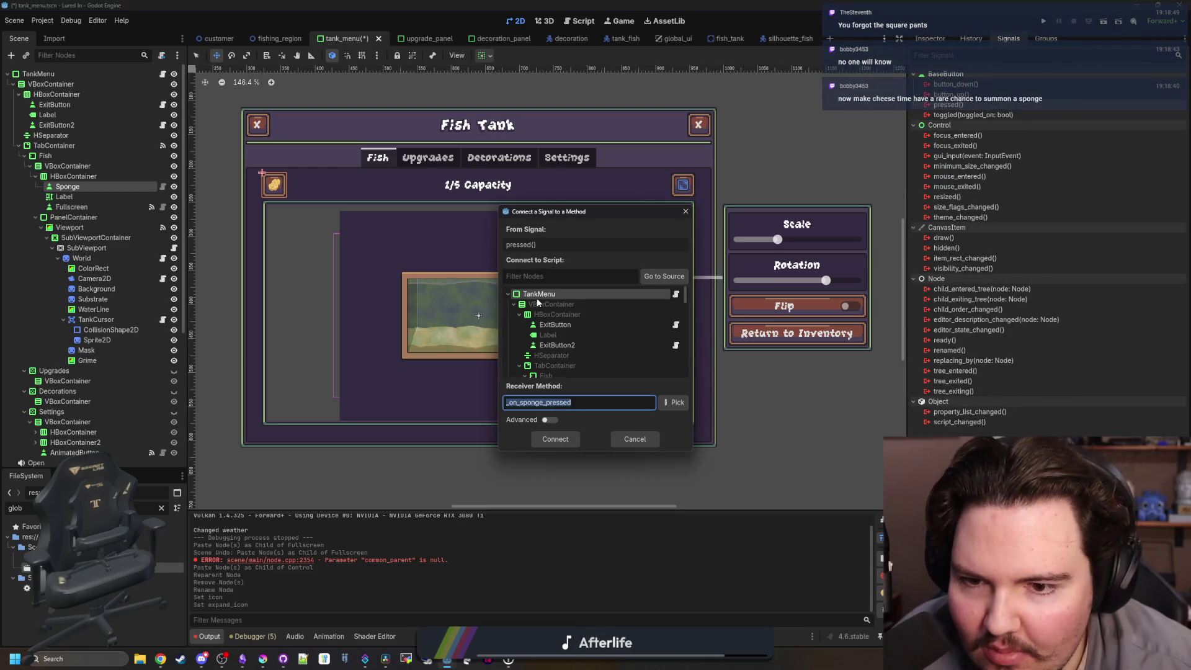
key(Return)
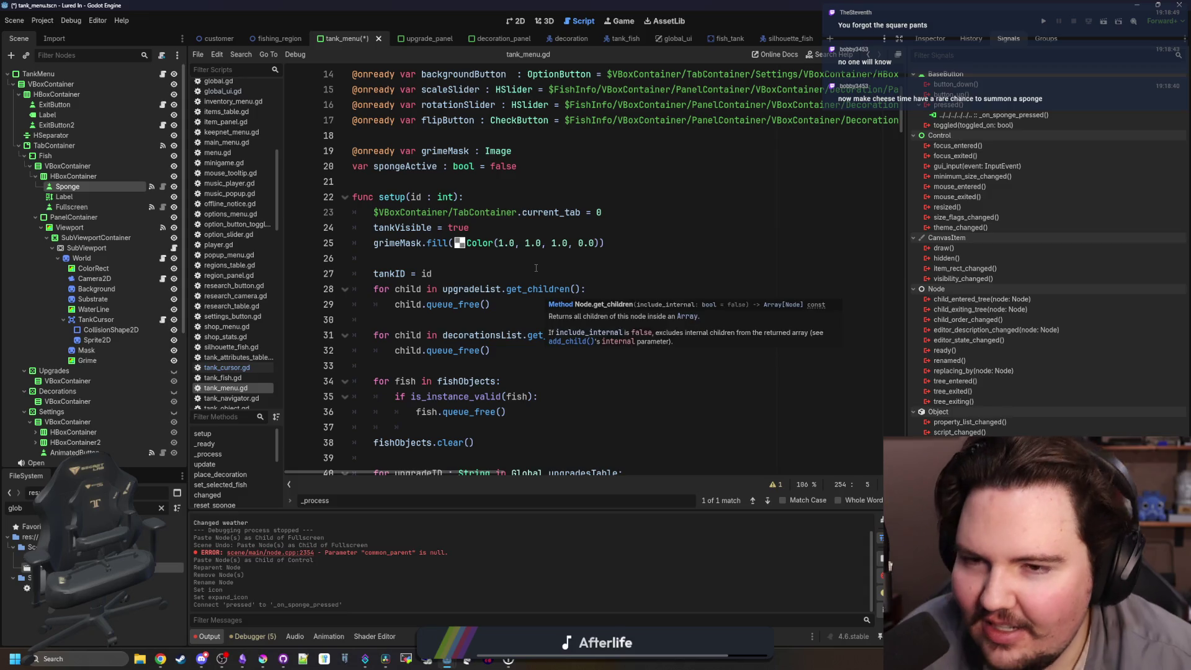
Replace the handler's pass line with pickup_sponge() and save.
scroll(536, 268, down, 15)
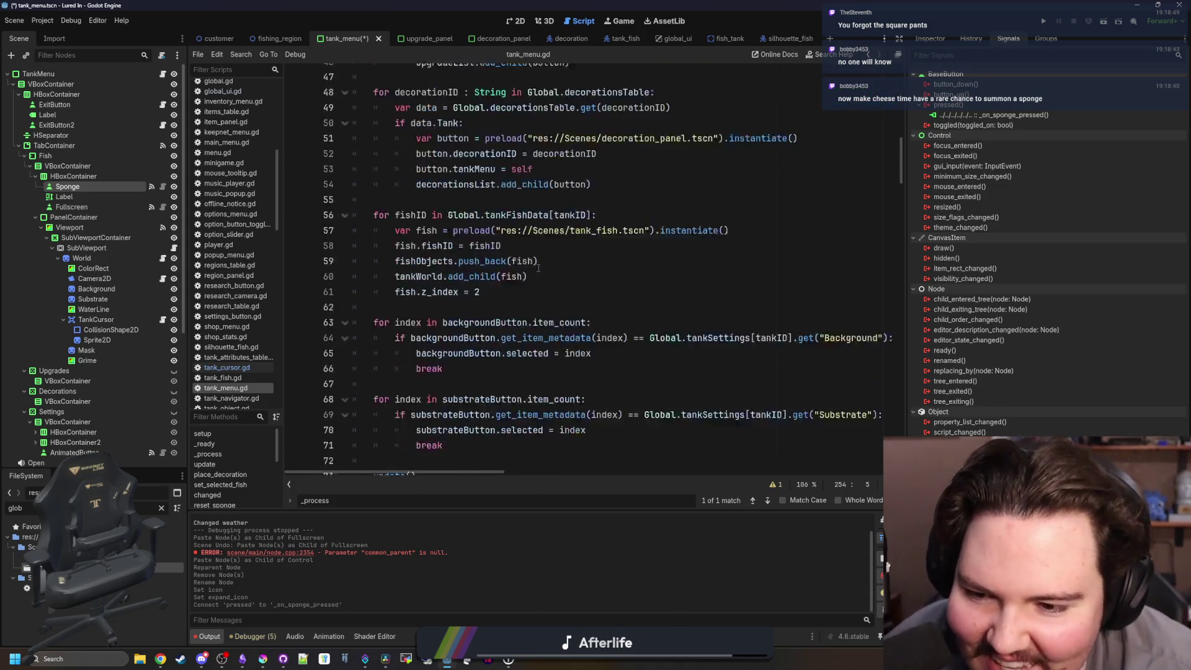
drag(902, 210, 902, 455)
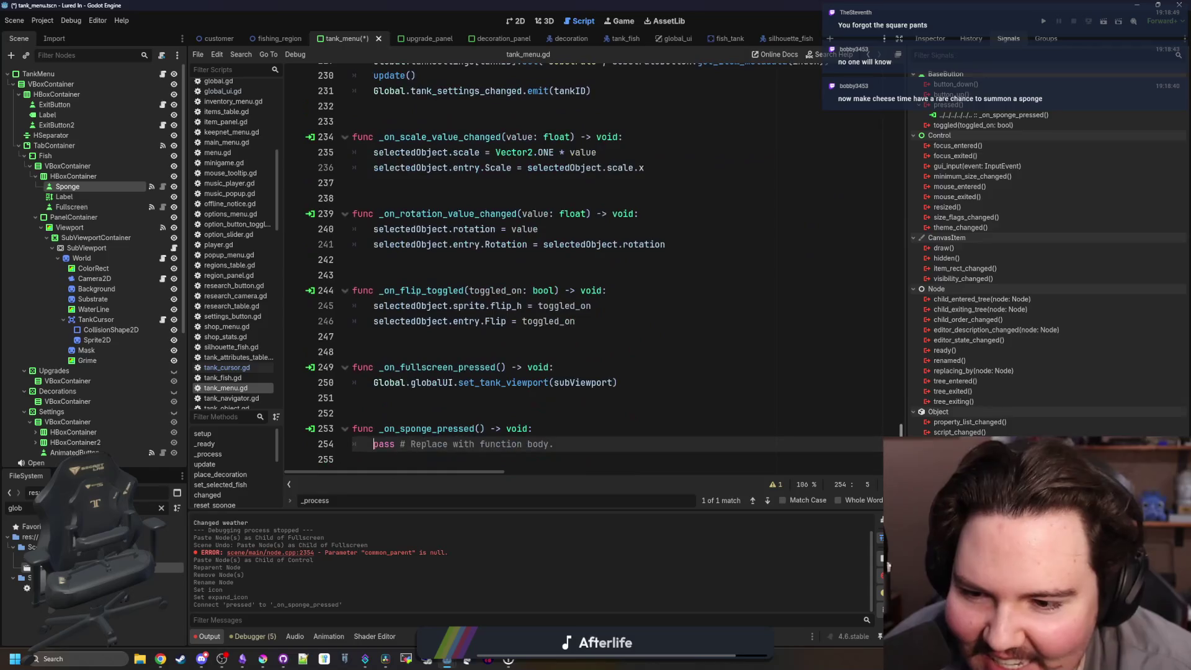
drag(554, 444, 369, 450)
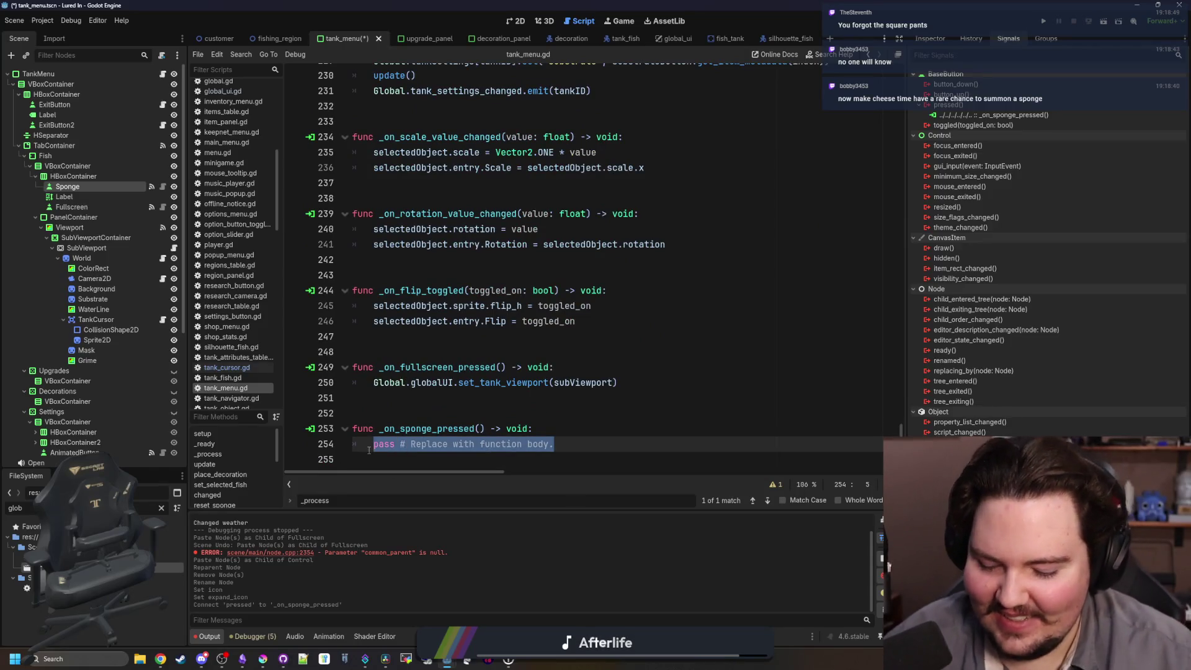
text(s)
key(BackSpace)
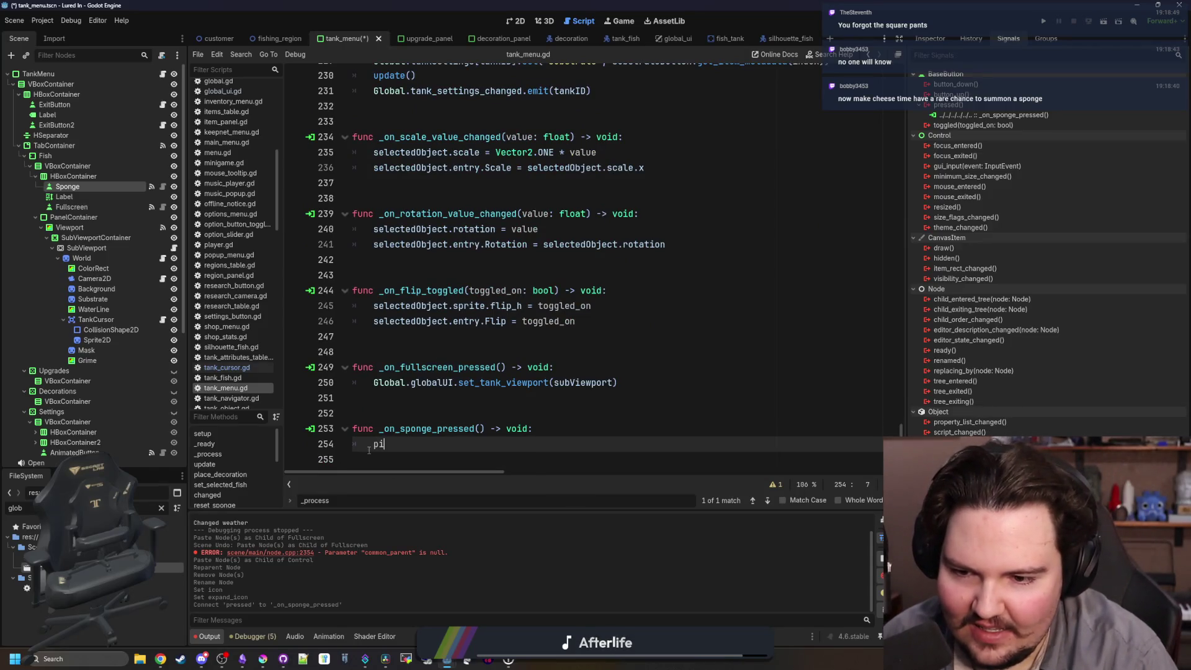
key(Return)
click(392, 398)
key(ctrl+s)
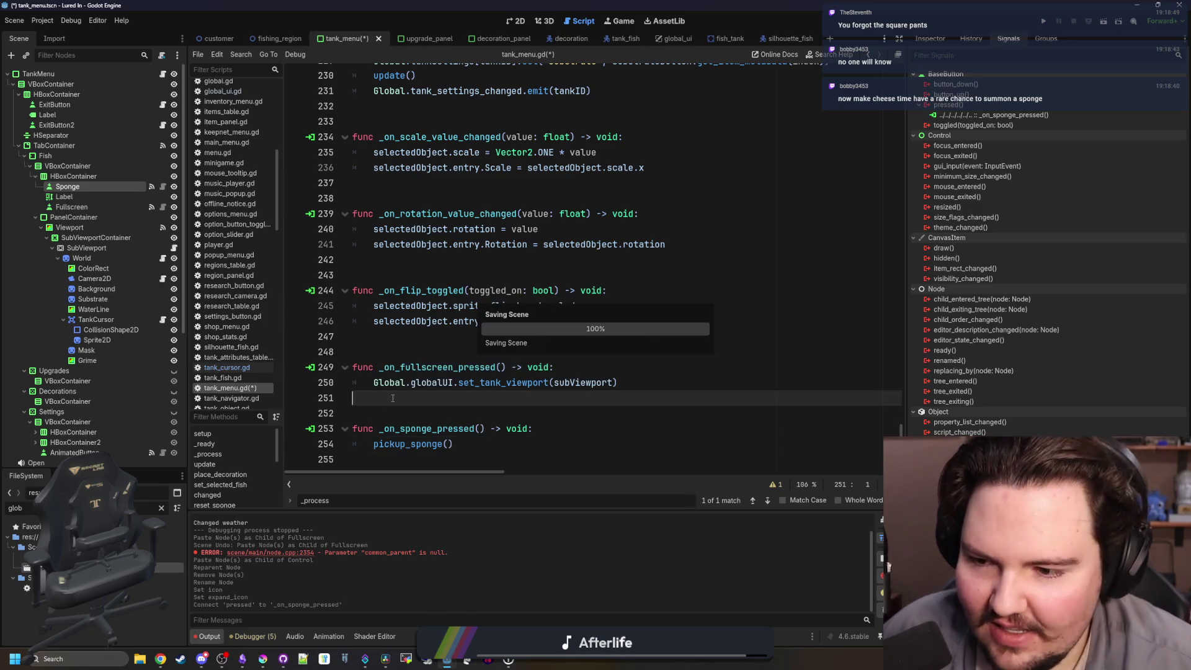
Find the _process function in tank_menu.gd and widen the code area.
click(473, 428)
key(Down)
key(Up)
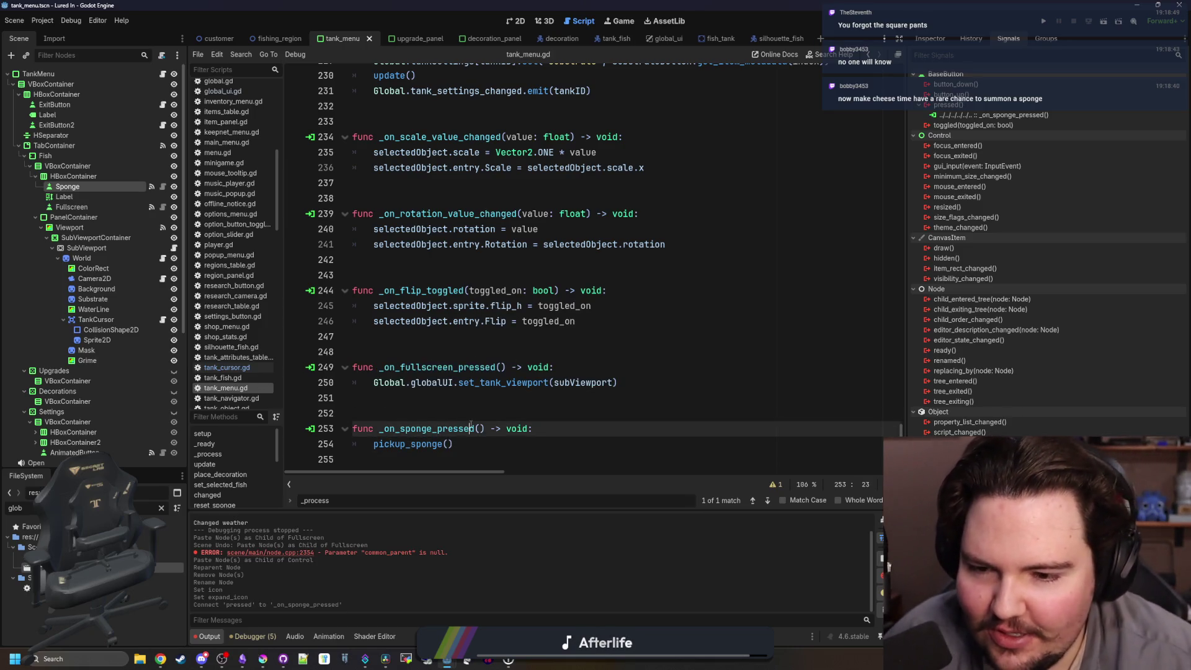
scroll(739, 346, up, 9)
click(740, 346)
text(_proce)
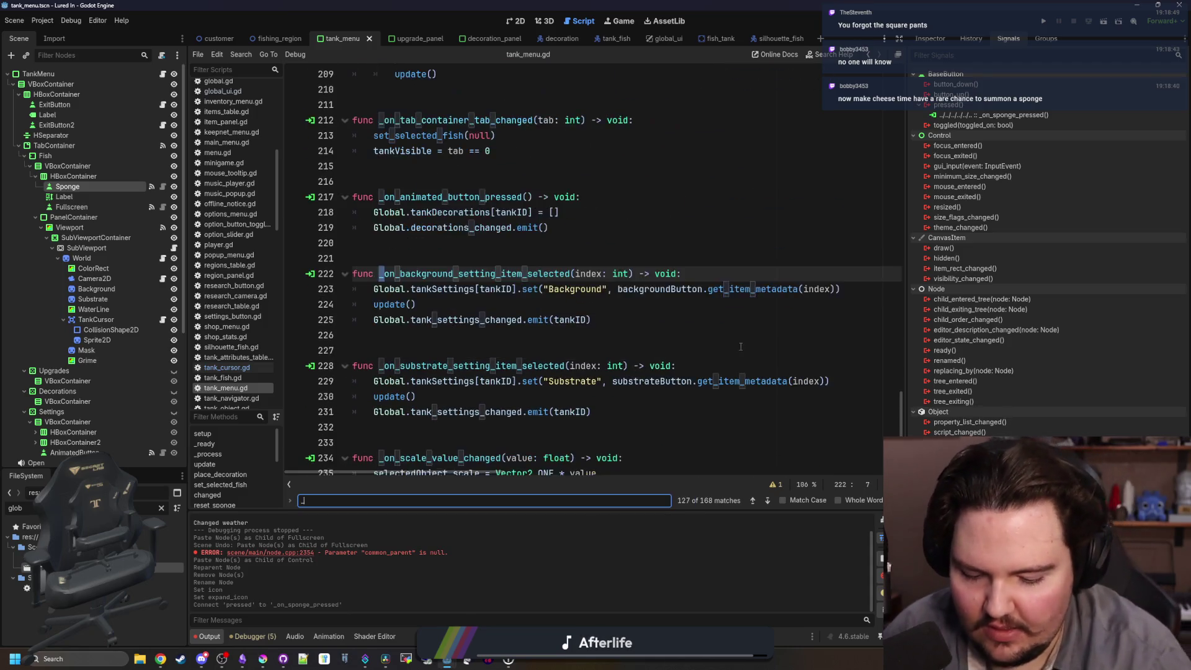
scroll(447, 327, down, 2)
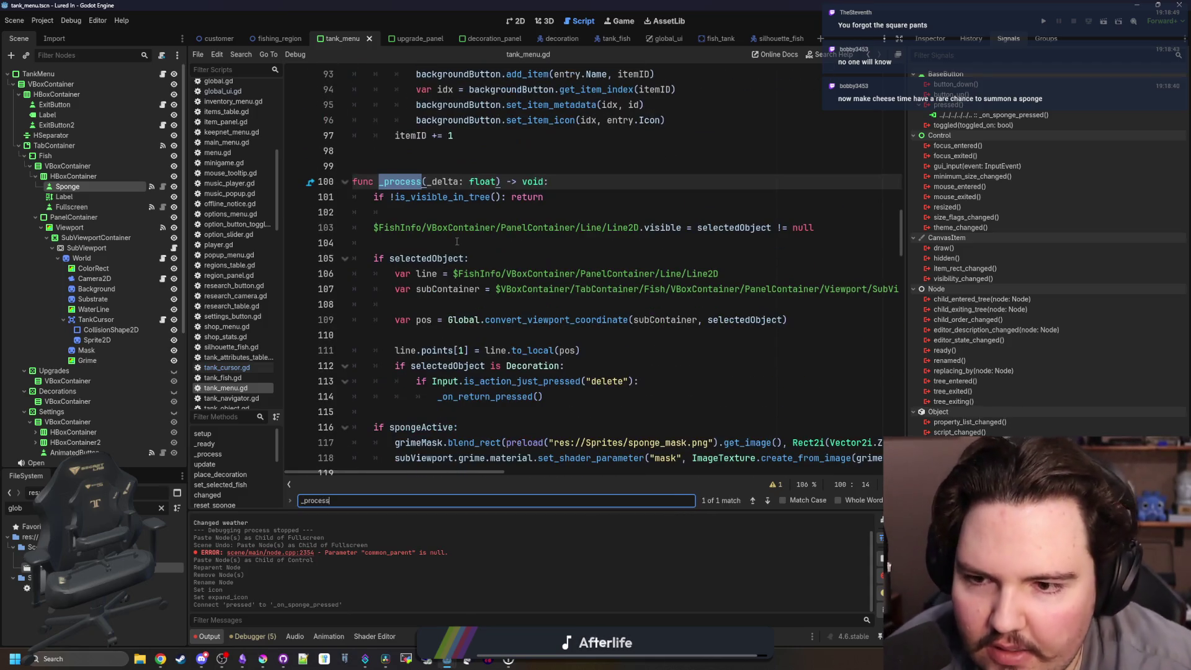
click(447, 244)
scroll(447, 243, down, 3)
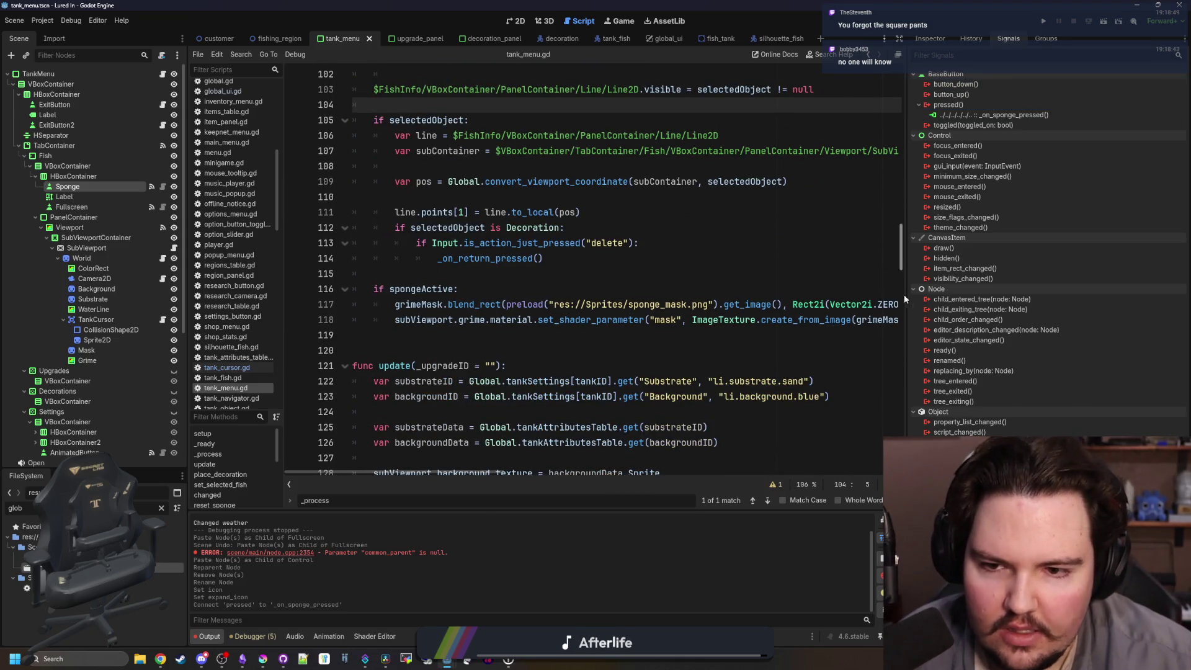
drag(905, 297, 1073, 299)
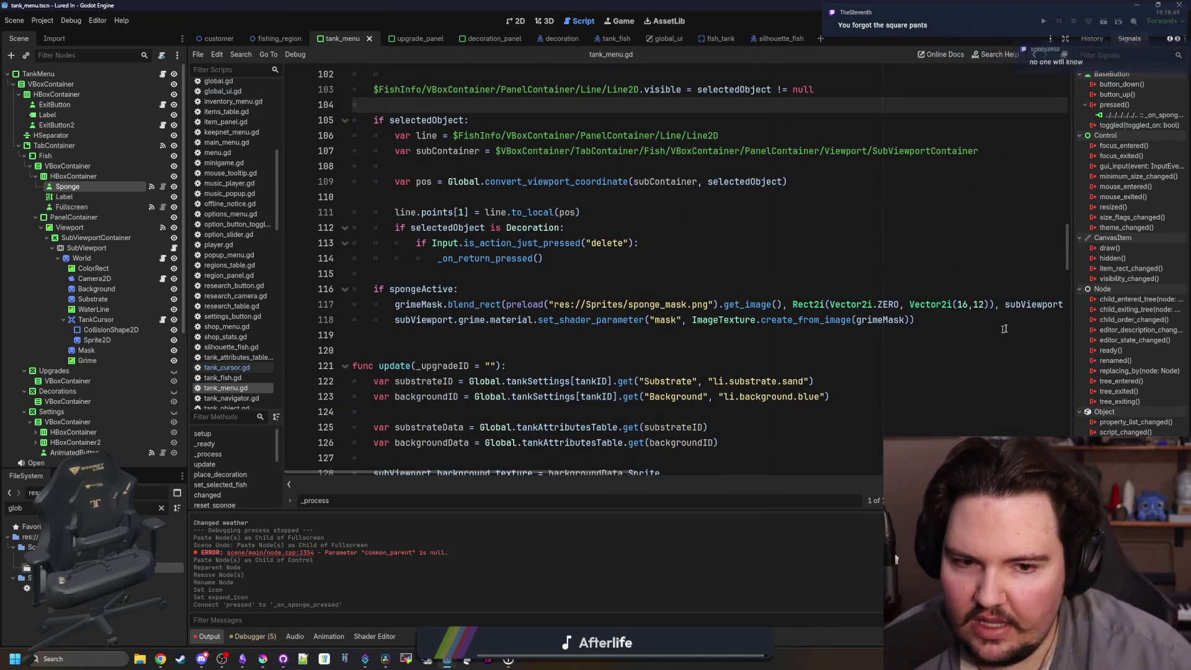
Under 'if spongeActive:', add an Input.is_action_just_pressed("click_right") check that calls reset_sponge().
click(496, 283)
key(Return)
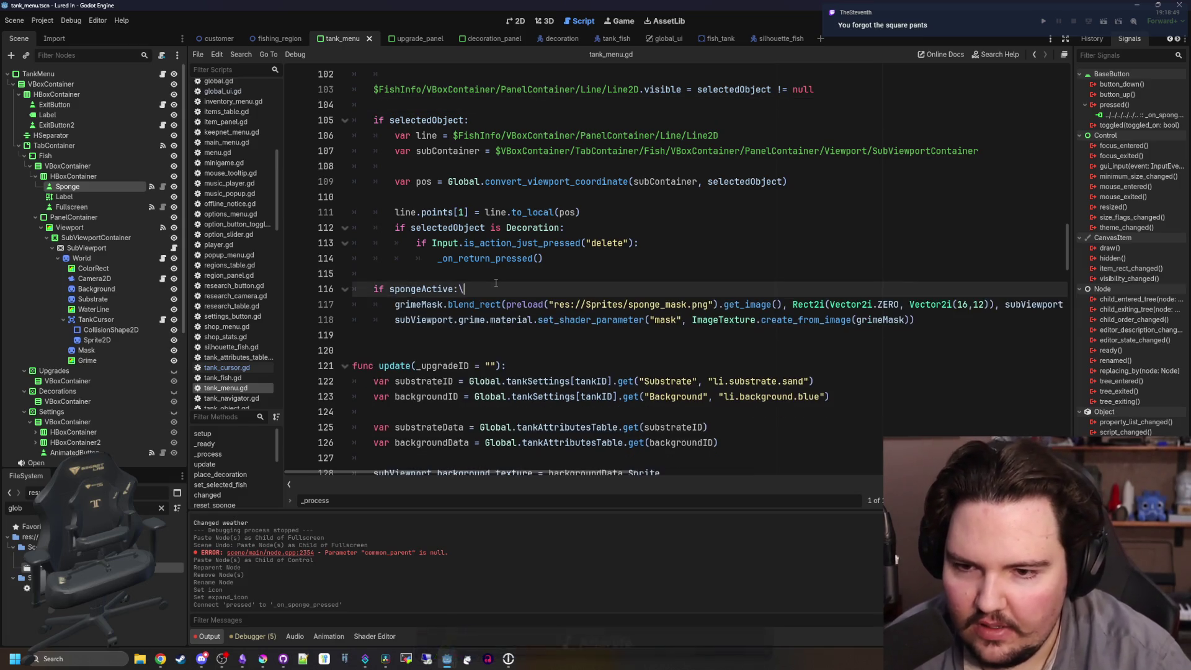
key(Return)
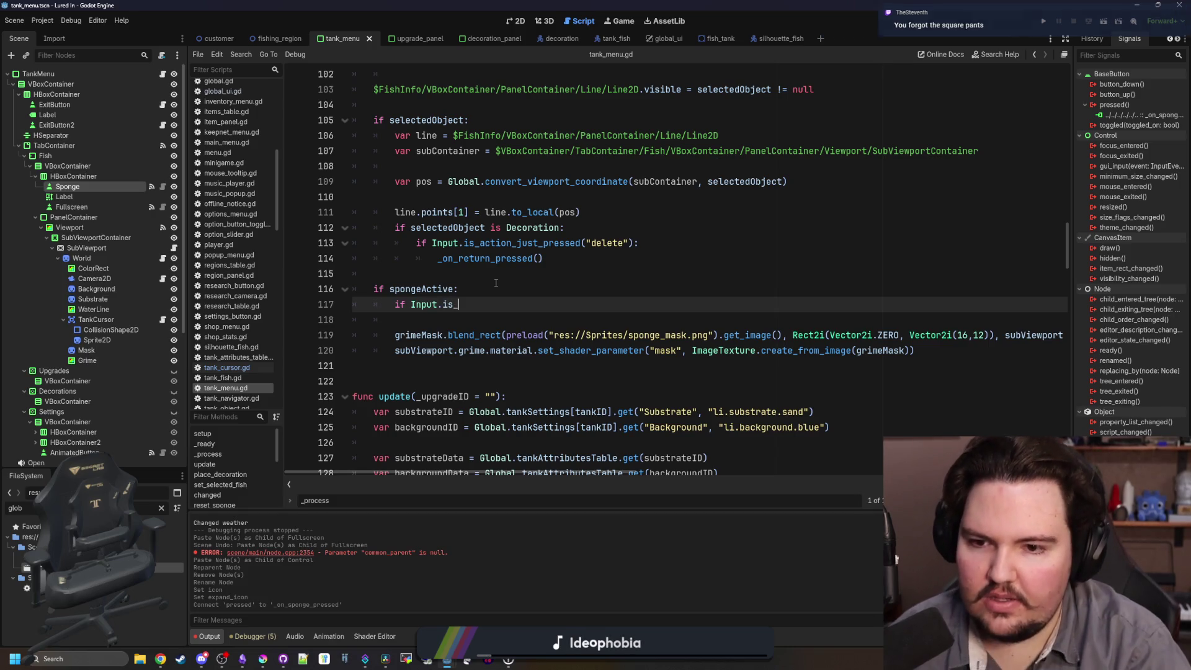
text(action)
key(Return)
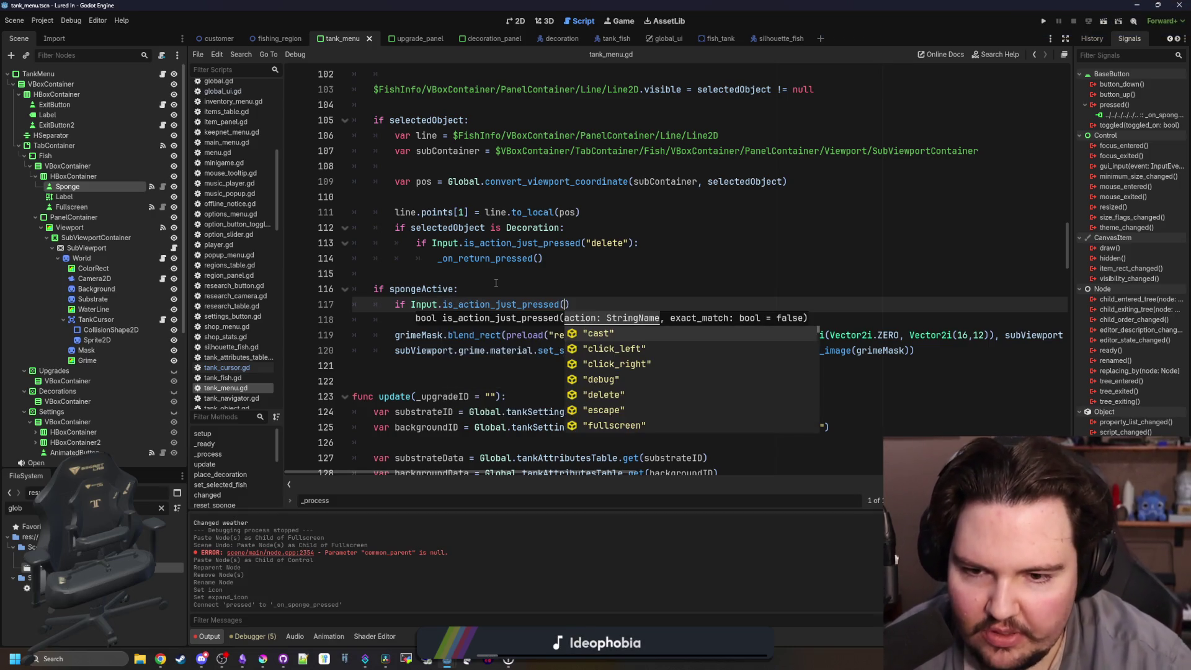
key(Down)
key(Down)
key(Return)
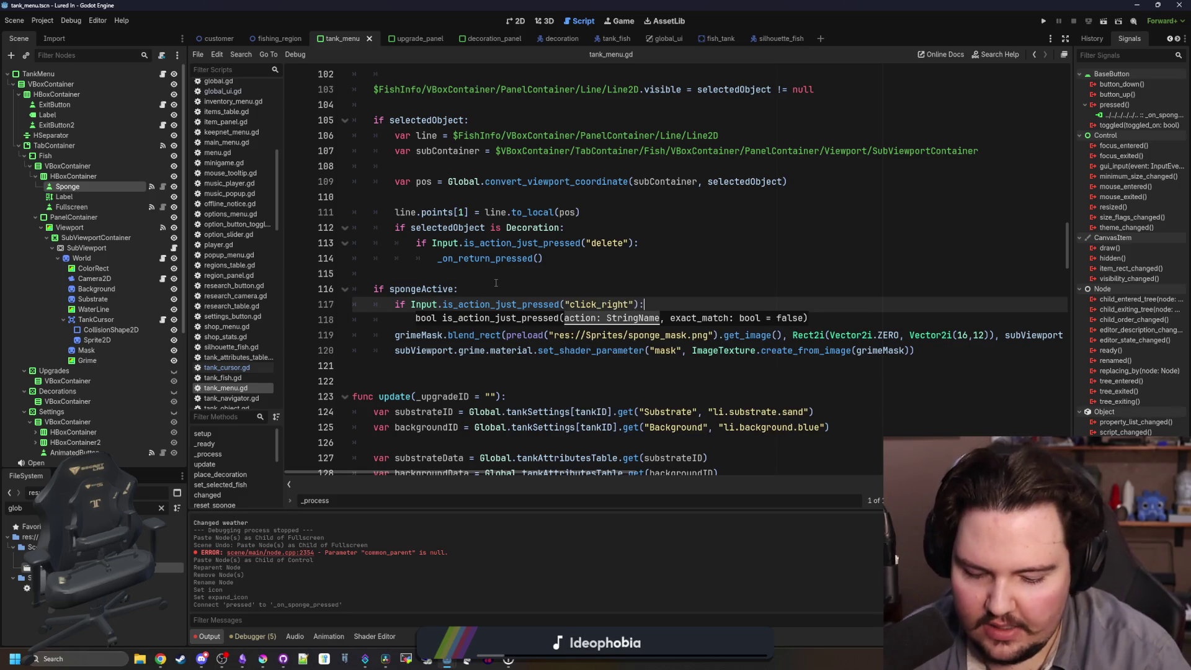
key(Return)
text(res)
key(Return)
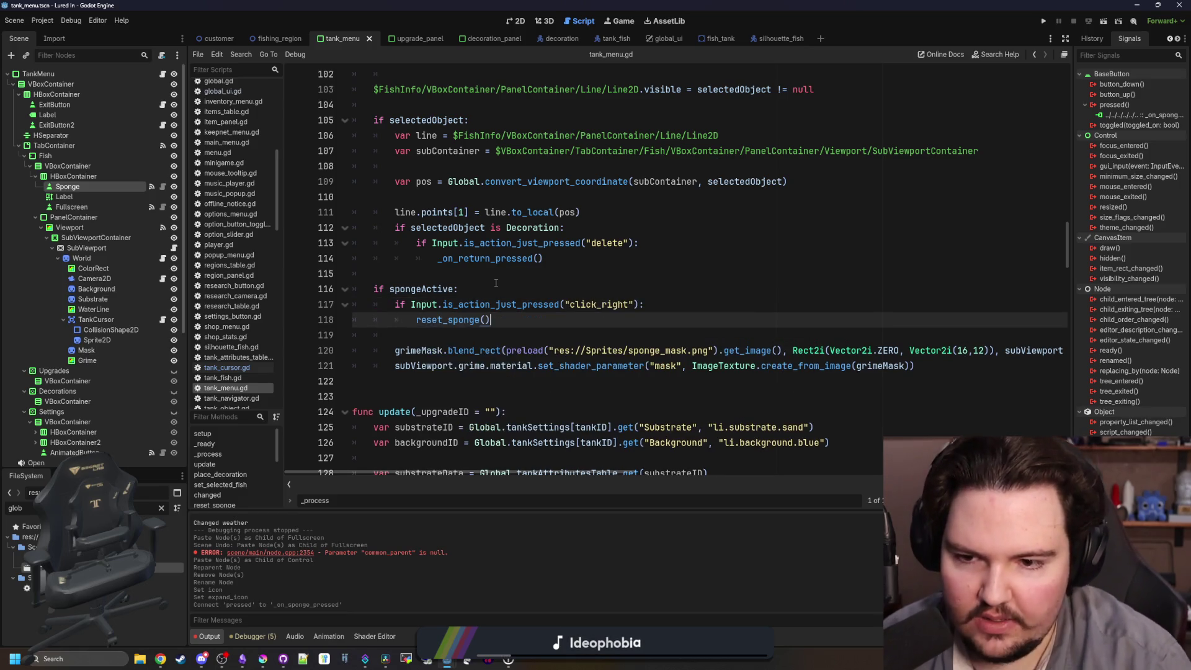
Save the tank_menu.gd script changes.
click(496, 283)
key(ctrl+s)
key(Up)
key(ctrl+s)
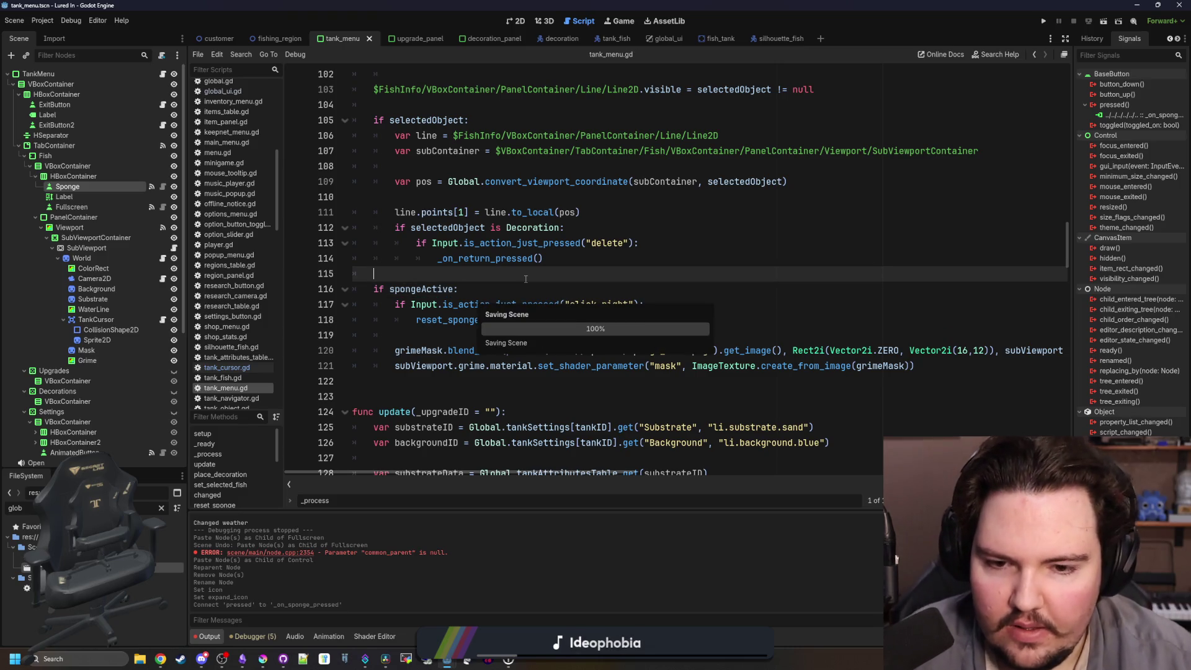
Run the game, dismiss Welcome Back, open Fish Tank 1 and wipe grime off its bottom.
click(1043, 23)
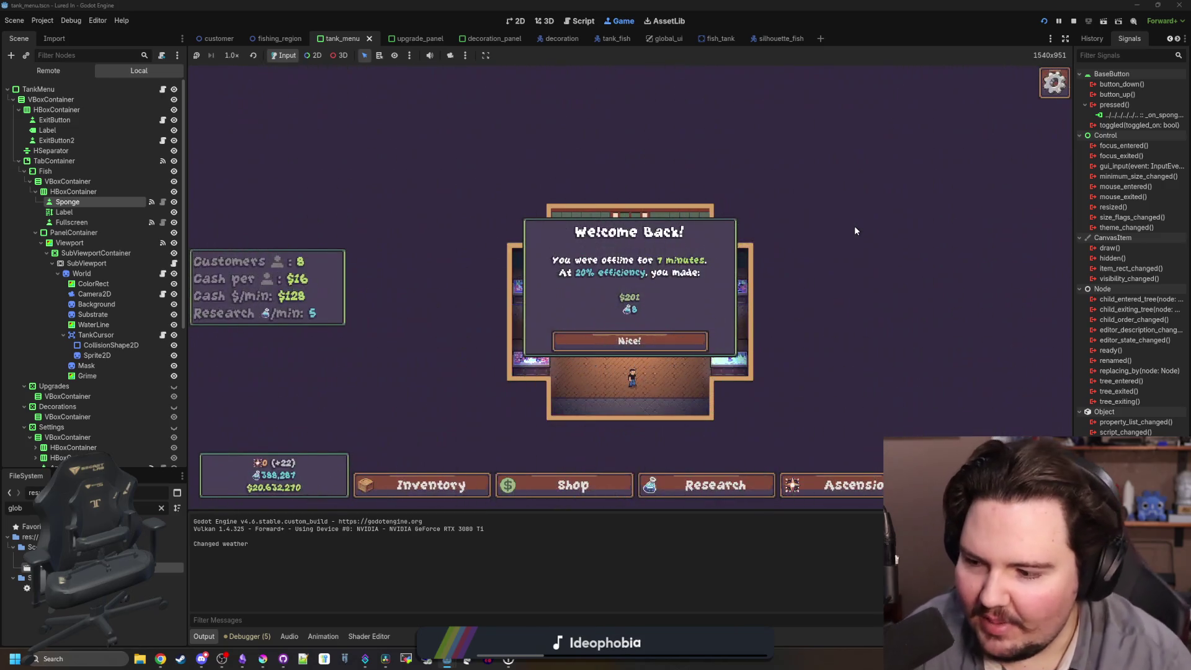
click(645, 342)
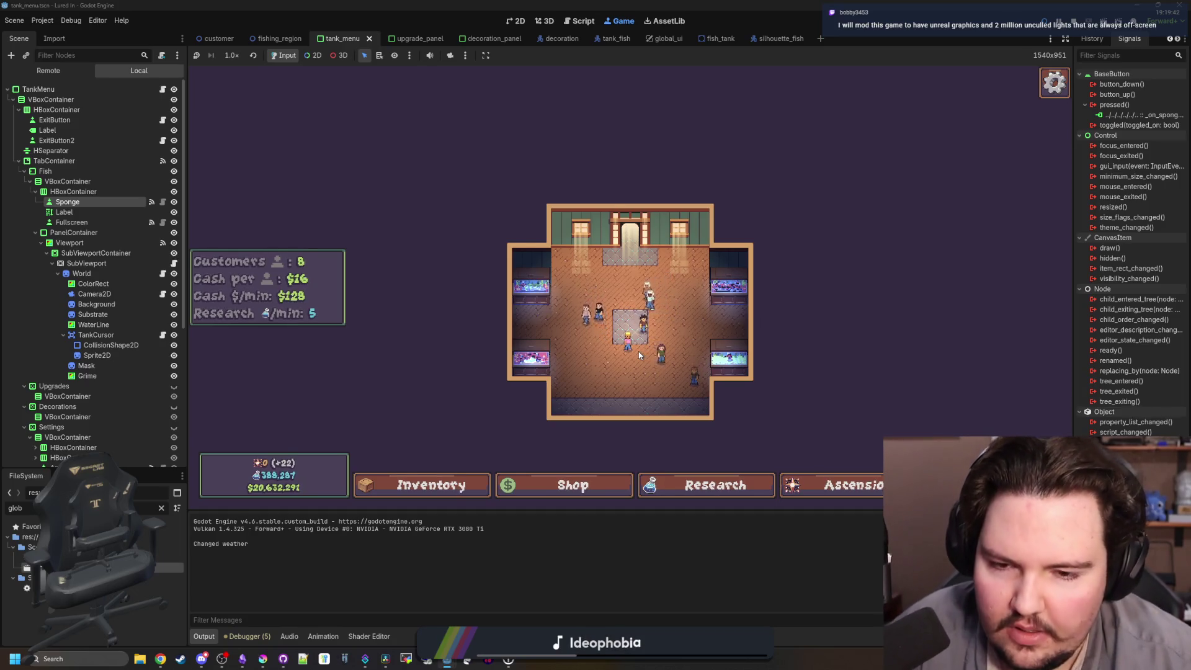
click(639, 355)
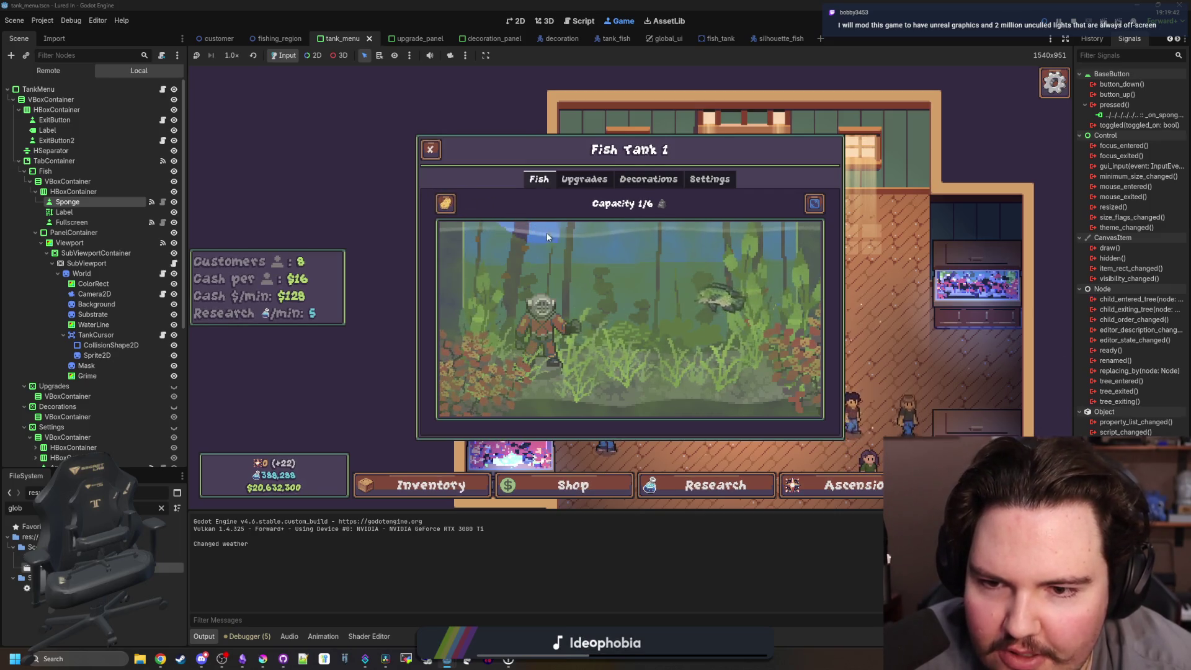
mouse_move(645, 317)
mouse_down()
mouse_move(707, 347)
mouse_move(682, 379)
mouse_move(744, 409)
mouse_move(479, 417)
mouse_move(456, 211)
mouse_move(490, 310)
mouse_move(540, 236)
mouse_move(814, 240)
mouse_up()
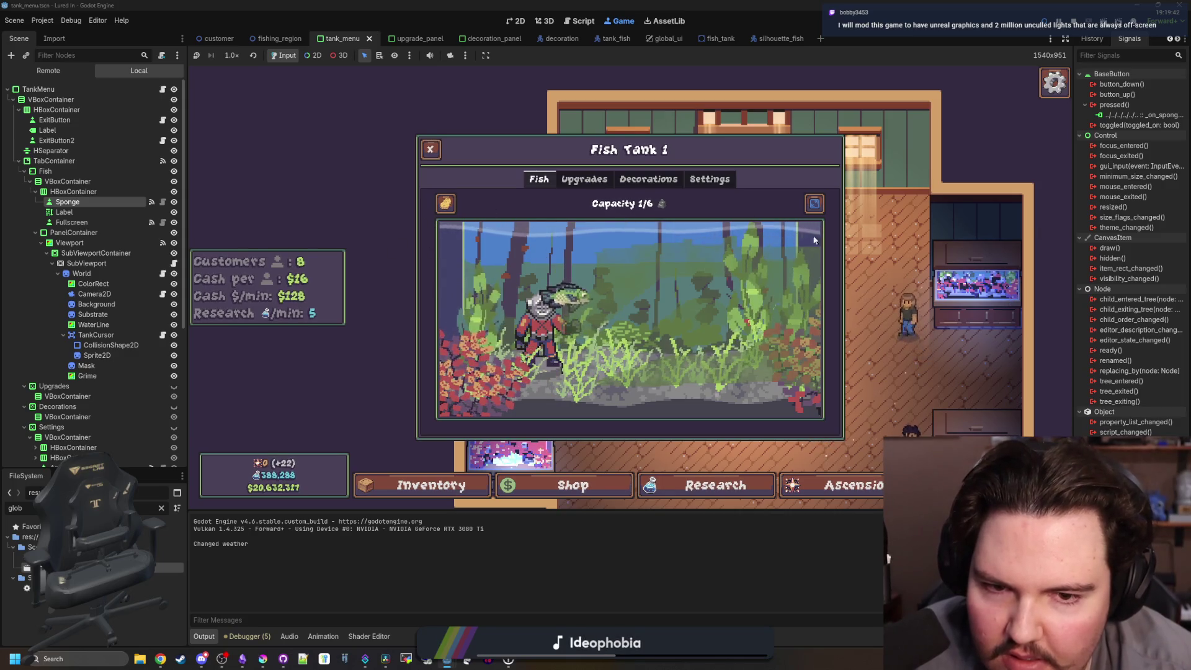
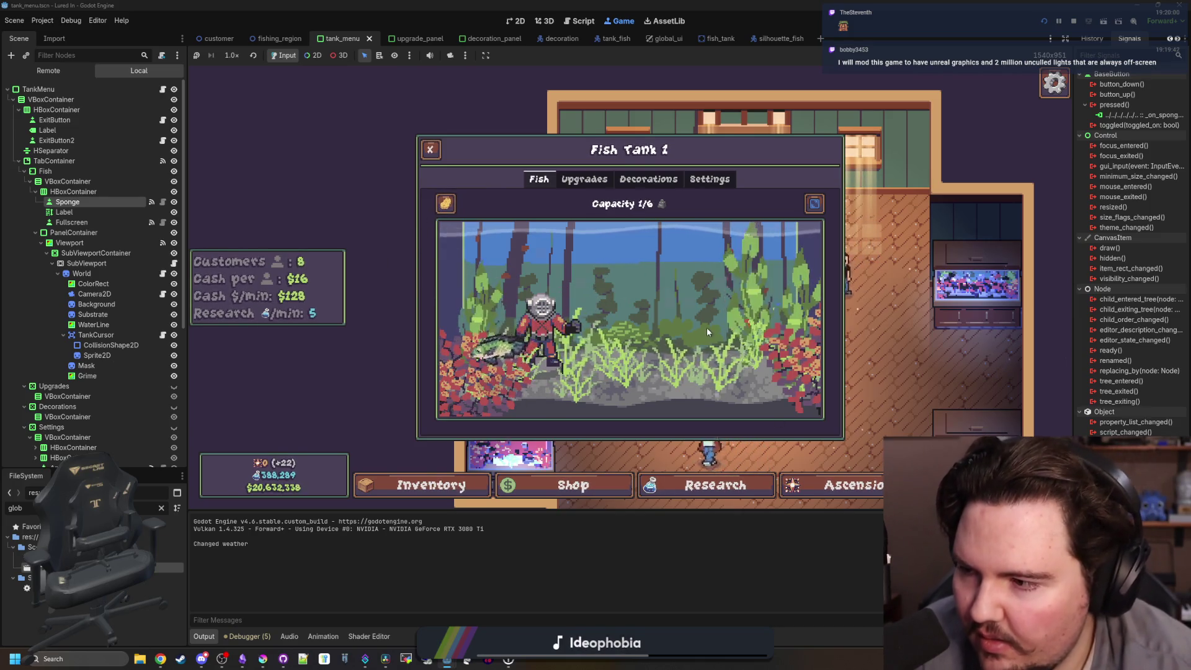
In tank_menu.gd, replace the reset_cursor_image call on line 197 with set_cursor_image.
key(Escape)
key(Escape)
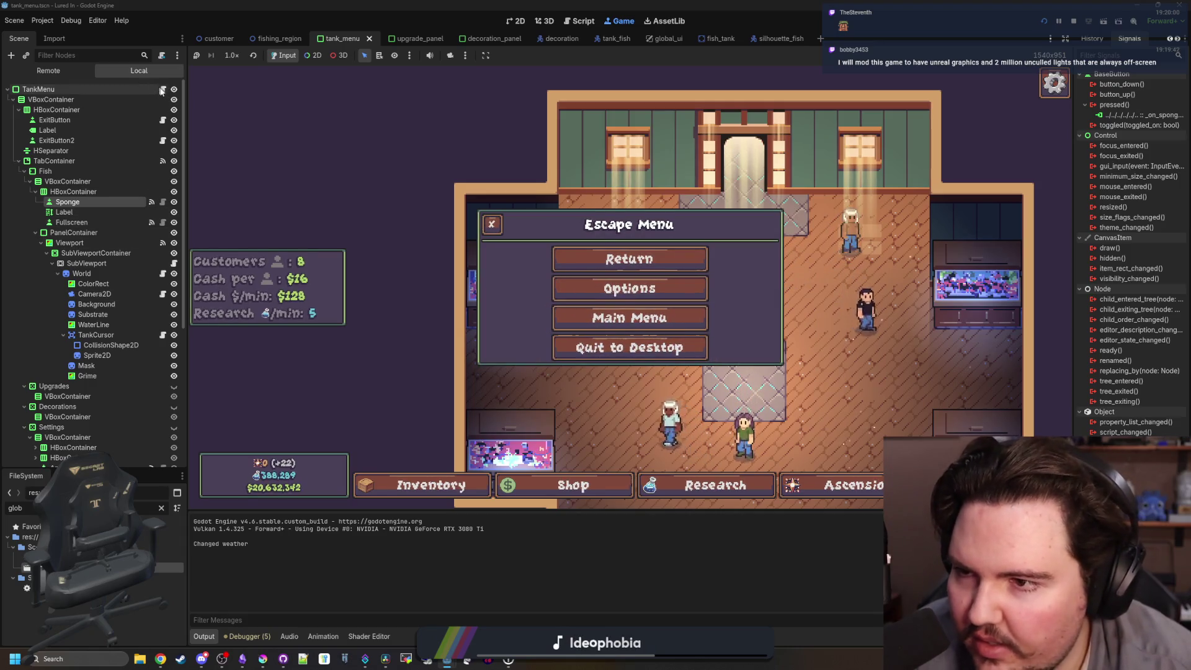
click(162, 89)
click(622, 322)
text(pick)
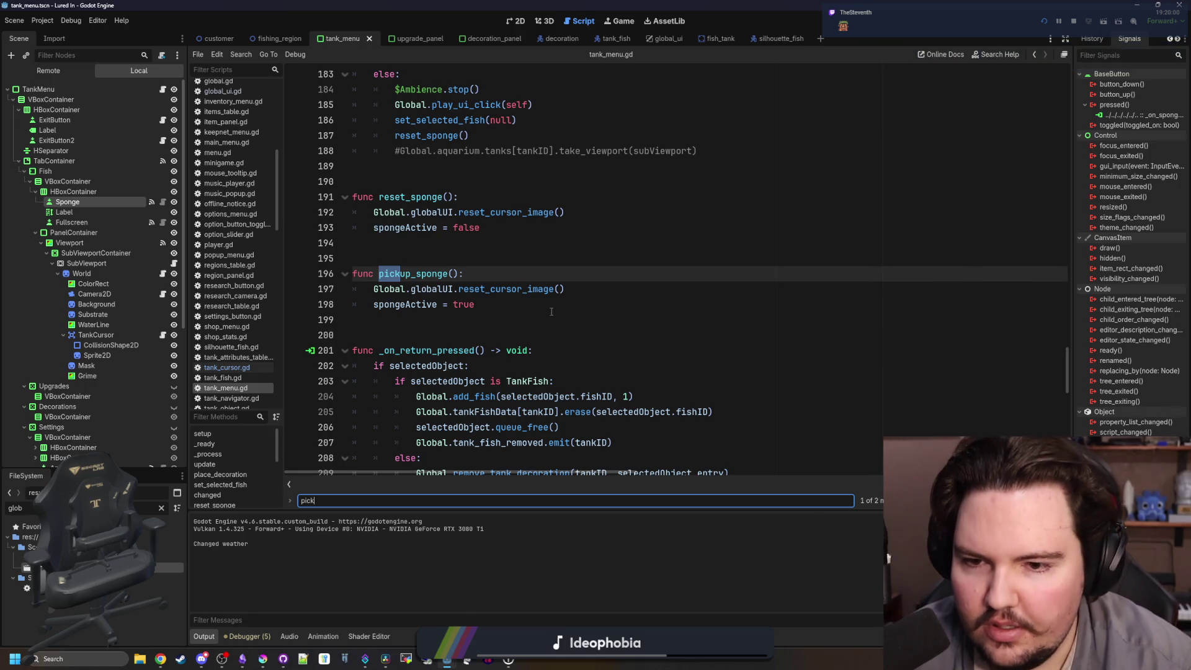
drag(564, 289, 495, 280)
double_click(496, 289)
text(set)
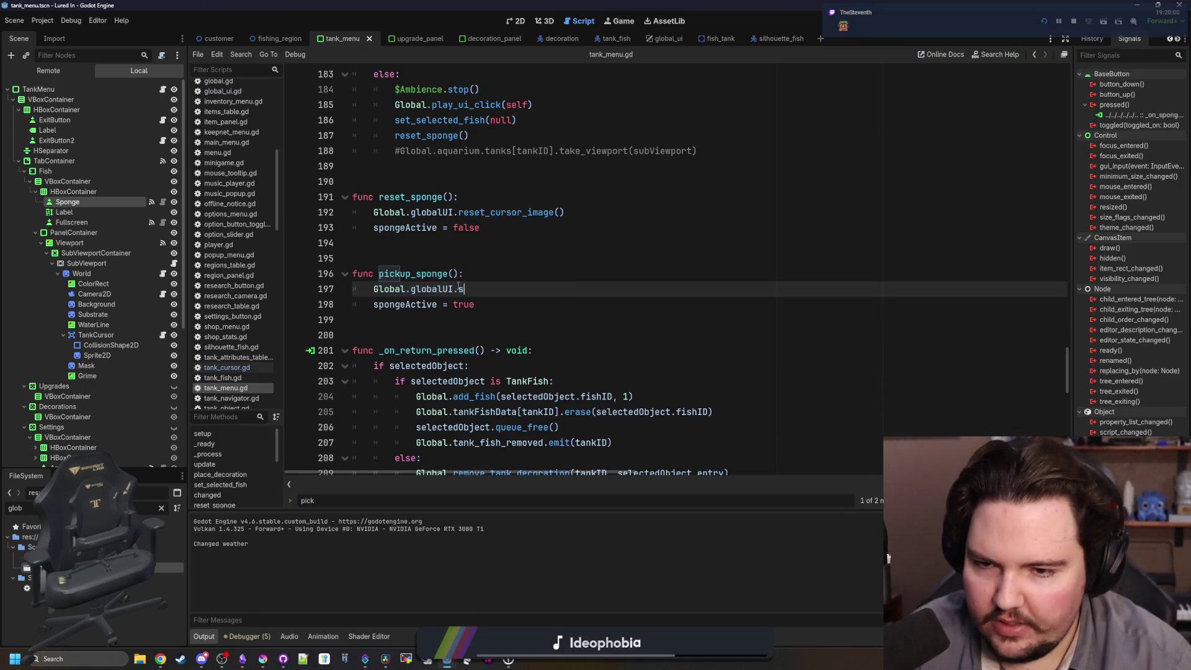
key(Return)
Pass preload("res://Sprites/sponge.png") as its argument, save, then stop and relaunch the game.
text(preload("res://Sprites/sponge.png"))
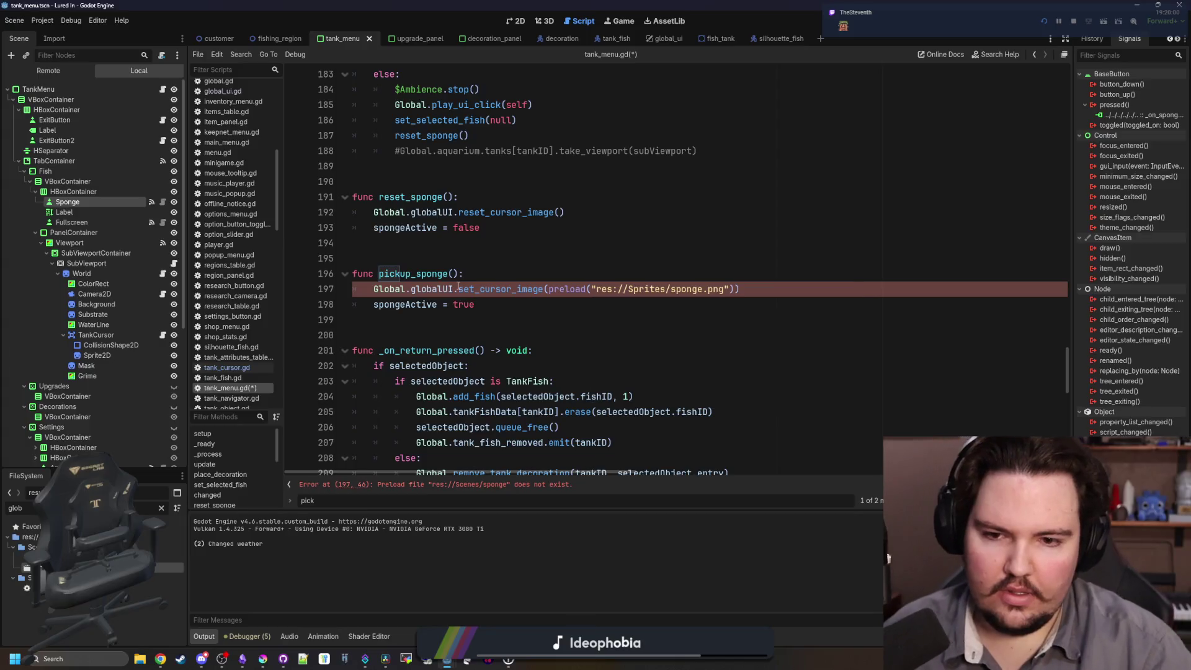
key(Up)
key(ctrl+s)
click(1072, 21)
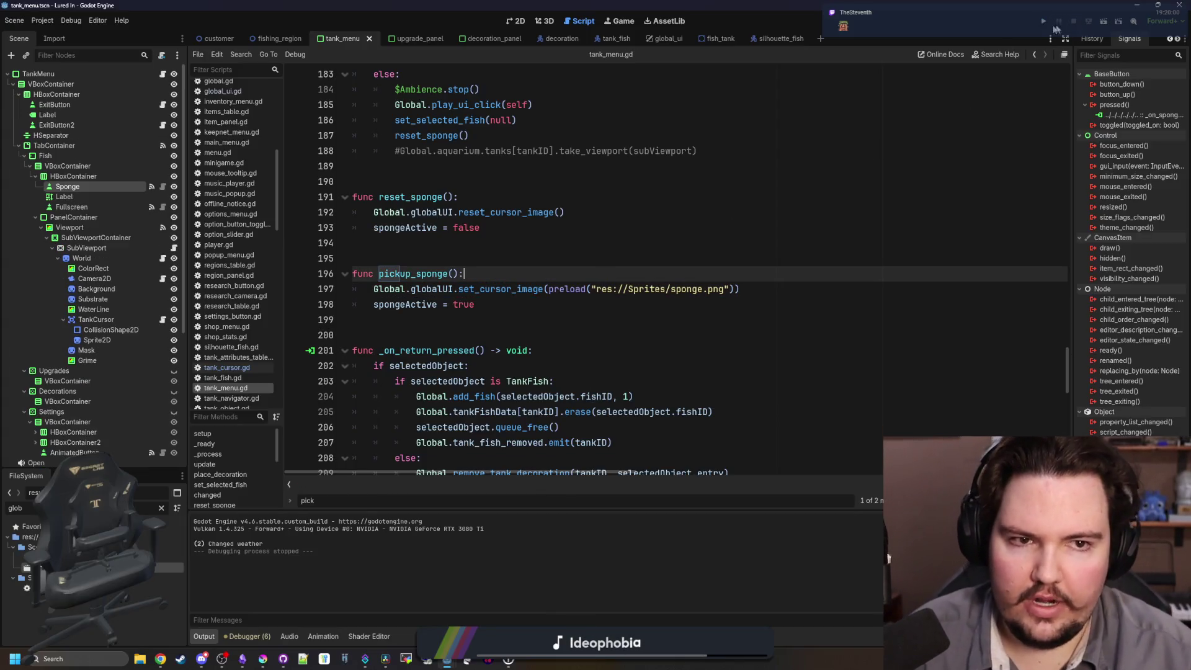
click(1044, 22)
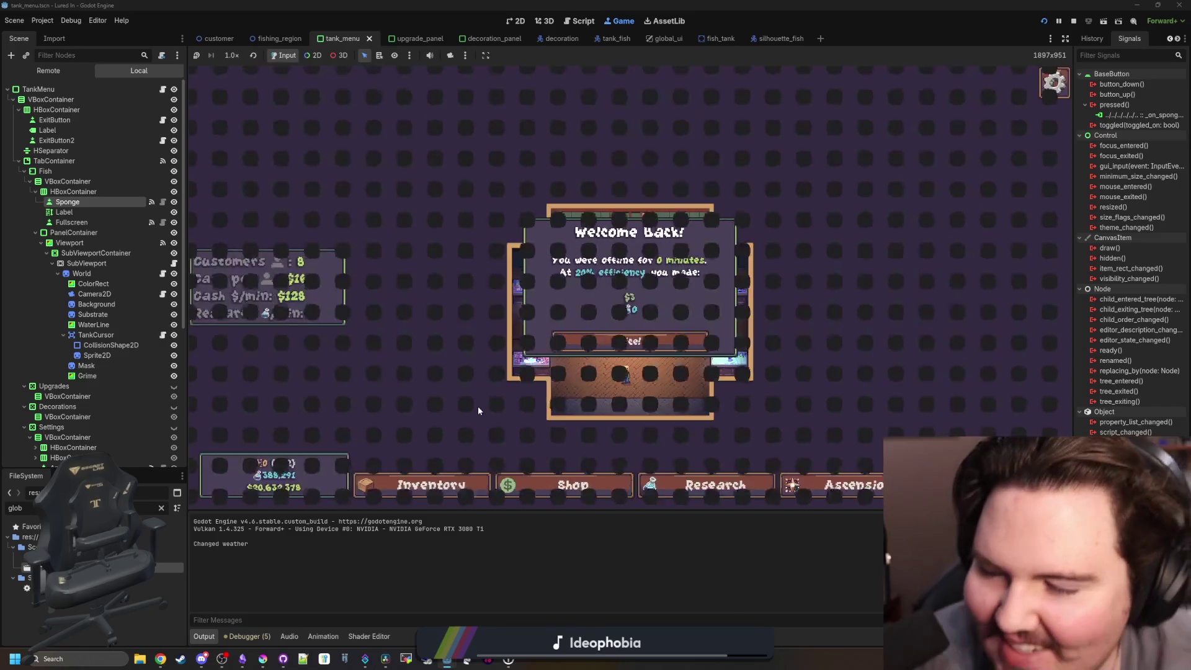
Try picking up the sponge in Fish Tank 1, then stop the game.
click(630, 340)
click(493, 277)
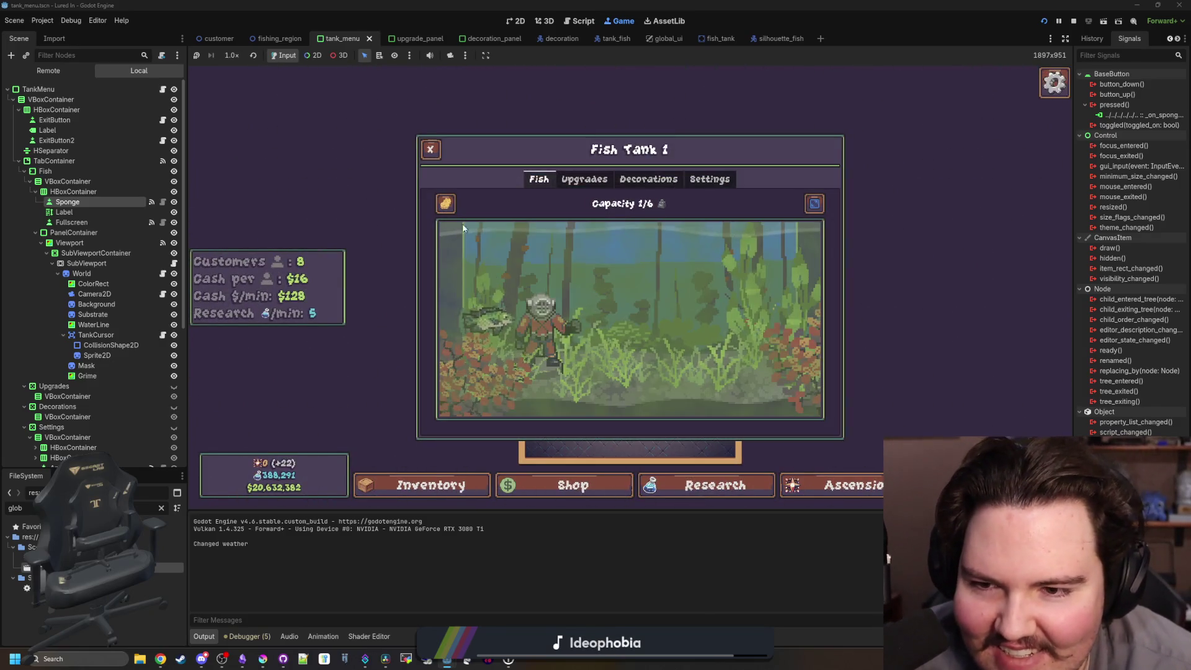
click(445, 204)
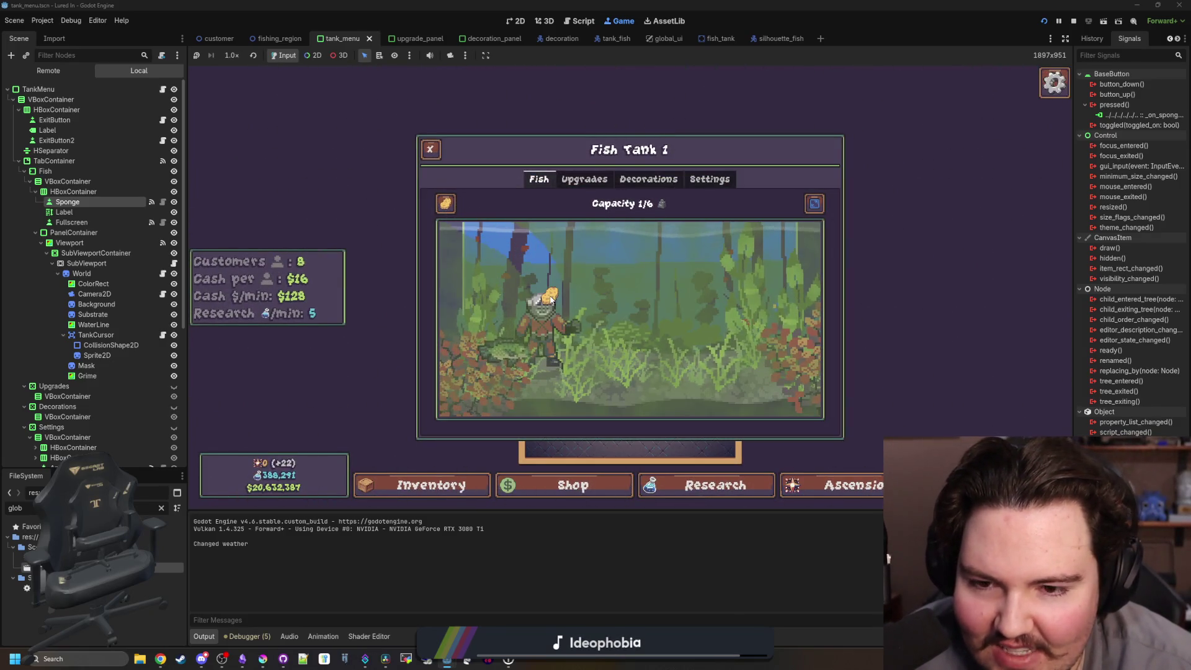
click(1073, 21)
Add a Vector2(2.0, 2.0) scale argument to the set_cursor_image call in pickup_sponge.
click(448, 274)
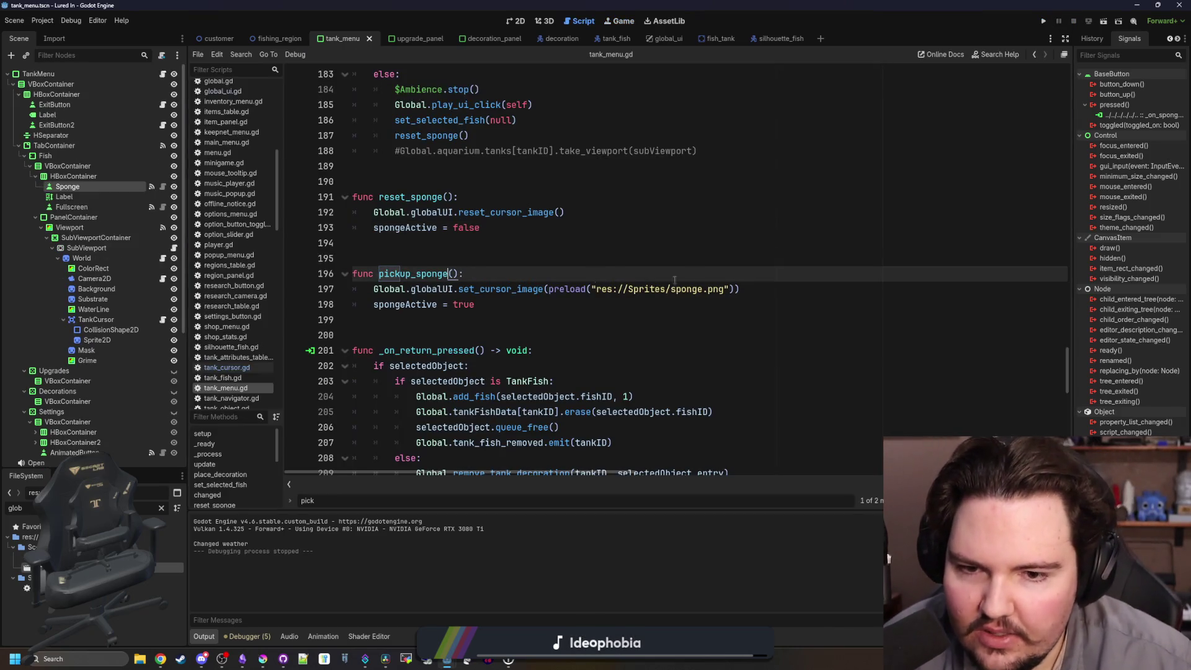
click(569, 302)
click(733, 289)
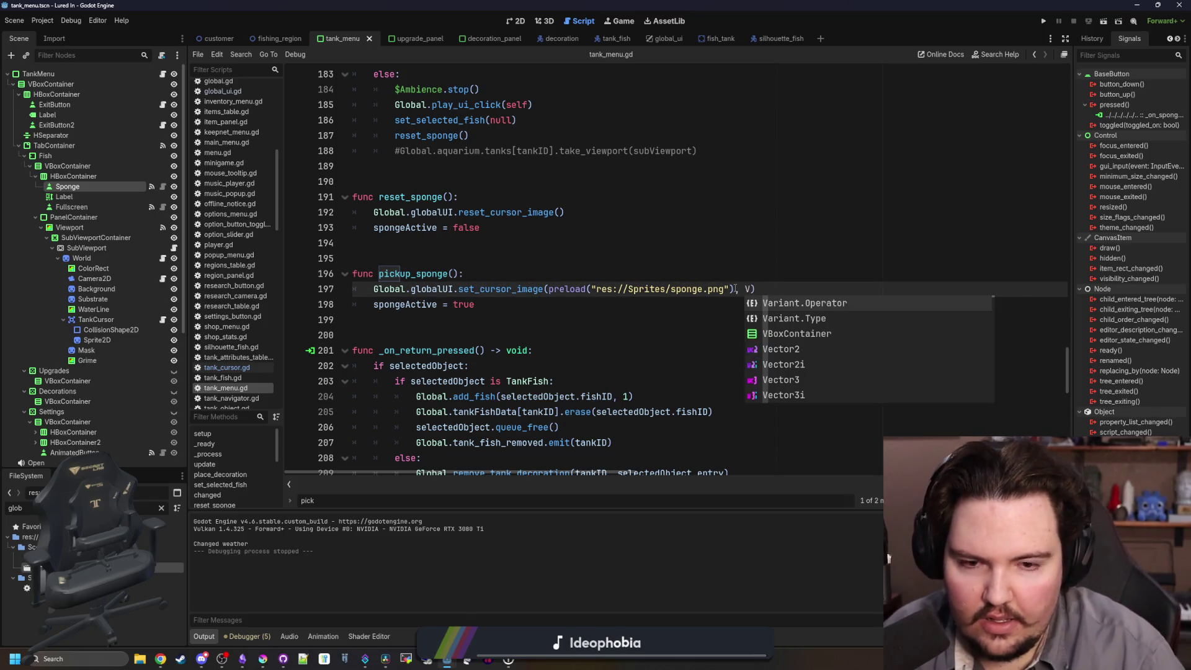
key(BackSpace)
text(Vector2(2.0, 2.0)
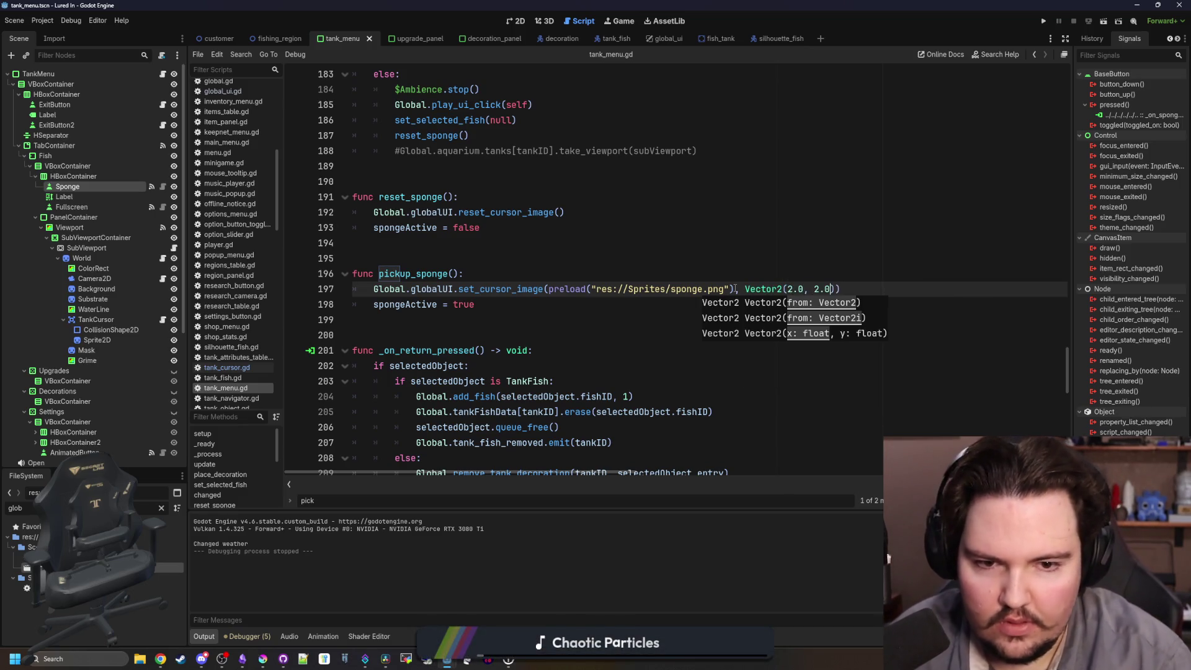
In global_ui.gd, add newScale = Vector2.ONE and set $Cursor/Sprite2D.scale = newScale, then save.
ctrl+click(491, 289)
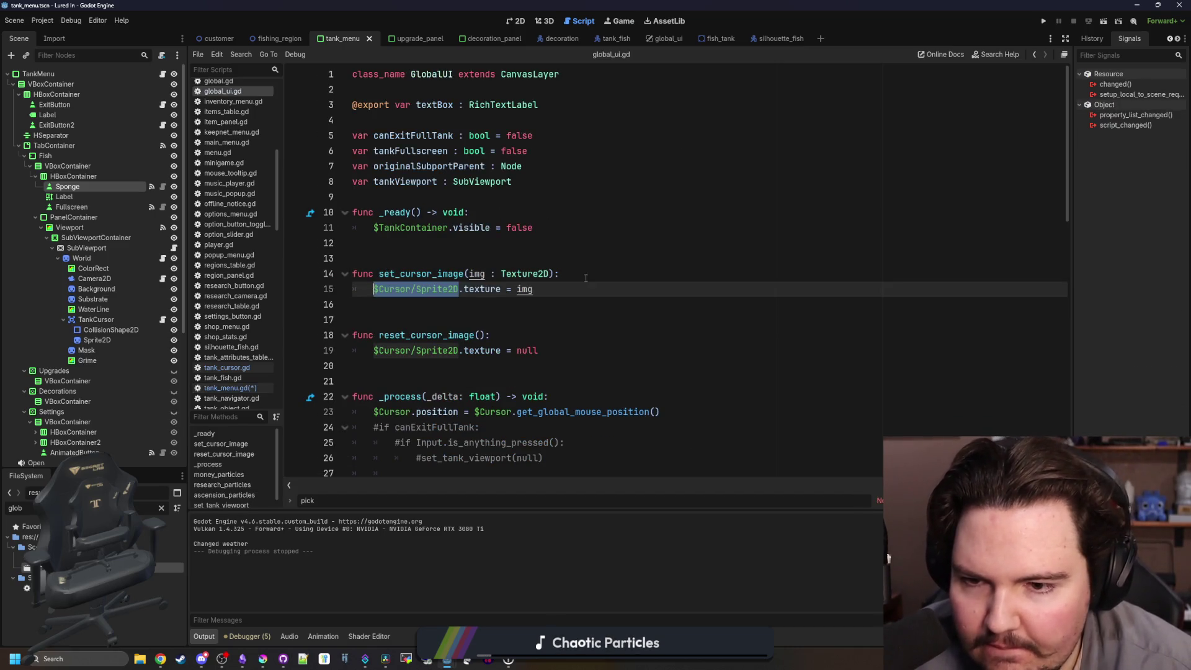
click(621, 267)
key(Return)
text($Cursor/Sprite2D.scale)
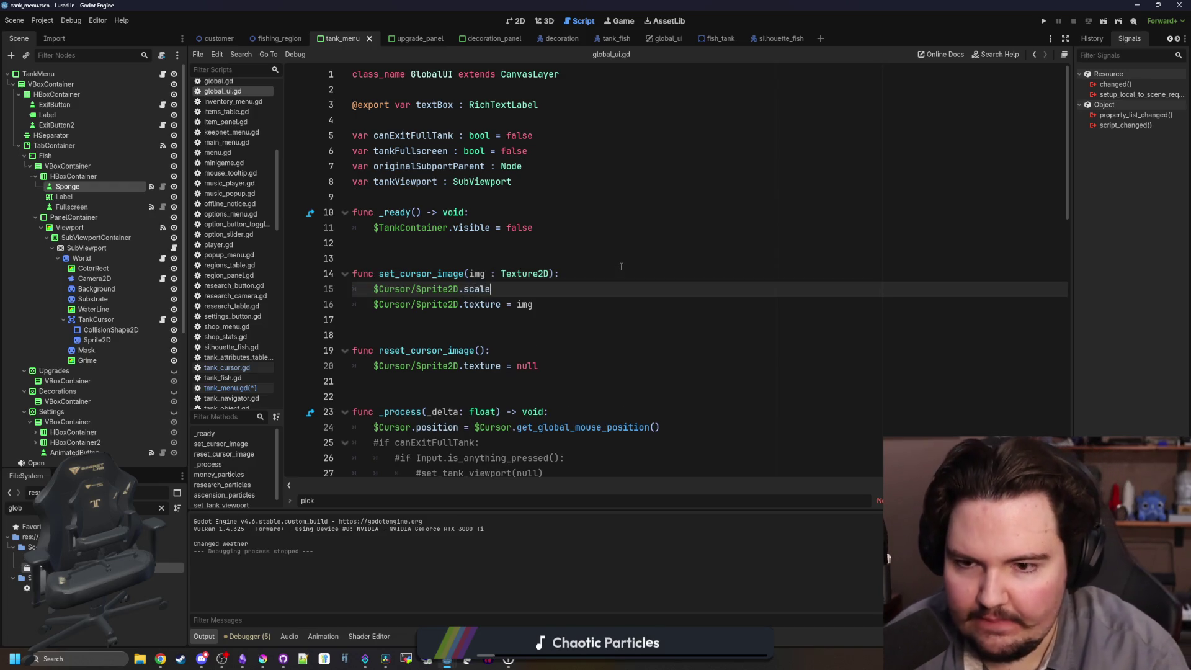
text( = new)
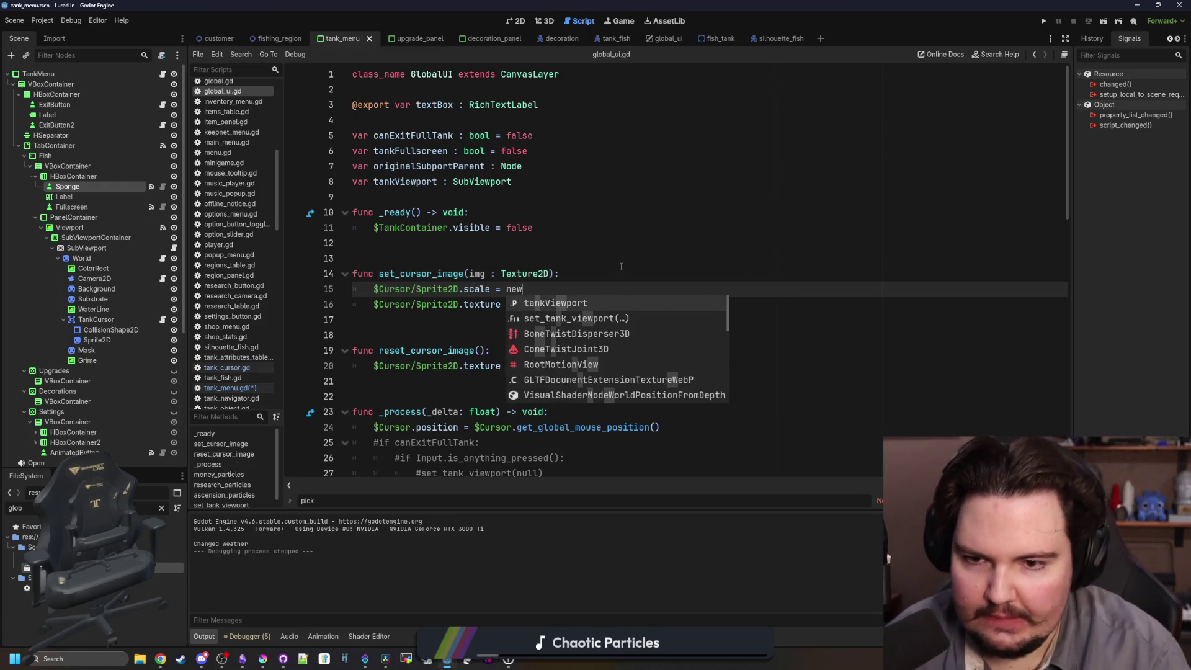
text(Scale)
key(Up)
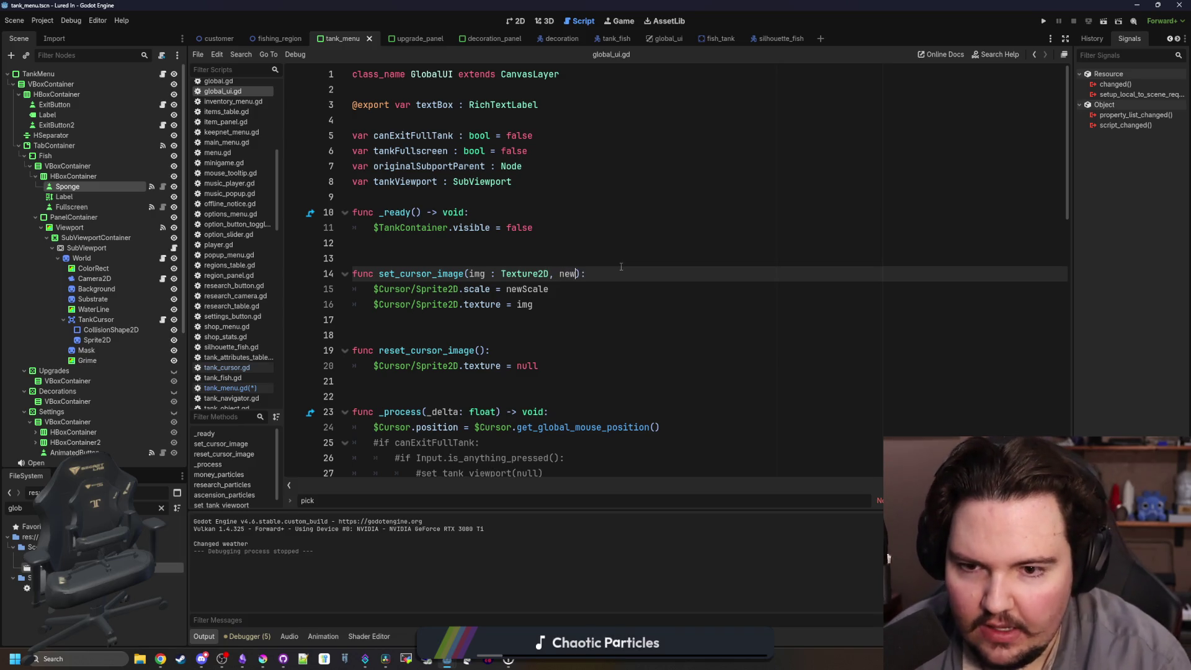
text(.ONE)
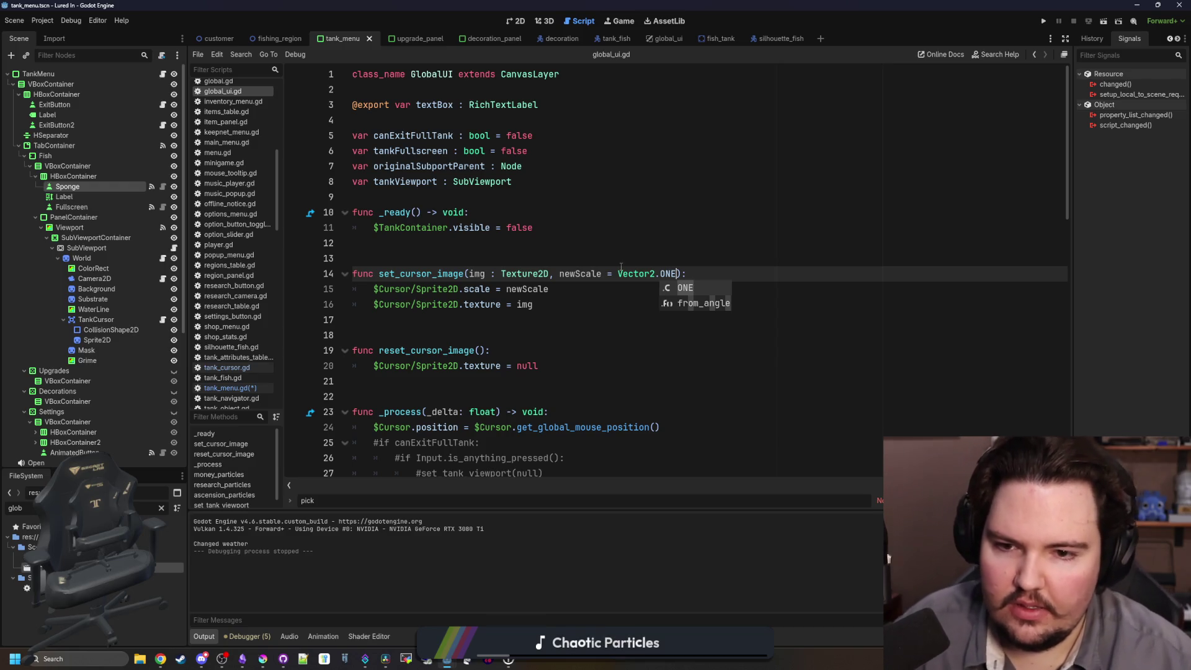
click(621, 265)
key(ctrl+s)
click(626, 19)
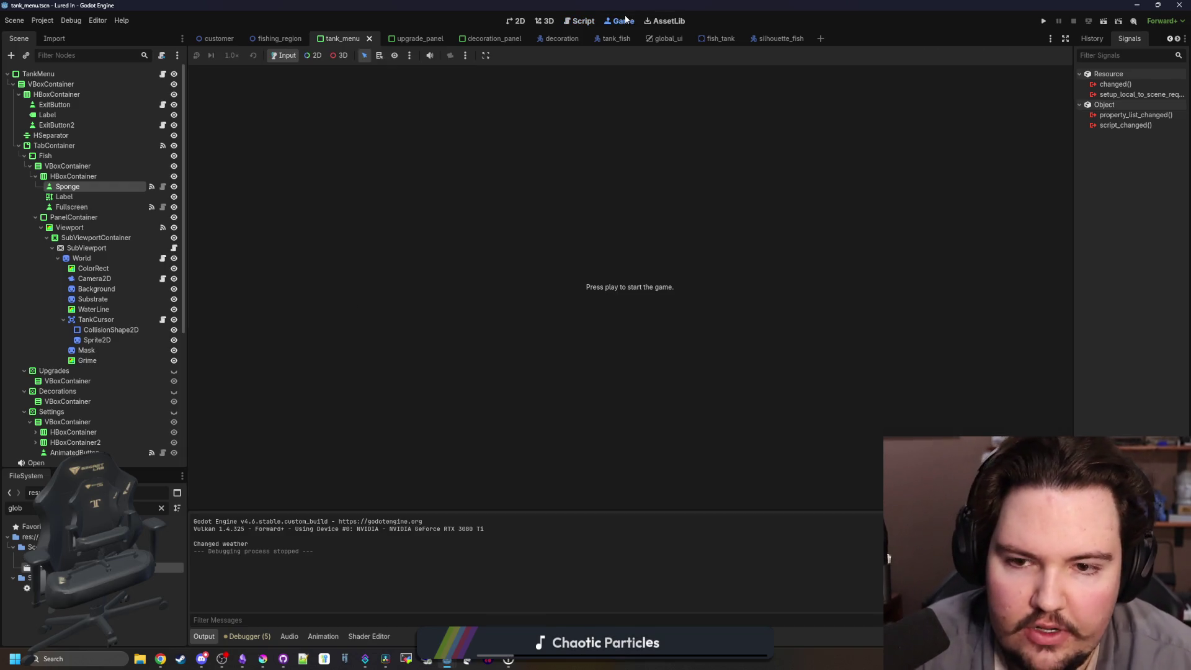
Run the game, pick up the sponge in Fish Tank 1 and scrub the grime off the water.
click(1042, 23)
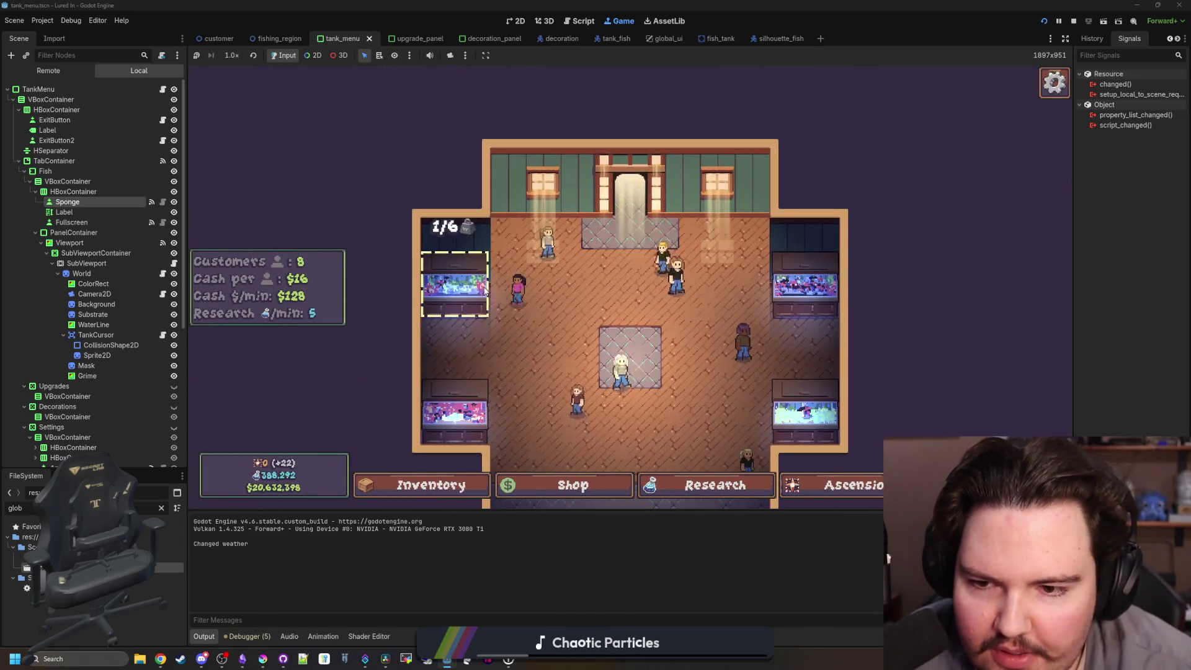
click(486, 291)
click(445, 203)
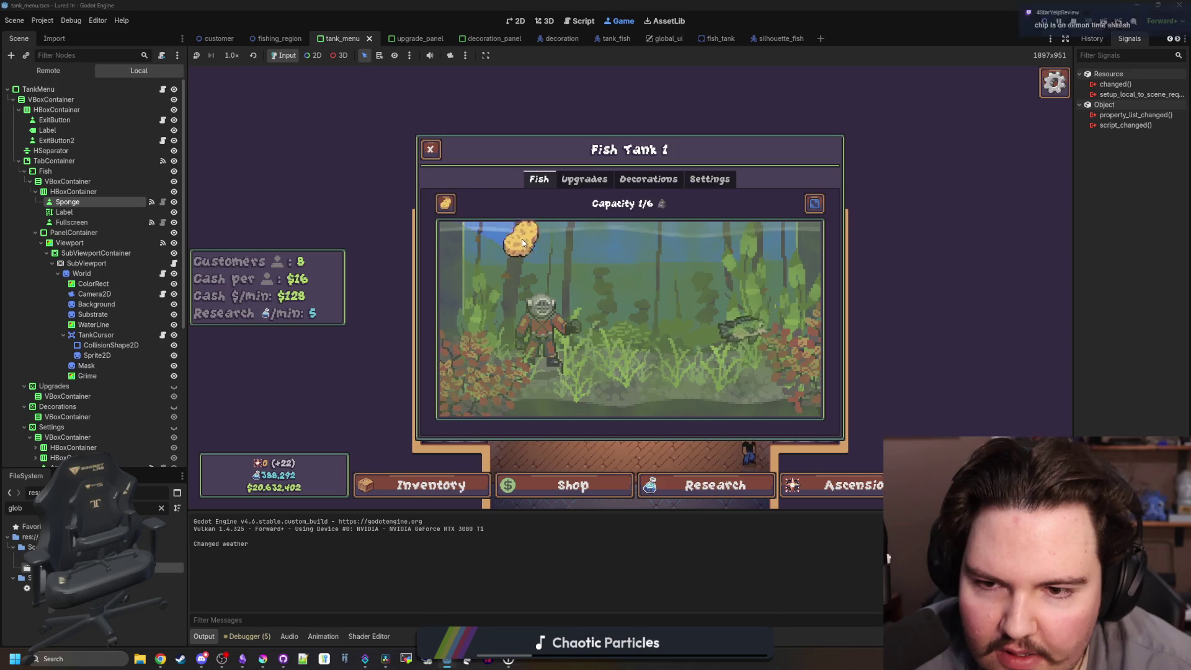
mouse_move(639, 307)
mouse_down()
mouse_move(759, 261)
mouse_move(623, 234)
mouse_move(719, 222)
mouse_move(822, 239)
mouse_move(766, 267)
mouse_move(611, 276)
mouse_move(540, 307)
mouse_move(600, 351)
mouse_move(816, 399)
mouse_move(471, 403)
mouse_move(393, 388)
mouse_move(609, 357)
mouse_move(393, 277)
mouse_move(563, 239)
mouse_move(412, 255)
mouse_move(473, 301)
mouse_move(589, 309)
mouse_up()
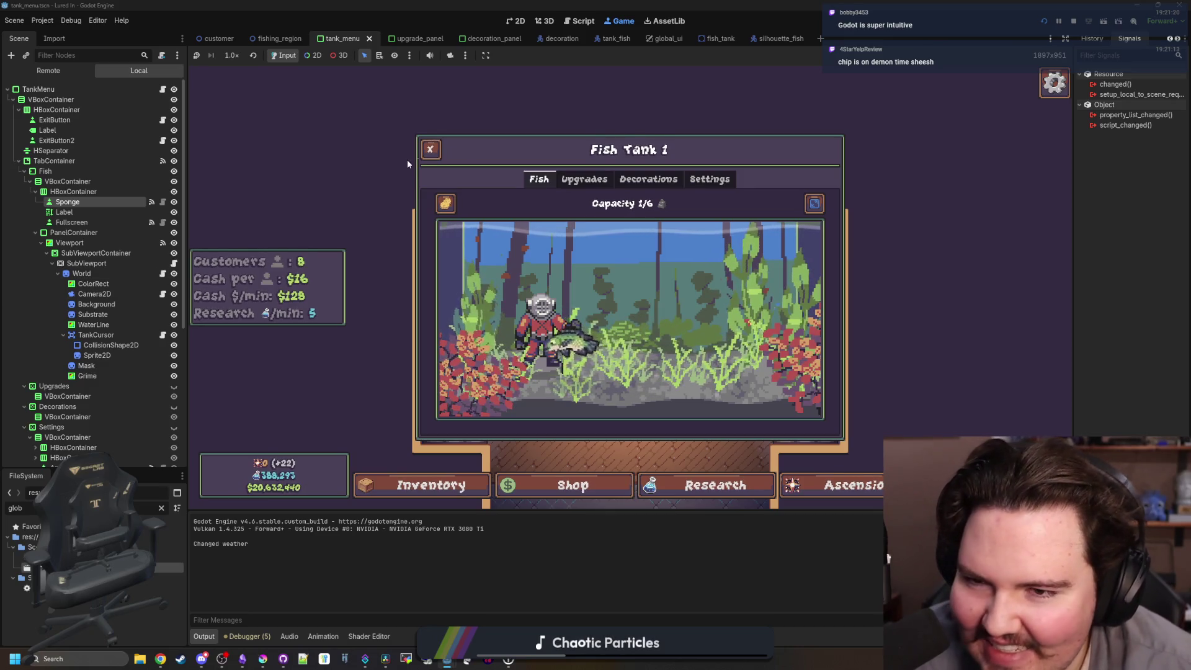
Put the sponge away, close Fish Tank 1, stop the game and save.
click(445, 205)
click(890, 292)
click(431, 150)
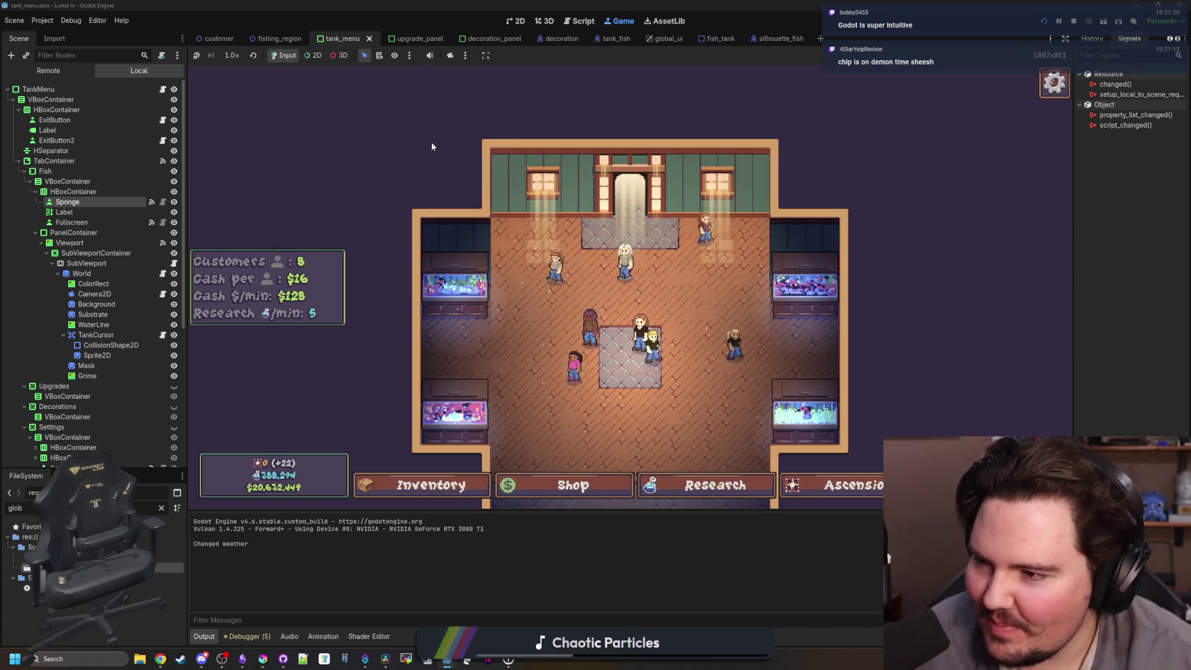
scroll(417, 147, down, 2)
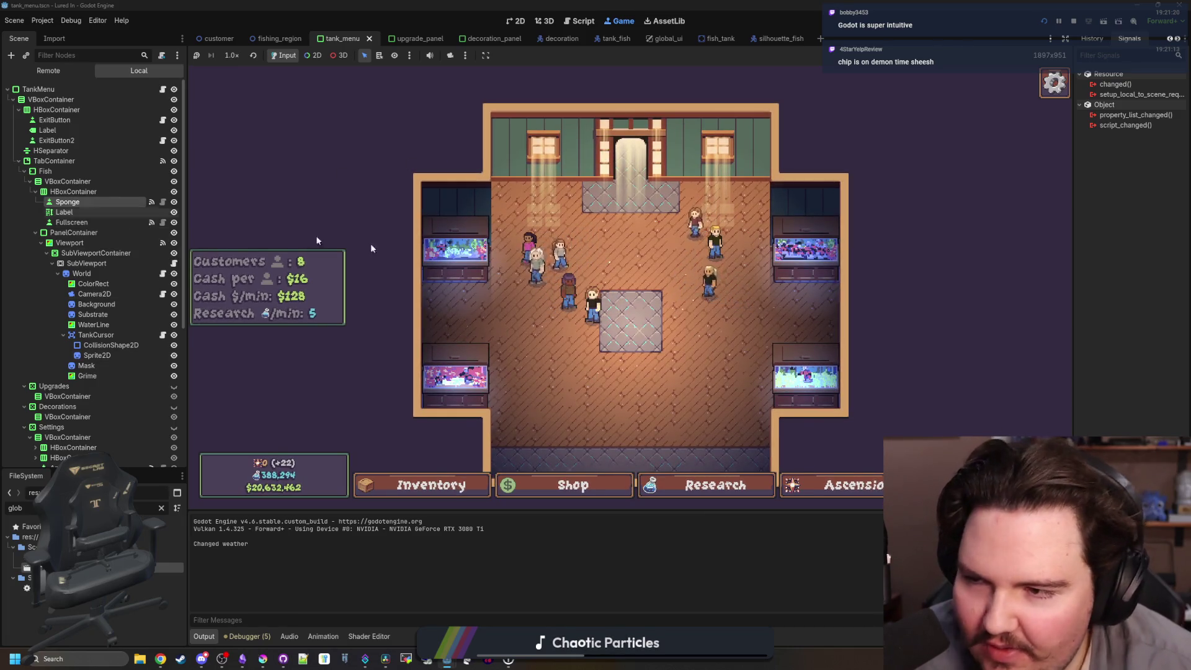
click(1073, 21)
key(ctrl+s)
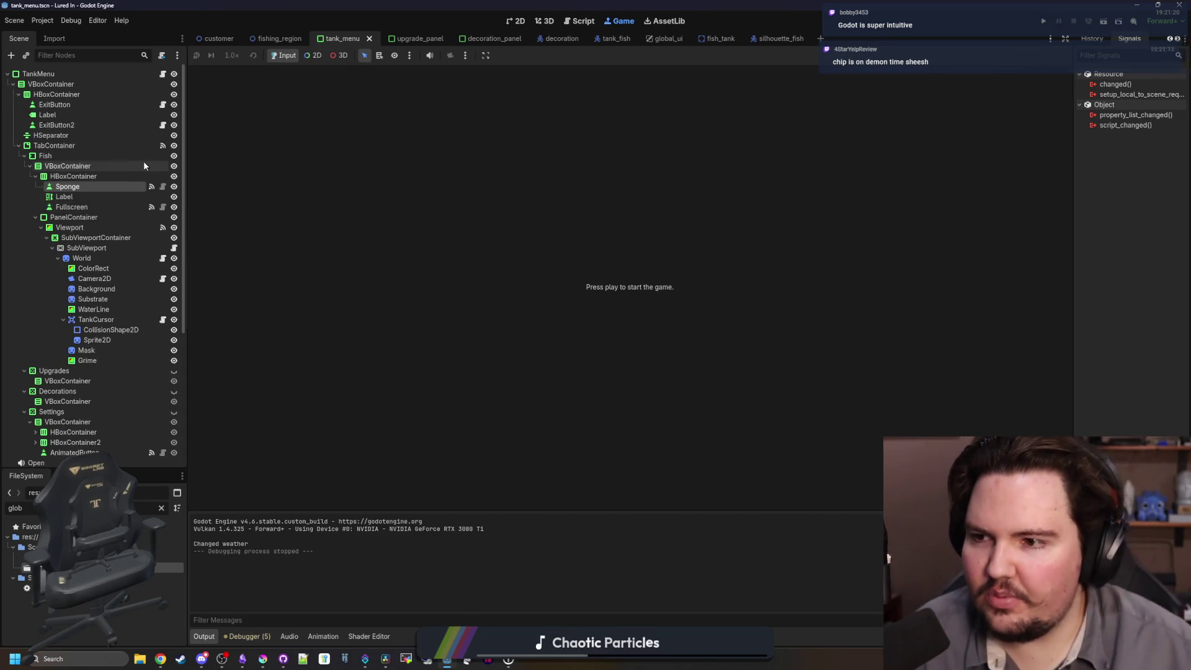
Return to tank_menu.gd and save the script.
click(162, 73)
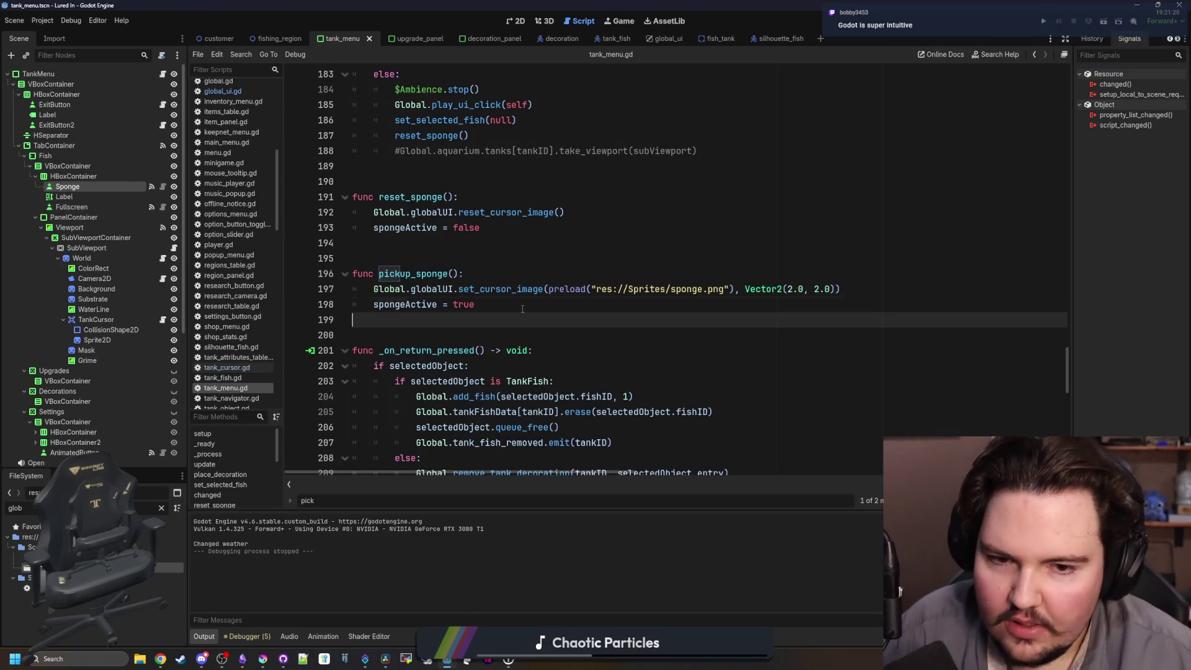
click(553, 259)
key(ctrl+s)
key(ctrl+s)
key(ctrl+s)
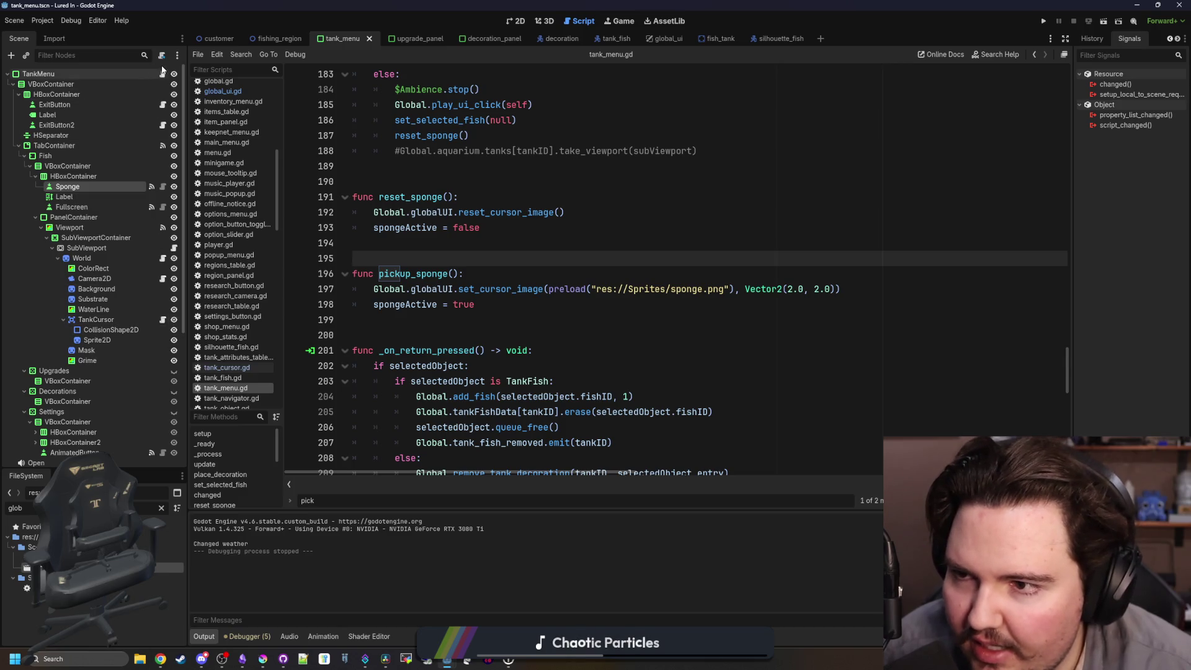
click(497, 243)
key(ctrl+s)
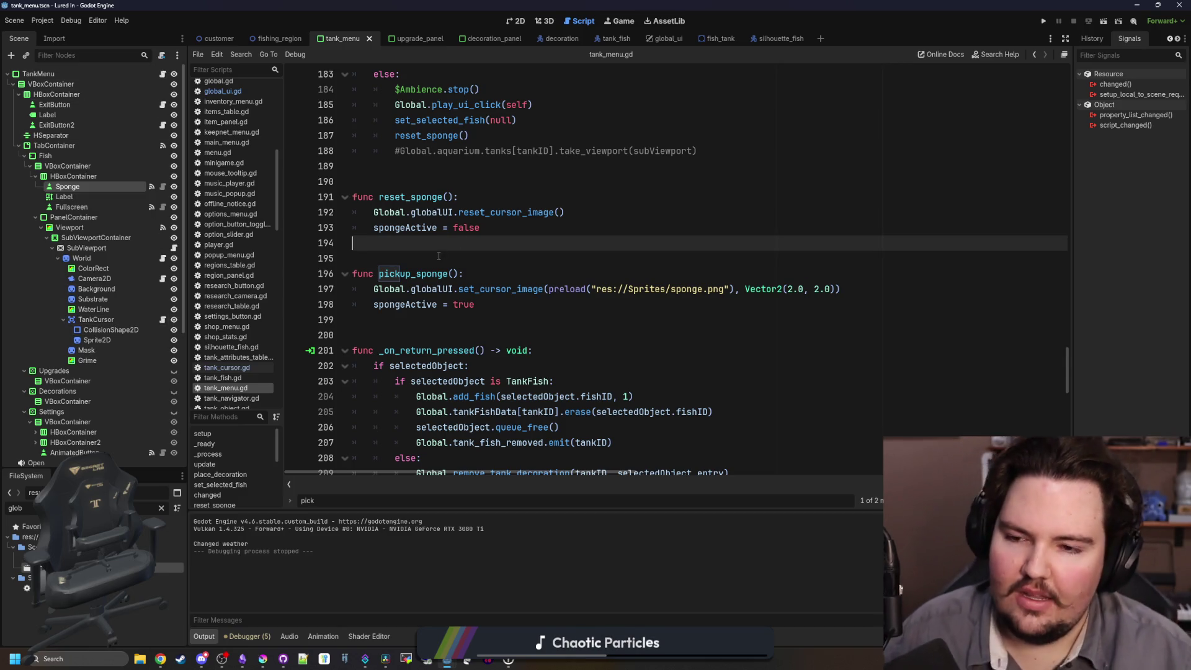
click(426, 261)
key(ctrl+s)
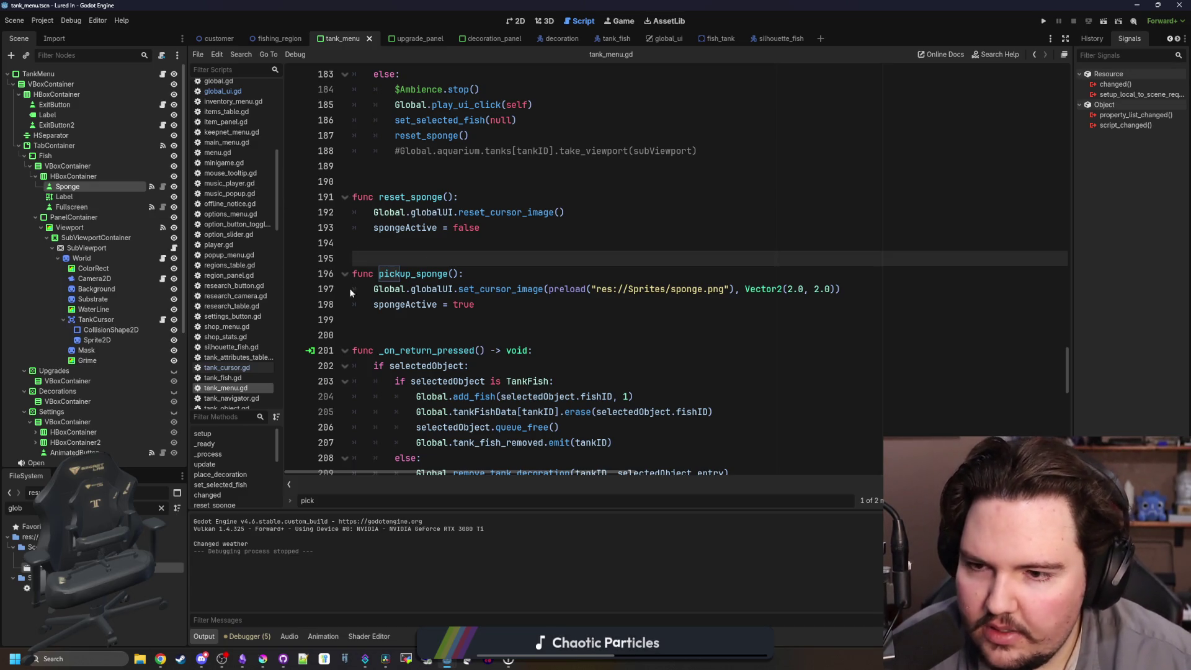
Scroll through tank_menu.gd, then open global_ui.gd from the script list.
scroll(509, 270, up, 6)
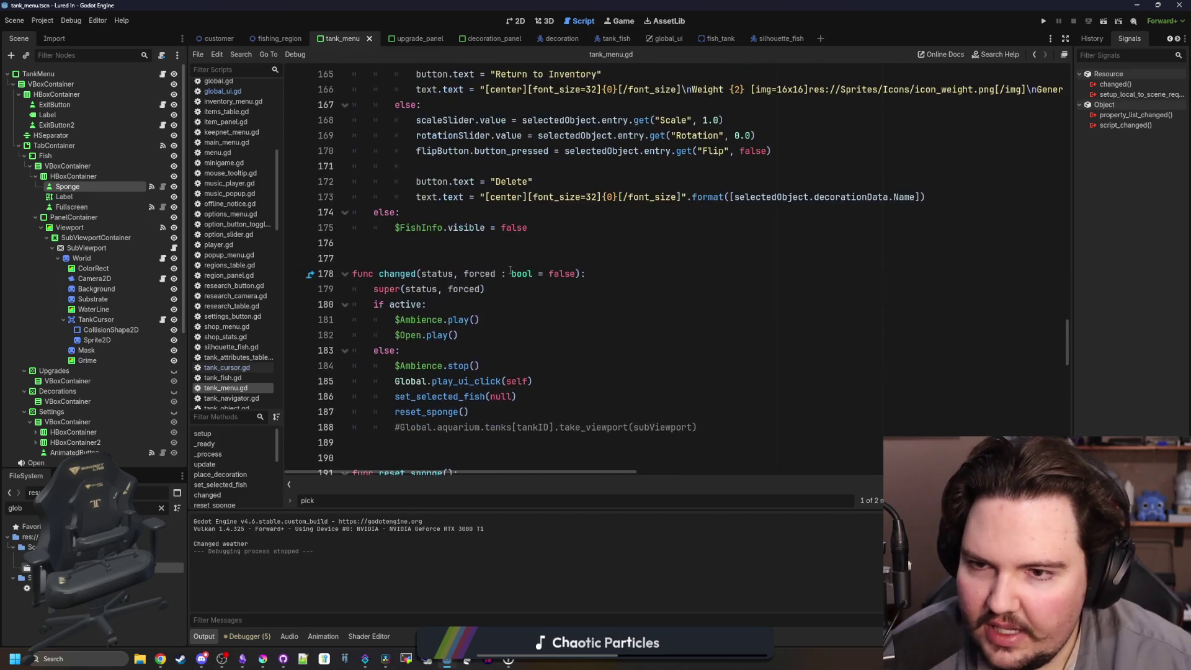
click(433, 259)
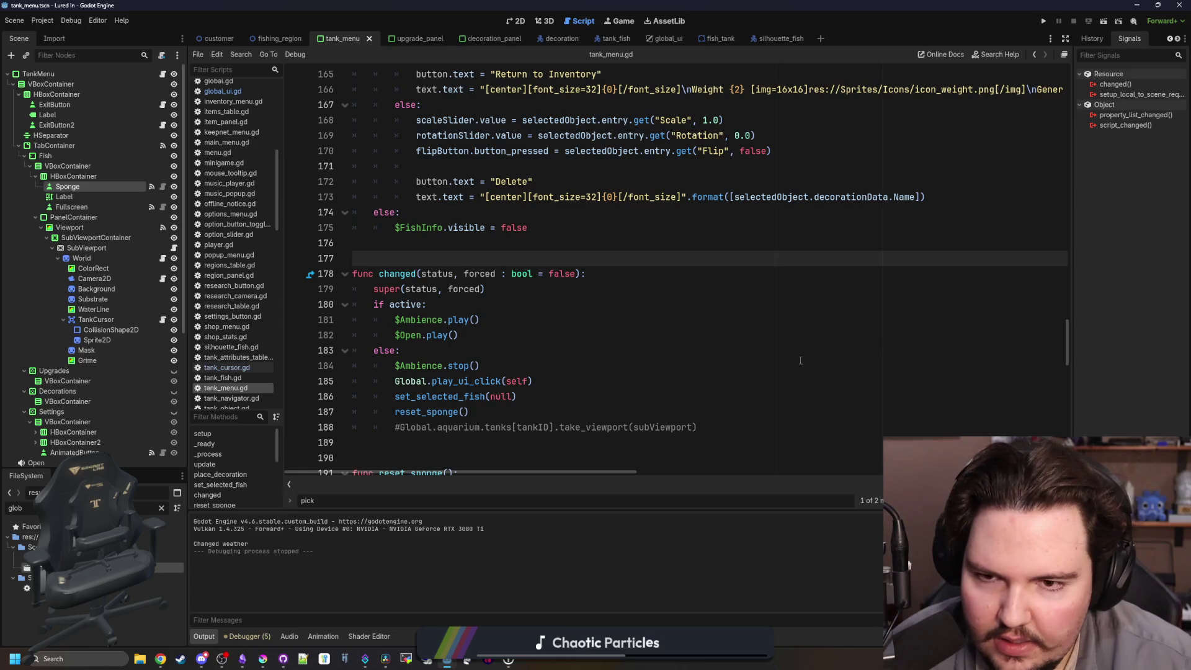
scroll(681, 339, up, 7)
scroll(658, 334, up, 7)
click(462, 317)
scroll(463, 318, up, 7)
scroll(1040, 258, down, 10)
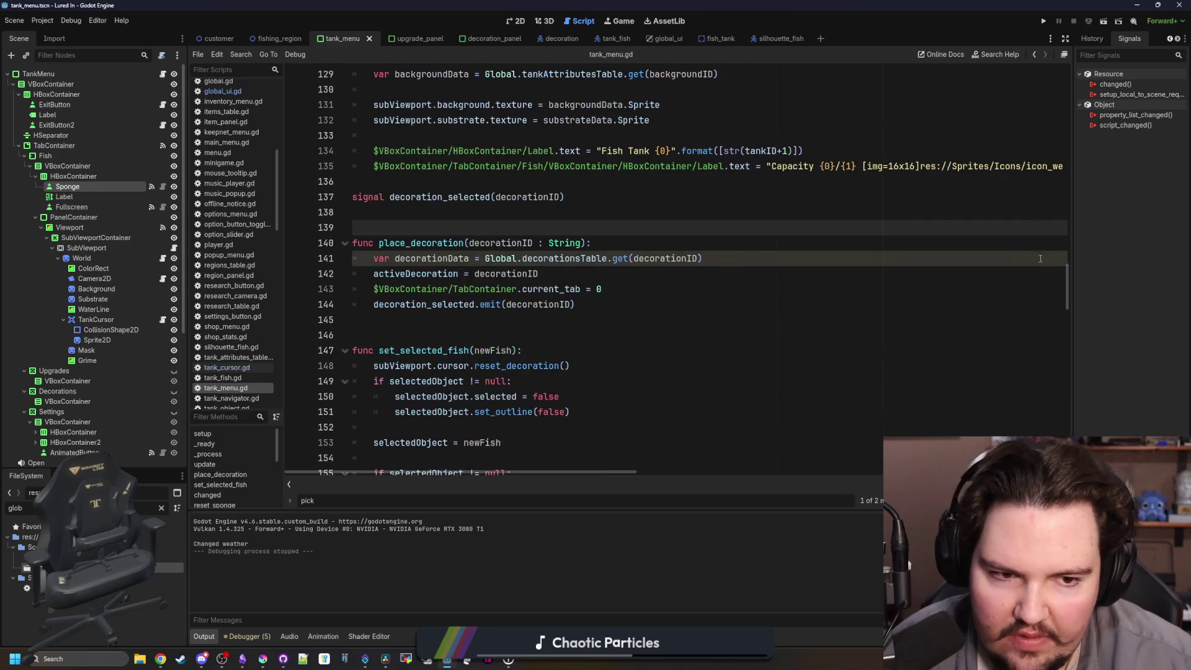
drag(1064, 274, 1067, 430)
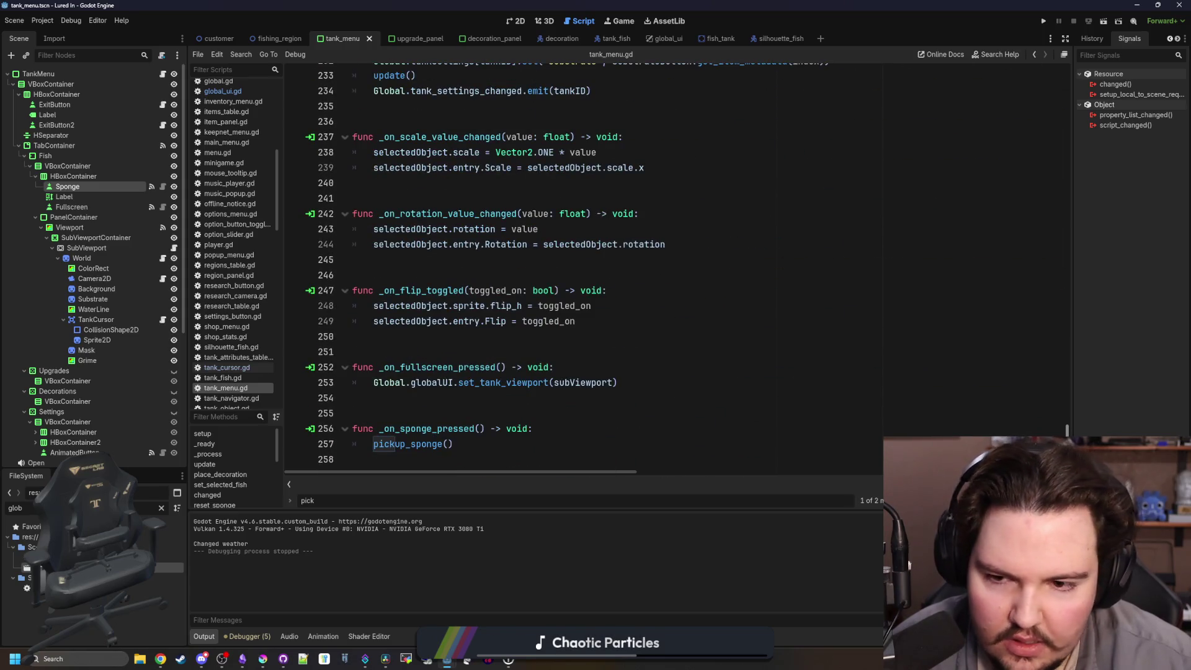
scroll(502, 347, up, 12)
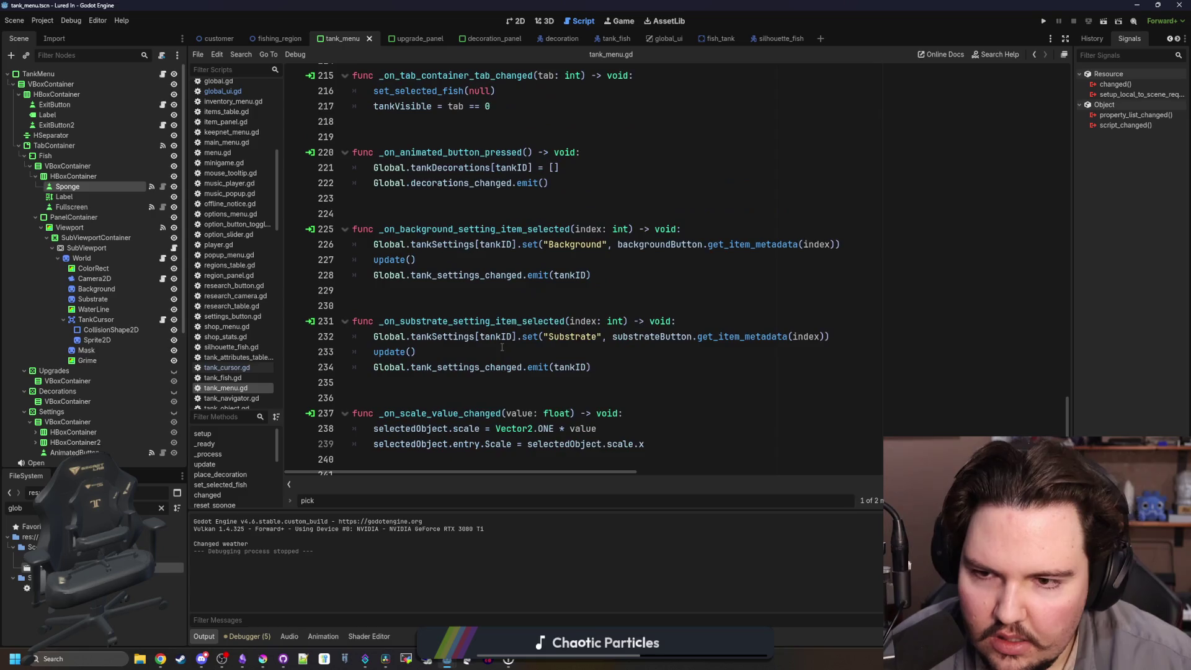
click(225, 93)
scroll(445, 279, down, 9)
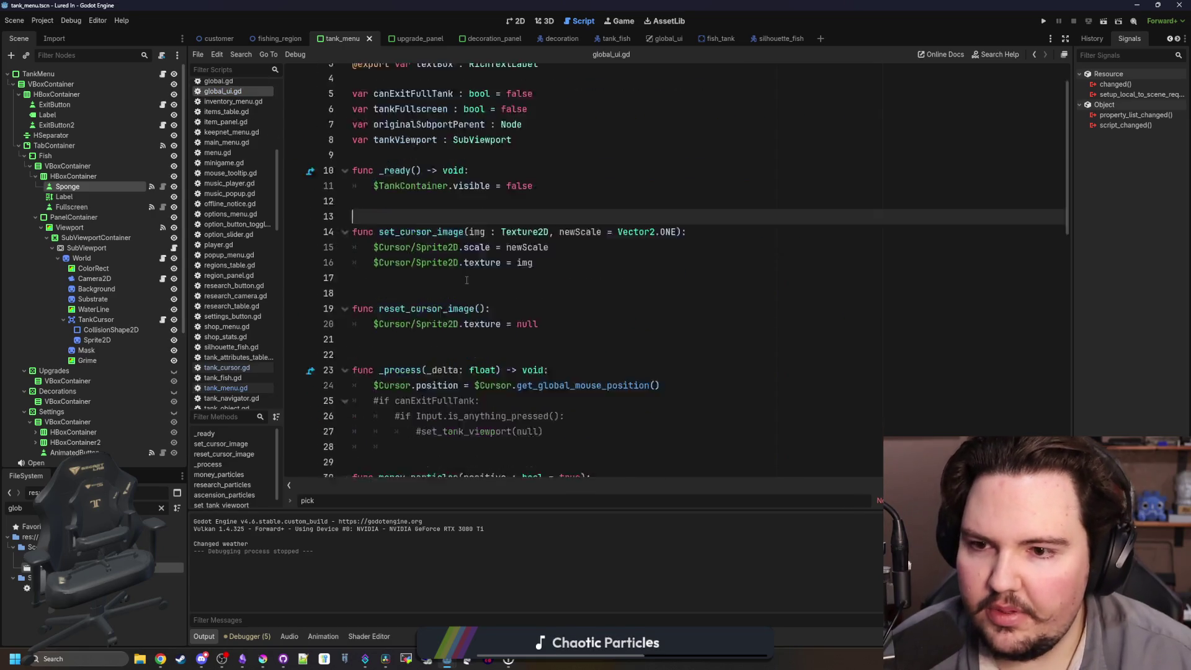
Duplicate the ascension_particles function directly below itself in global_ui.gd.
click(445, 280)
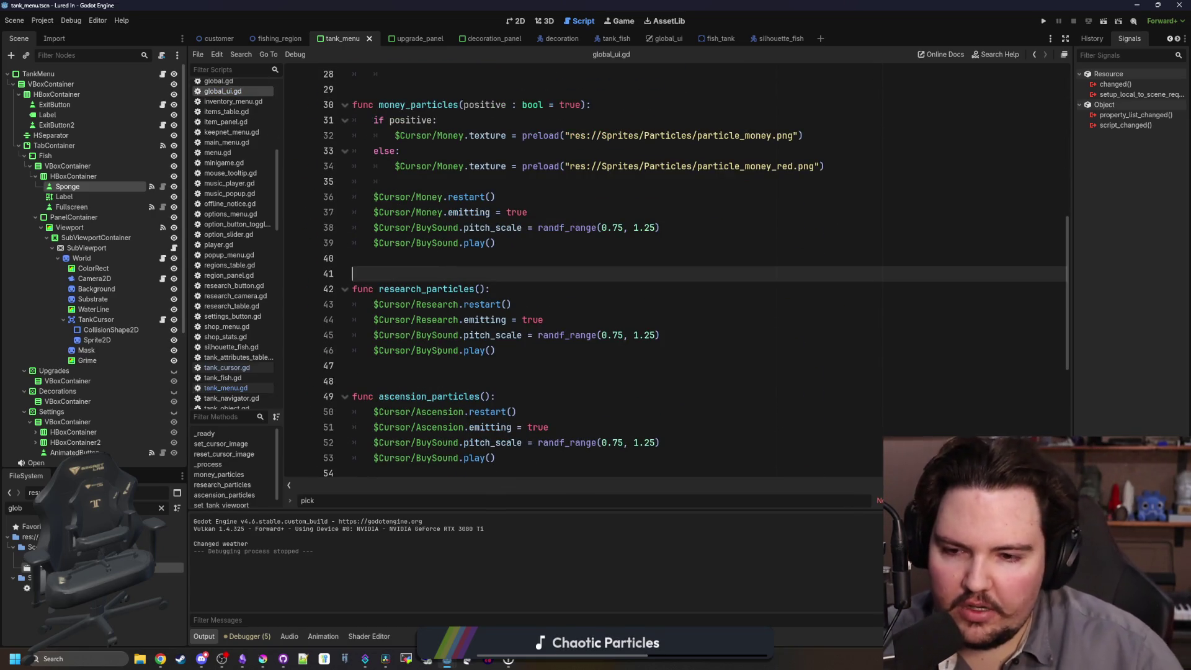
click(434, 365)
scroll(434, 310, down, 4)
drag(496, 274, 292, 227)
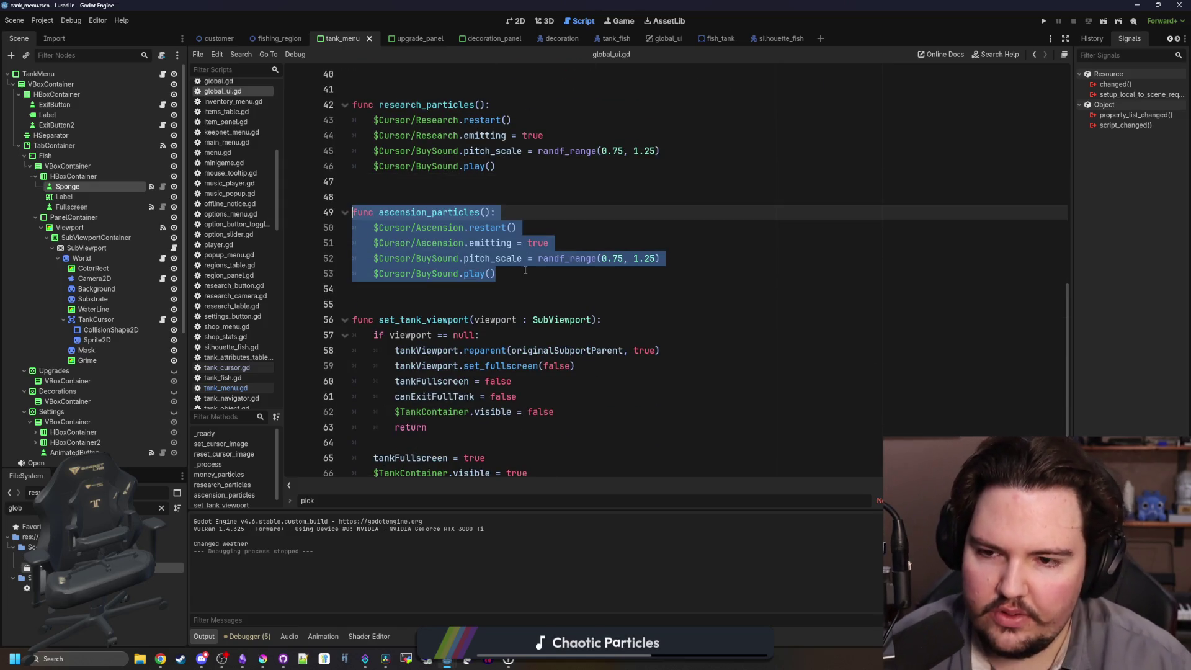
click(539, 273)
key(Return)
key(Return)
text(func ascension_particles(): 	$Cursor/Ascension.restart() 	$Cursor/Ascension.emitting = true 	$Cursor/BuySound.pitch_scale = randf_range(0.75, 1.25) 	$Cursor/BuySound.play())
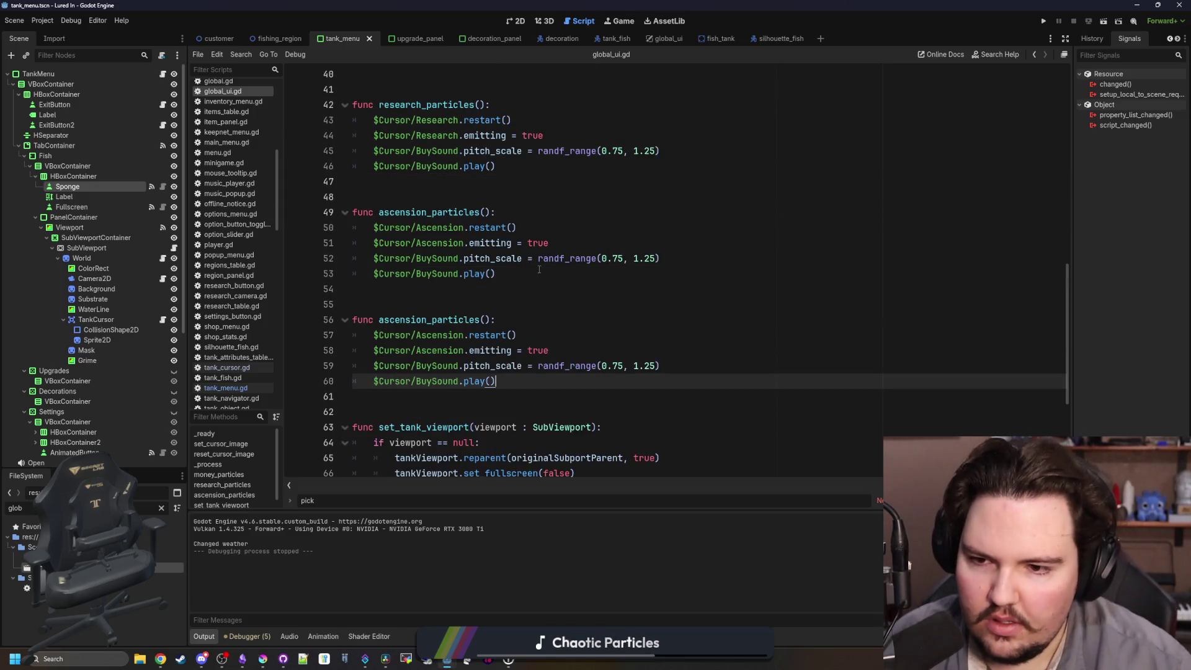
Rename the copy to set_clean_particles and indent its body under an if status block.
double_click(432, 319)
key(BackSpace)
text(set_)
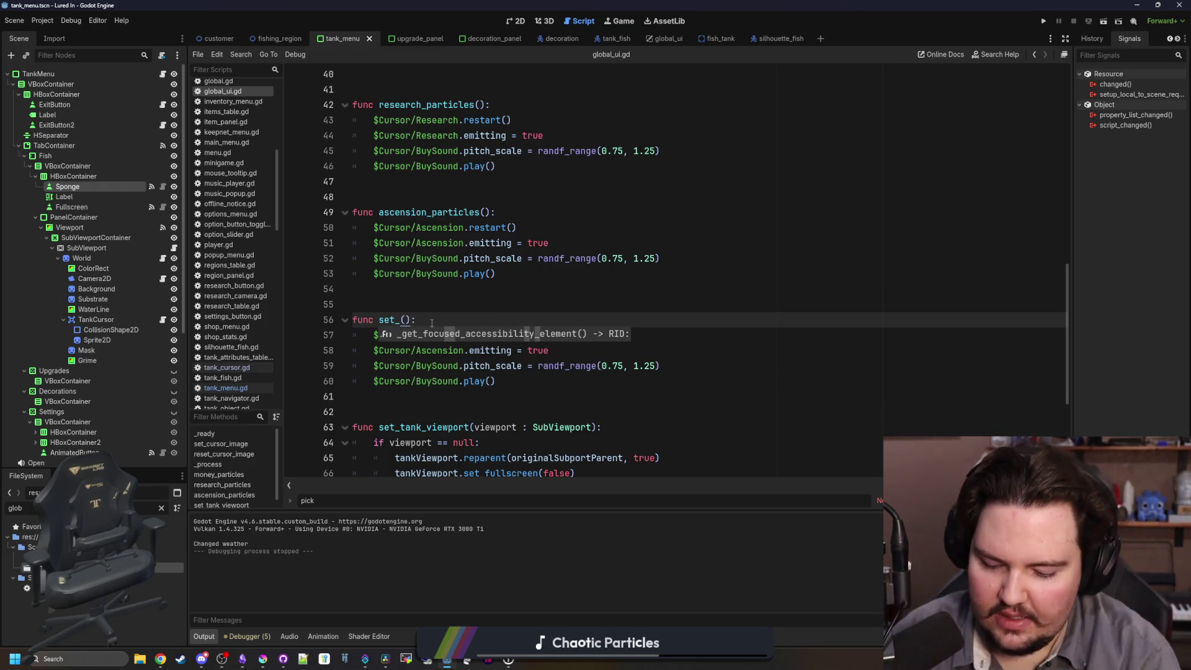
text(clean_particles)
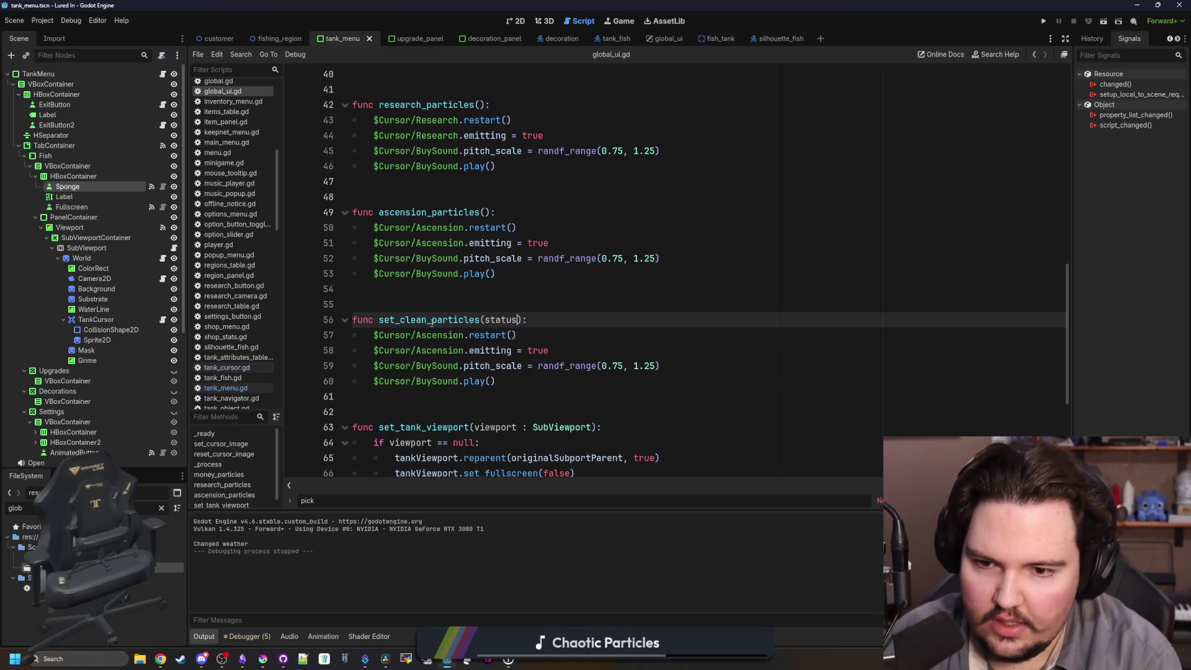
drag(560, 339, 415, 333)
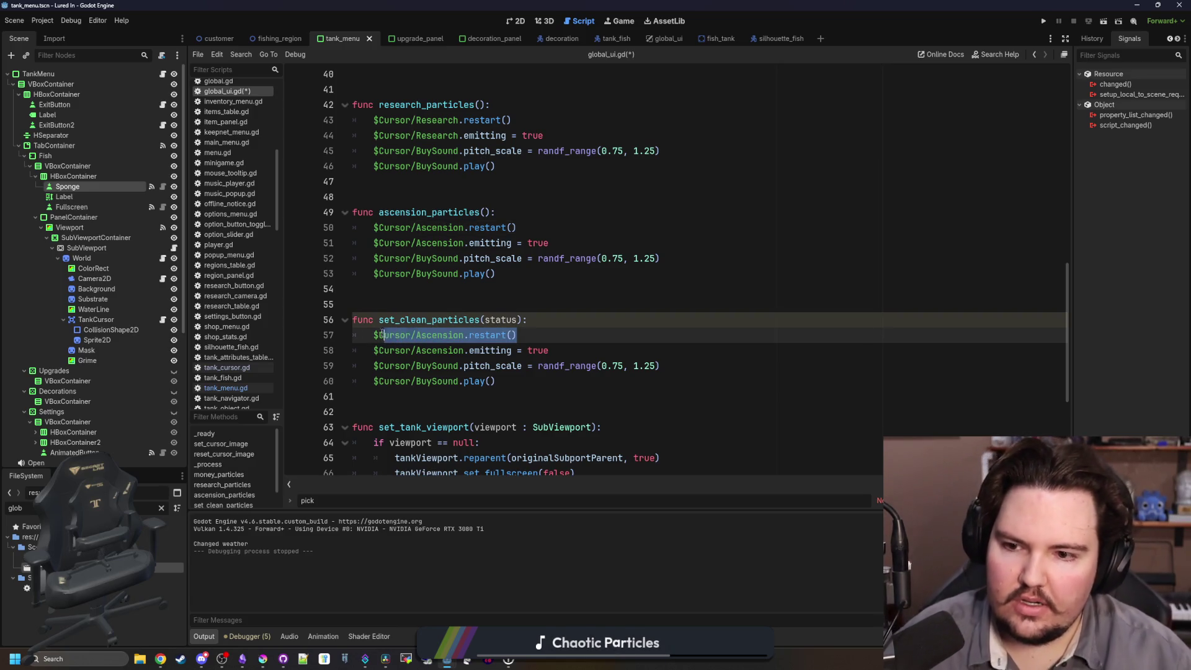
click(534, 321)
key(Return)
text(if status:)
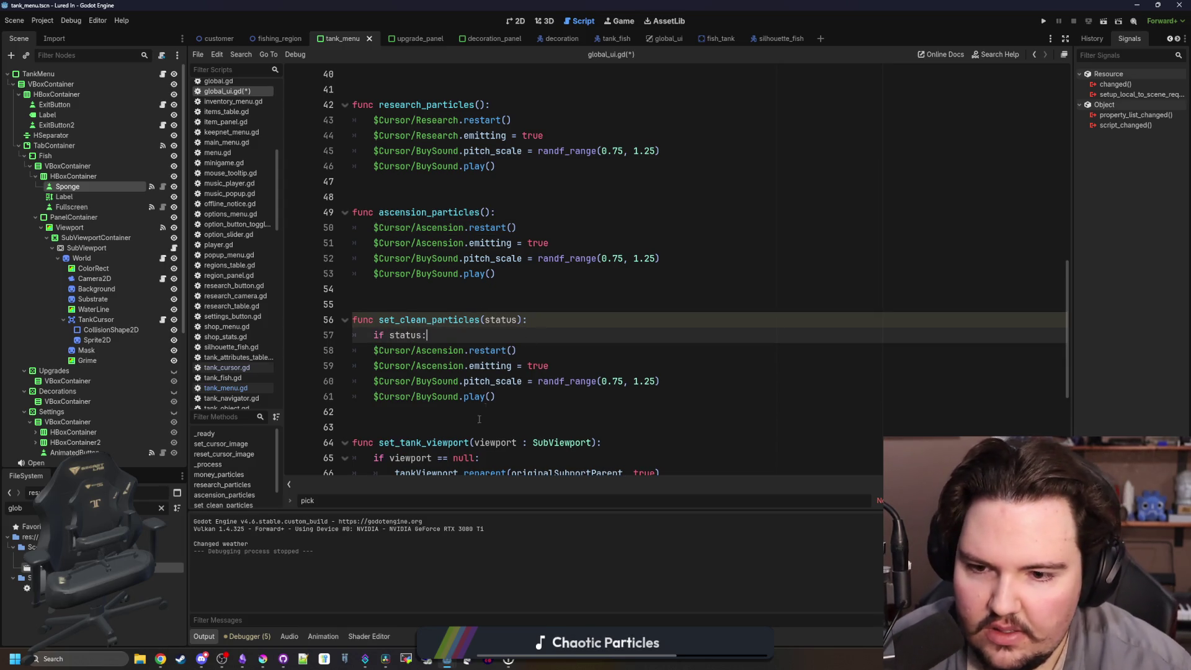
drag(479, 403, 374, 348)
key(Tab)
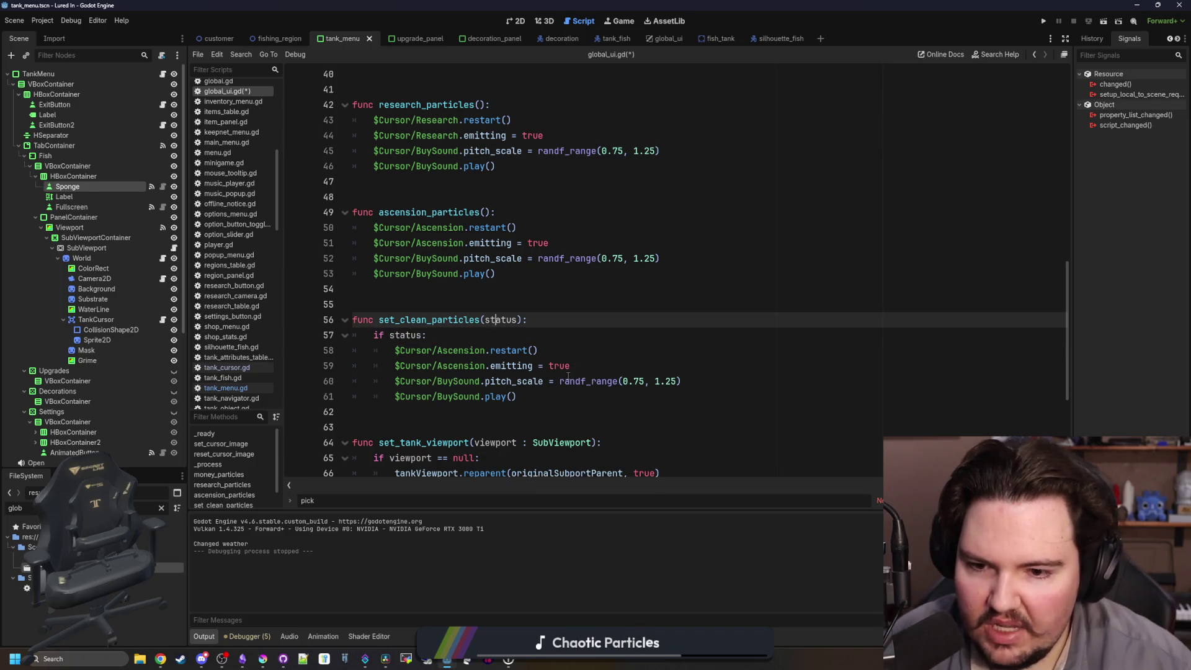
Delete the pitch_scale and play lines and rename the function to set_bubble_particles.
drag(495, 413, 311, 381)
key(BackSpace)
key(Left)
double_click(460, 351)
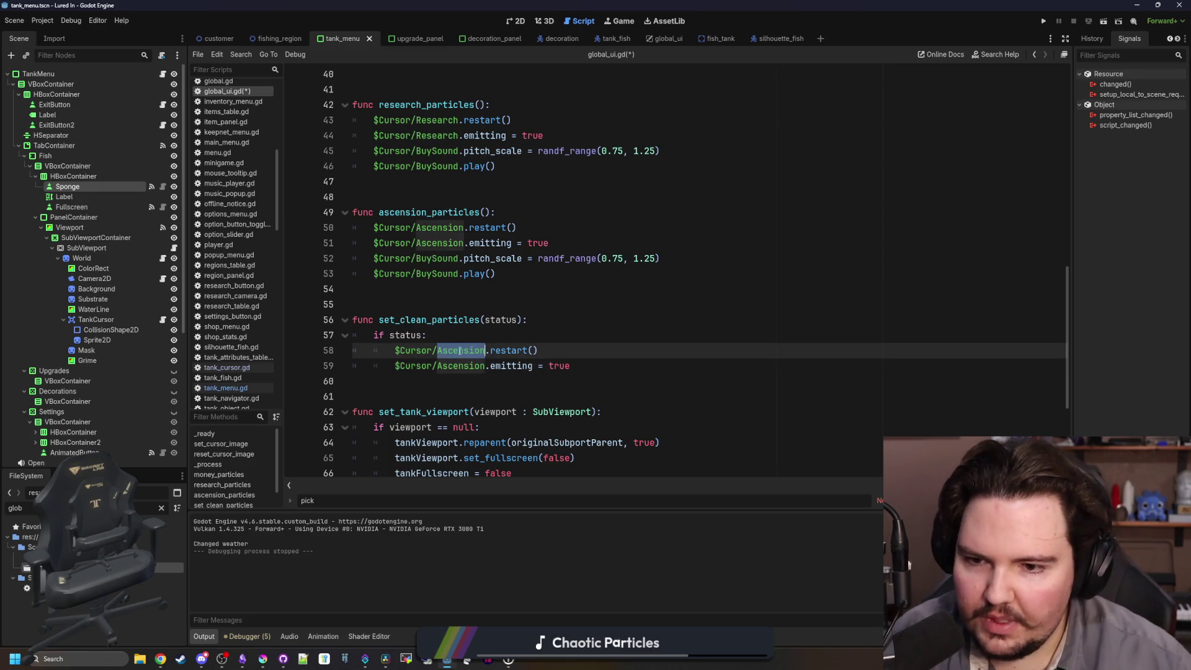
text(S)
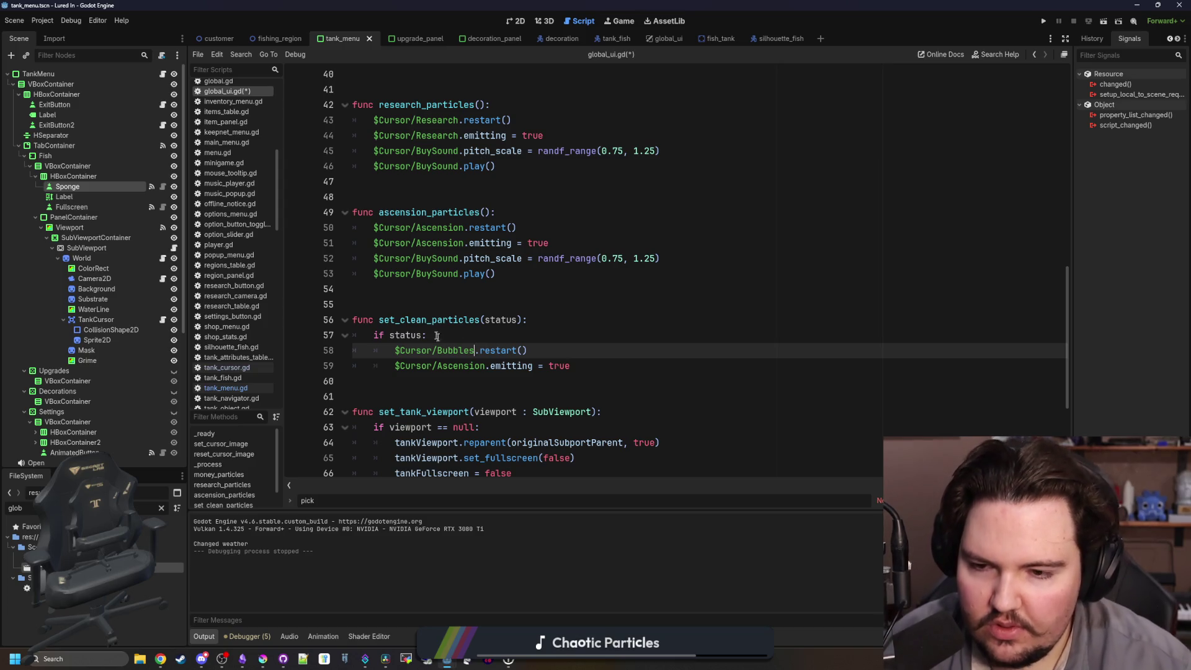
triple_click(428, 320)
key(Left)
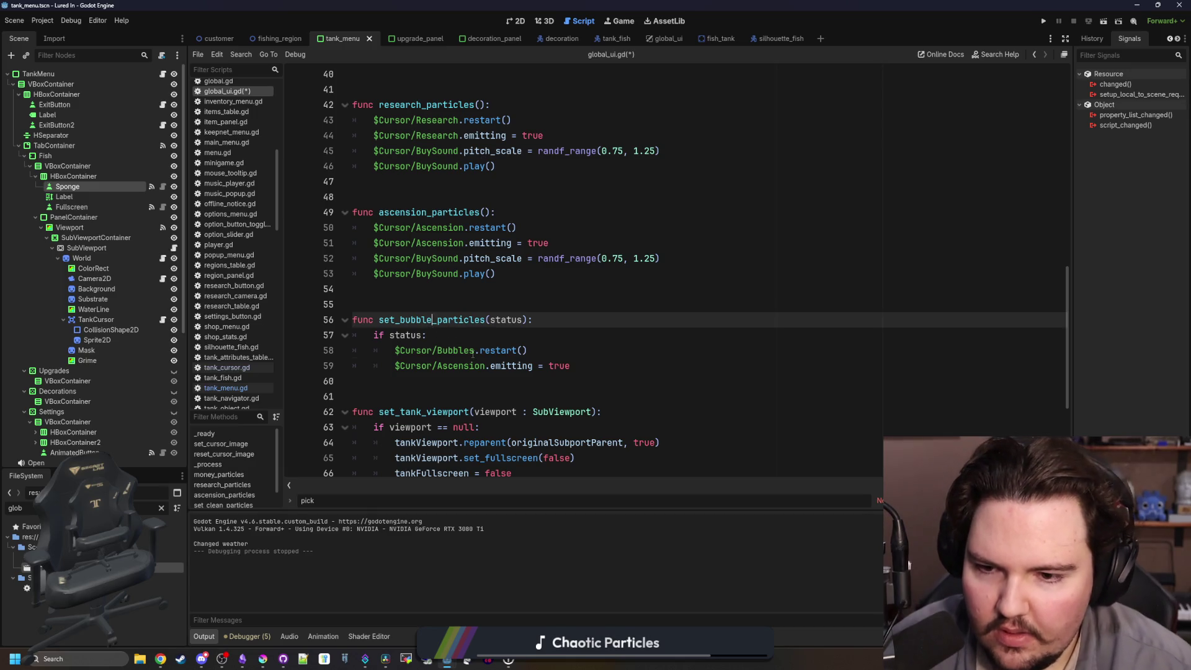
Replace Ascension with Bubbles on line 59 and add an else branch.
double_click(473, 351)
key(ctrl+c)
double_click(462, 366)
key(ctrl+v)
click(489, 338)
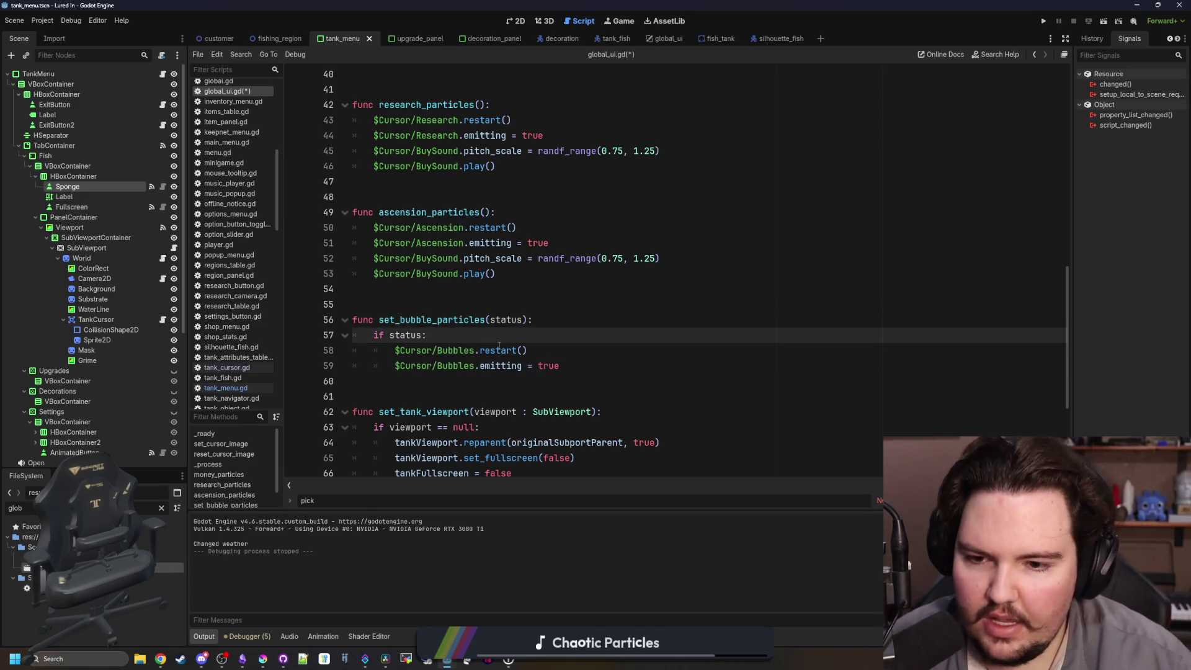
click(570, 367)
key(Return)
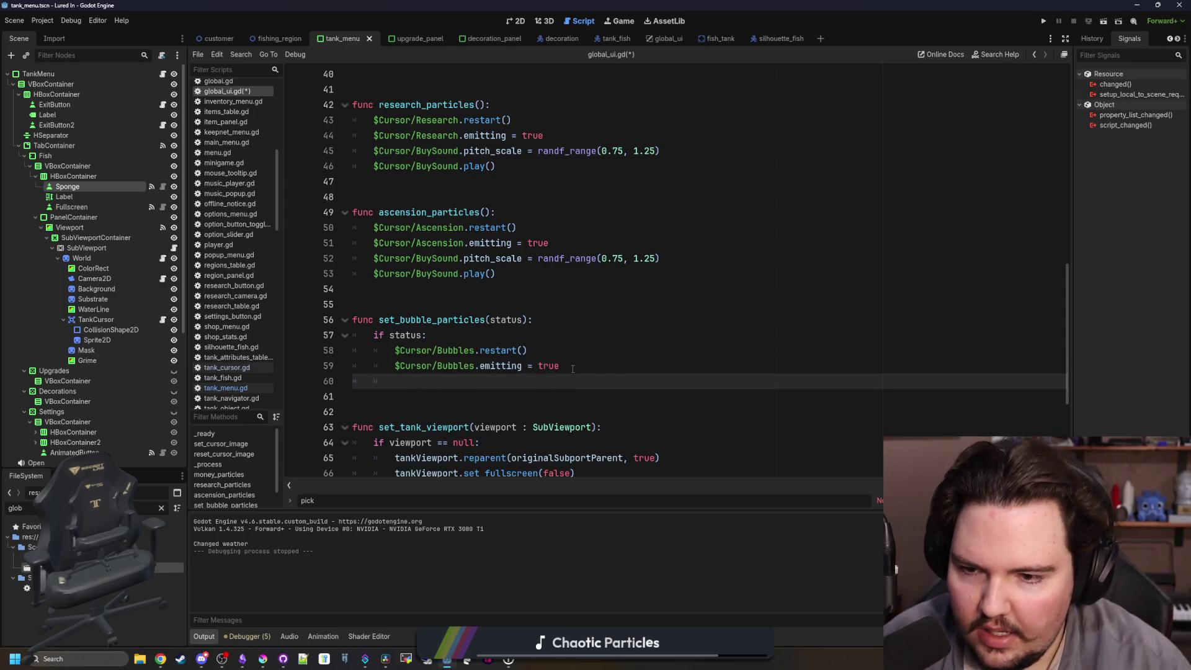
text(else:)
key(Return)
Copy the $Cursor/Bubbles emitting line under else, save, and open the global_ui scene.
drag(560, 366, 394, 365)
key(ctrl+c)
key(Down)
key(Down)
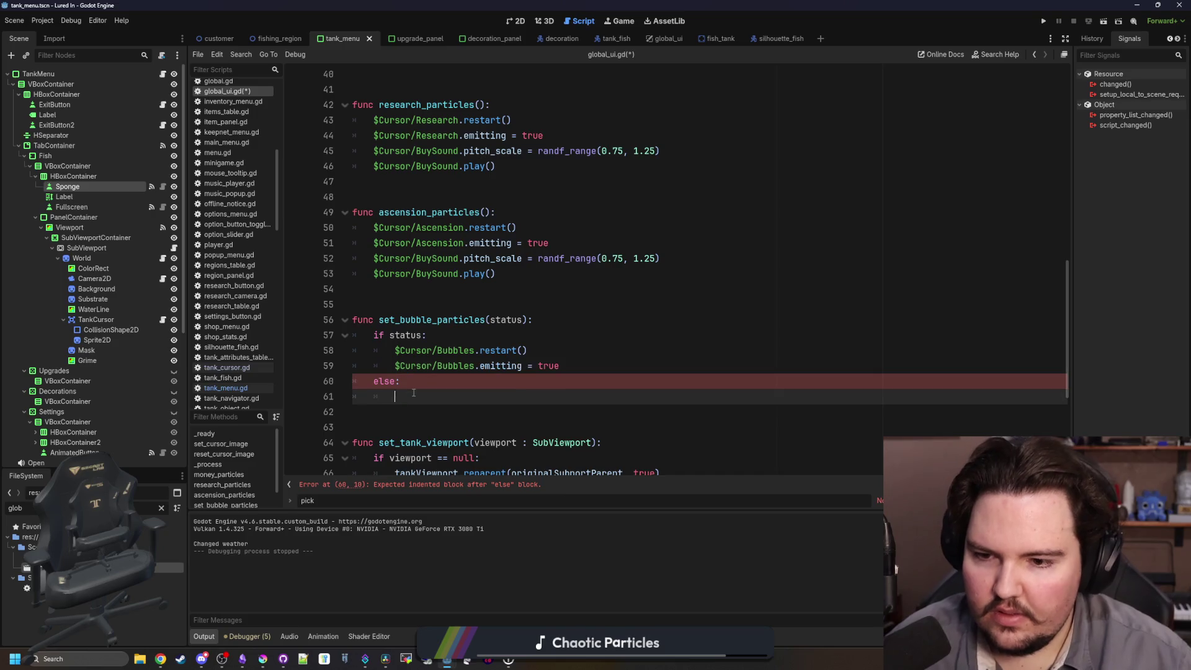
key(ctrl+v)
key(Up)
key(ctrl+s)
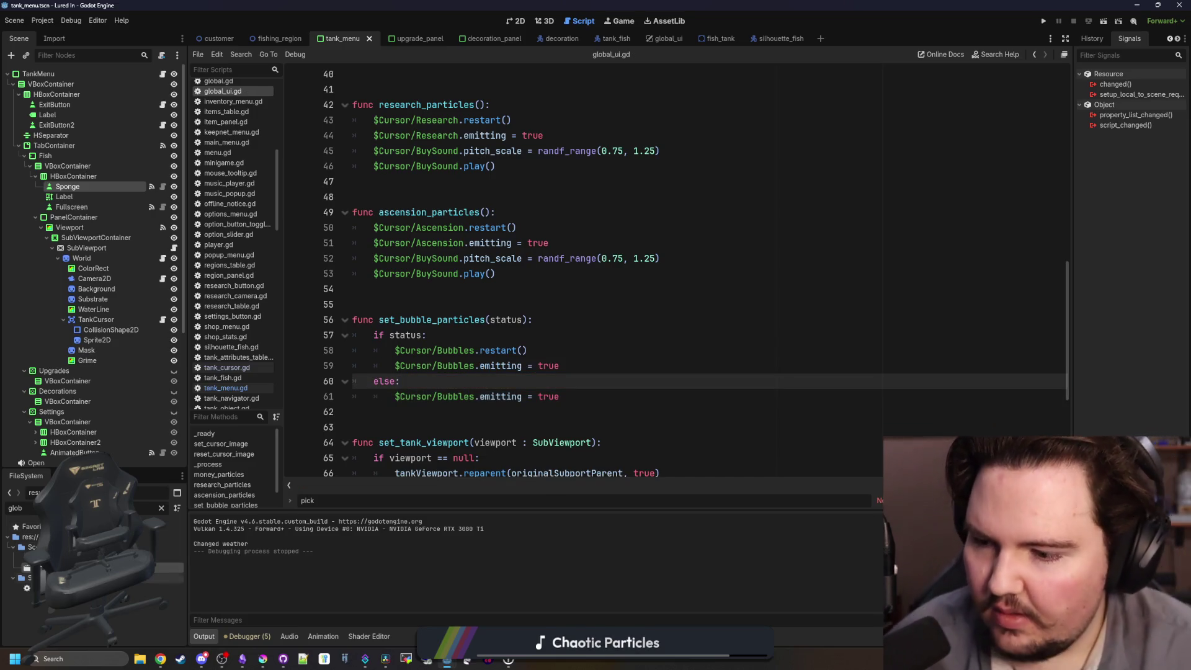
click(664, 38)
click(52, 83)
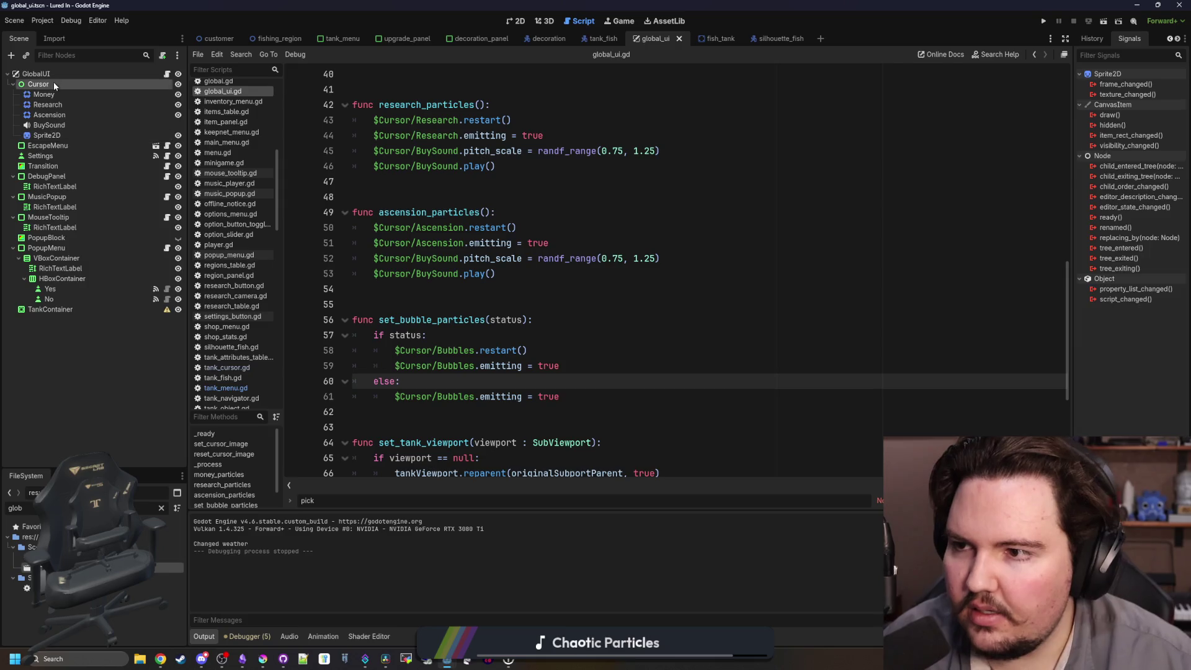
Add a CPUParticles2D child node under Cursor and show its properties in the Inspector.
right_click(52, 83)
click(87, 94)
text(cpupart)
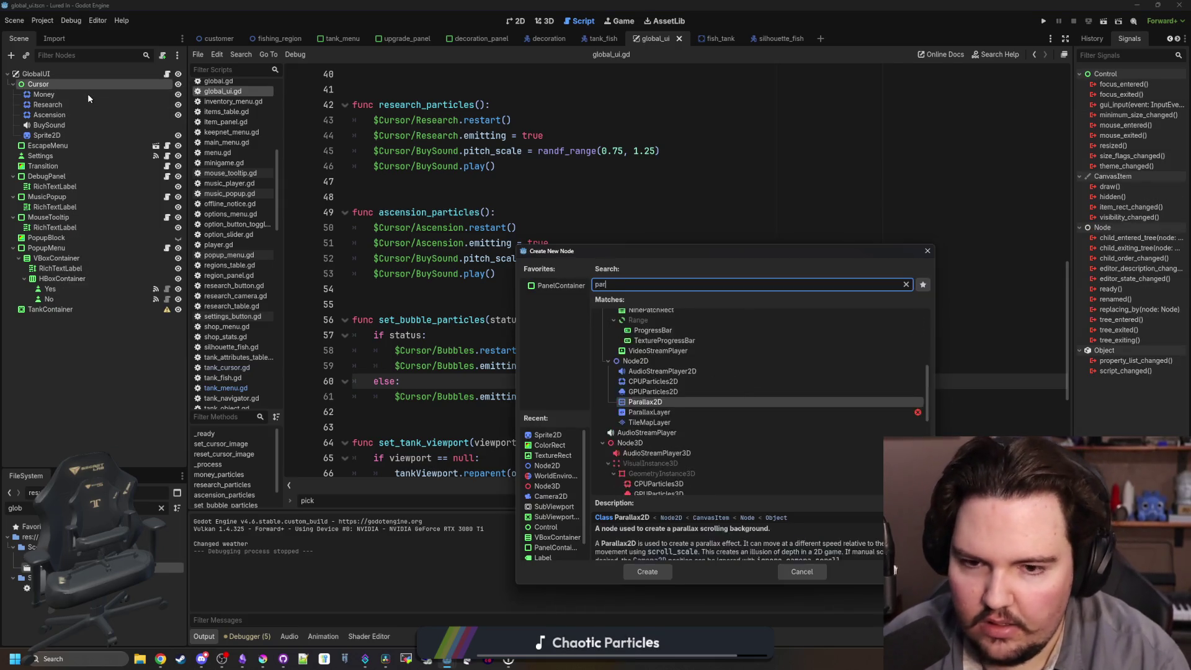
key(Return)
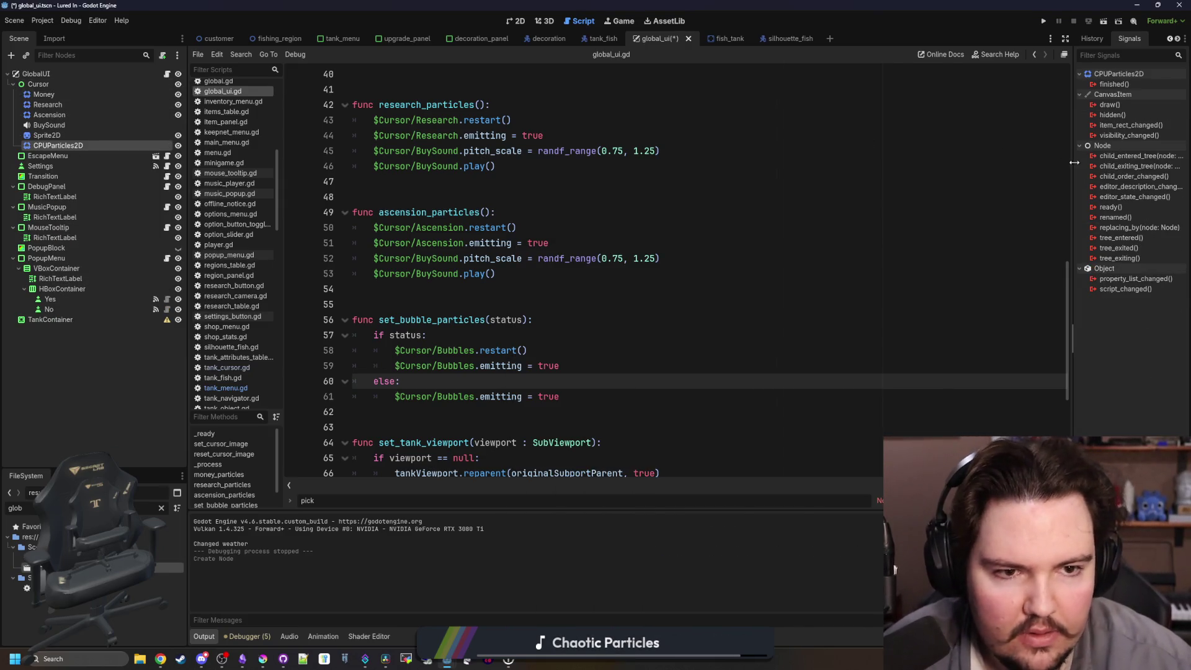
drag(1074, 162, 888, 163)
click(911, 38)
click(515, 20)
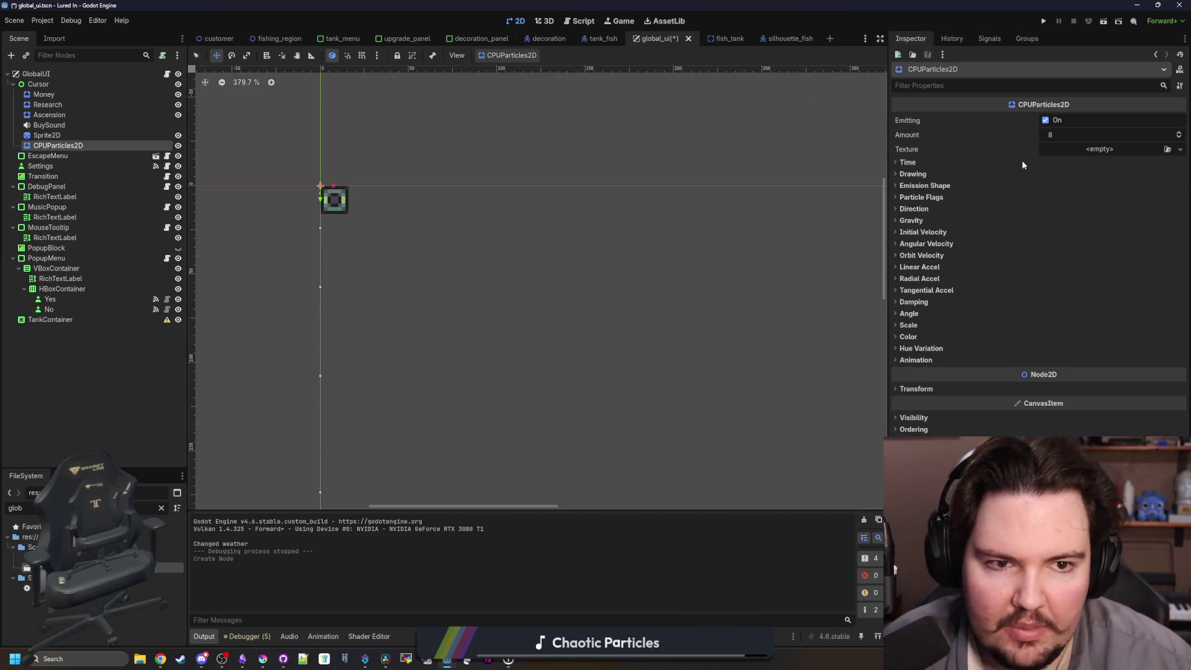
scroll(258, 141, up, 3)
Bring Krita to the front and maximize its window.
click(263, 659)
drag(356, 442, 104, 16)
click(9, 15)
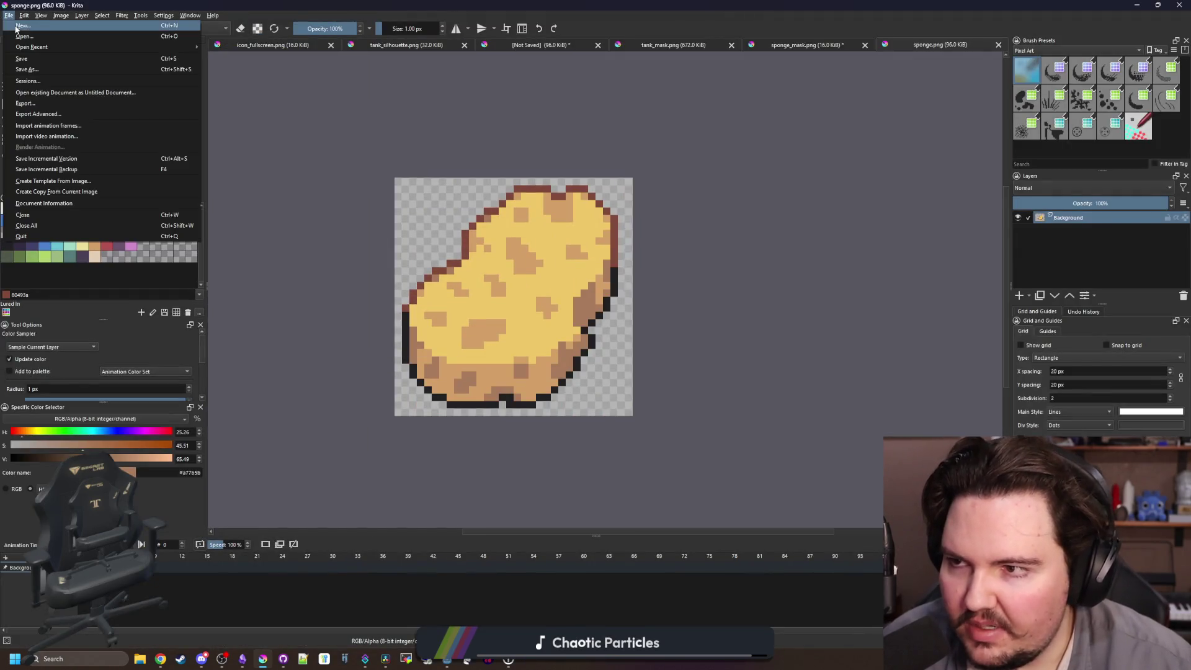
Open particle_money.png from Sprites/Particles and select the dollar sprite to check its size.
click(25, 27)
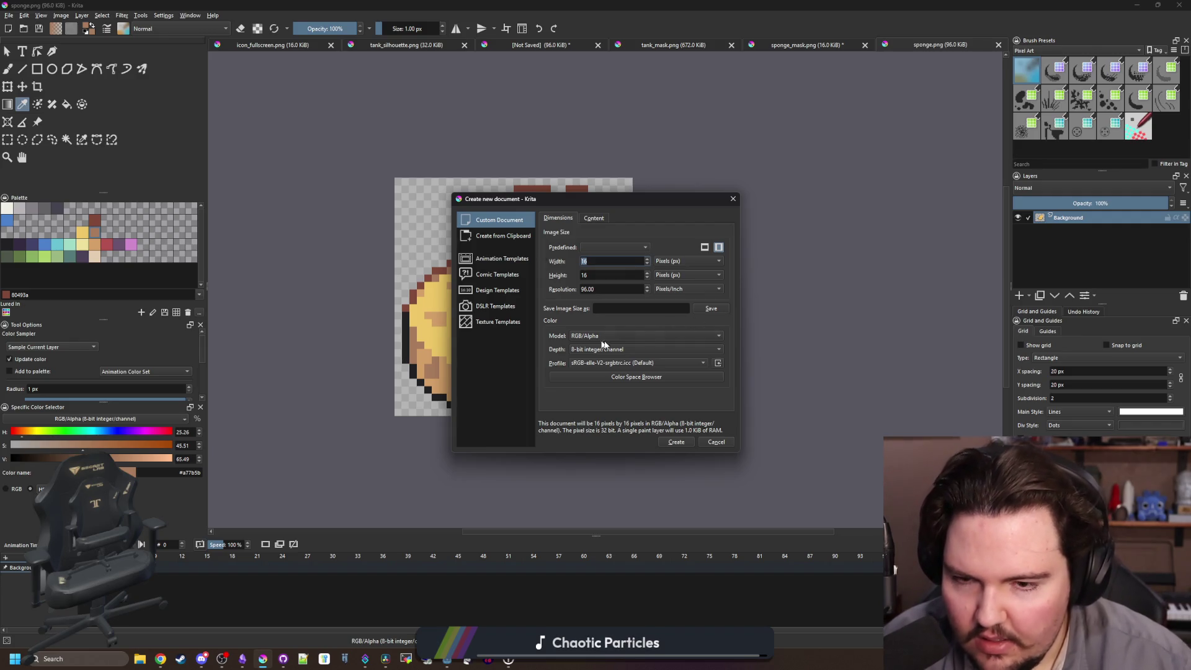
click(720, 442)
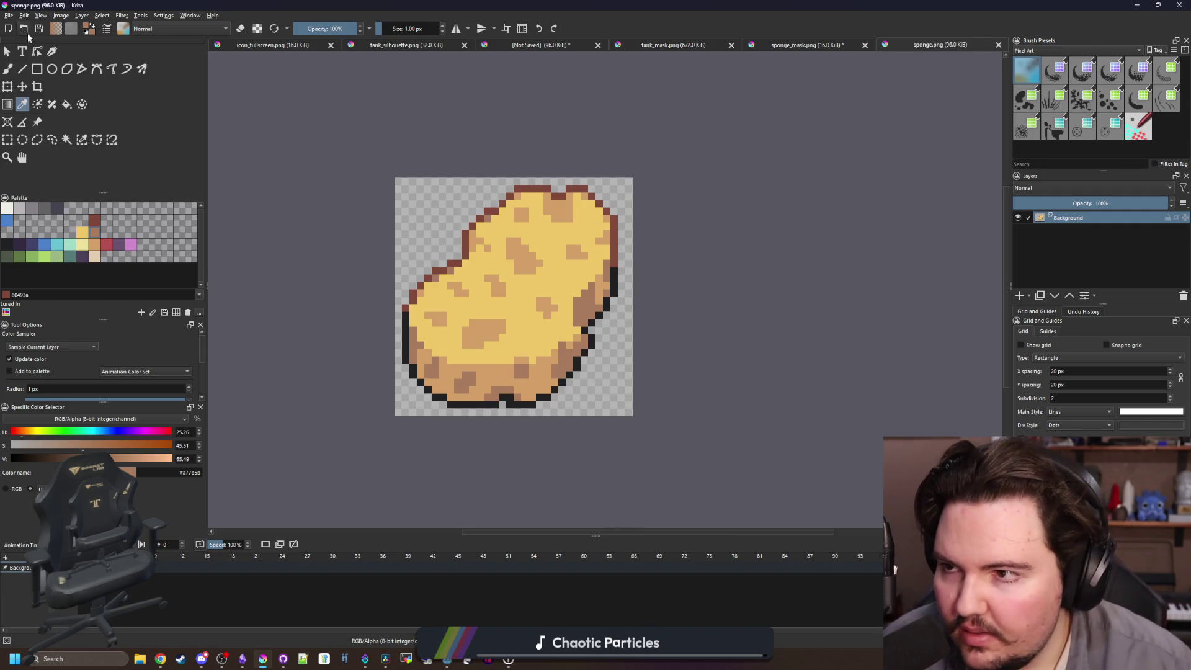
click(7, 14)
key(Escape)
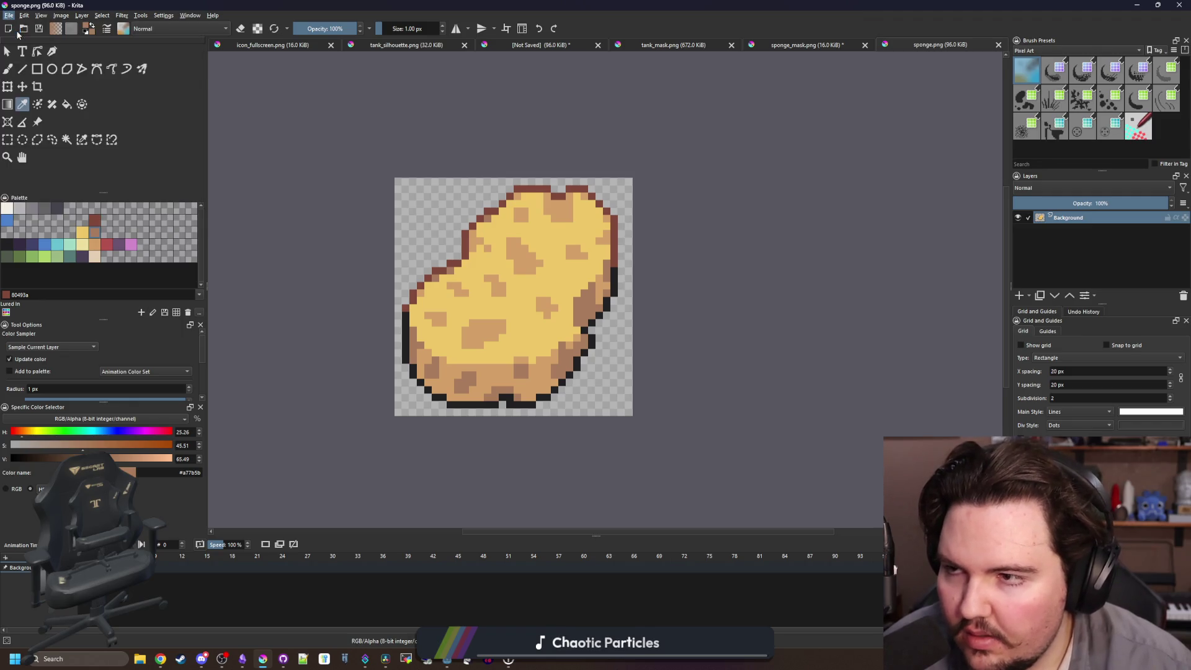
key(ctrl+o)
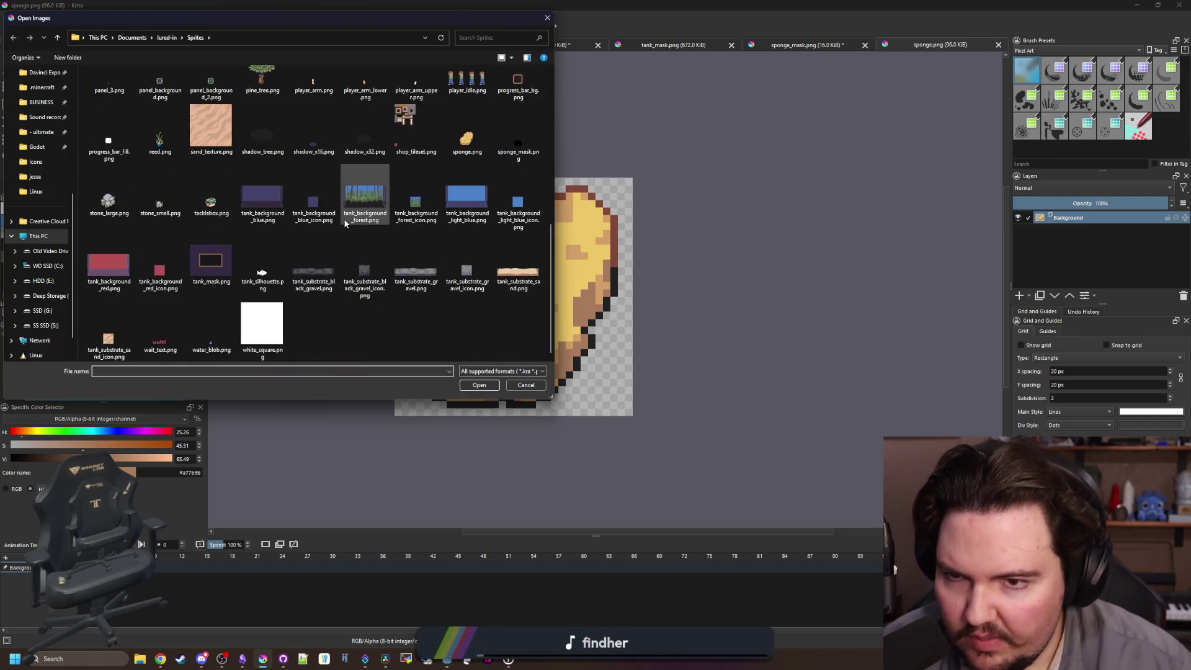
double_click(314, 96)
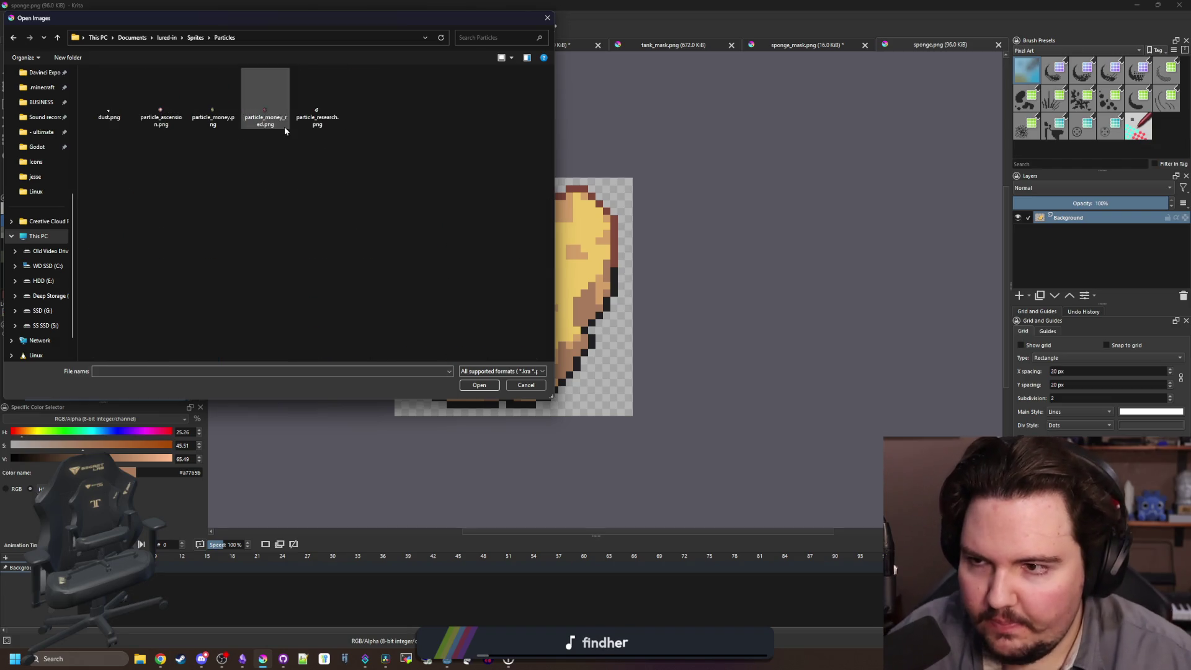
double_click(213, 96)
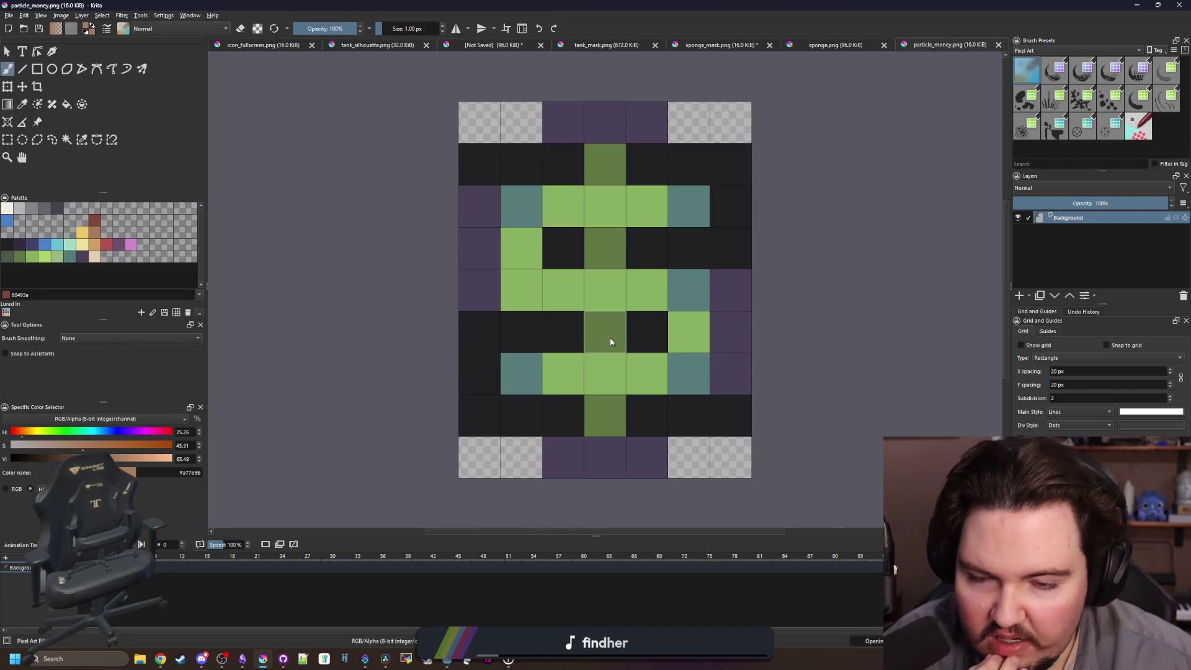
scroll(585, 337, down, 3)
click(7, 139)
mouse_move(532, 255)
mouse_down()
mouse_move(576, 329)
mouse_move(639, 391)
mouse_up()
Create a new blank image of 8 × 8 pixels.
click(9, 15)
click(24, 25)
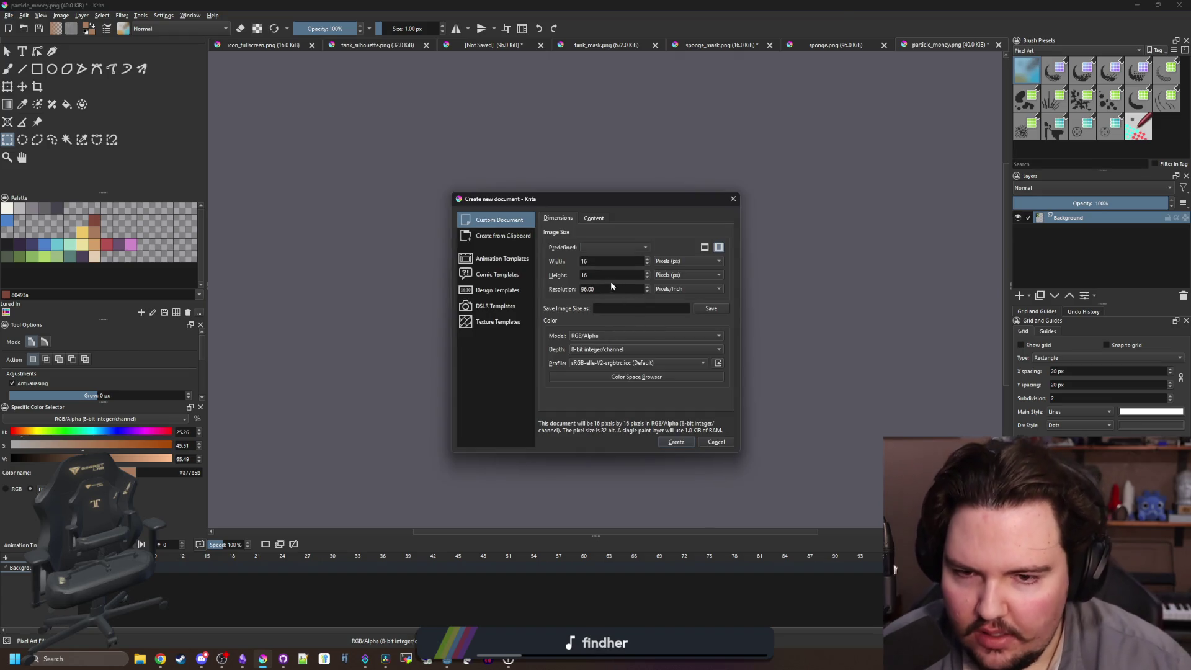
text(8)
key(shift+Tab)
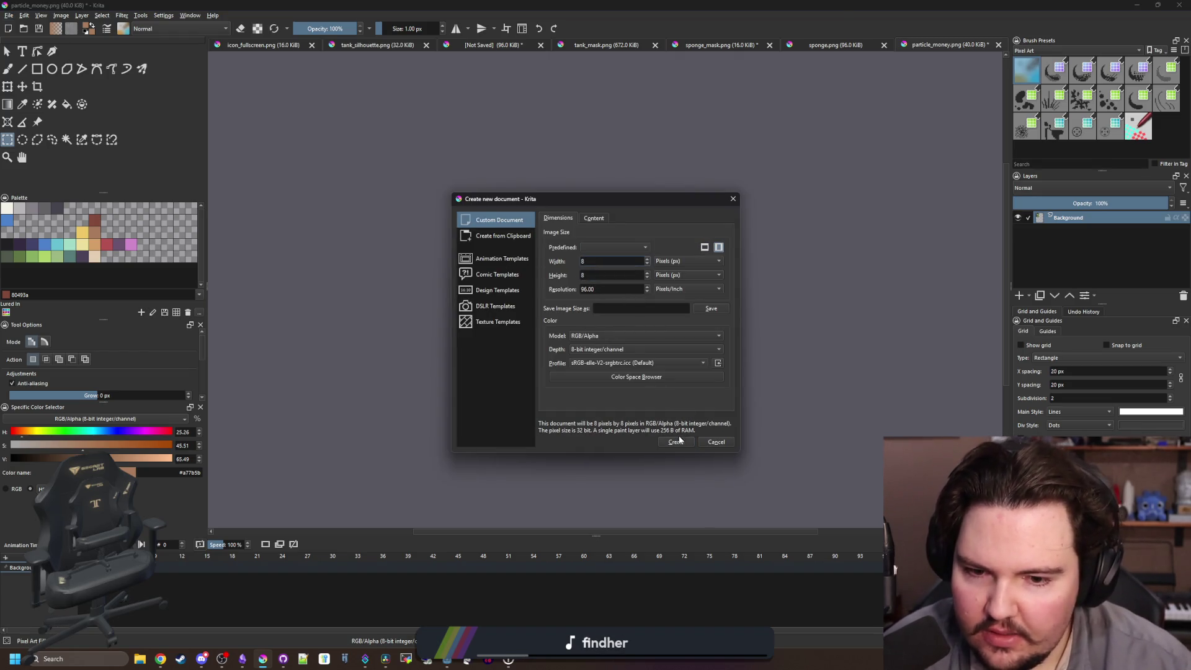
click(664, 439)
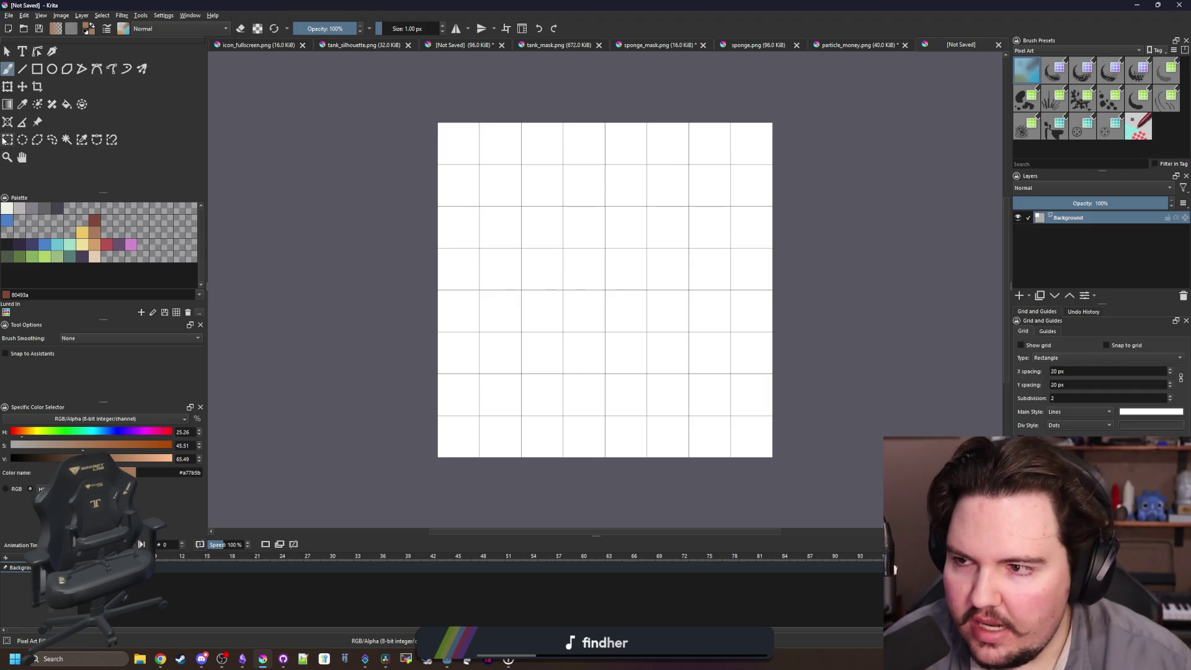
Clear the 8×8 canvas to transparency and paint an off-white pixel ring.
click(5, 139)
drag(366, 112, 887, 452)
key(Delete)
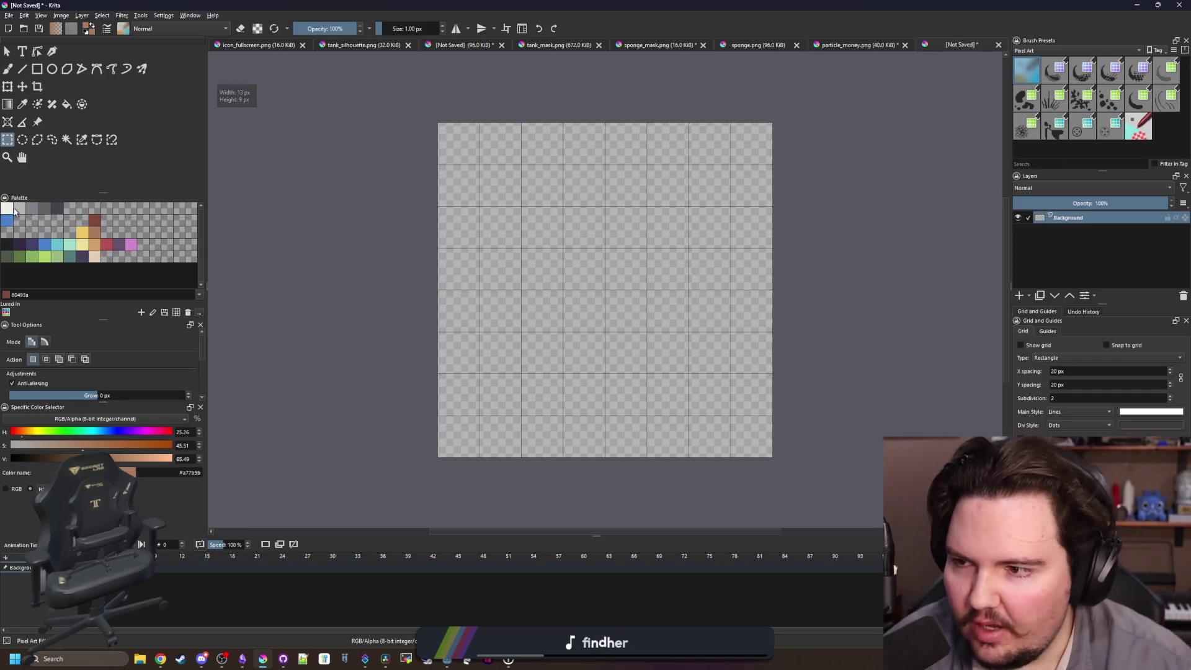
click(13, 210)
key(b)
drag(468, 368, 459, 224)
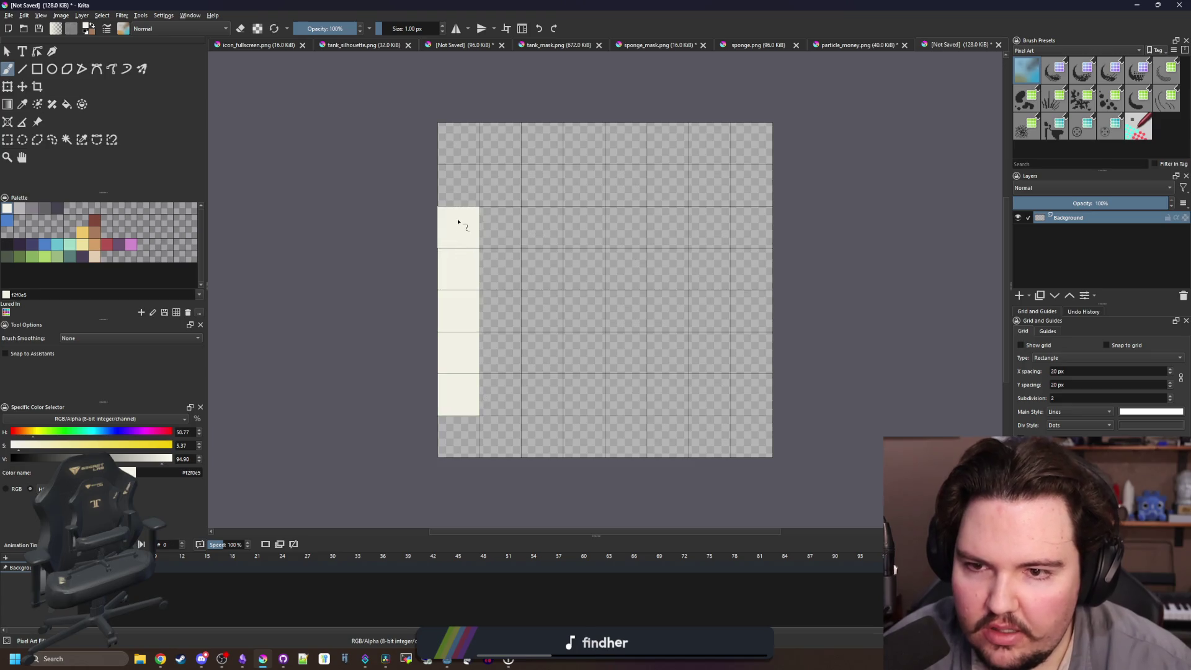
key(ctrl+z)
drag(583, 142, 648, 147)
click(550, 171)
key(ctrl+z)
mouse_move(546, 149)
mouse_down()
mouse_move(459, 227)
mouse_move(464, 318)
mouse_move(490, 400)
mouse_move(546, 437)
mouse_move(701, 397)
mouse_move(749, 353)
mouse_move(753, 248)
mouse_move(710, 184)
mouse_up()
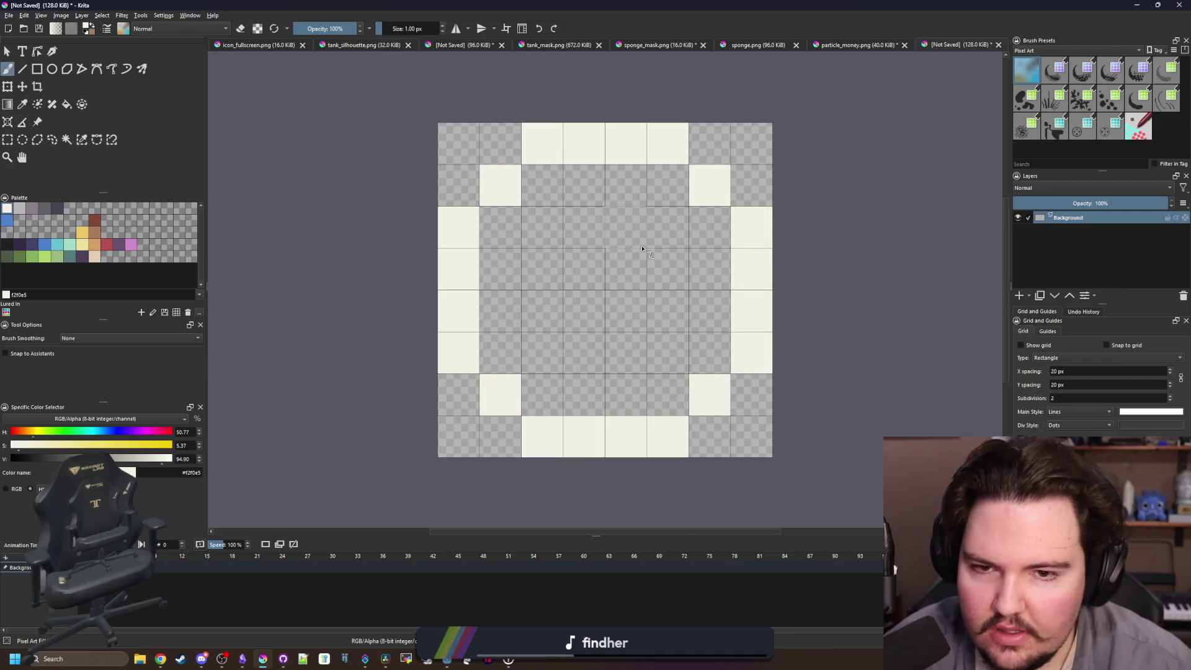
drag(516, 263, 443, 279)
Add small off-white highlight pixels inside the ring, erasing one unwanted pixel.
drag(551, 366, 537, 374)
click(473, 251)
scroll(628, 348, down, 2)
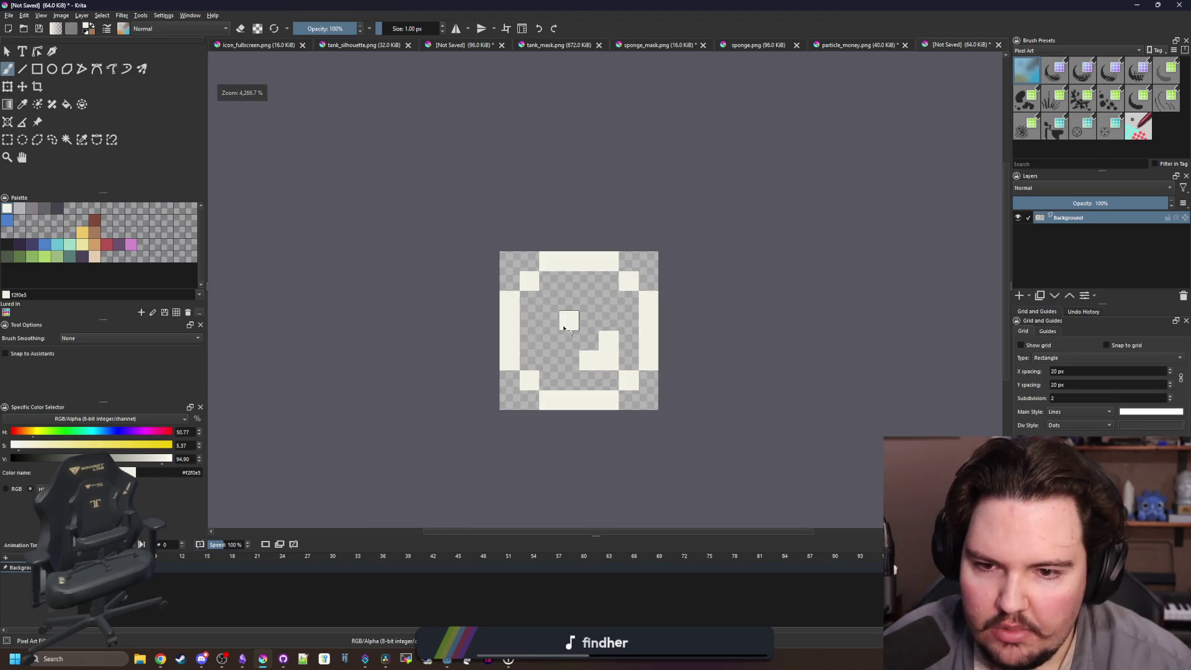
scroll(620, 316, down, 3)
scroll(615, 288, up, 6)
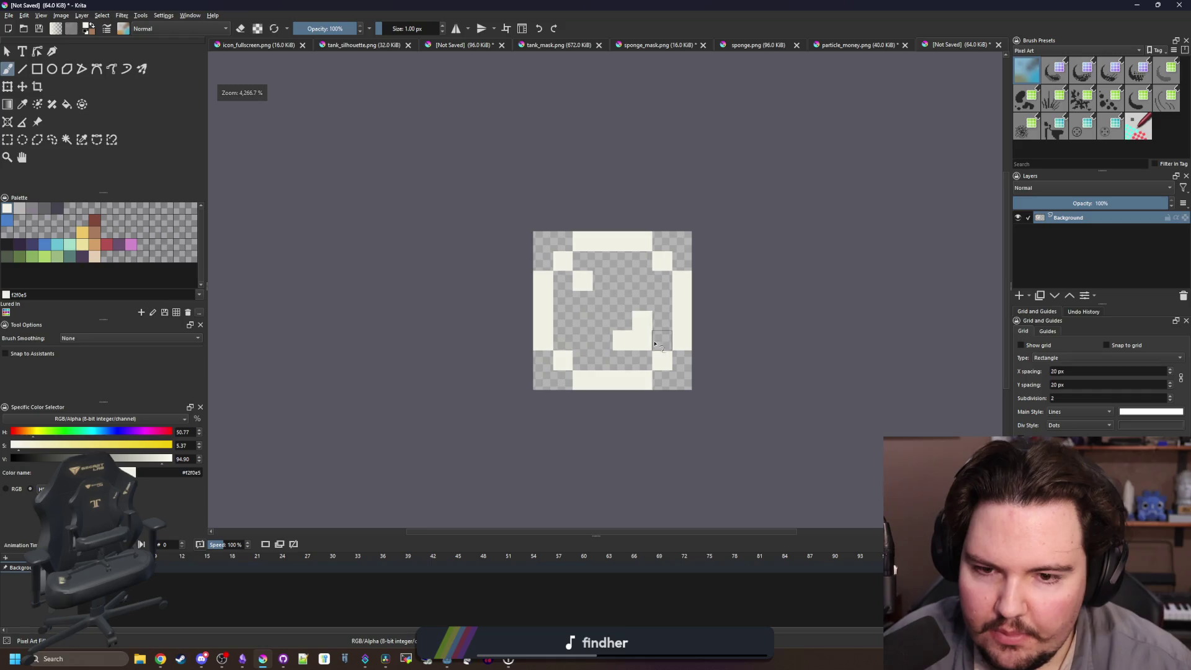
click(577, 339)
click(643, 293)
key(e)
click(647, 346)
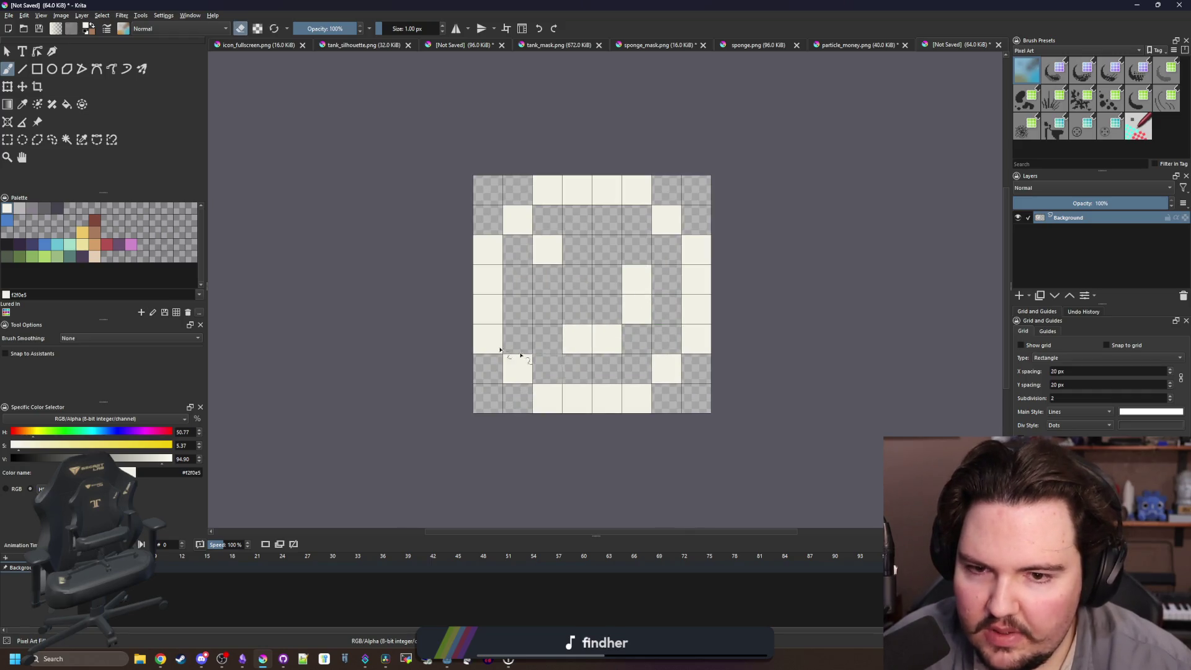
Shade the ring's left and top sides and a few inner pixels light grey.
click(20, 211)
key(e)
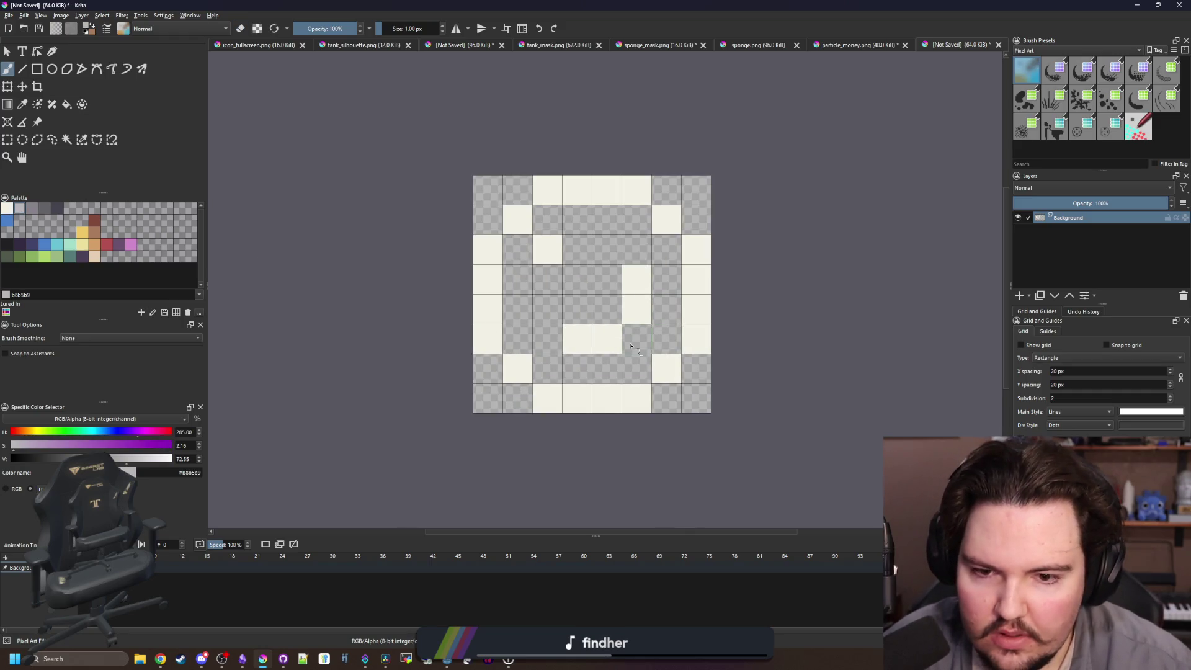
drag(631, 346, 550, 368)
click(495, 360)
click(556, 303)
click(473, 274)
key(ctrl+z)
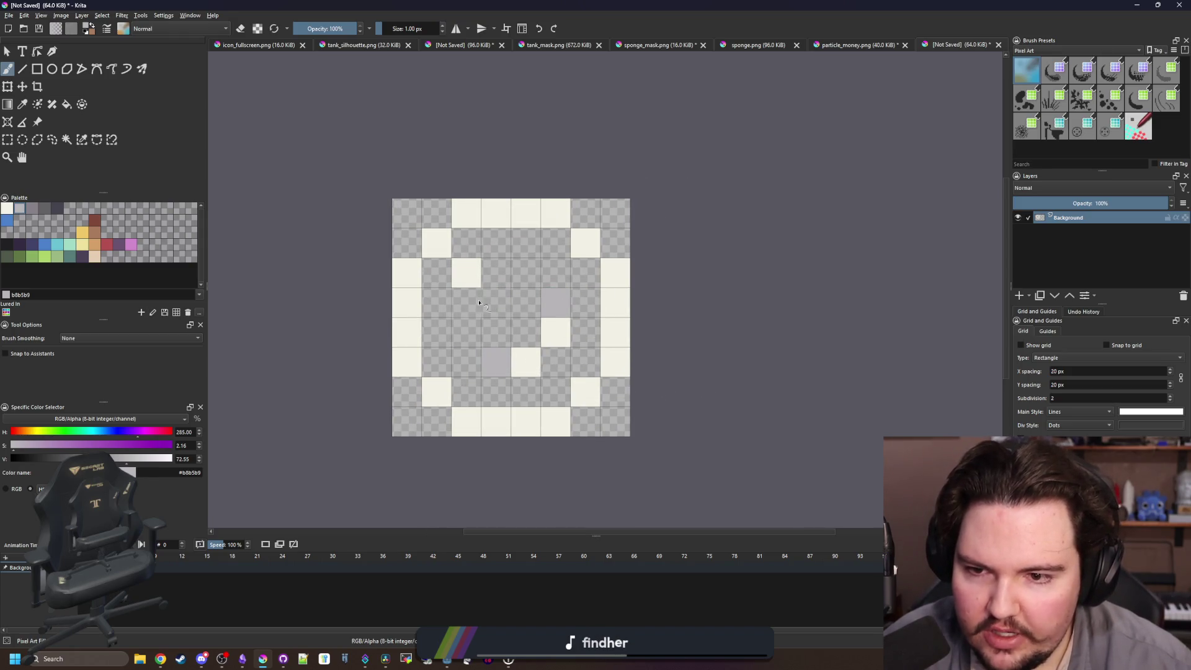
mouse_move(391, 308)
mouse_down()
mouse_move(406, 317)
mouse_move(431, 239)
mouse_move(534, 214)
mouse_move(563, 221)
mouse_move(636, 292)
mouse_move(620, 282)
mouse_up()
scroll(571, 248, down, 5)
scroll(563, 298, up, 5)
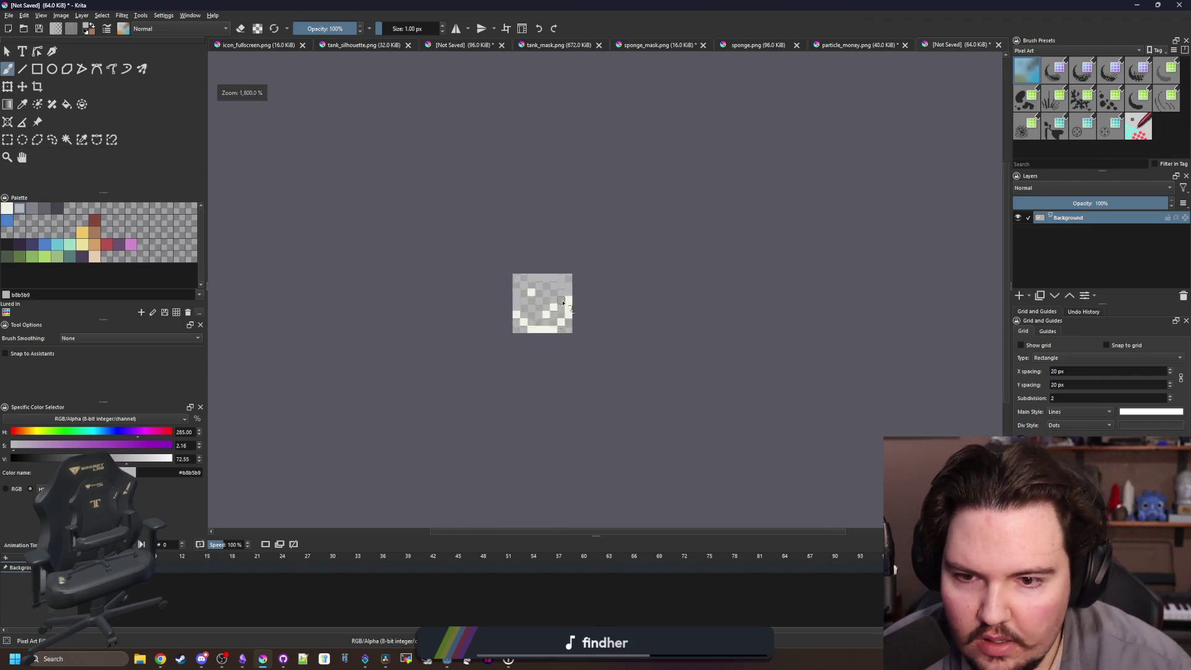
Bucket-fill the bubble's centre with translucent blue.
click(7, 210)
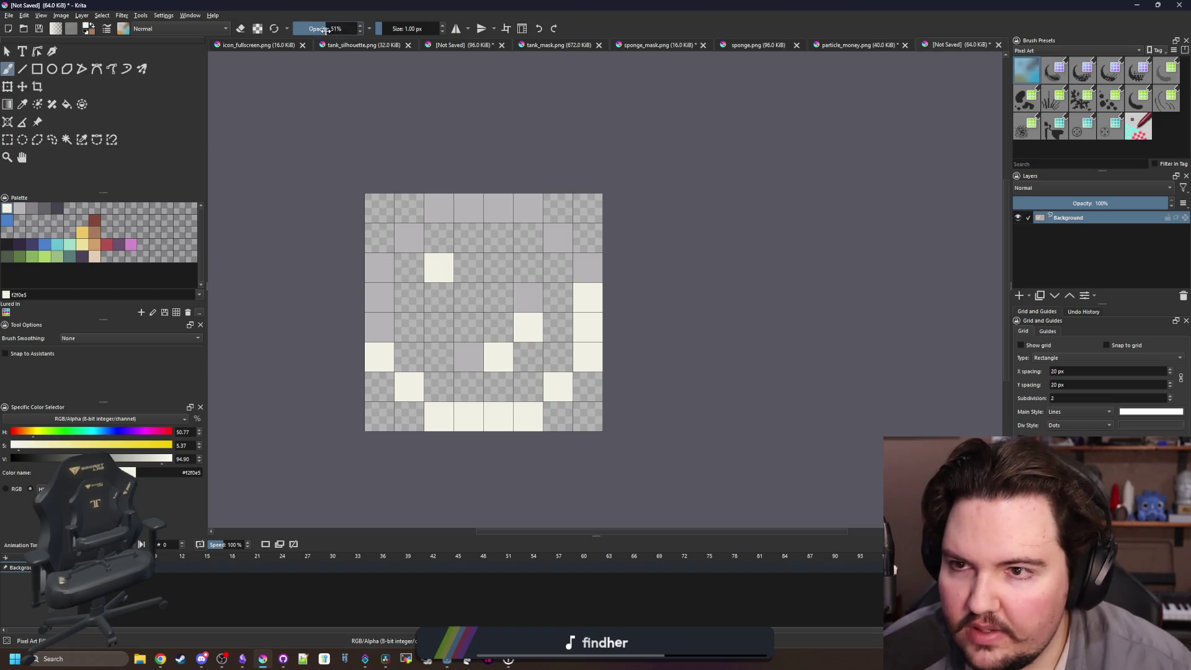
key(f)
click(486, 244)
key(ctrl+z)
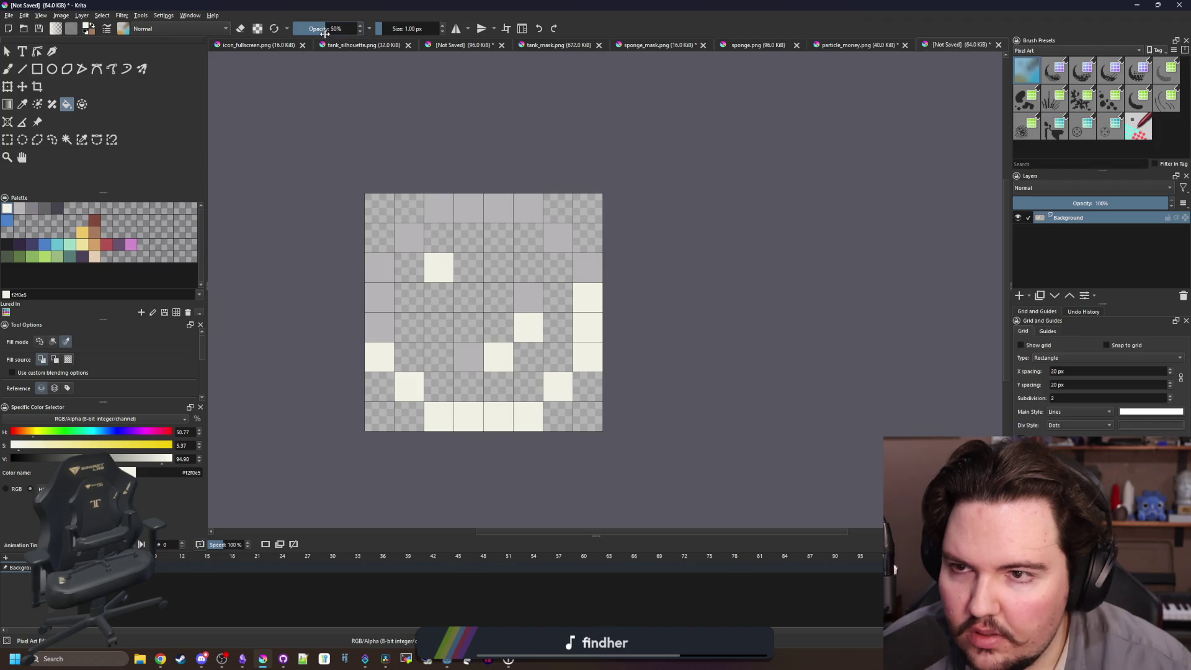
click(53, 342)
click(452, 337)
scroll(558, 315, down, 5)
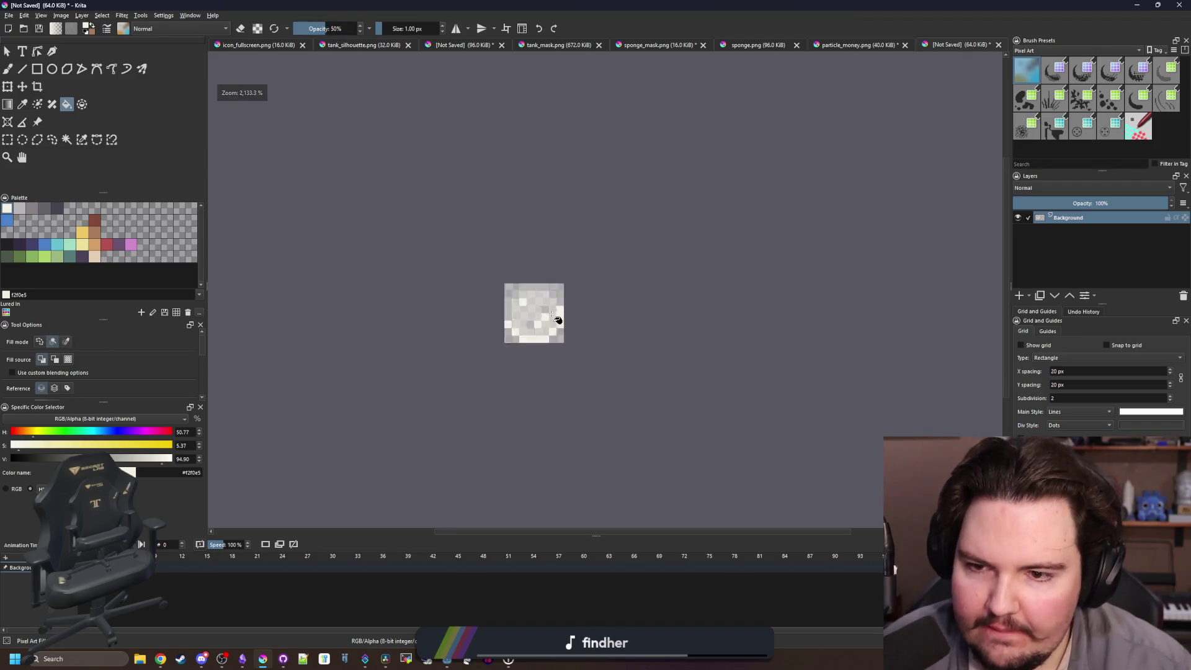
scroll(560, 321, up, 5)
key(ctrl+z)
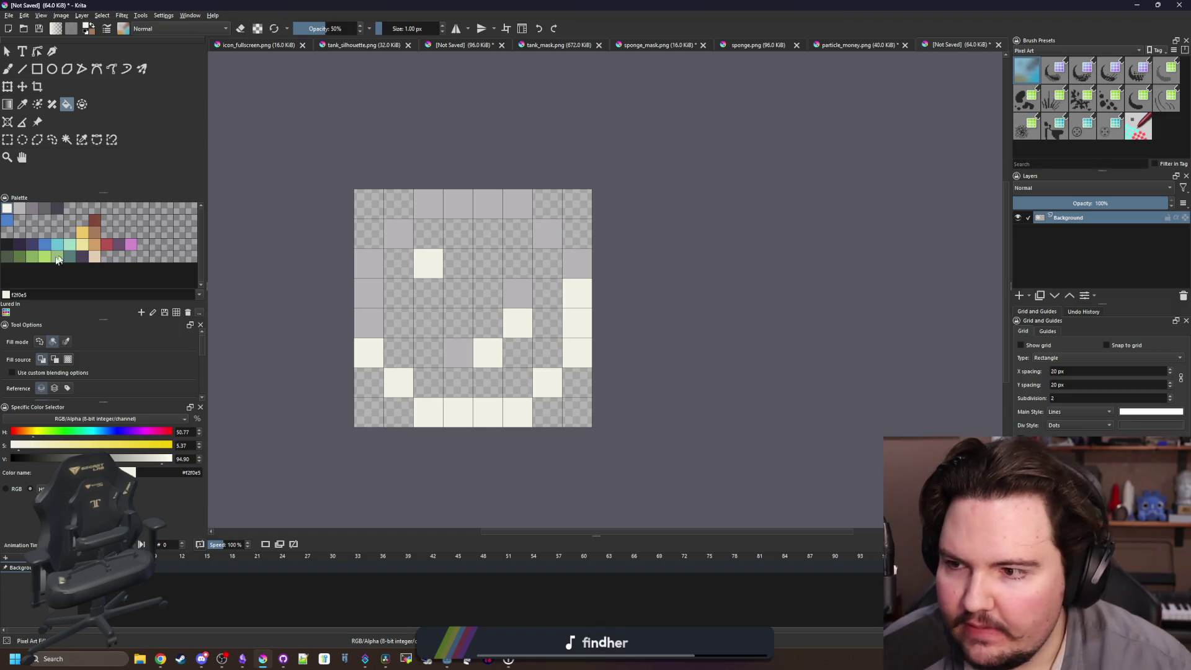
click(8, 219)
click(485, 292)
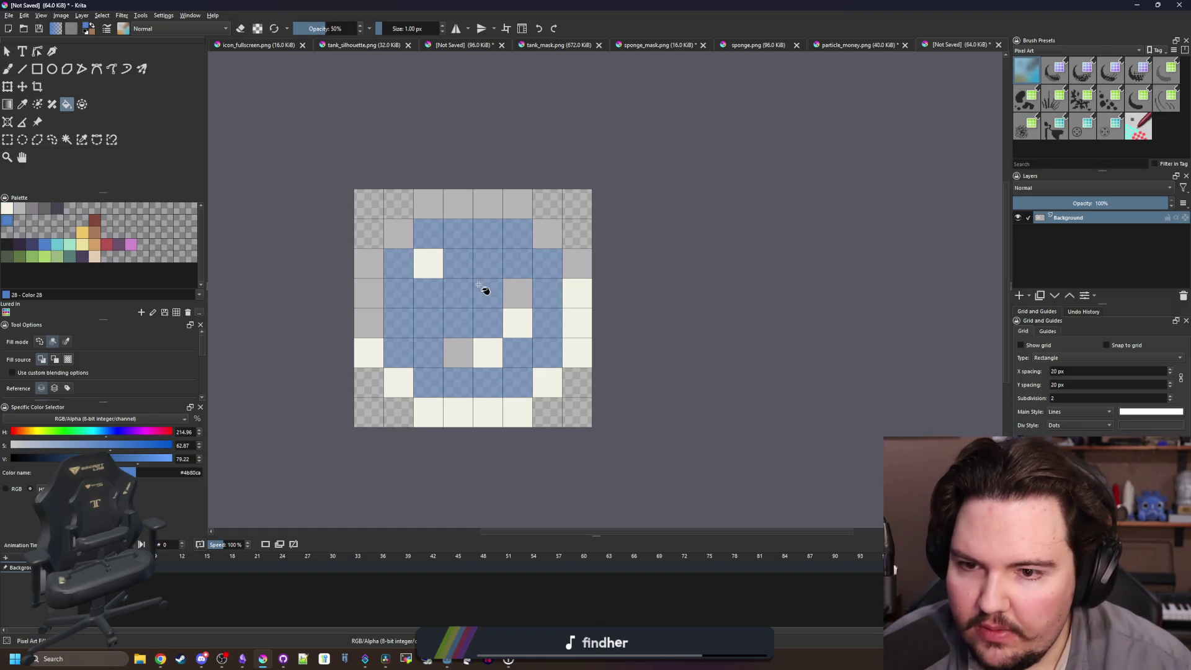
key(ctrl+z)
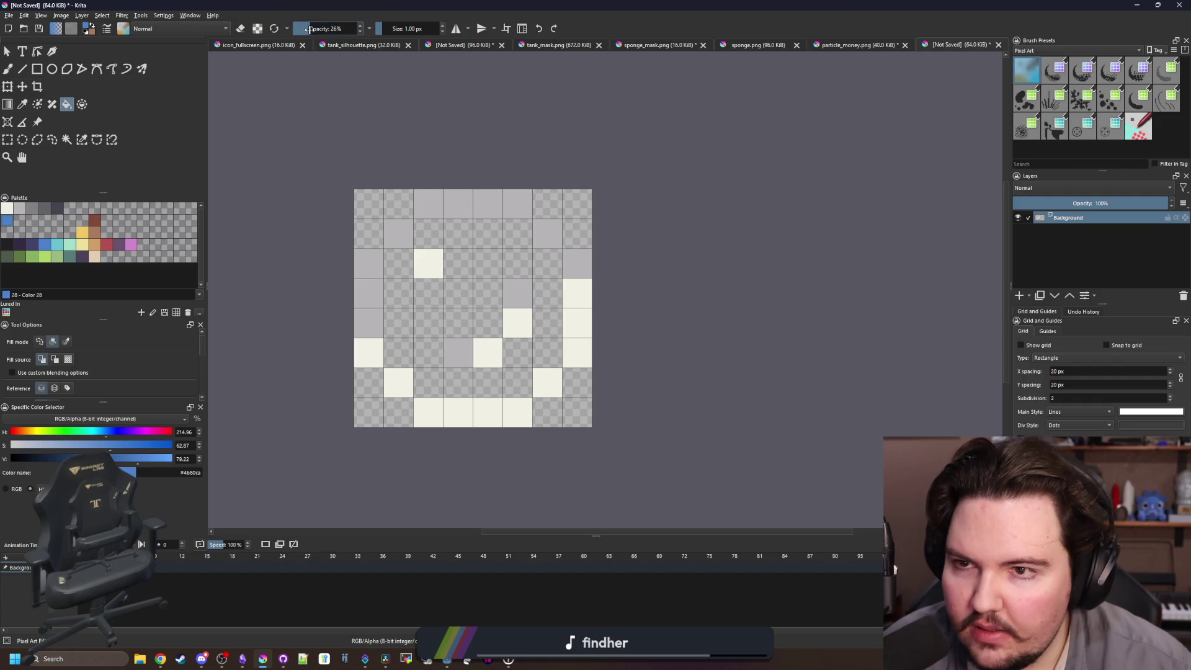
click(482, 273)
scroll(499, 260, down, 5)
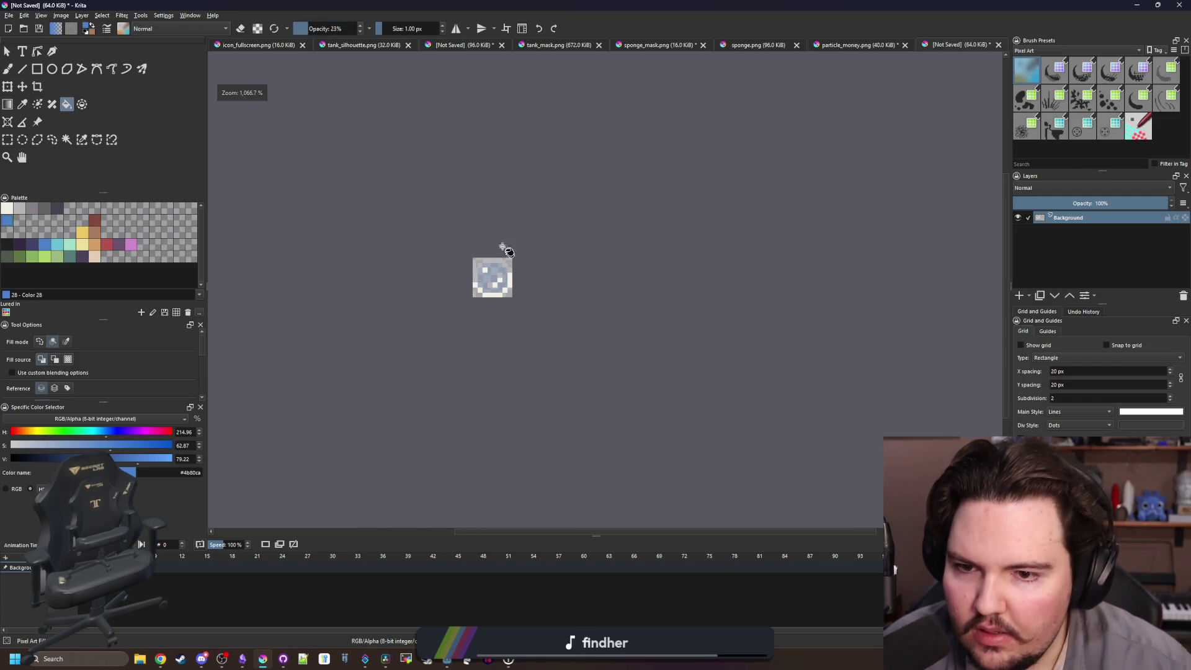
click(8, 14)
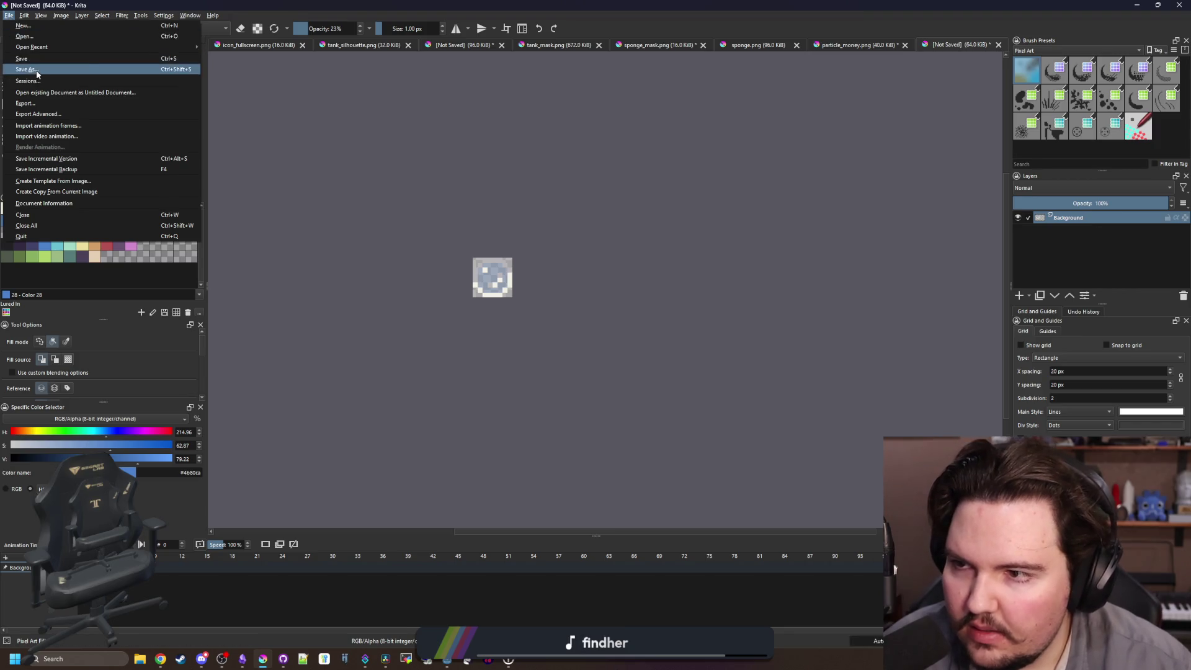
Save the sprite as a PNG named particle_bubble.png in the Particles folder, accepting export defaults.
key(Escape)
key(ctrl+s)
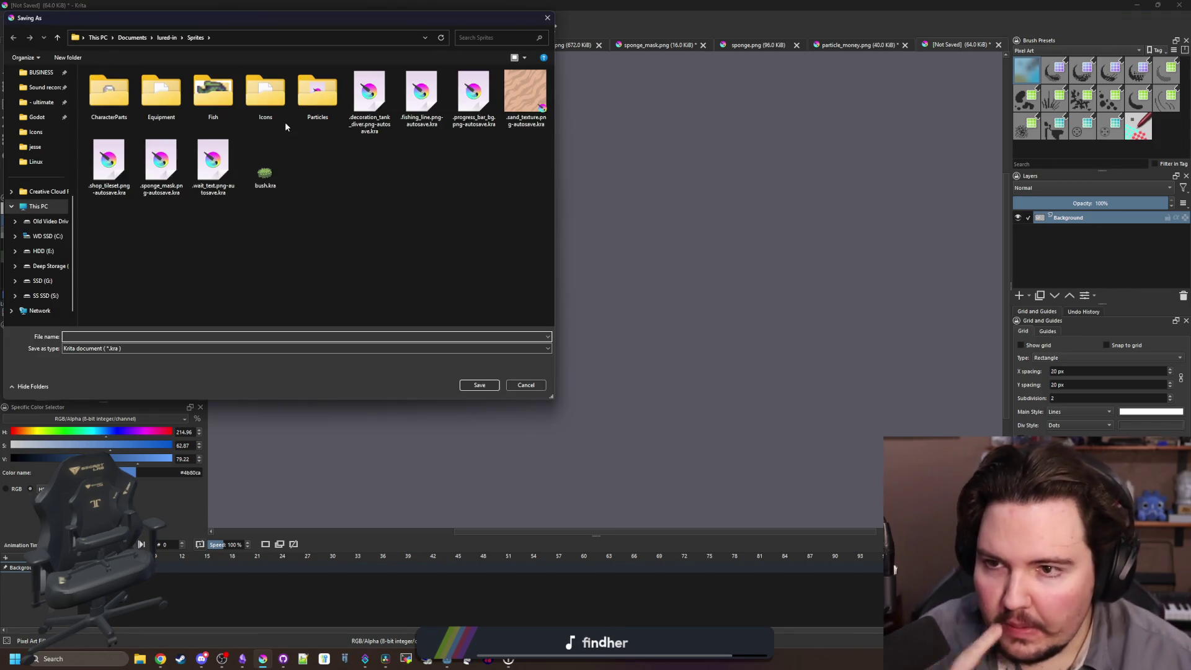
double_click(335, 99)
click(141, 352)
text(bubble)
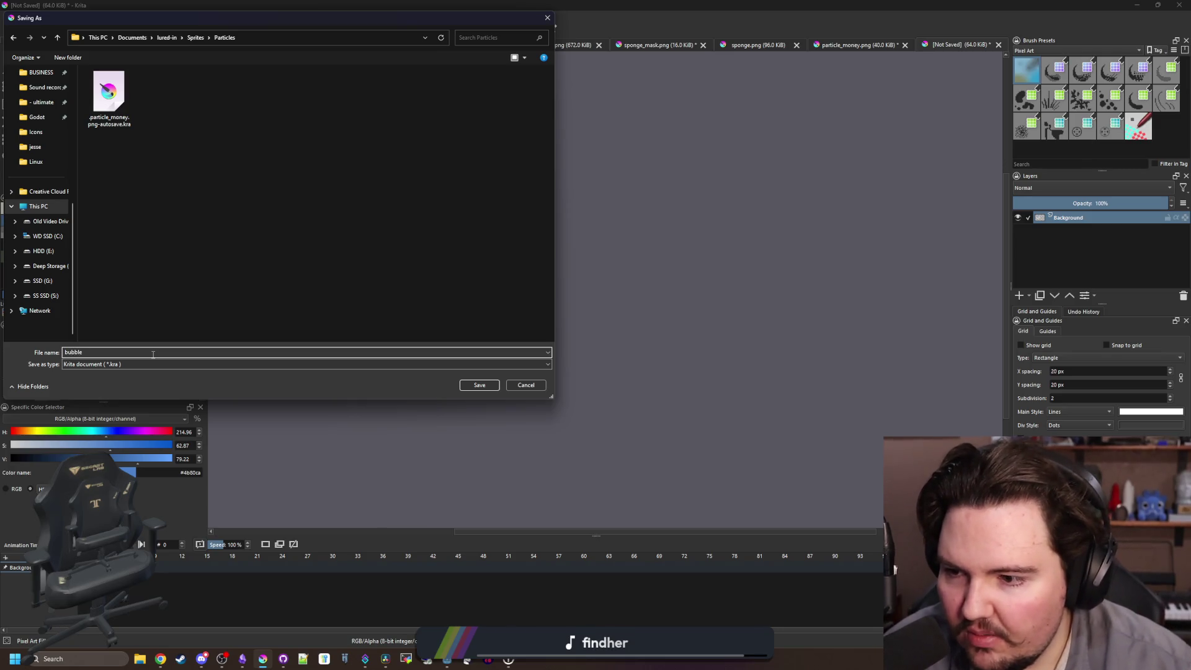
click(139, 364)
scroll(325, 466, down, 1)
click(325, 482)
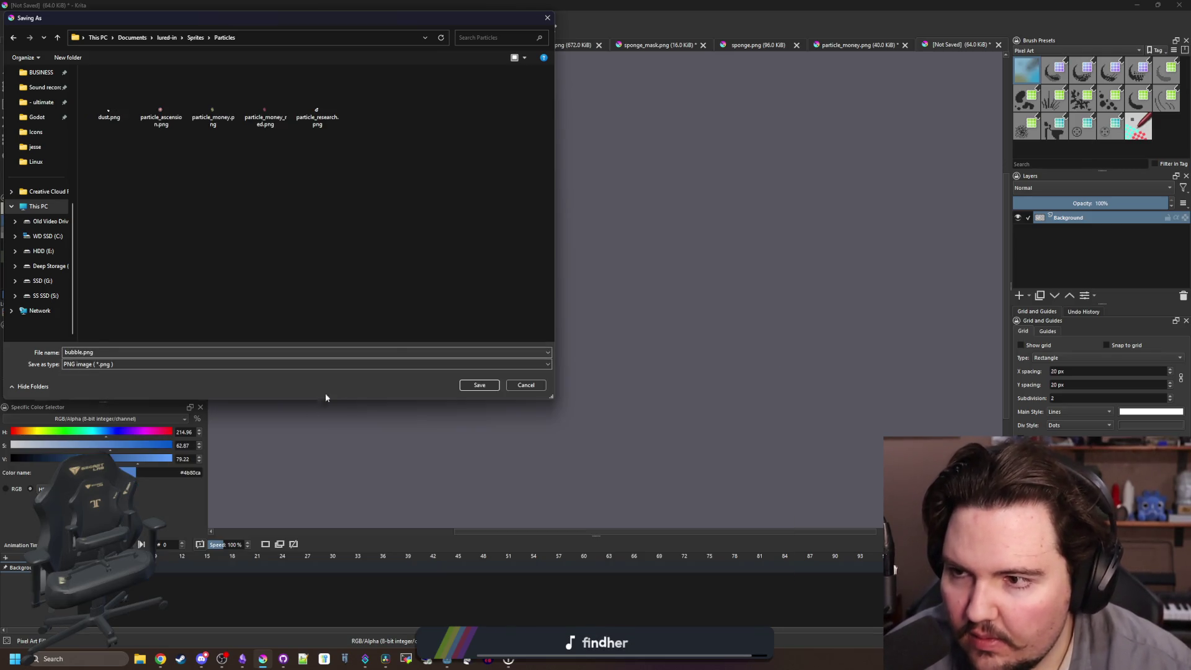
click(148, 350)
text(par)
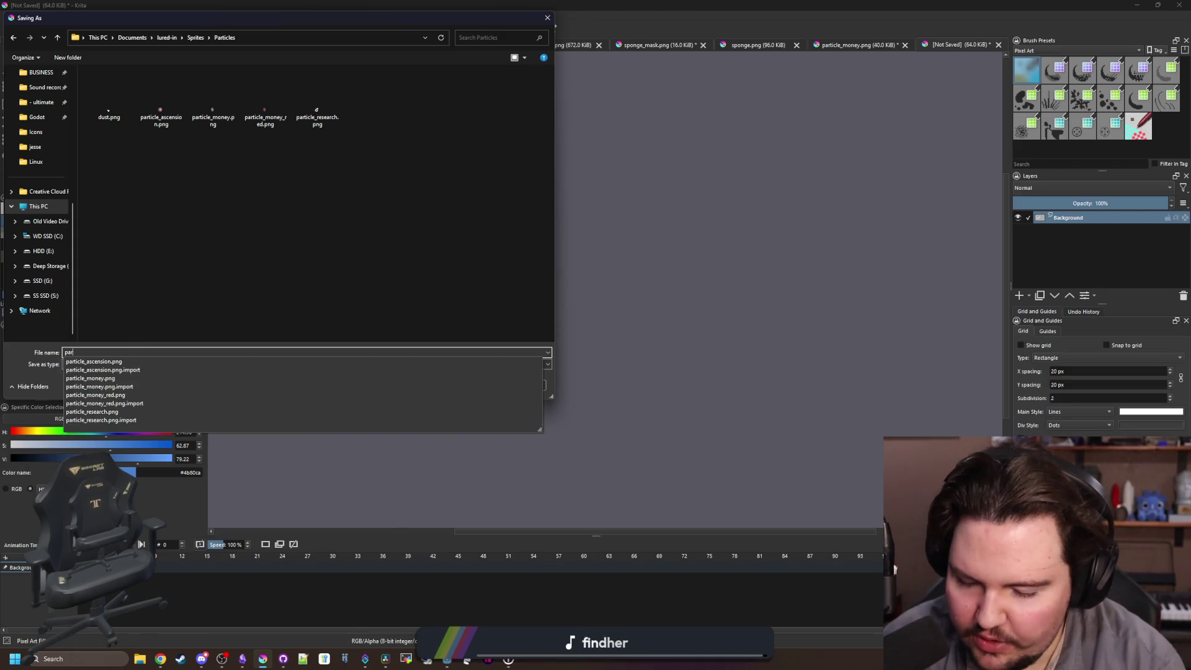
text(e_bubble)
key(Return)
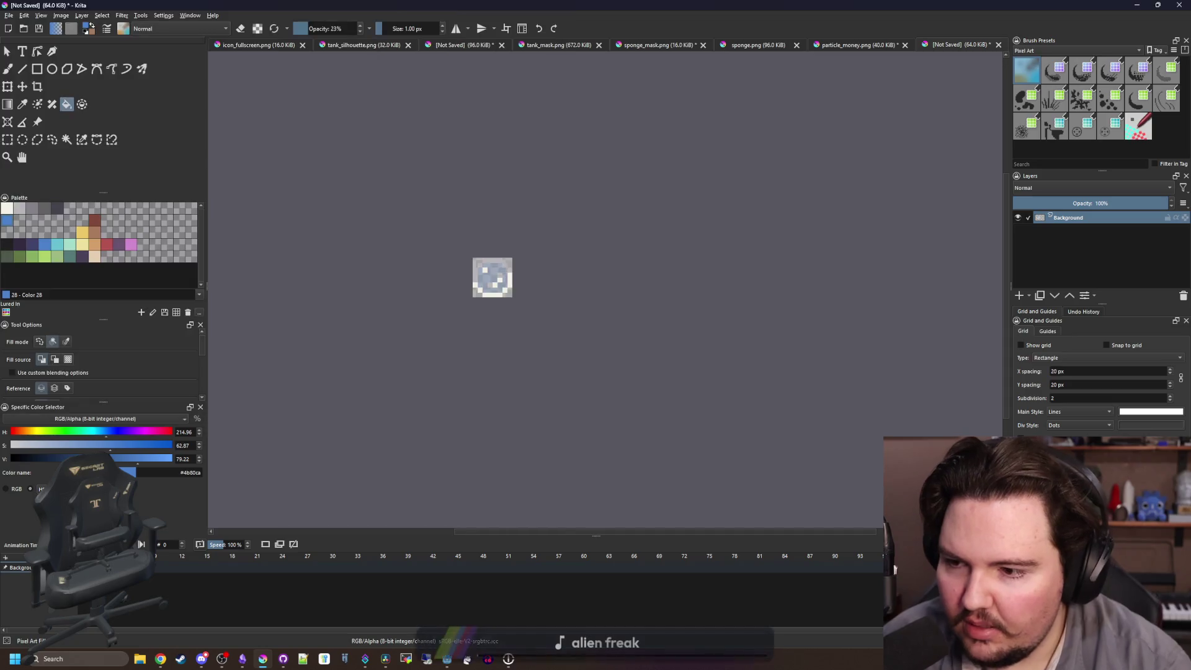
click(623, 416)
key(alt+Tab)
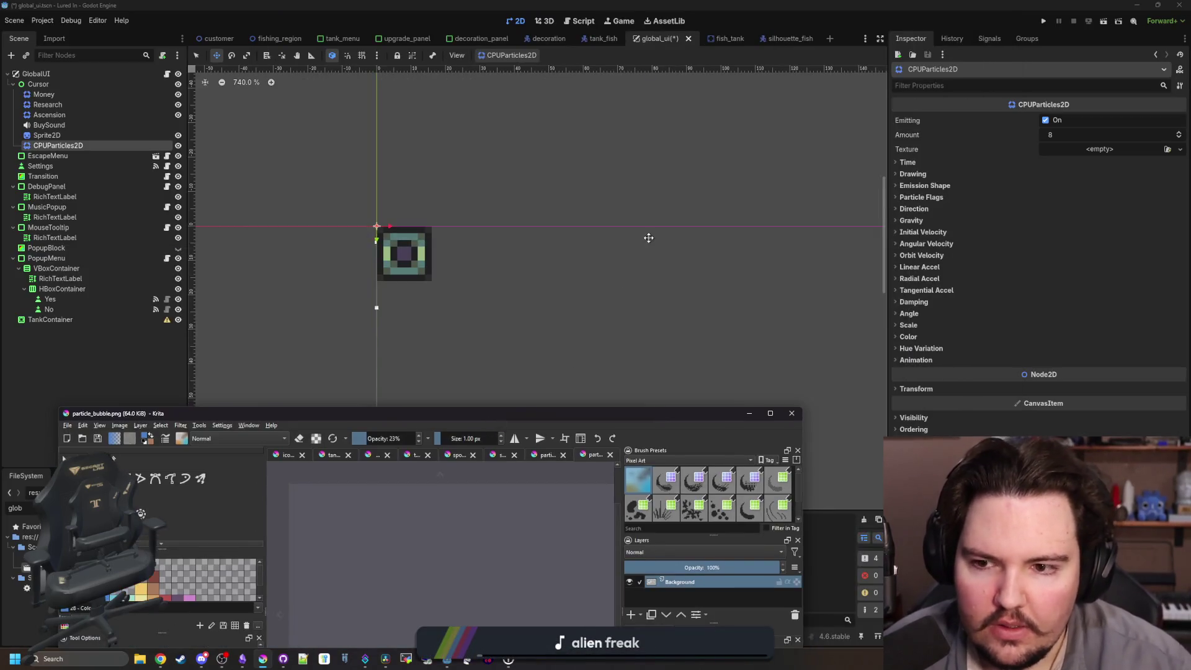
Load particle_bubble as the CPUParticles2D texture.
click(1084, 154)
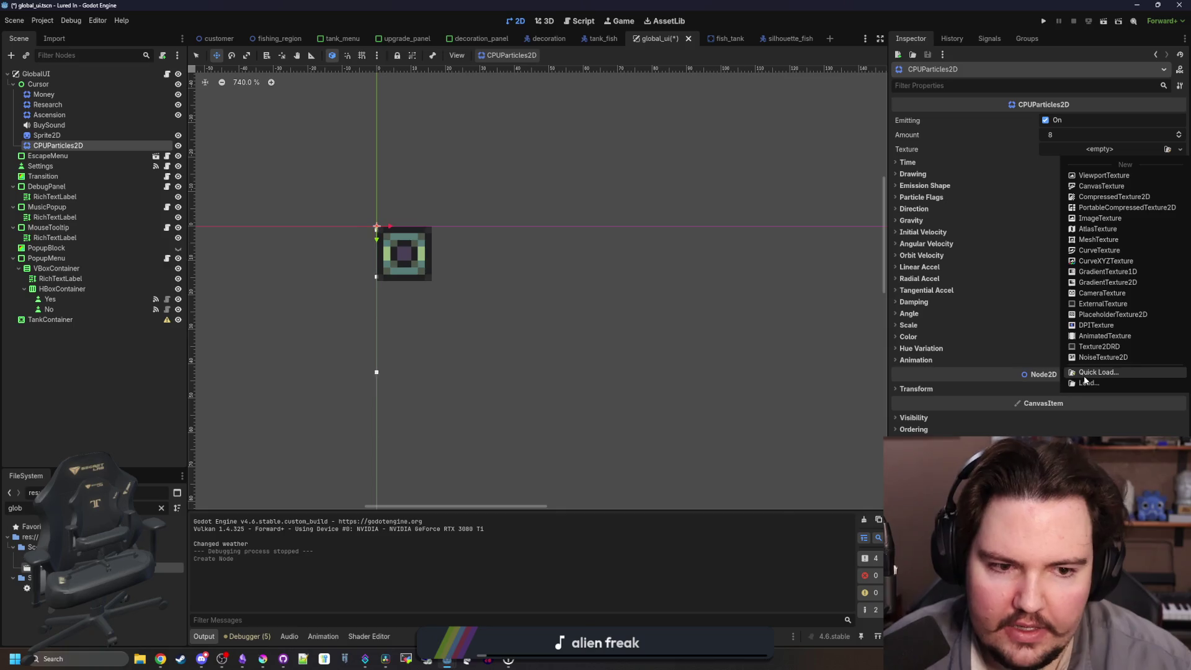
click(1084, 375)
text(bubble)
key(Return)
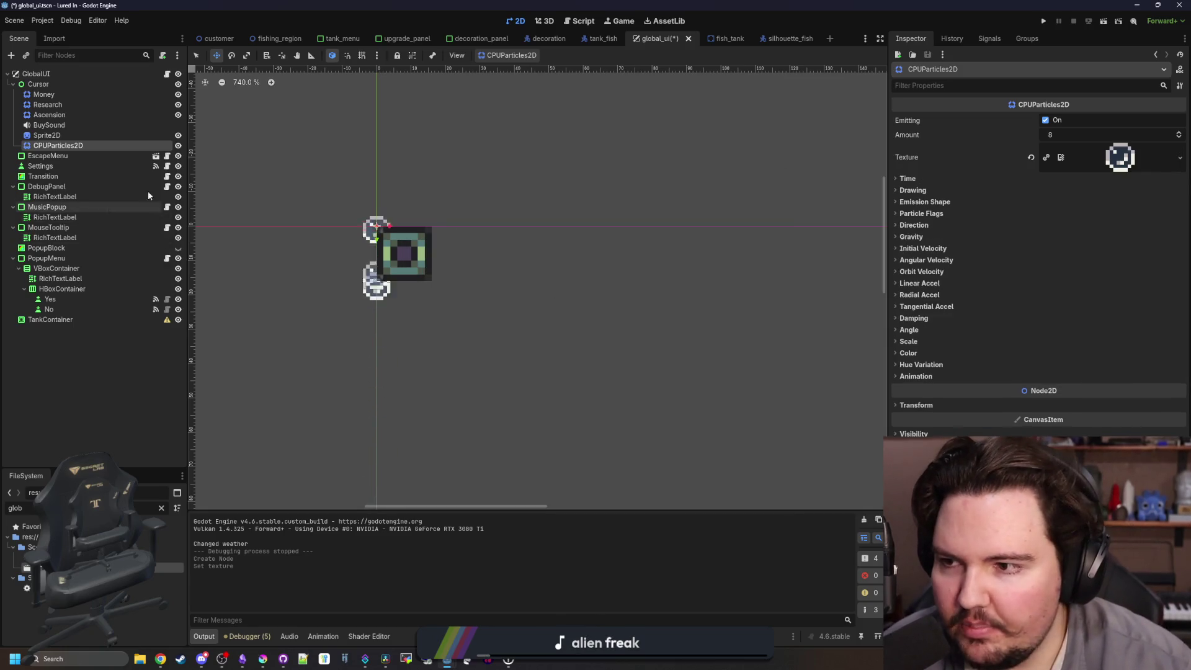
Check the Ascension particles' scale settings for reference, then rename the new emitter Bubbles.
click(132, 114)
key(ctrl+r)
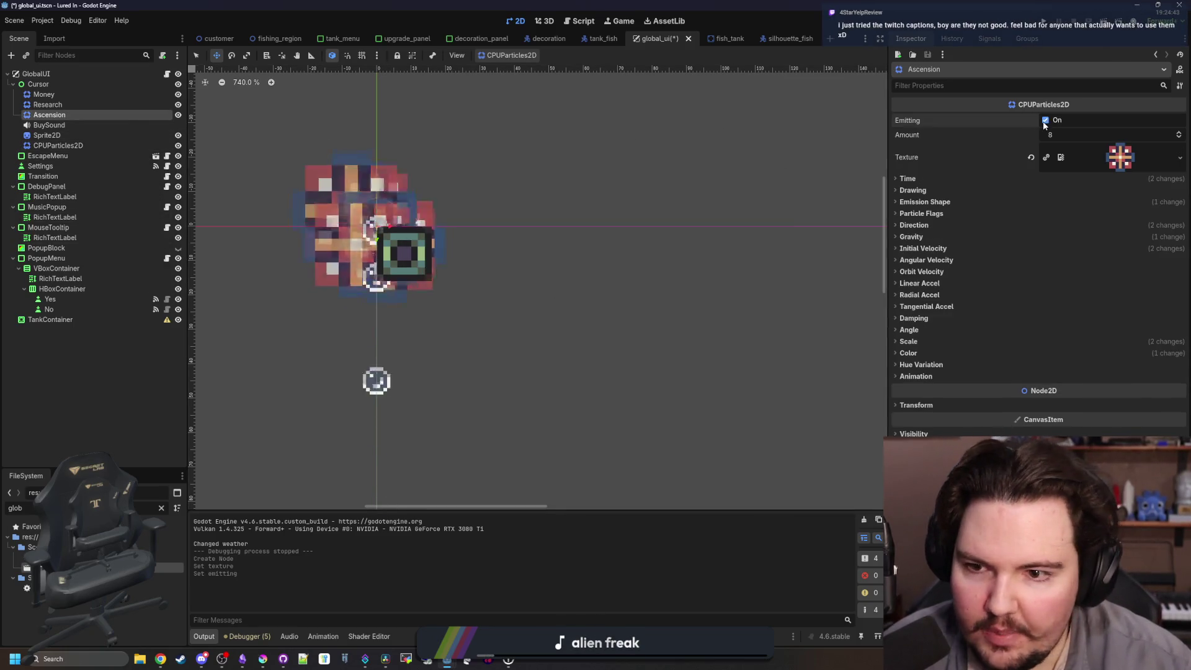
click(921, 341)
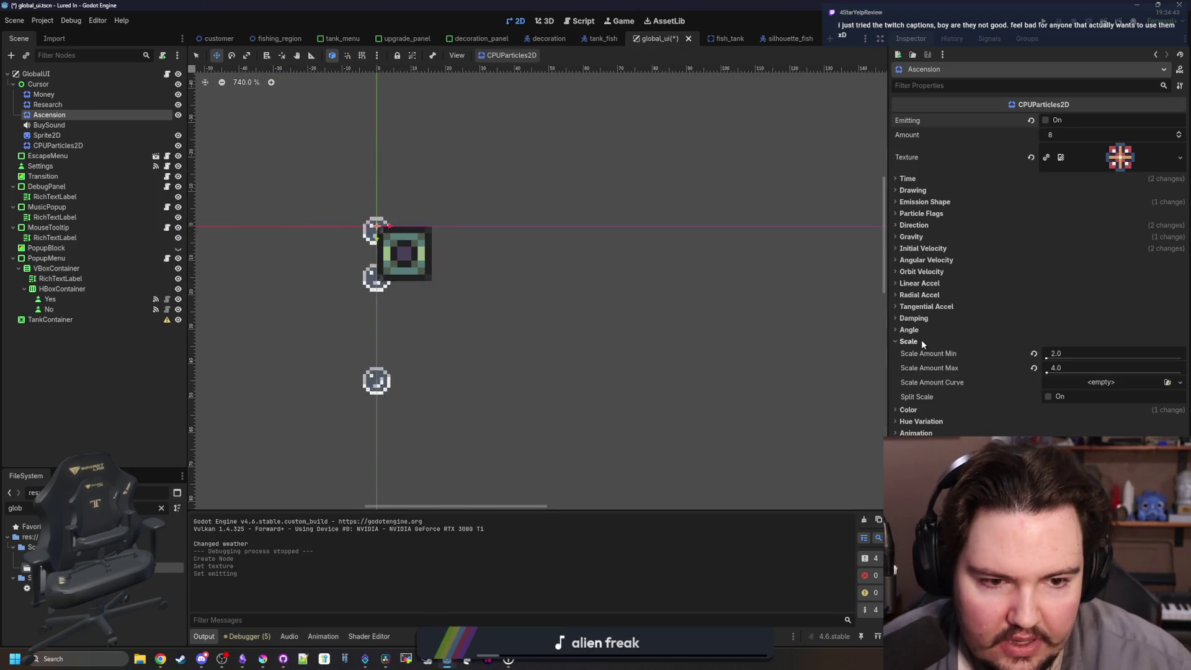
double_click(68, 145)
text(Bubbl)
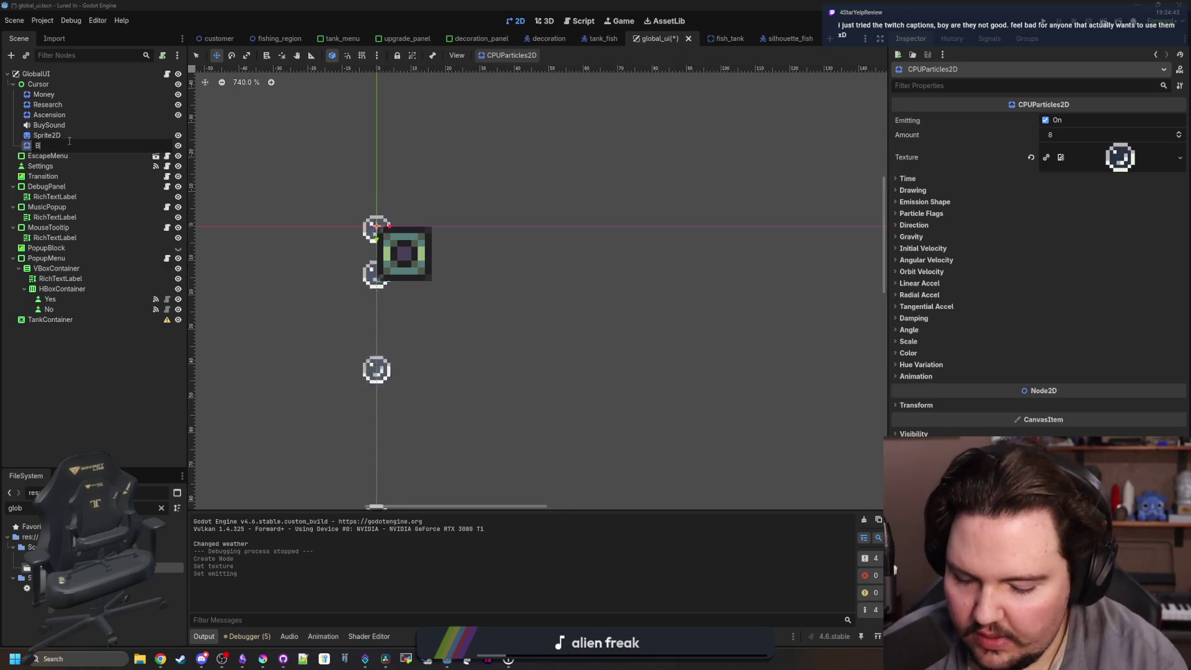
text(es)
key(Return)
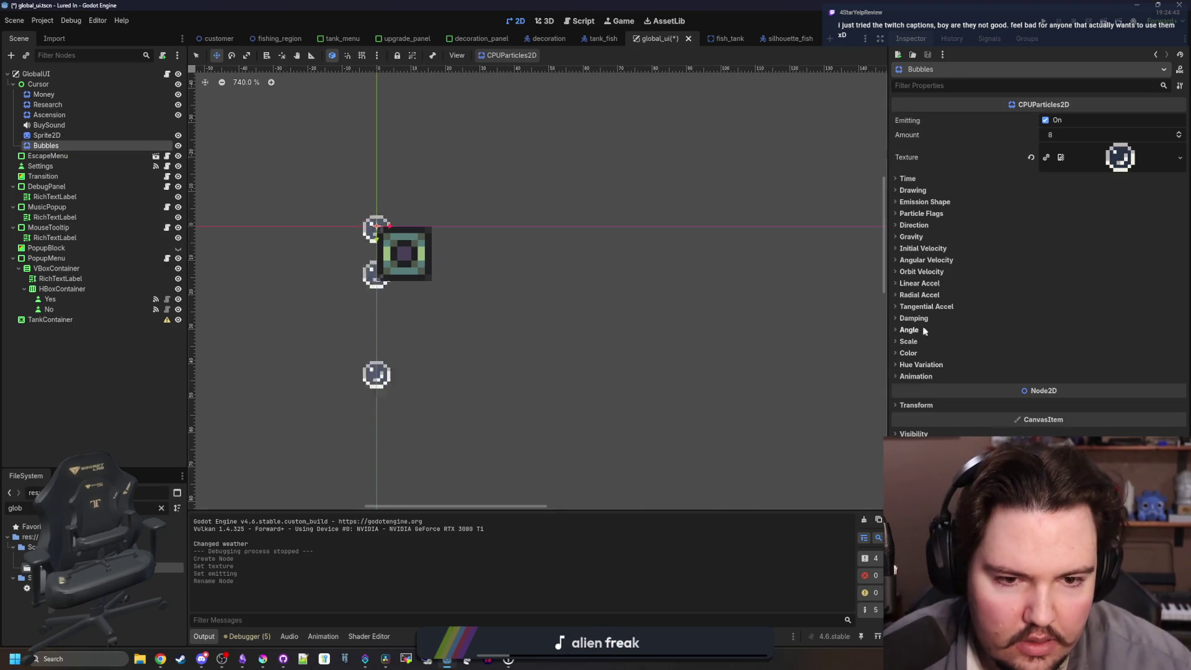
Set the Bubbles scale amount to min 2 and max 4.
click(909, 341)
click(1057, 354)
text(2)
key(Tab)
text(4)
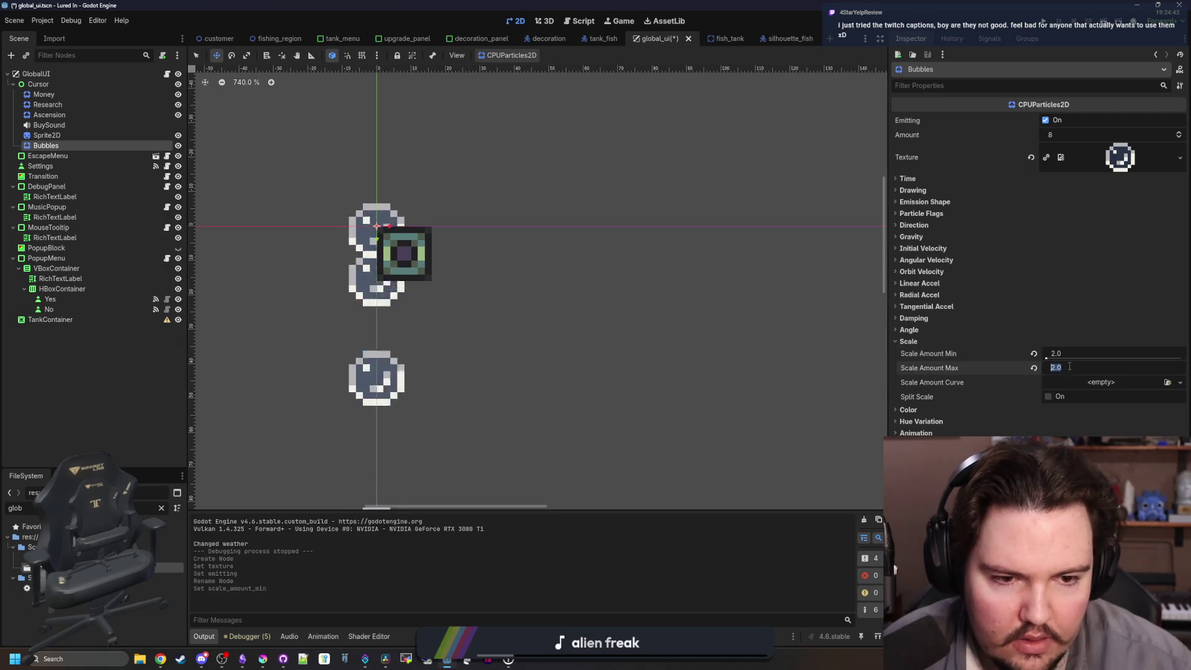
key(Return)
Set the particle amount to 16 and vertical gravity to 0.
scroll(446, 279, down, 5)
click(1083, 139)
text(16)
key(Return)
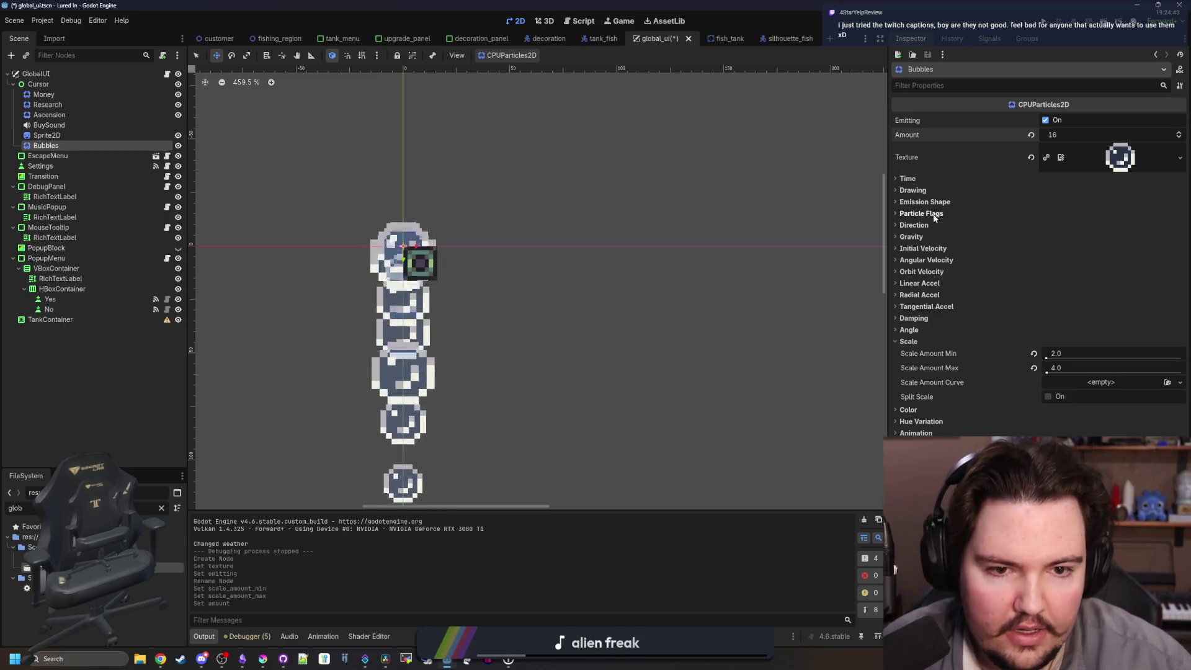
click(910, 236)
click(1062, 263)
text(0)
key(Return)
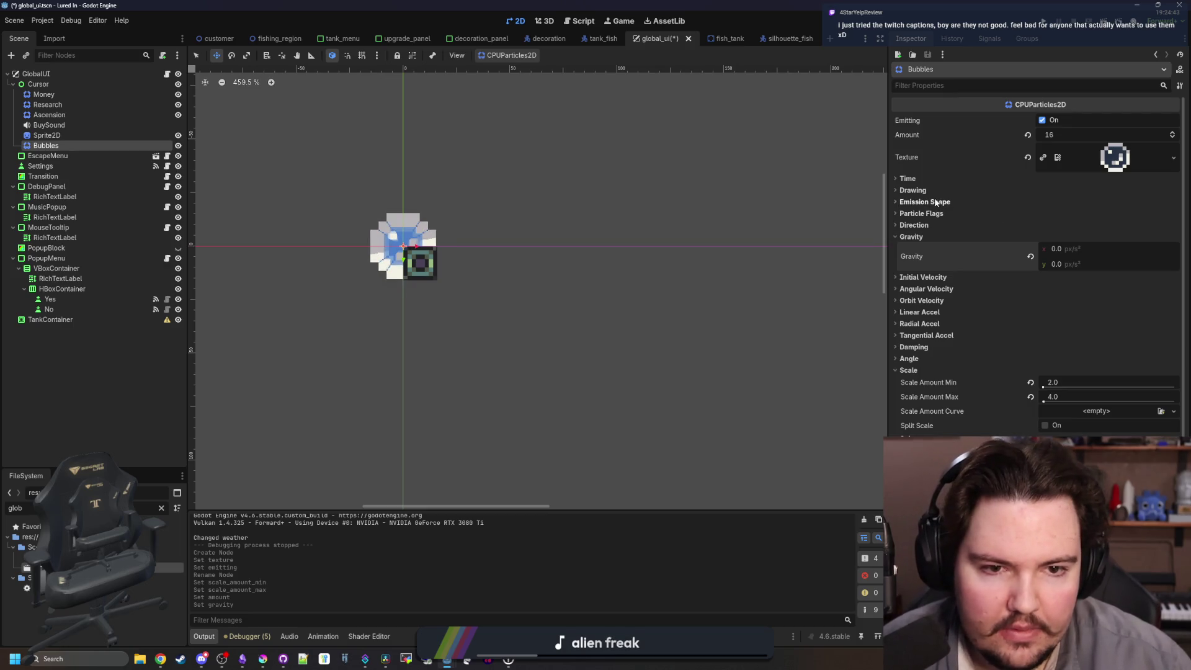
click(914, 225)
Set the direction spread to 180 and the maximum initial velocity to 50.
mouse_move(1077, 272)
mouse_down()
mouse_move(1061, 273)
mouse_move(1054, 237)
mouse_up()
click(1061, 226)
click(914, 225)
click(918, 320)
mouse_move(1081, 346)
mouse_down()
mouse_move(1093, 346)
mouse_move(1077, 333)
mouse_up()
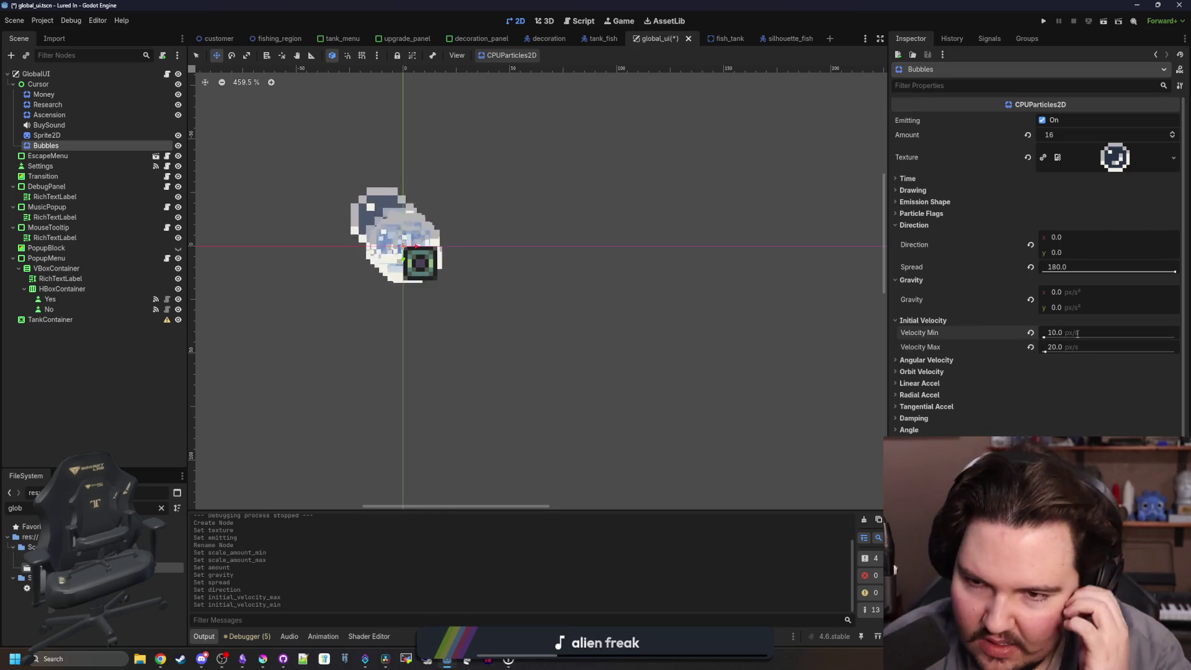
click(1058, 347)
text(50)
key(Return)
Move Bubbles above Sprite2D in the Scene tree and save the scene.
scroll(658, 335, down, 2)
scroll(496, 292, down, 7)
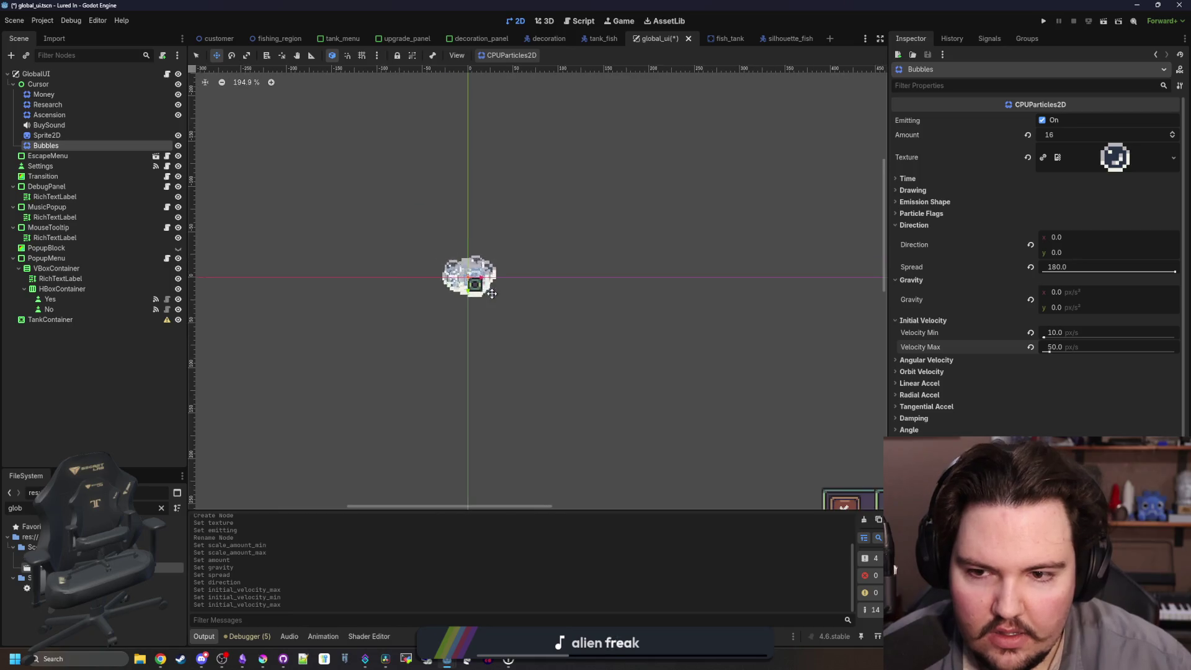
scroll(471, 285, up, 5)
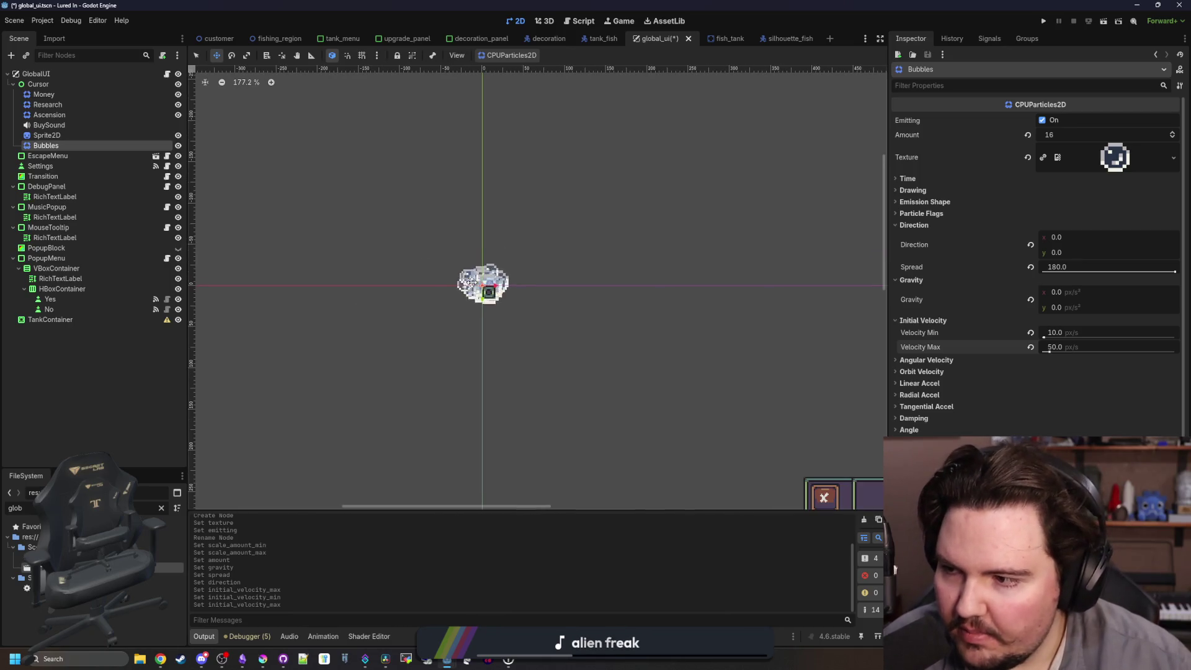
drag(45, 145, 56, 132)
click(57, 145)
double_click(71, 145)
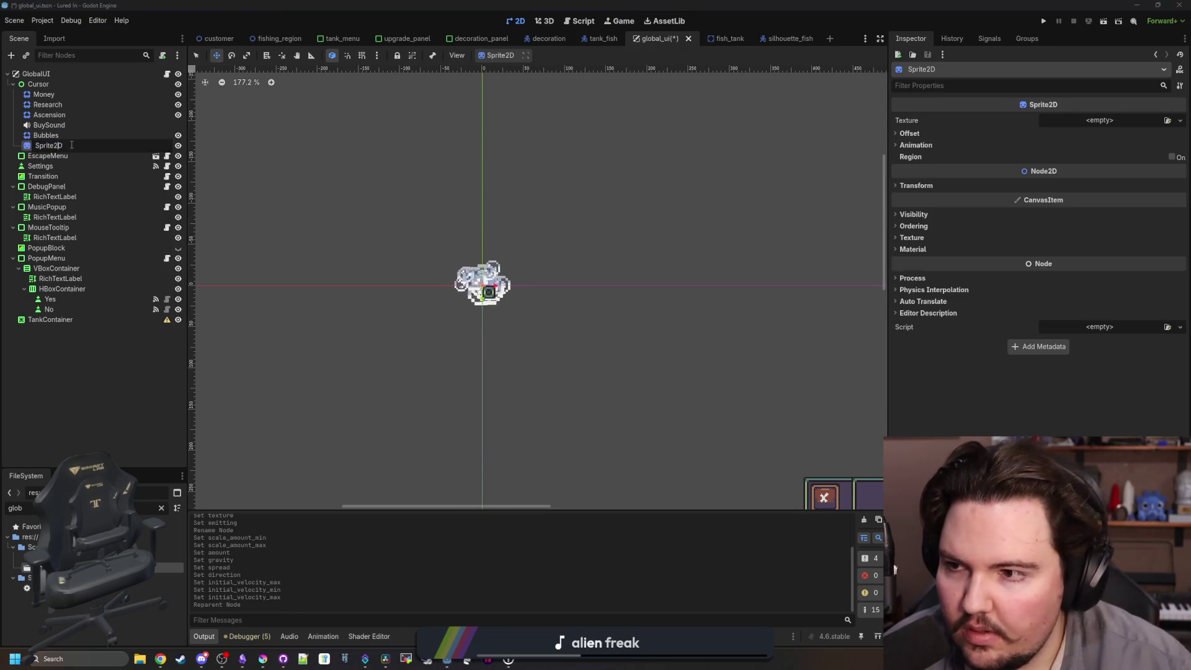
click(71, 134)
key(ctrl+s)
scroll(500, 289, up, 1)
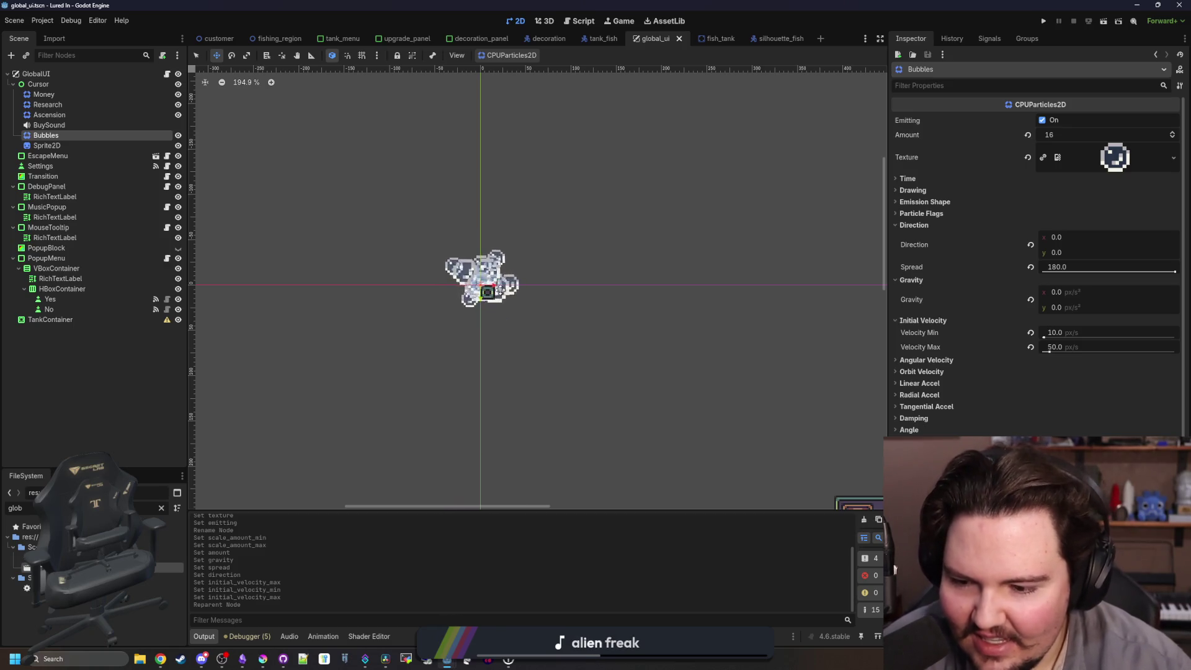
key(alt+Tab)
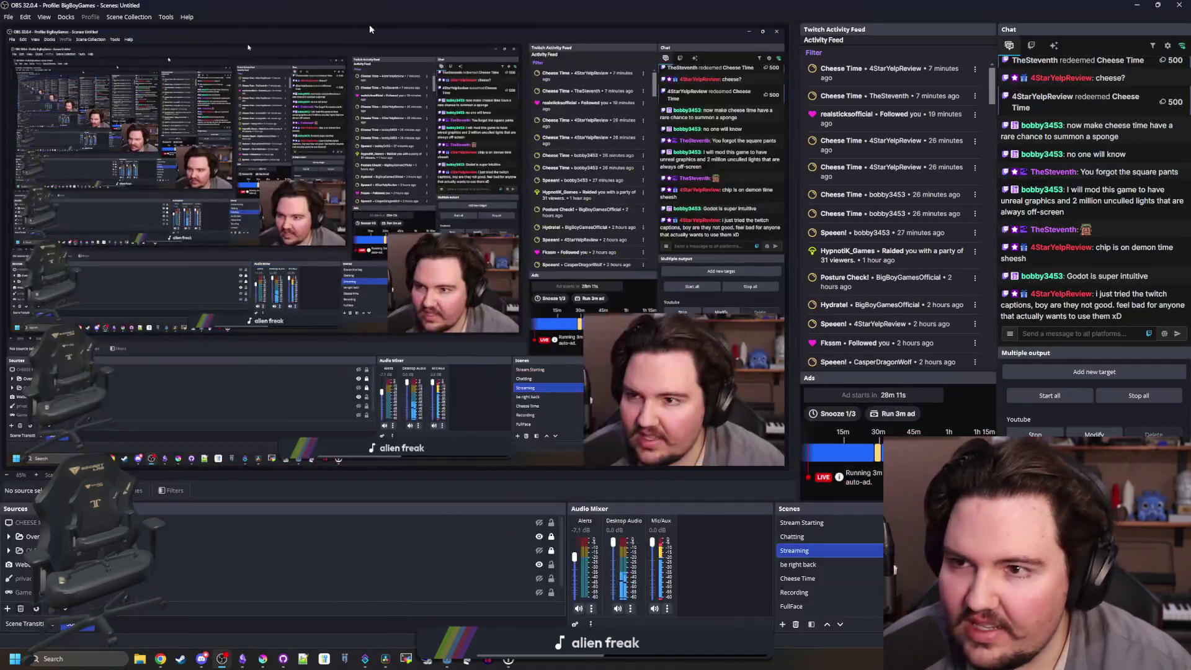
Look through OBS's Accessibility, Stream, Appearance and General settings pages.
click(167, 17)
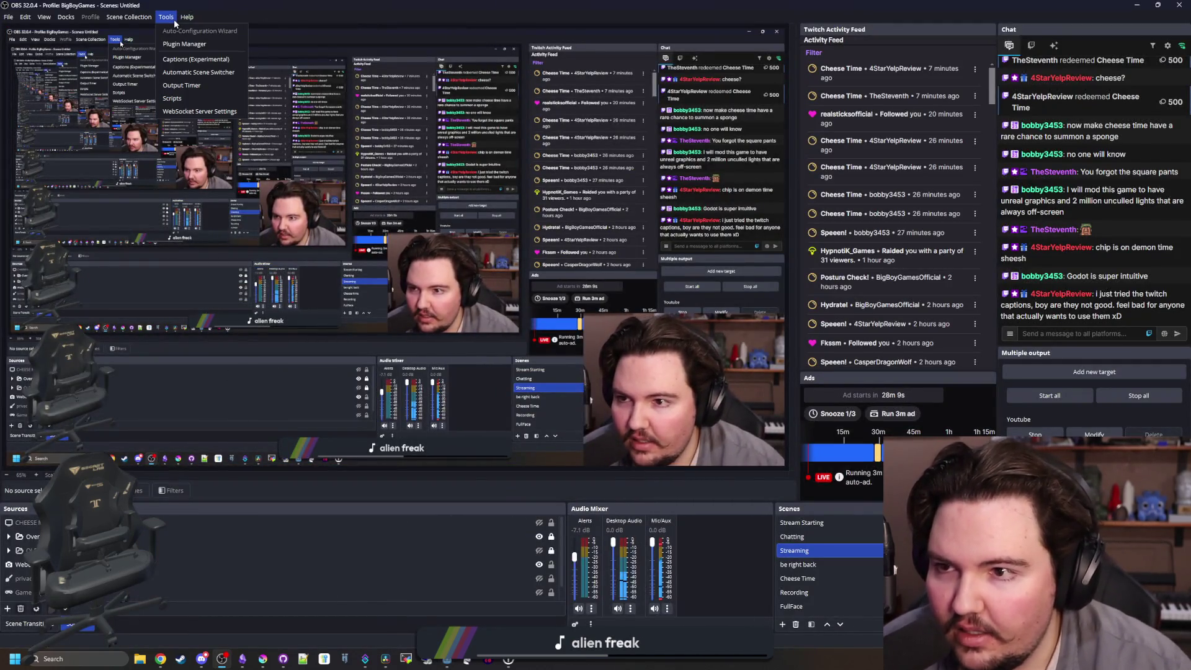
mouse_move(142, 18)
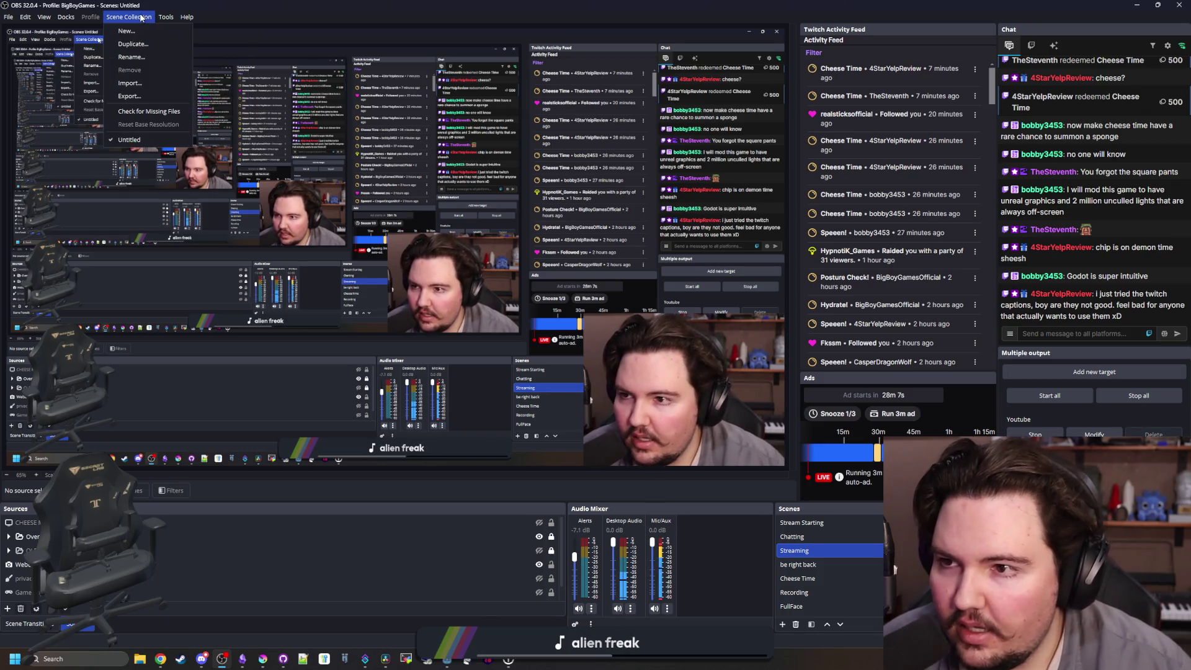
key(Escape)
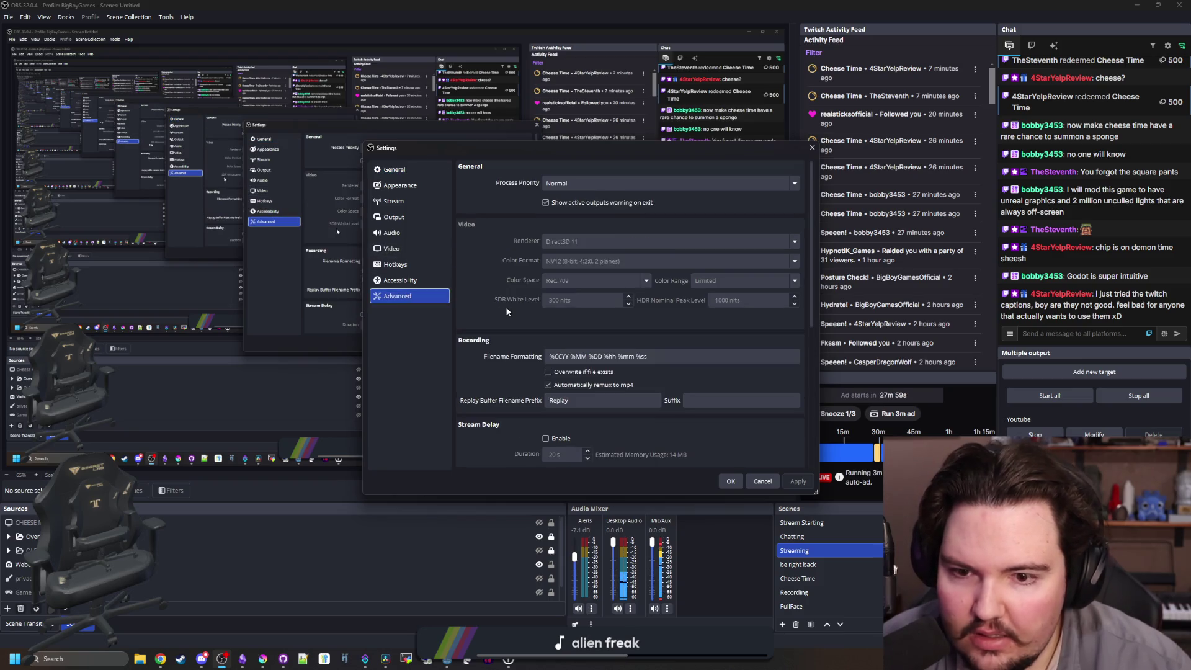
scroll(505, 307, down, 2)
scroll(496, 335, down, 3)
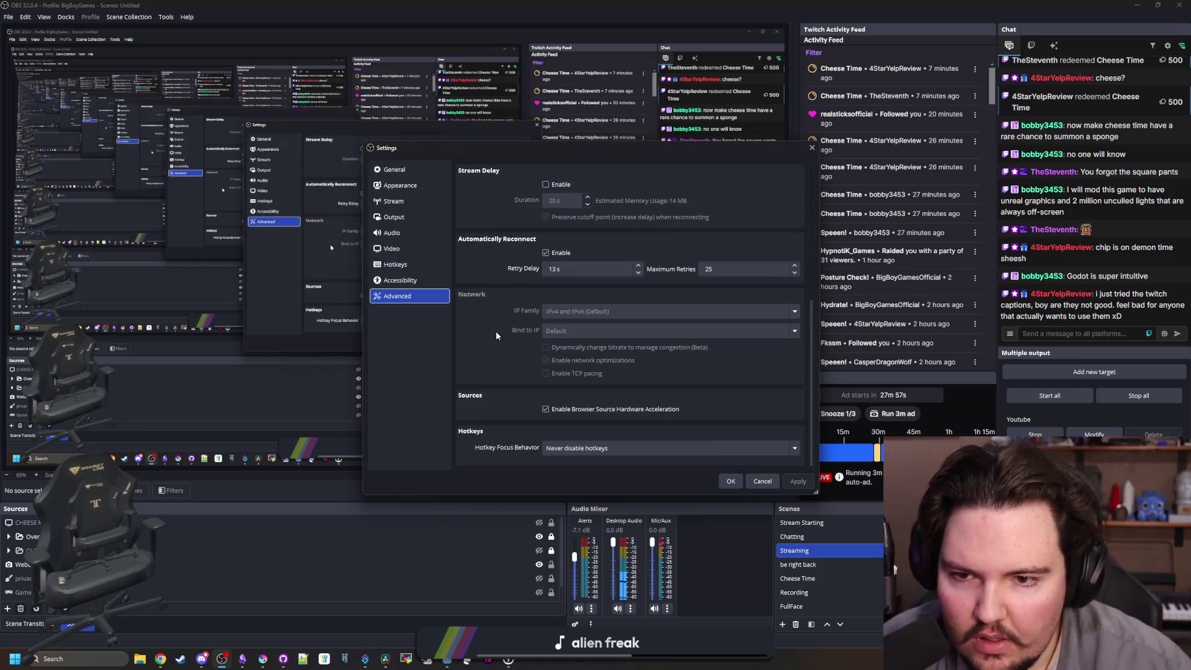
click(431, 281)
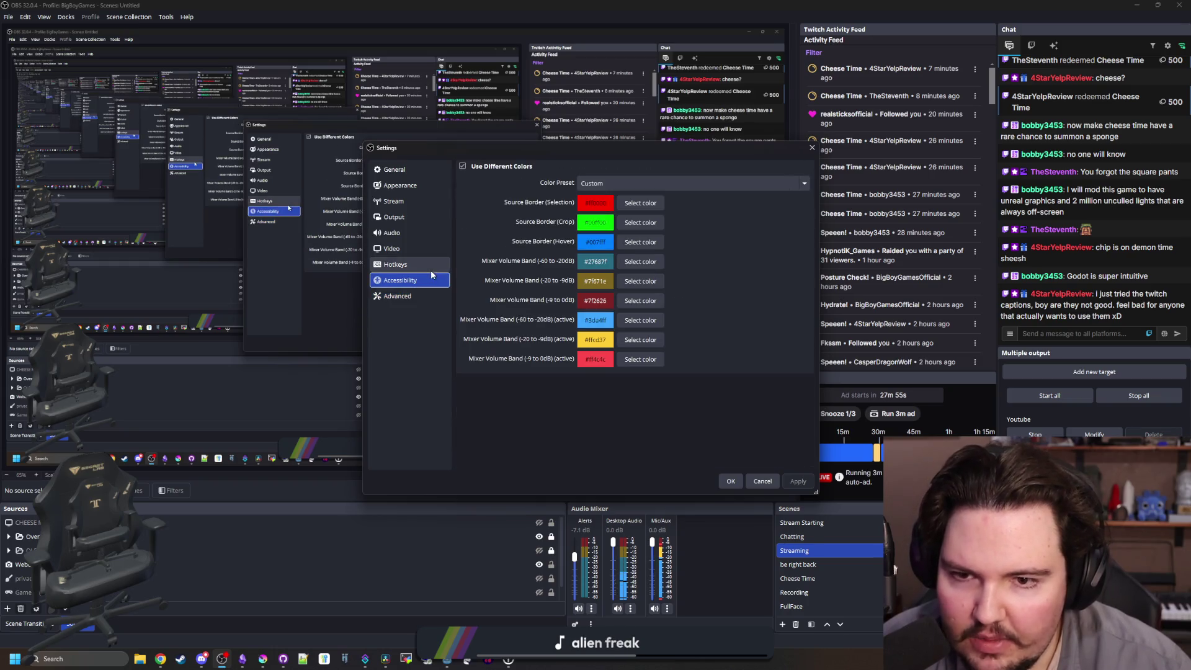
click(411, 201)
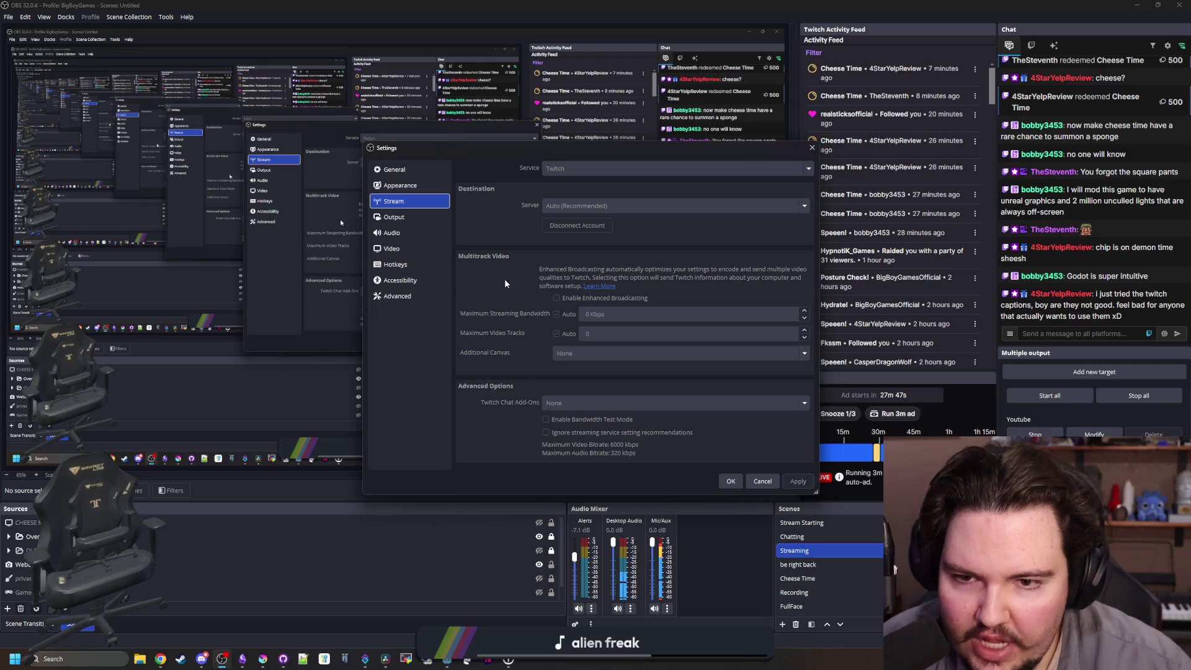
click(400, 186)
click(416, 171)
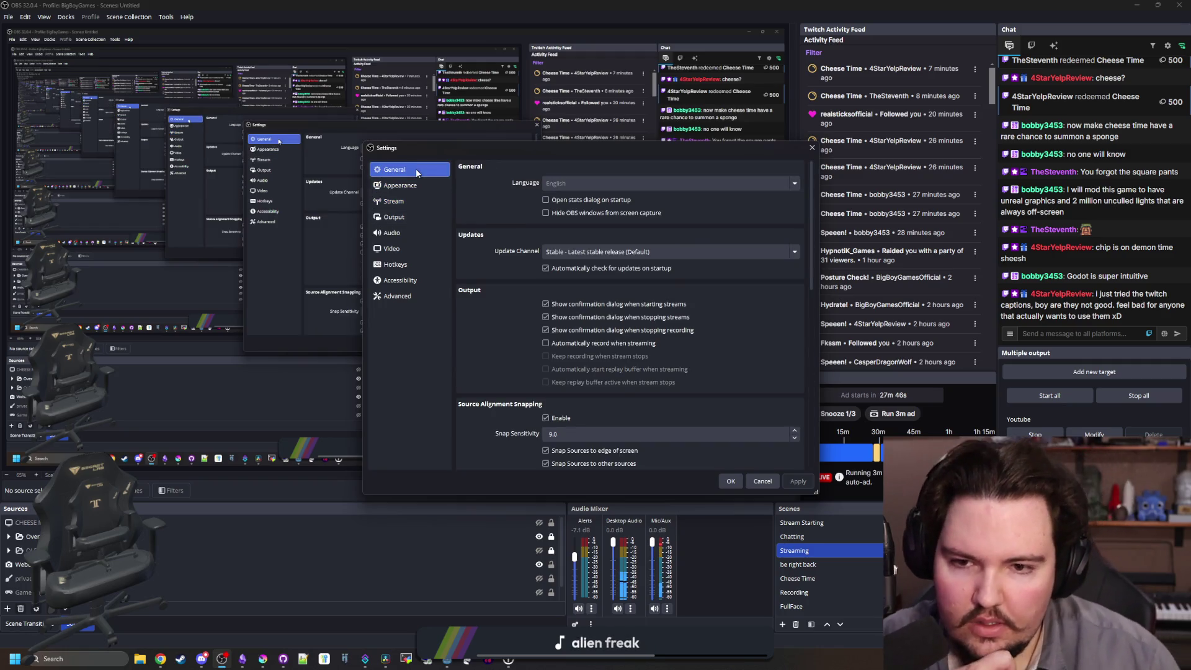
Review the Output settings, cancel without changes, and return to Godot.
scroll(495, 344, down, 5)
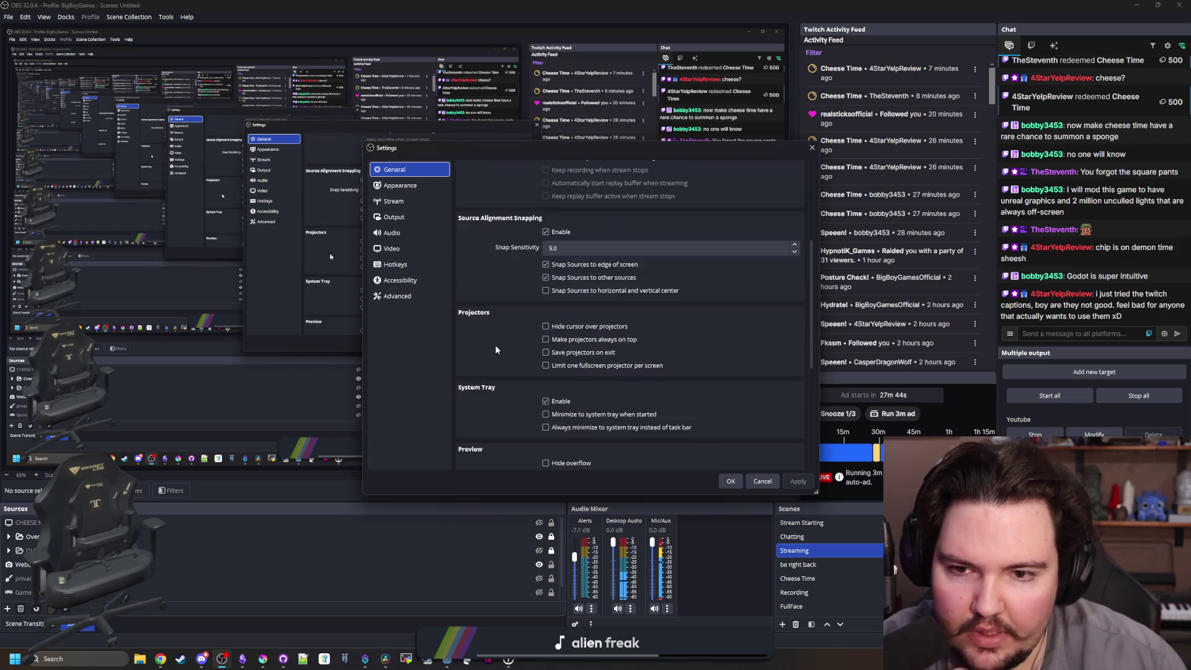
scroll(496, 350, down, 1)
scroll(495, 350, up, 6)
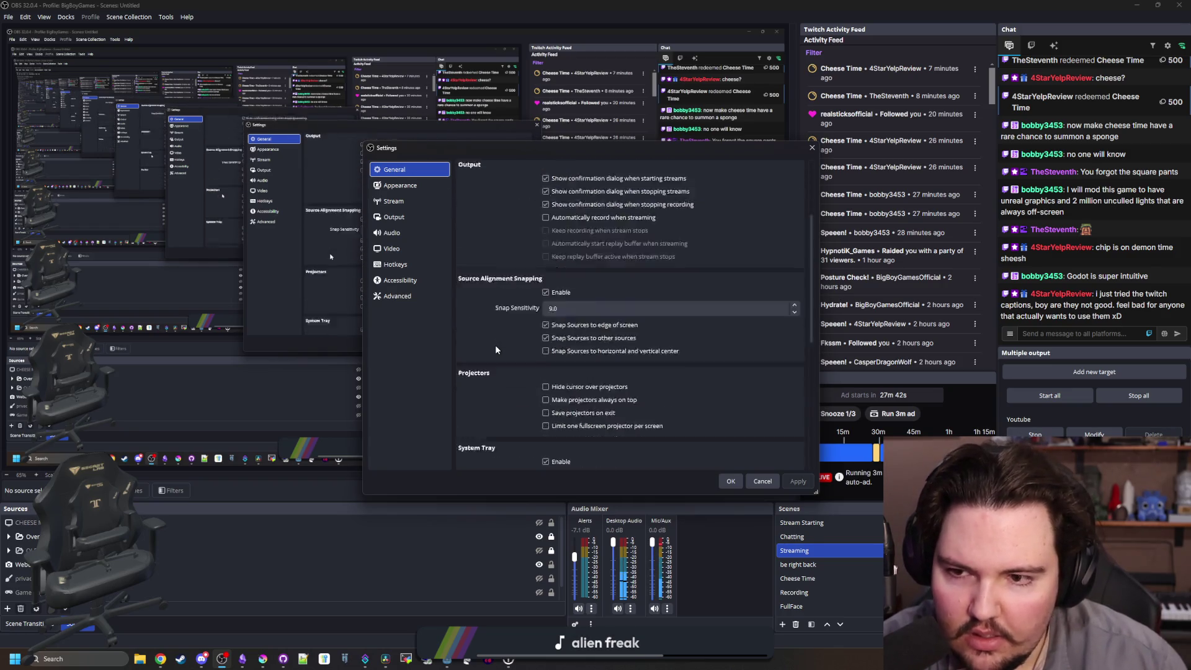
click(394, 217)
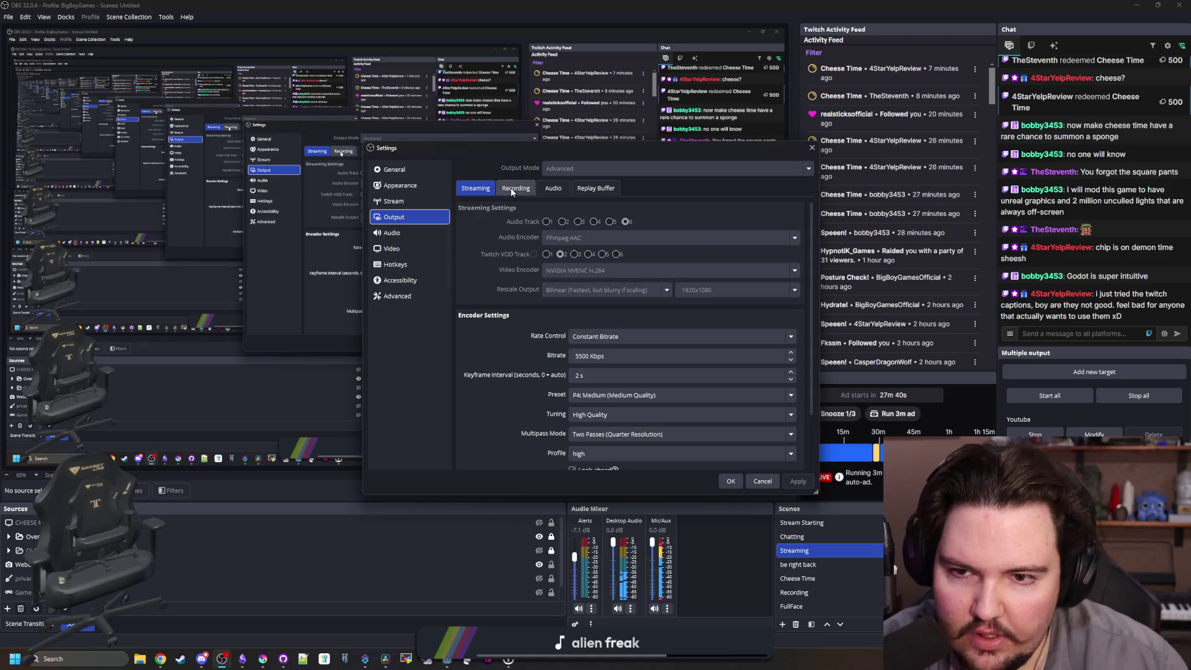
scroll(501, 397, down, 1)
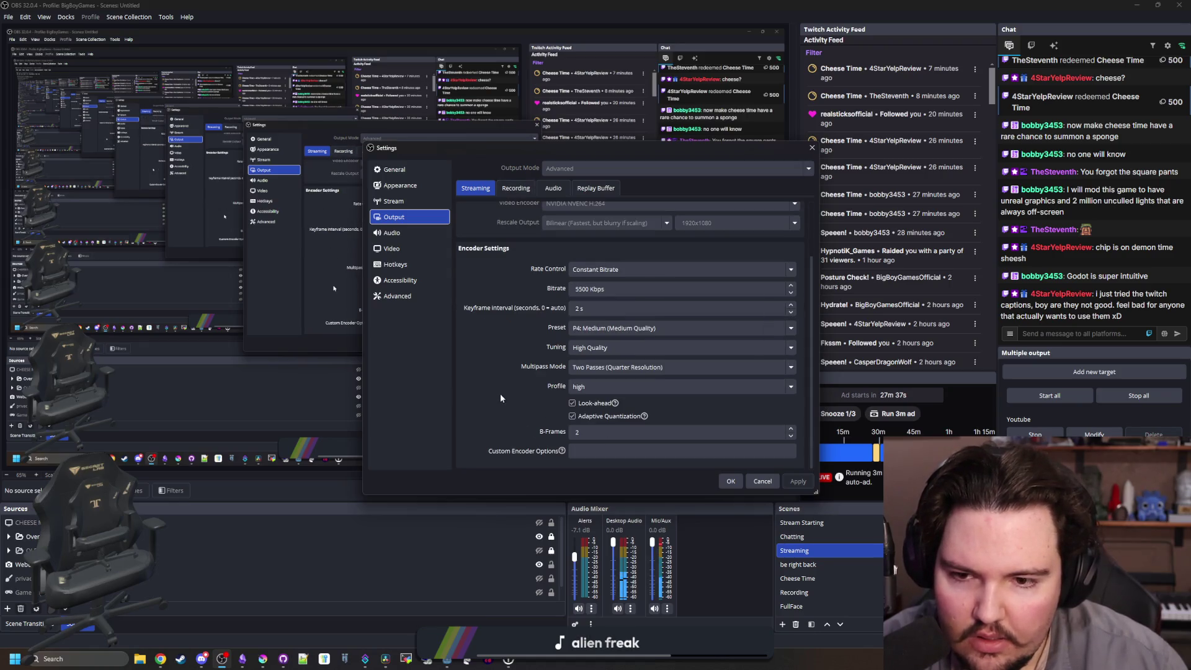
scroll(501, 398, up, 1)
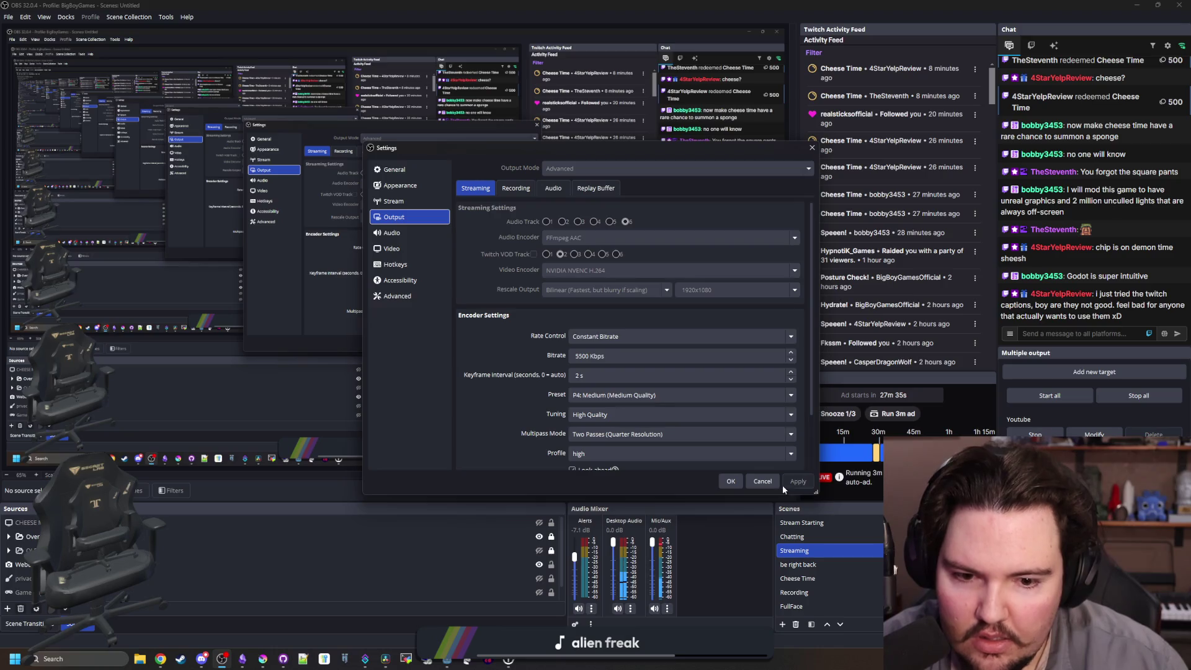
click(772, 481)
key(alt+Tab)
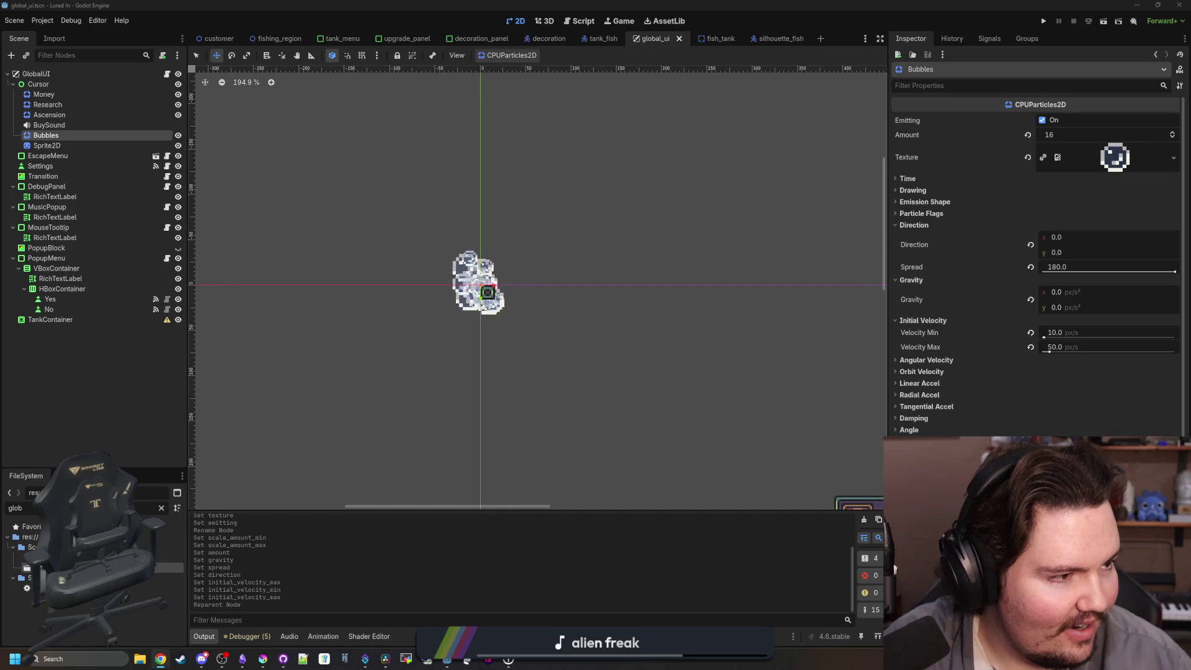
Open the channel's Twitch page, check closed captions, play the stream, then close the browser.
key(alt+Tab)
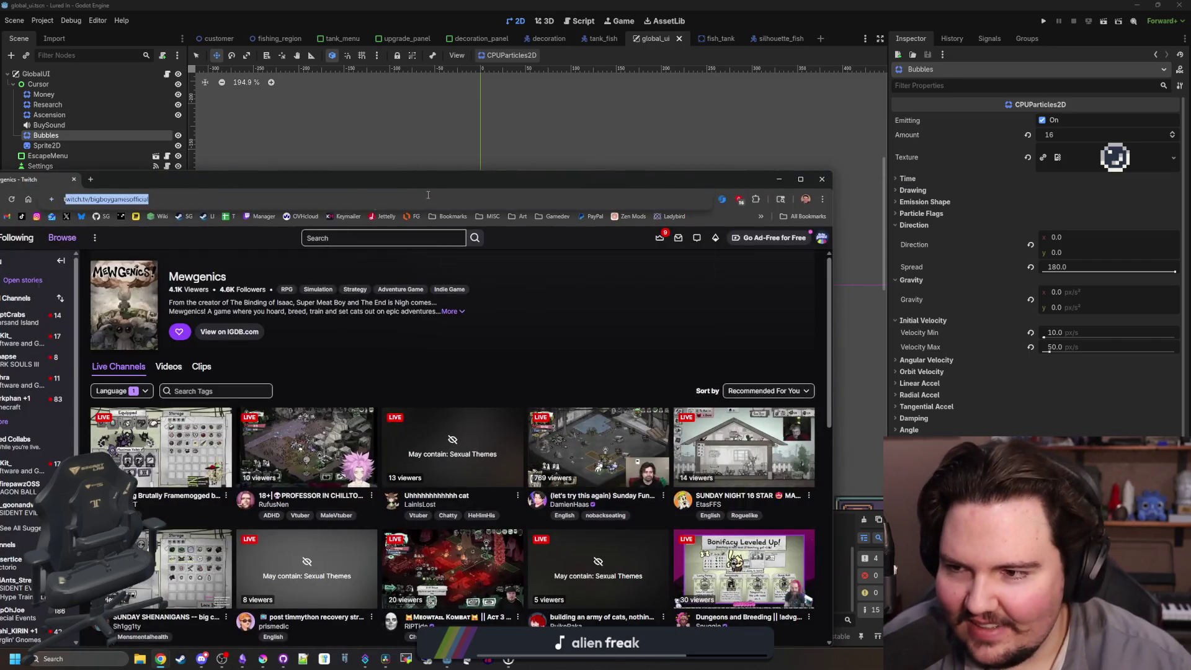
key(Return)
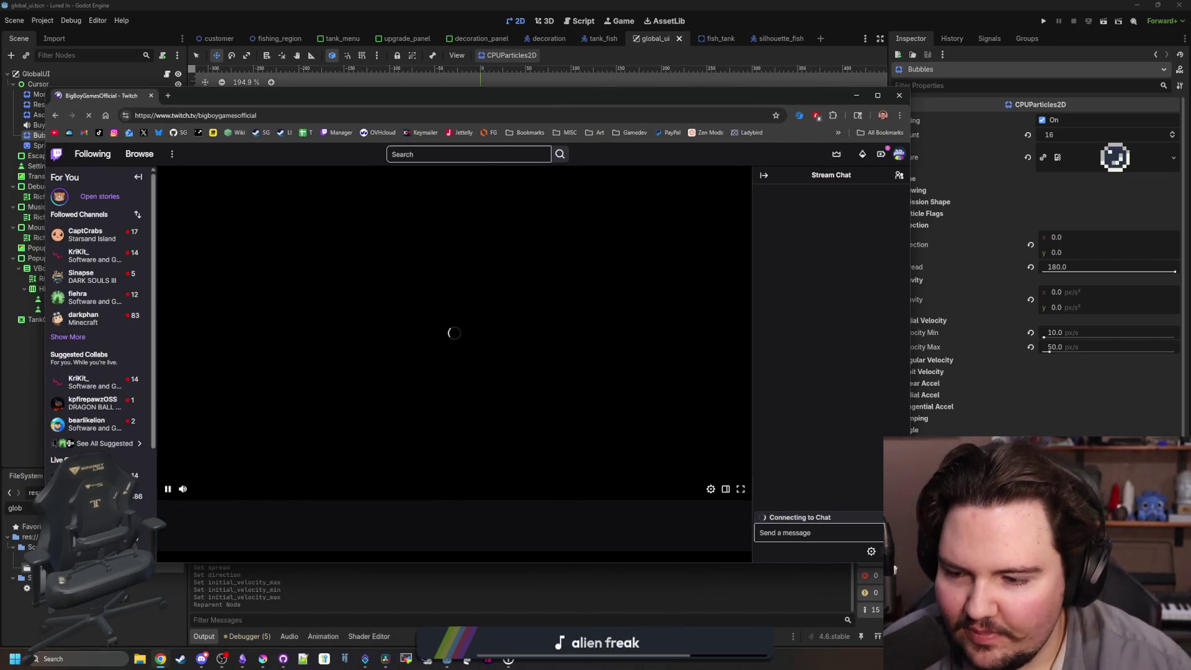
click(712, 490)
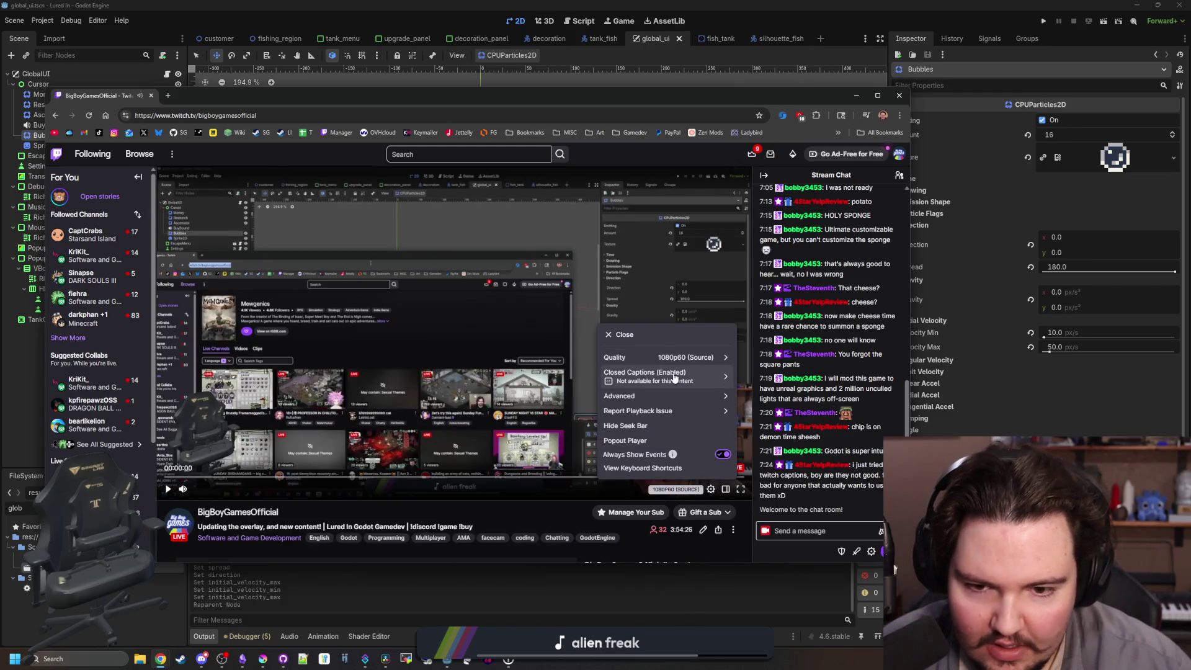
click(674, 377)
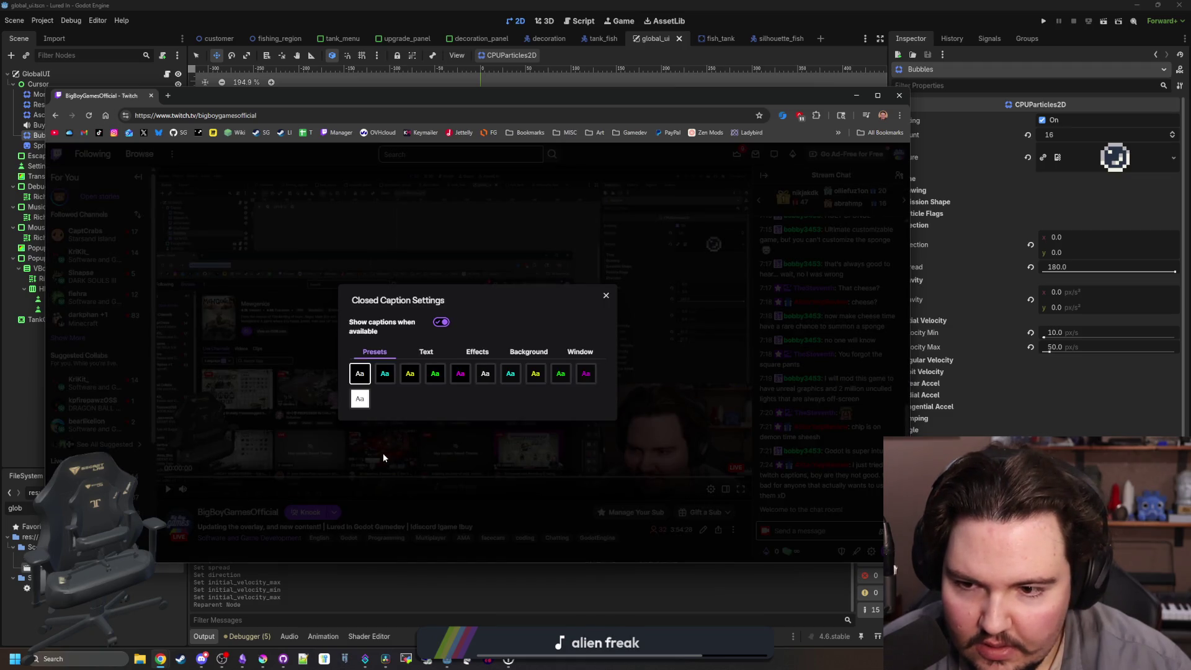
click(383, 456)
click(168, 490)
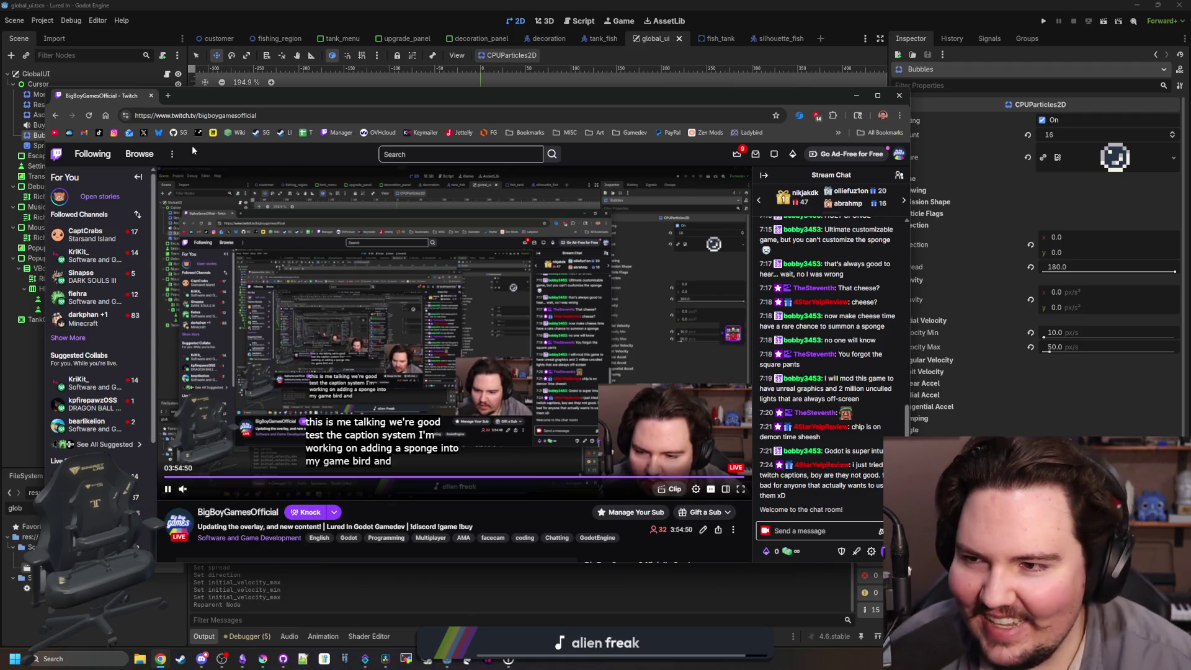
click(151, 95)
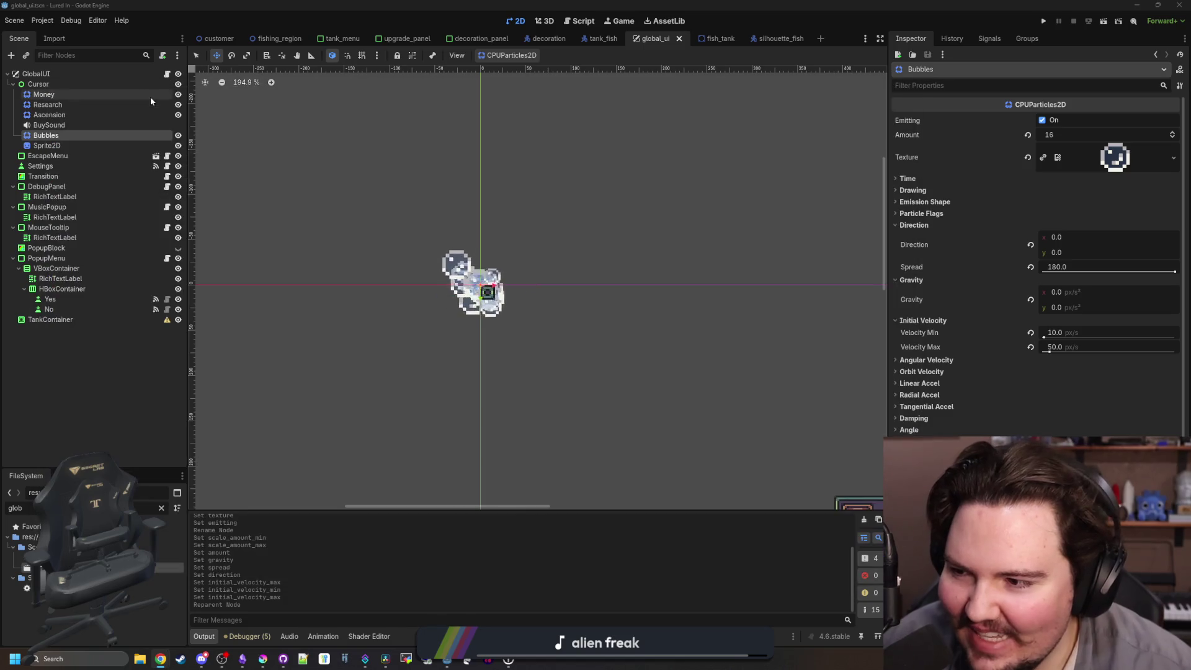
Clear the node selection and save the global_ui scene.
click(140, 400)
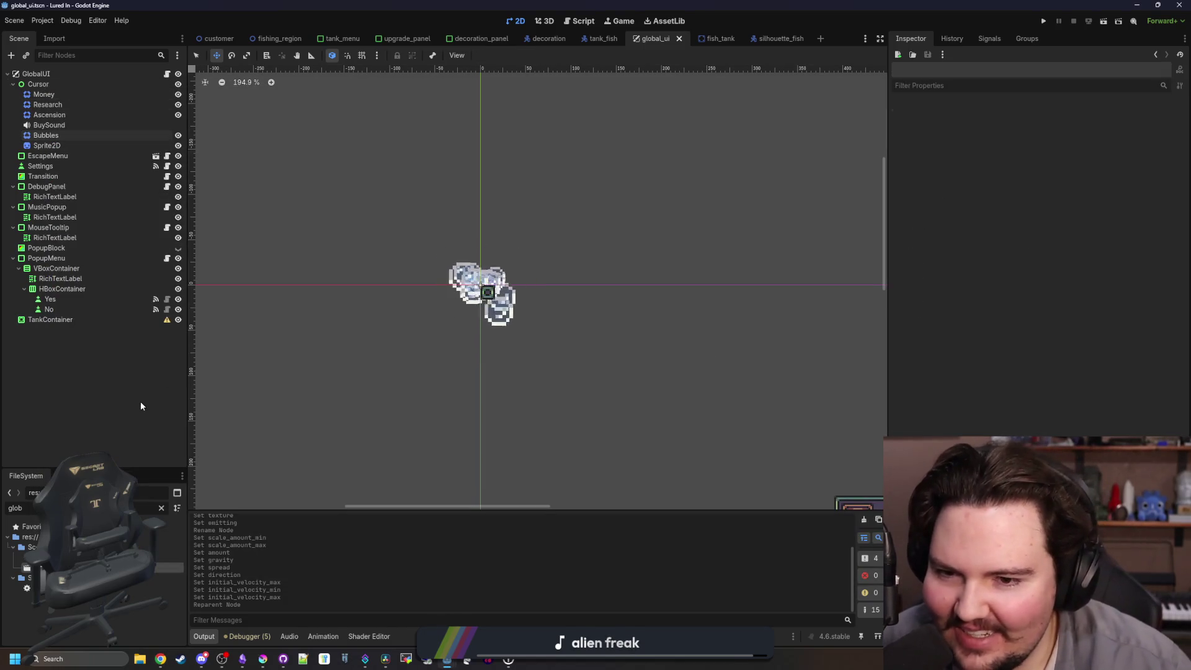
scroll(521, 272, up, 5)
scroll(522, 272, down, 5)
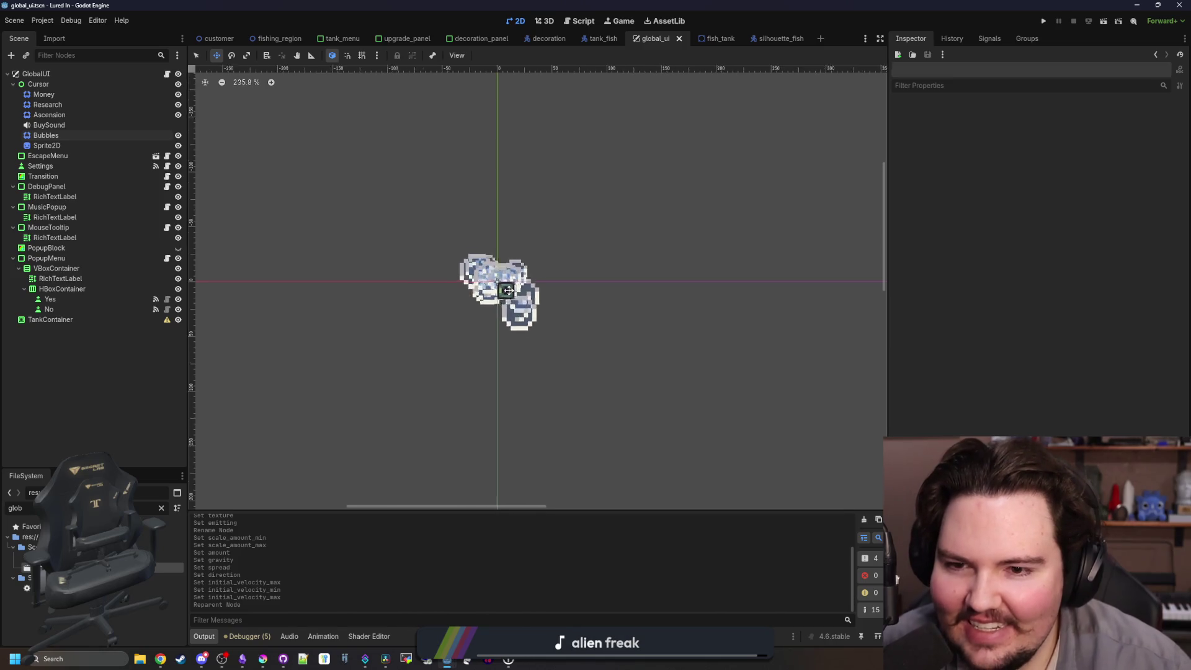
key(ctrl+s)
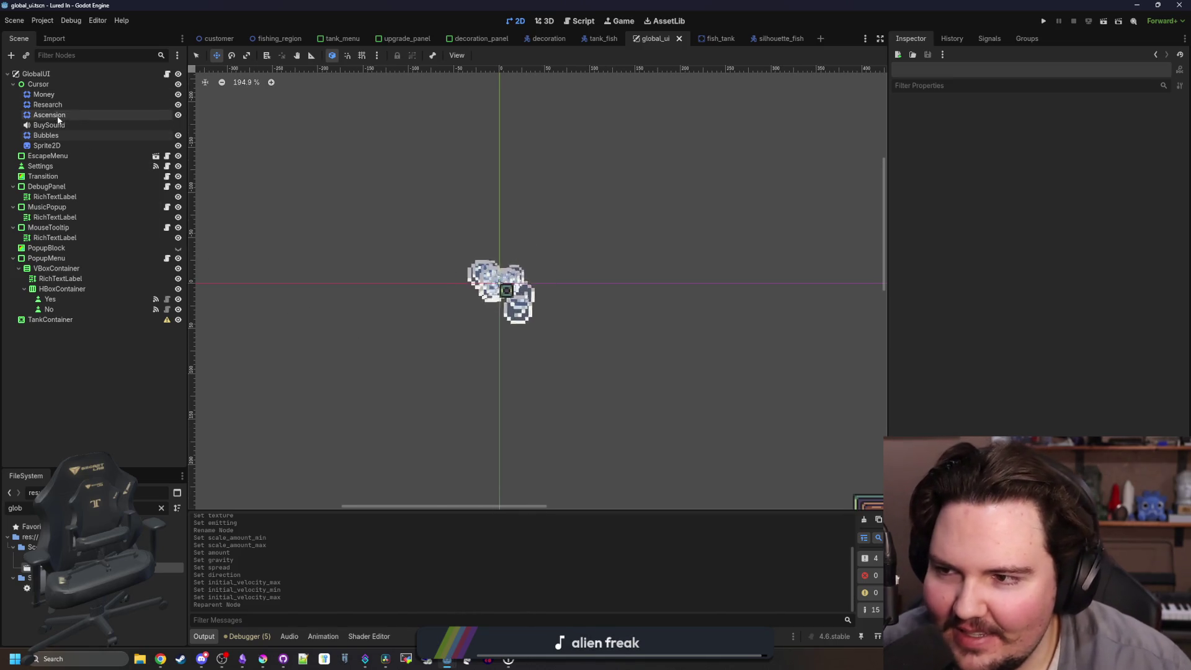
Give the Bubbles particles a new Color Ramp gradient whose start point is fully transparent.
click(61, 134)
drag(886, 257, 778, 257)
scroll(850, 422, down, 3)
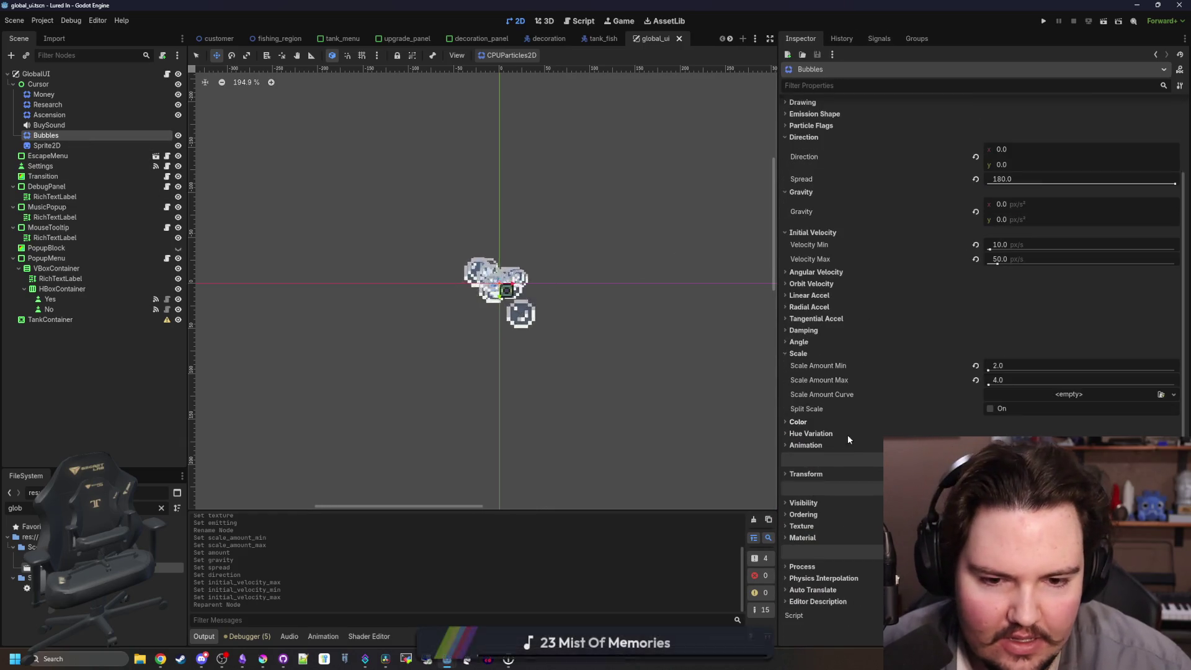
click(806, 422)
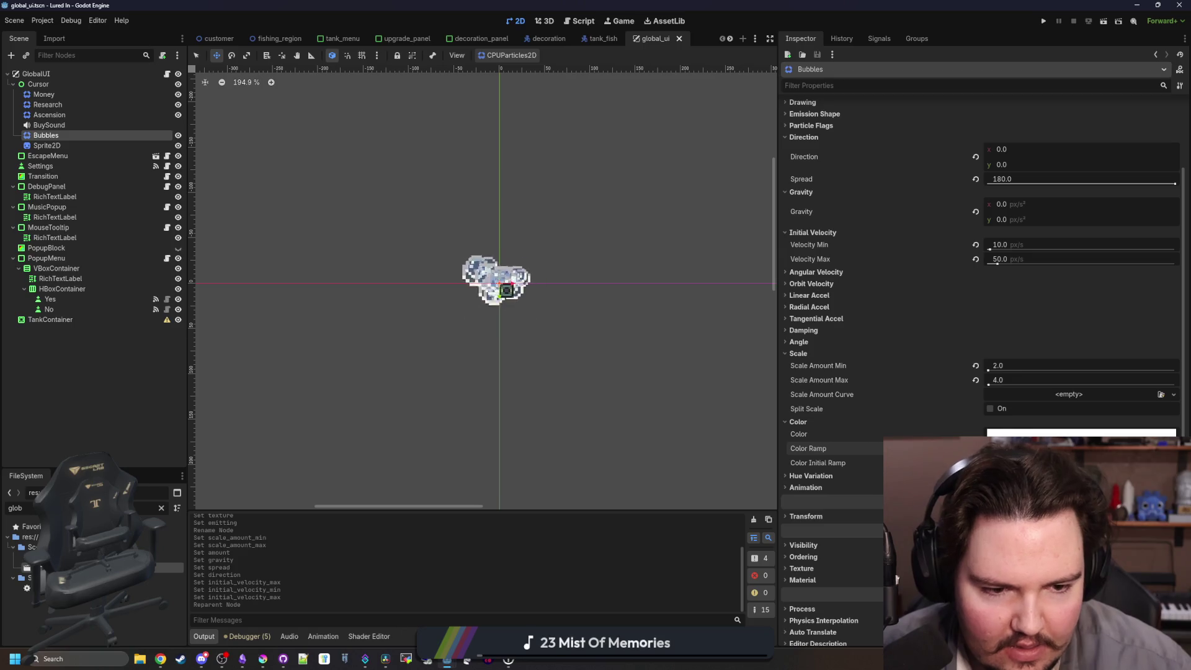
click(1069, 462)
click(790, 489)
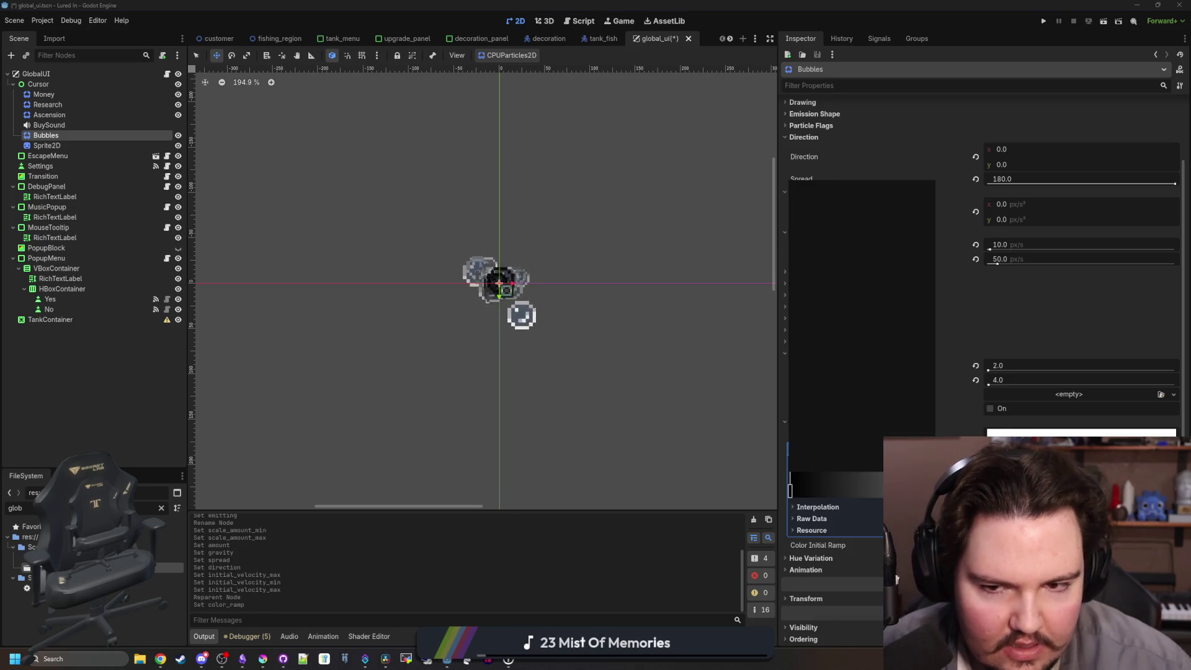
click(809, 406)
click(792, 490)
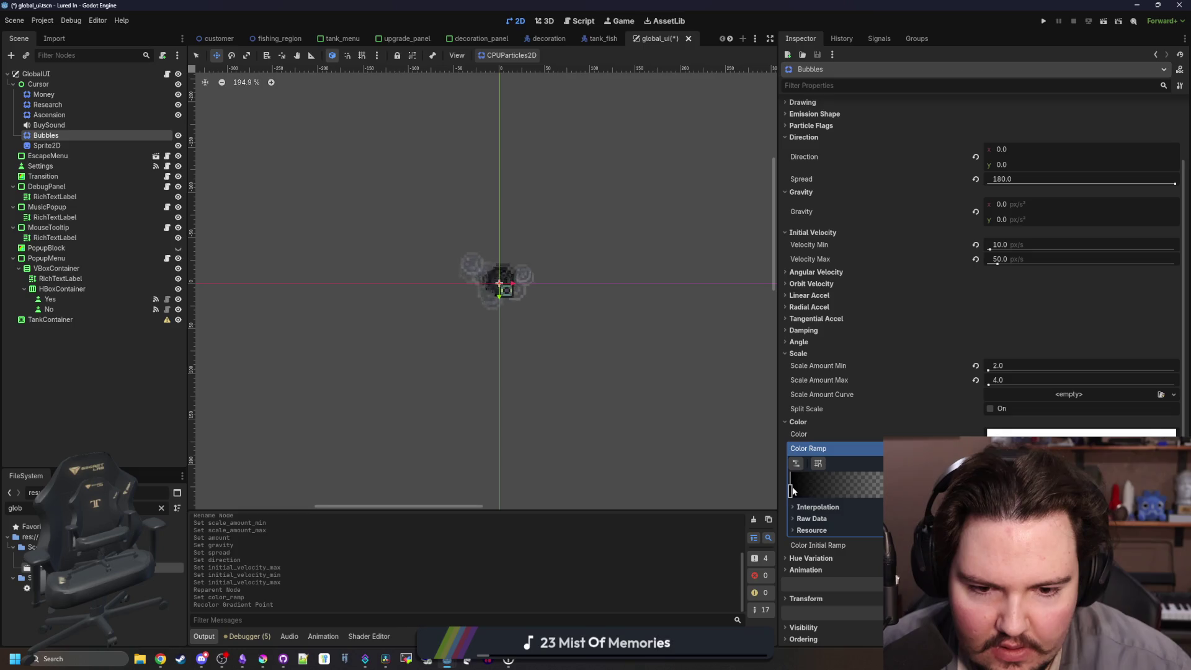
Make the other gradient point white, move it, change the interpolation mode, and save.
click(790, 490)
drag(907, 290, 854, 168)
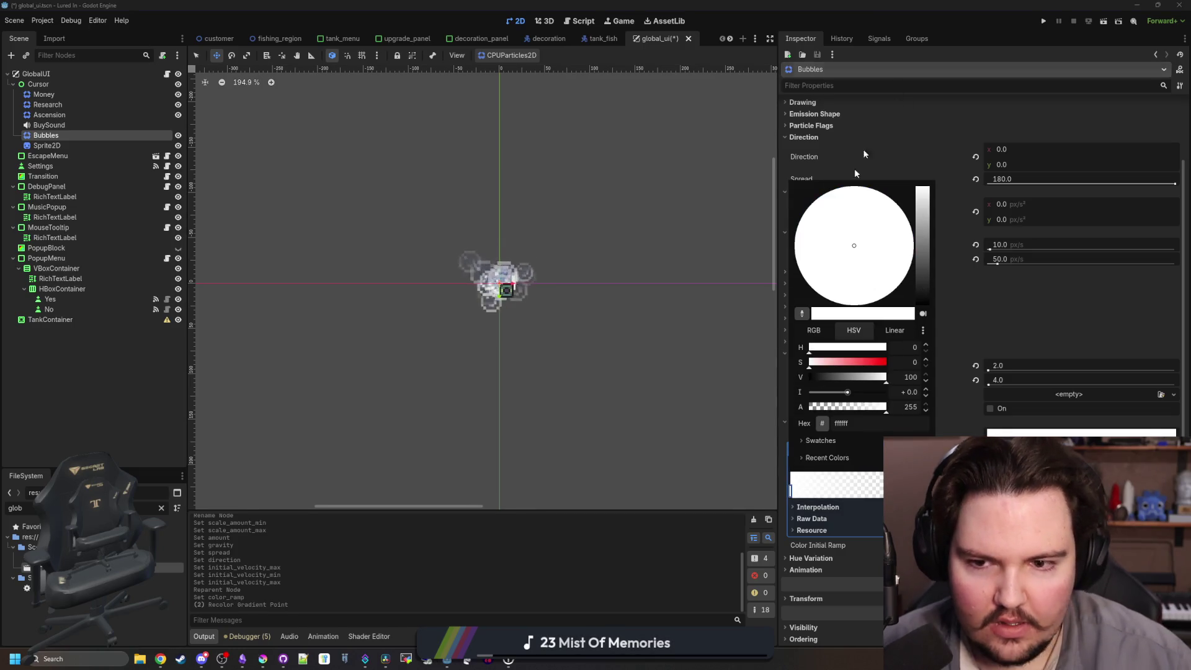
click(617, 587)
drag(790, 490, 917, 489)
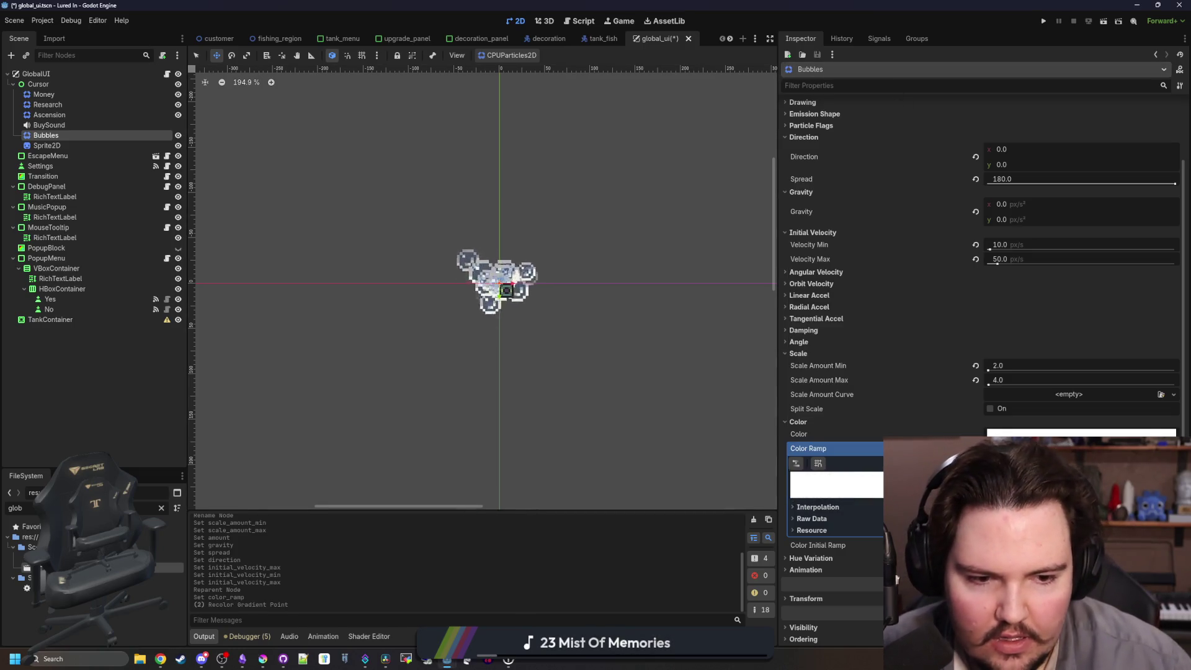
click(860, 508)
click(1079, 519)
click(1079, 546)
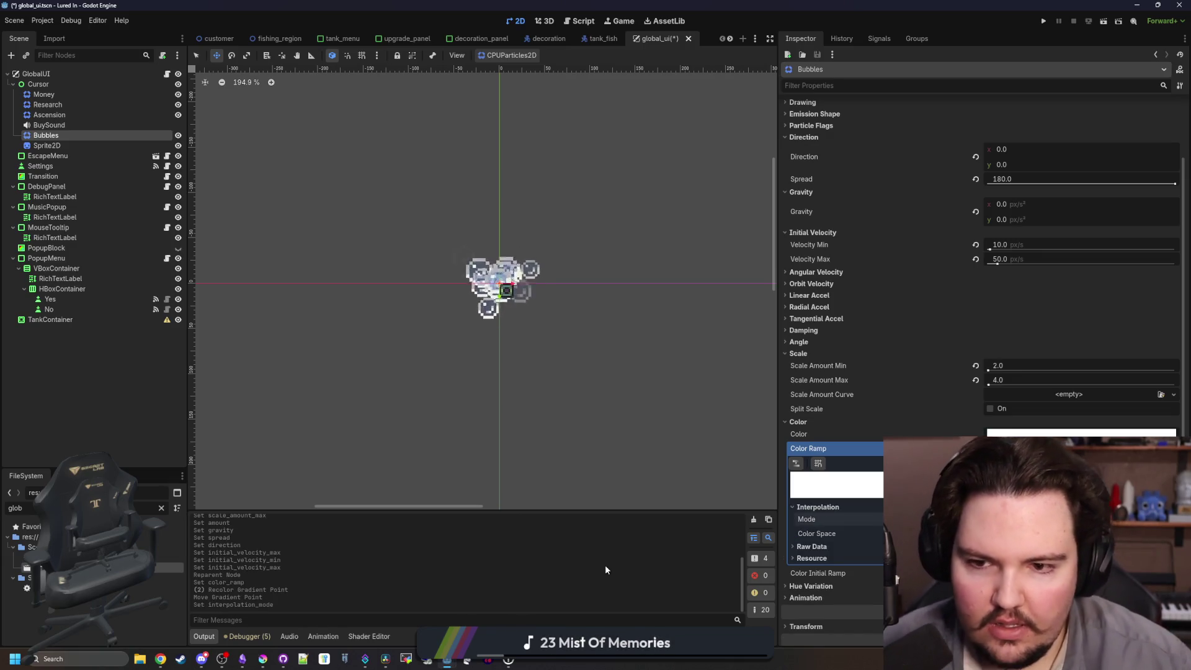
key(ctrl+s)
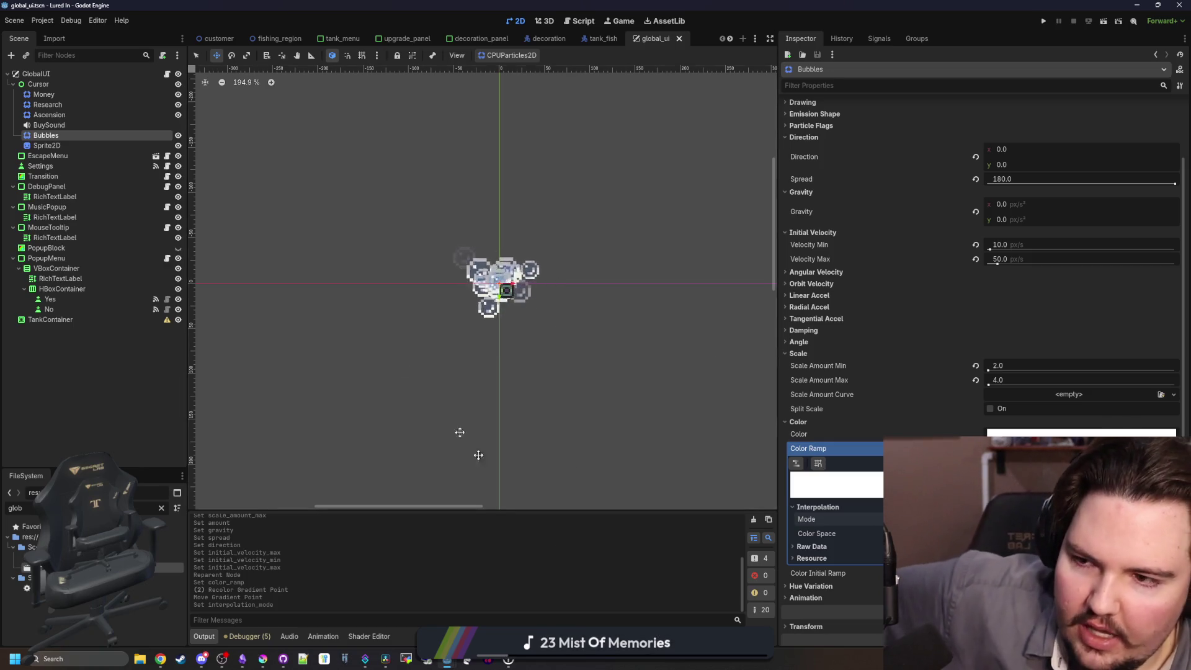
Turn off Emitting on Bubbles, save, and open the global_ui.gd script.
scroll(976, 227, up, 3)
click(986, 119)
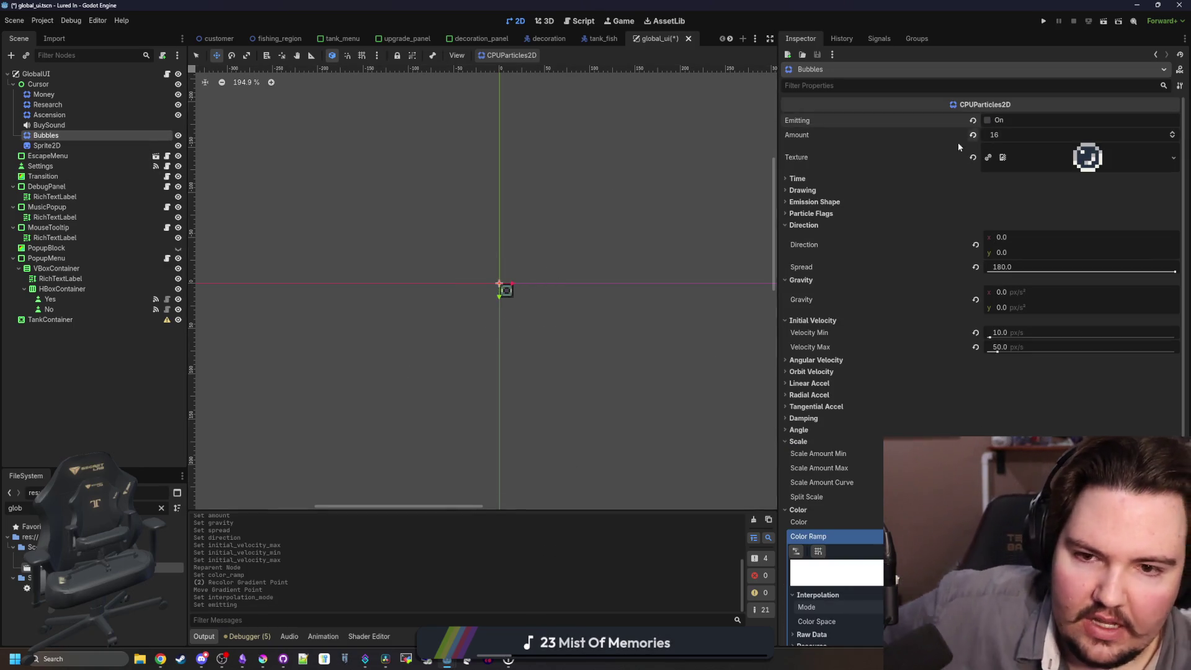
key(ctrl+s)
click(167, 75)
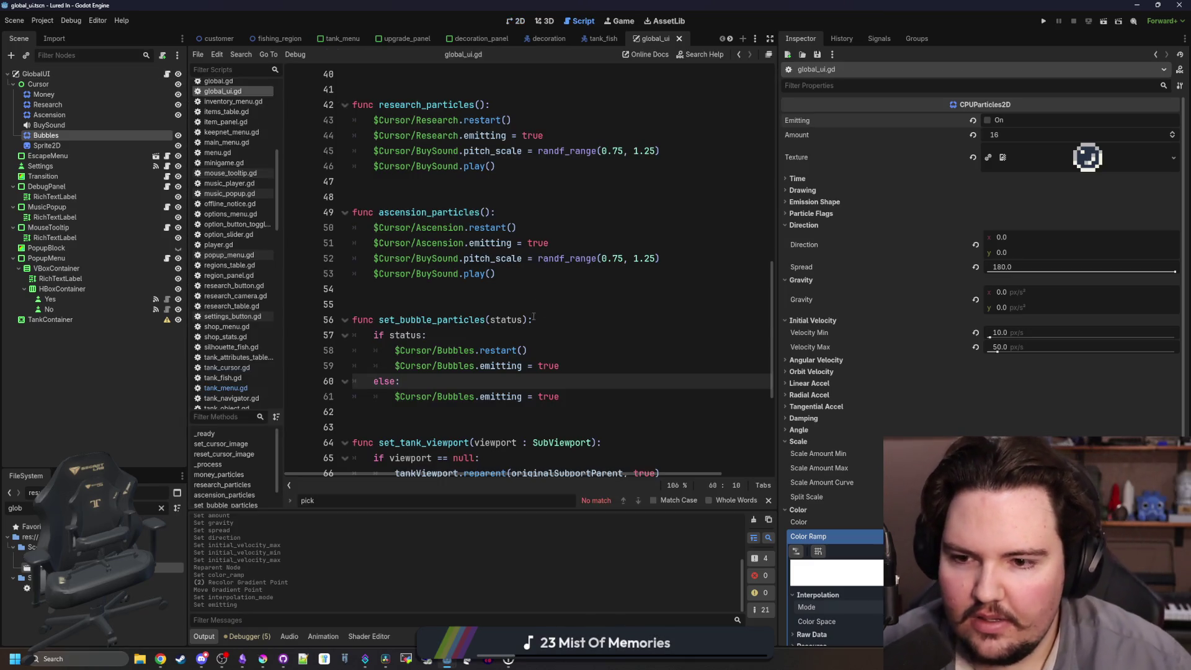
Select the set_bubble_particles function name in global_ui.gd and save.
click(514, 289)
key(ctrl+s)
double_click(455, 320)
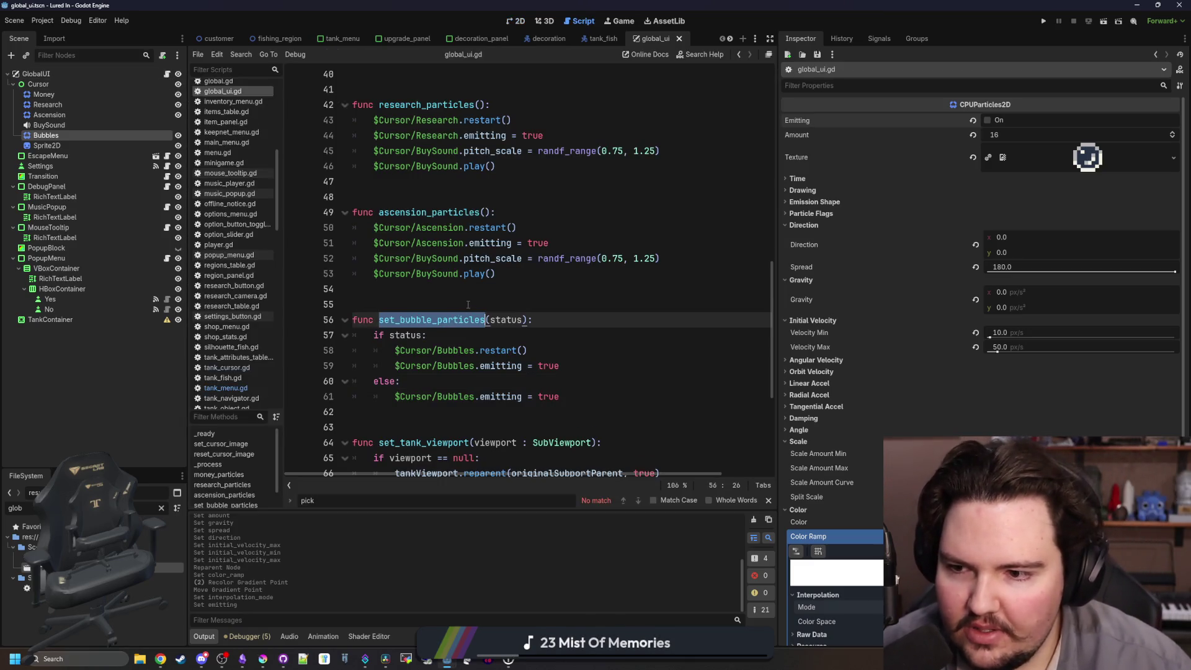
key(ctrl+s)
In tank_menu.gd's pickup_sponge, add Global.globalUI.set_bubble_particles(true) after spongeActive = true.
click(233, 388)
click(576, 324)
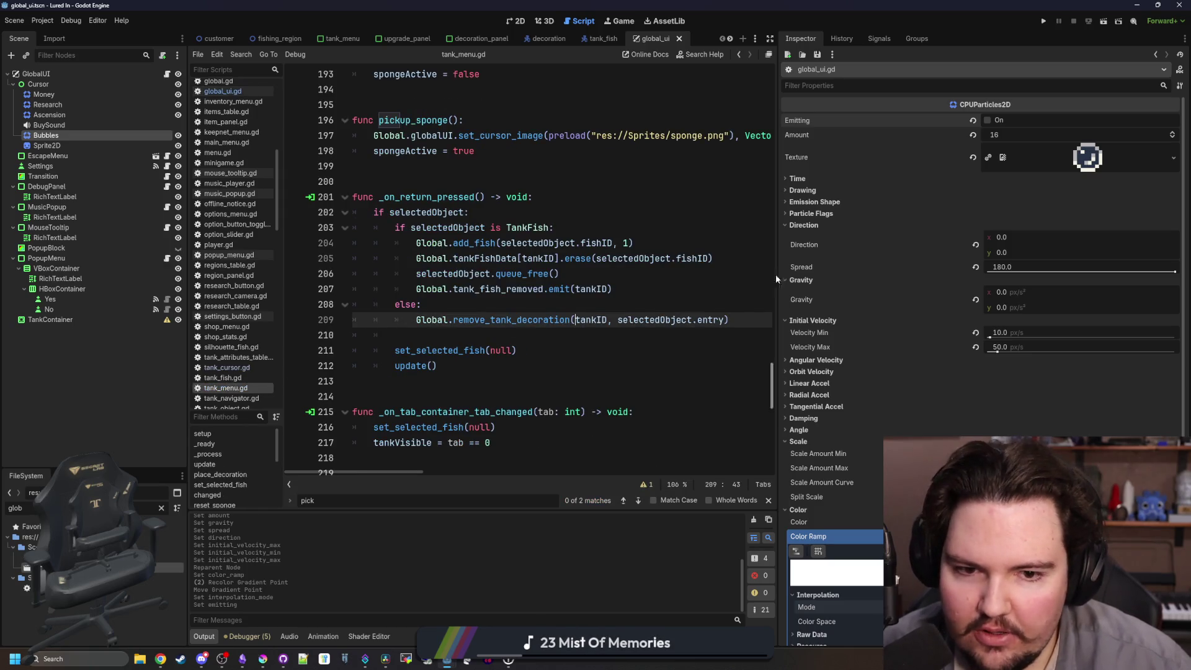
scroll(527, 260, up, 1)
click(495, 196)
key(Return)
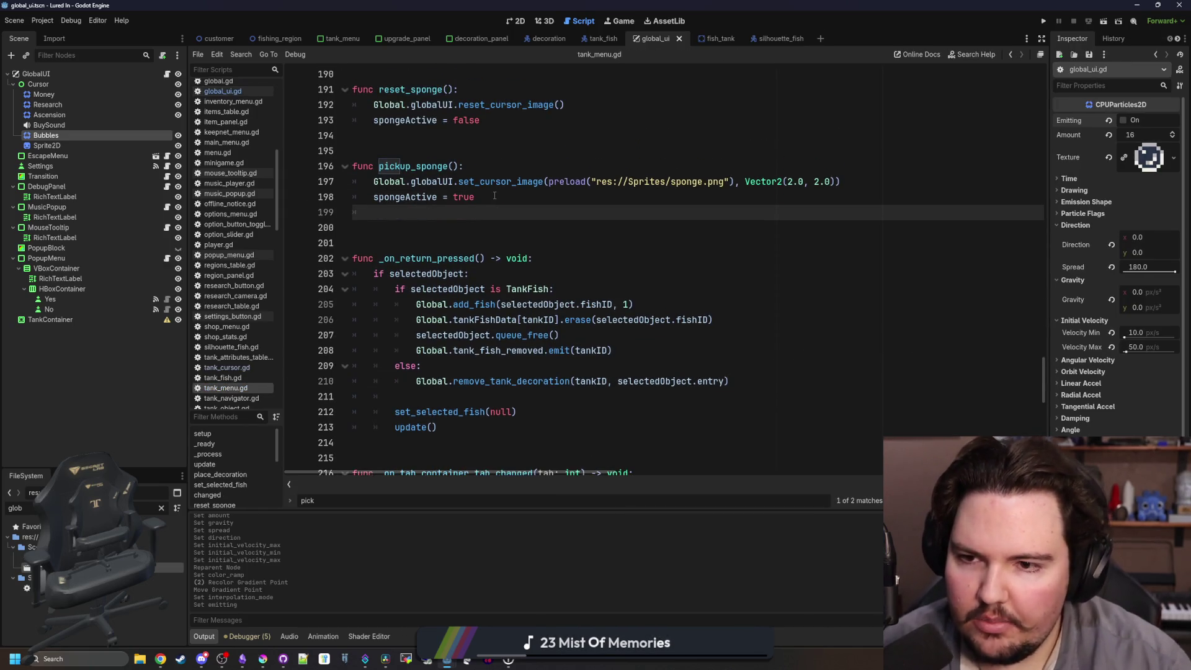
text(Global.gl)
key(Return)
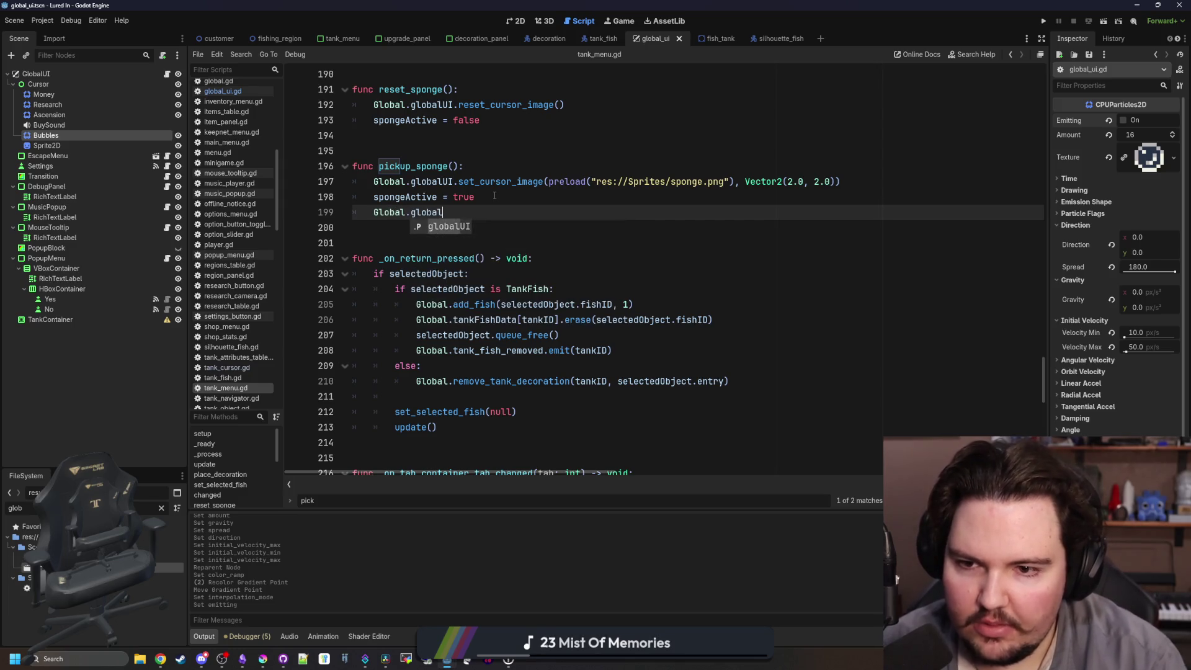
text(.p)
key(BackSpace)
text(b)
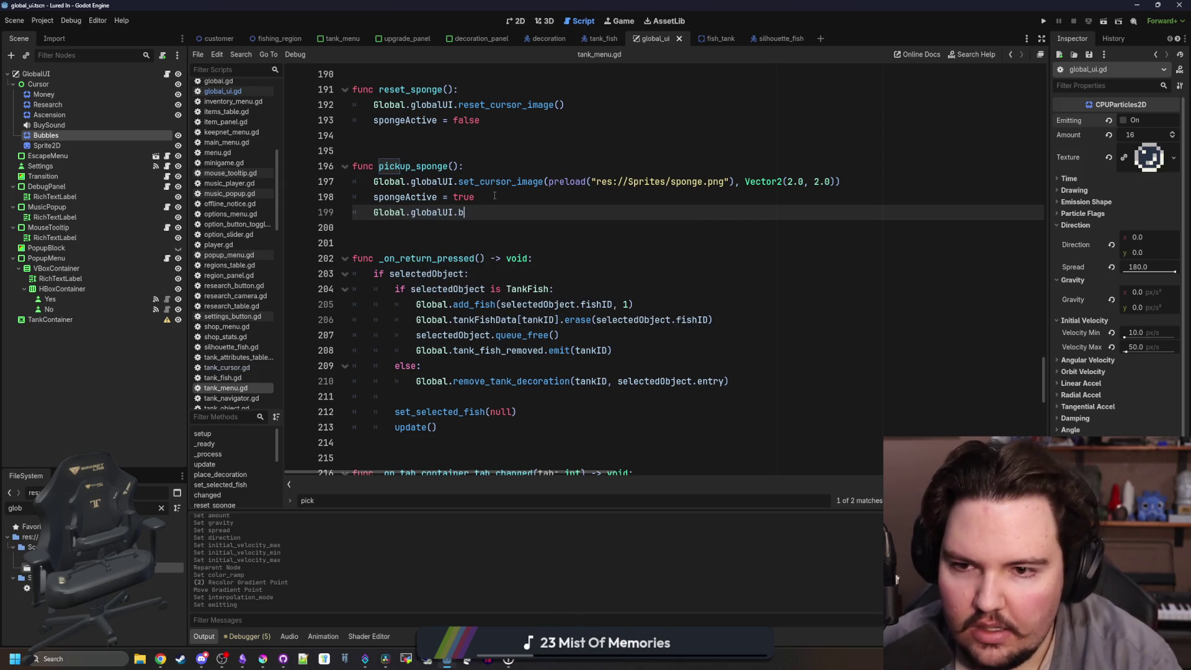
text(uyet_b)
key(Return)
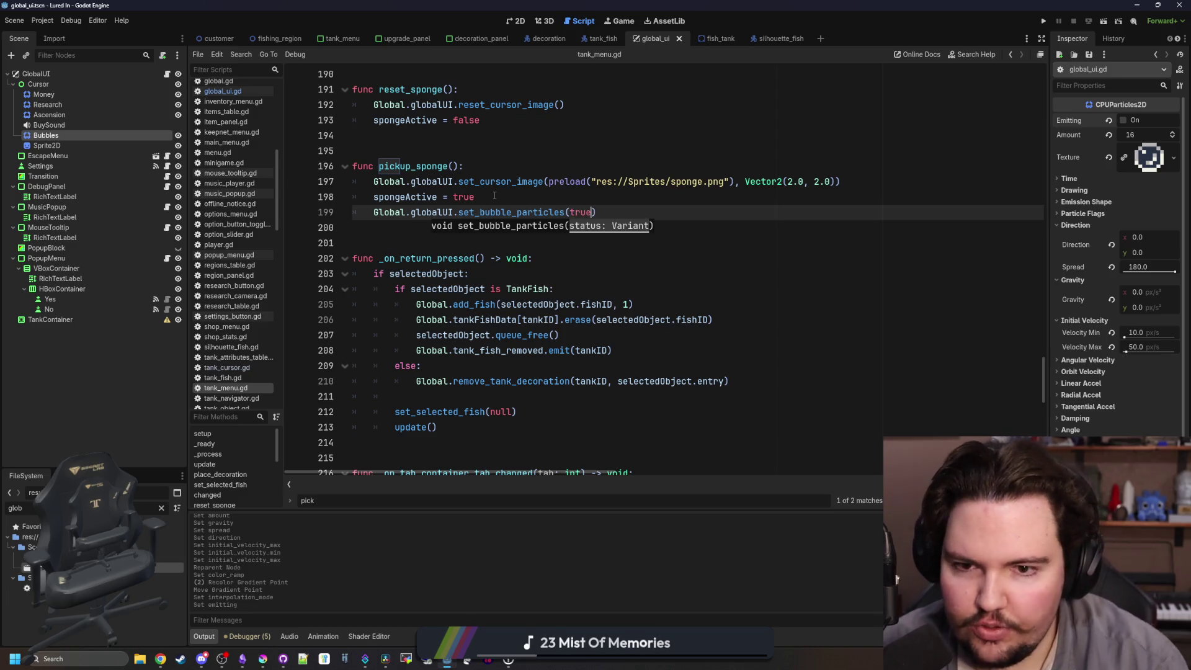
Scroll to review the new line, then select the Bubbles node.
scroll(495, 196, right, 3)
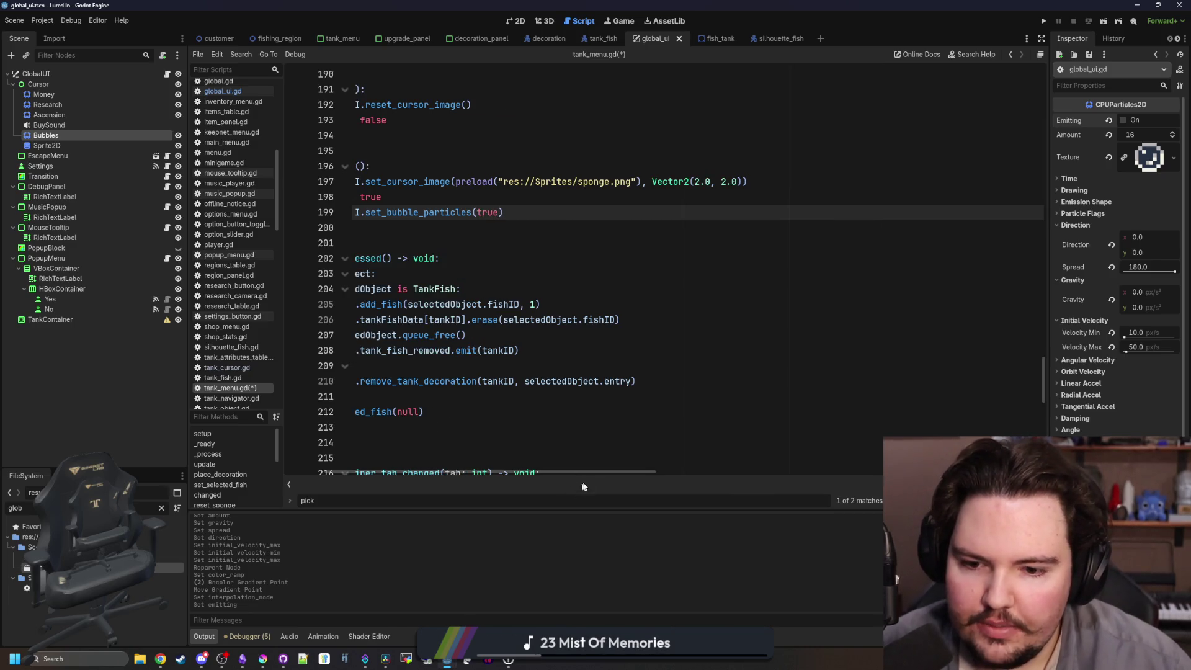
drag(598, 472, 557, 472)
scroll(443, 256, up, 1)
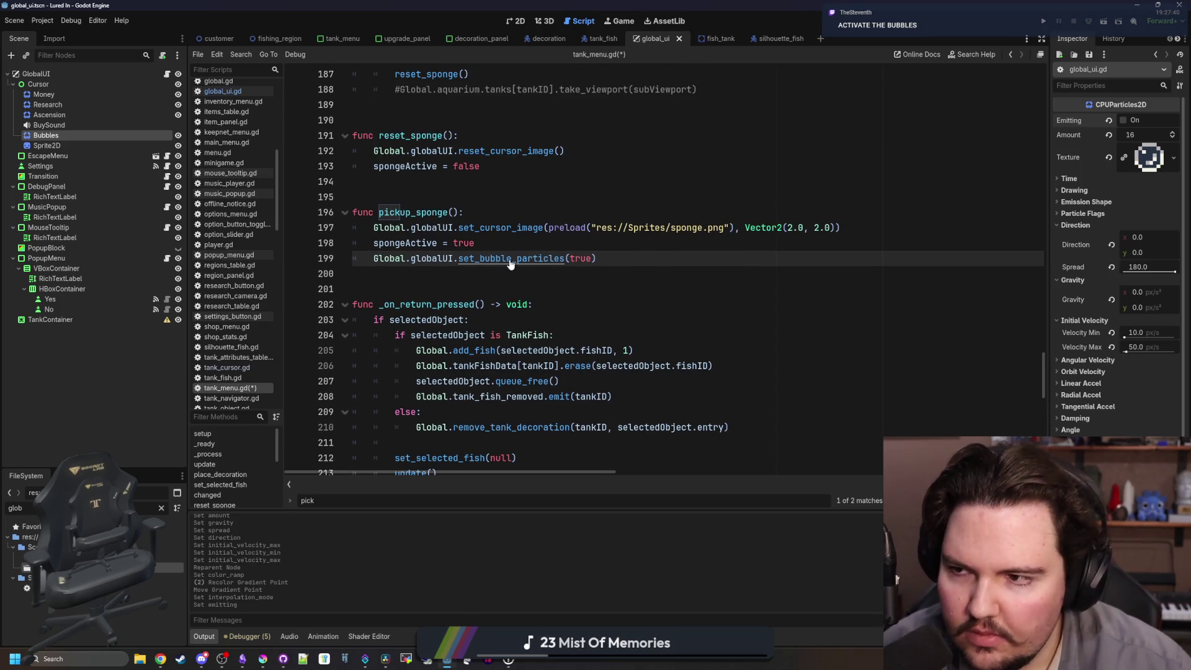
click(47, 135)
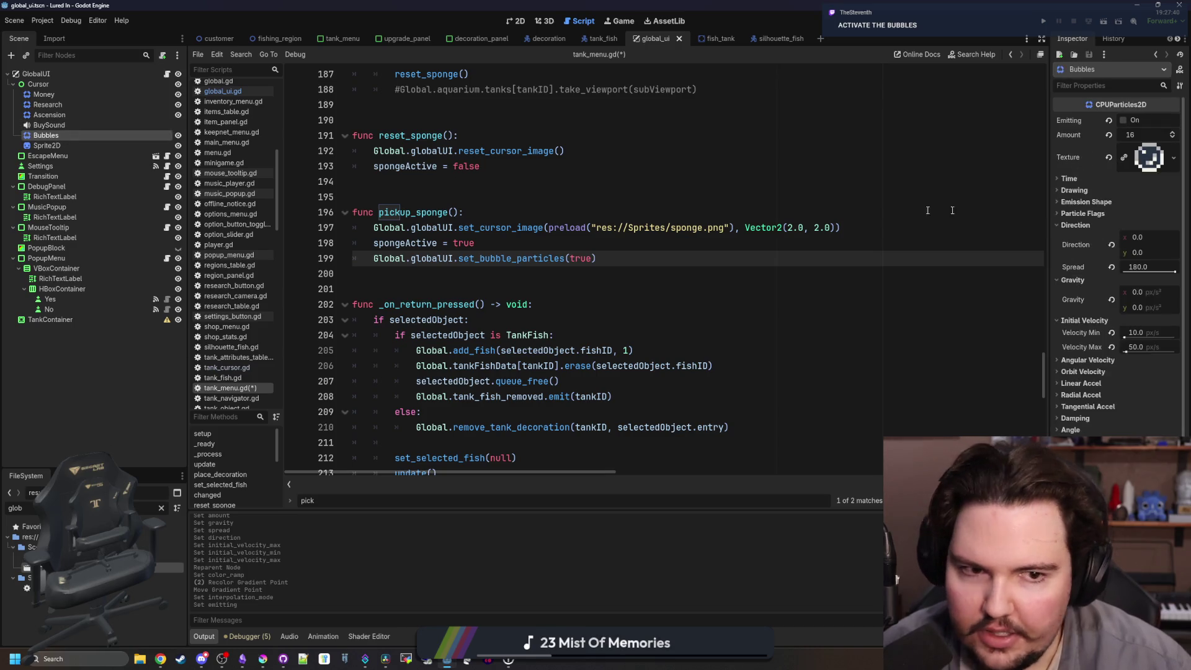
Delete the Bubbles restart line from global_ui.gd and save the script.
click(166, 73)
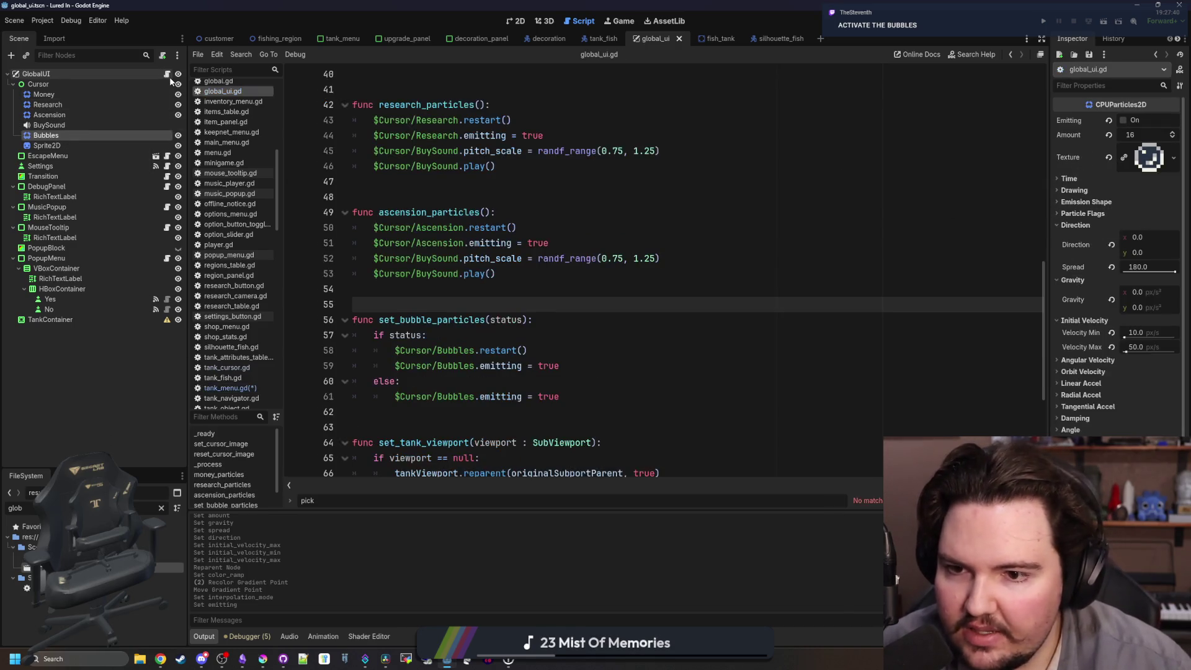
click(447, 289)
triple_click(480, 355)
key(BackSpace)
key(BackSpace)
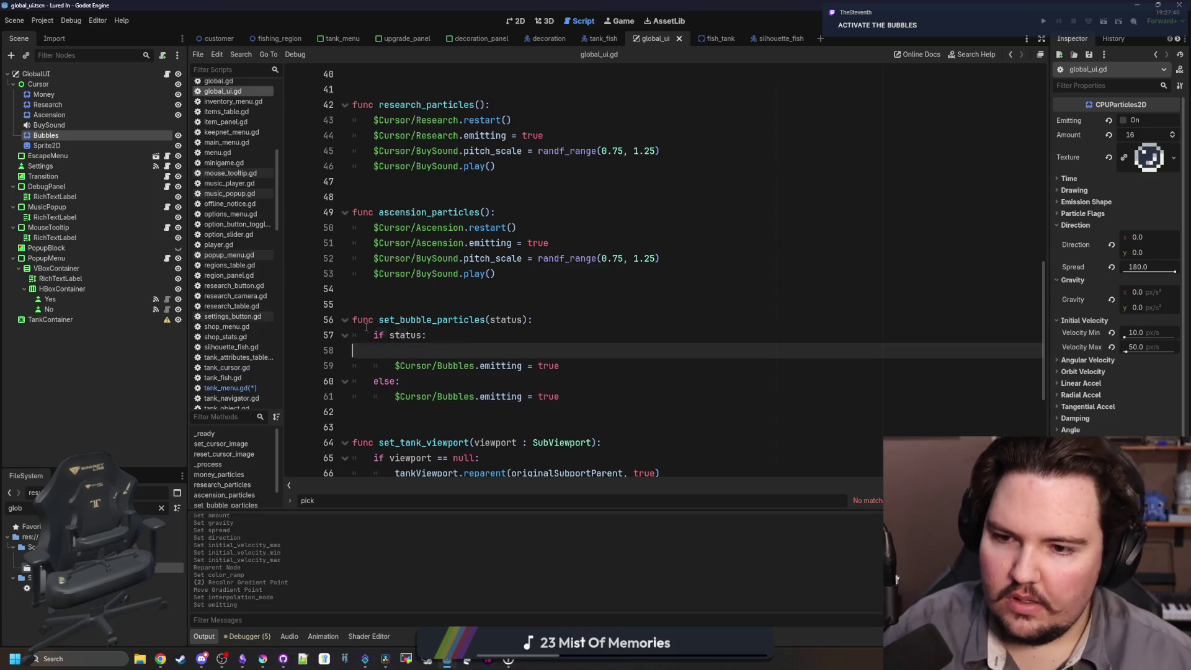
click(403, 303)
key(ctrl+s)
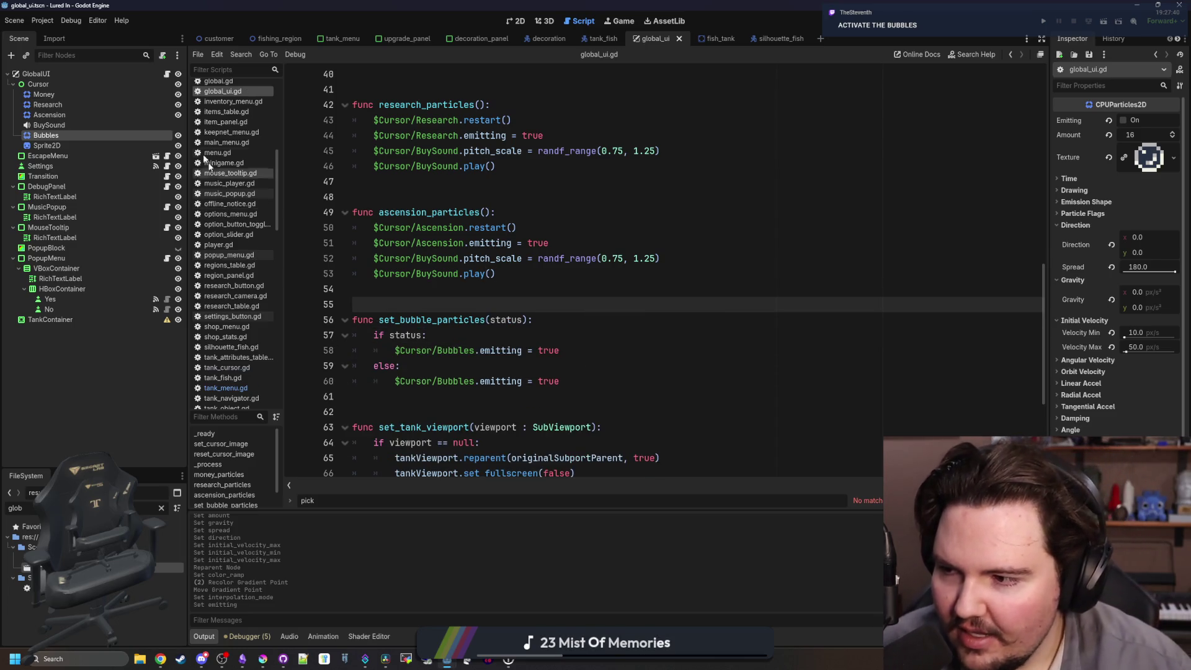
Paste line 199's set_bubble_particles call into reset_sponge after spongeActive = false, then run the game.
click(331, 46)
drag(484, 267, 371, 261)
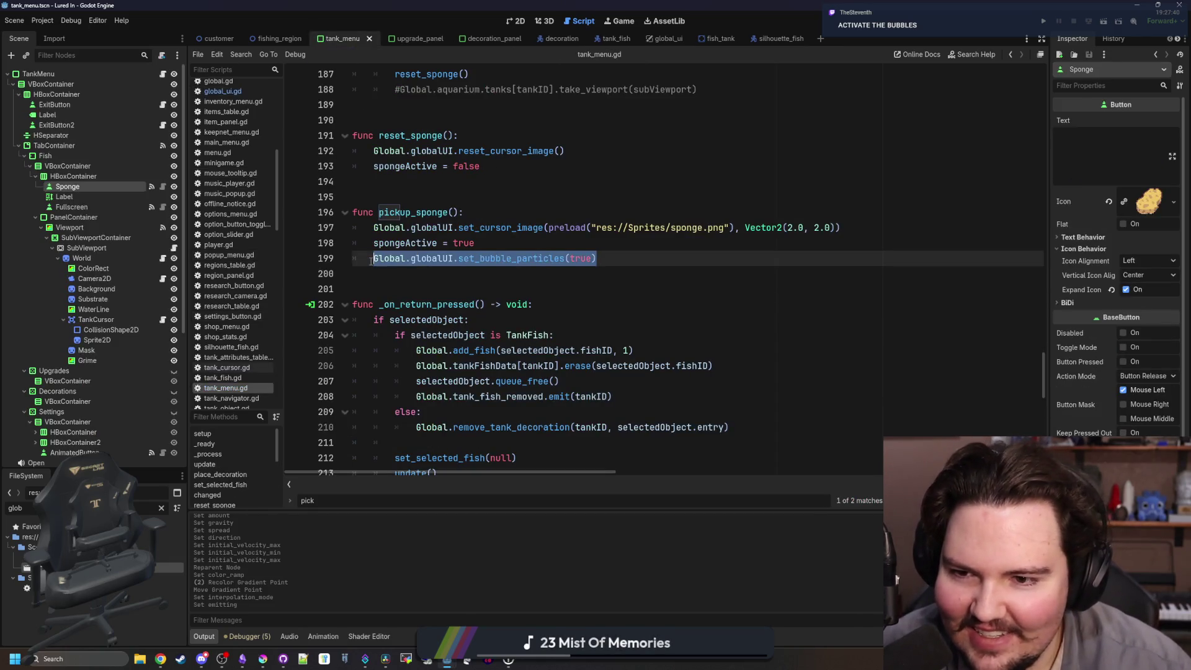
key(ctrl+c)
click(537, 161)
key(Return)
key(ctrl+v)
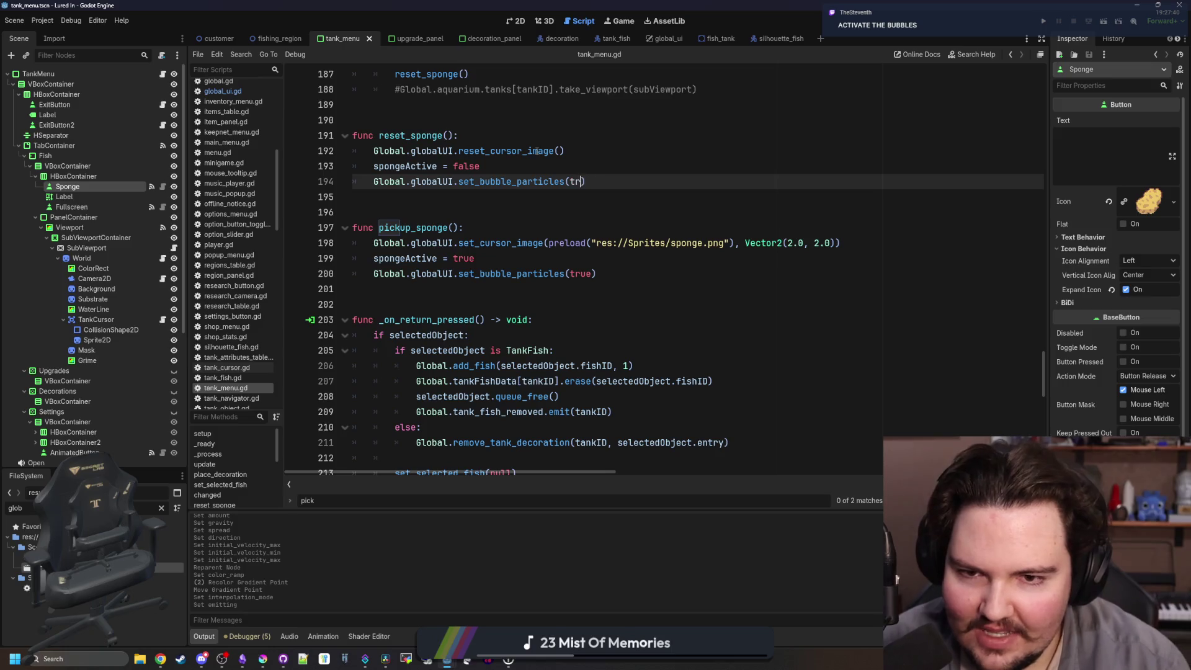
text(false)
click(537, 151)
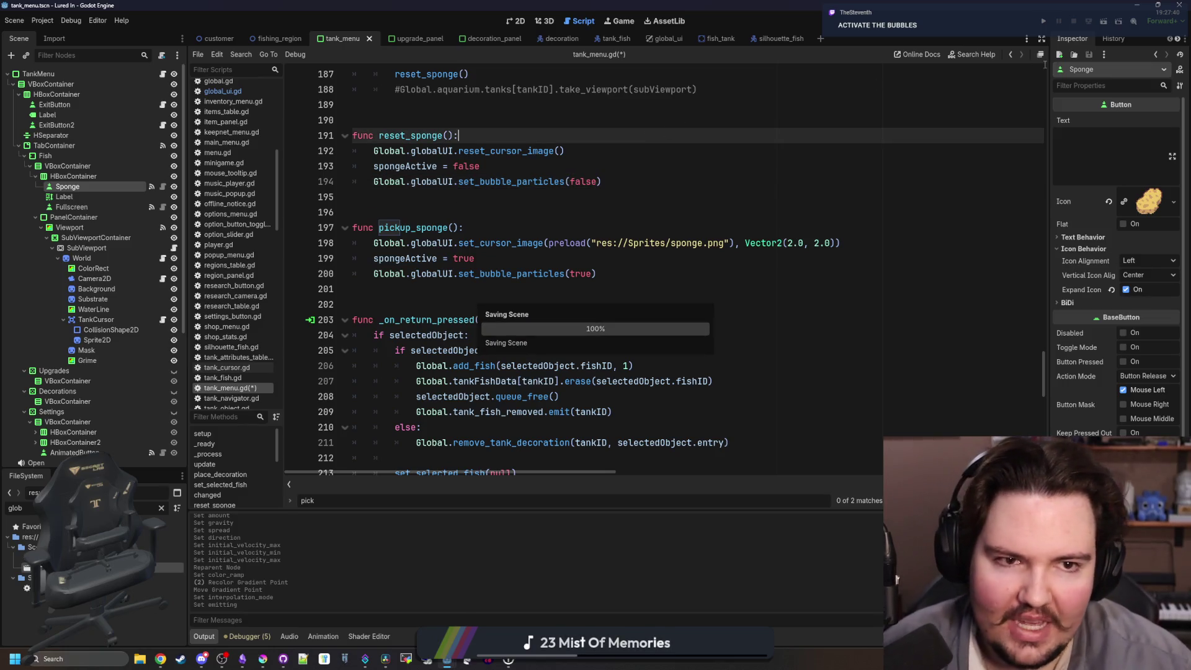
click(1044, 22)
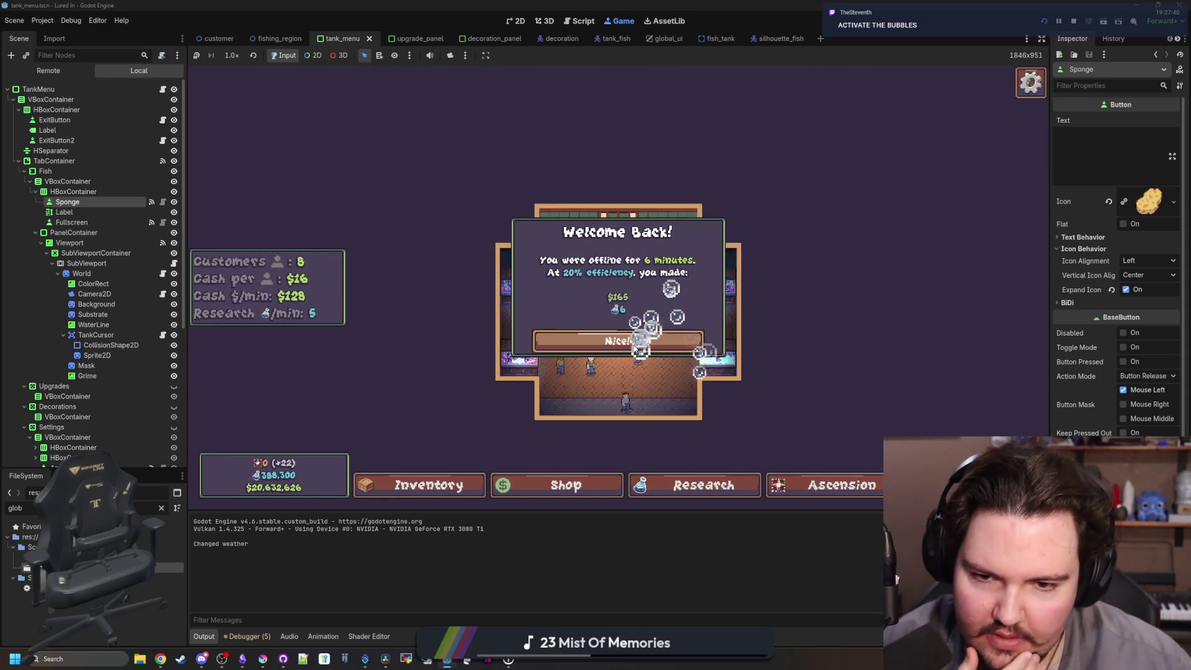
Dismiss the Welcome Back popup, open Fish Tank 1, then stop the game and return to global_ui.gd.
click(637, 344)
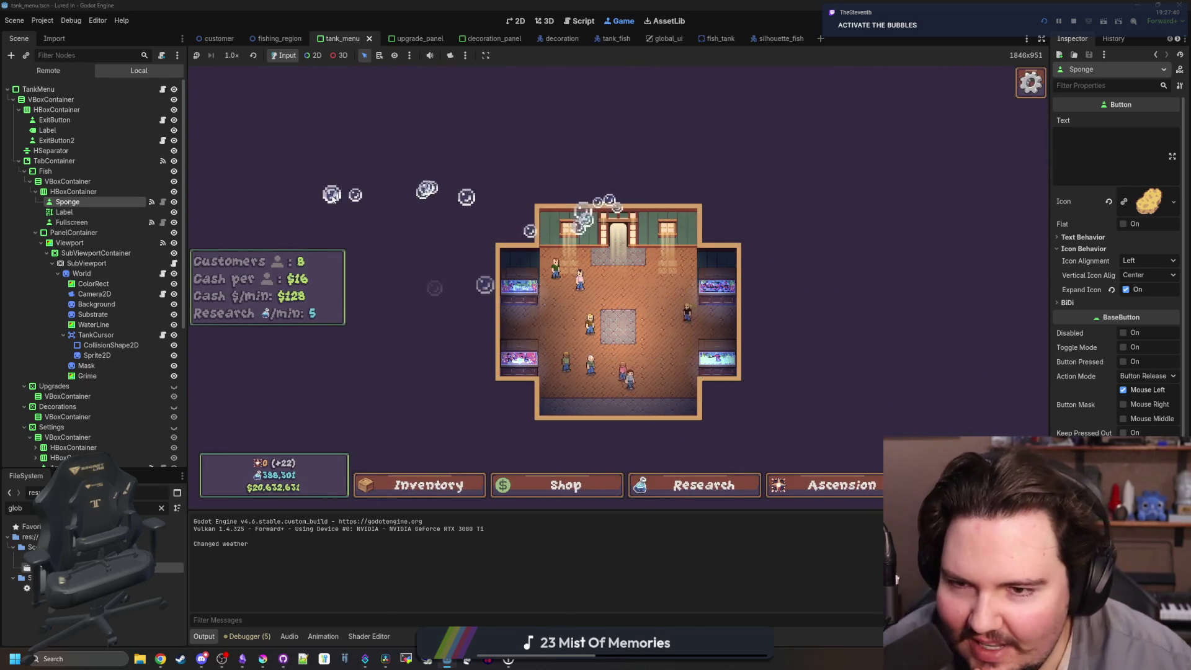
click(519, 286)
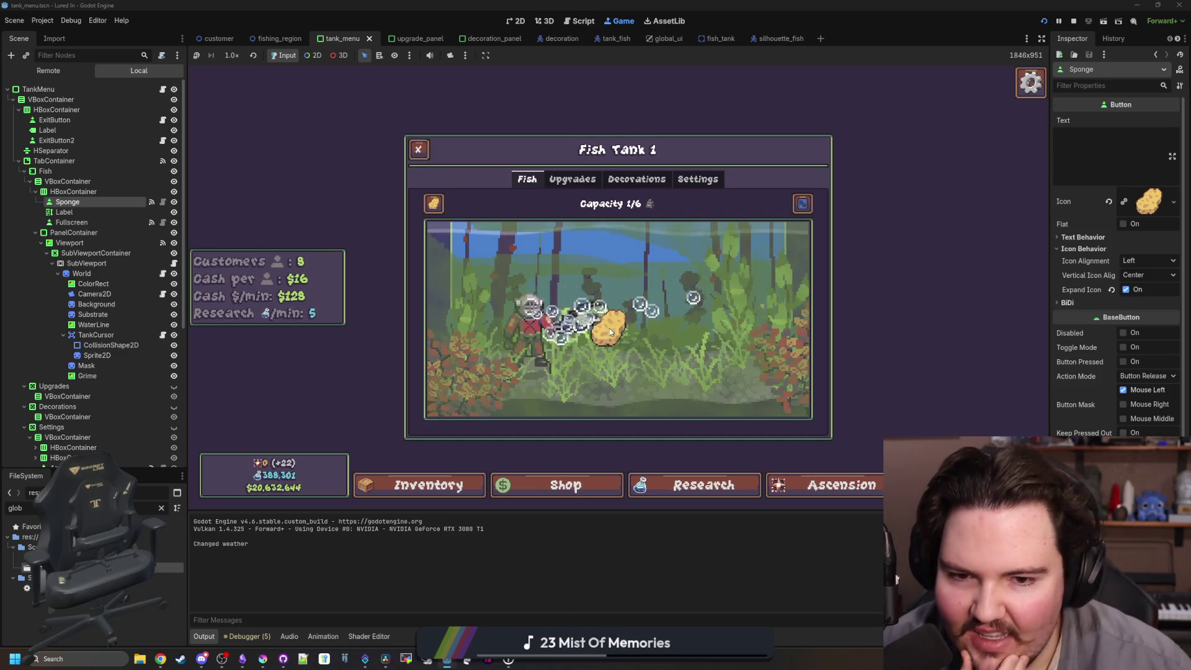
click(1072, 21)
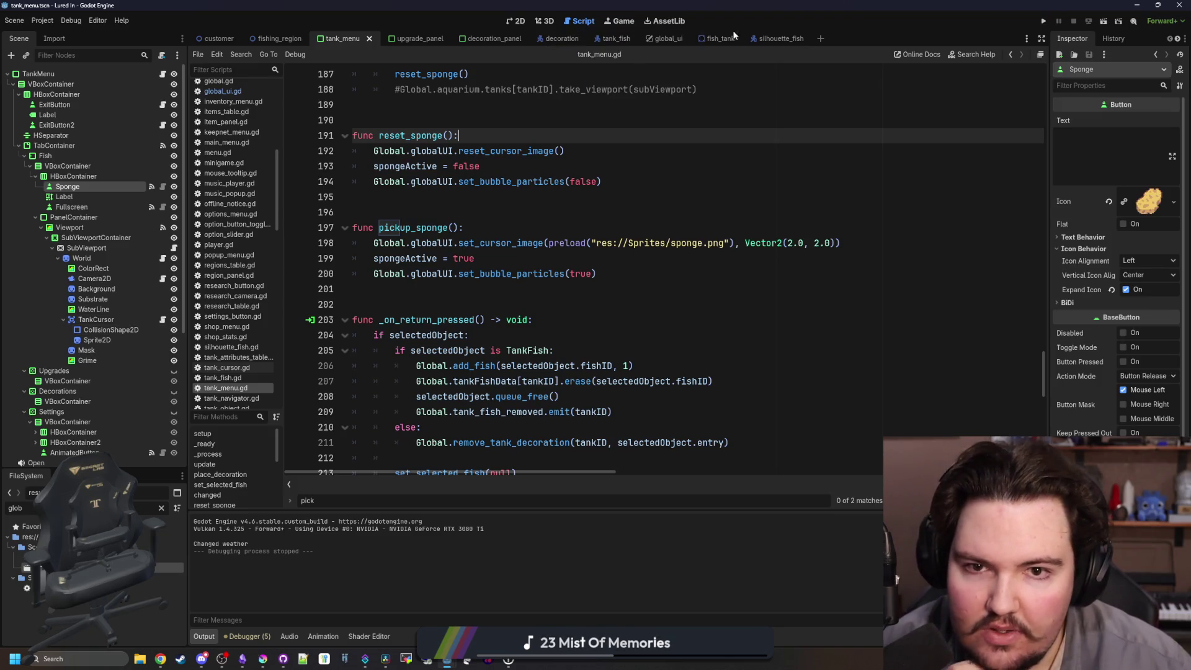
click(664, 39)
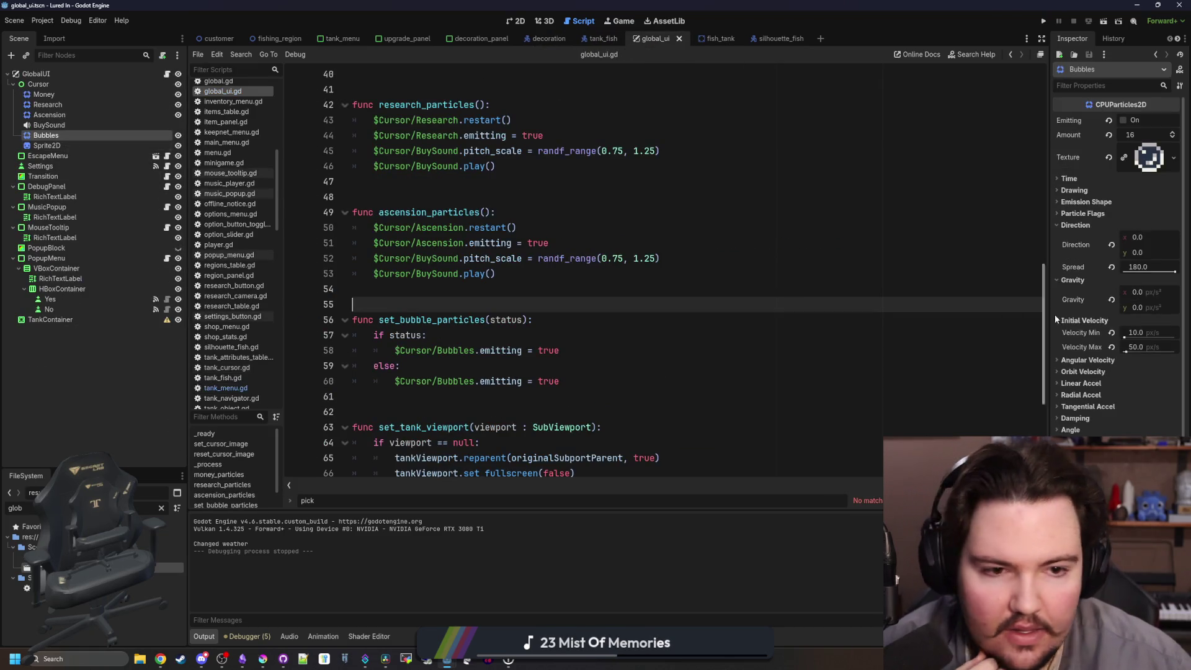
Turn on Local Coords under Drawing for the Bubbles particles and save the scene.
drag(1049, 255, 904, 245)
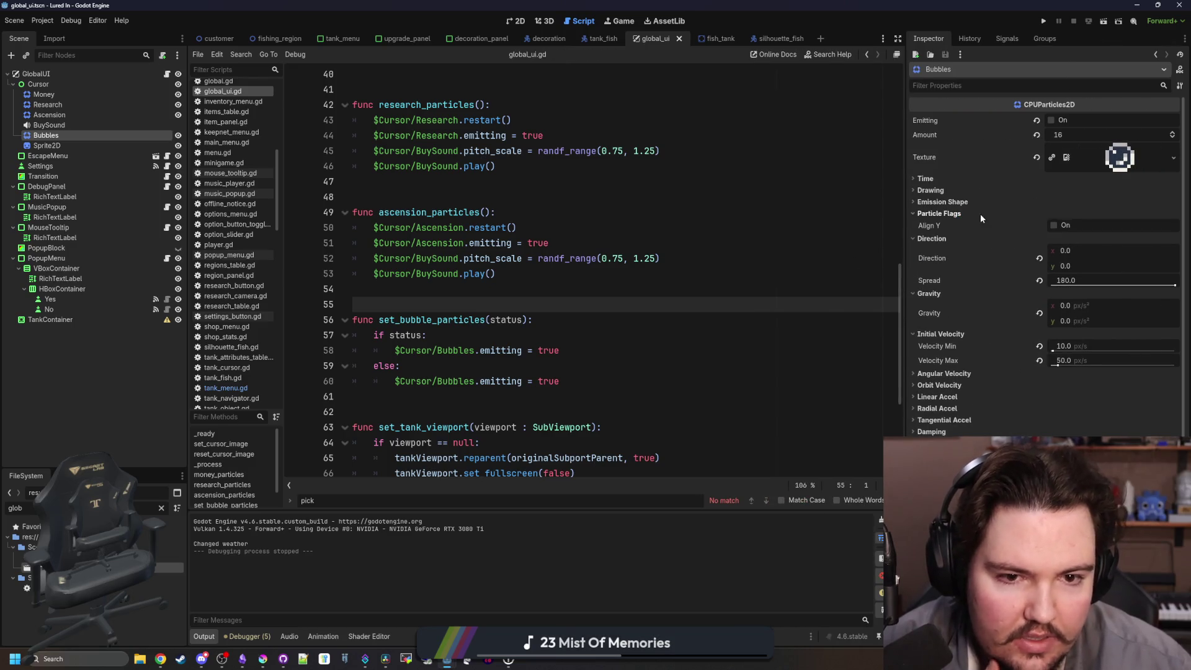
click(936, 193)
click(1052, 201)
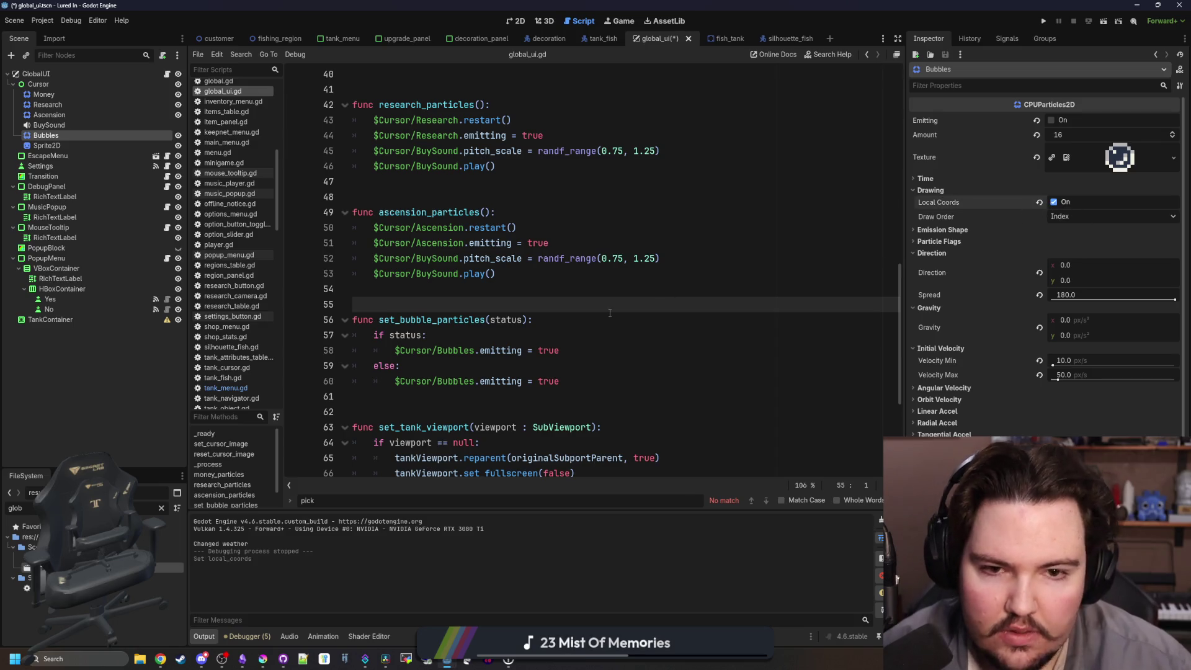
click(525, 294)
key(ctrl+s)
click(526, 304)
click(68, 144)
click(77, 135)
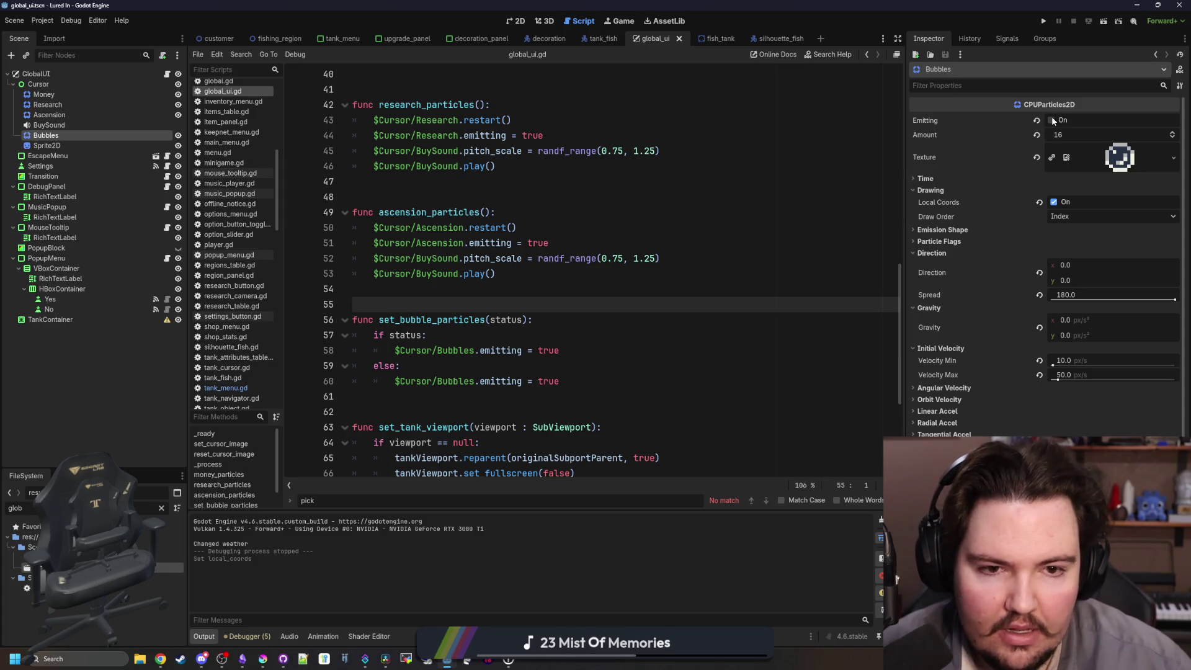
key(ctrl+s)
Run the game, dismiss the welcome popup, stop it, and save global_ui.gd.
click(419, 290)
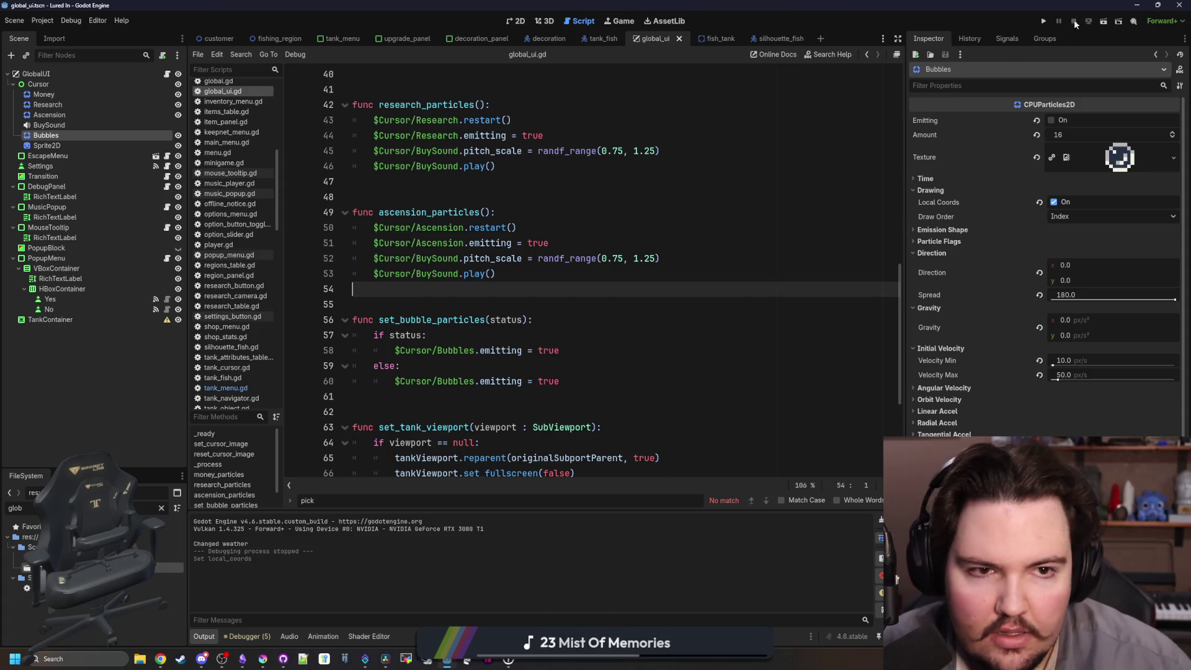
click(1044, 21)
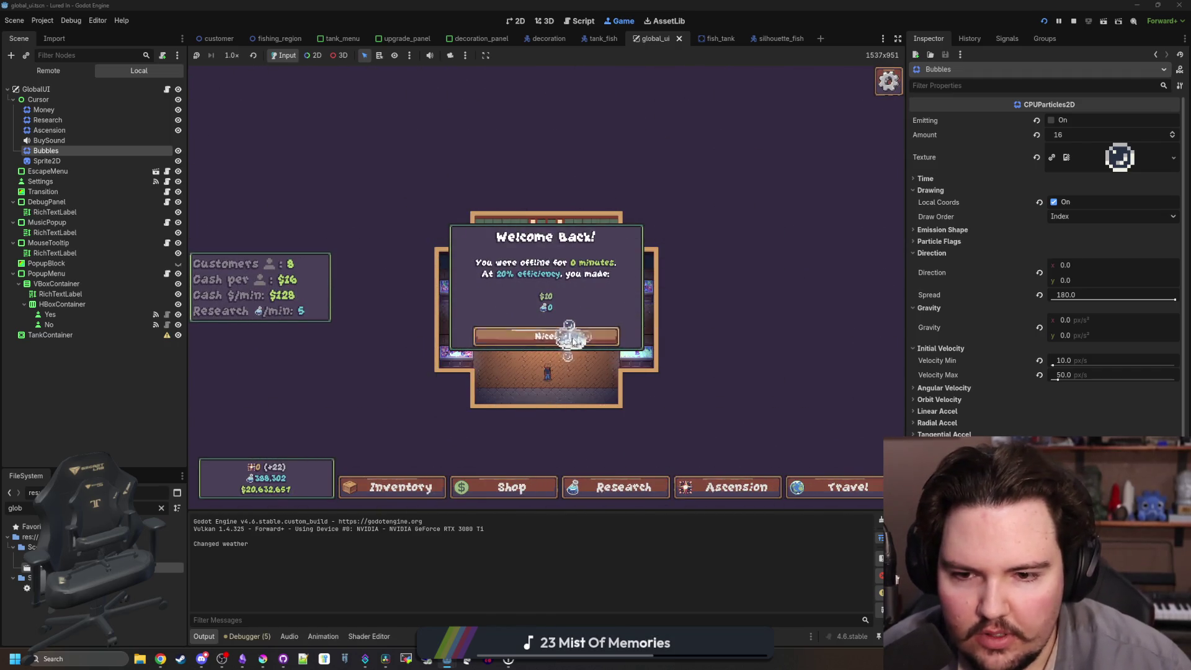
click(574, 340)
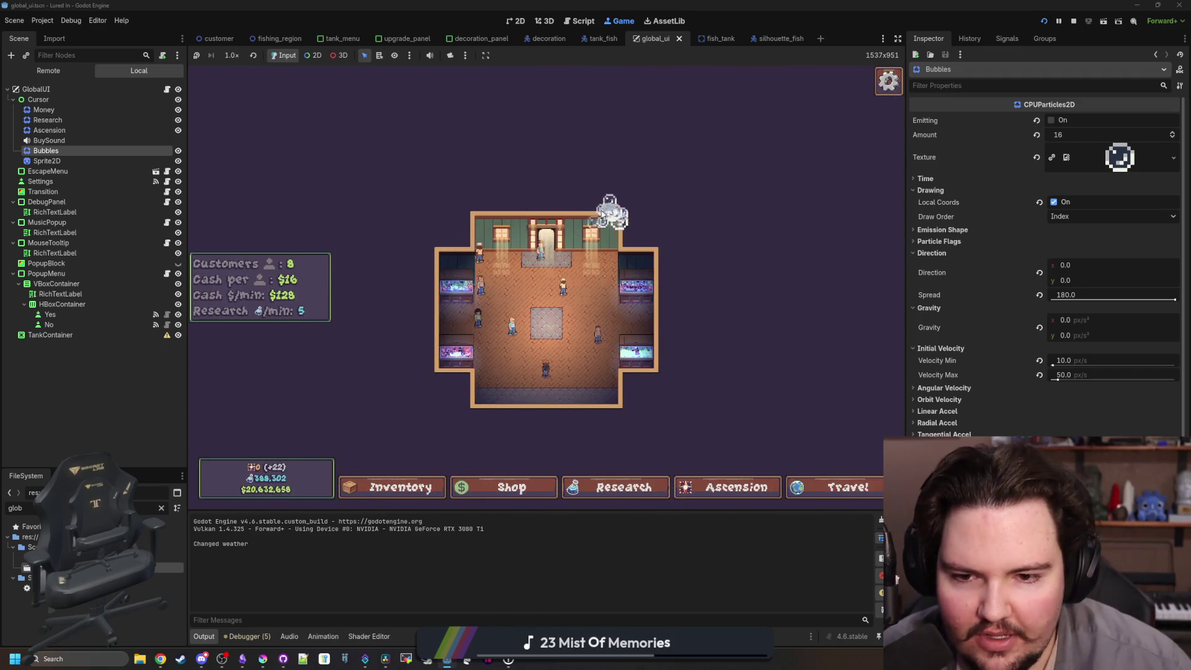
click(1072, 22)
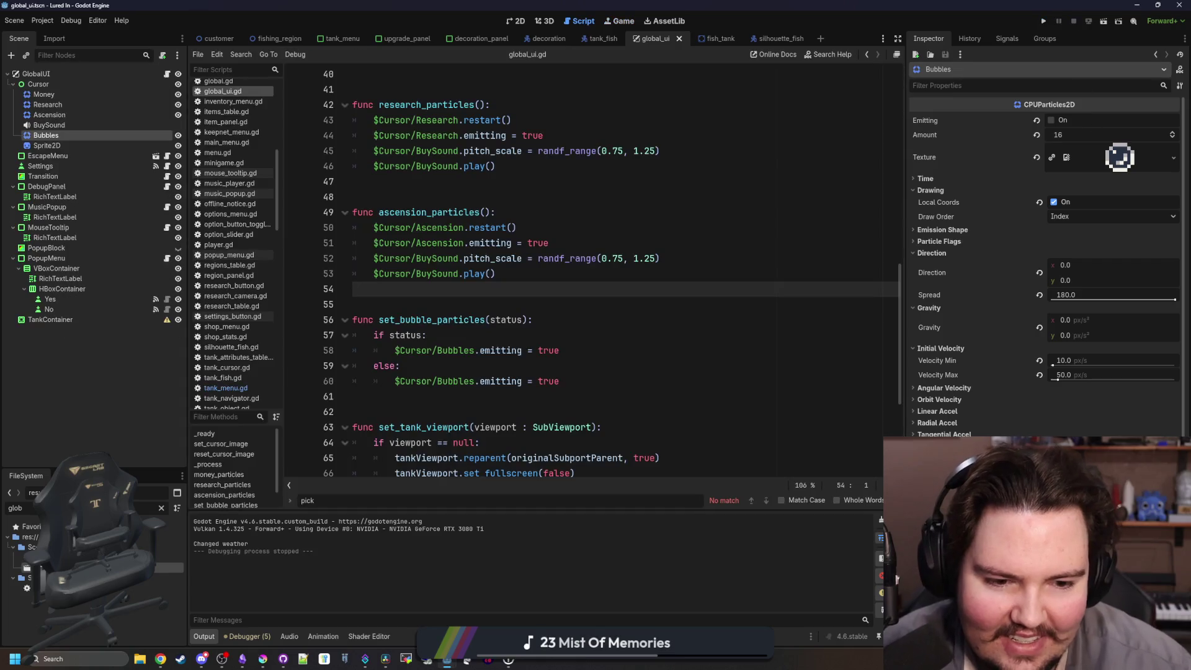
key(ctrl+s)
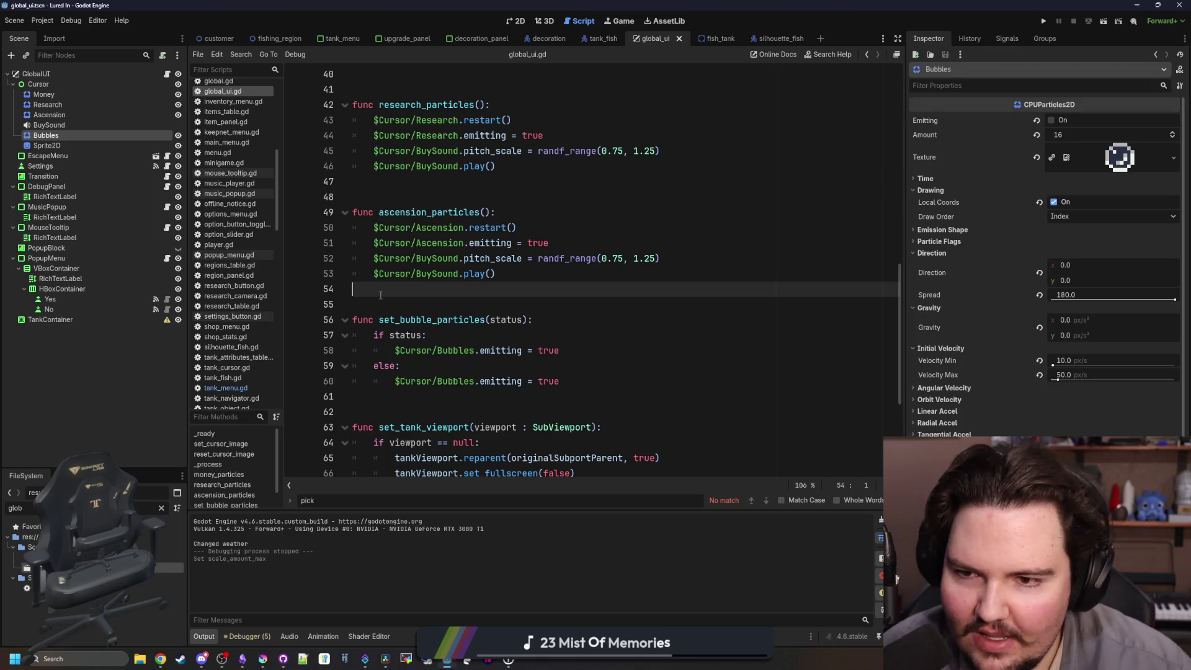
Turn Emitting back on for the Bubbles node and save.
click(44, 166)
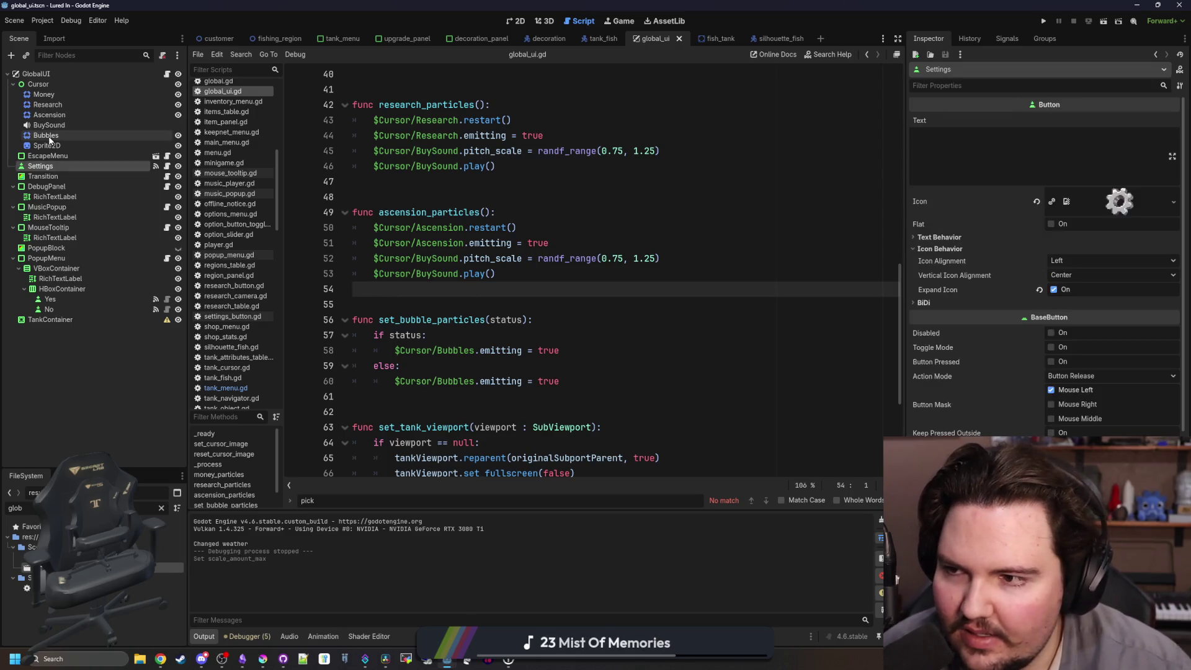
click(136, 135)
click(1051, 121)
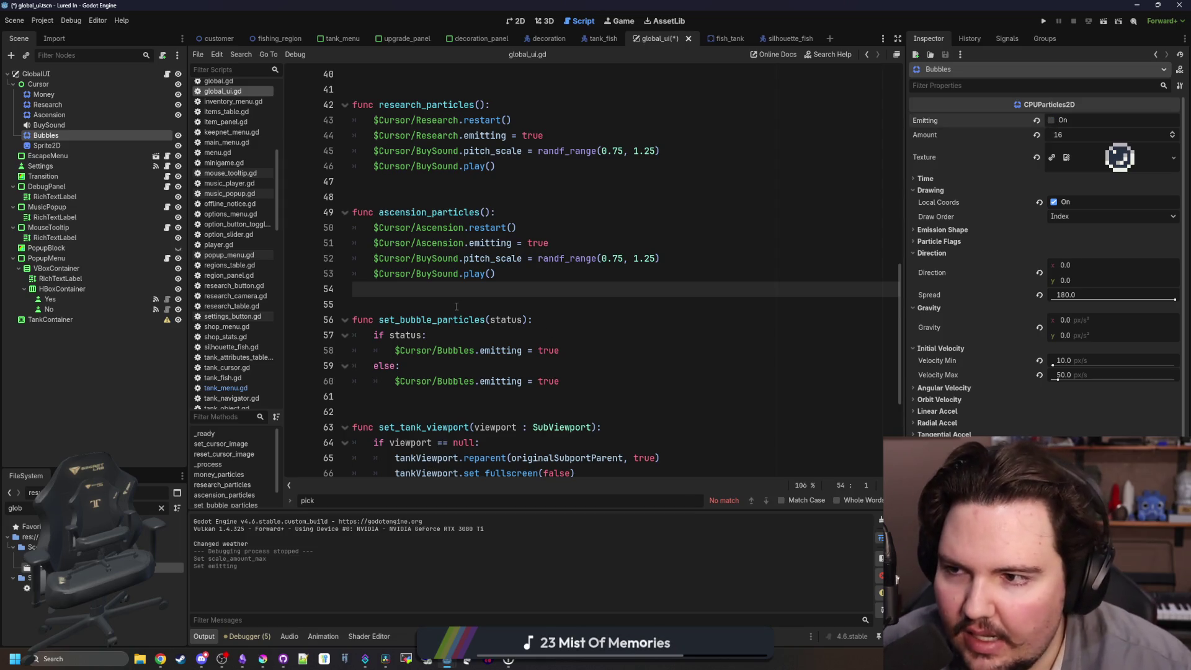
key(ctrl+s)
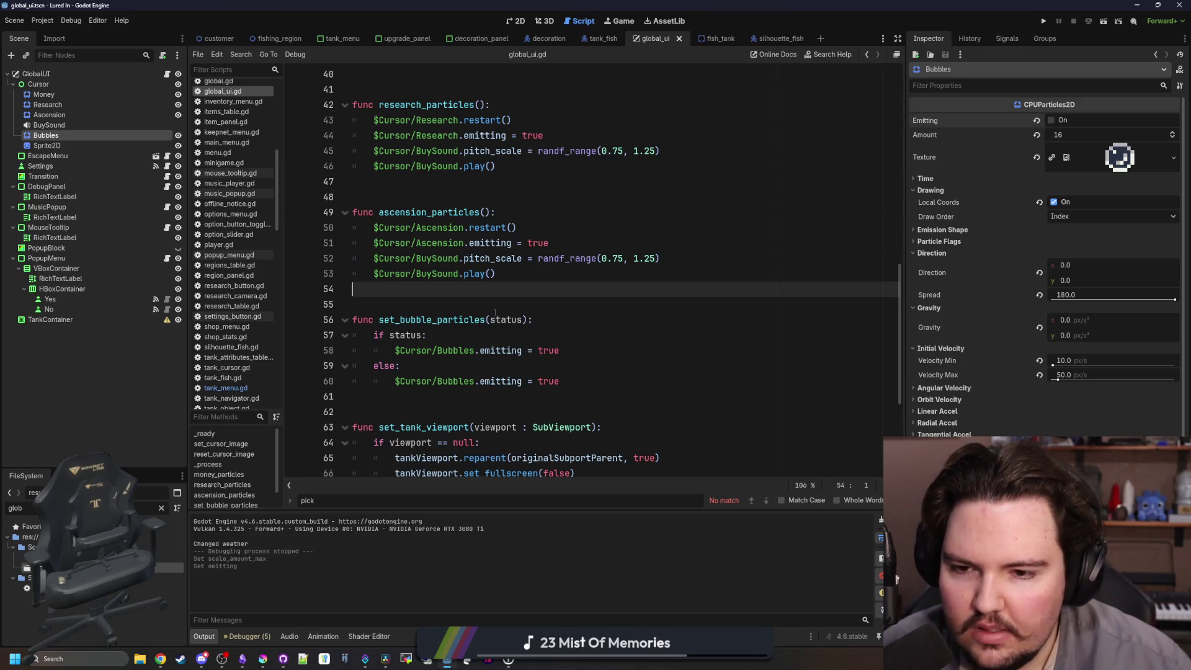
click(494, 310)
Change set_bubble_particles' else branch on line 60 to set emitting false, then run the game.
click(236, 388)
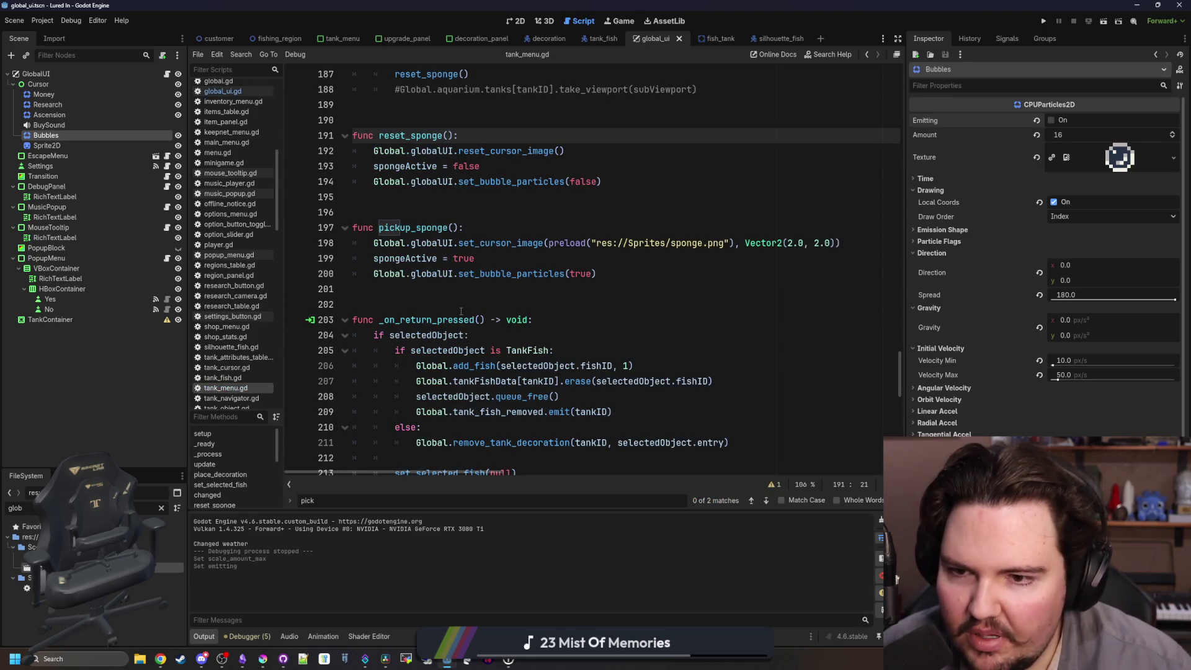
click(475, 287)
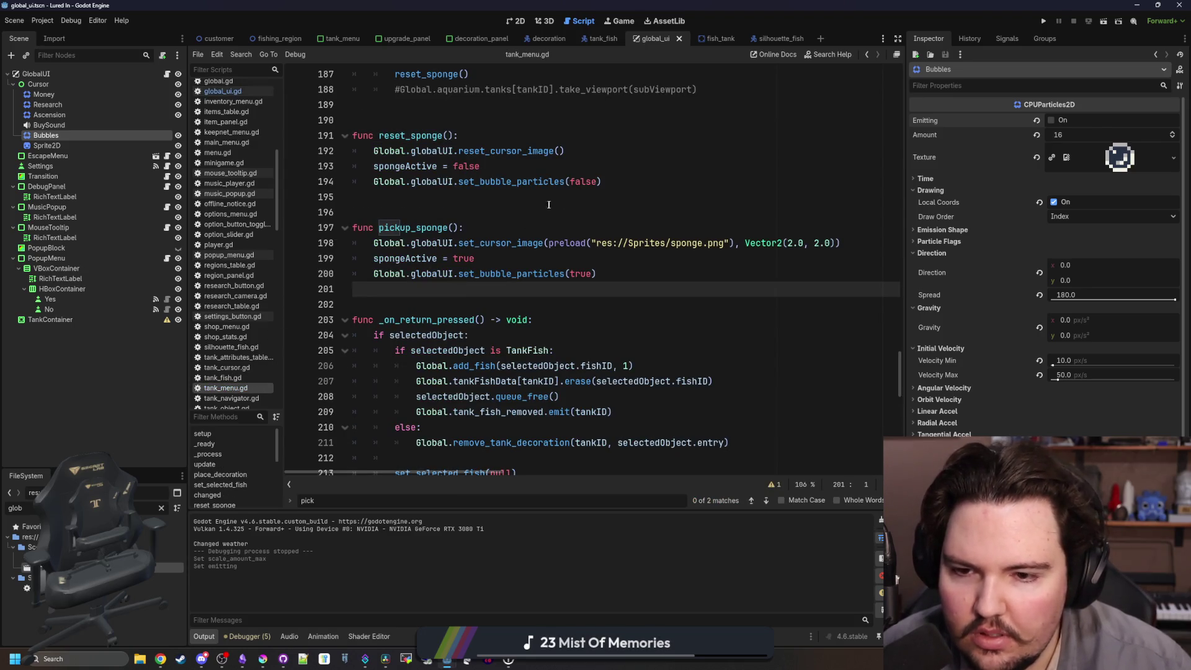
ctrl+click(525, 184)
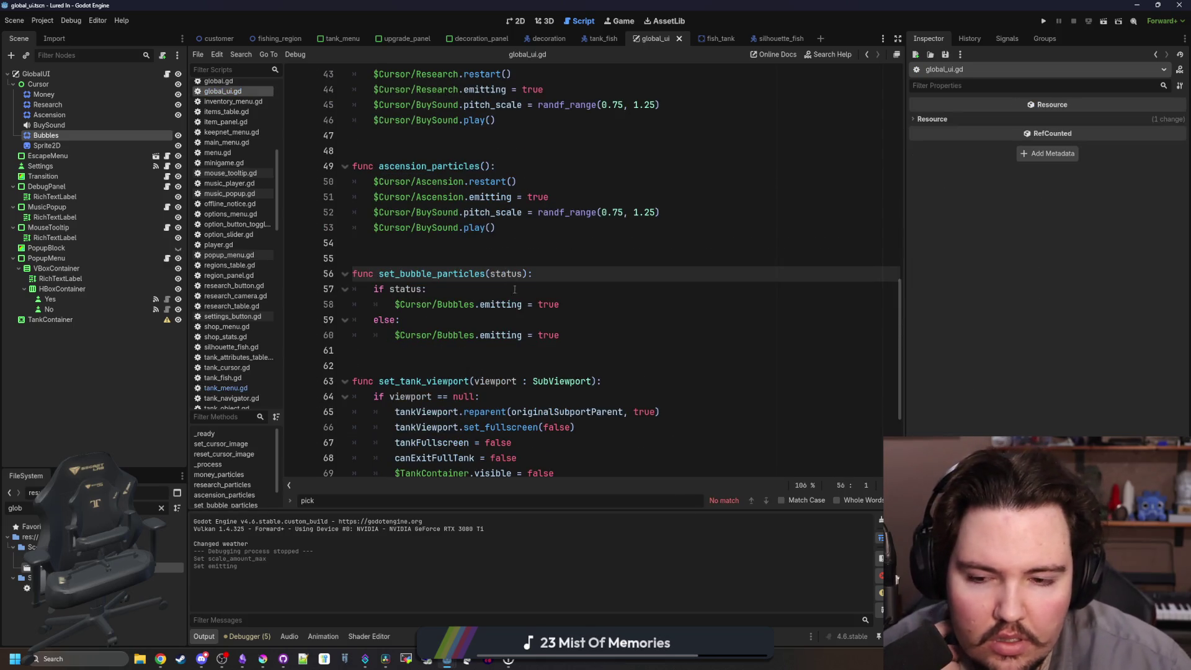
double_click(541, 328)
text(fals)
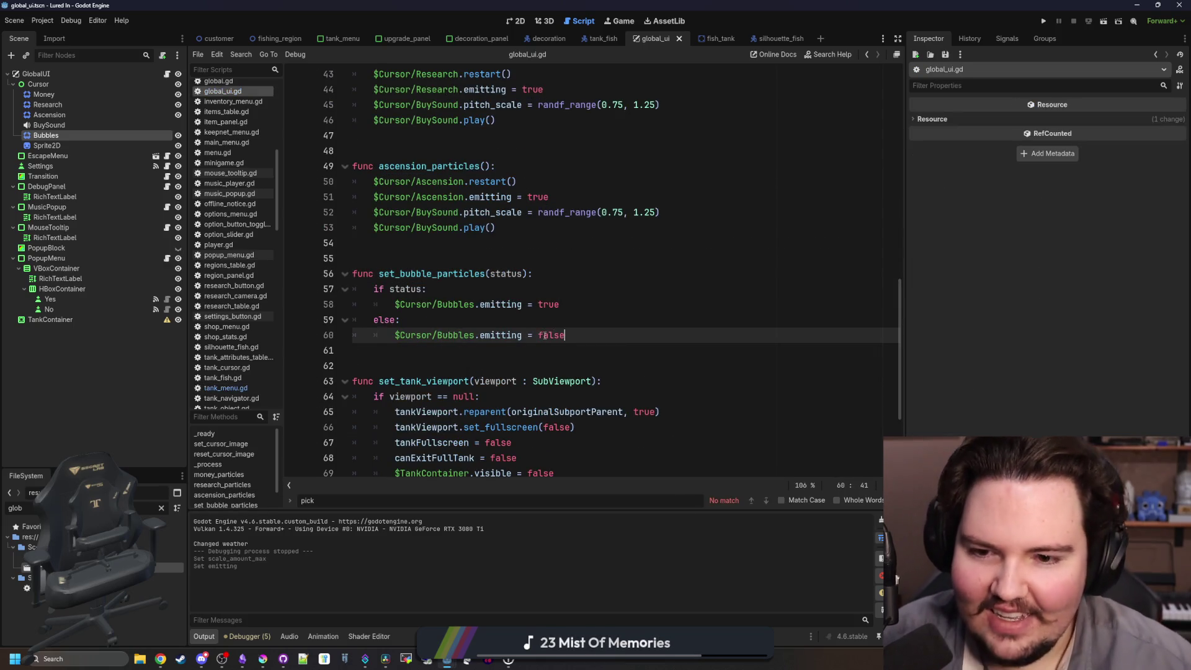
key(Up)
key(Up)
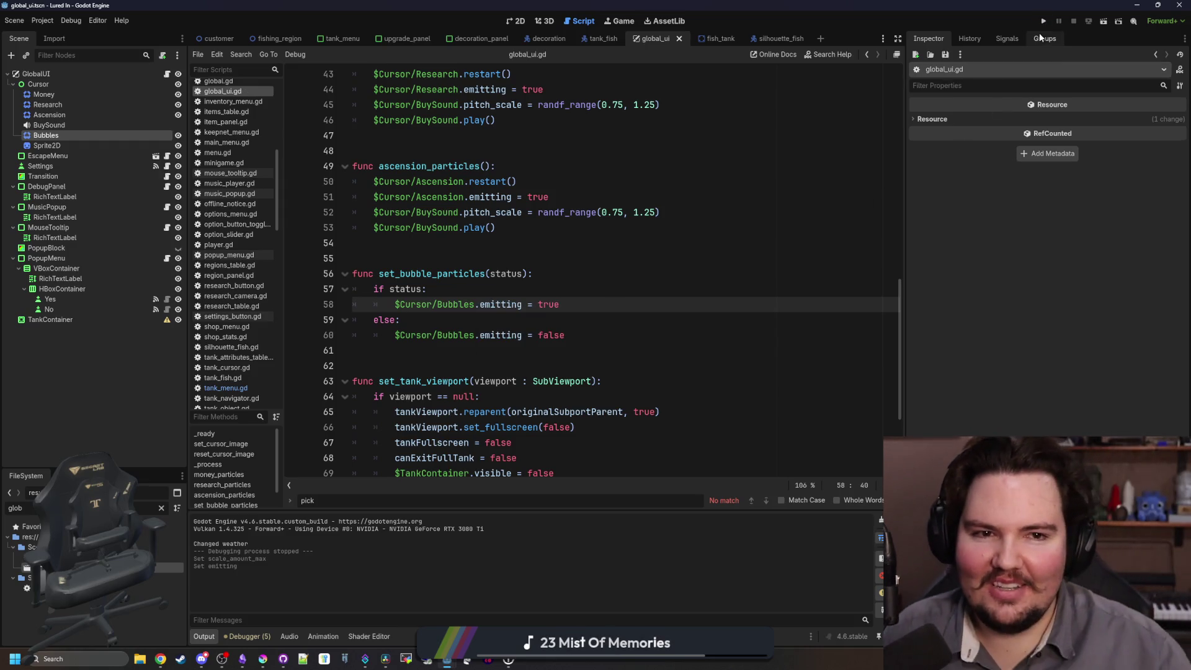
click(1043, 23)
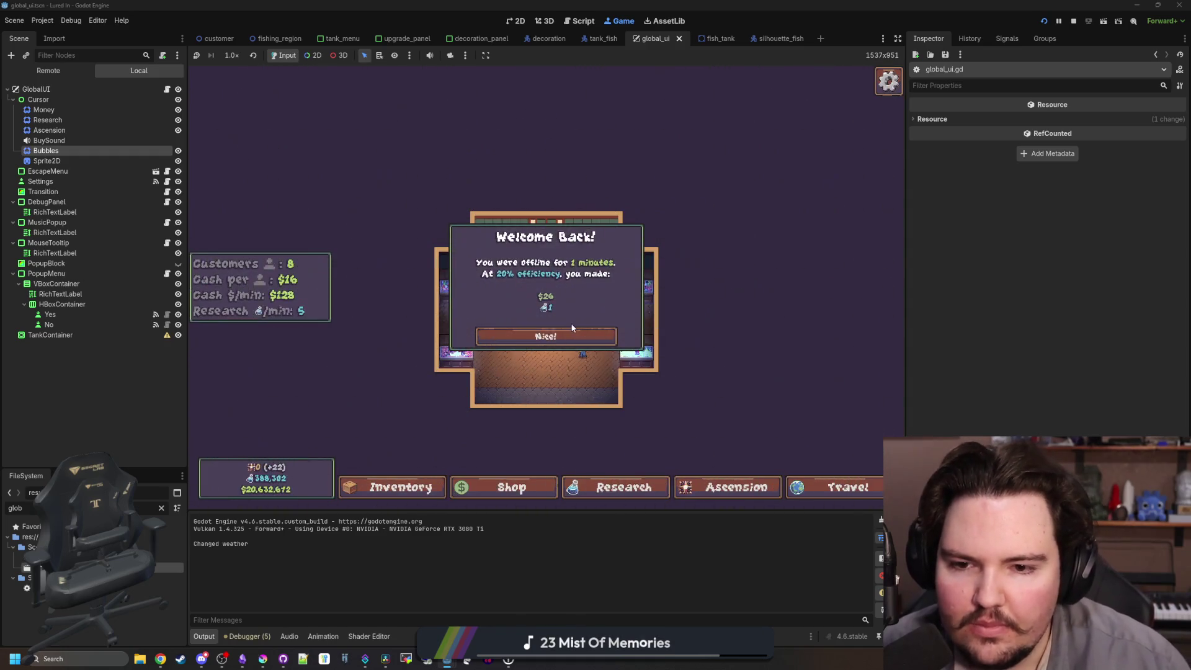
Open Fish Tank 1, drag fish food across the tank, then stop the game.
click(566, 335)
scroll(566, 335, up, 3)
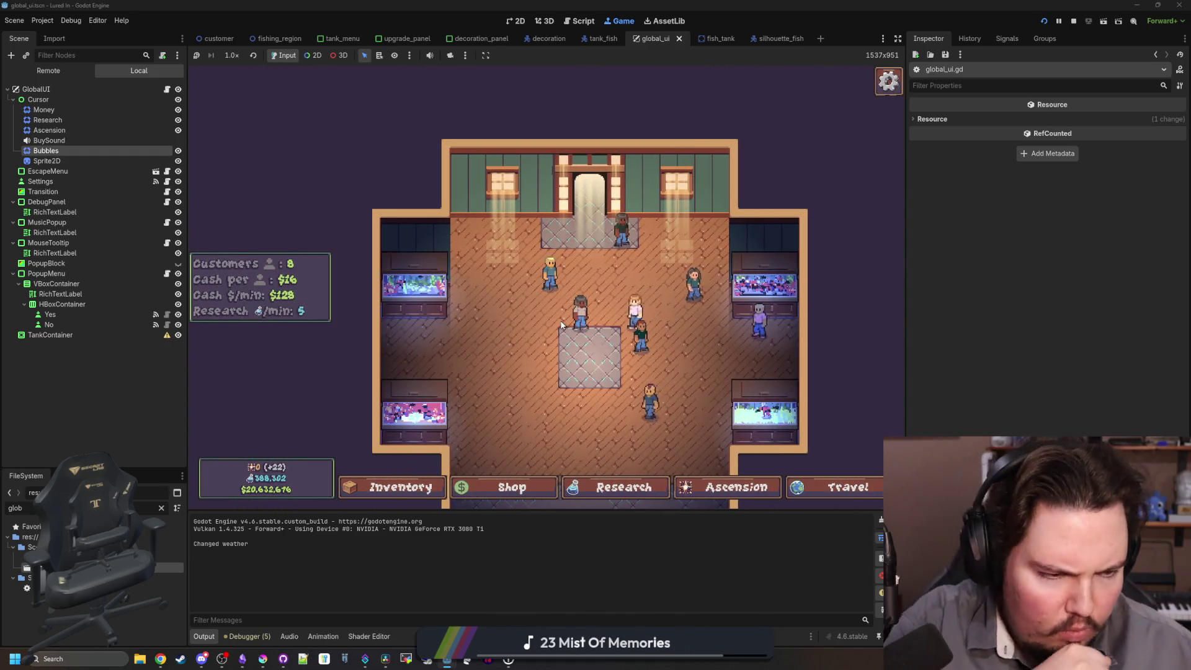
click(404, 284)
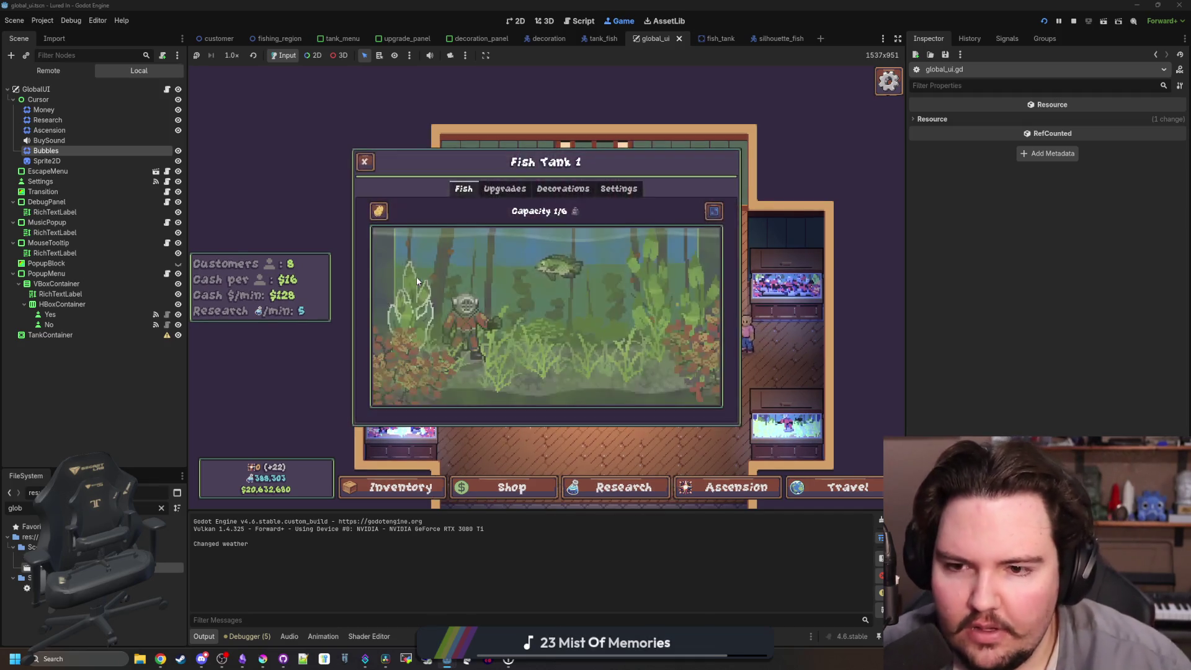
drag(379, 212, 385, 312)
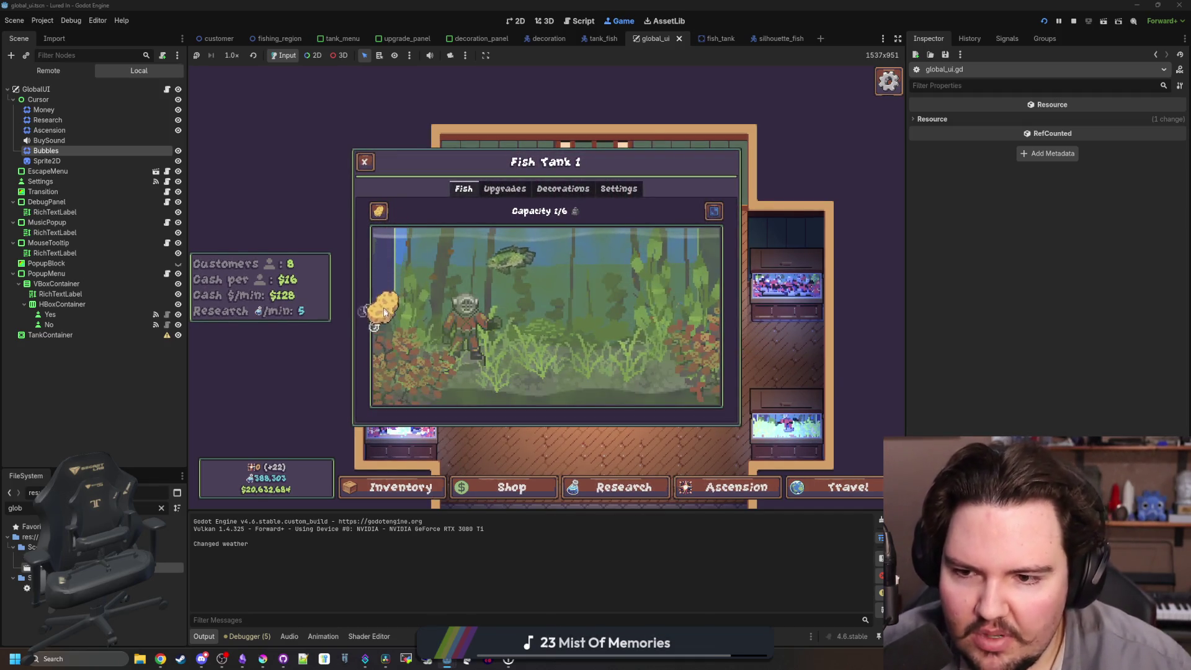
mouse_move(451, 400)
mouse_down()
mouse_move(616, 403)
mouse_move(721, 332)
mouse_move(648, 292)
mouse_move(644, 235)
mouse_move(620, 320)
mouse_move(627, 414)
mouse_move(605, 276)
mouse_move(561, 192)
mouse_move(575, 369)
mouse_move(542, 357)
mouse_move(531, 192)
mouse_move(505, 252)
mouse_move(484, 490)
mouse_move(453, 257)
mouse_move(412, 198)
mouse_move(422, 279)
mouse_move(399, 426)
mouse_move(372, 431)
mouse_move(340, 314)
mouse_move(376, 234)
mouse_up()
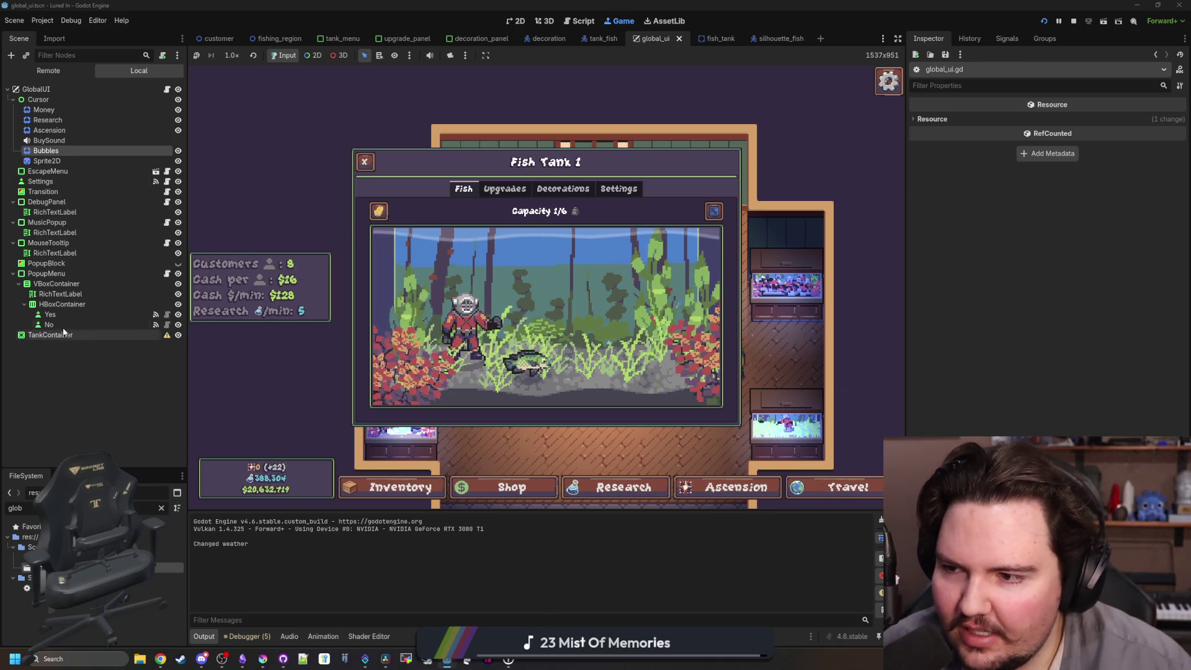
click(1073, 20)
click(581, 151)
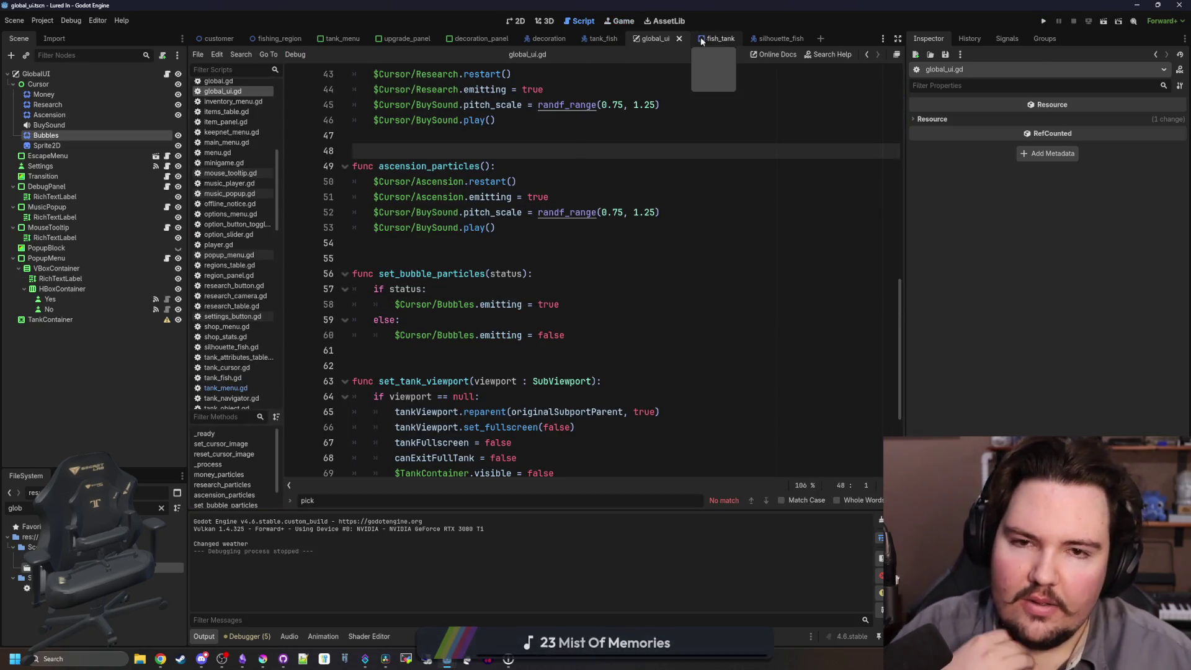
In tank_menu, make the Grime colour-ramp stop 5f7843dd and shift it right.
click(341, 39)
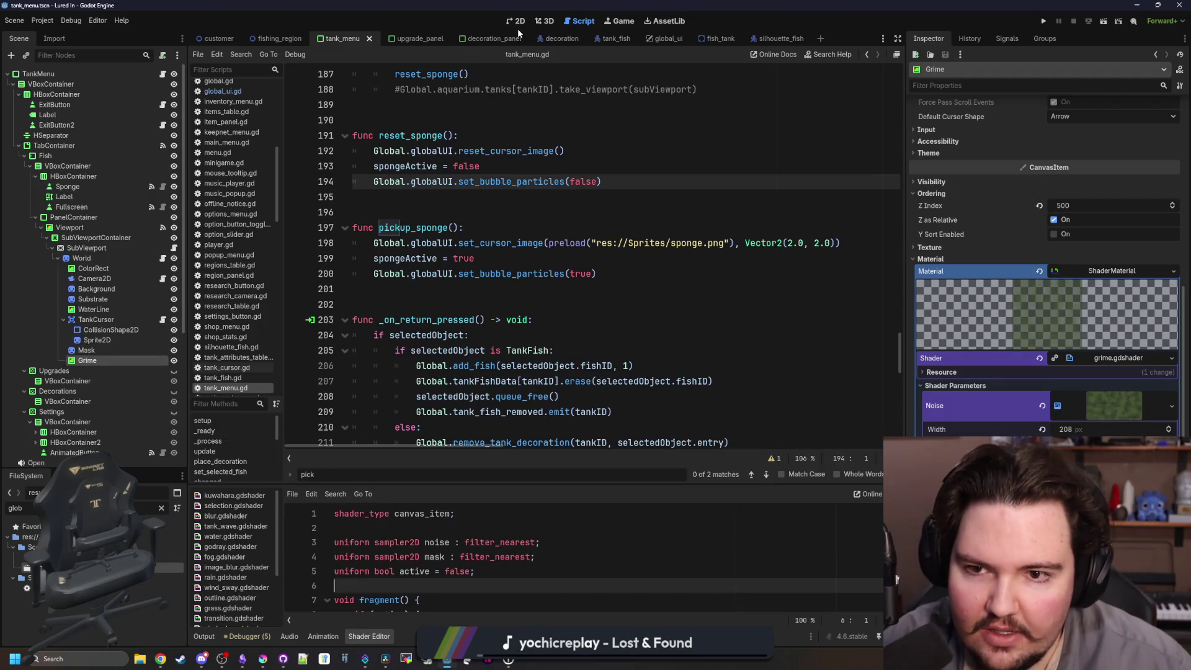
click(517, 25)
scroll(568, 285, up, 8)
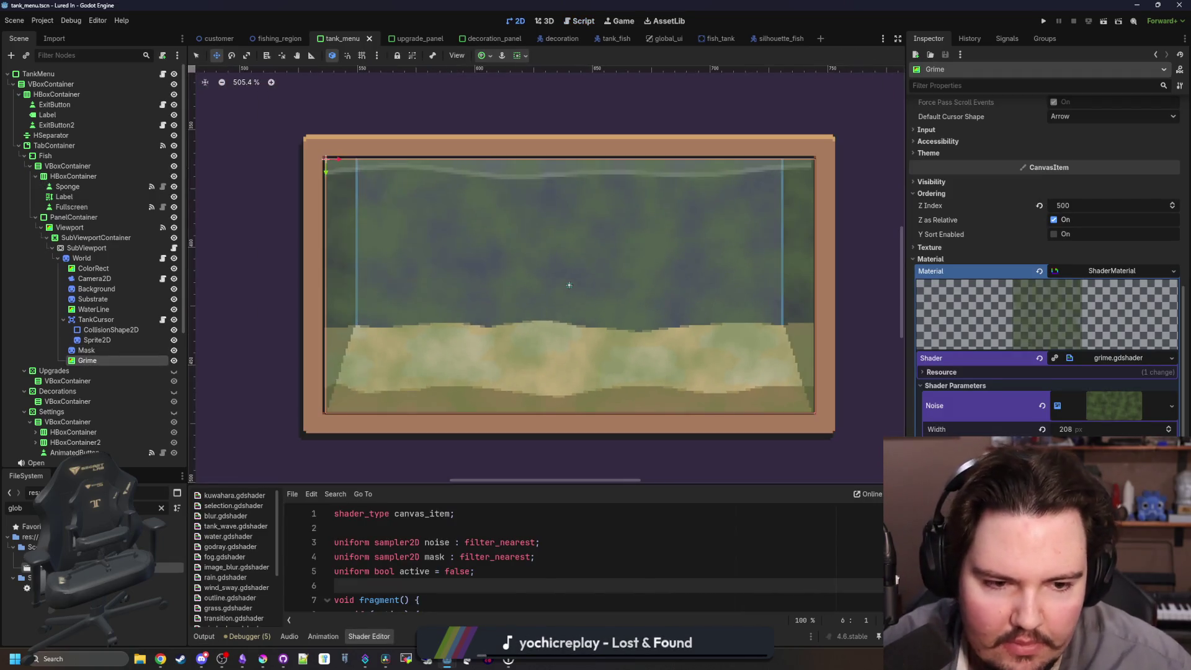
double_click(978, 368)
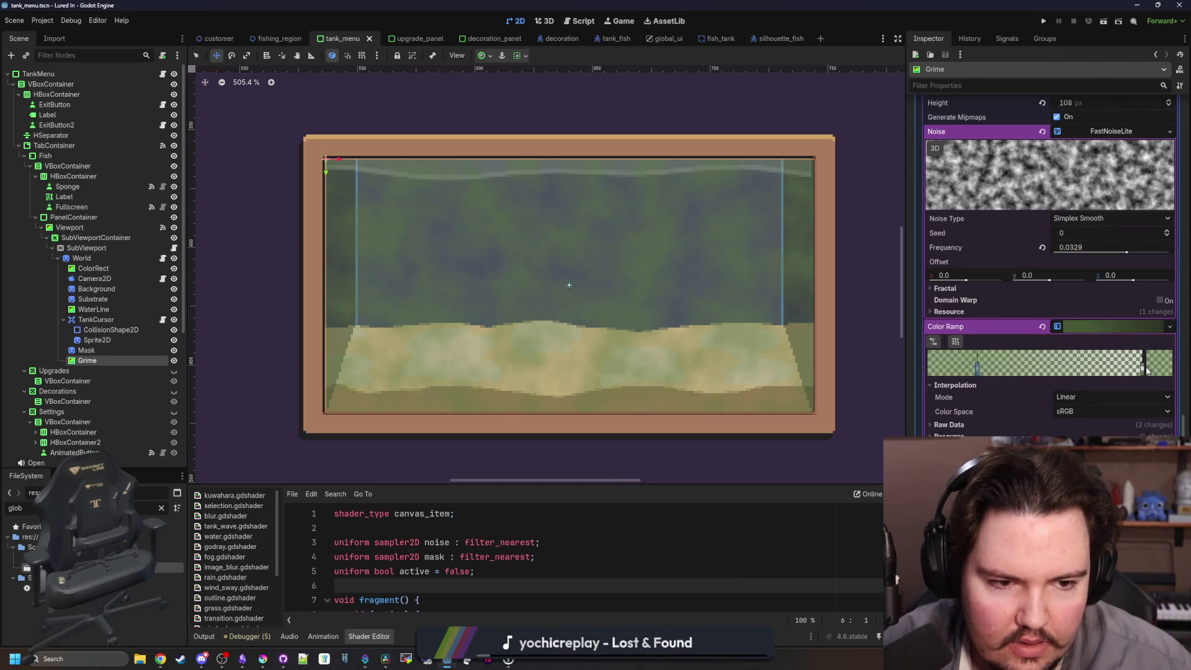
drag(997, 290, 1020, 285)
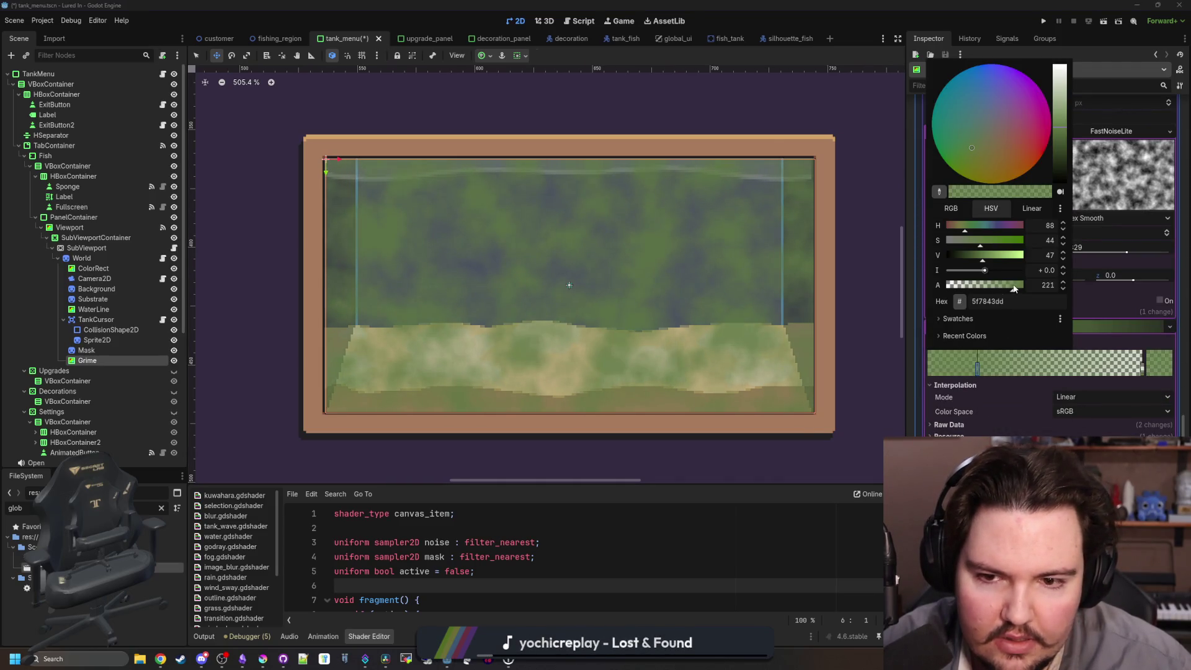
click(986, 364)
mouse_move(971, 372)
mouse_down()
mouse_move(1061, 364)
mouse_move(1006, 364)
mouse_up()
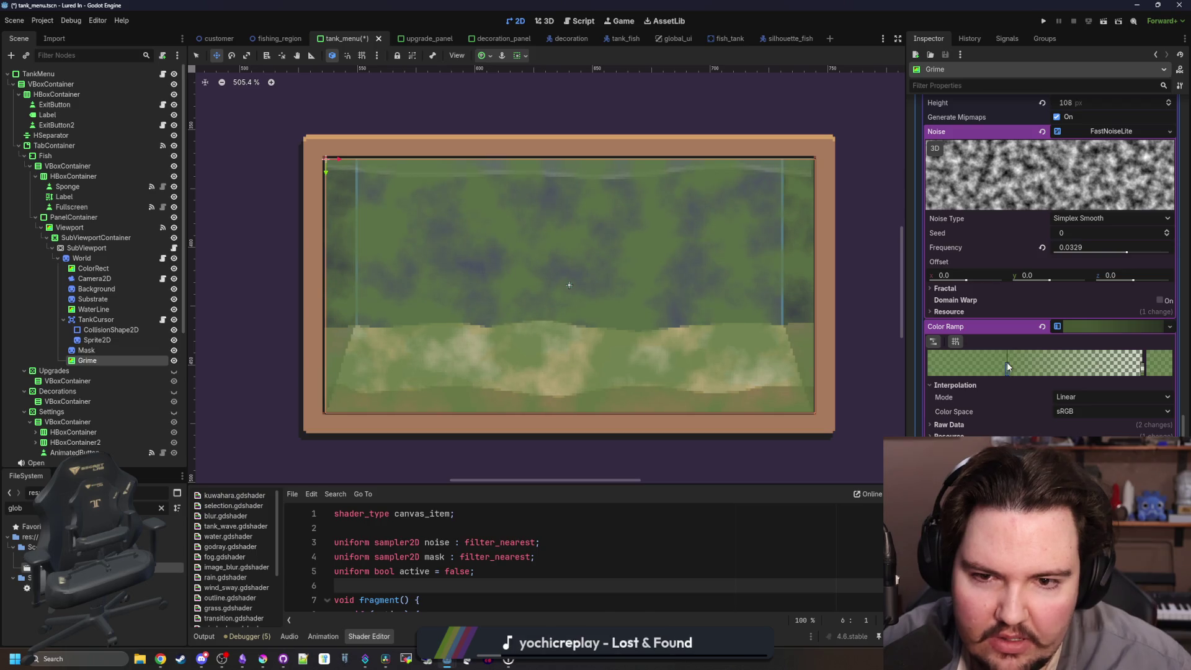
Save the tank_menu scene and run the game with F5.
click(649, 539)
key(ctrl+s)
scroll(734, 255, down, 1)
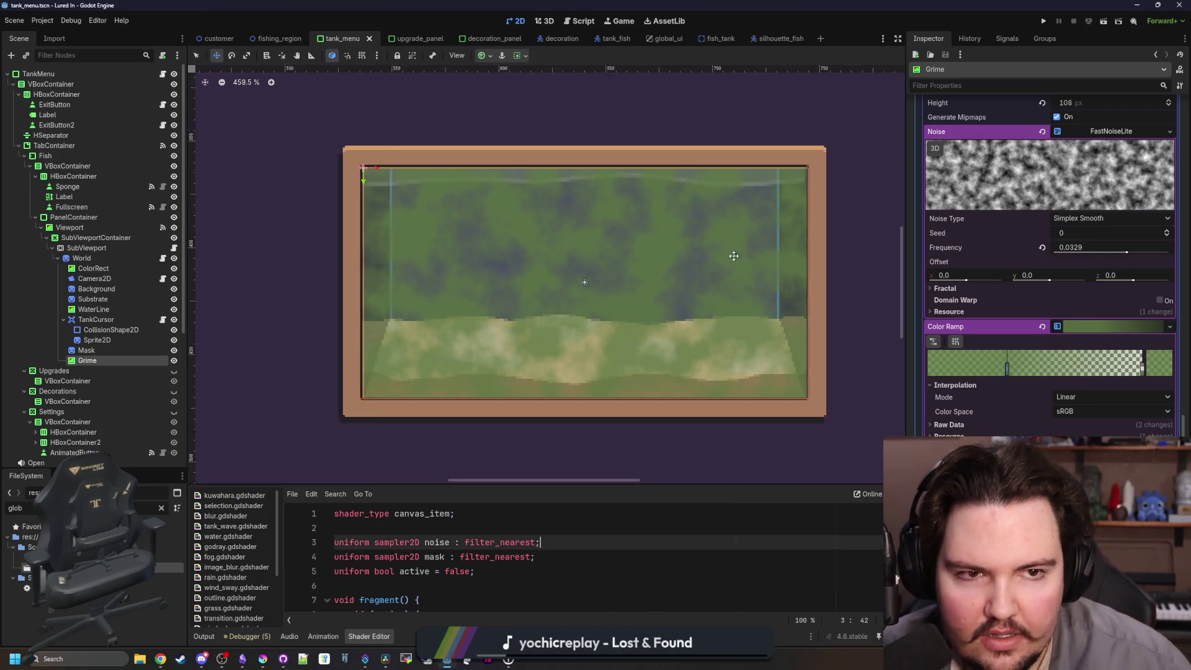
key(F5)
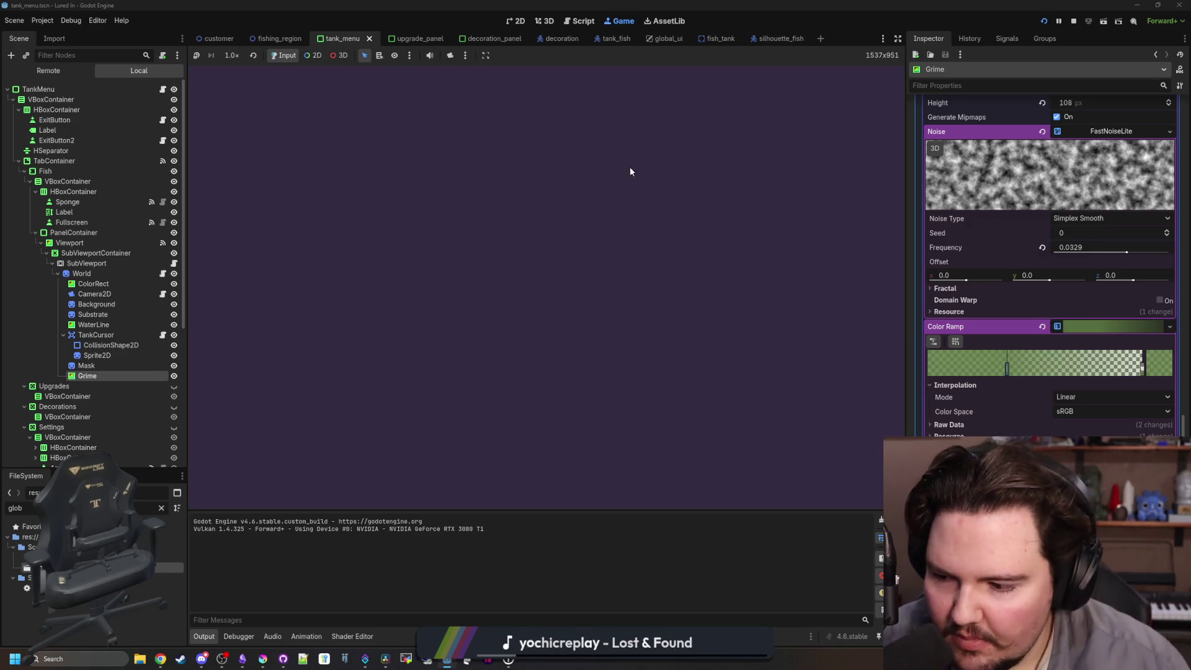
Pick up the sponge and scrub grime off Fish Tank 1's left and middle areas.
key(Return)
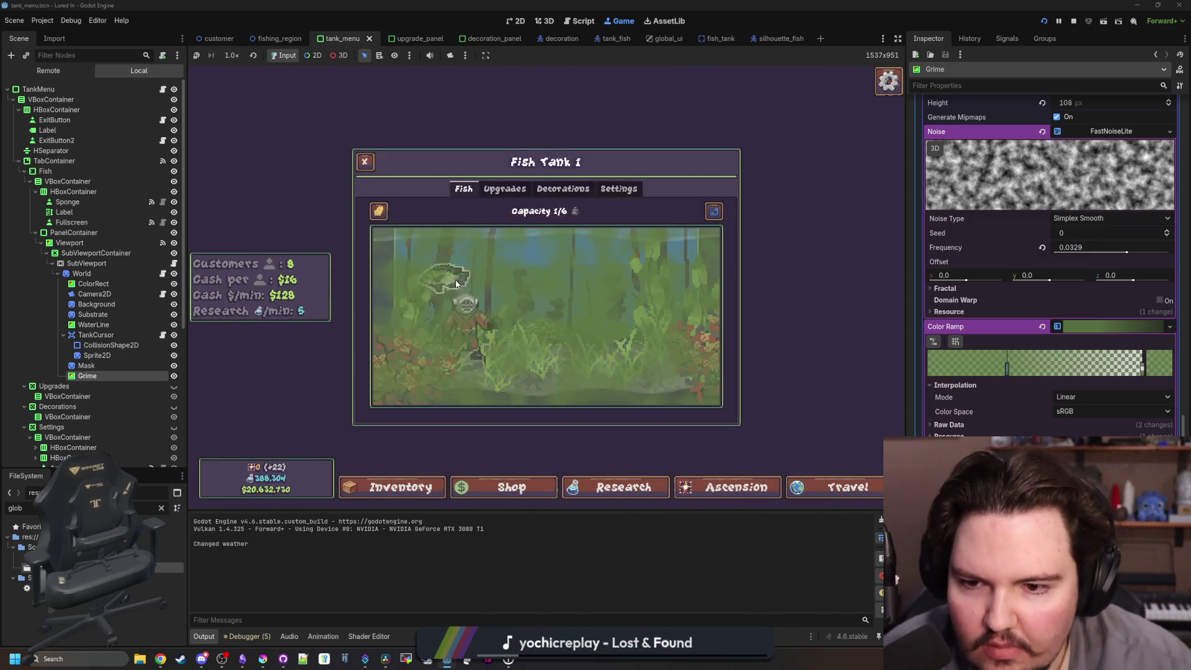
click(378, 211)
mouse_move(399, 240)
mouse_down()
mouse_move(380, 345)
mouse_move(448, 398)
mouse_move(786, 404)
mouse_move(614, 418)
mouse_move(733, 236)
mouse_move(707, 462)
mouse_move(682, 256)
mouse_up()
mouse_move(712, 469)
mouse_down()
mouse_move(645, 160)
mouse_move(645, 335)
mouse_move(667, 452)
mouse_move(626, 431)
mouse_move(626, 285)
mouse_move(617, 436)
mouse_move(633, 347)
mouse_move(545, 253)
mouse_move(531, 407)
mouse_move(437, 248)
mouse_move(457, 305)
mouse_move(447, 417)
mouse_move(414, 426)
mouse_up()
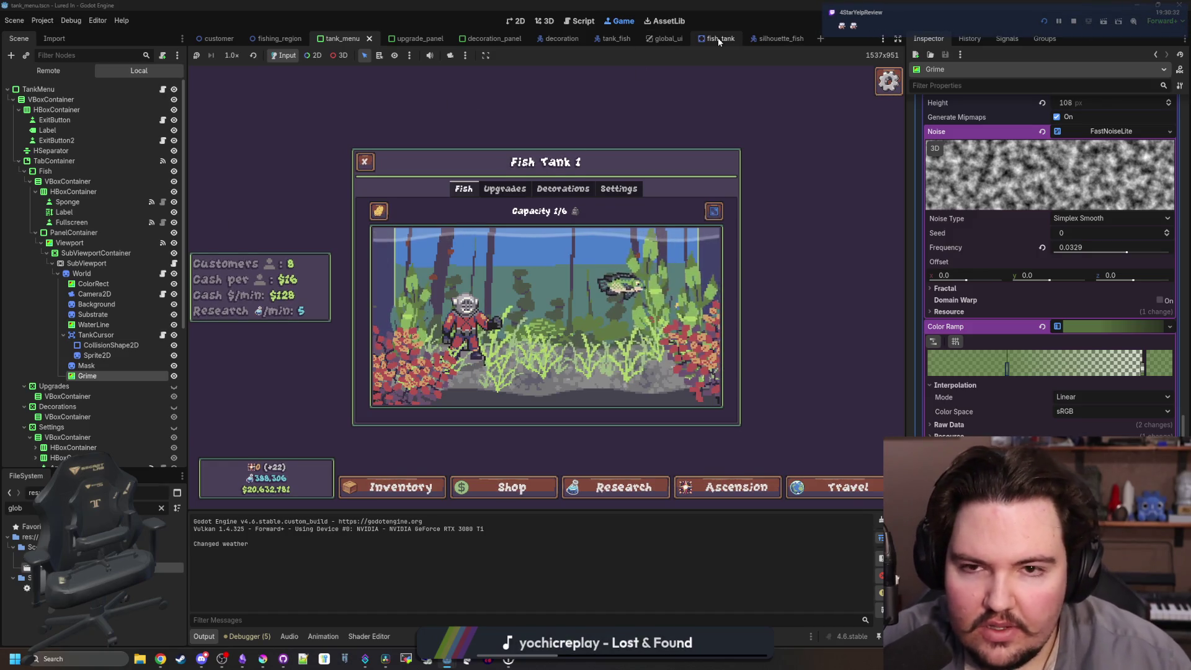
click(655, 39)
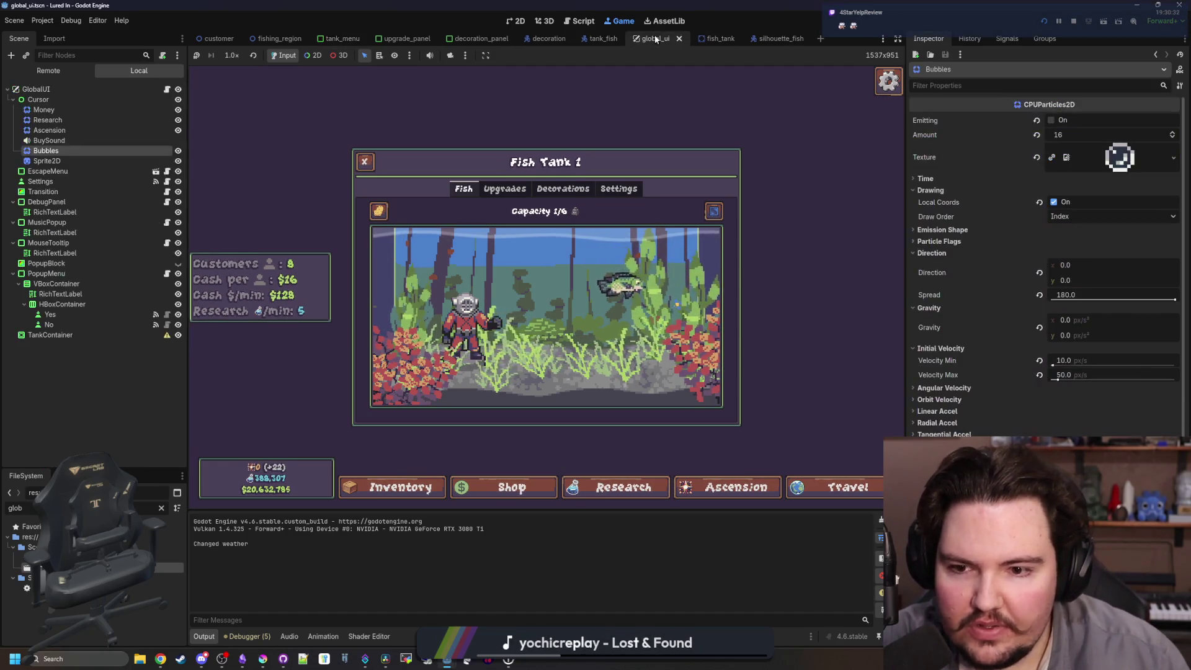
Select Bubbles in global_ui, then return to the tank_menu scene and save it.
click(56, 161)
click(62, 151)
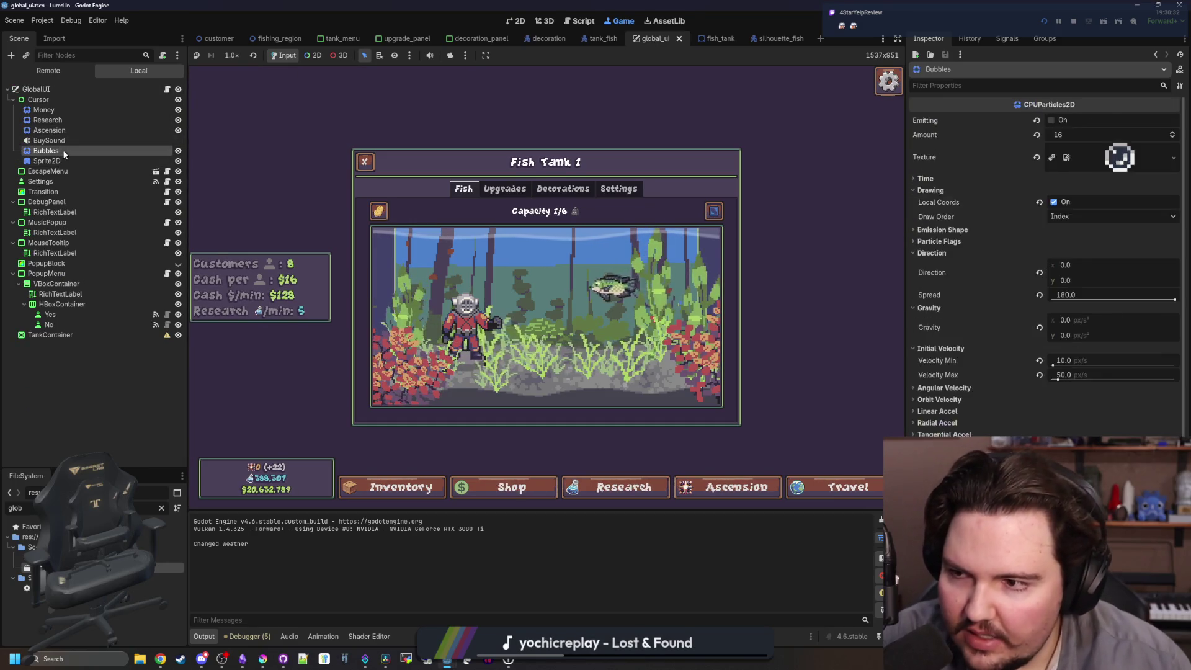
click(518, 20)
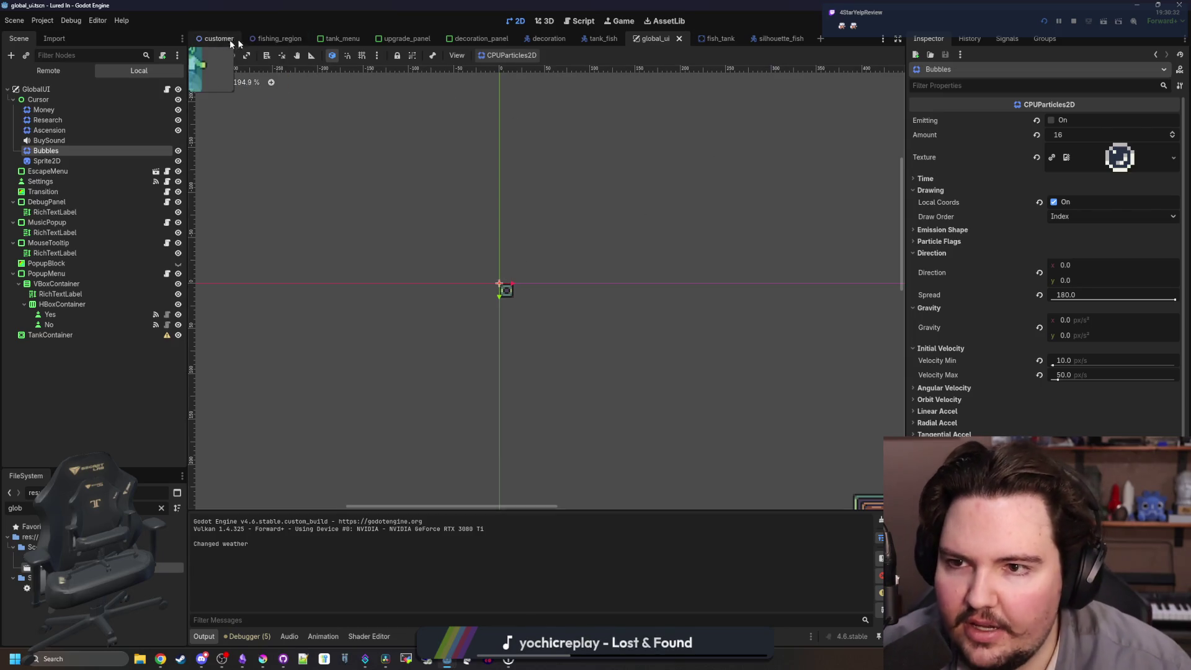
click(340, 43)
key(ctrl+s)
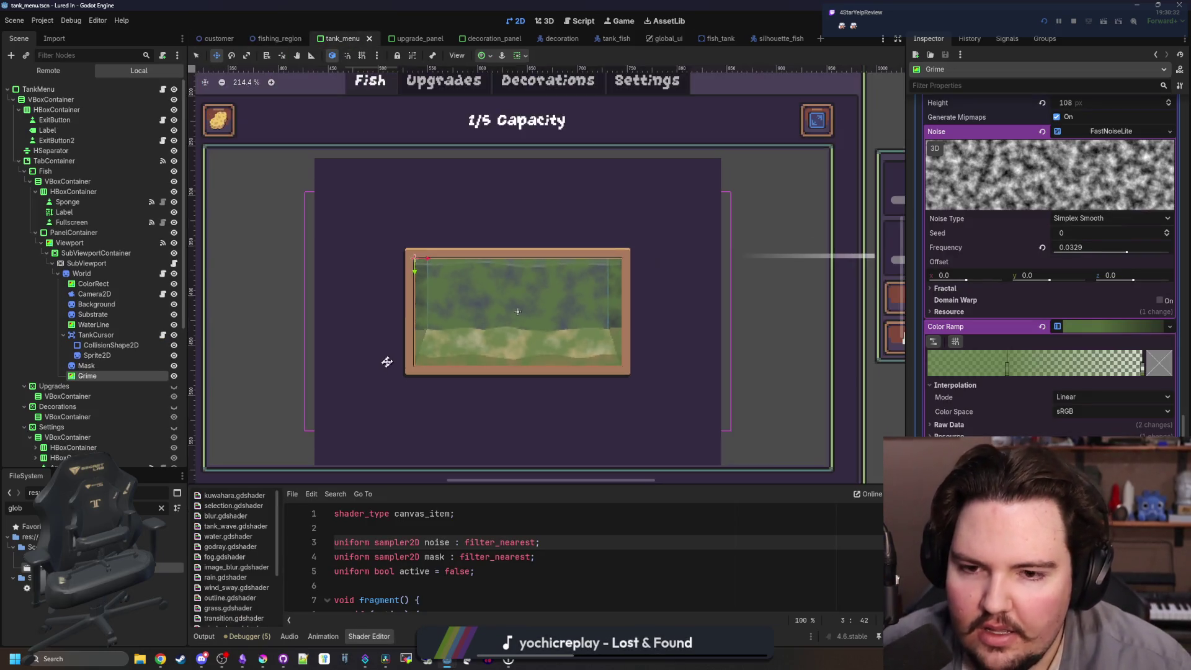
Open tank_menu.gd and scroll to the grimeMask declaration on line 19.
click(162, 89)
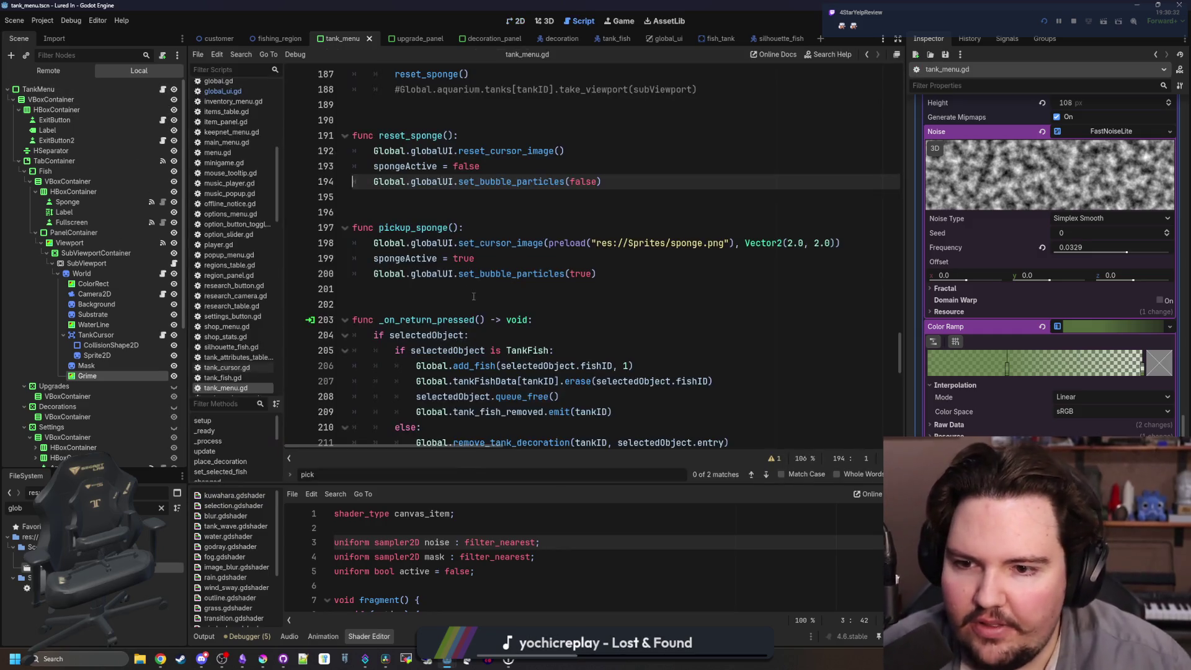
click(423, 196)
scroll(558, 248, up, 3)
ctrl+scroll(558, 248, up, 2)
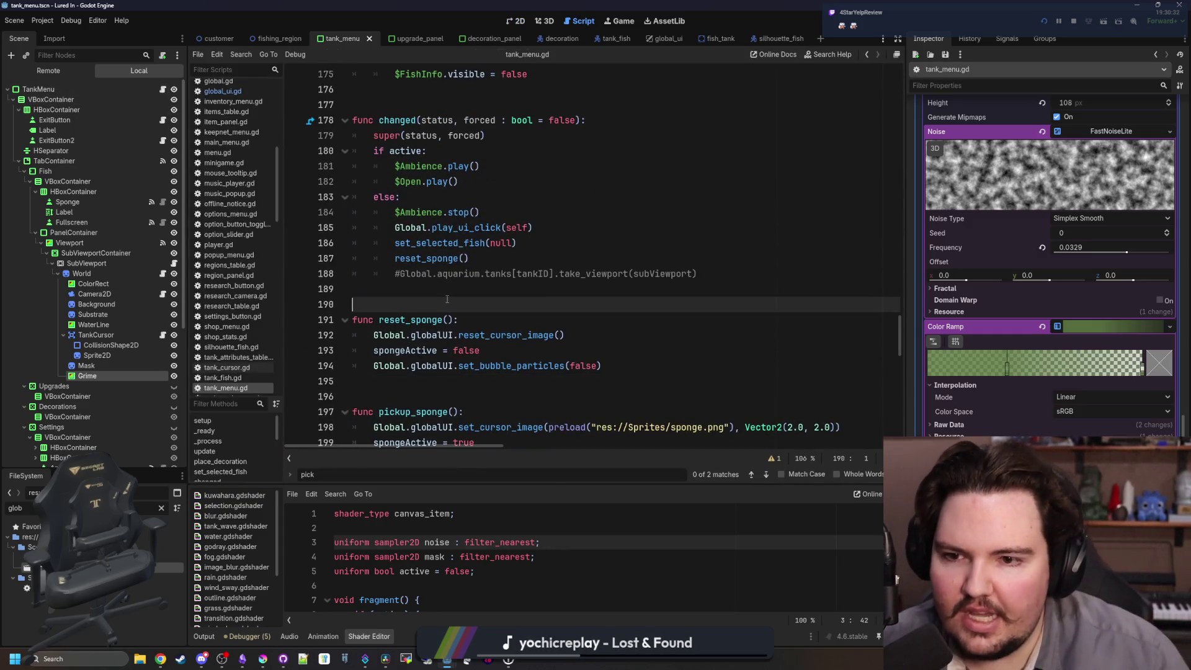
click(884, 330)
ctrl+scroll(884, 330, down, 2)
drag(898, 345, 900, 80)
ctrl+scroll(434, 229, up, 1)
click(428, 227)
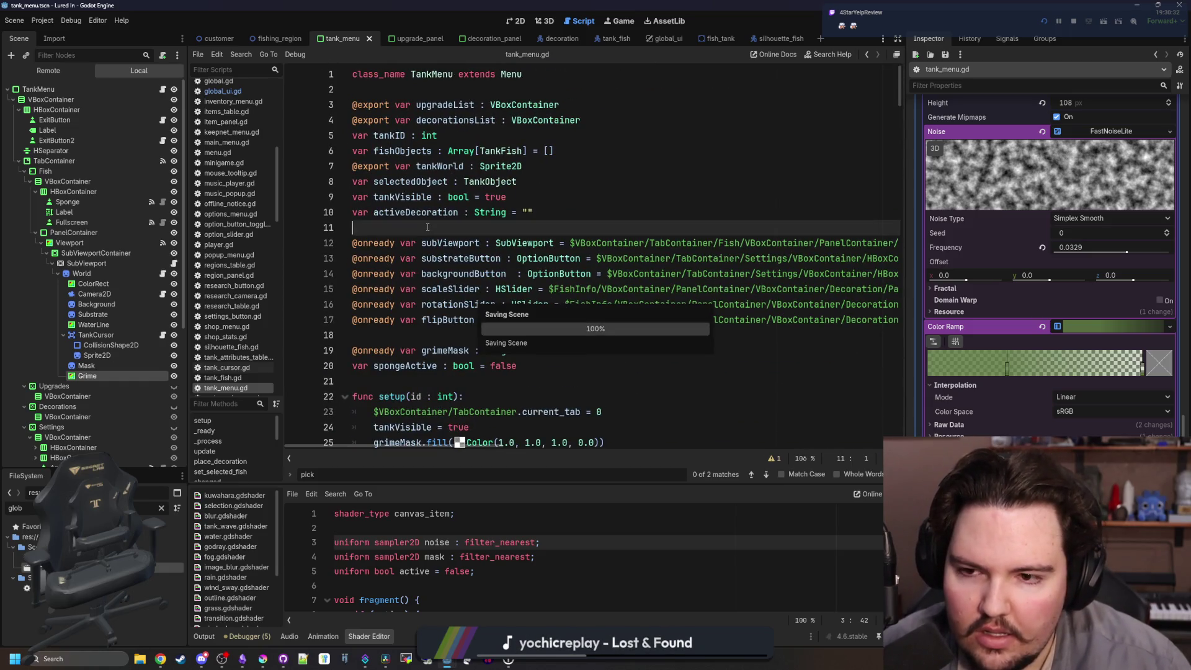
click(535, 357)
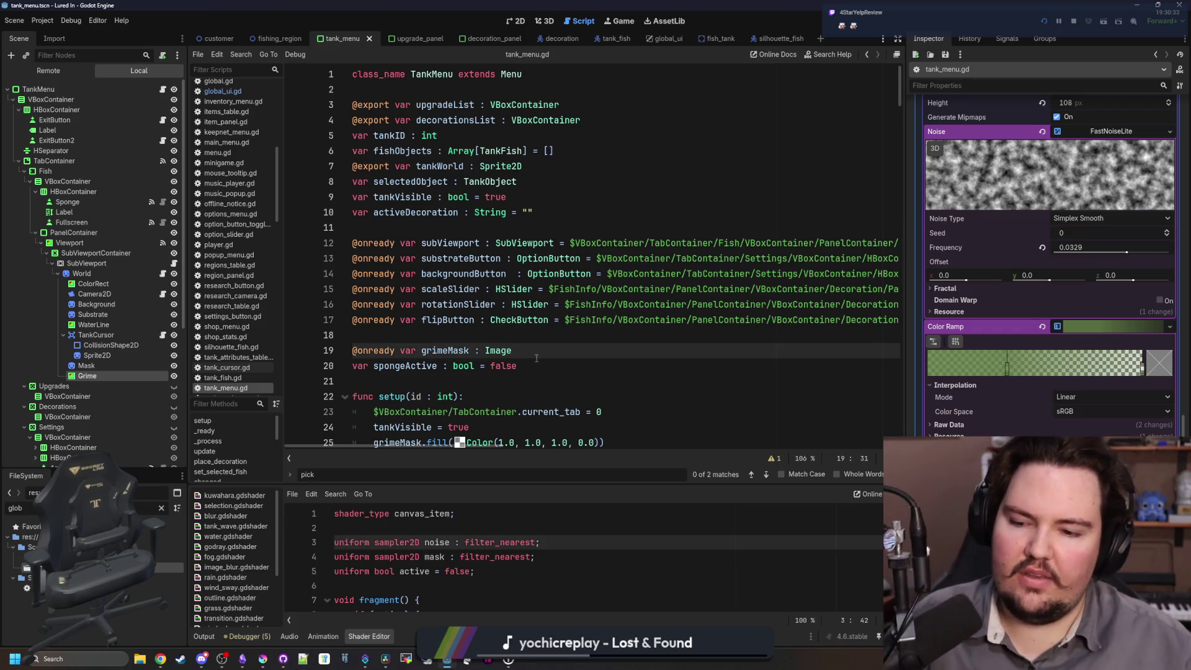
scroll(497, 311, down, 1)
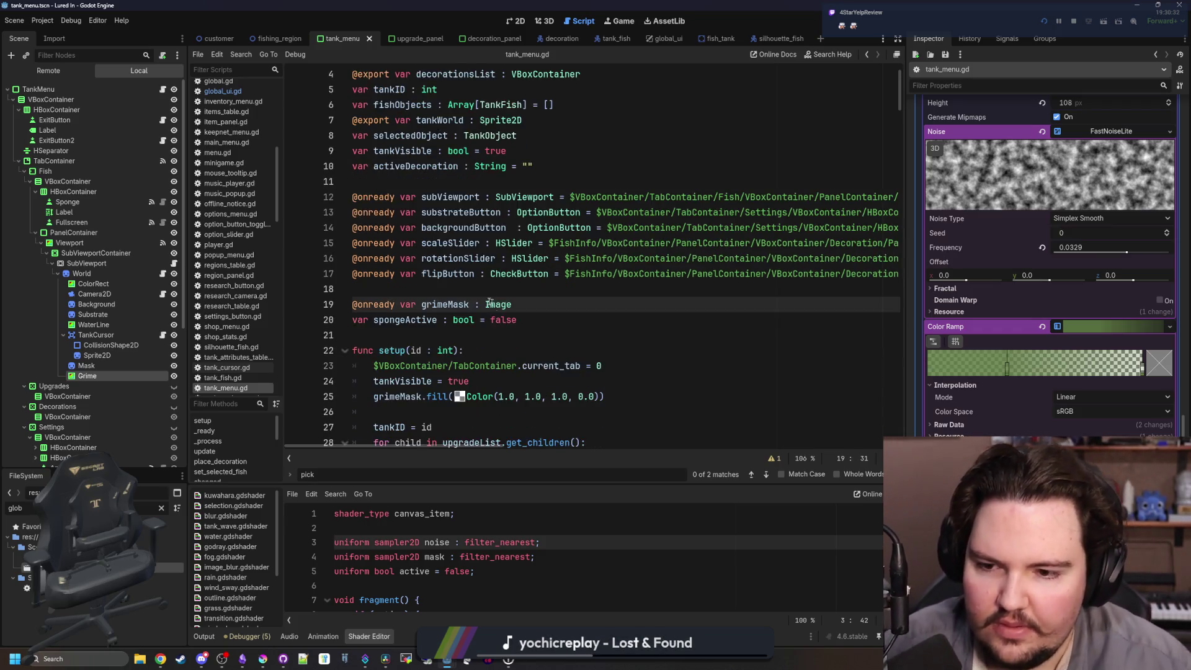
key(Up)
scroll(235, 98, up, 2)
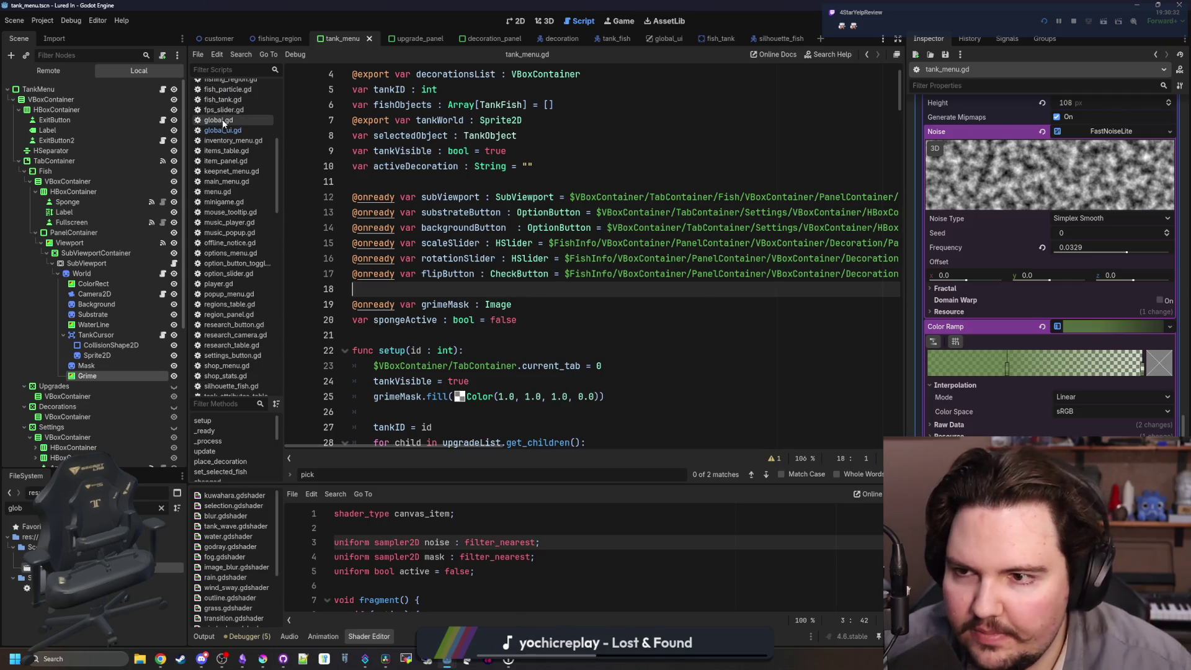
Open global.gd and search it for the tankSettings dictionary.
click(218, 119)
click(501, 196)
scroll(501, 196, up, 4)
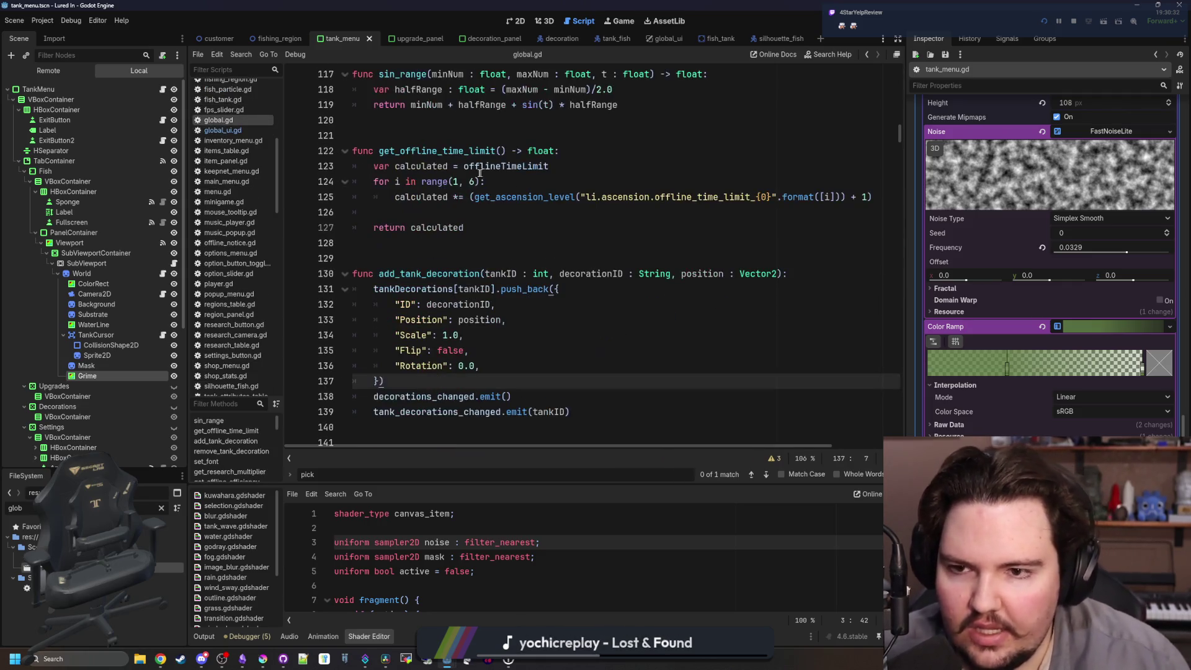
click(481, 258)
scroll(602, 190, up, 9)
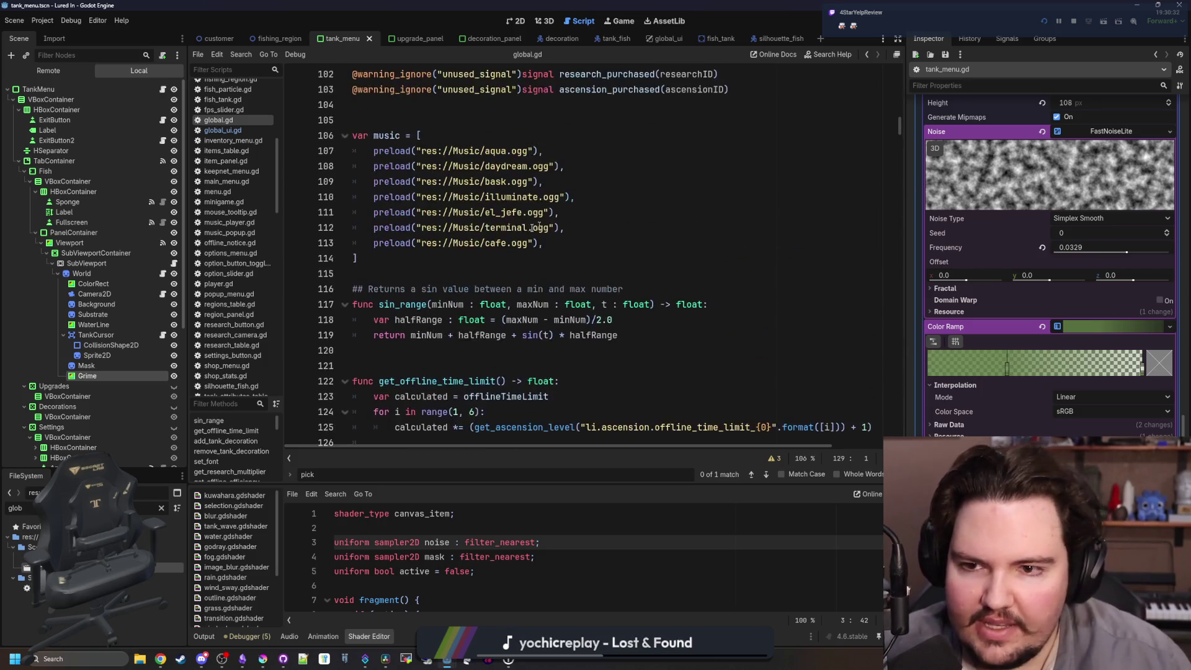
click(448, 319)
key(ctrl+f)
text(tankSettings)
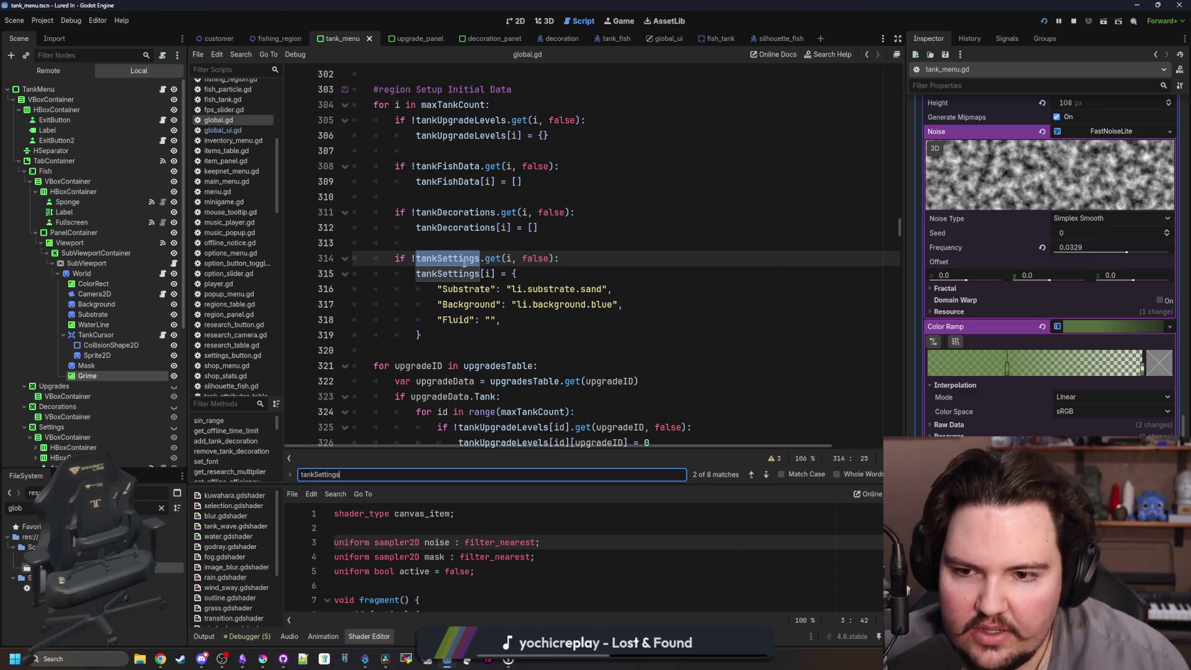
Add a "Dirty": false entry after the Fluid entry in the default tank settings.
click(671, 257)
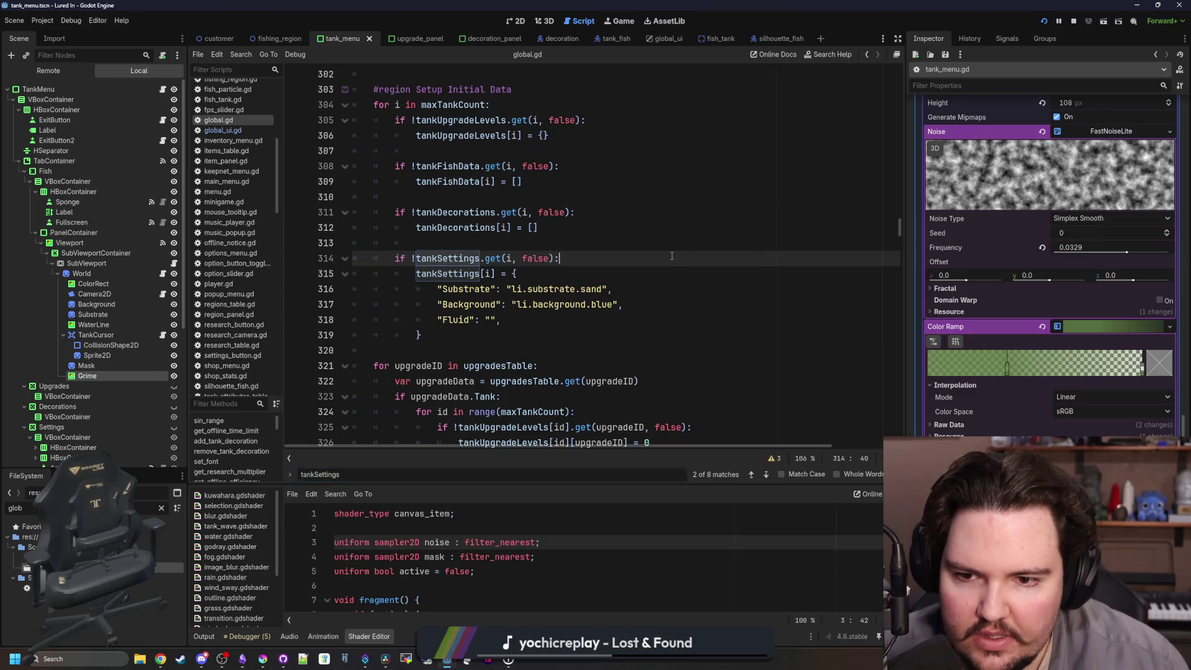
key(ctrl+f)
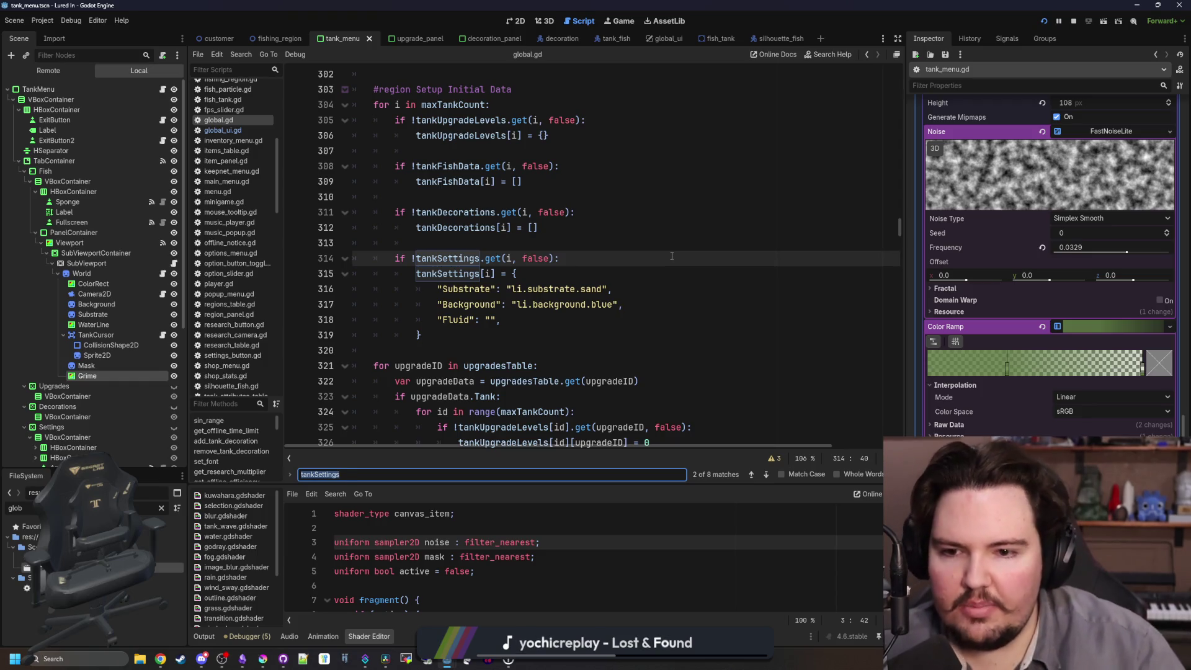
click(506, 318)
key(Return)
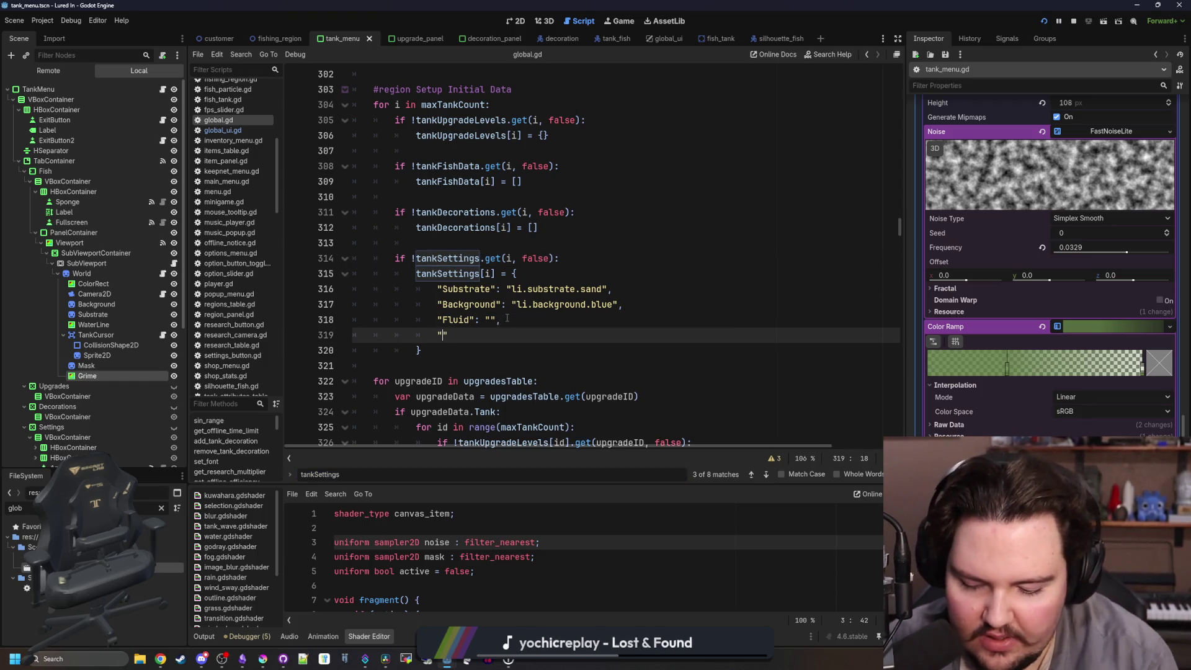
text(Dirty")
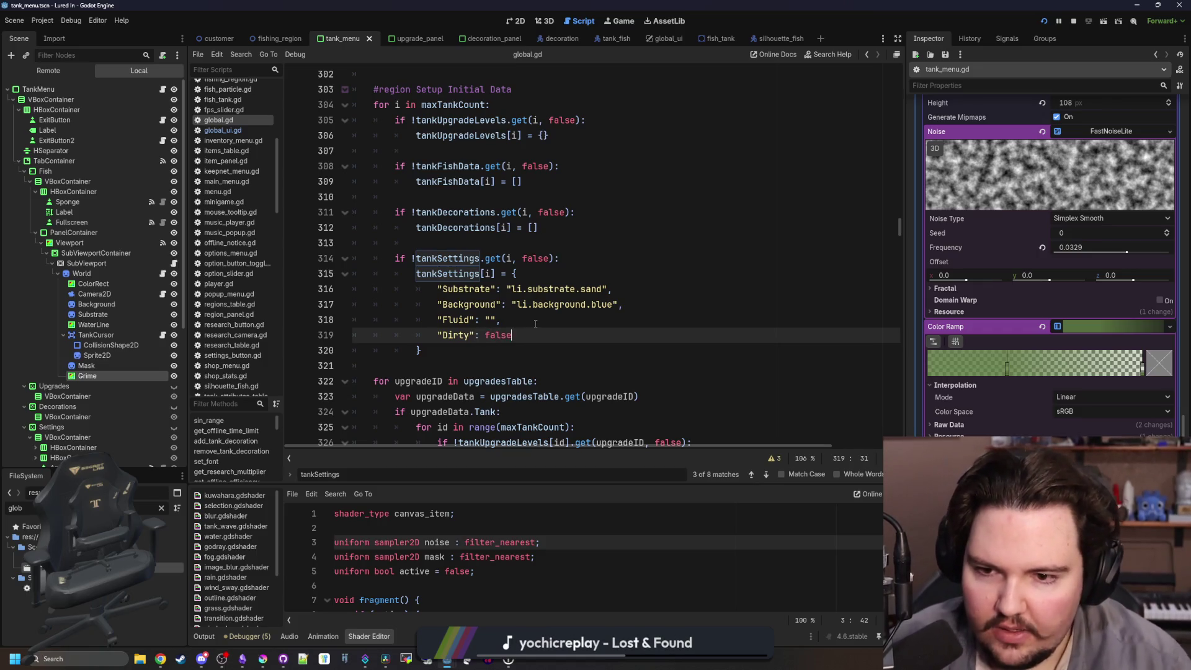
click(535, 323)
drag(517, 336, 449, 340)
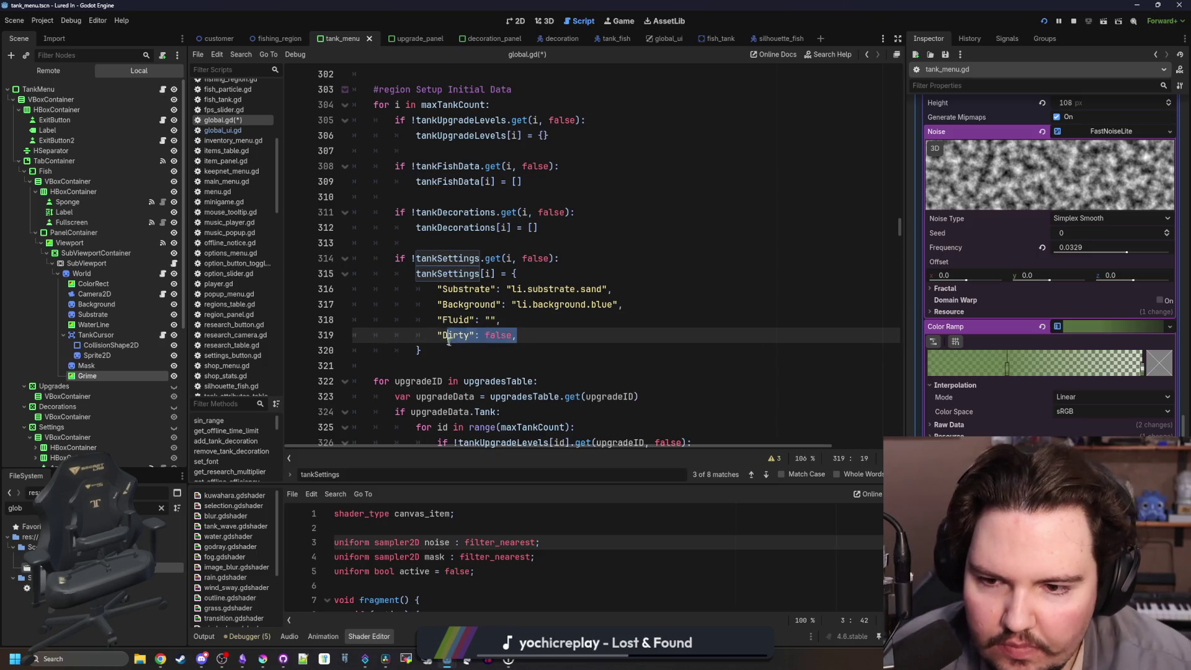
Check the new Dirty entry on line 319 of the tankSettings dictionary.
click(452, 351)
scroll(452, 351, down, 6)
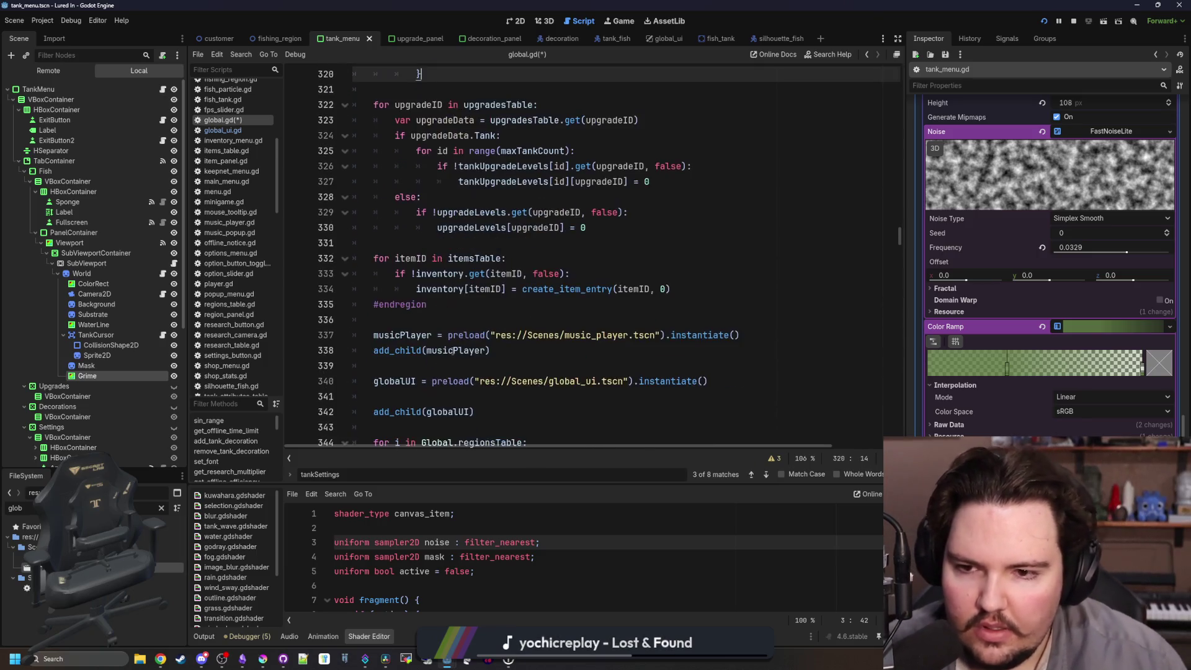
scroll(479, 308, up, 5)
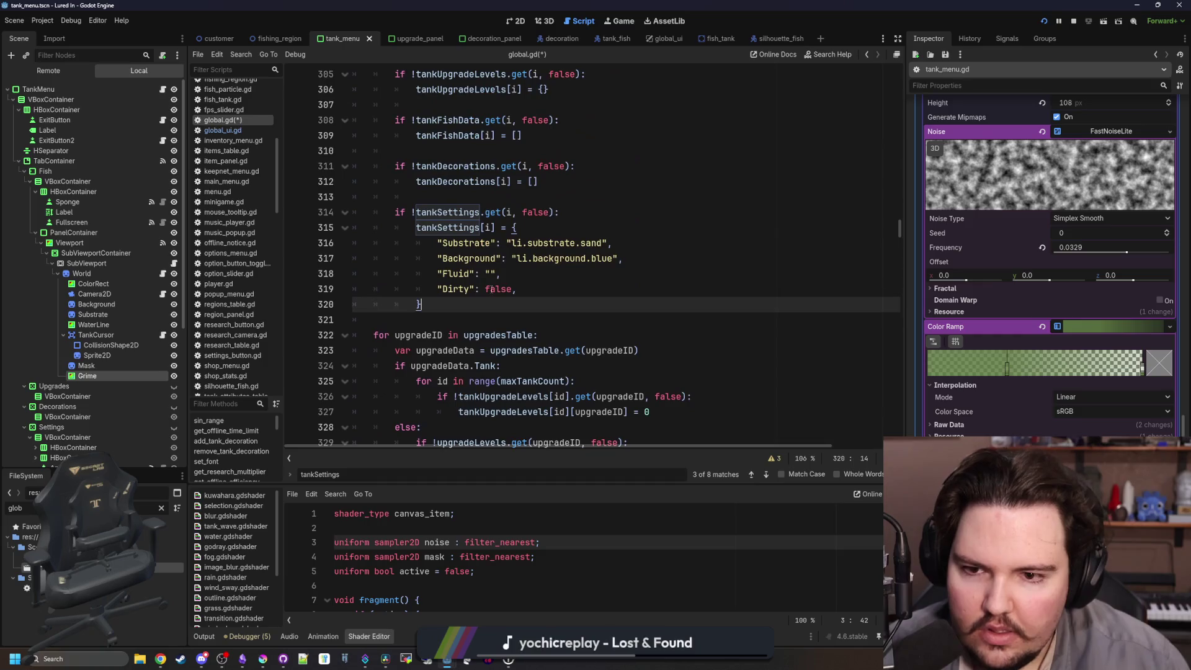
drag(518, 289, 432, 289)
click(479, 304)
drag(517, 289, 441, 290)
click(435, 304)
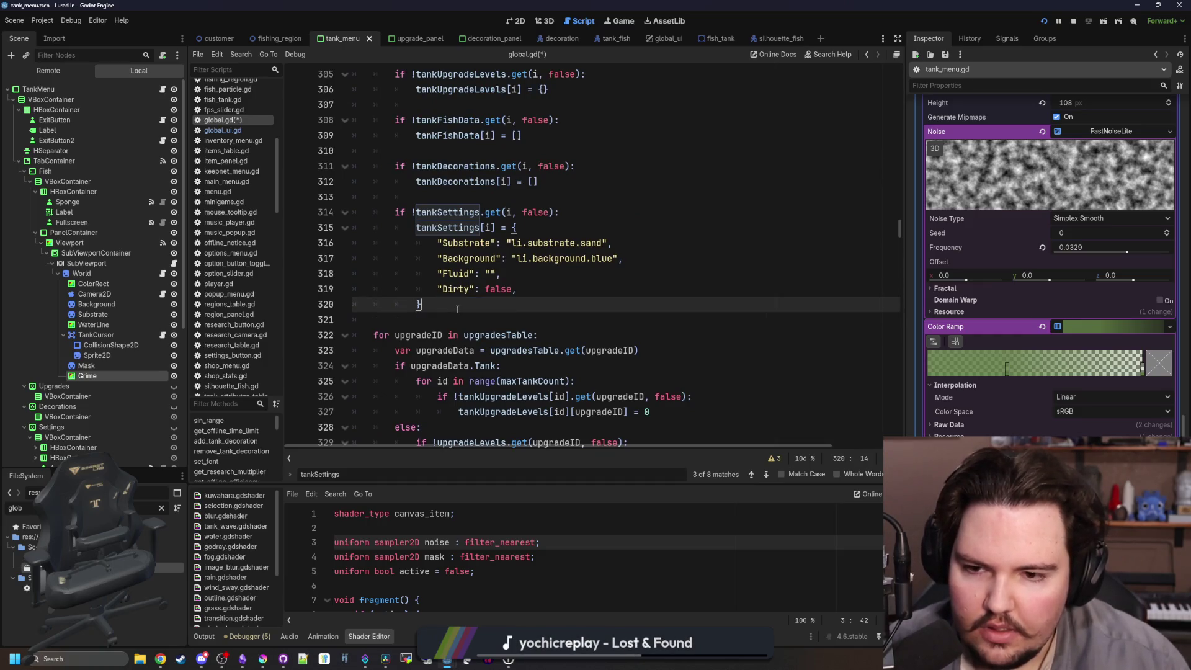
scroll(466, 248, down, 5)
Save global.gd with the "Dirty": false entry in place.
key(ctrl+s)
scroll(453, 247, up, 5)
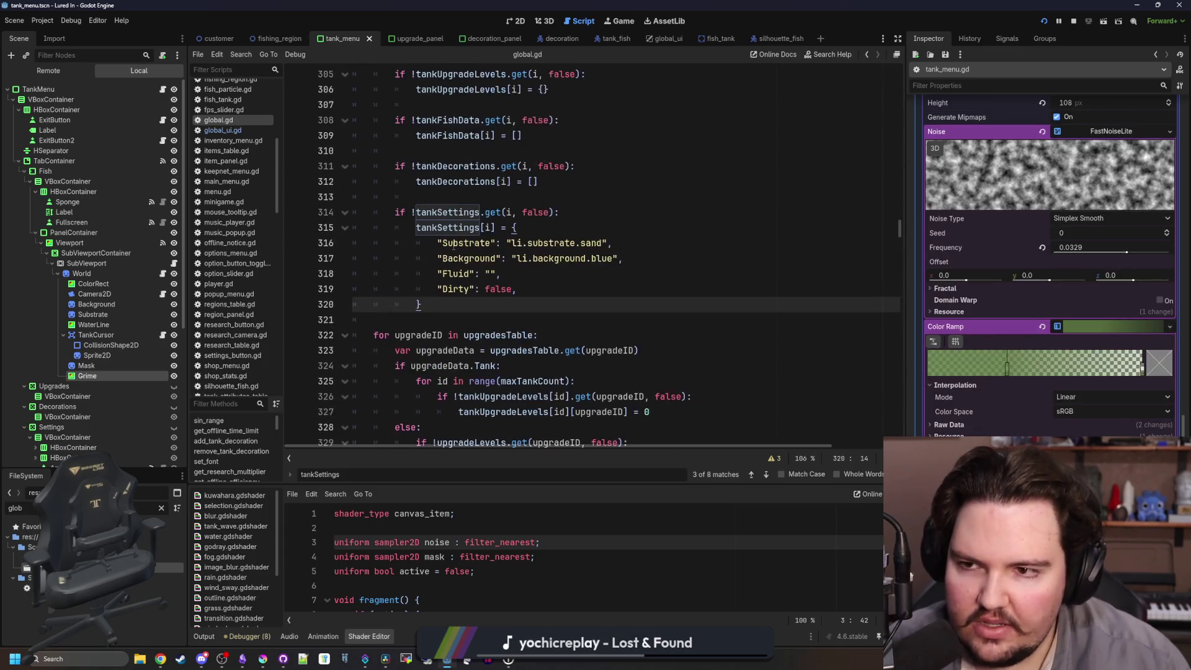
drag(517, 289, 480, 289)
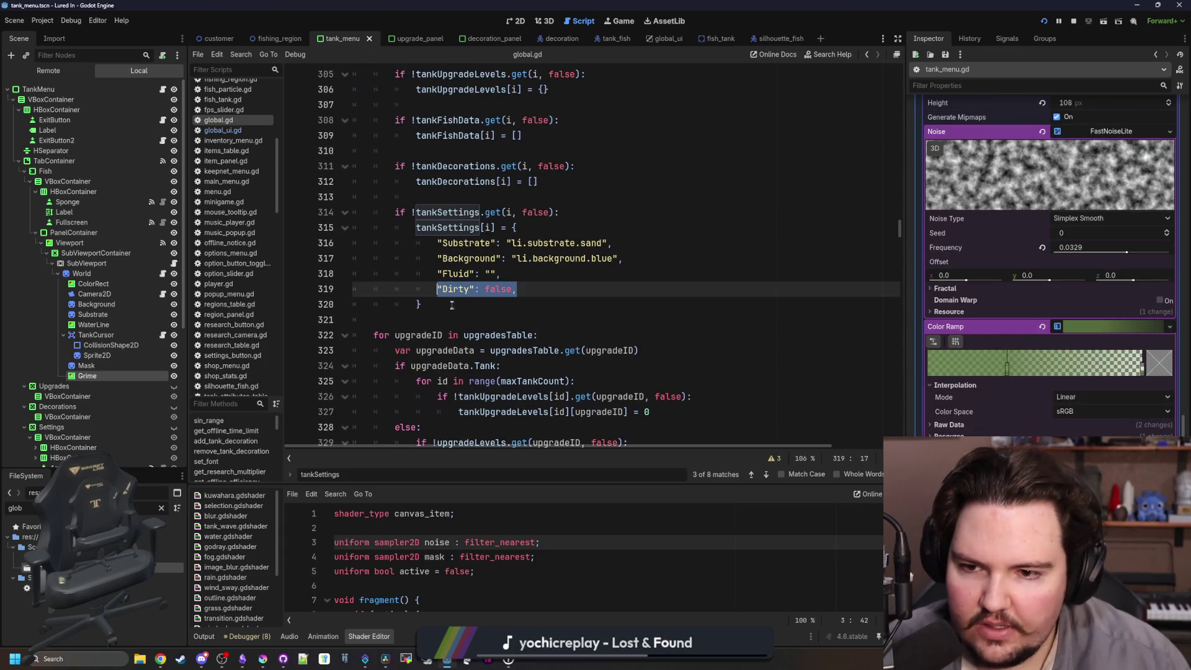
click(451, 305)
key(ctrl+s)
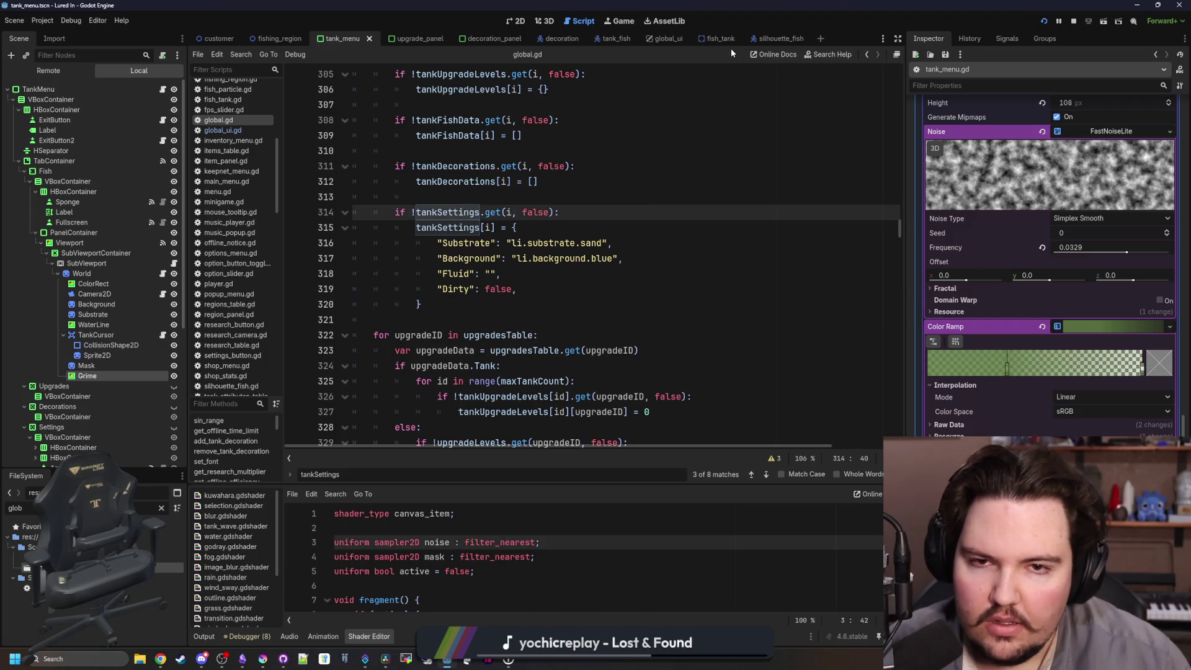
click(719, 37)
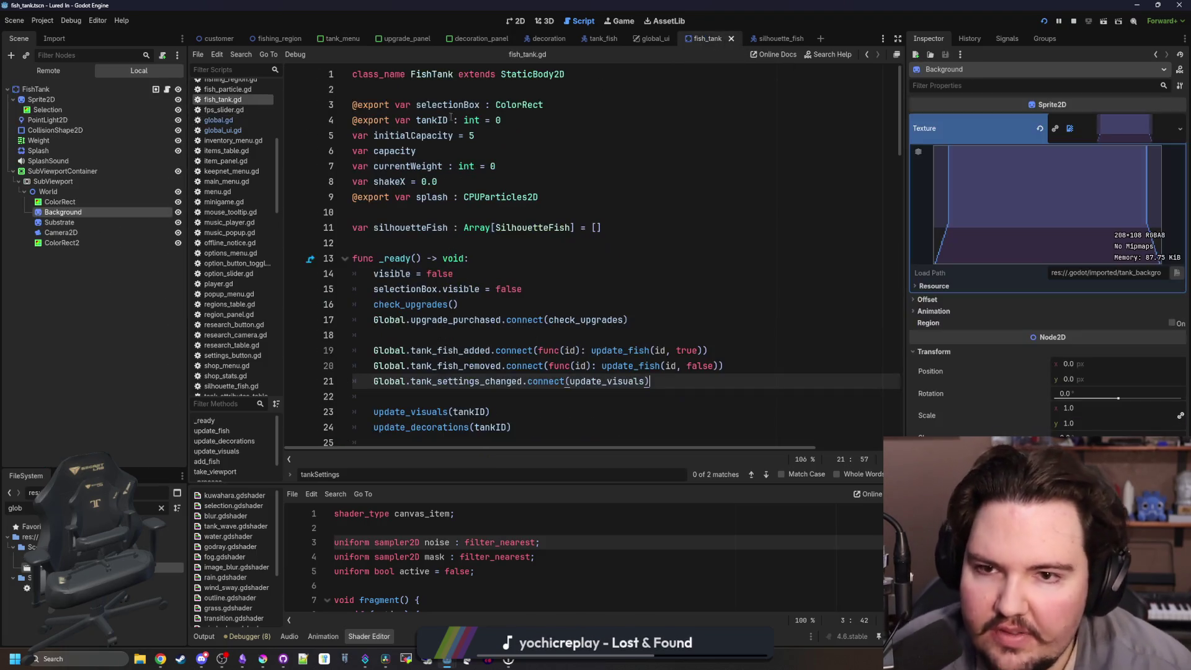
Declare var dirty : bool = false after the splash variable and add blank lines after the fish loop.
click(448, 197)
key(Return)
text(var dirty : bool = false)
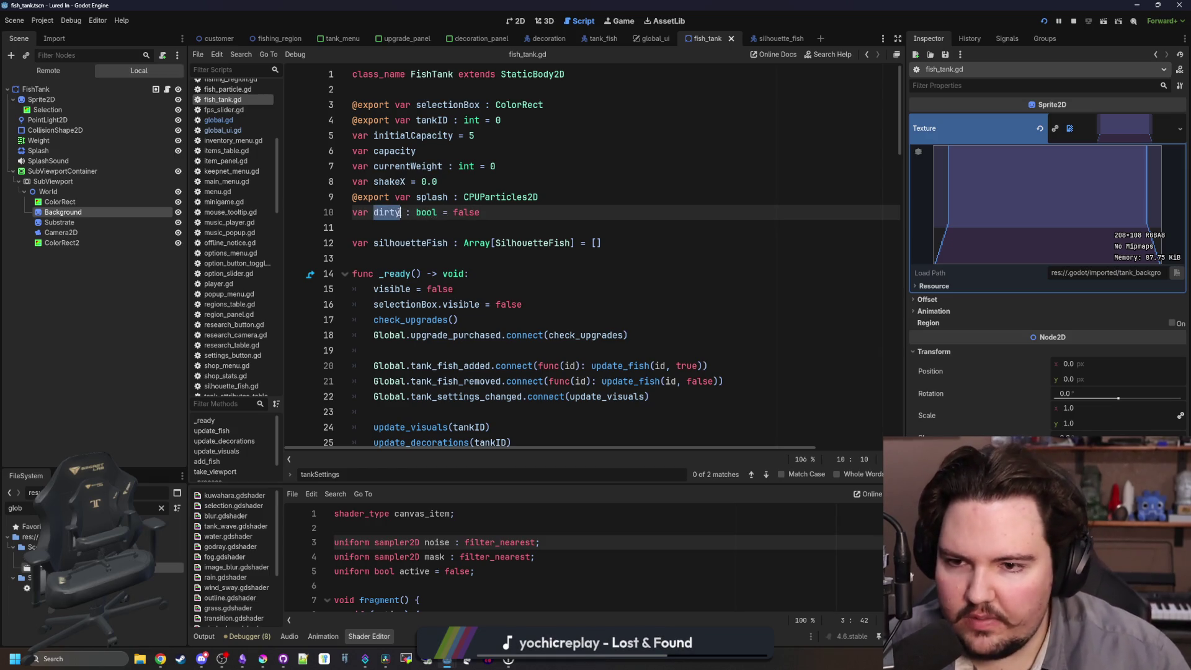
scroll(500, 270, down, 3)
click(565, 345)
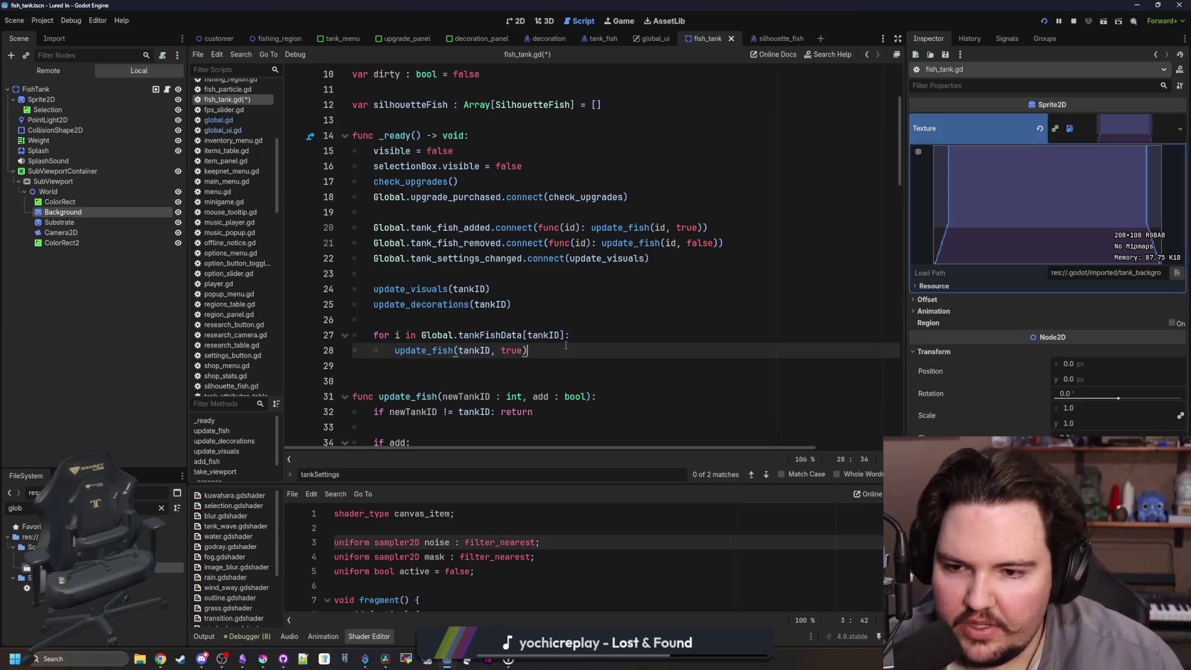
key(Return)
key(BackSpace)
key(Return)
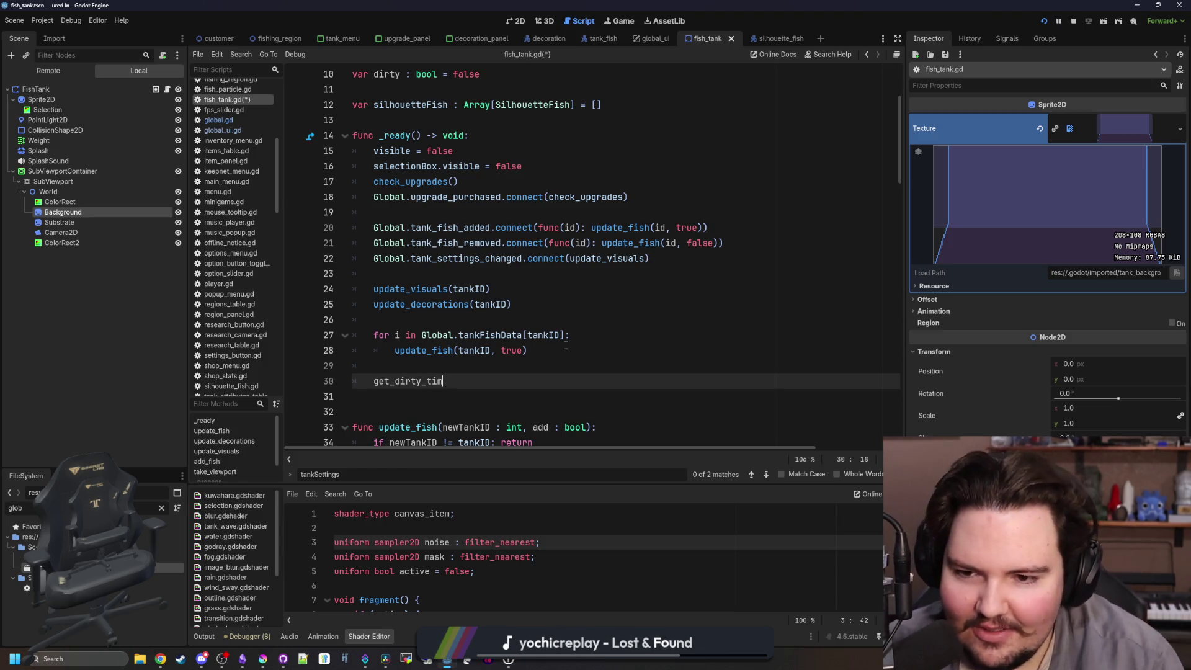
Add a Timer child node under the FishTank root and drag its reference into the script.
click(36, 89)
click(13, 171)
right_click(38, 87)
click(50, 97)
text(timer)
key(Return)
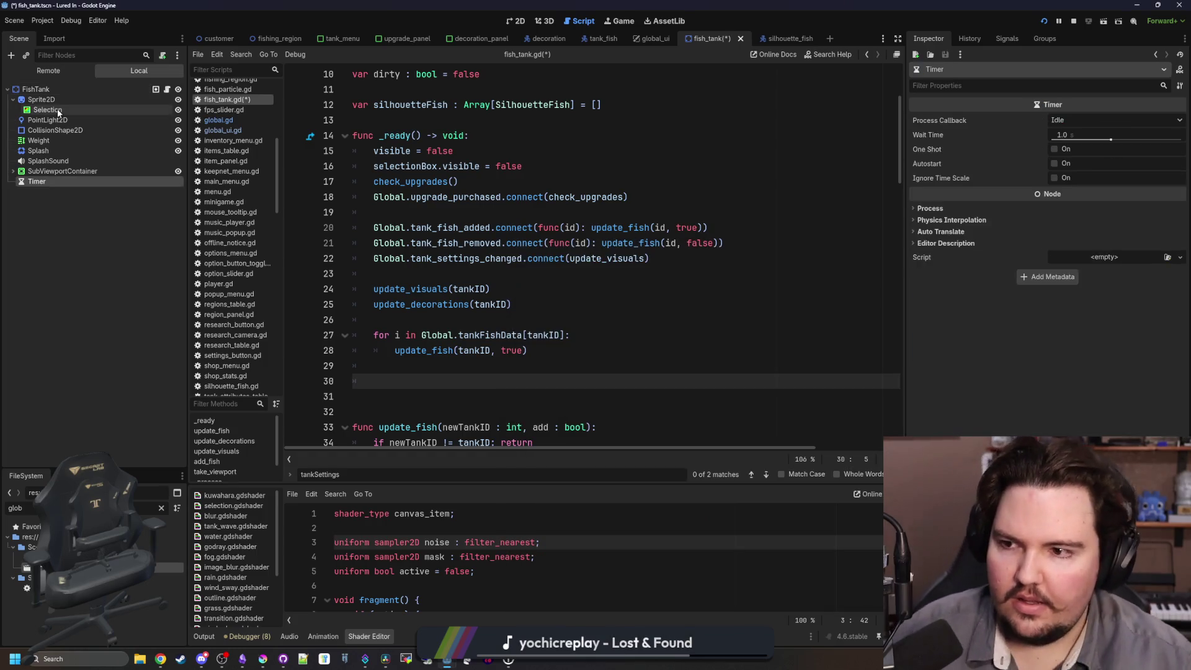
drag(61, 184, 397, 381)
Rename the Timer to GrimeTimer and begin a GrimeTimer.start(randf_range call in _ready.
double_click(96, 181)
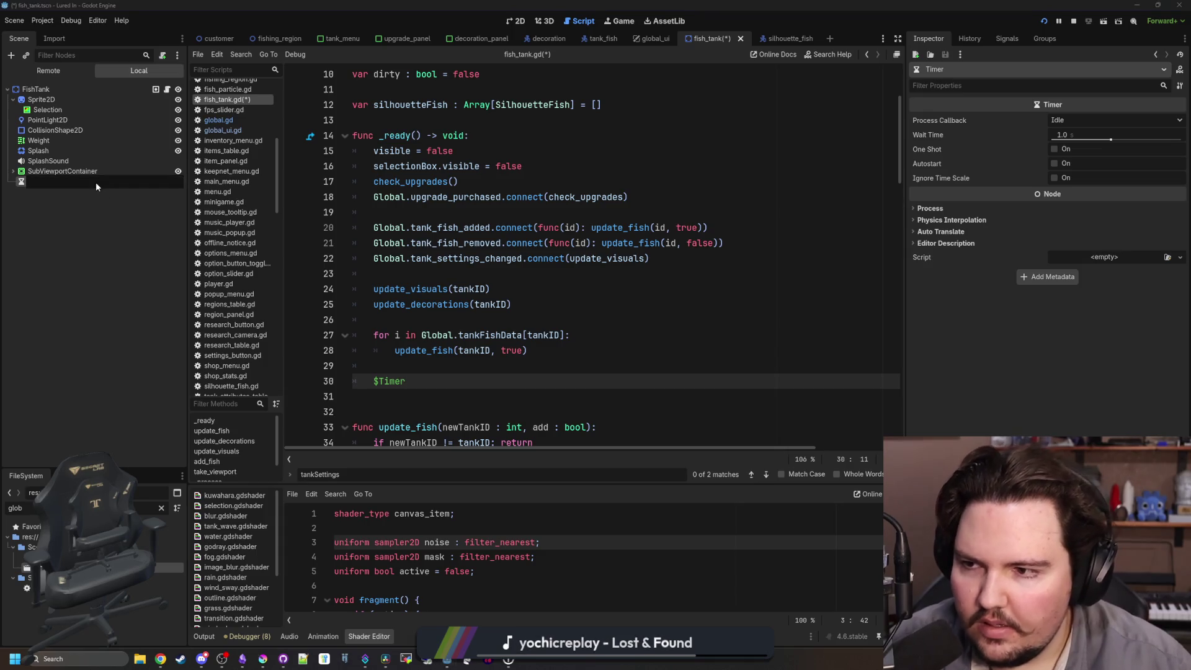
text(GrimeTimer)
key(Return)
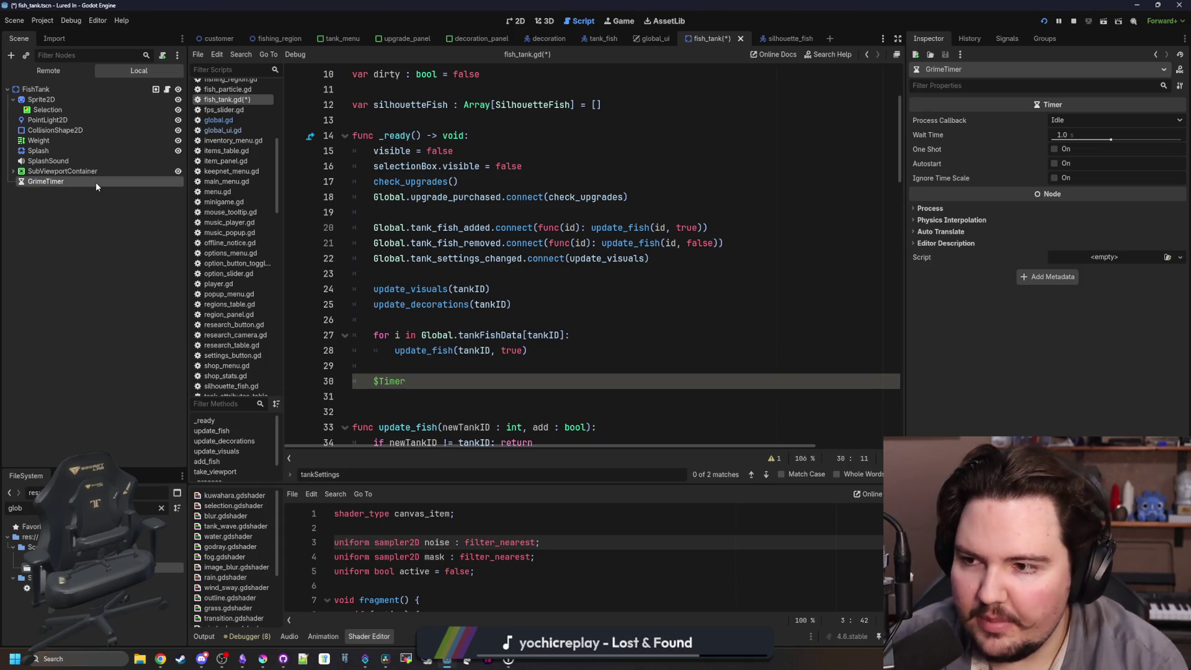
drag(34, 190, 412, 376)
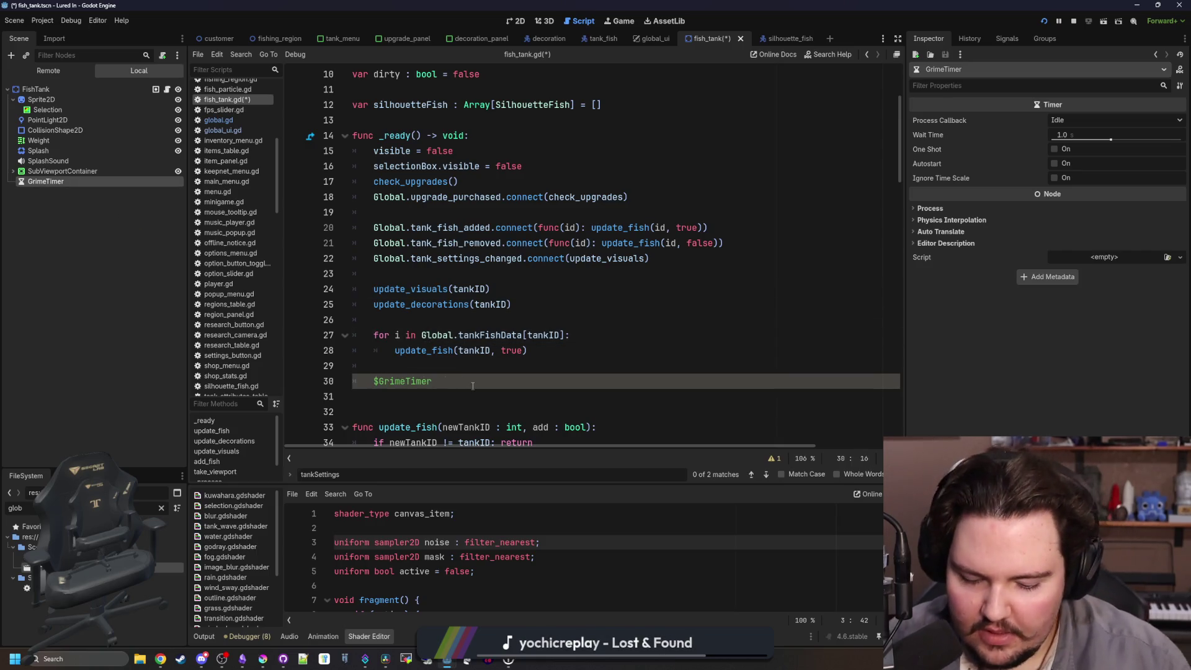
text(.start(randf_range()
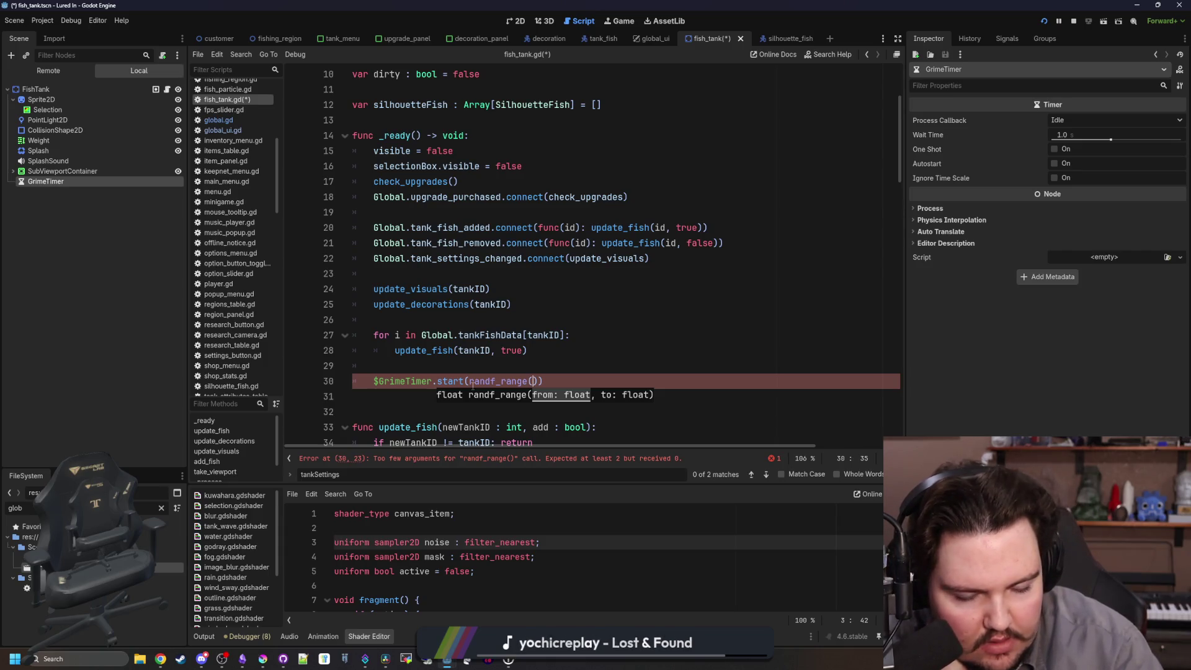
Delete the GrimeTimer start line and the GrimeTimer node, then save the scene.
triple_click(563, 377)
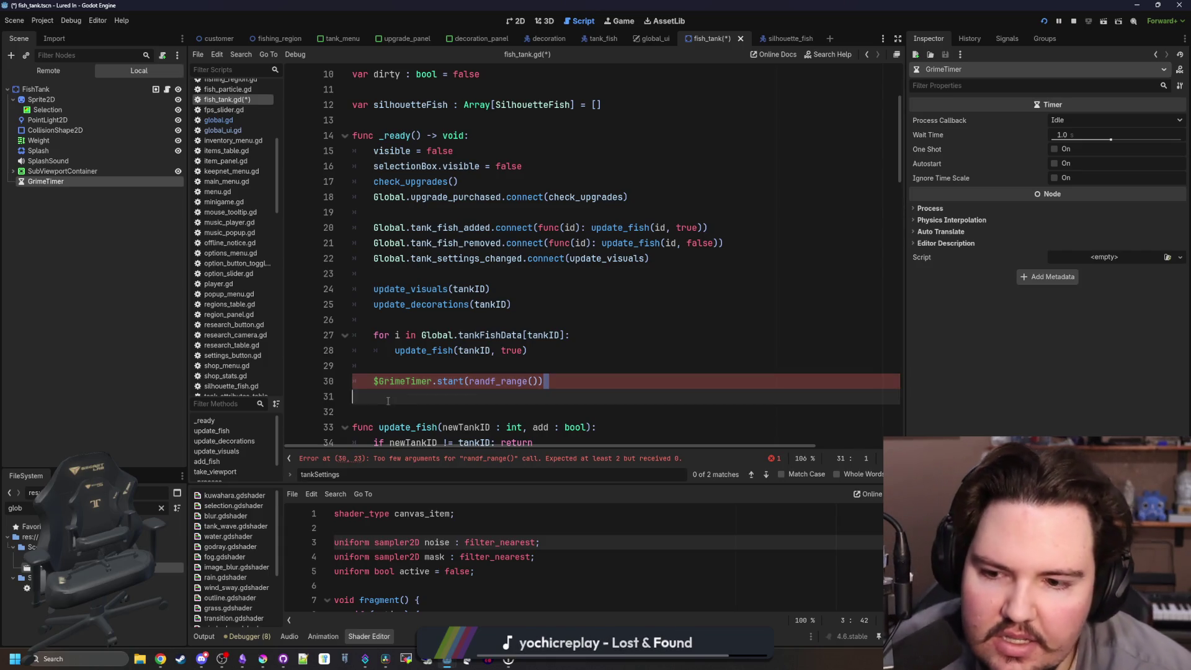
key(BackSpace)
key(BackSpace)
key(BackSpace)
key(BackSpace)
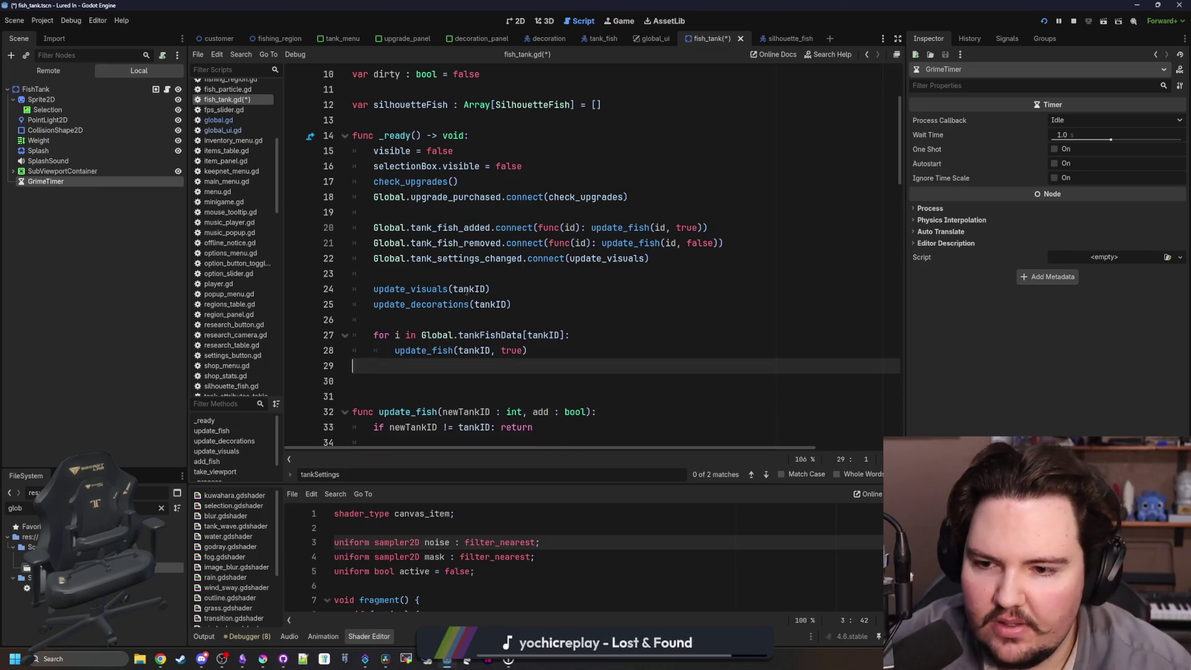
right_click(81, 185)
click(134, 445)
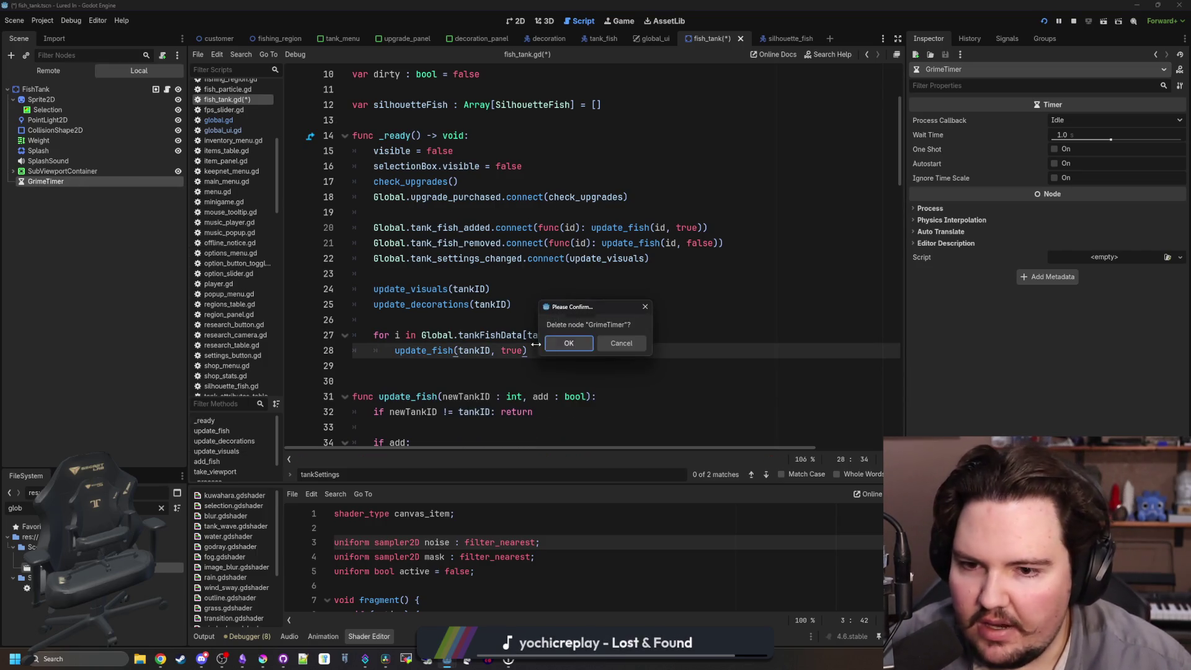
click(569, 344)
click(539, 304)
key(ctrl+s)
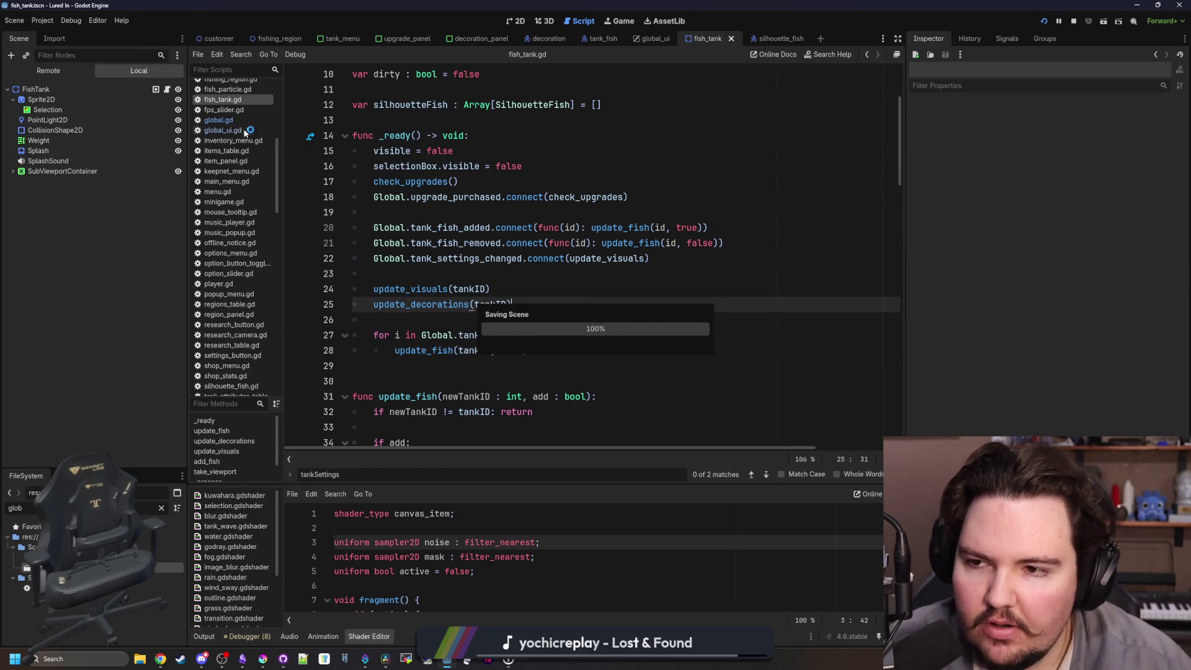
Open global.gd and search it for _ready.
click(242, 117)
scroll(742, 253, down, 5)
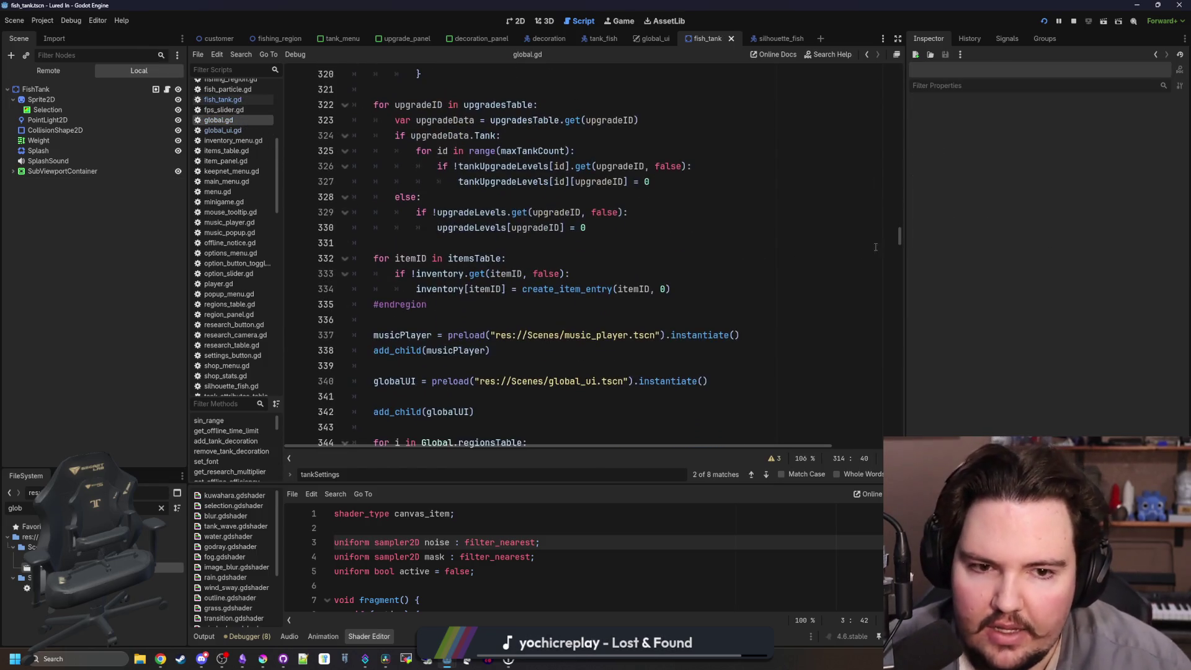
drag(900, 240, 900, 84)
click(677, 254)
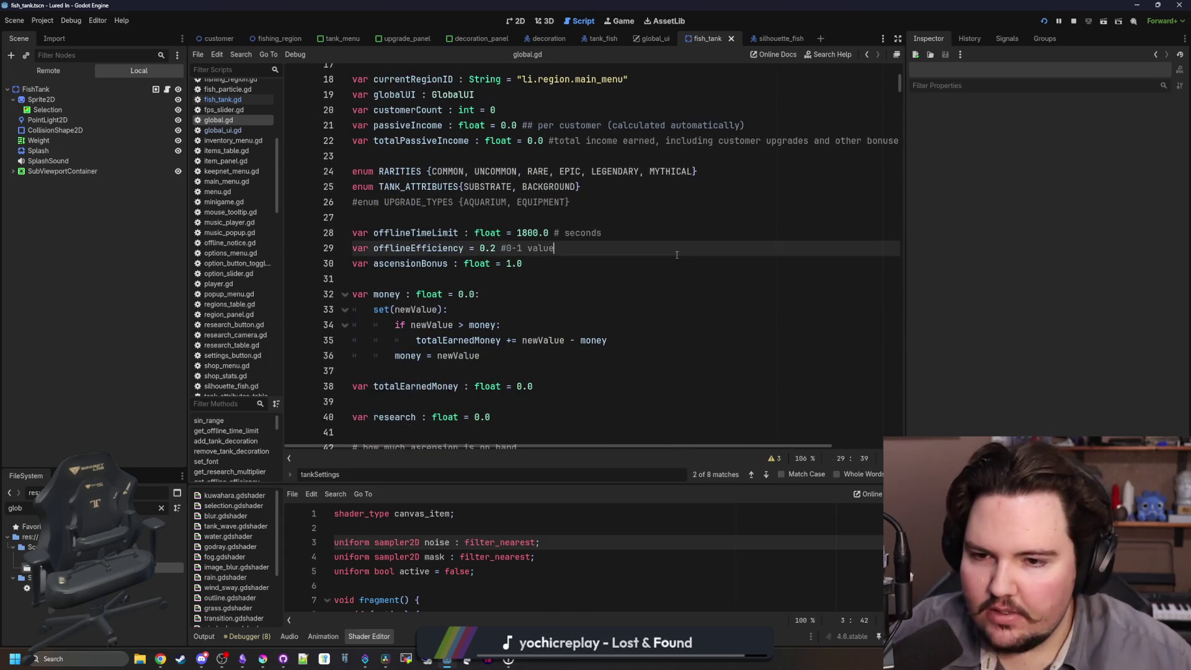
key(ctrl+f)
text(_ready)
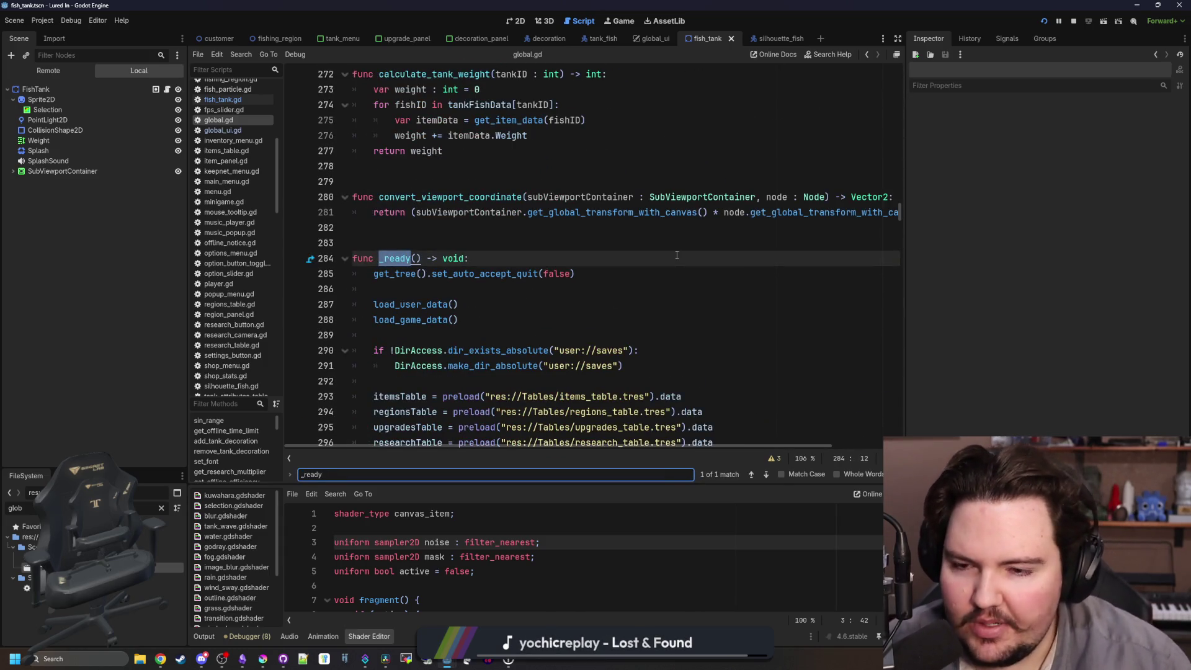
scroll(676, 254, down, 8)
scroll(584, 261, down, 4)
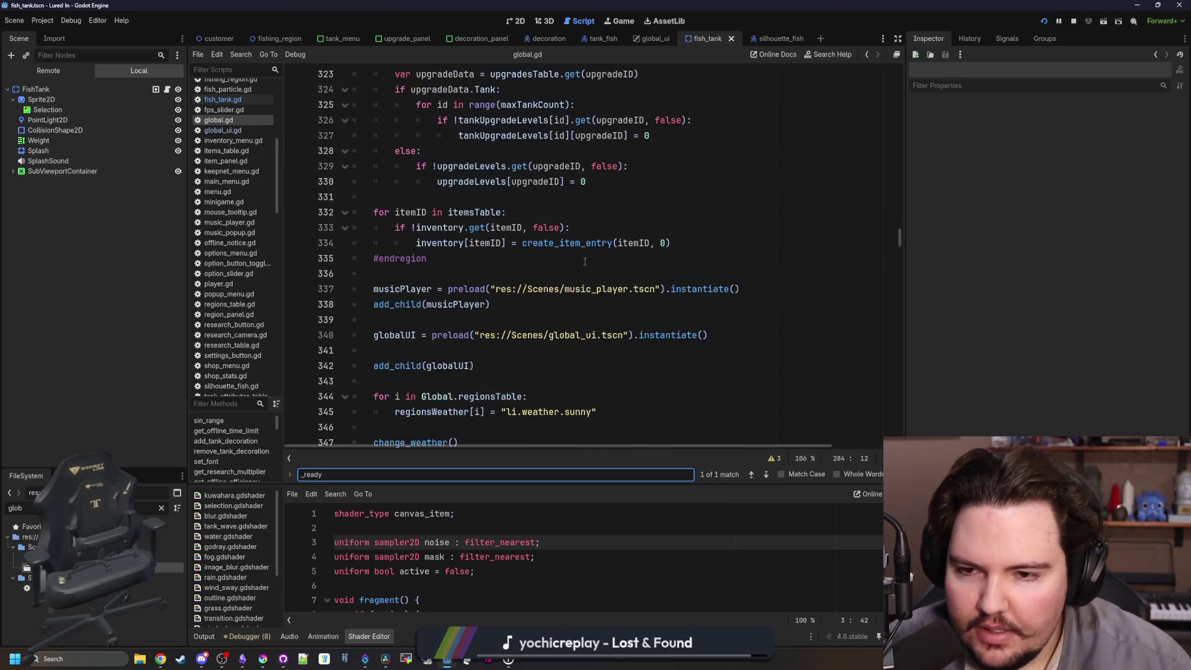
key(Return)
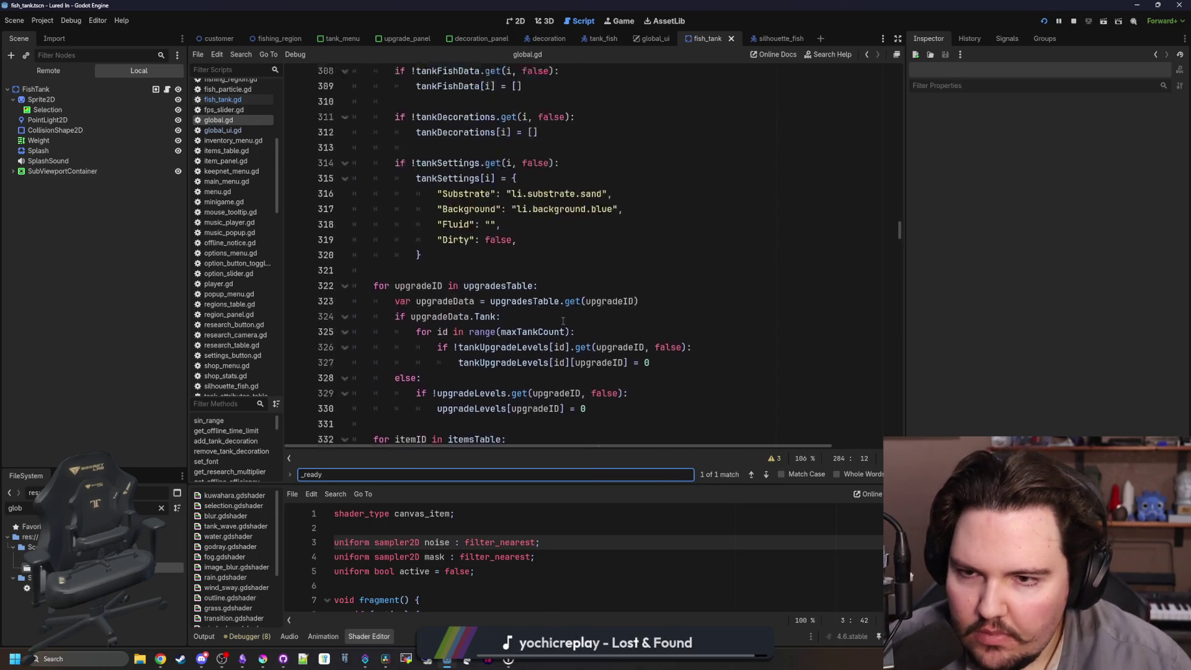
Insert blank lines above func _ready and start typing var grimeTimer : Timer.
scroll(430, 229, up, 3)
click(431, 228)
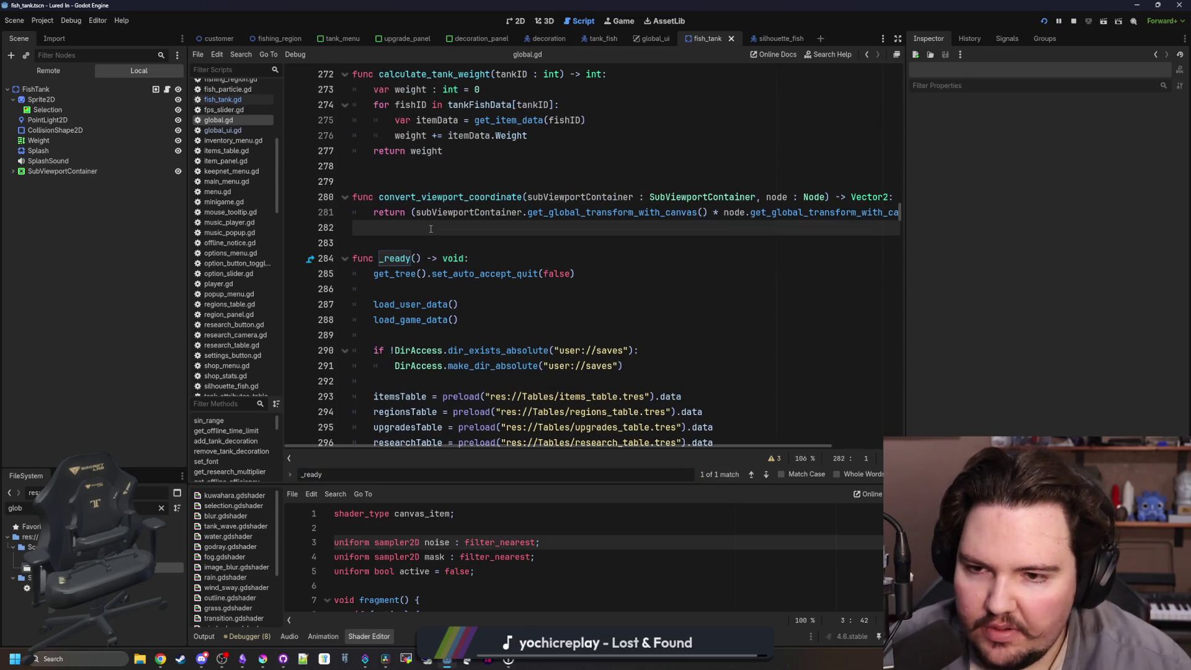
key(Return)
key(Return)
key(Return)
key(Up)
text(var grimeTime)
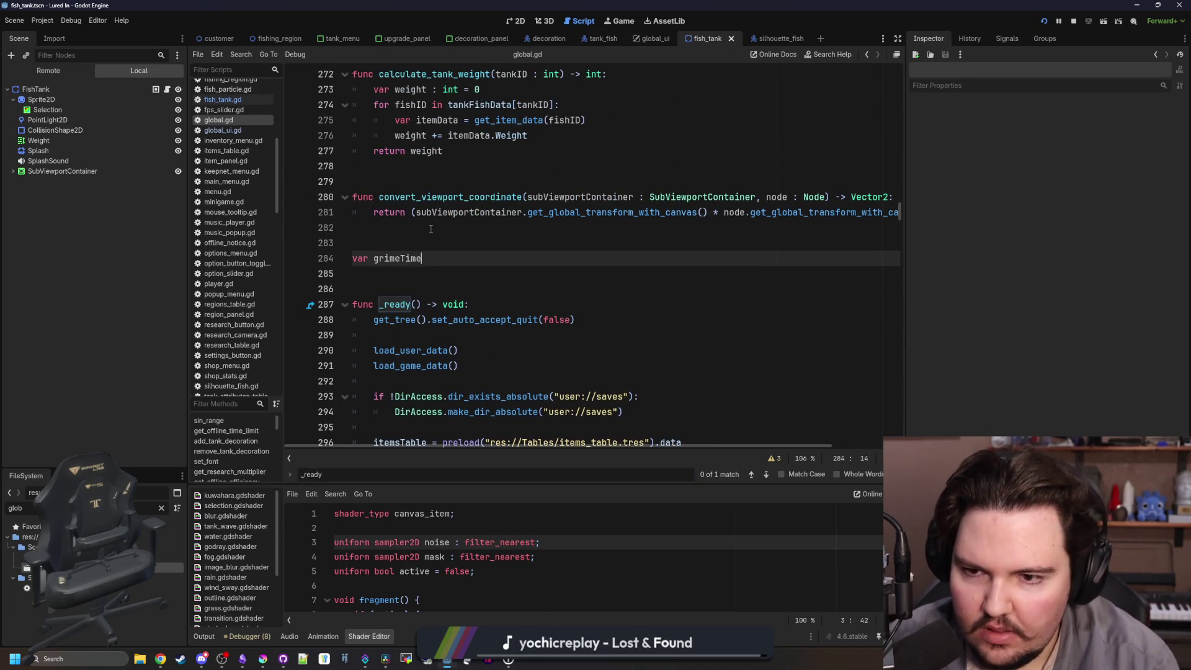
text(r : Time)
Finish the var grimeTimer : Timer declaration above _ready.
key(Return)
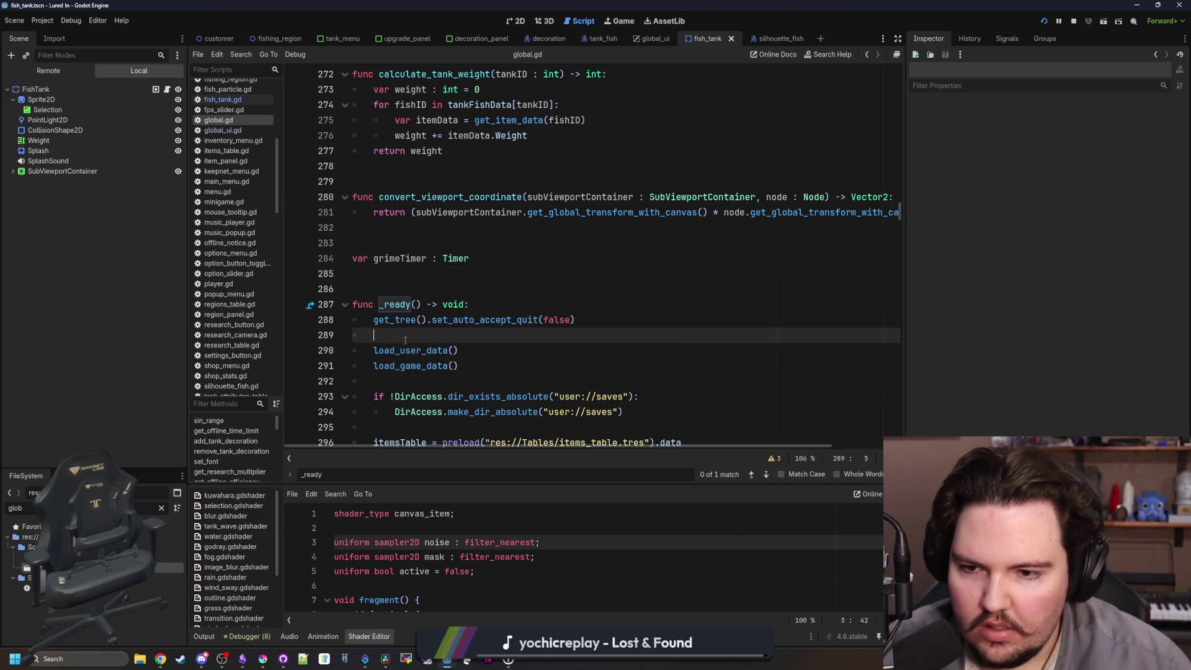
click(458, 335)
scroll(458, 289, down, 2)
click(458, 289)
key(Return)
key(BackSpace)
key(Left)
scroll(459, 289, down, 20)
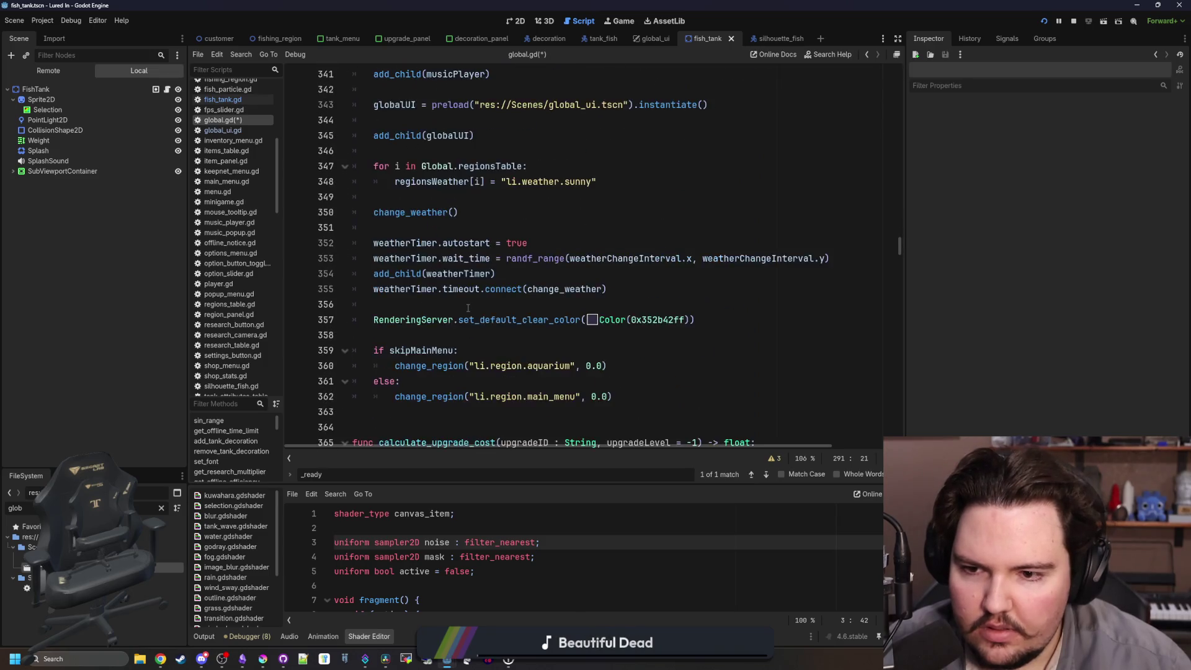
Add grimeTimer = Timer.new() at the end of _ready.
click(443, 365)
key(Return)
text(grime)
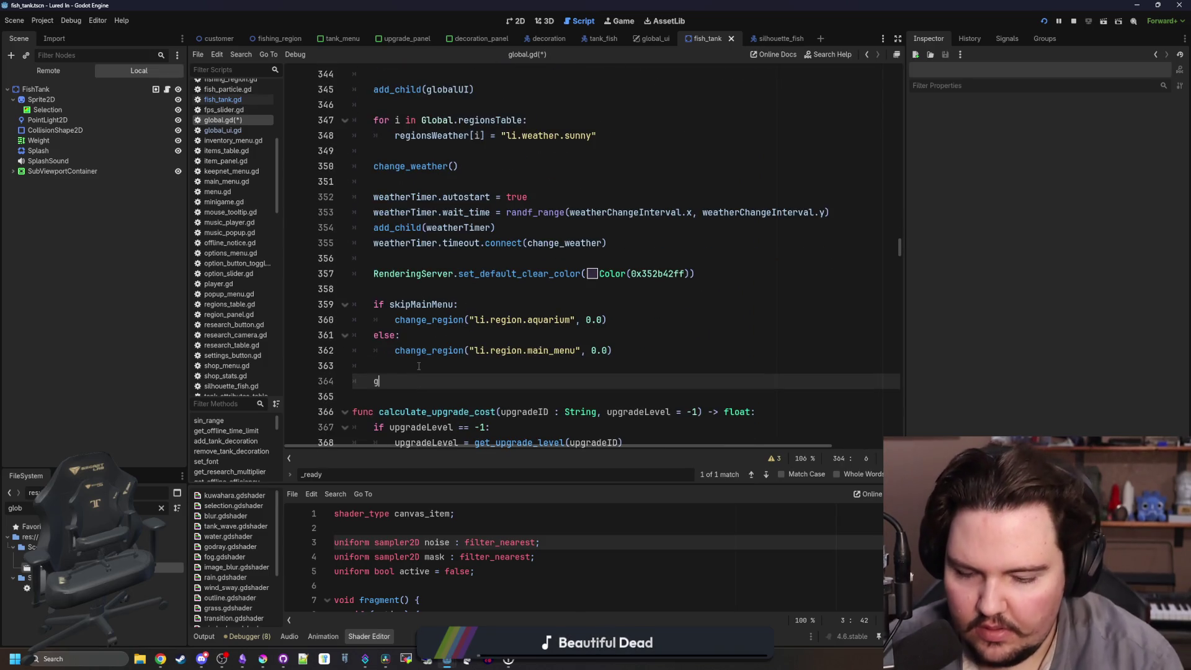
key(Return)
text(= )
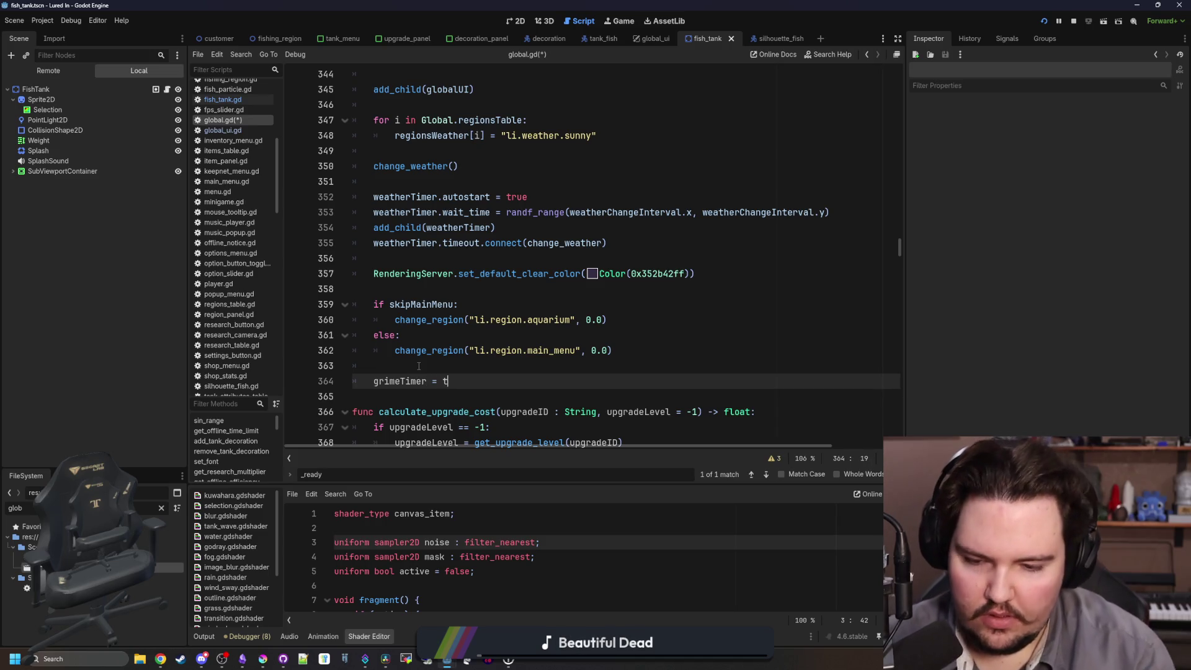
text(Timer.new())
key(Return)
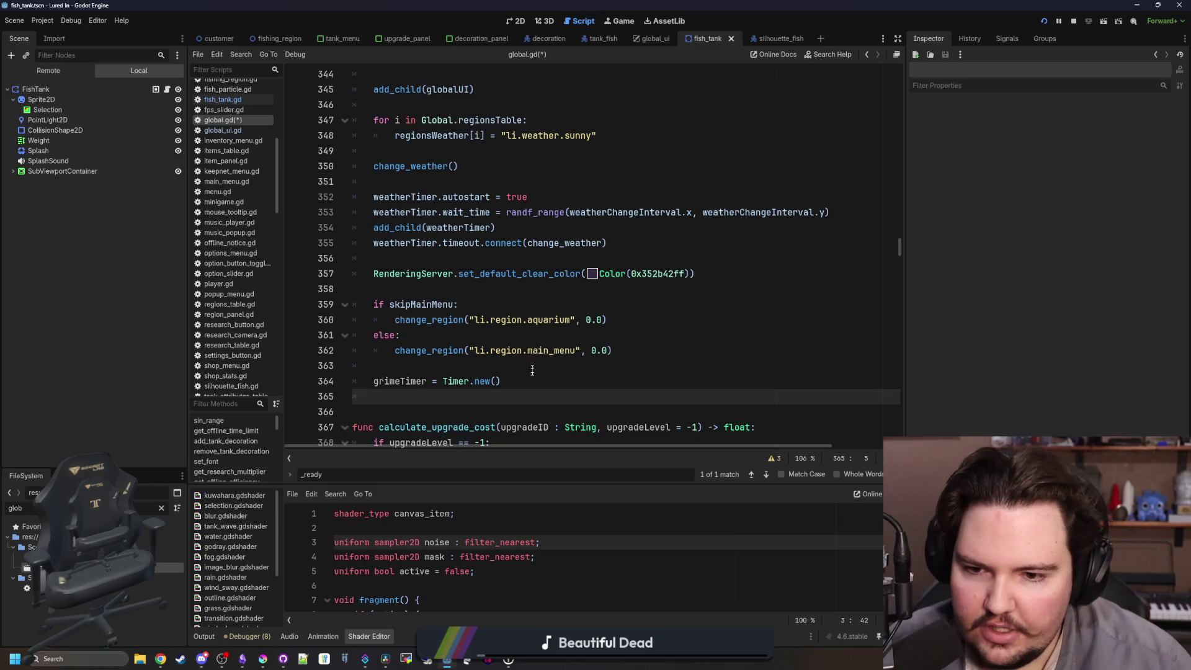
Move the grimeTimer = Timer.new() line up under the clear-colour call and remove leftover blank lines.
key(Up)
key(End)
key(shift+Home)
key(ctrl+x)
key(Up)
key(Up)
key(Up)
key(End)
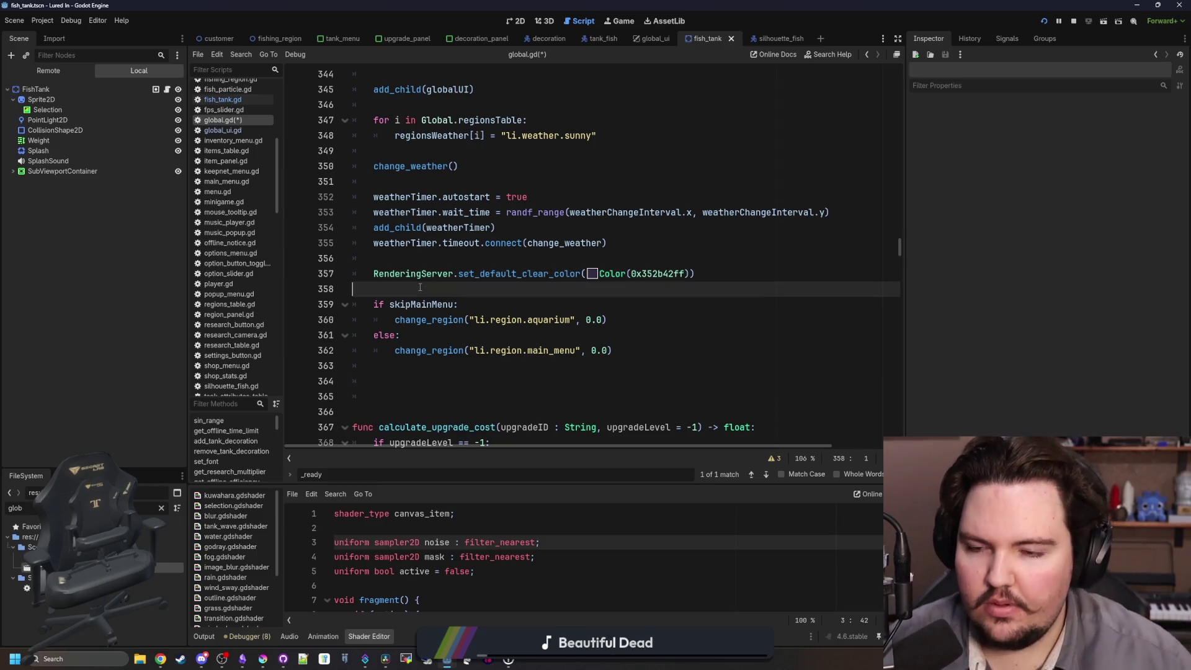
key(Return)
key(Return)
key(ctrl+v)
click(391, 441)
key(BackSpace)
key(BackSpace)
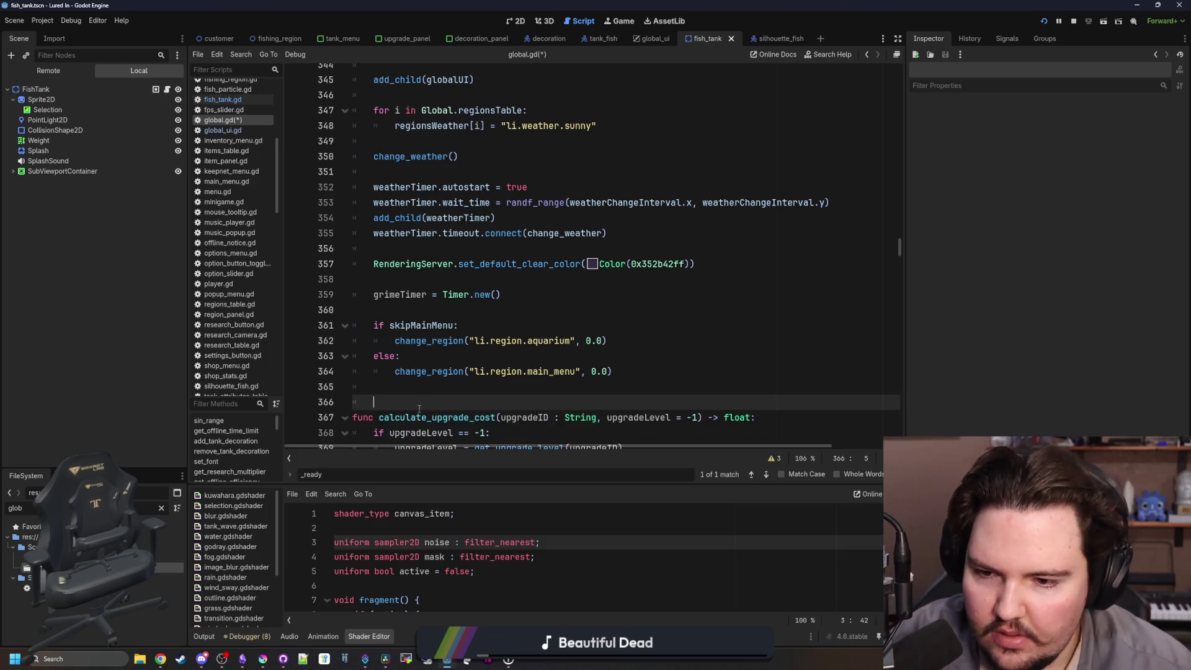
key(Up)
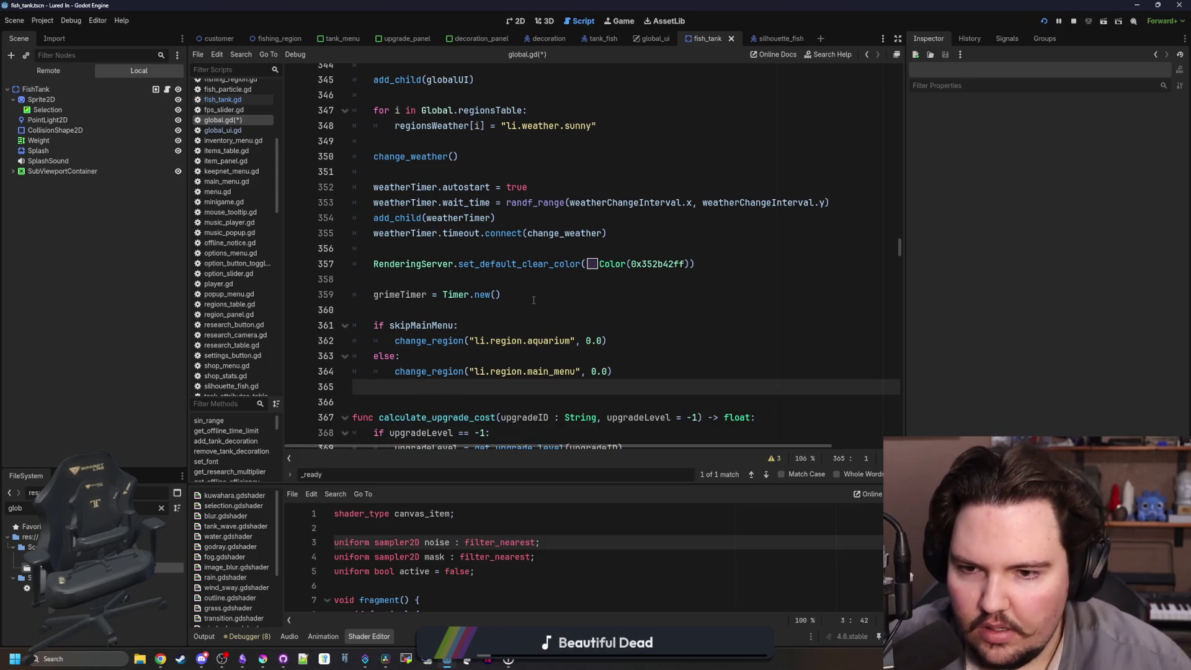
click(534, 300)
Add add_child(grimeTimer) below the timer creation line.
key(Return)
text(grimetim)
key(Return)
key(BackSpace)
key(BackSpace)
key(BackSpace)
text(add_child()
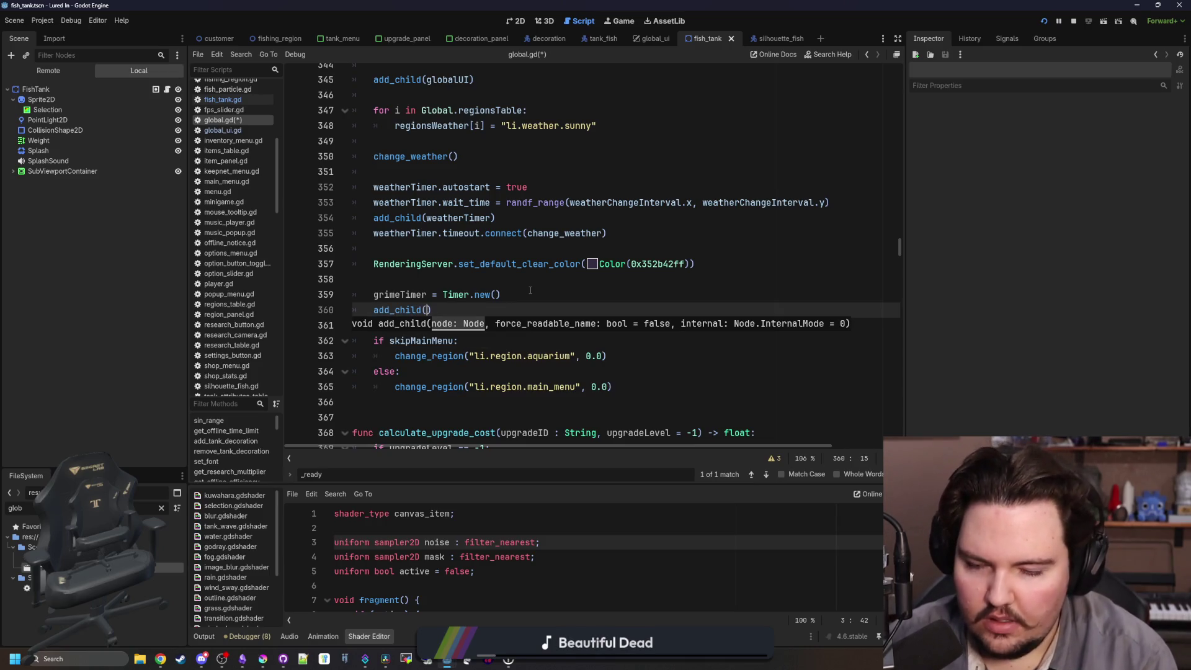
text(g)
key(Return)
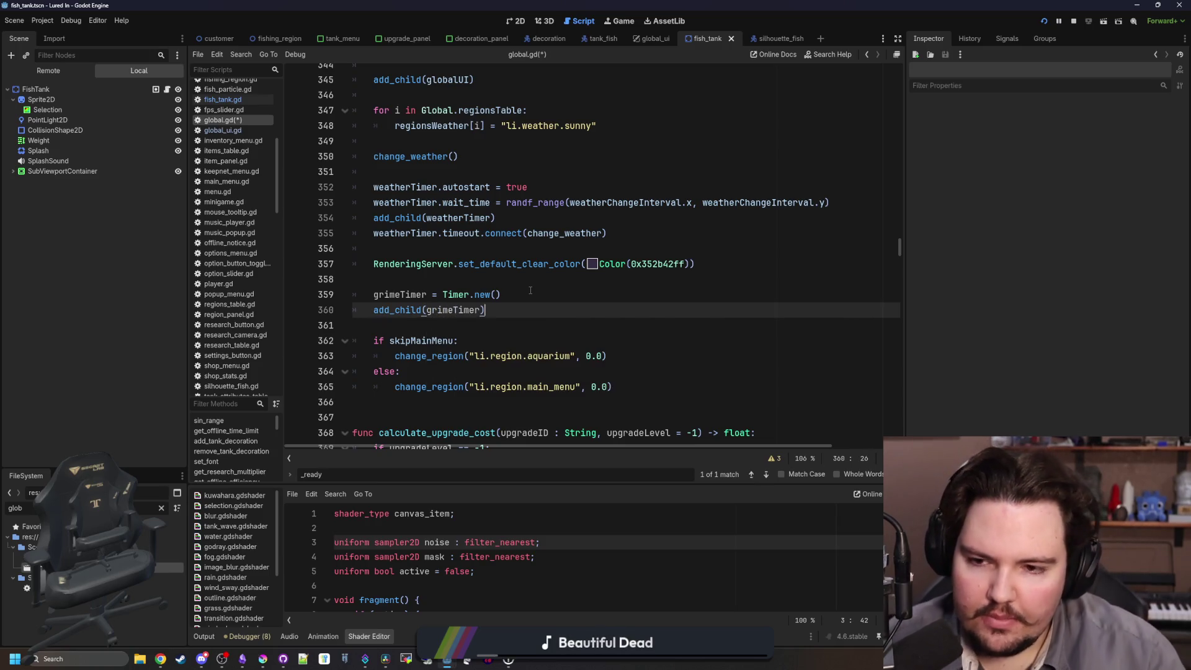
Add grimeTimer.start(randf_range()) on the next line.
key(Return)
text(grimeT)
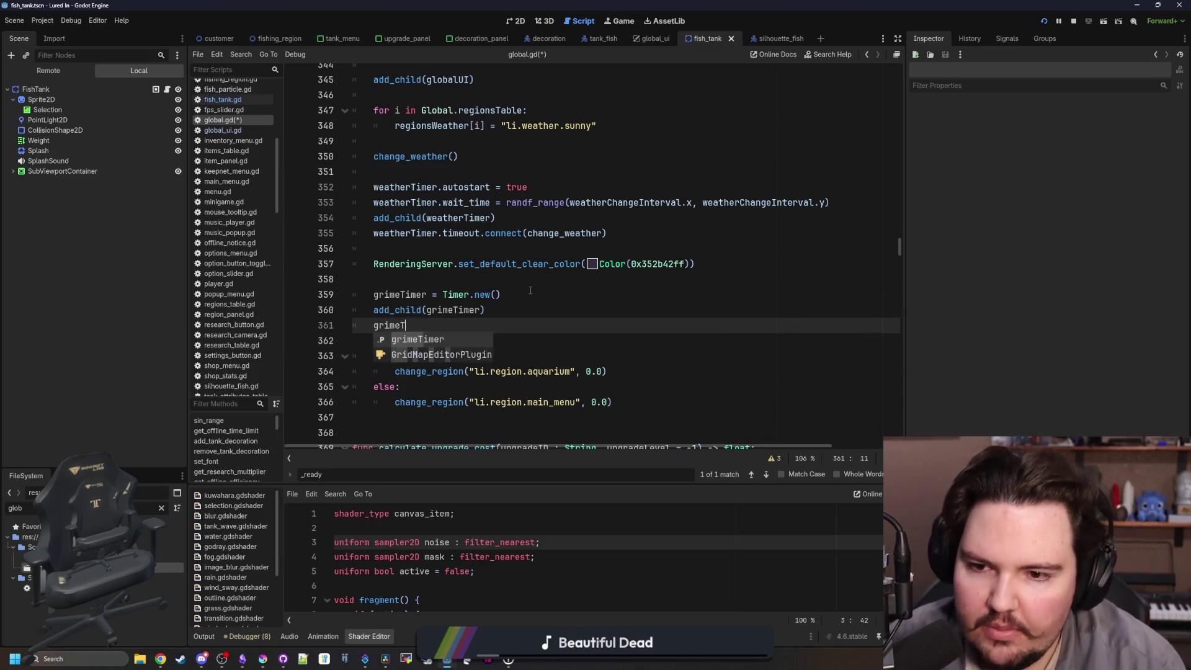
text(imer.st)
key(Return)
text(ranf)
key(Return)
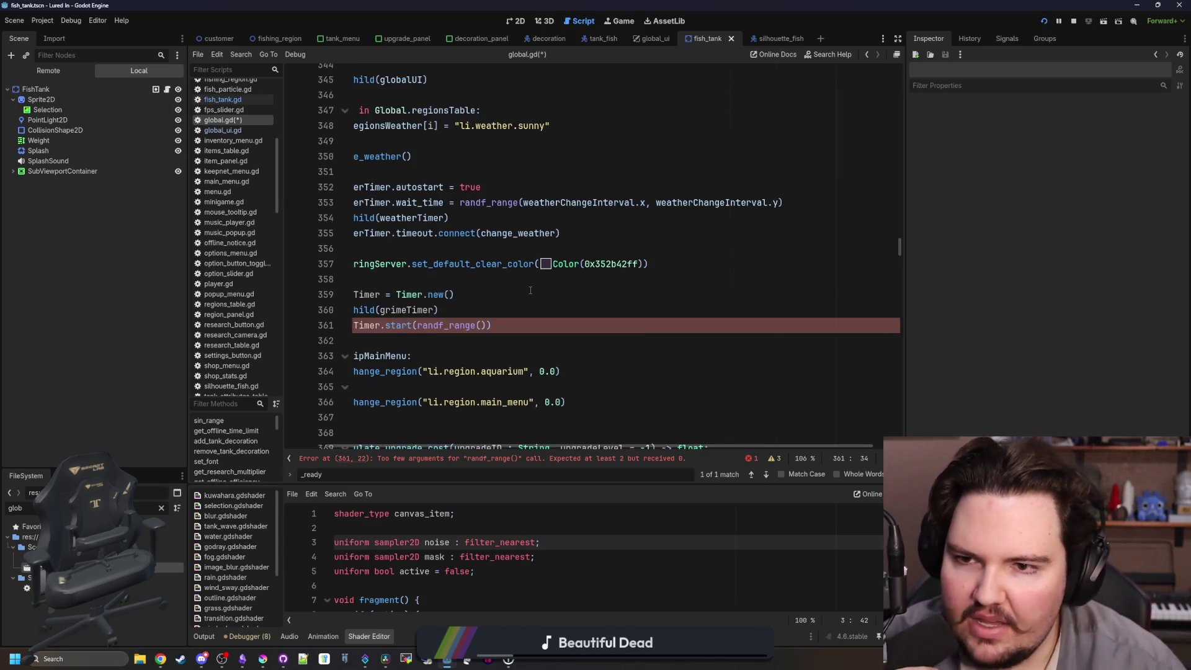
Declare var grimeTime = 0.2 below the grimeTimer declaration.
scroll(490, 372, up, 8)
scroll(483, 443, up, 16)
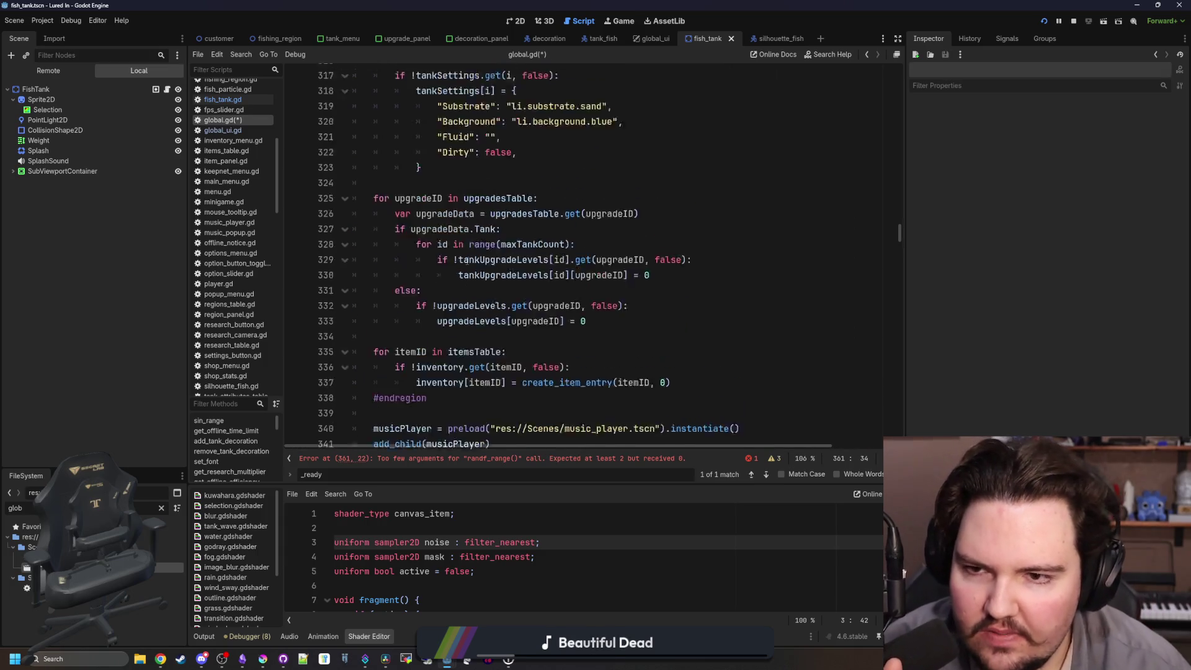
click(411, 258)
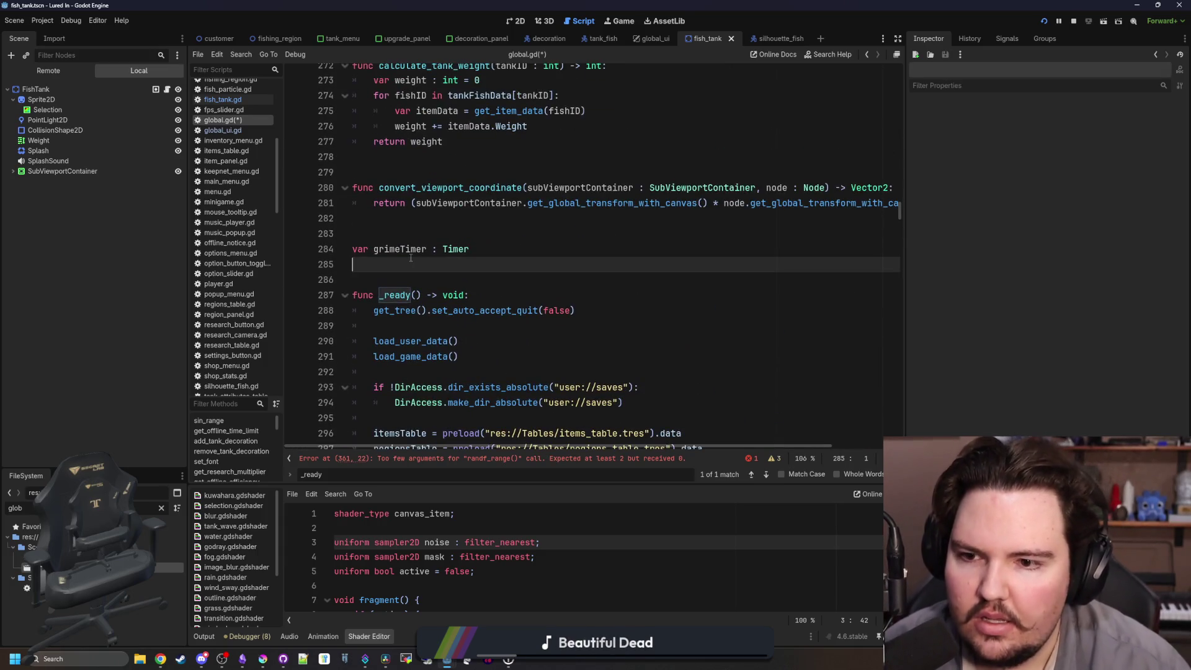
text(var grimeTime =)
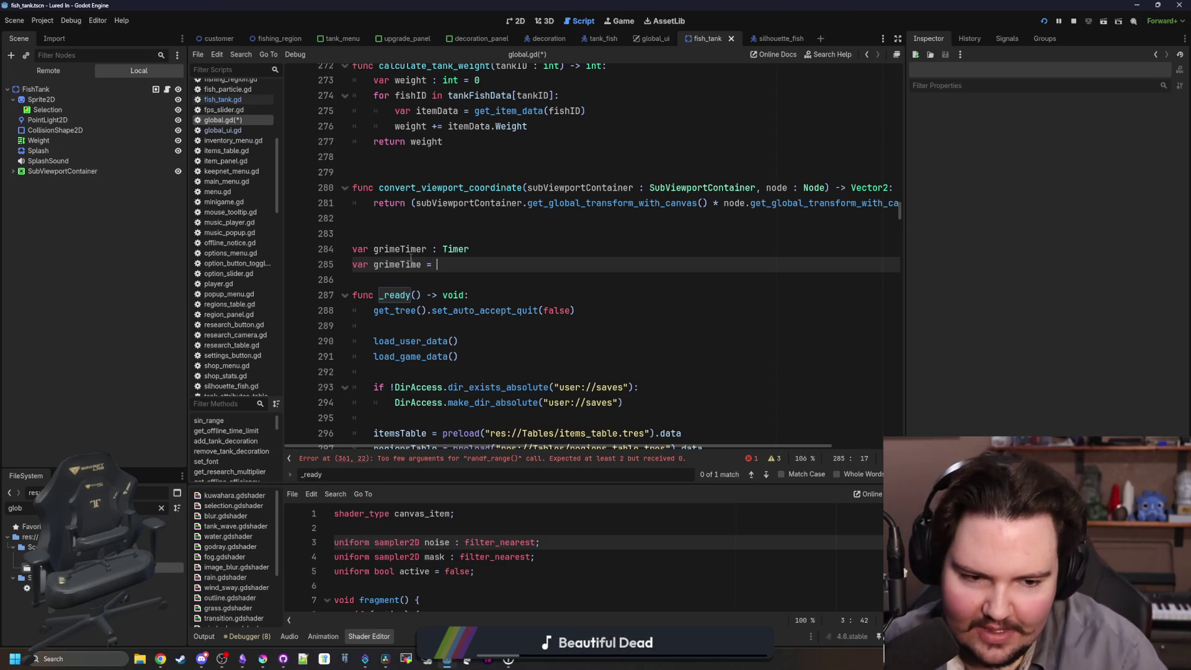
key(ctrl+space)
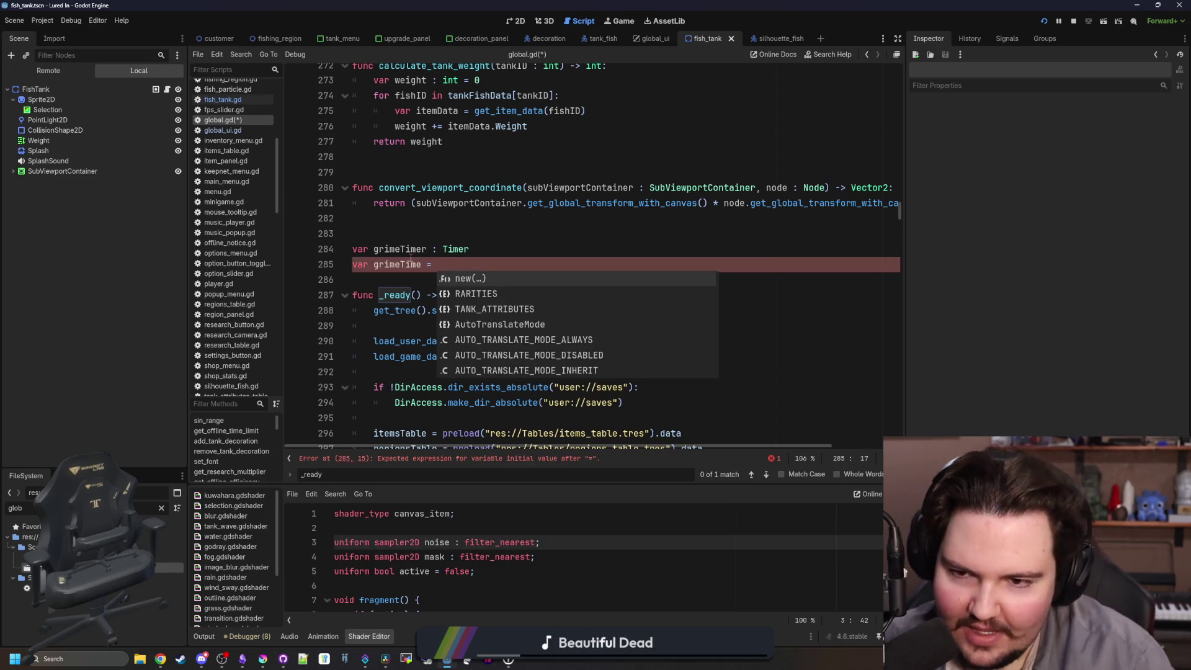
text(0.2)
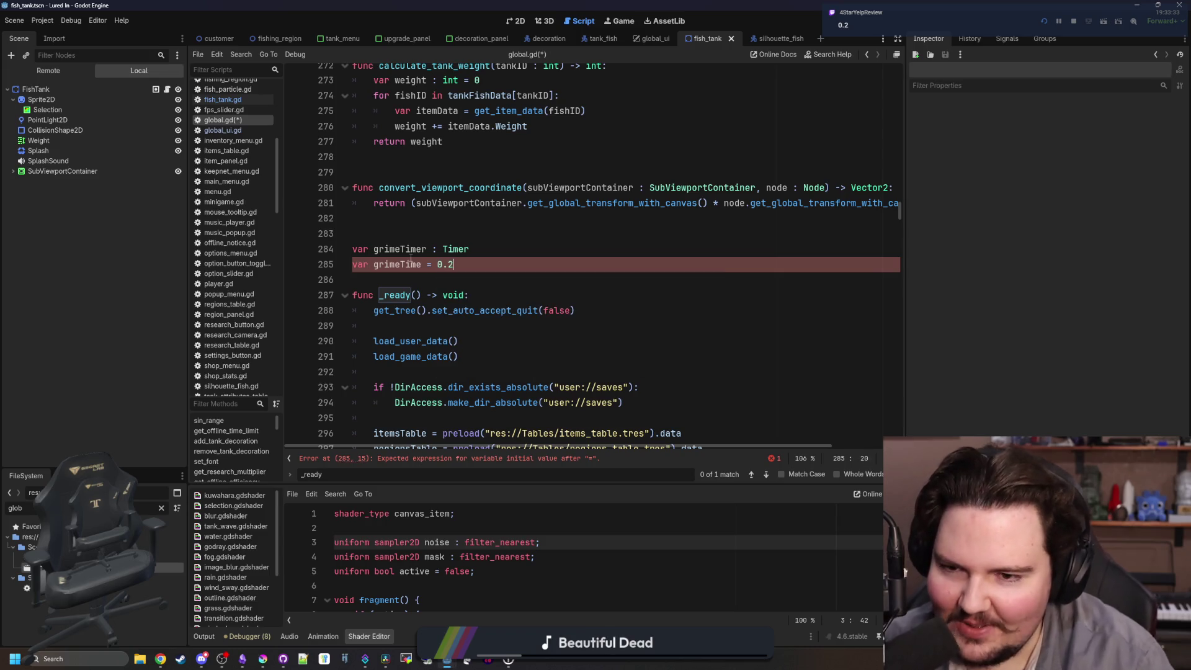
Replace randf_range() in grimeTimer.start() with grimeTime and add blank lines after _ready.
double_click(401, 263)
click(549, 458)
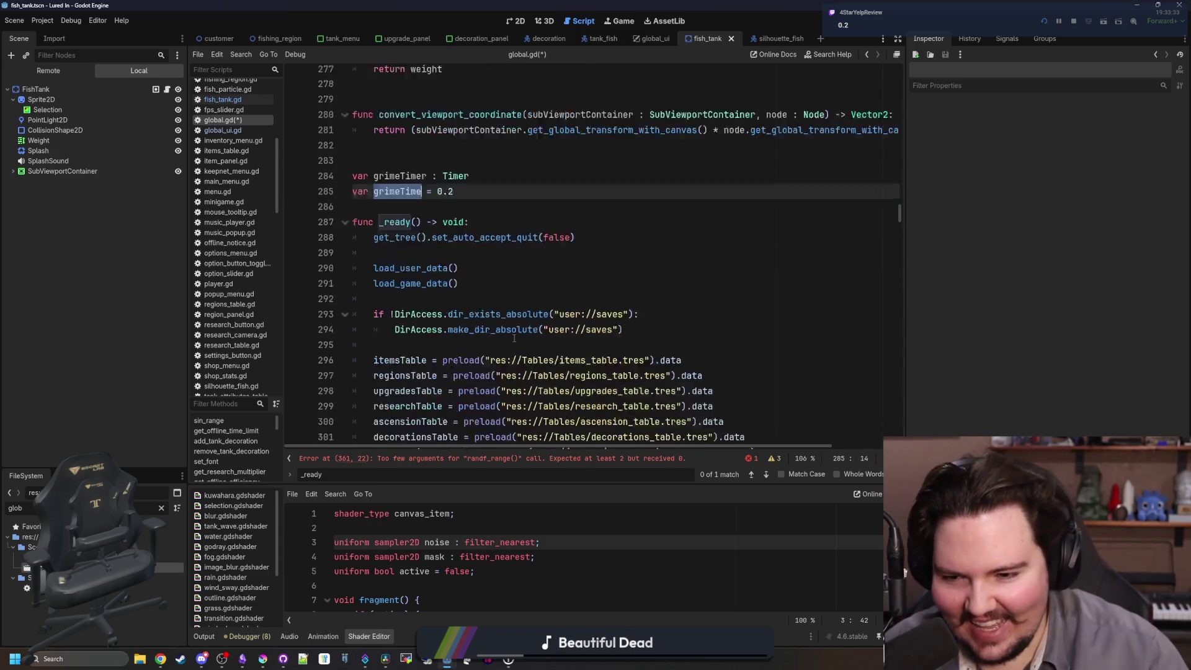
drag(533, 257, 466, 257)
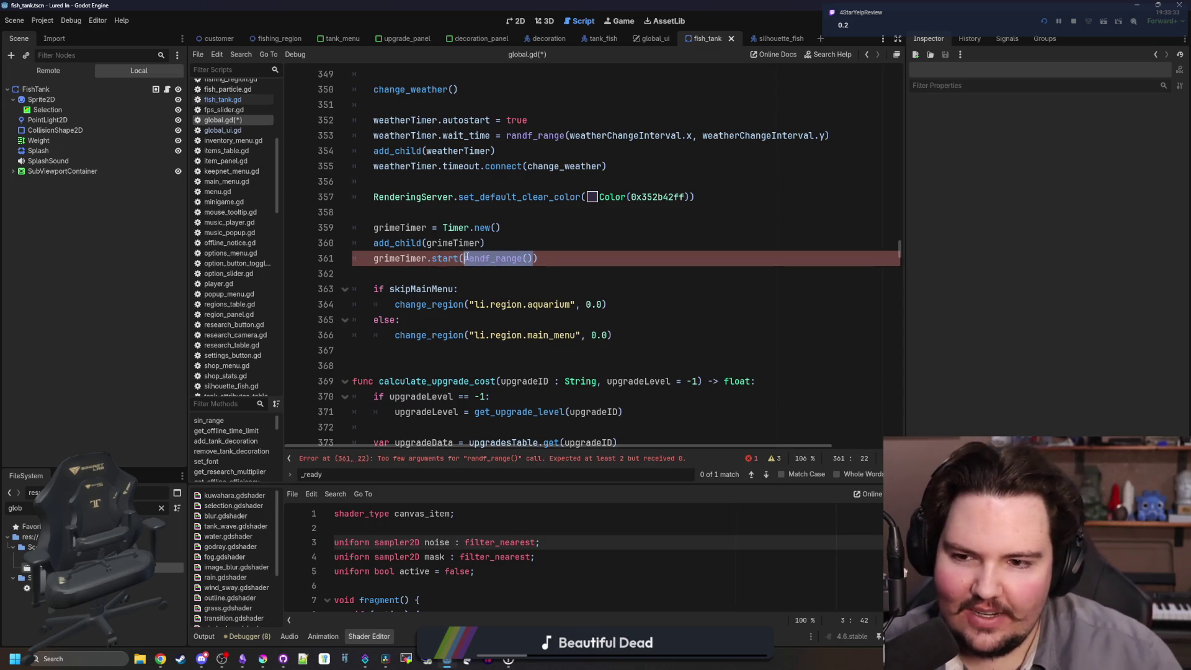
text(grimeTime)
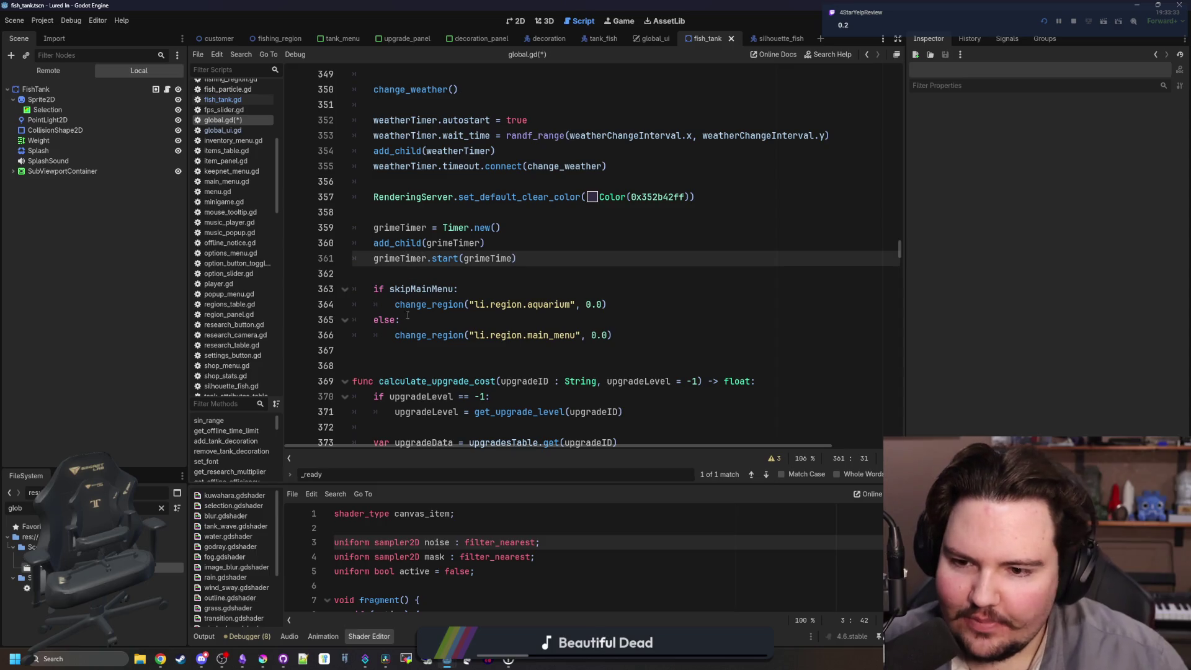
click(409, 352)
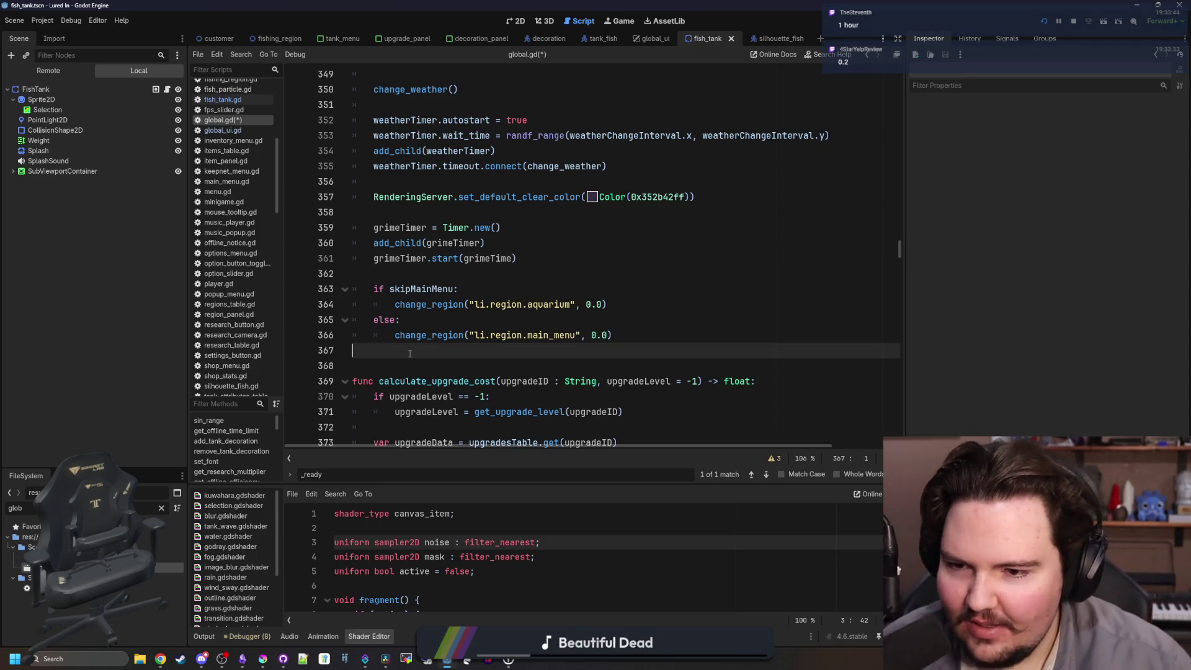
key(Return)
key(Return)
key(Return)
key(Up)
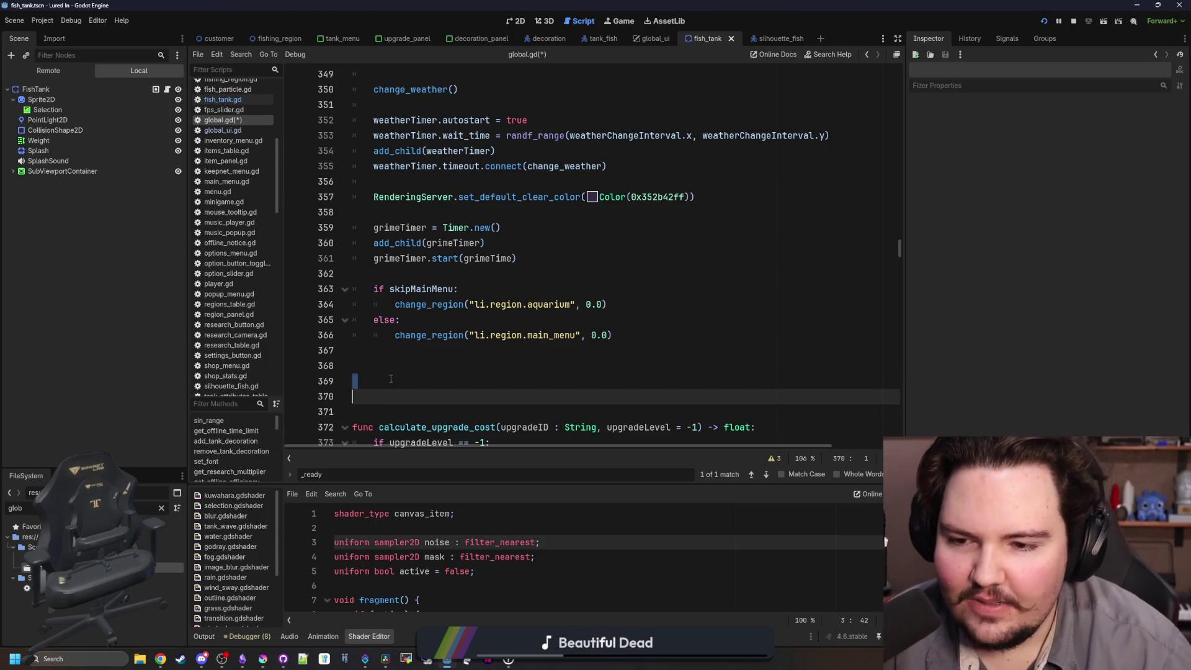
Write func activate_grime(): after _ready and add grimeTimer.timeout.connect(activate_grime) below the start call.
scroll(433, 351, down, 1)
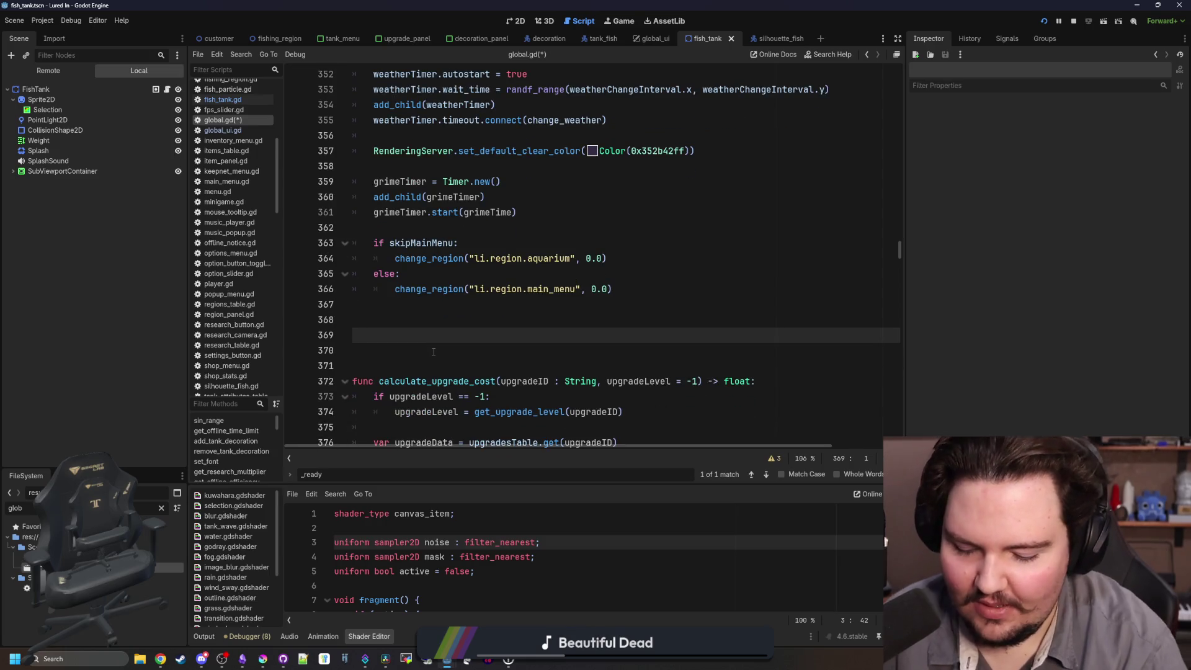
text(func )
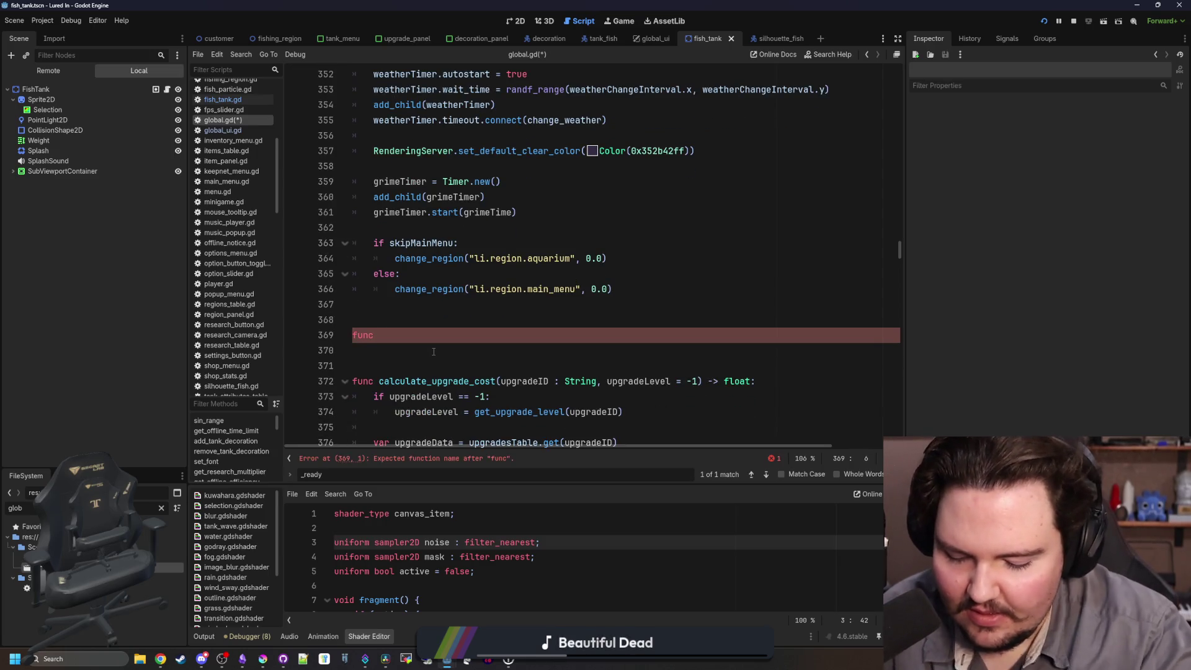
text(grime)
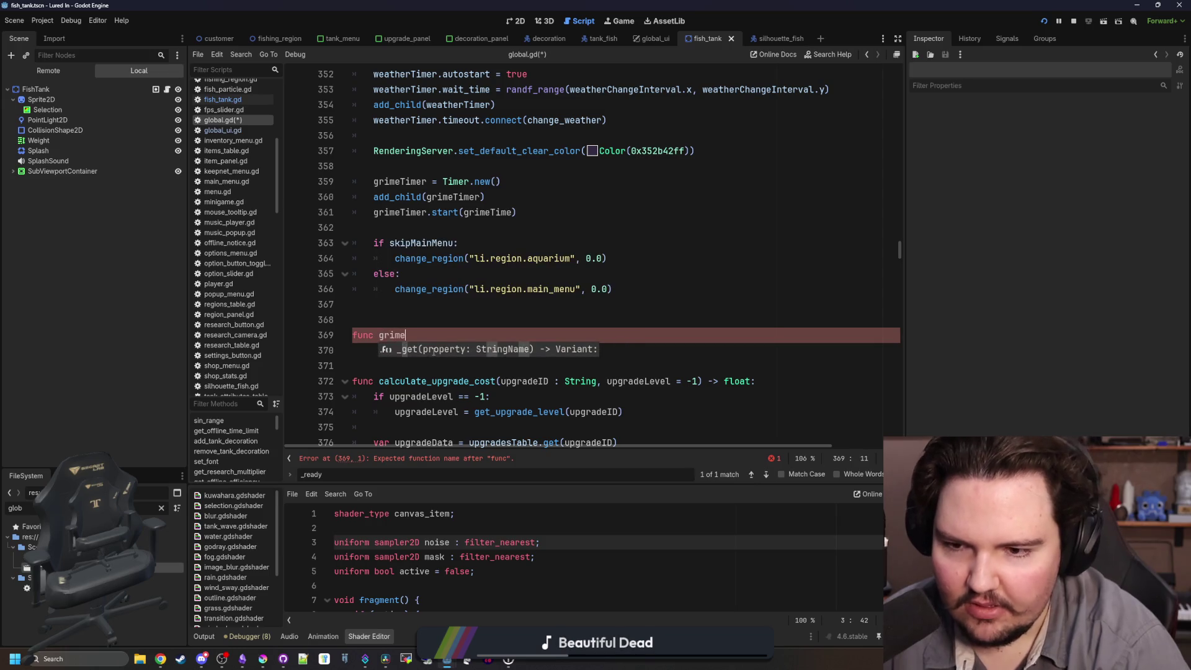
key(BackSpace)
key(BackSpace)
key(BackSpace)
key(BackSpace)
key(BackSpace)
text(activate_)
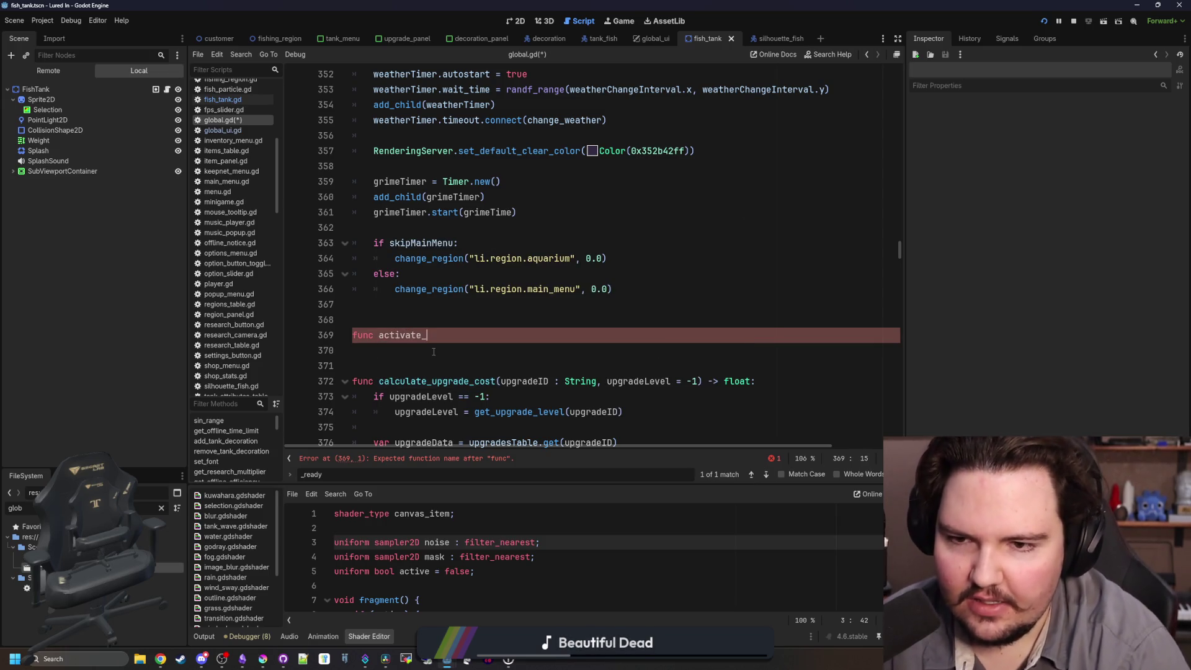
text(grime():)
key(Return)
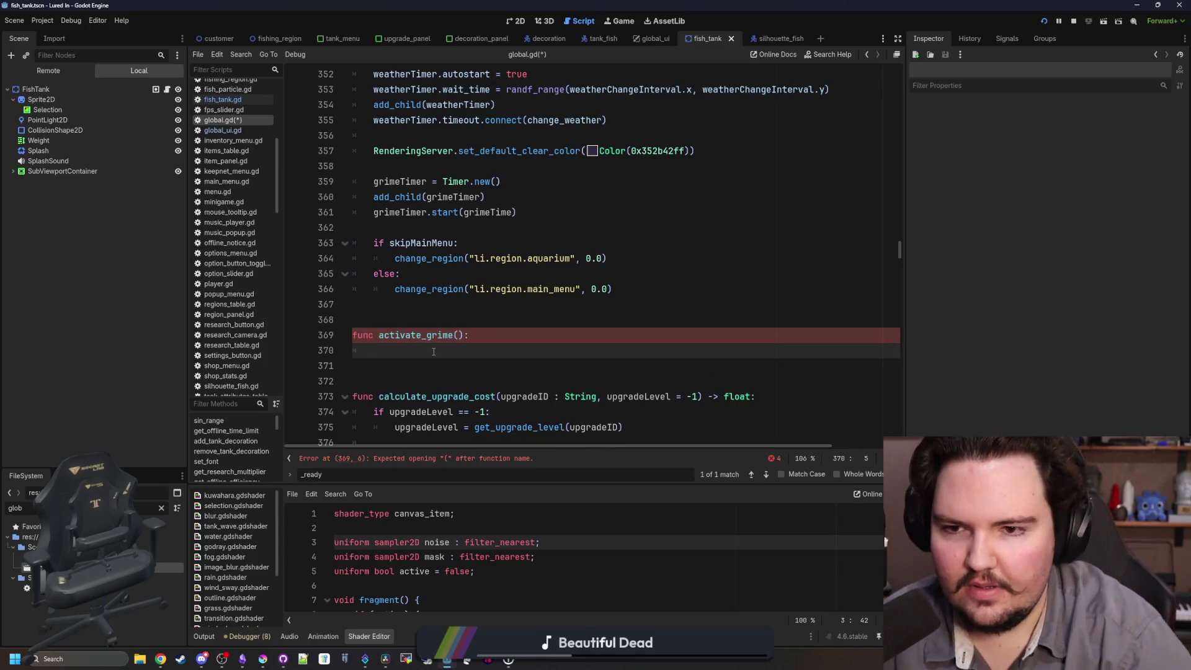
click(535, 207)
key(Return)
text(g)
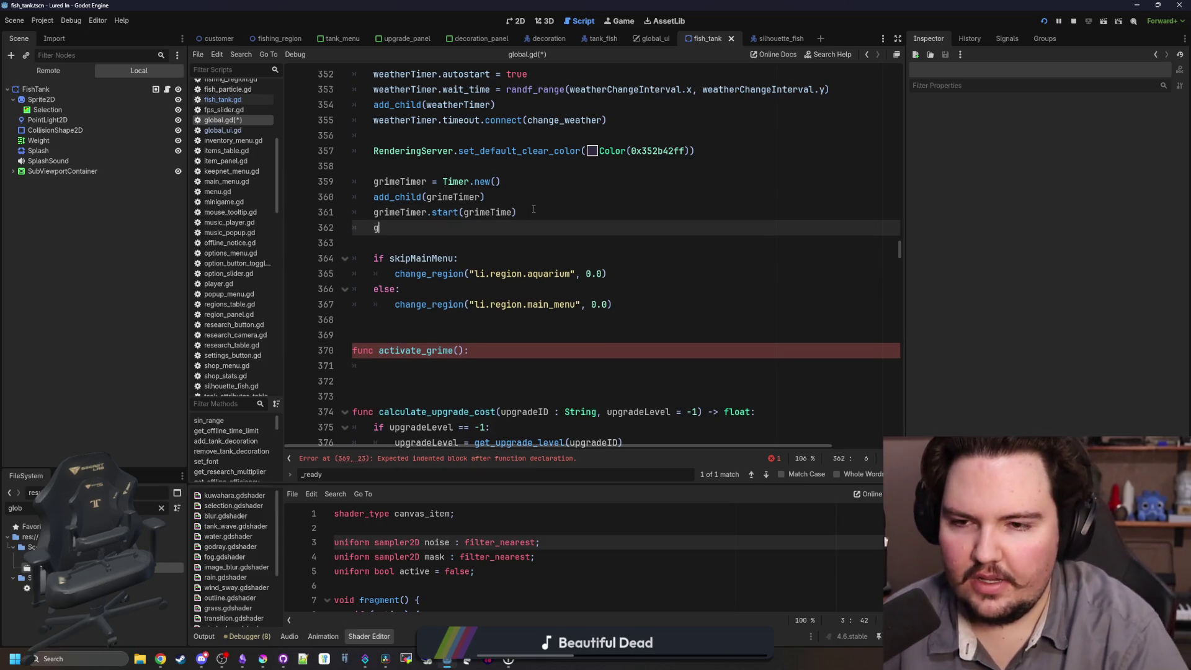
text(rimeTimer.tim)
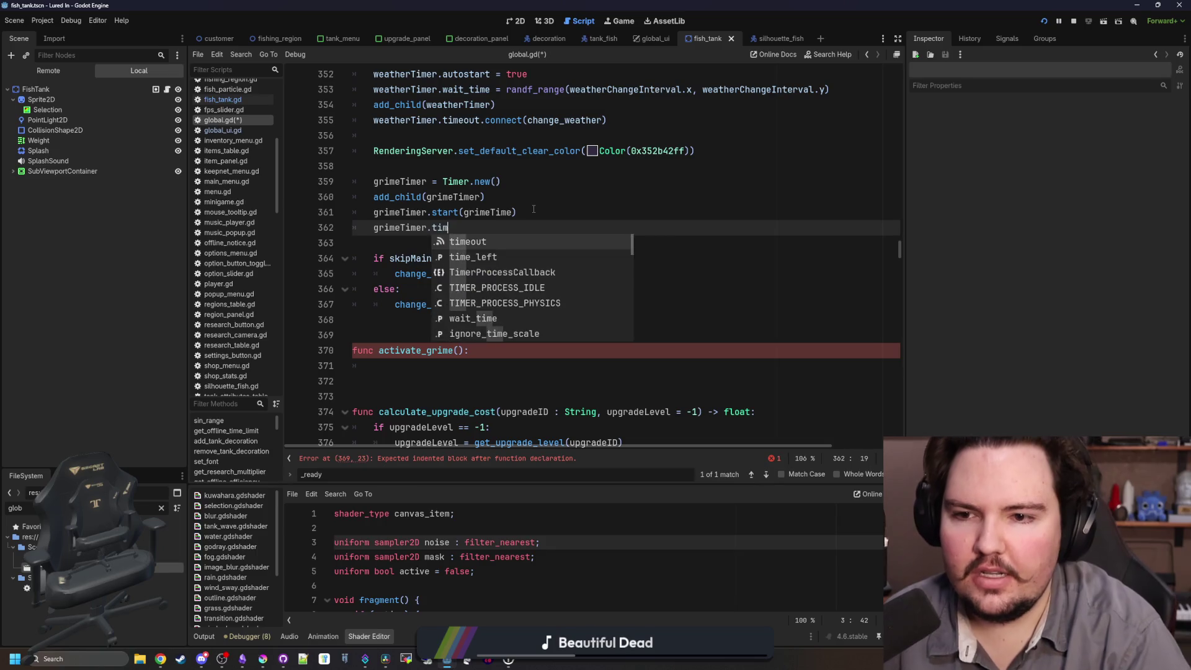
text(eout.connect(activate_)
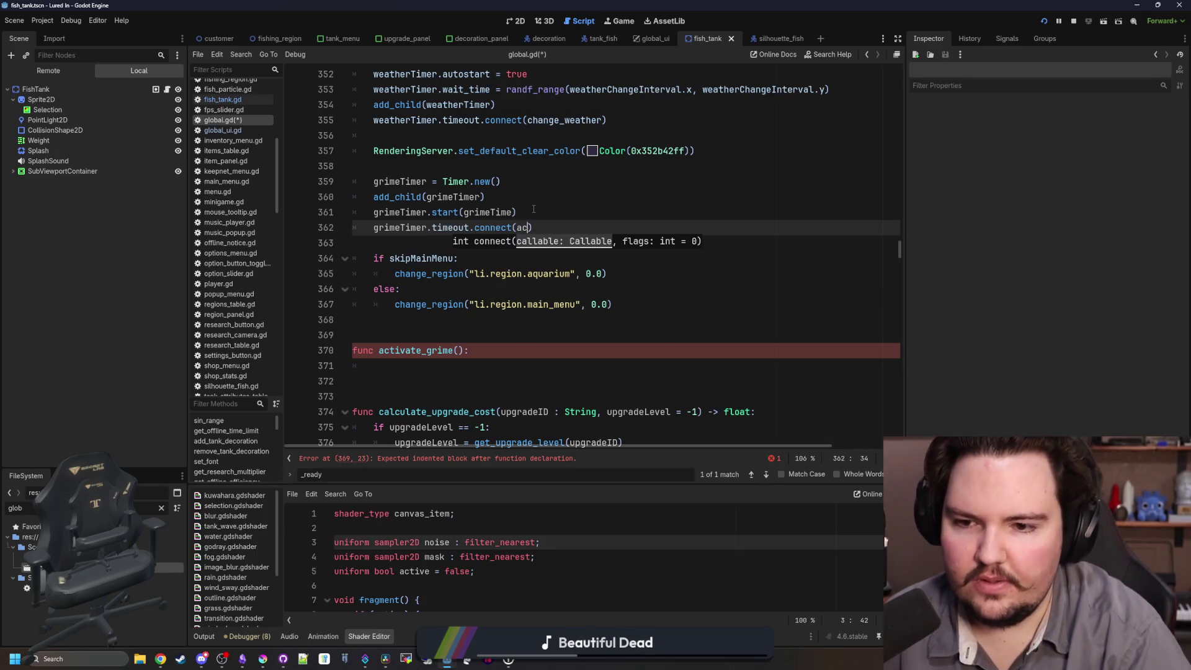
text(grime)
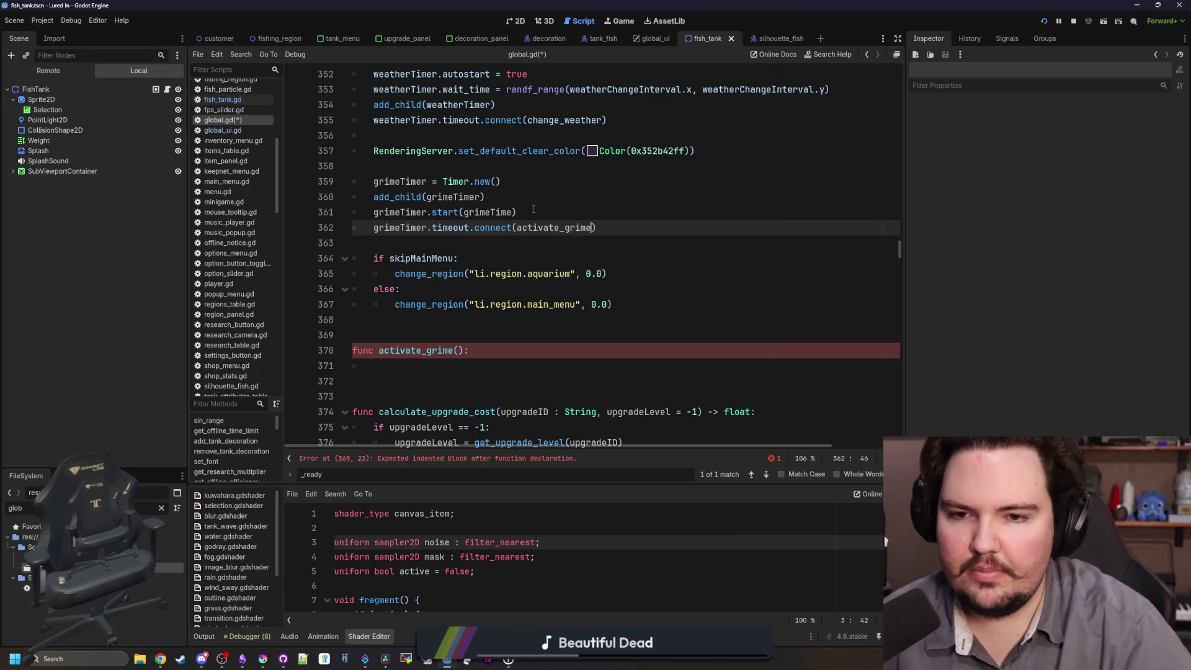
click(446, 368)
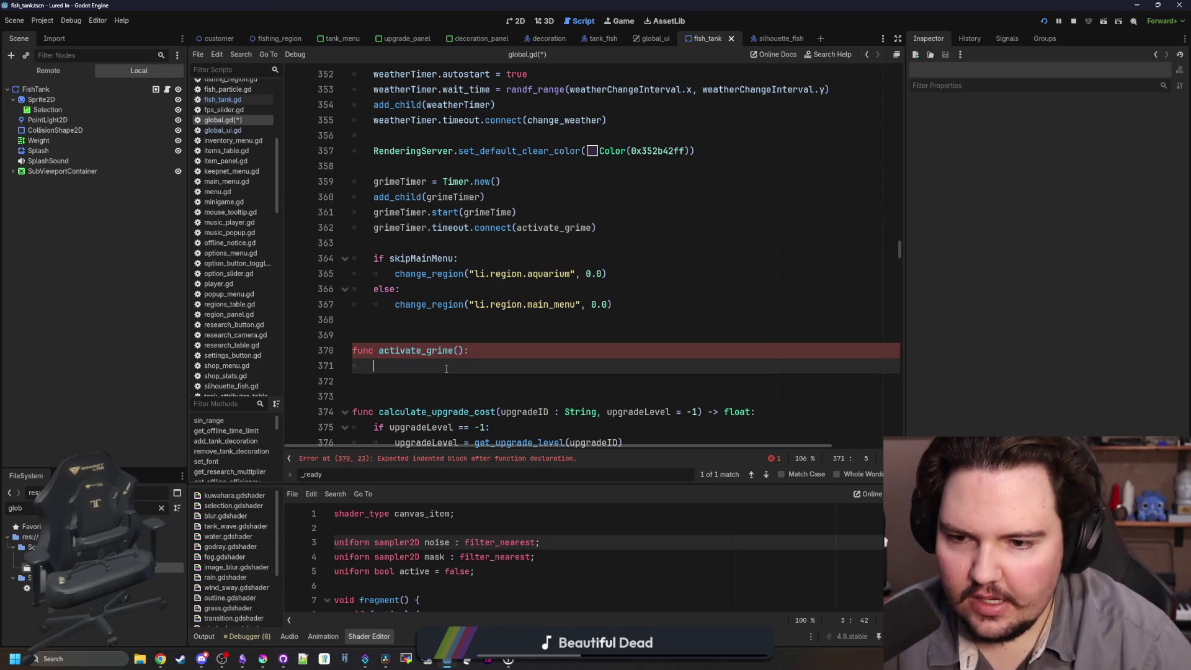
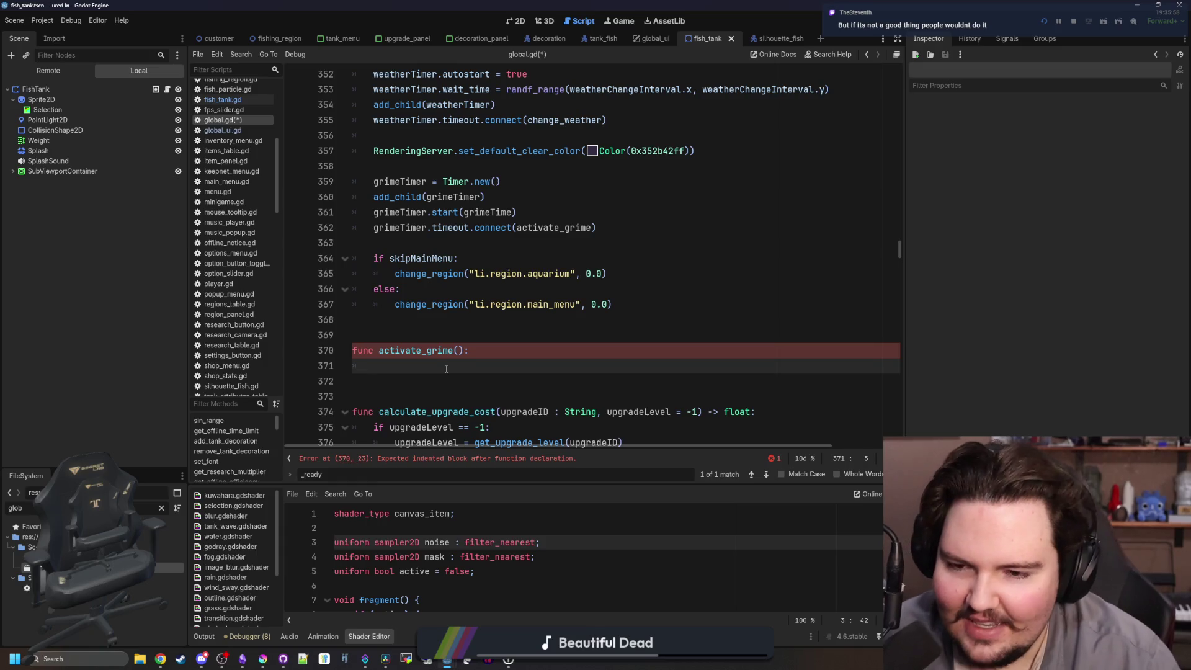
In activate_grime, loop 'for i in maxTankCount:' setting tankSettings[i].Dirty = true.
text(for i in t)
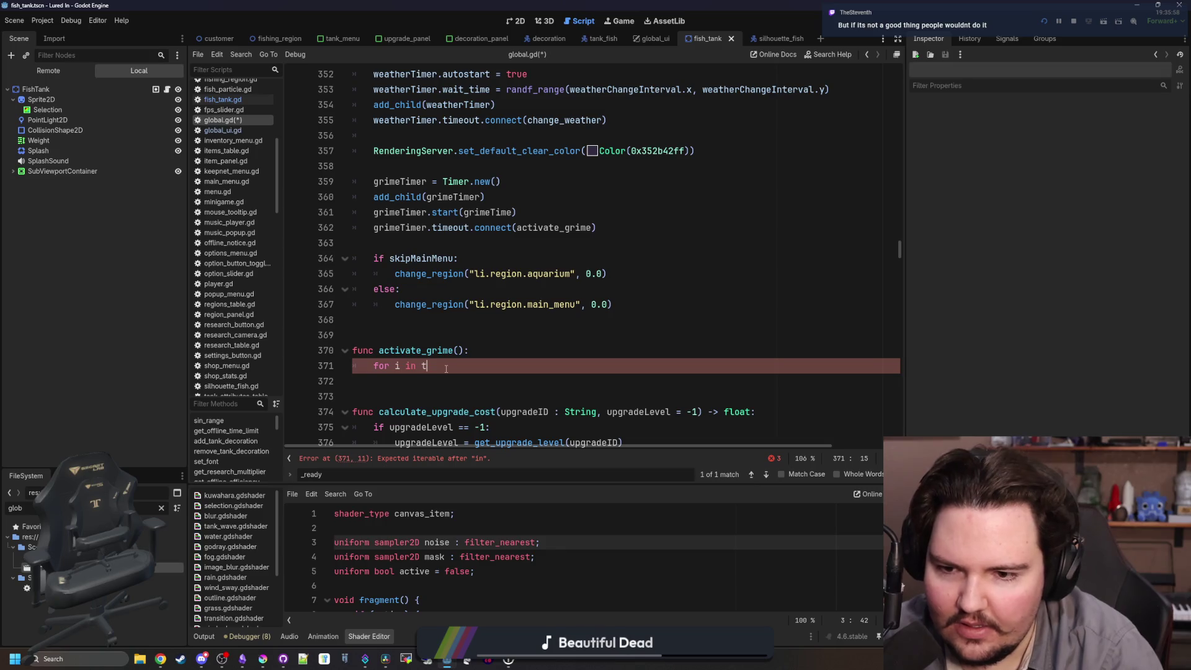
text(maxTank)
key(Return)
text(:)
key(Return)
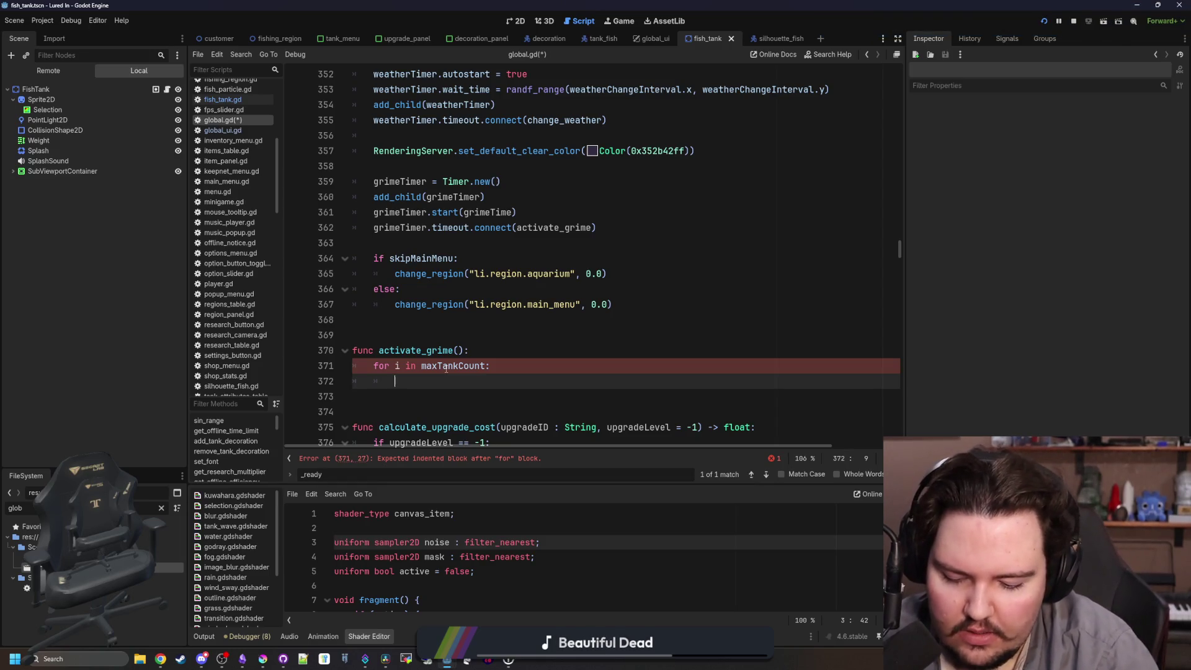
text(tankSettings)
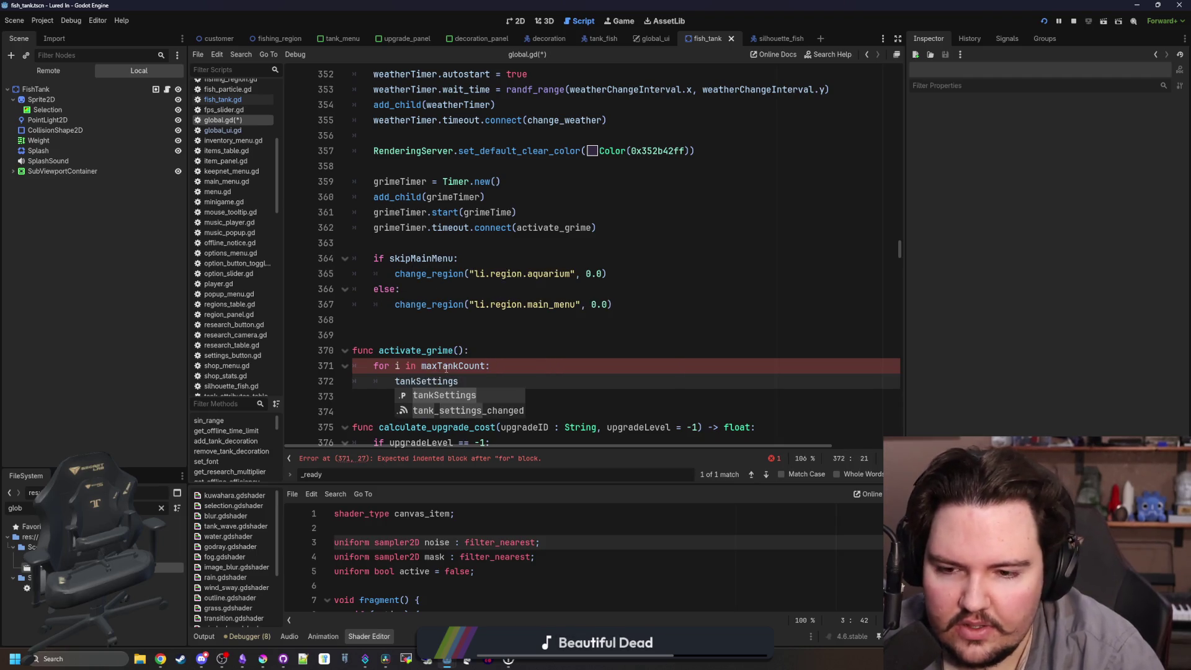
text([i].Dirty = tryue)
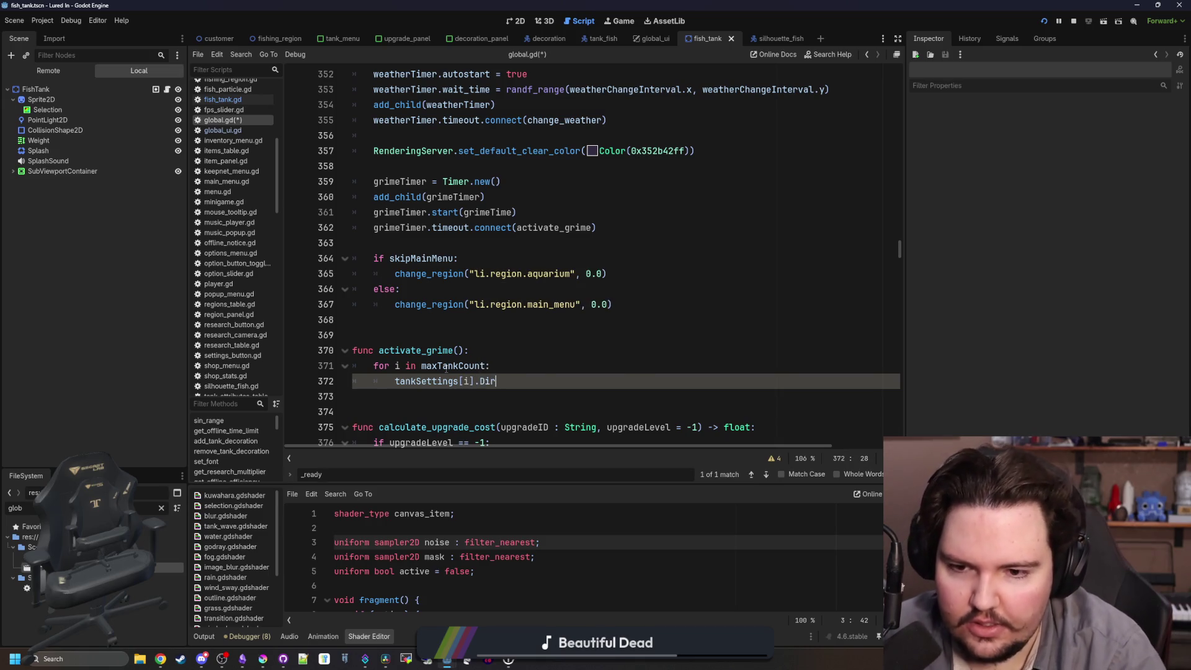
key(BackSpace)
key(BackSpace)
key(BackSpace)
text(ue)
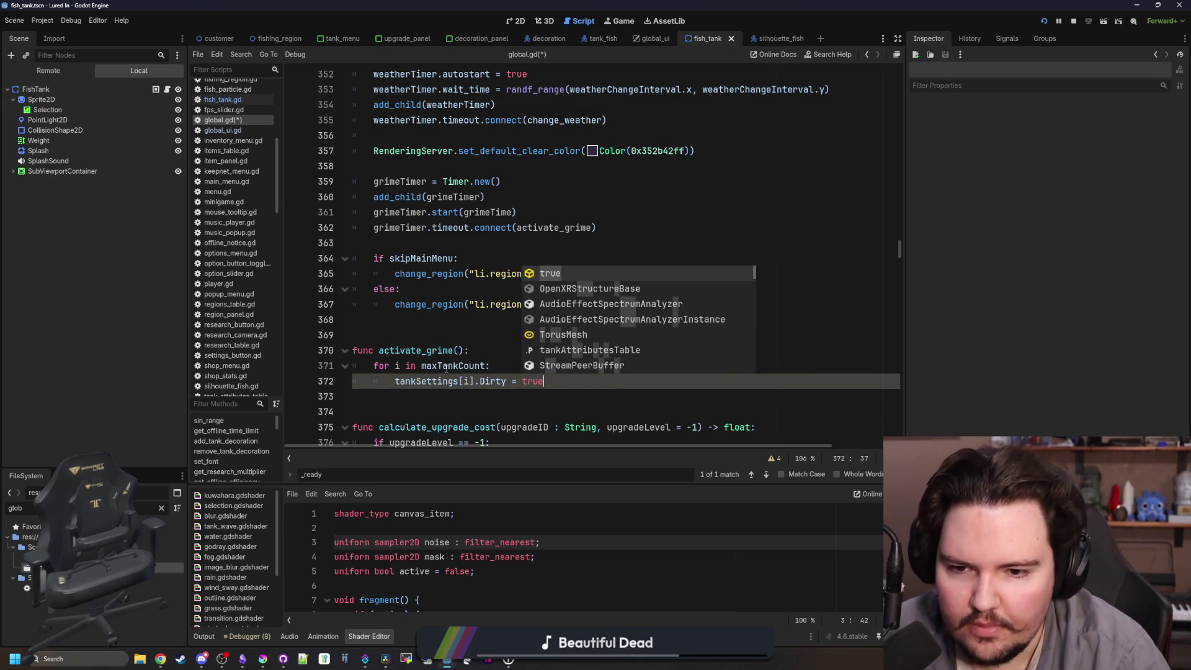
Begin a 'signal tank_…' declaration on a new line above activate_grime.
click(436, 335)
click(421, 322)
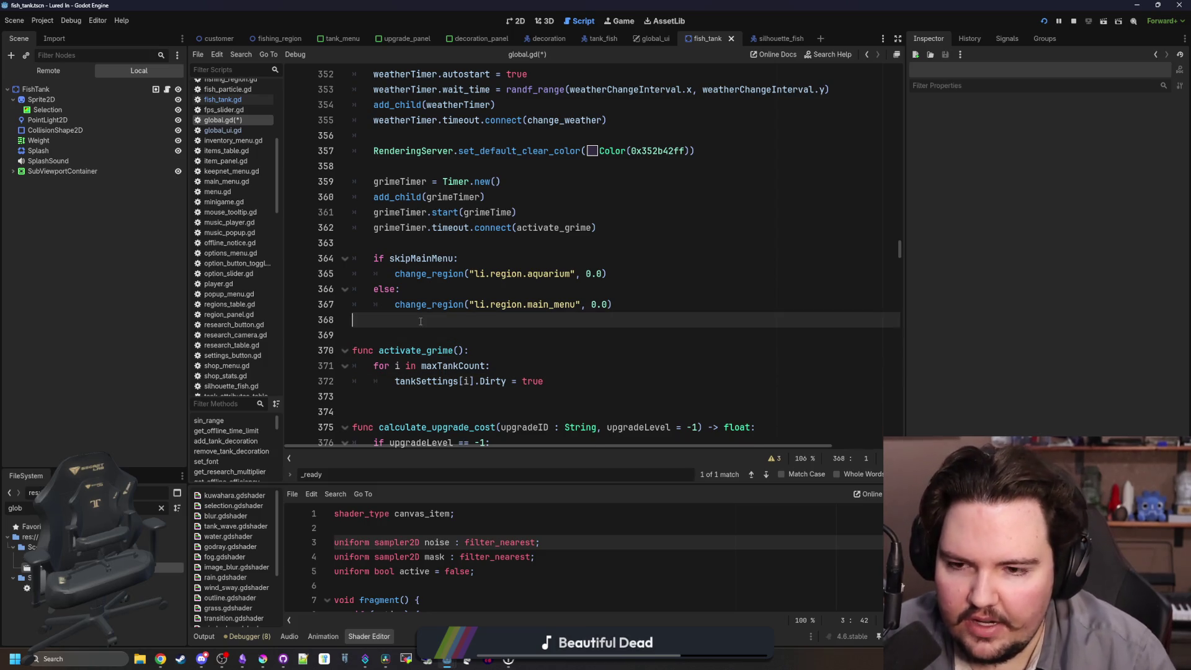
key(Return)
key(Return)
text(signaltank_)
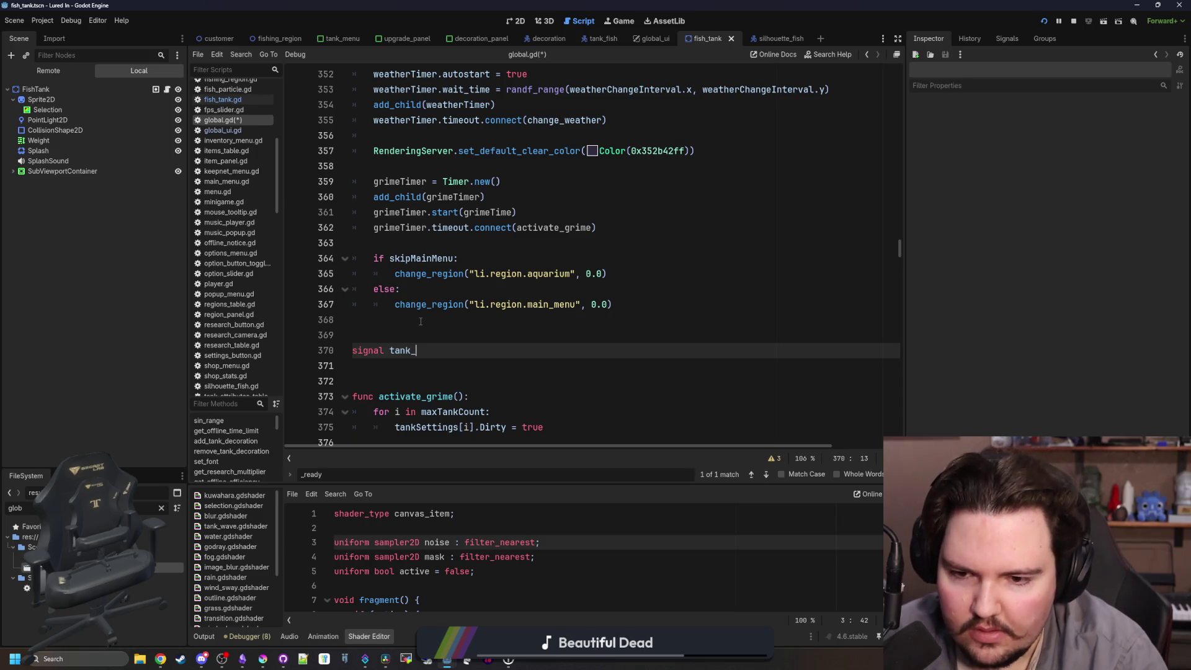
text(plac)
Finish 'signal tank_became_dirty(tankID)' and add tank_became_dirty.emit(i) inside the loop.
key(BackSpace)
key(BackSpace)
key(BackSpace)
text(became_dirty)
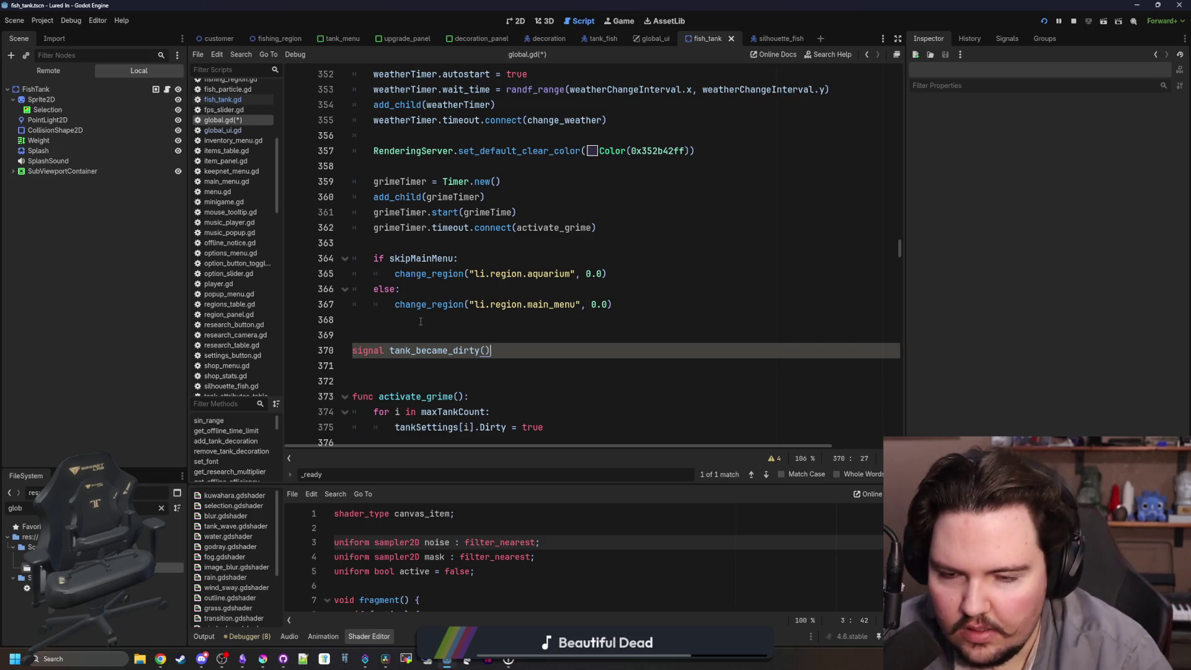
text((tankID)
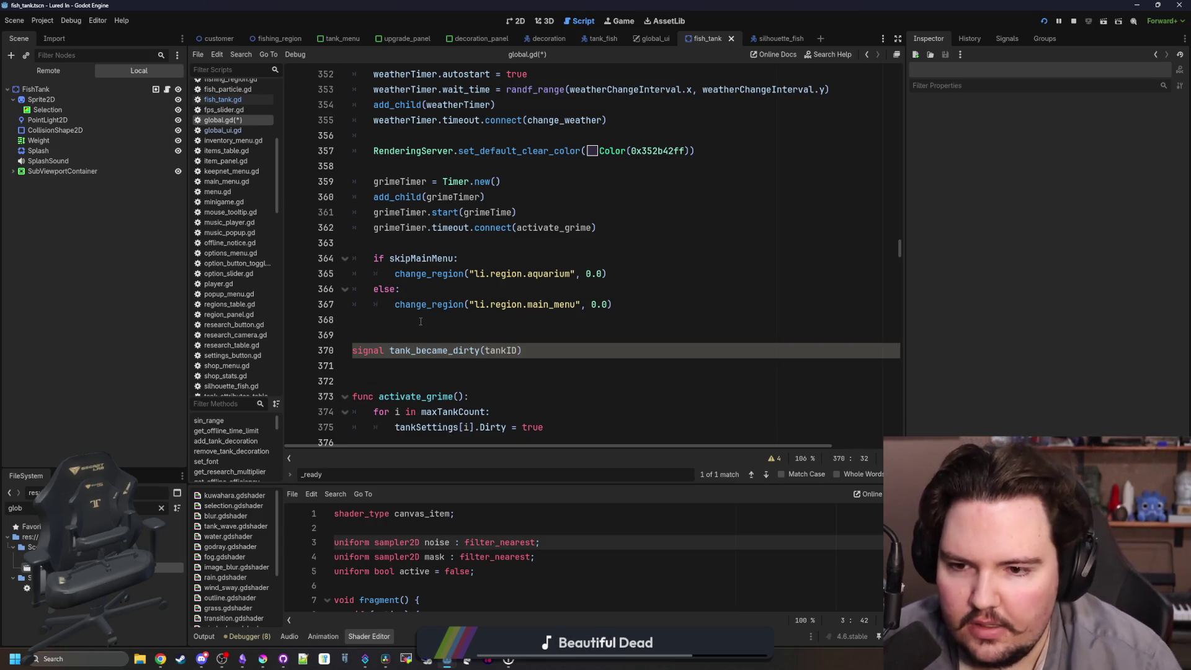
scroll(421, 321, down, 2)
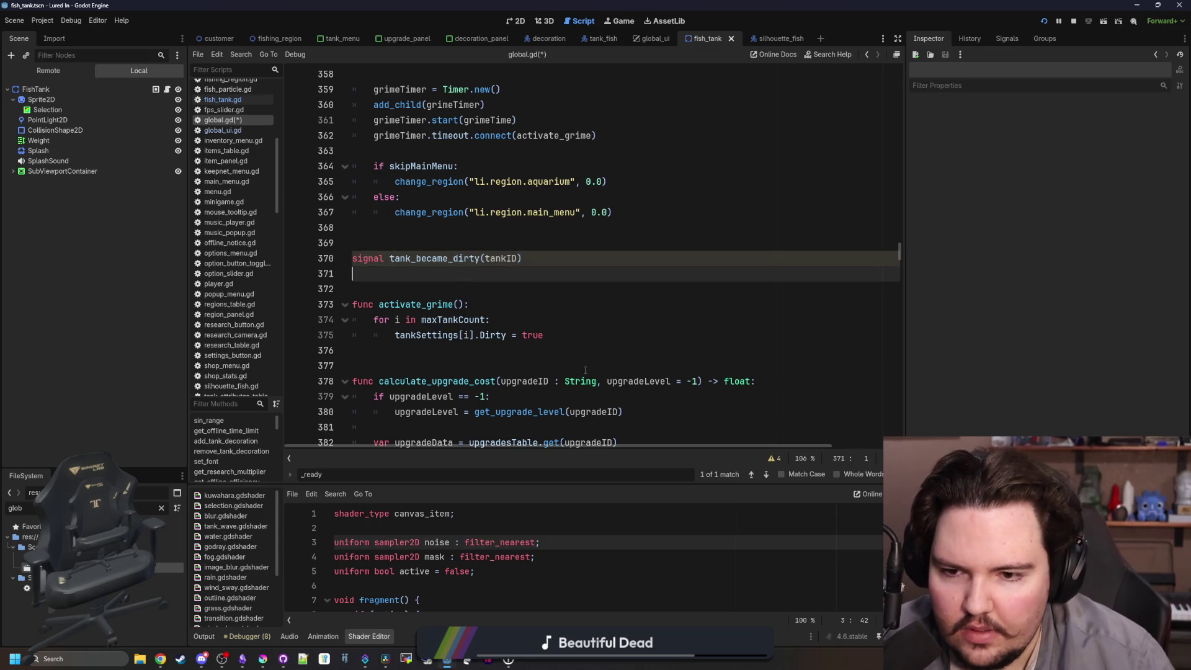
click(596, 345)
click(602, 333)
key(Return)
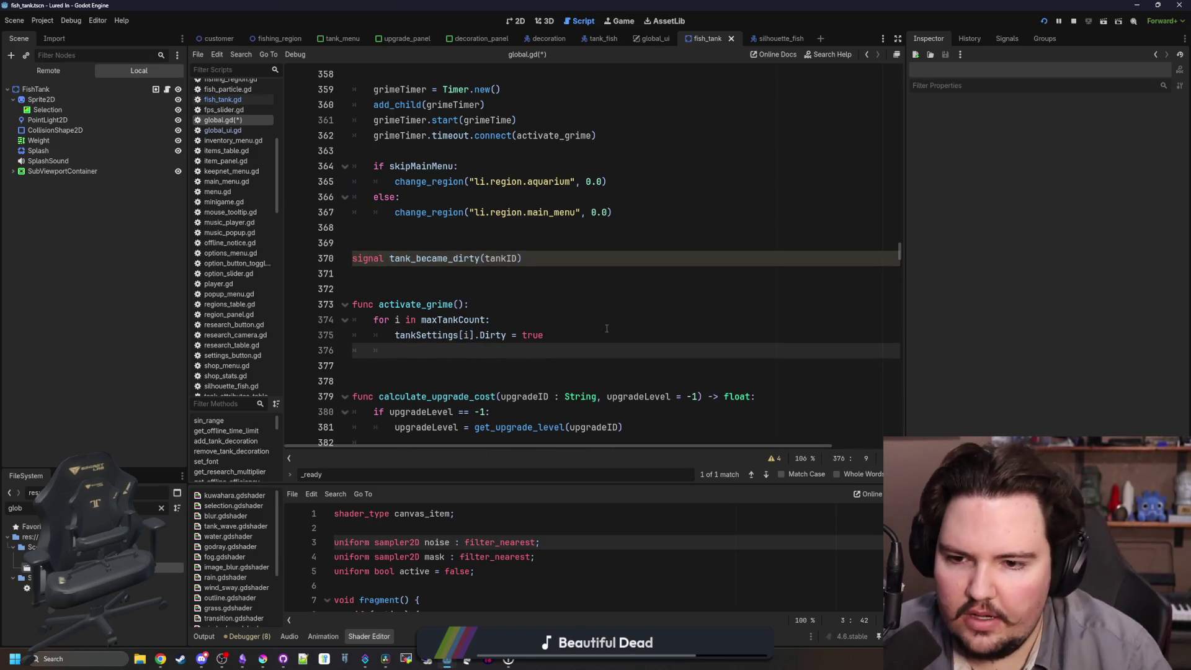
text(tank_be)
key(Return)
text(.e)
text(mit()
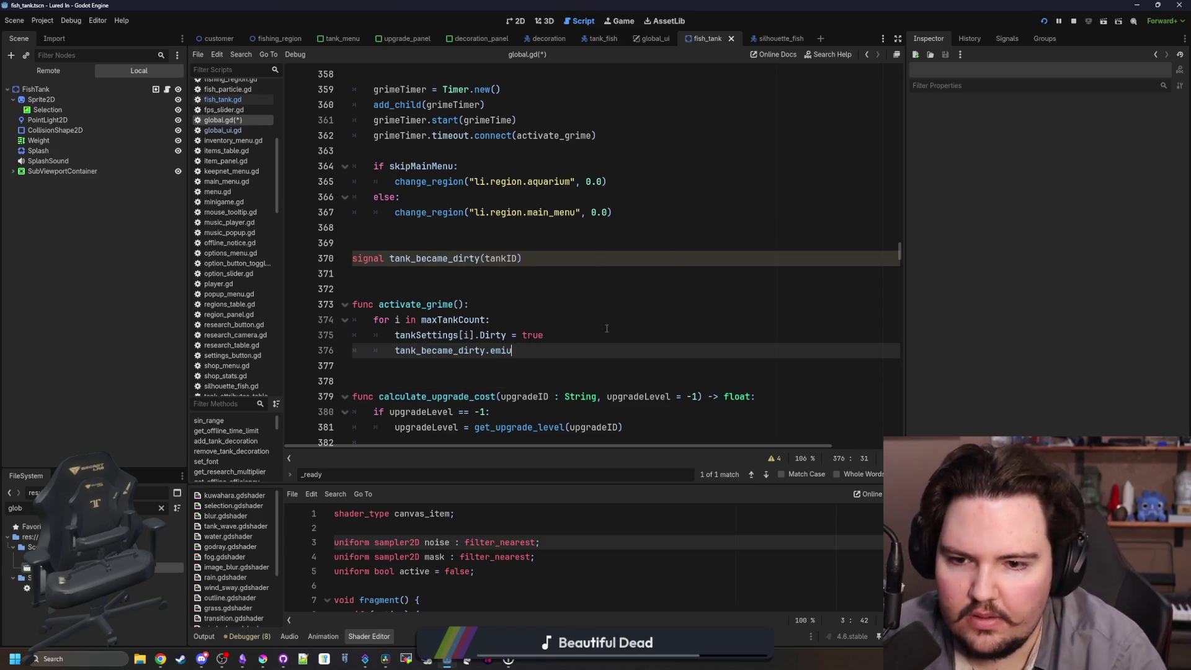
text(i)
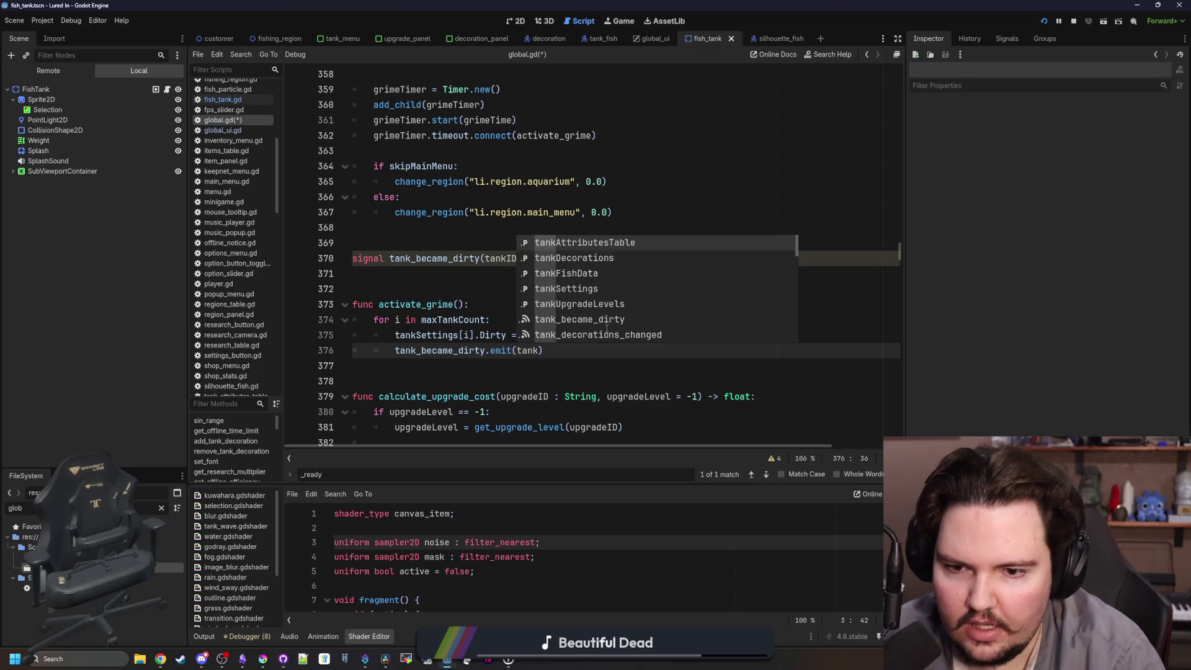
key(Escape)
Start an 'if get_upgrade_level("li.upgrade.new_tank"' condition under the loop header.
click(607, 328)
key(Up)
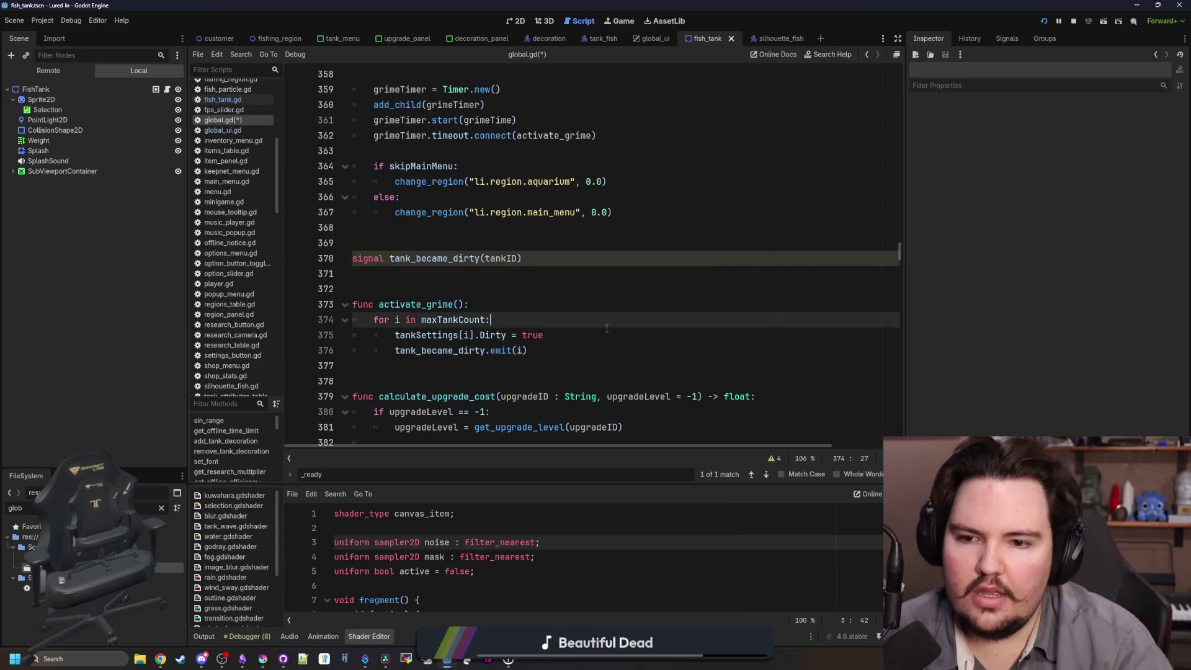
key(Return)
text(if Global.)
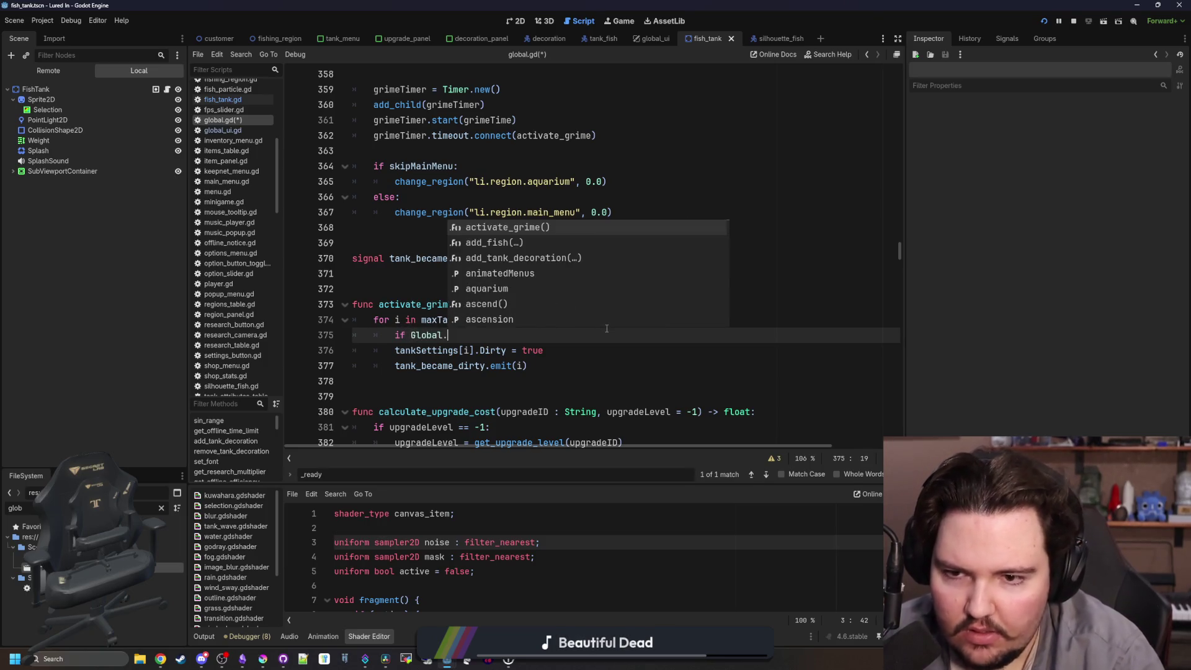
key(BackSpace)
key(BackSpace)
key(BackSpace)
key(BackSpace)
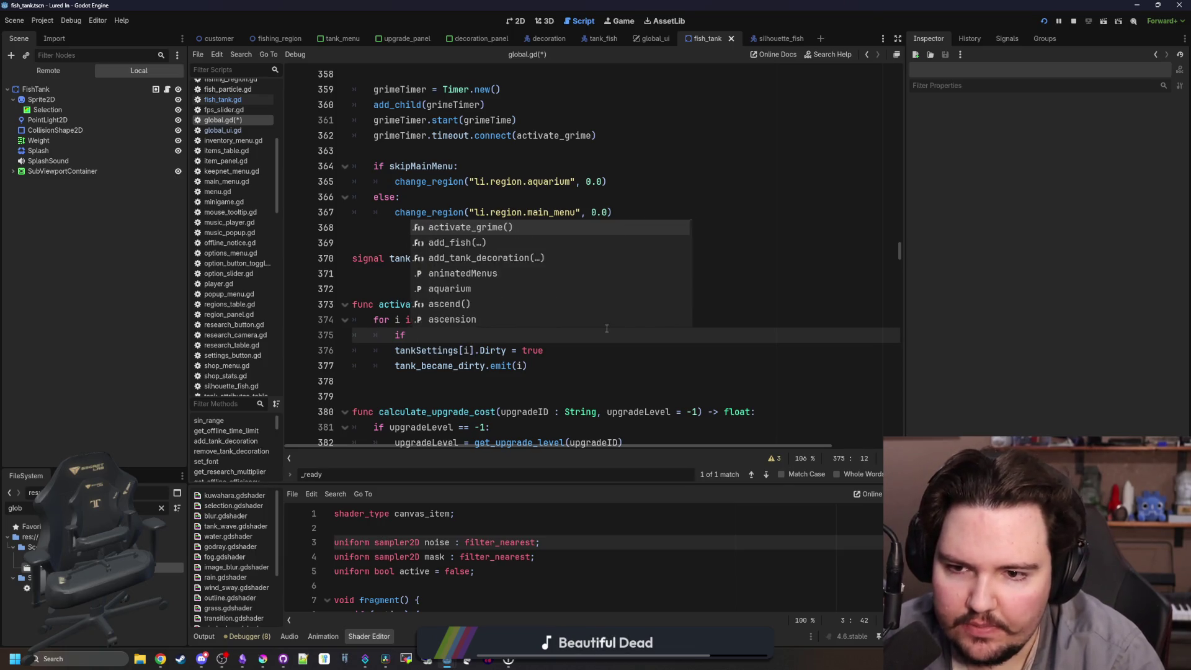
text(get_upg)
key(Return)
text("li.upgrade.)
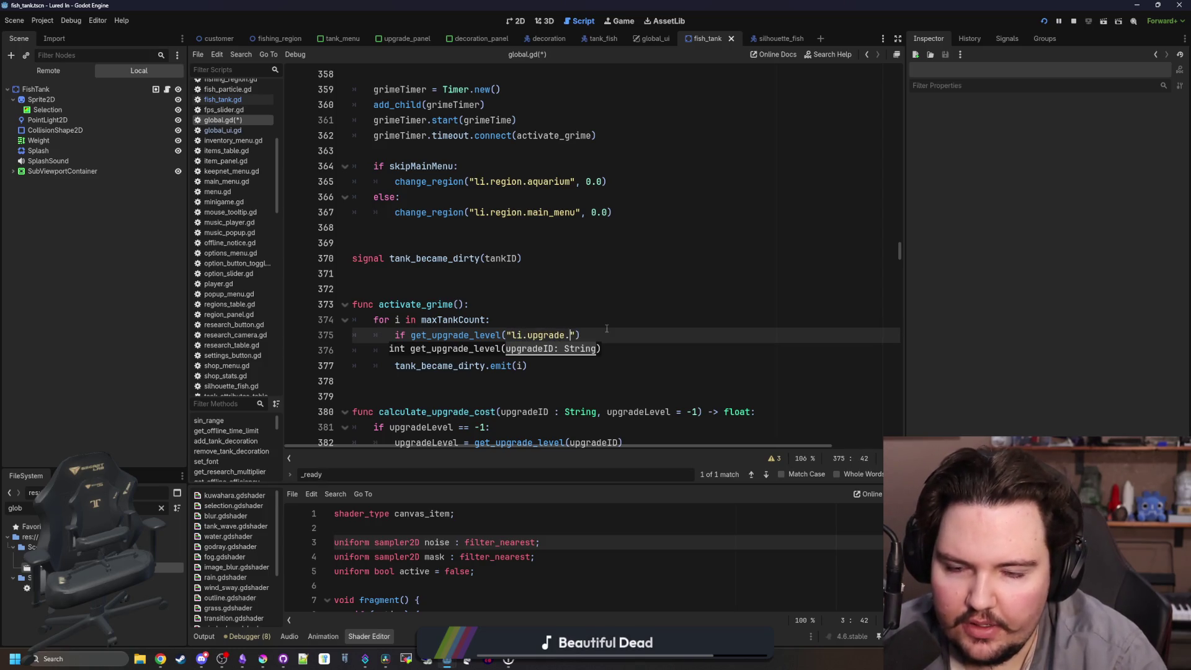
text(new_tank)
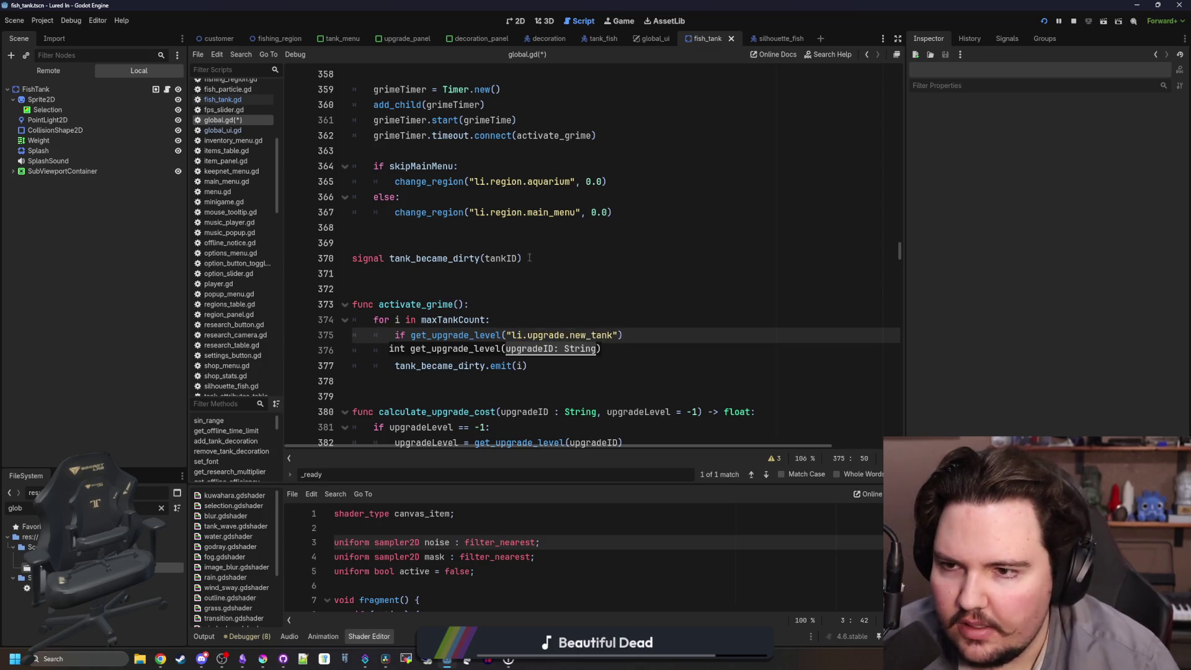
click(161, 507)
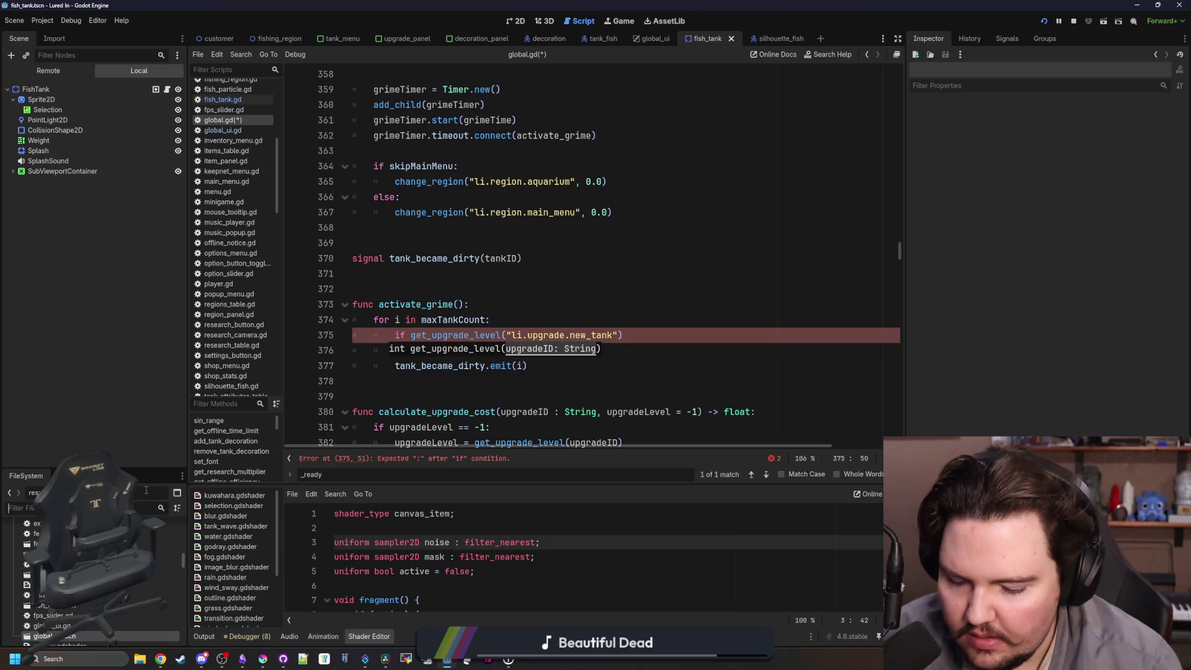
Search upgrades_table.gd for 'tank' to confirm the new_tank upgrade id.
text(upgra)
double_click(74, 588)
key(ctrl+f)
text(tank)
key(Return)
key(Return)
key(Return)
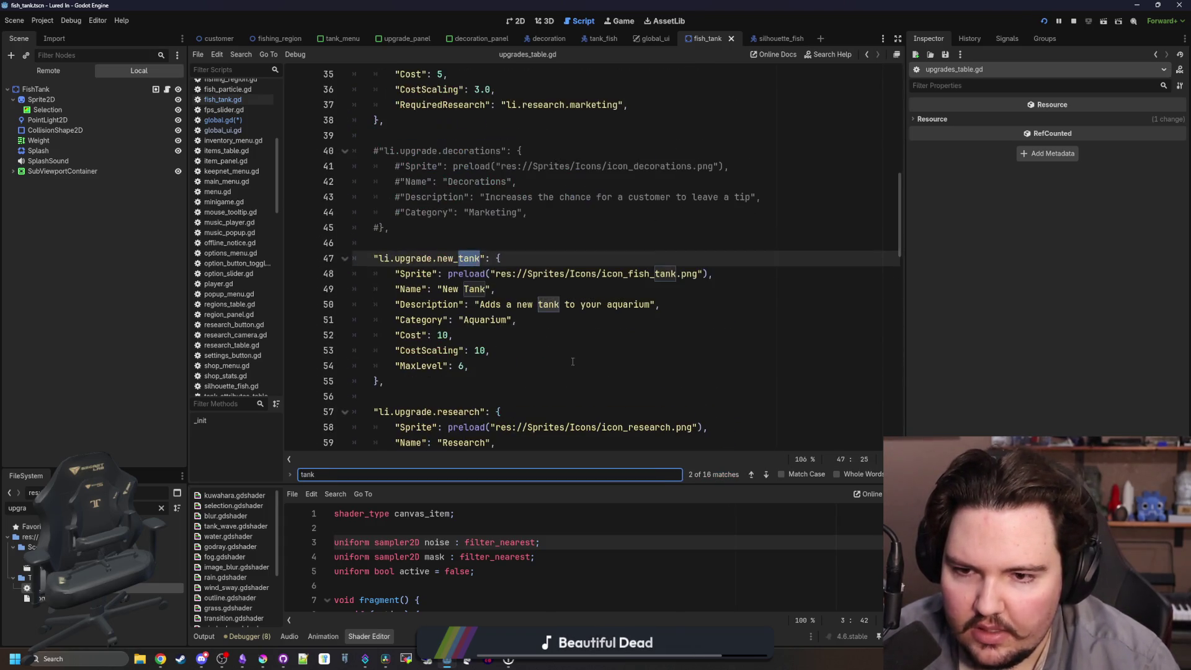
Complete the condition with ') > i:' and indent the Dirty and emit lines beneath it.
click(222, 120)
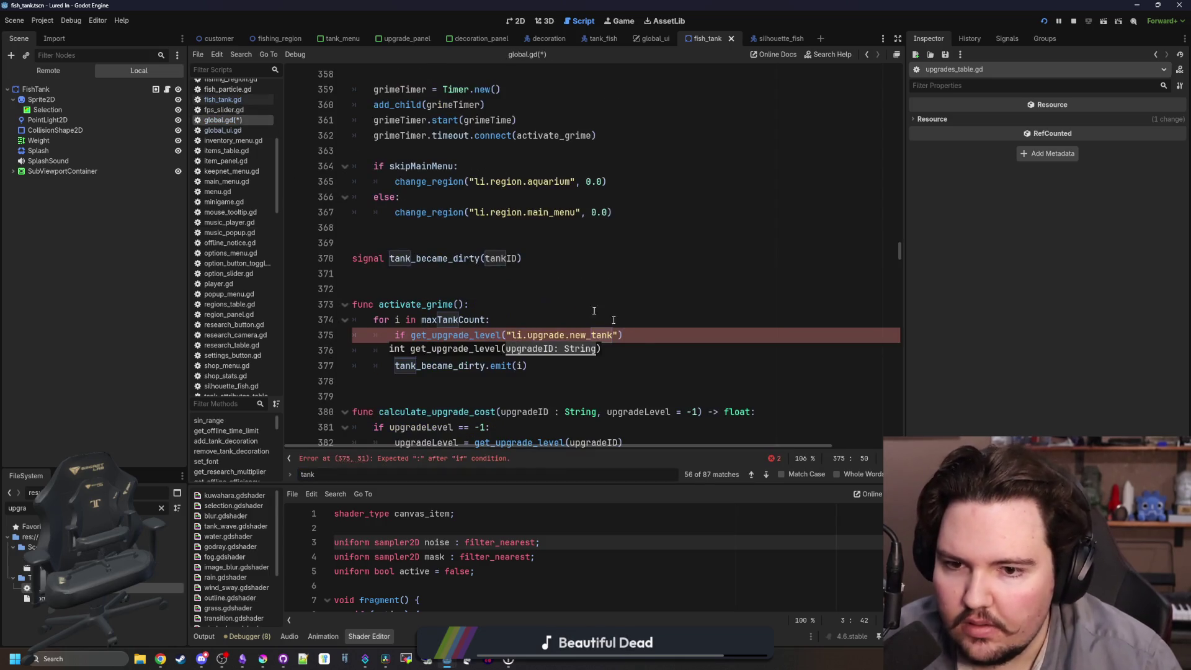
text("))
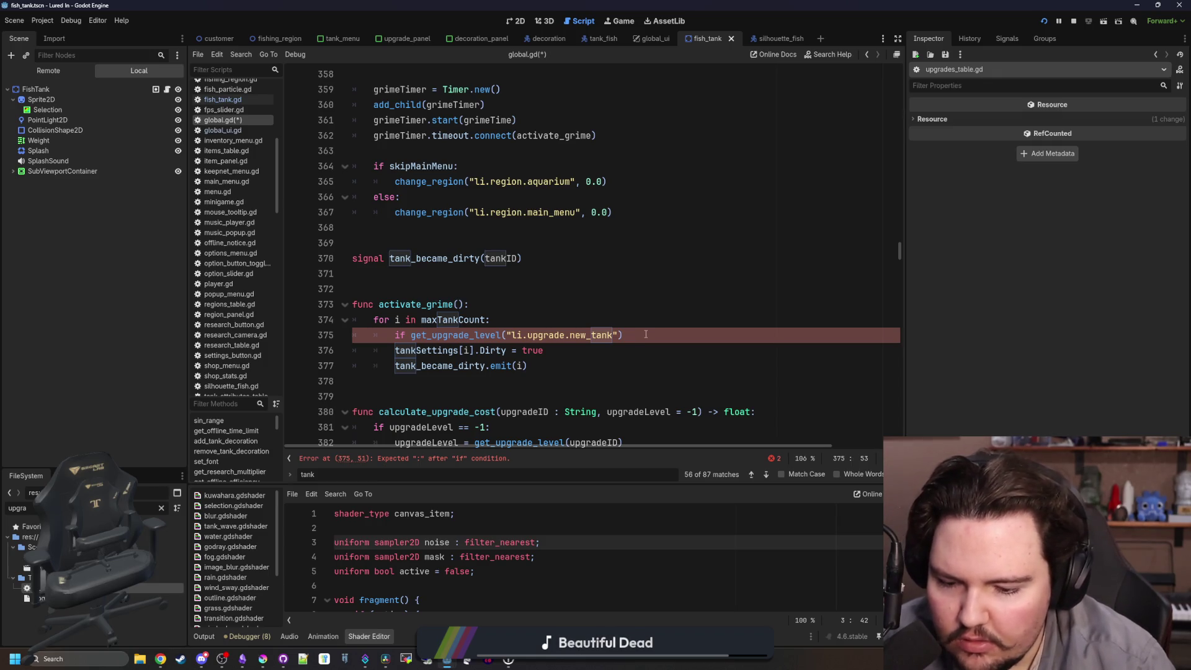
text(:)
key(Left)
text(i)
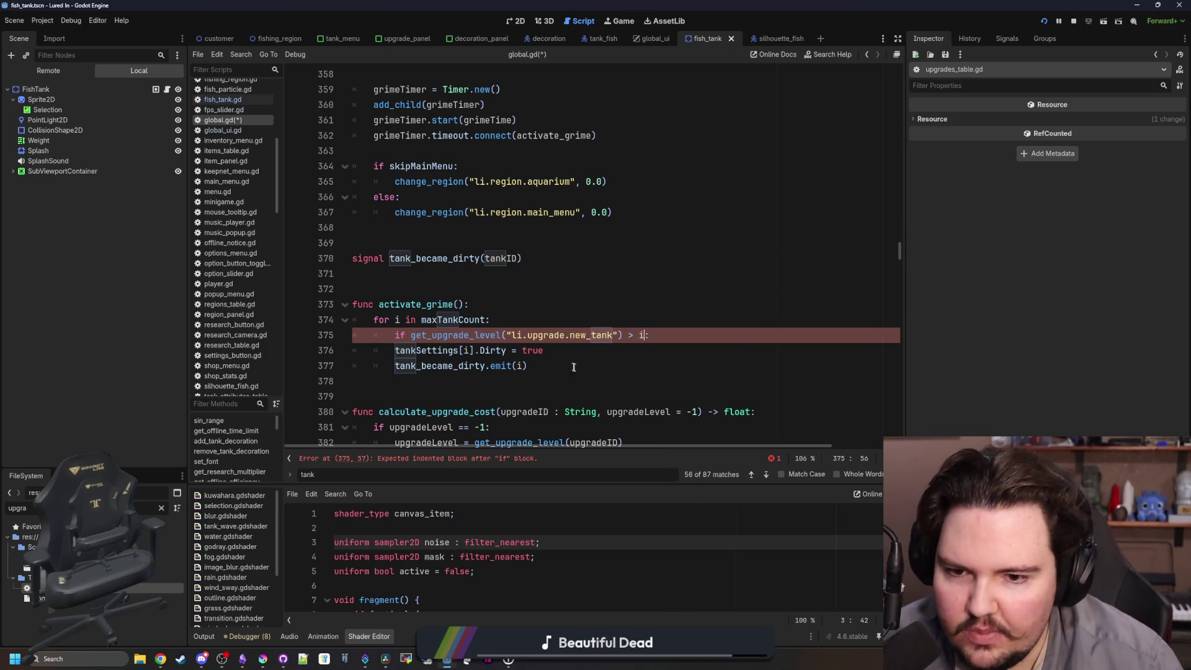
drag(573, 367, 360, 351)
key(Tab)
click(621, 312)
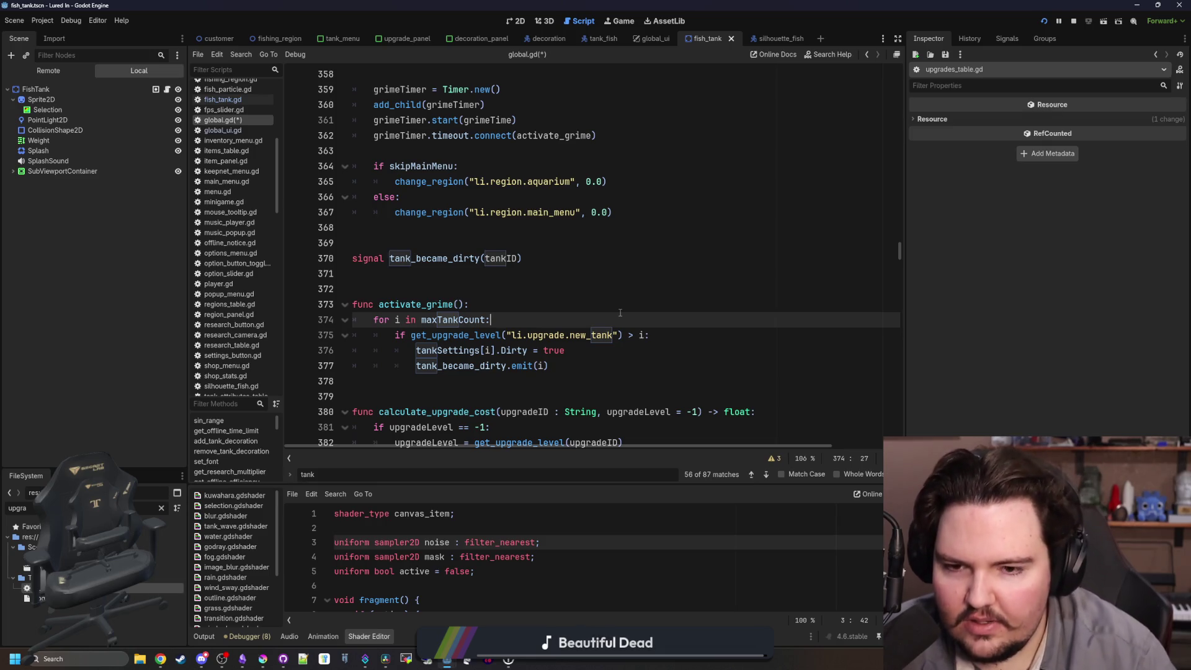
click(599, 365)
click(619, 350)
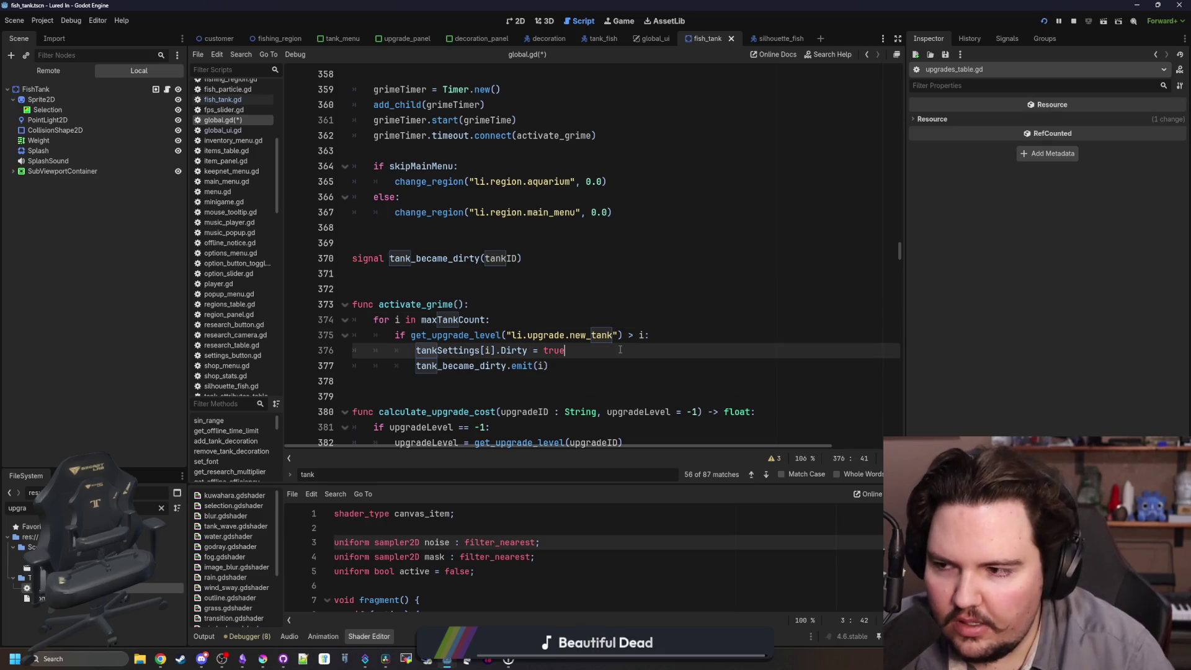
click(571, 364)
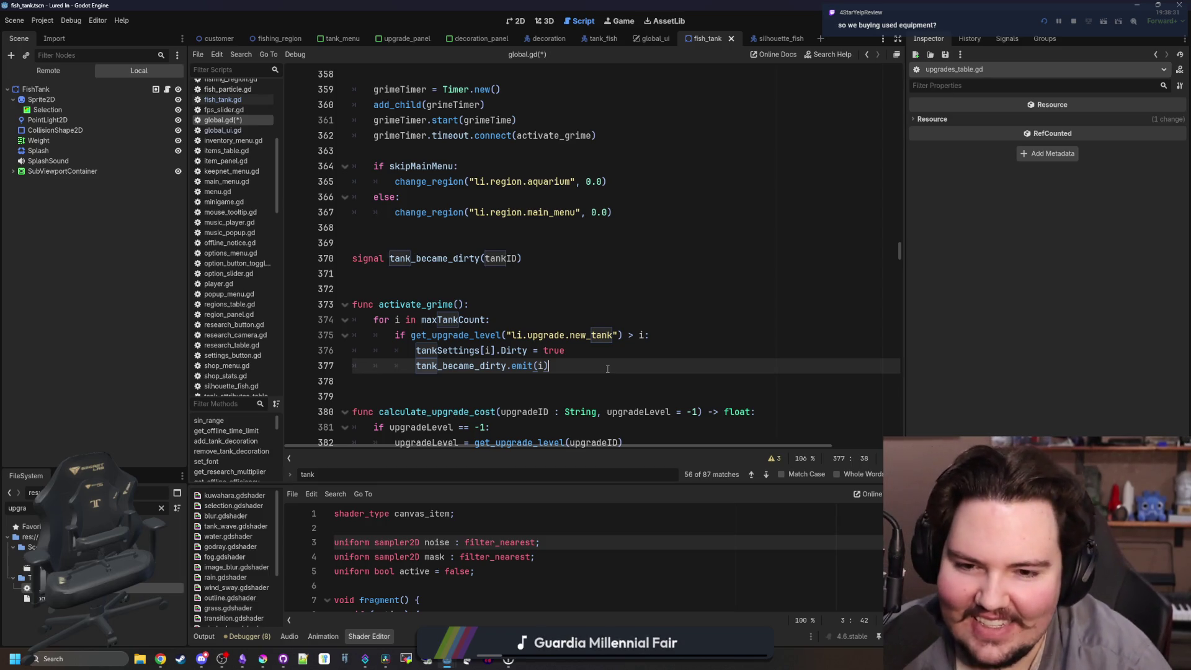
Review the tank_became_dirty.emit(i) line in activate_grime and save global.gd.
key(Up)
key(Down)
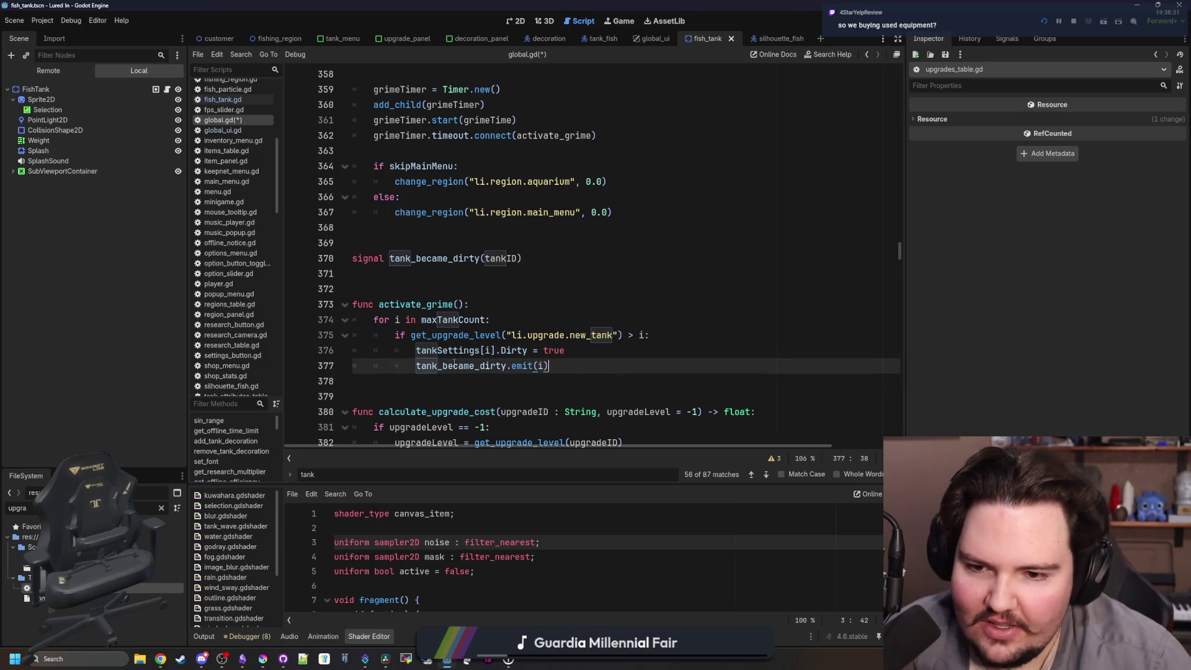
key(Down)
key(Up)
click(513, 305)
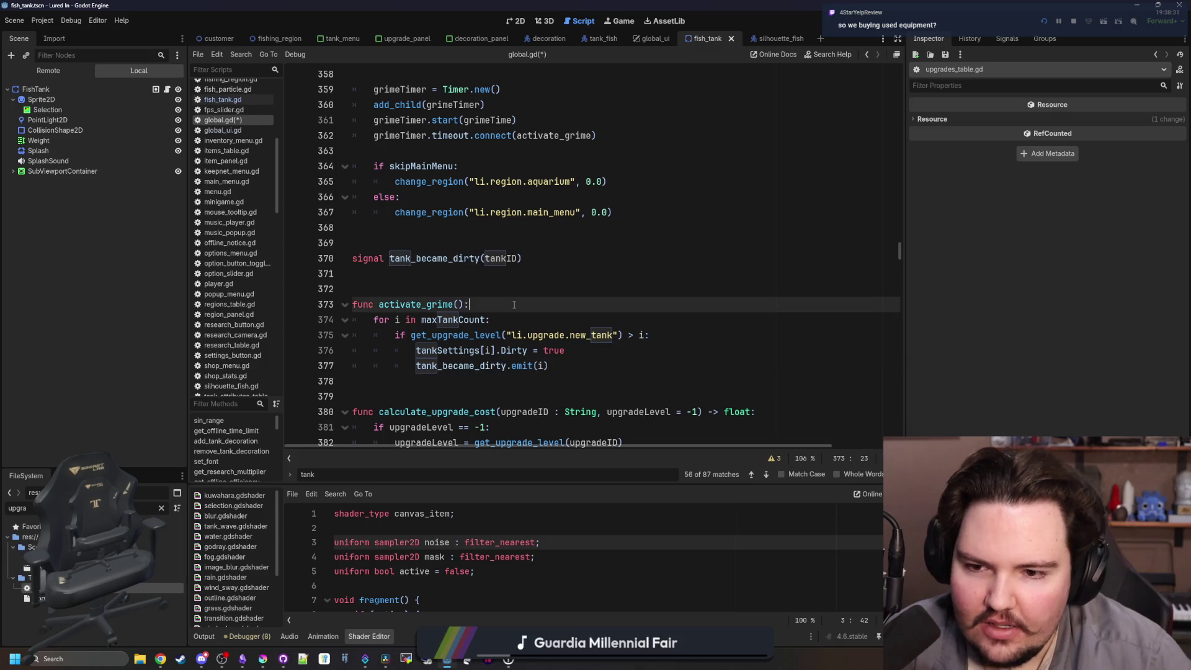
click(485, 366)
click(481, 387)
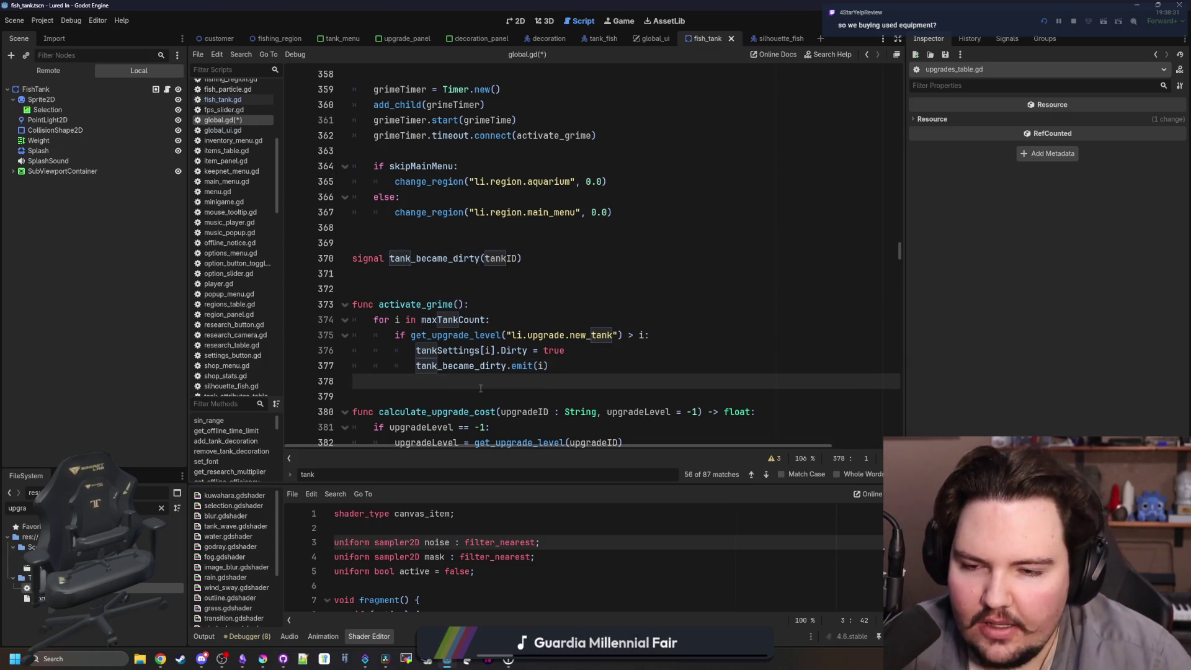
double_click(491, 368)
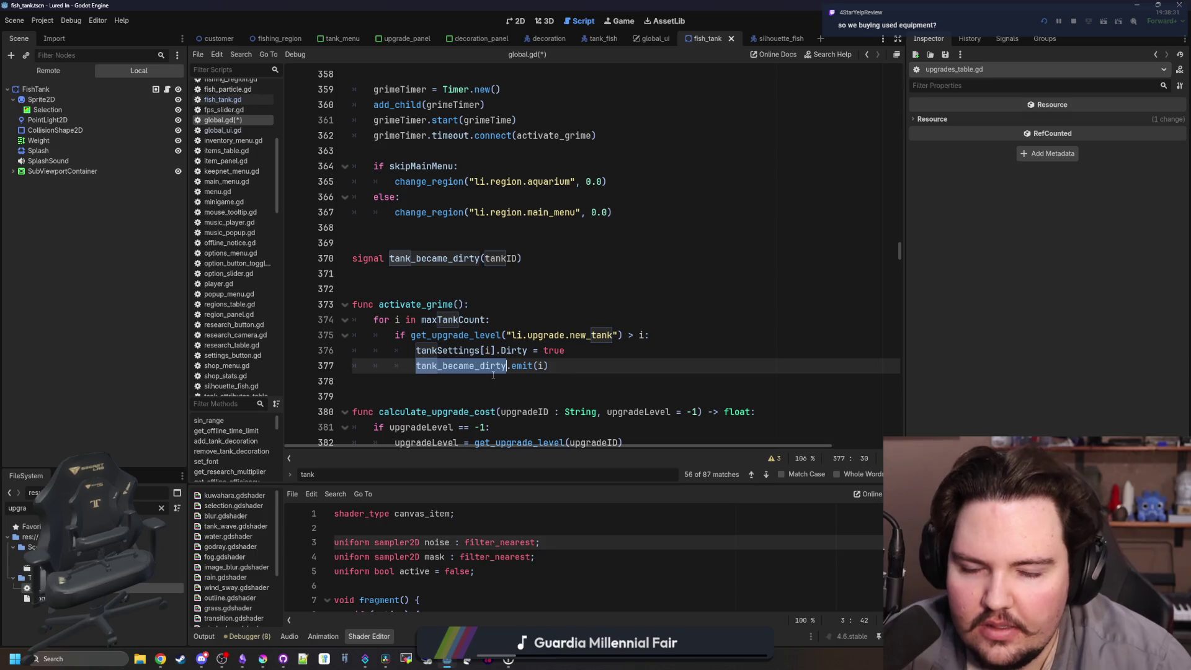
click(491, 378)
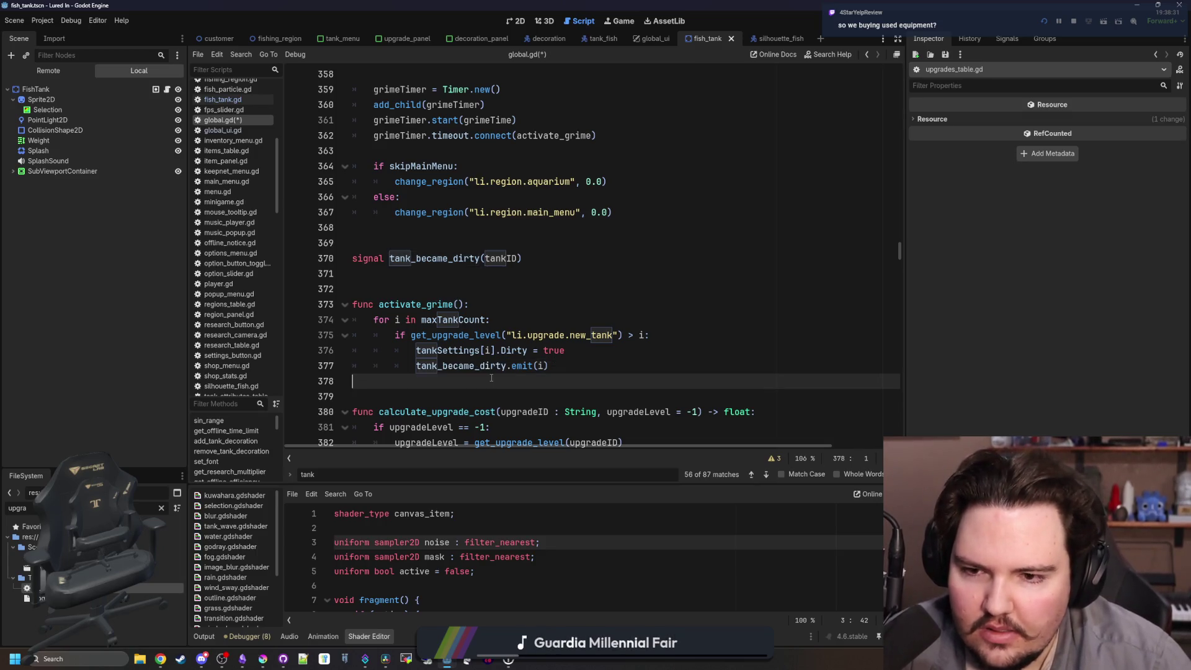
key(ctrl+z)
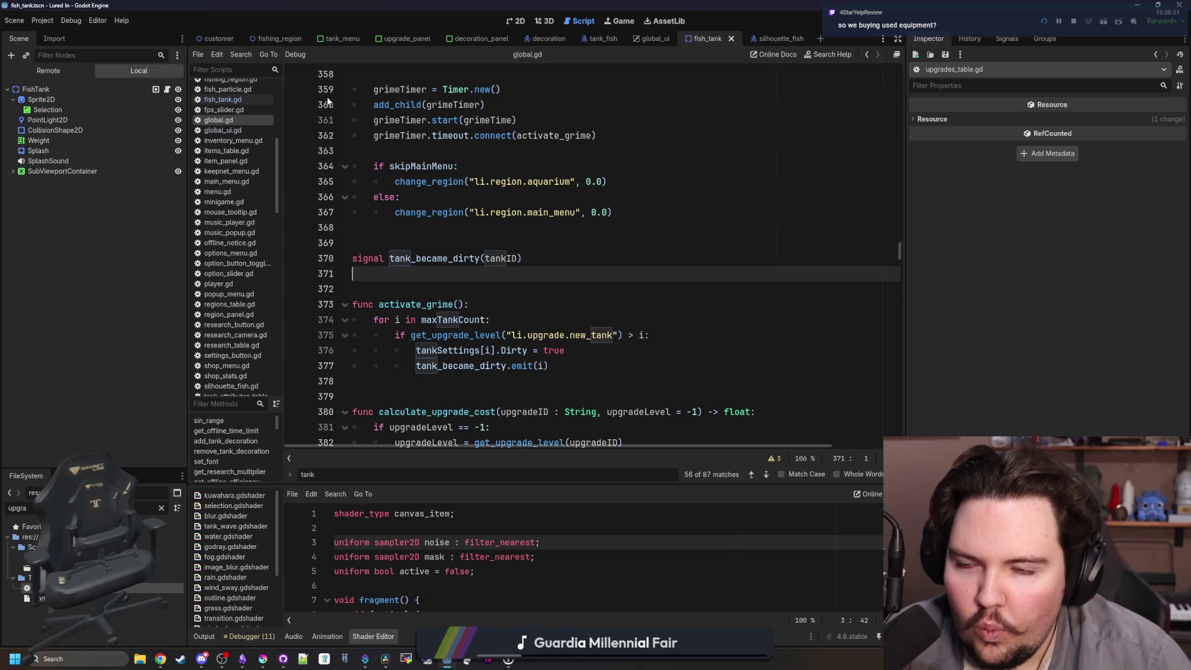
click(335, 41)
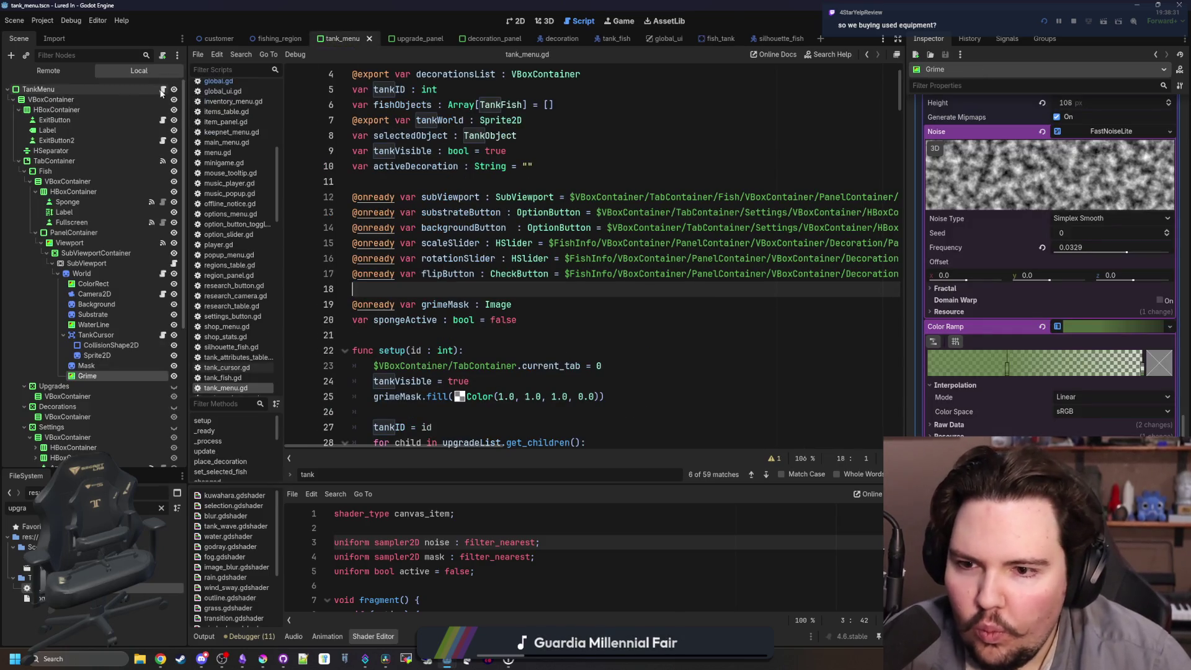
Add 'var tankDirty : bool = false' after spongeActive in tank_menu.gd.
scroll(490, 296, up, 1)
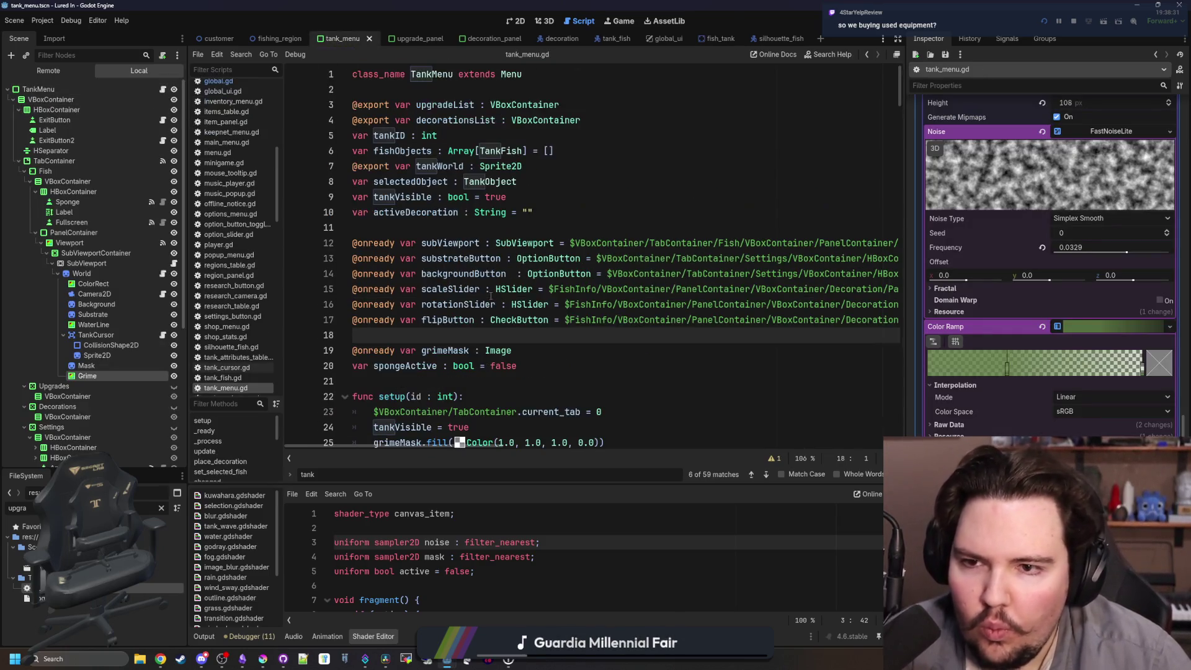
scroll(514, 267, down, 3)
click(541, 233)
scroll(544, 240, up, 1)
key(Return)
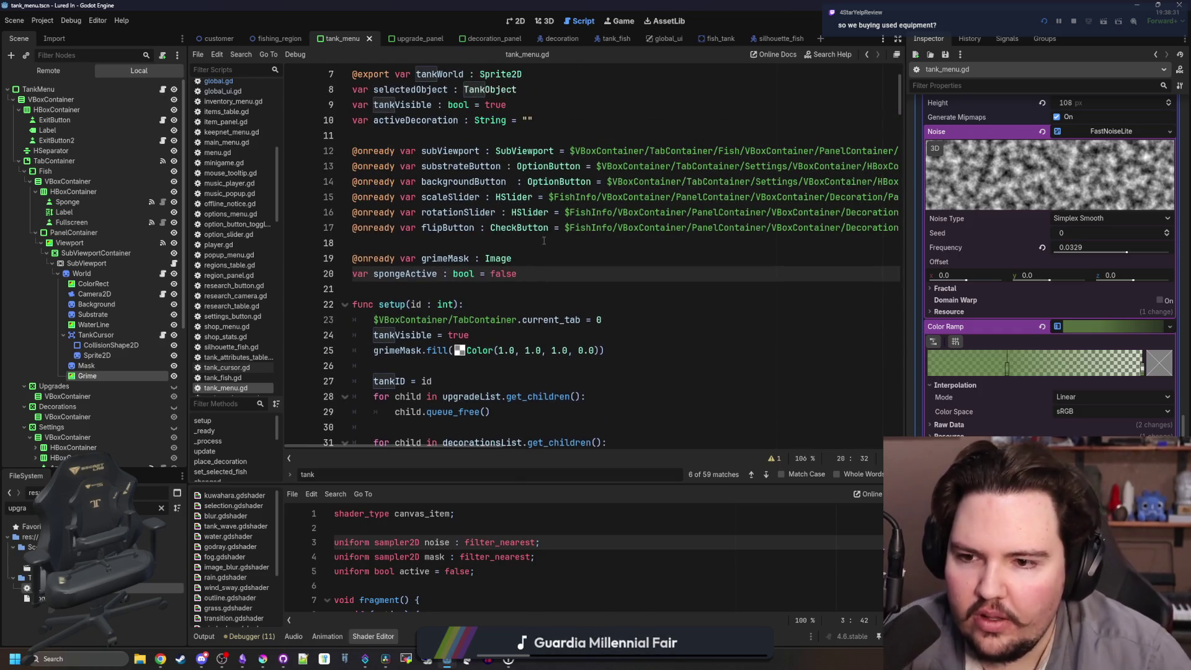
text(var tankDirty)
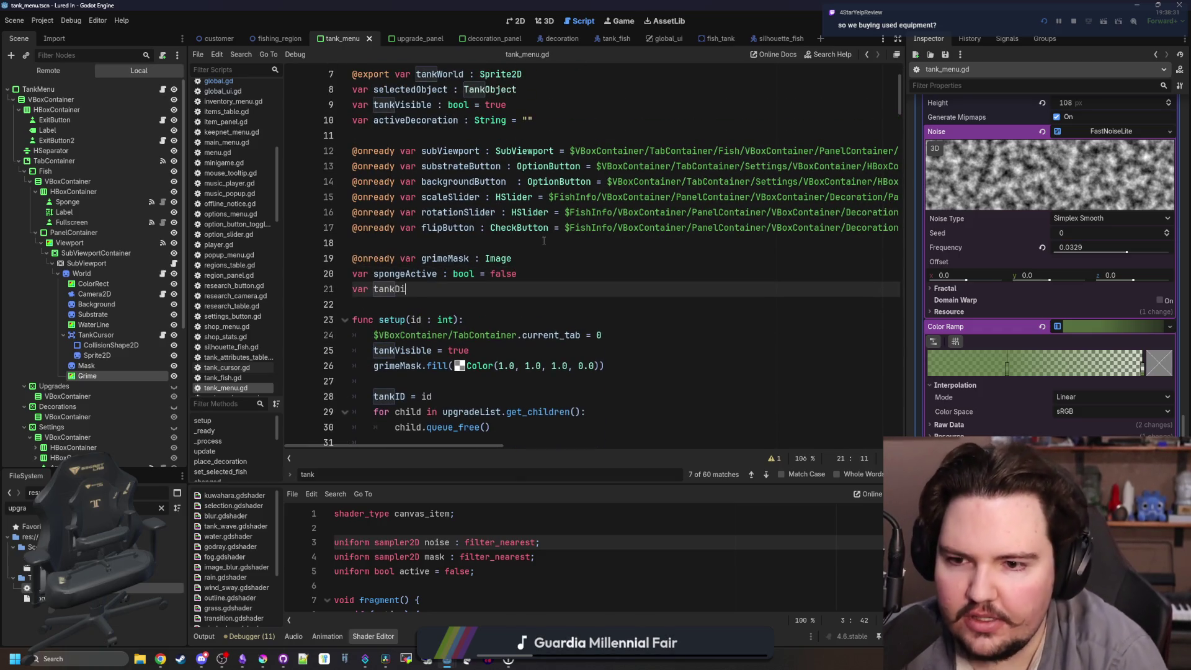
text( : bool = false)
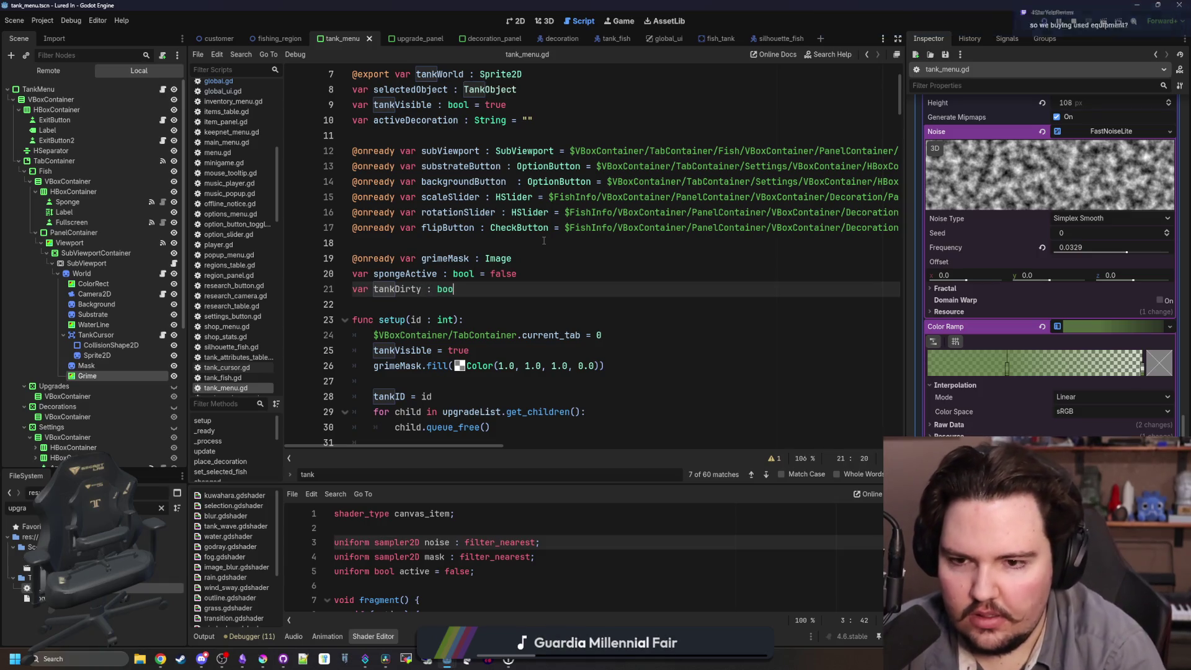
key(Escape)
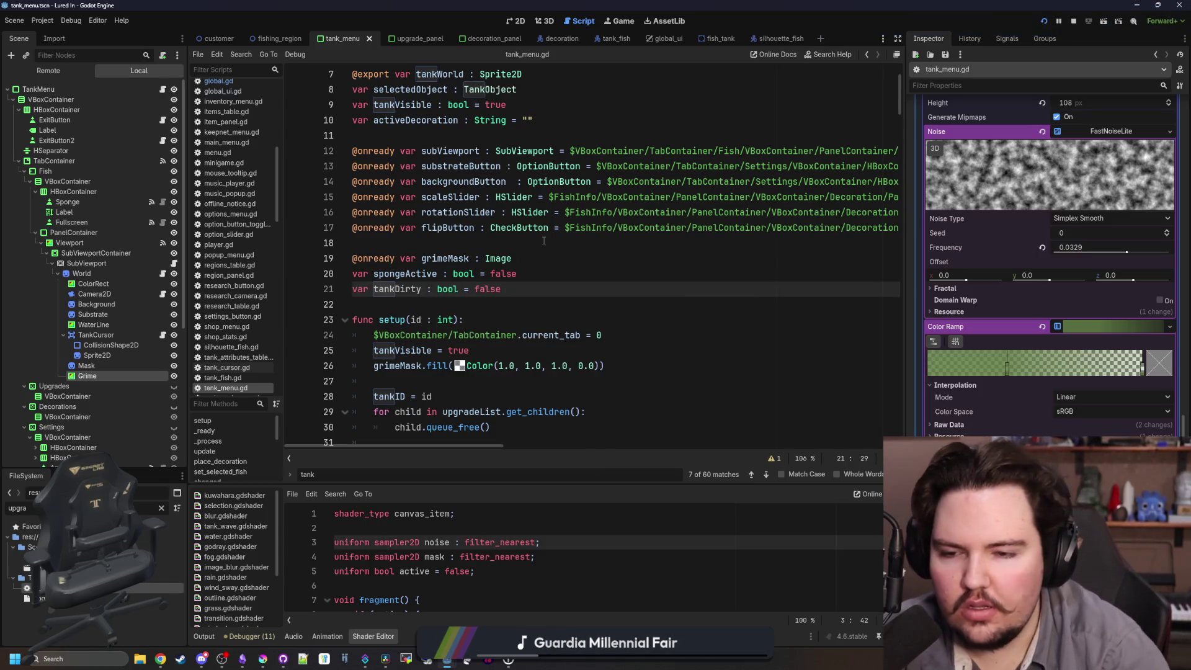
Connect Global.tank_became_dirty to func(): tankDirty = true, then go to the signal's definition.
scroll(544, 240, down, 5)
scroll(493, 384, down, 4)
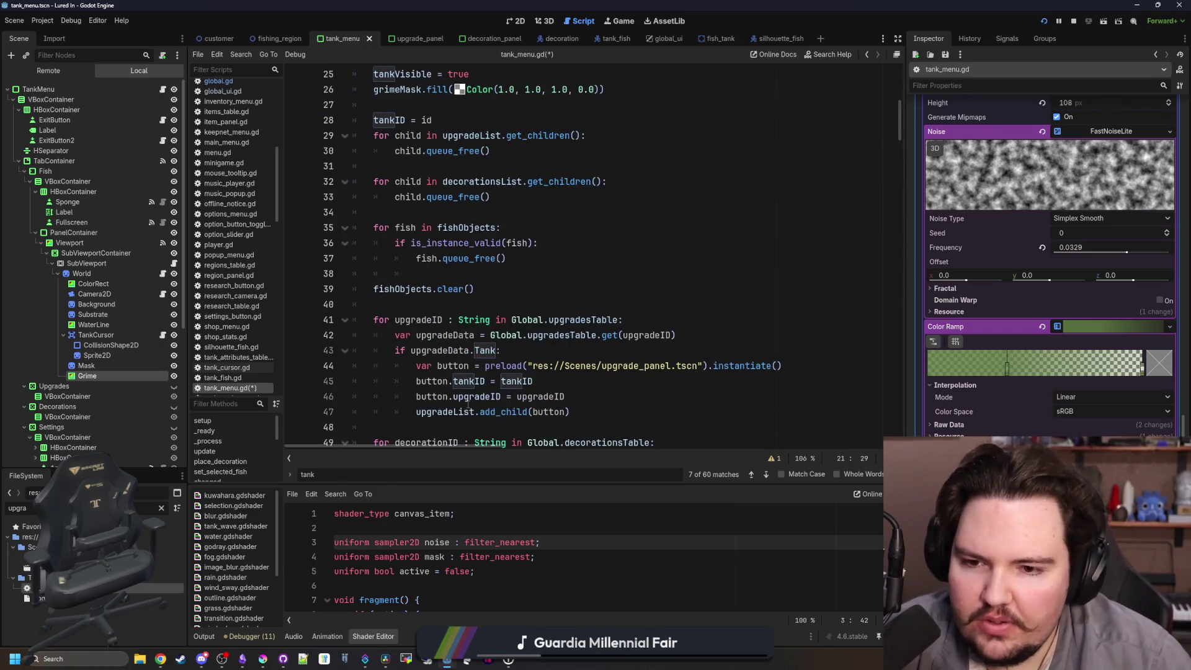
scroll(456, 368, down, 1)
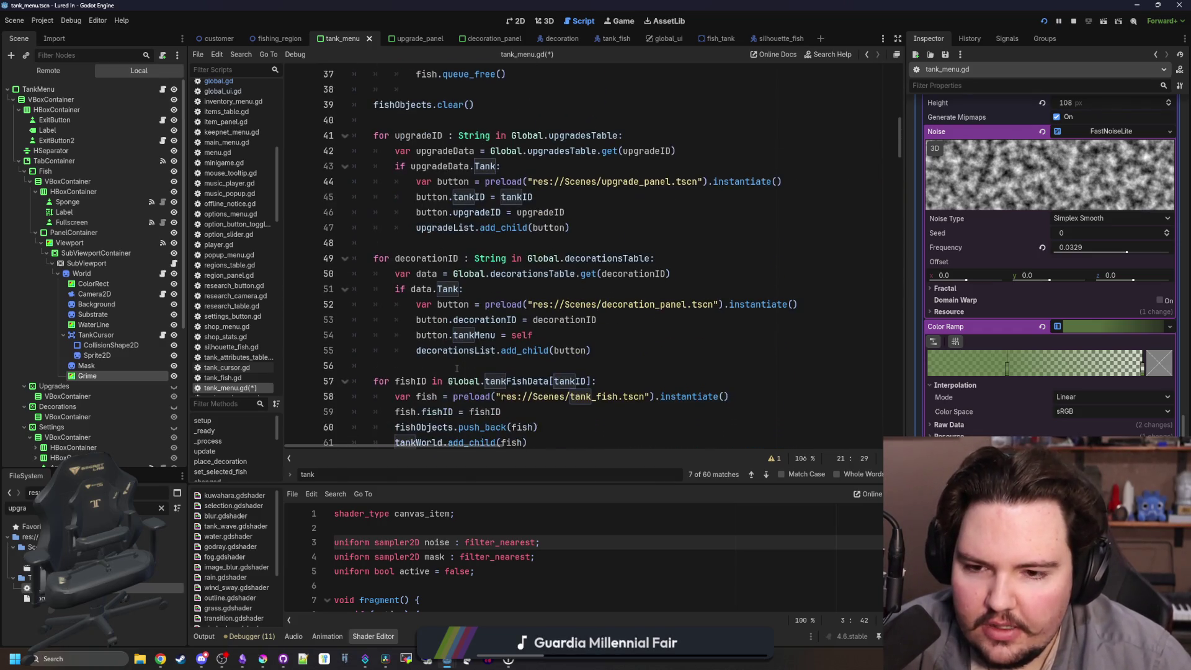
scroll(456, 368, up, 5)
scroll(456, 347, down, 6)
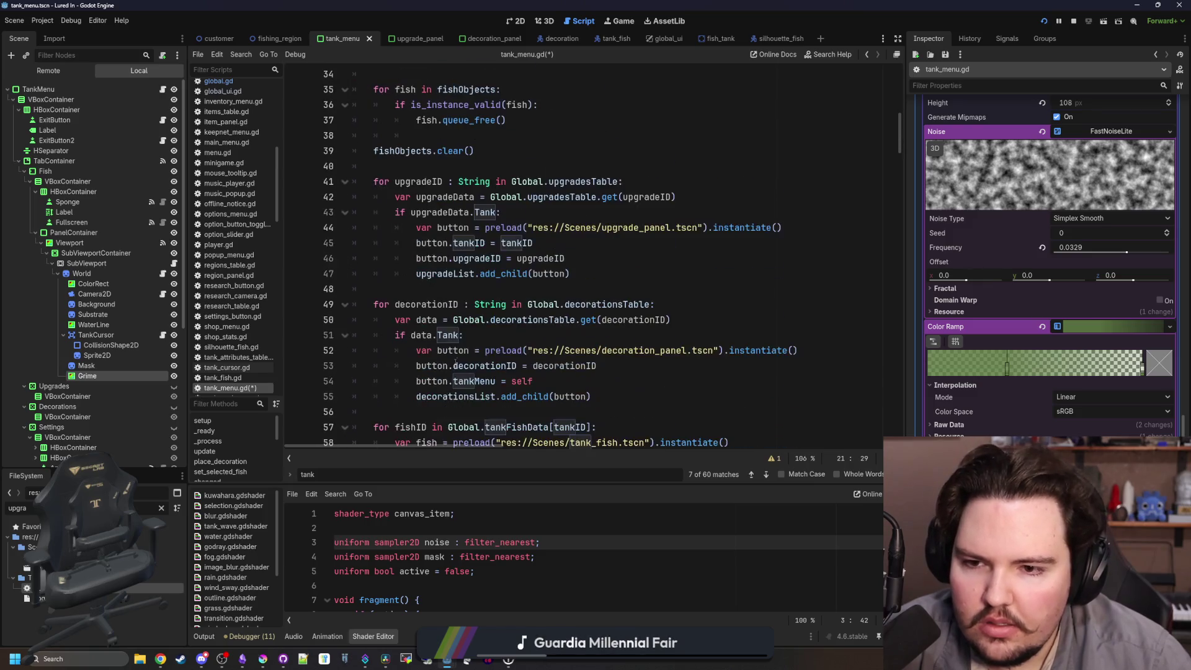
scroll(457, 335, down, 2)
scroll(456, 335, up, 13)
scroll(456, 335, down, 17)
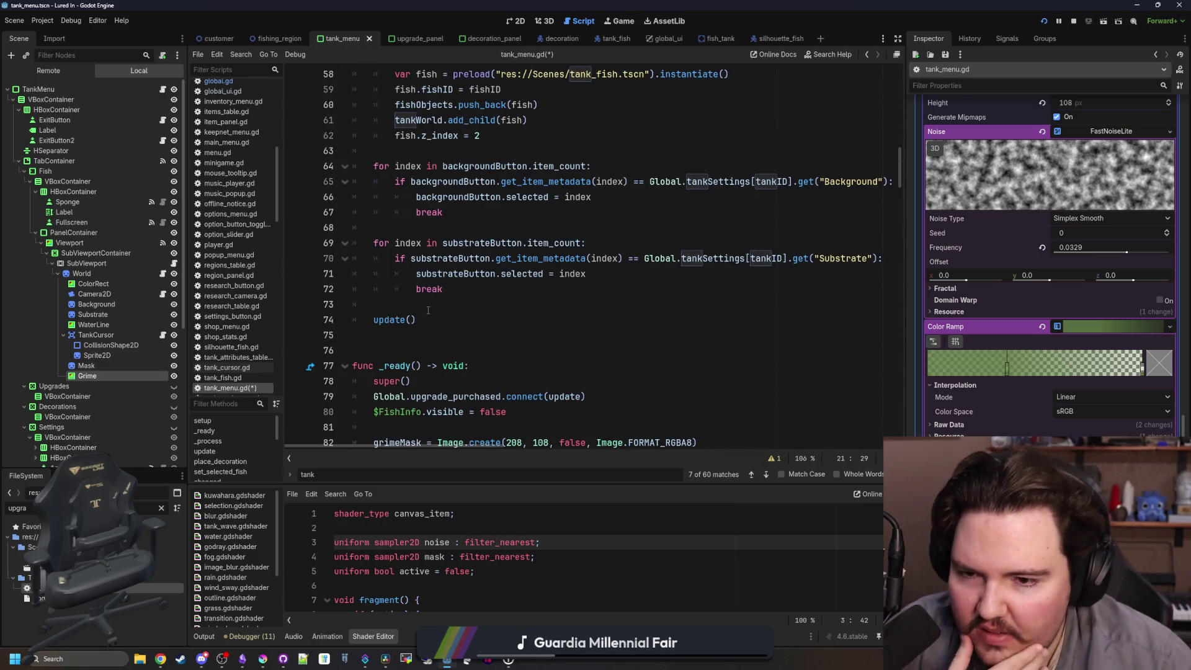
click(419, 301)
key(Return)
key(Return)
key(Up)
text(Gl)
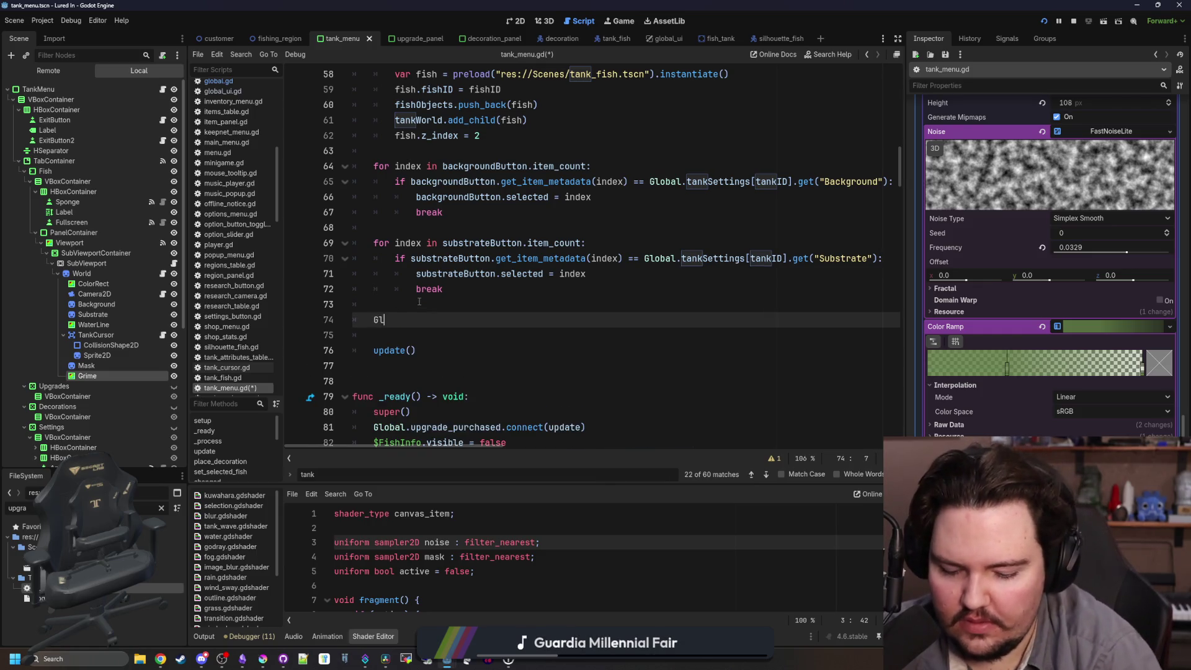
text(obal.tank_b)
key(Return)
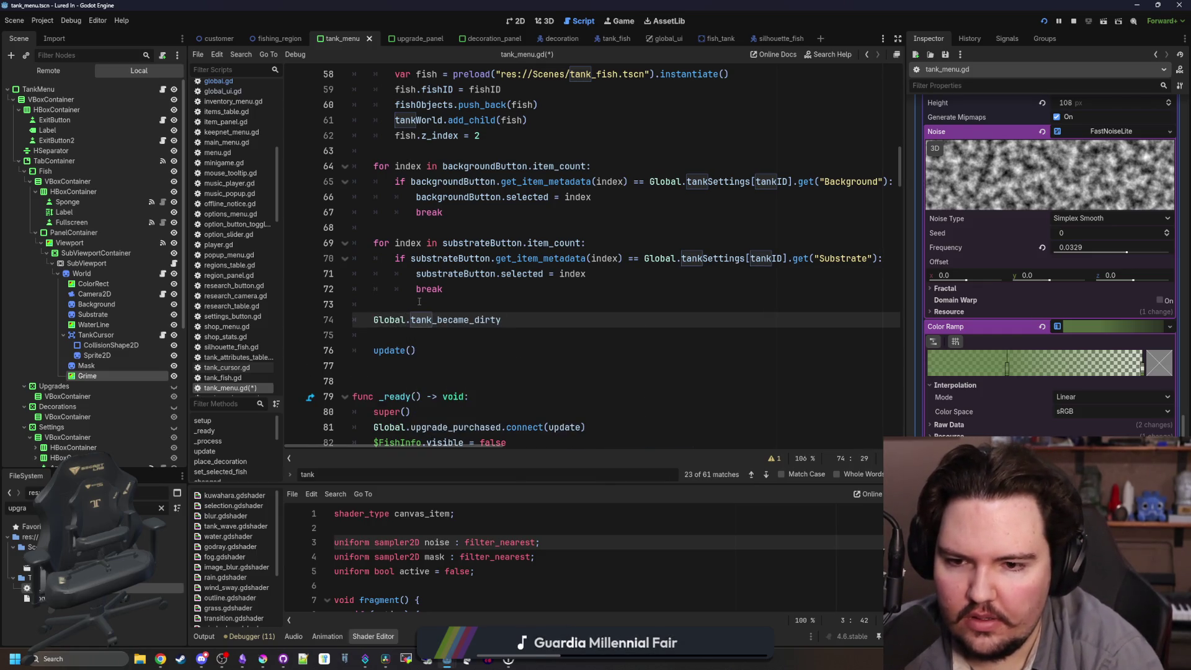
text(onnect(func(): )
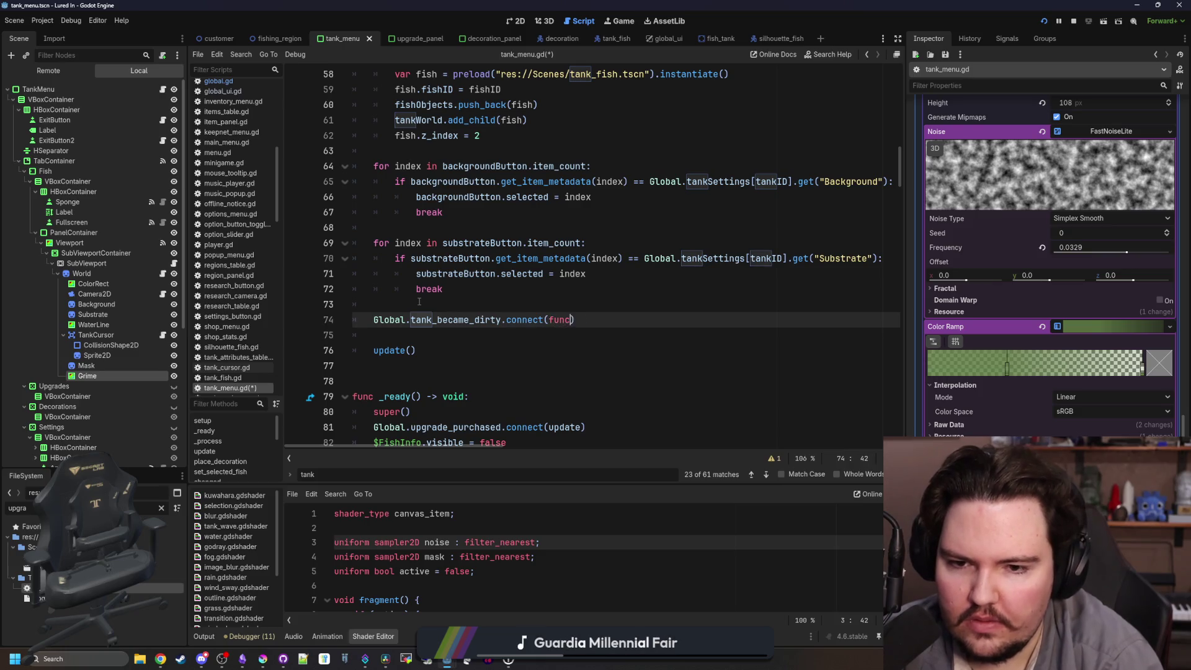
text(tankD)
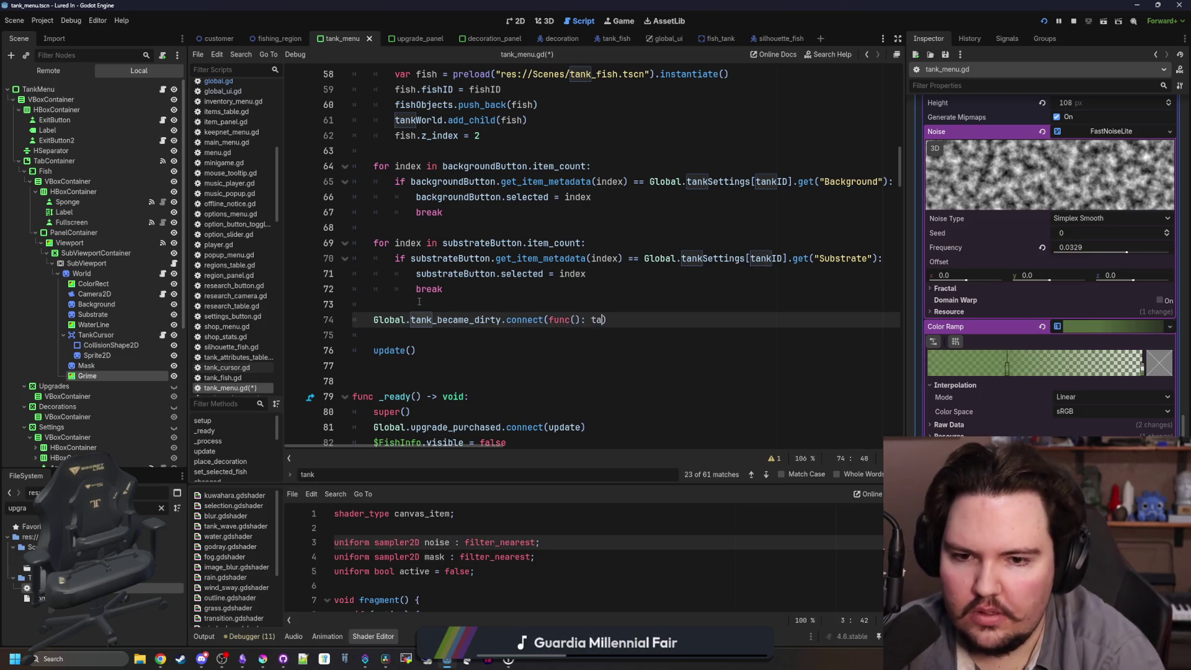
key(Return)
text(= )
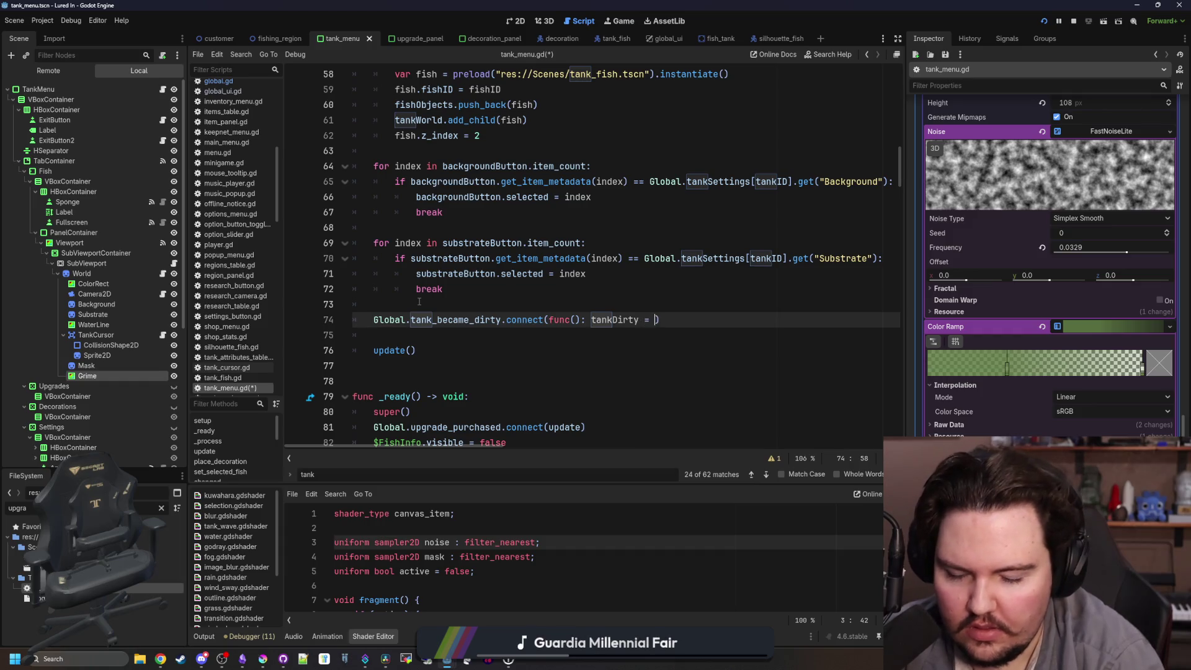
text(true)
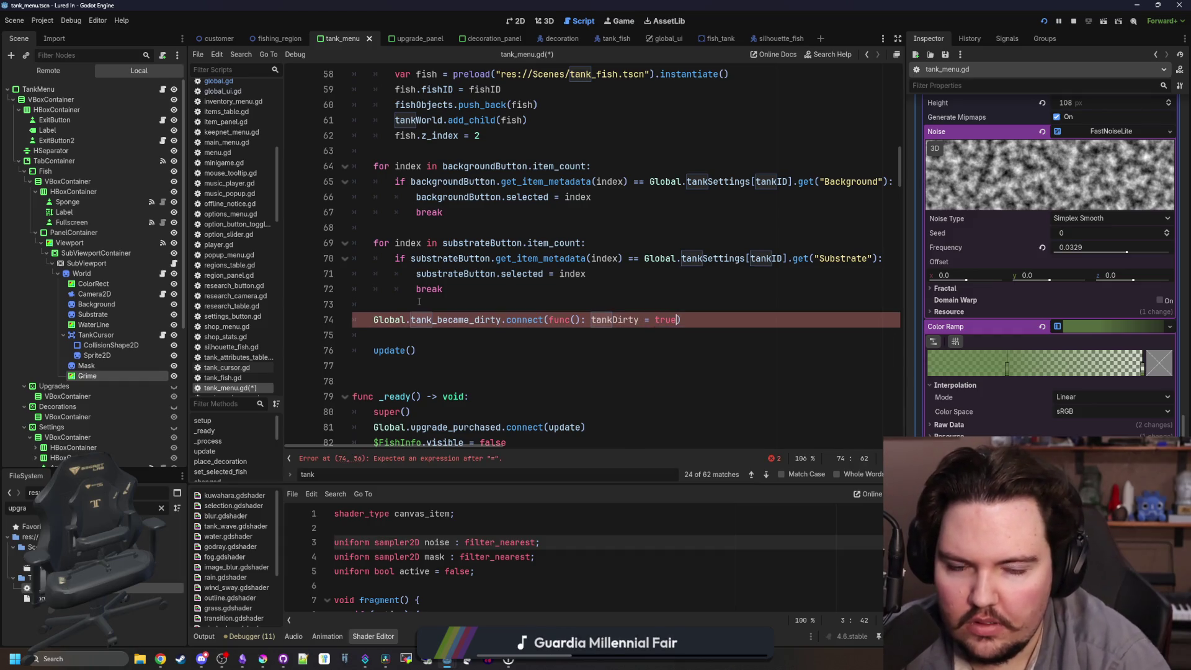
click(419, 301)
key(Return)
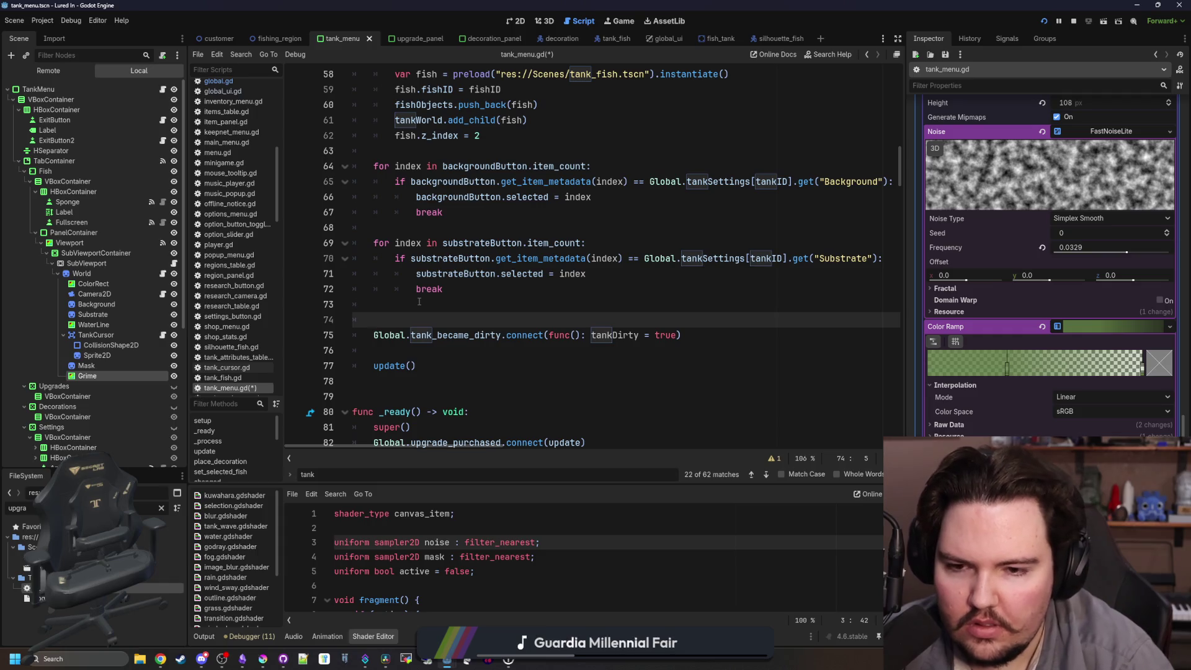
ctrl+click(467, 335)
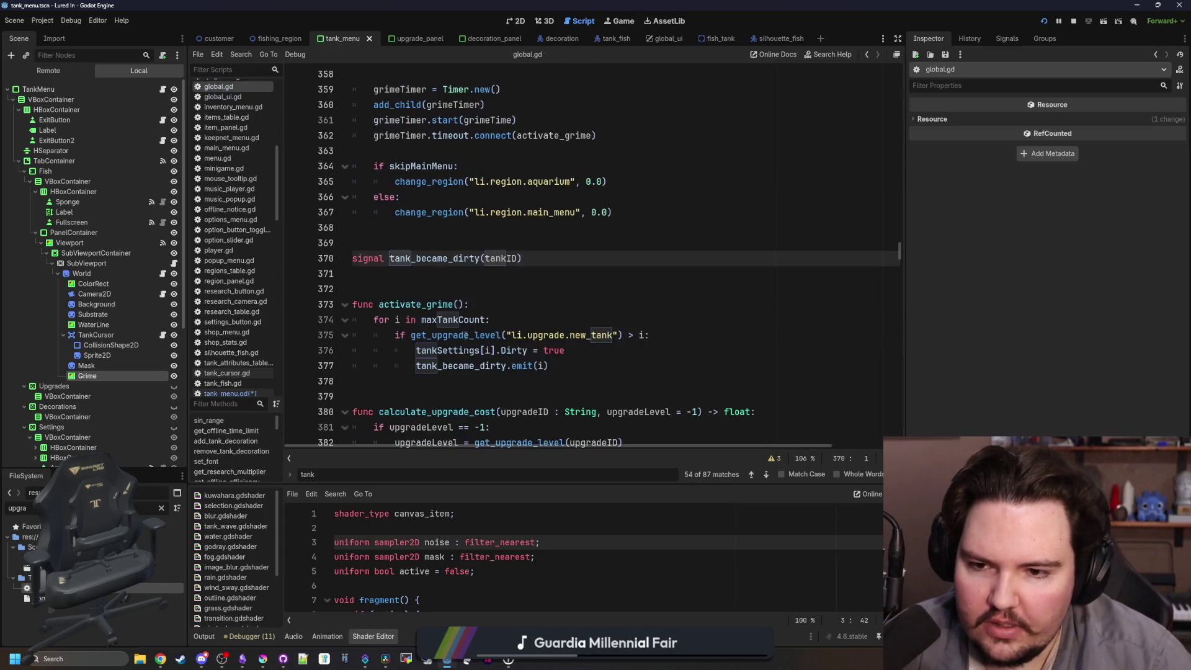
Rename the signal and its emit call to tank_grime_changed in global.gd and save.
double_click(432, 257)
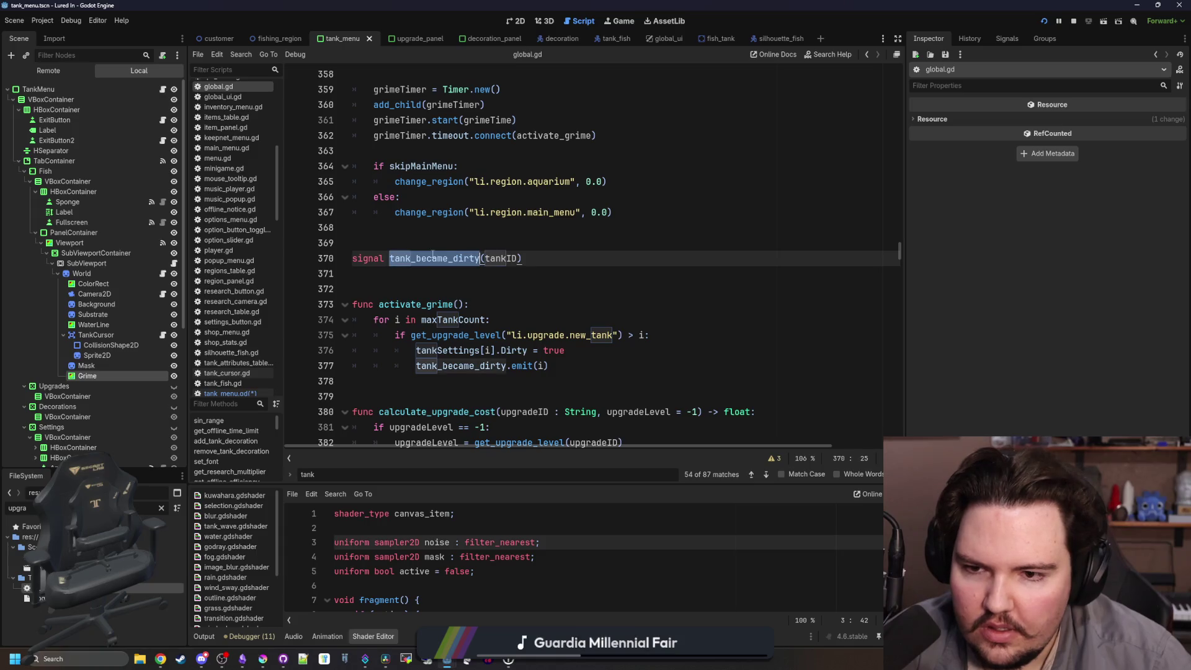
text(tank_grime_changed)
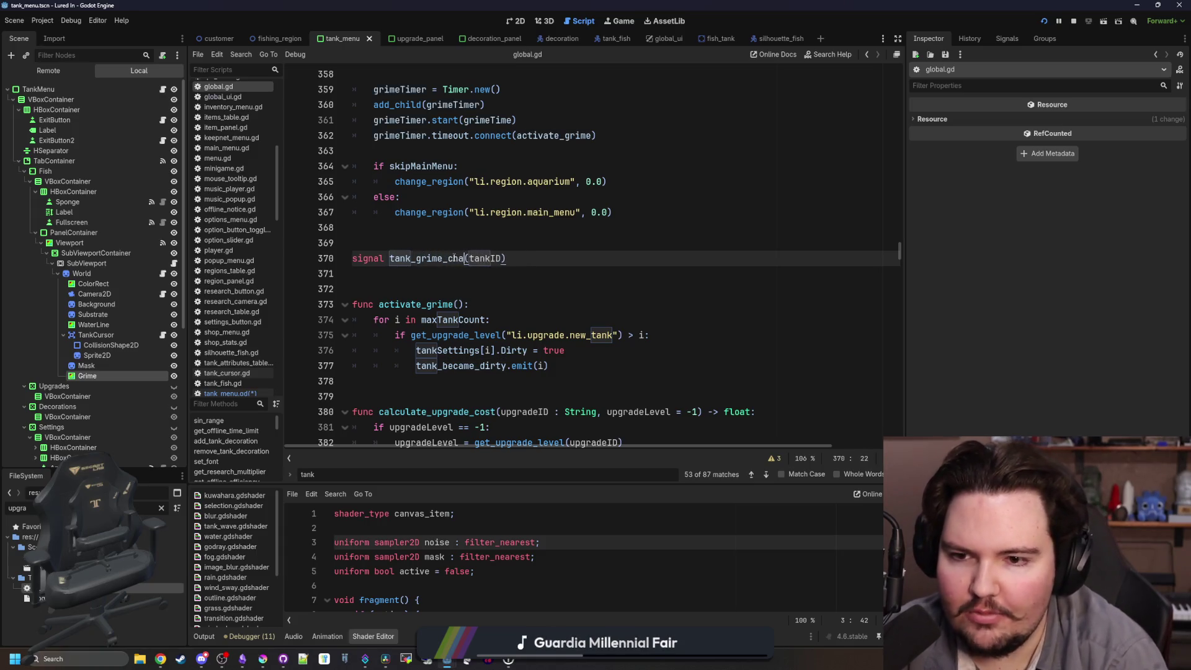
double_click(453, 258)
key(ctrl+c)
double_click(453, 365)
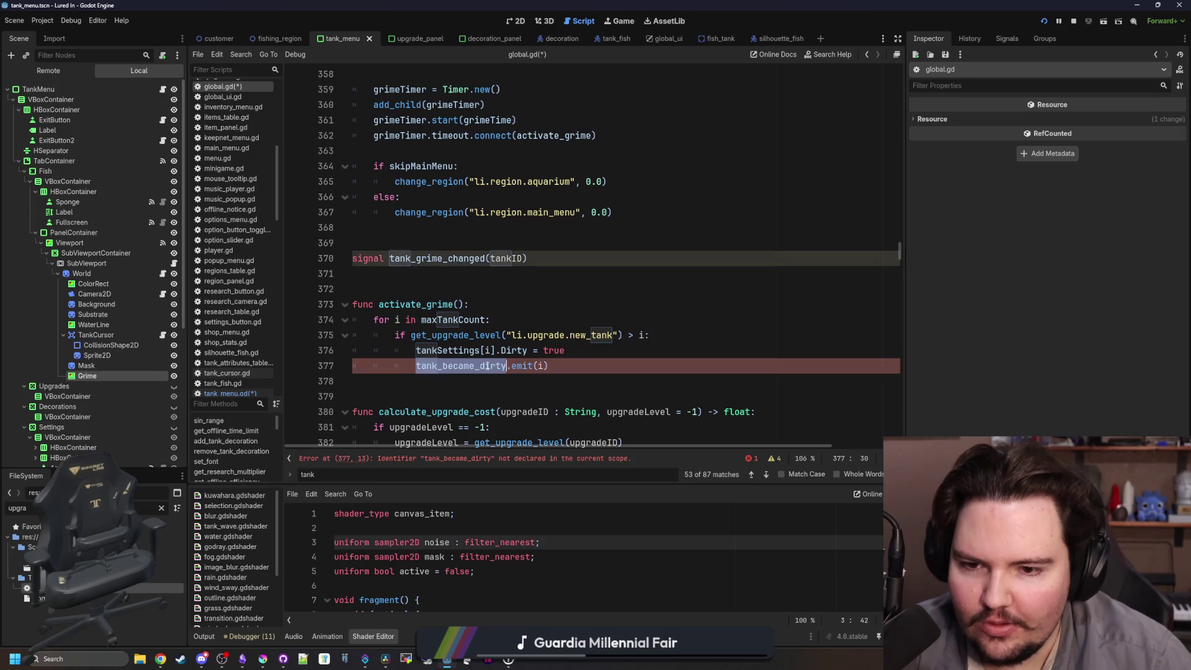
key(ctrl+v)
key(Down)
double_click(478, 366)
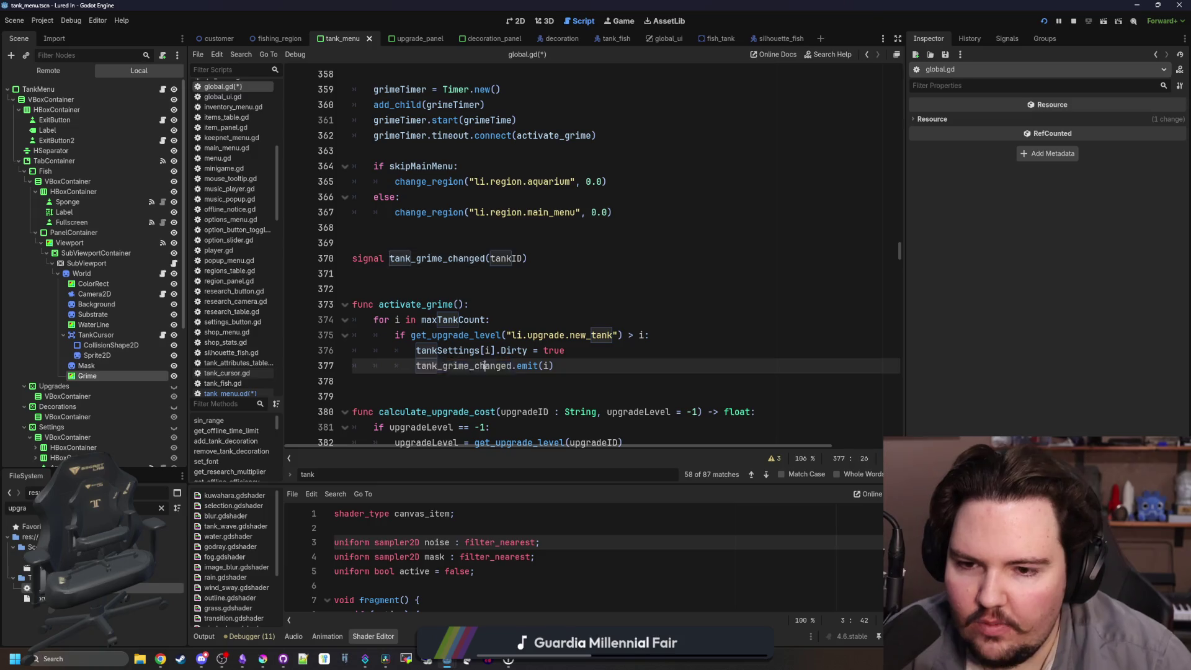
click(488, 294)
key(ctrl+s)
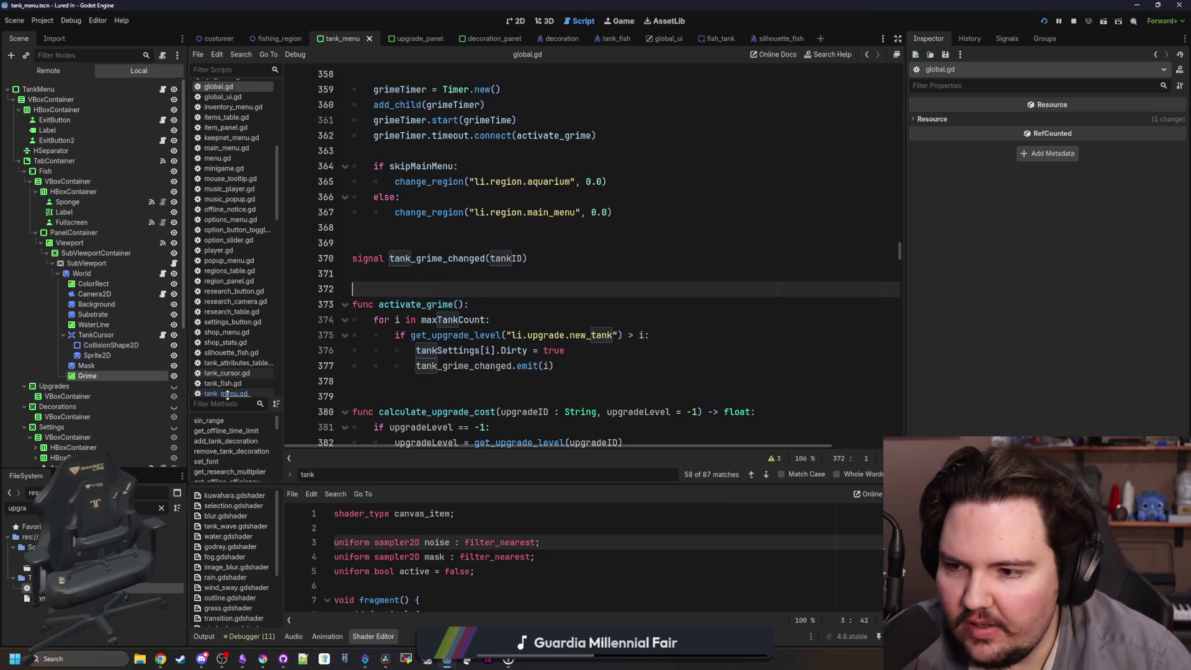
Update tank_menu.gd's connect line to use Global.tank_grime_changed.
click(162, 90)
click(489, 302)
double_click(460, 335)
key(ctrl+v)
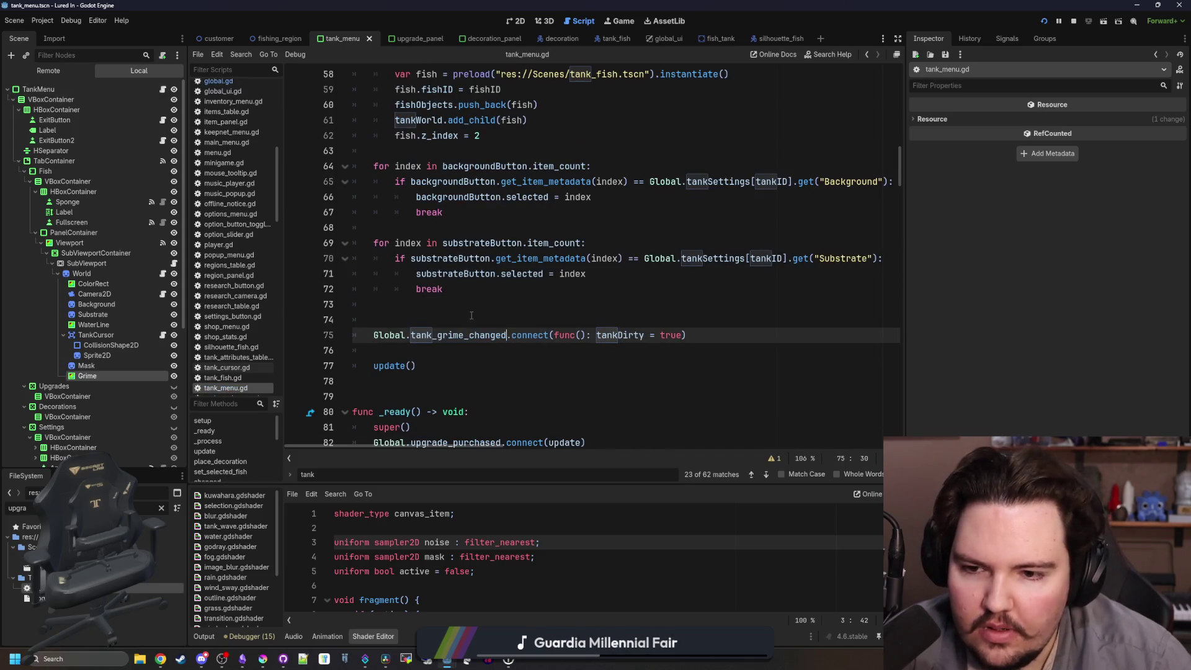
Make the grime-changed handler set tankDirty to Global.tankSettings[tankID].Dirty.
double_click(660, 336)
text(Global.tankSettings[)
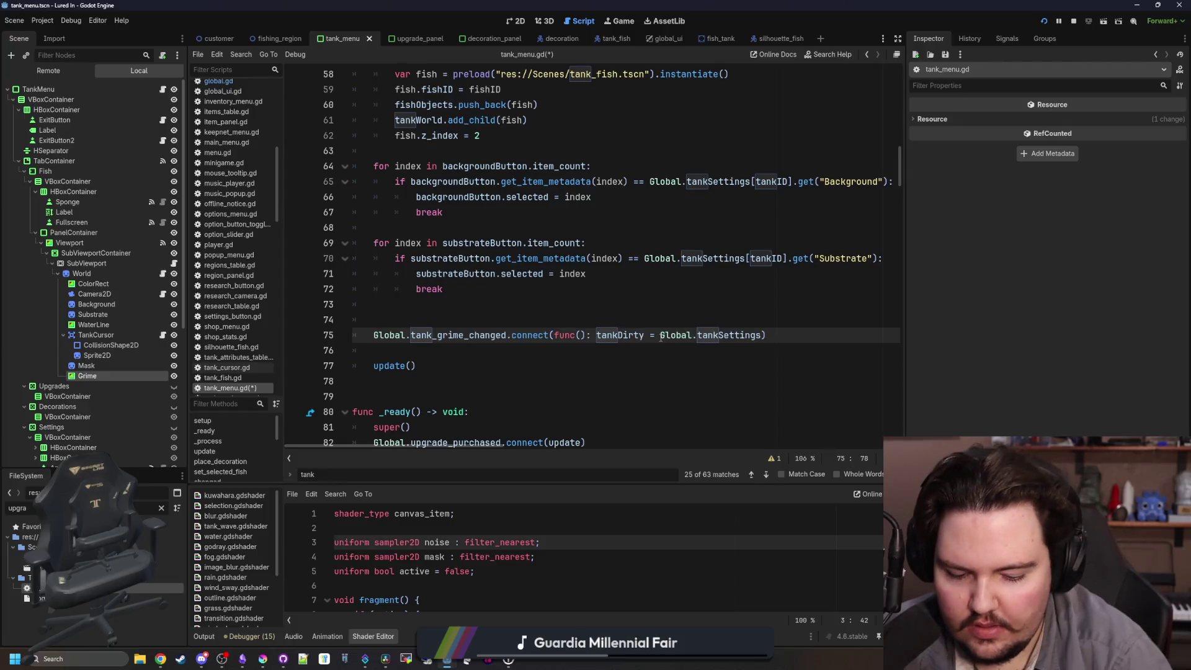
text(tankID].Dirt)
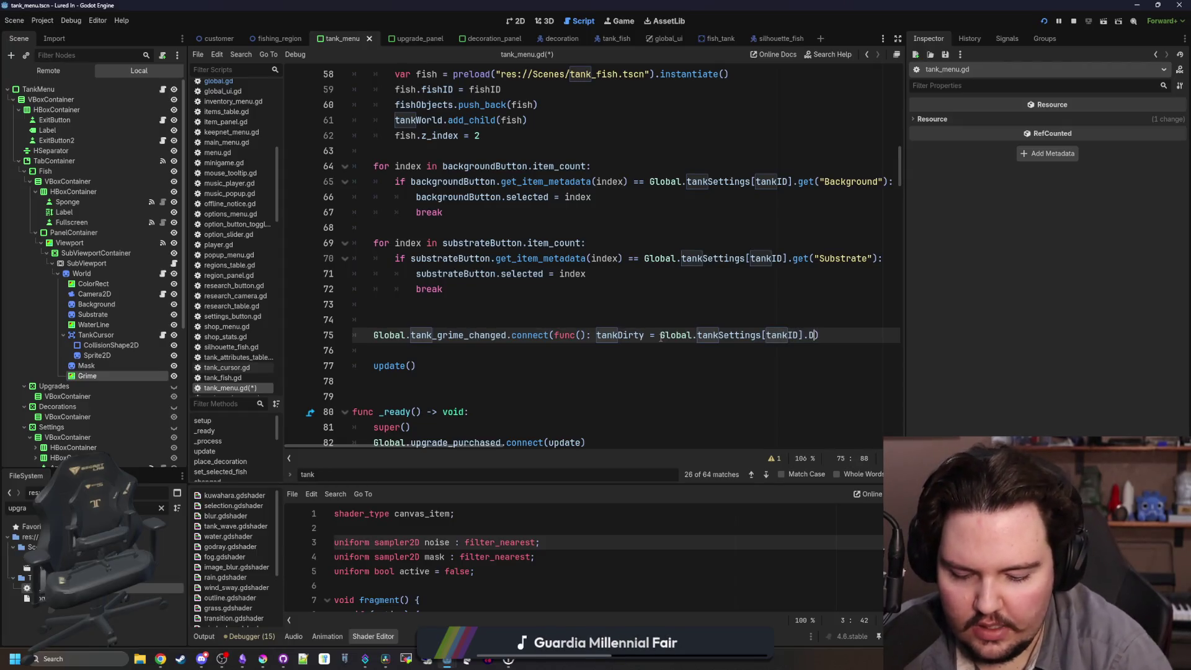
text(y)
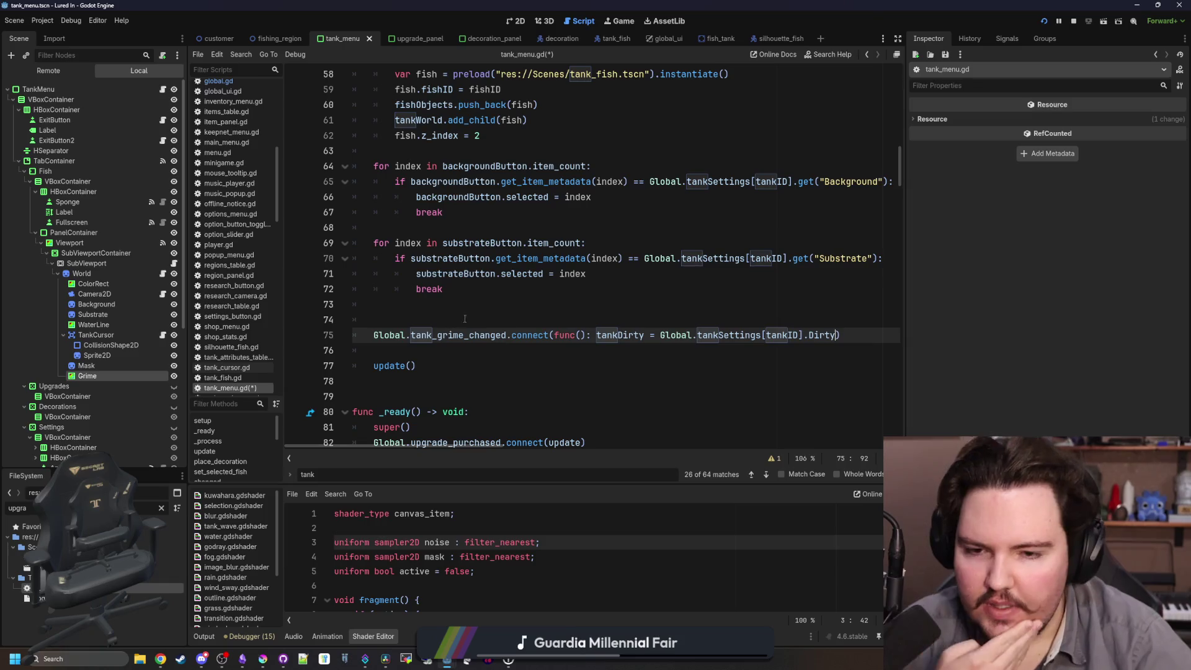
click(436, 348)
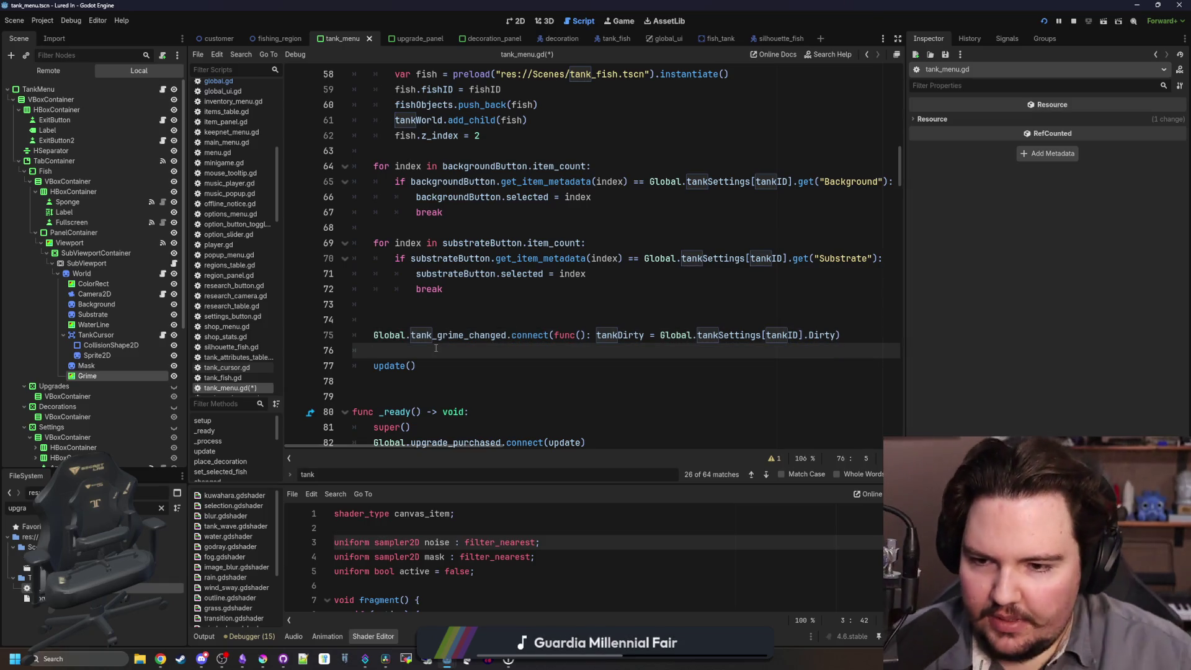
click(448, 320)
key(BackSpace)
key(BackSpace)
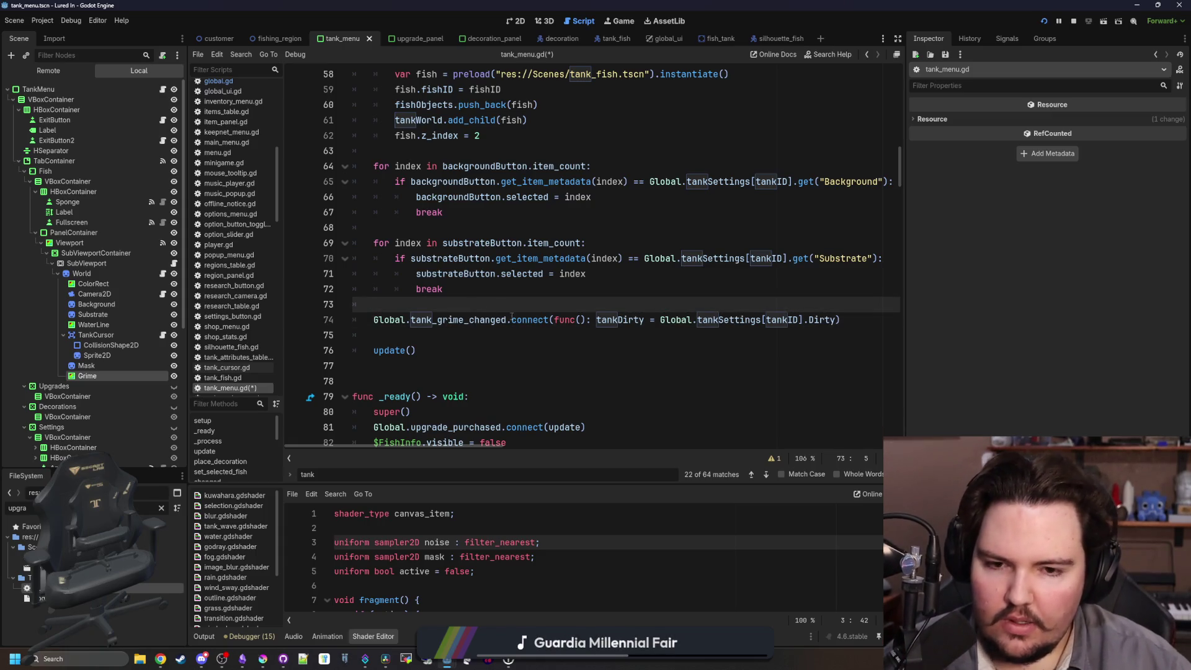
Add 'tankDirty = Global.tankSettings[tankID].Dirty' above the connect line and save tank_menu.gd.
double_click(620, 320)
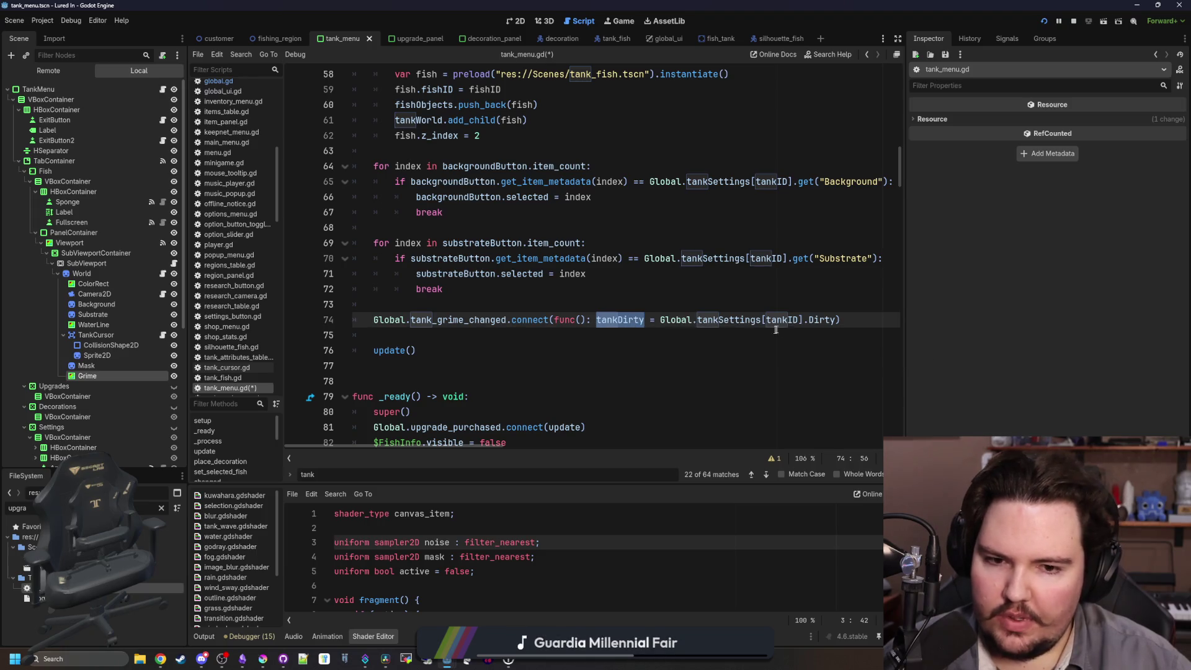
click(776, 332)
click(780, 309)
key(Return)
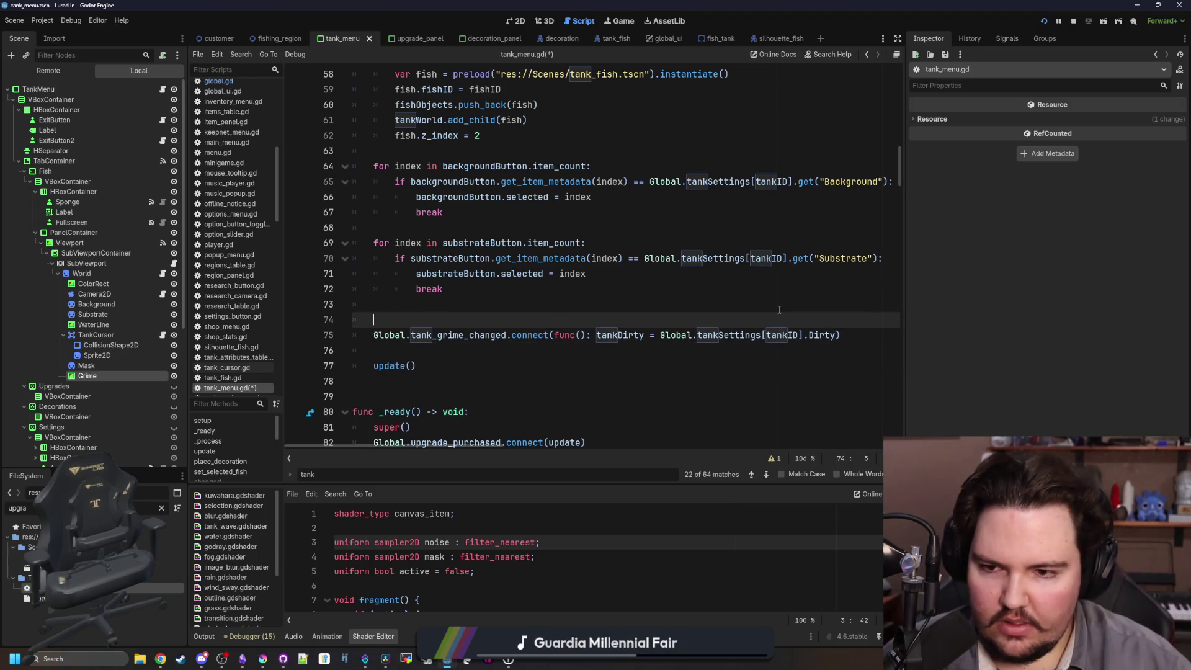
text(tankDirty)
drag(835, 335, 424, 319)
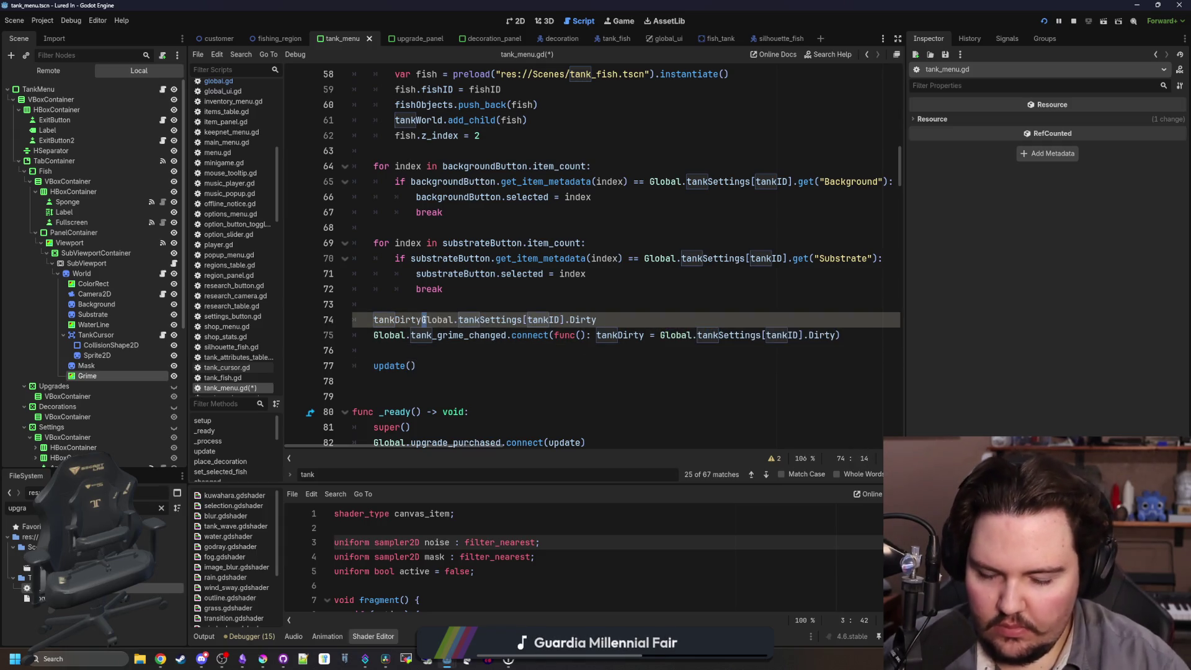
text(=)
click(524, 309)
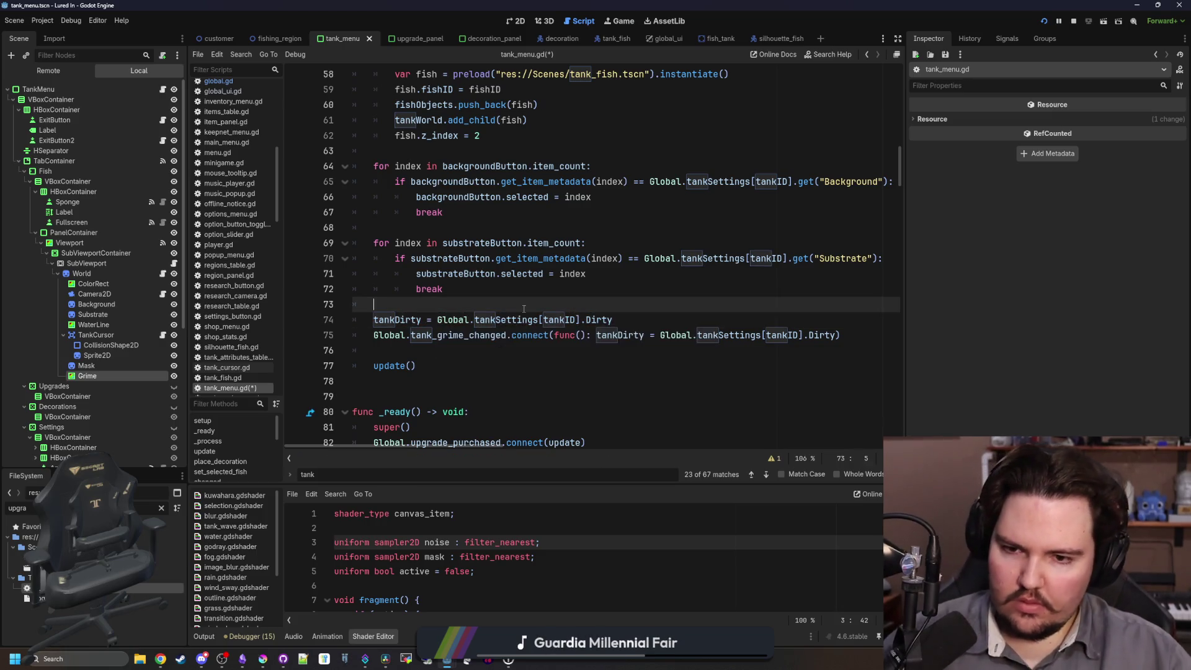
key(ctrl+s)
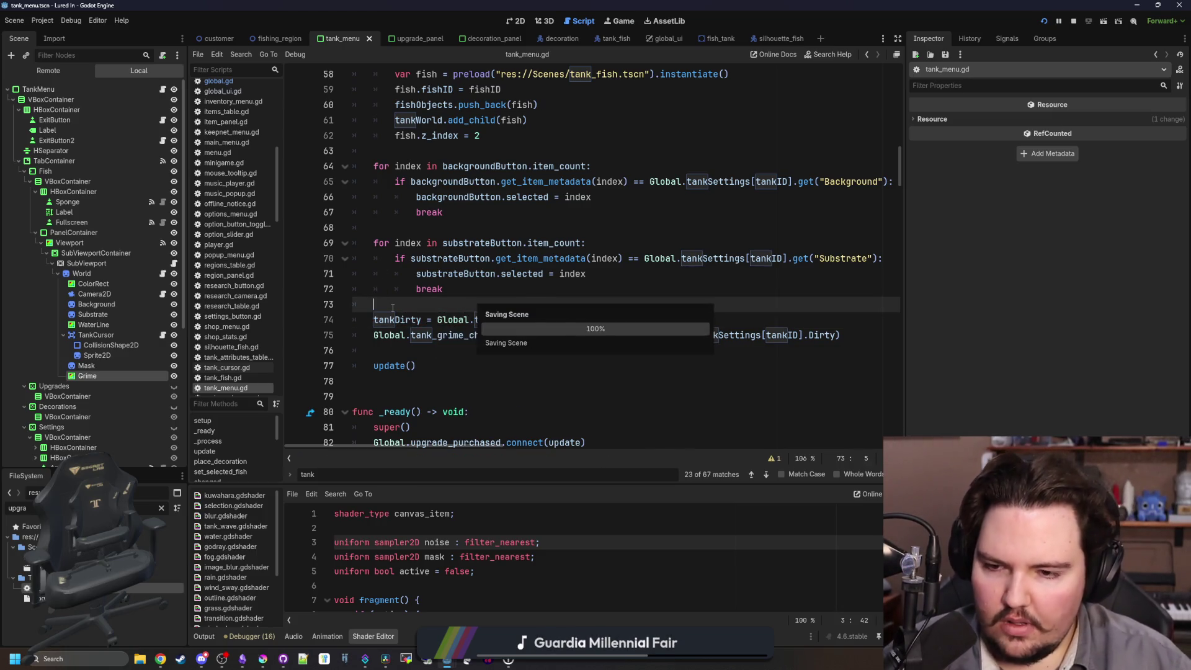
key(ctrl+s)
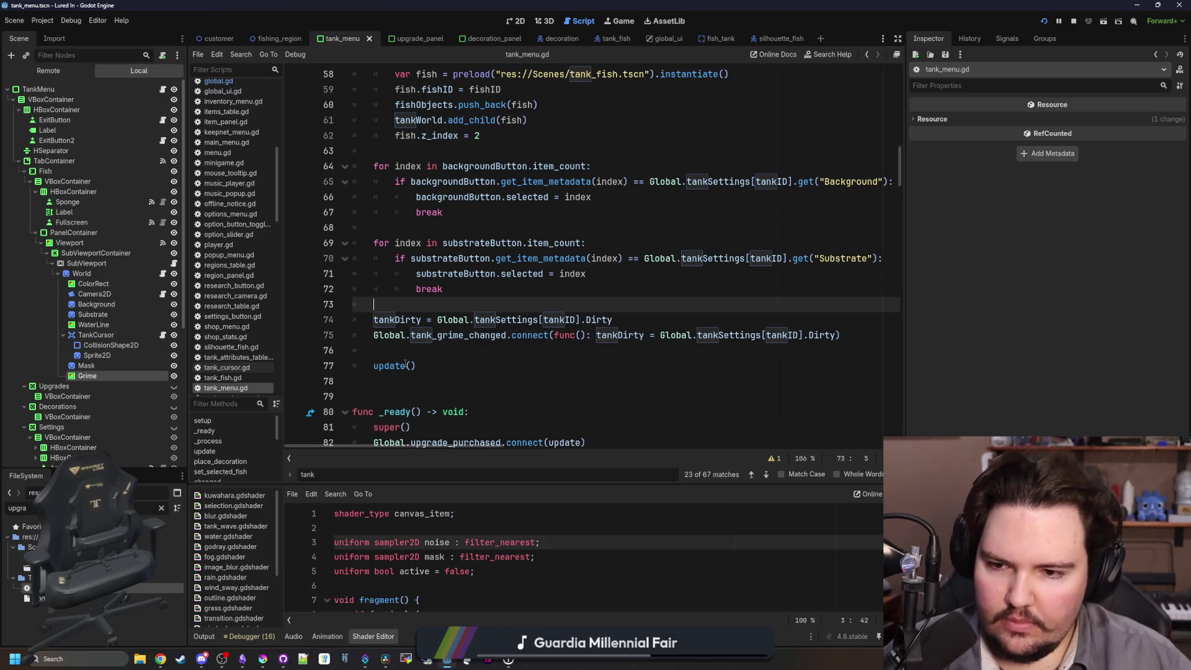
click(420, 351)
key(ctrl+s)
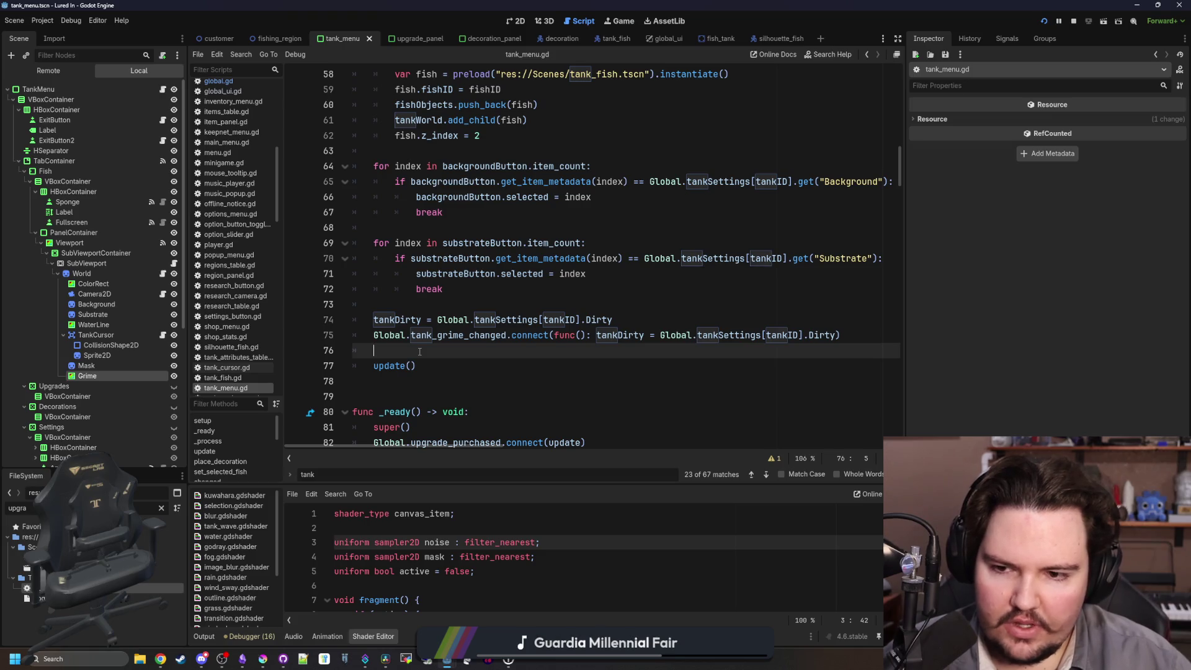
Inspect the update function's definition and return to its call.
scroll(419, 351, right, 3)
scroll(458, 390, left, 3)
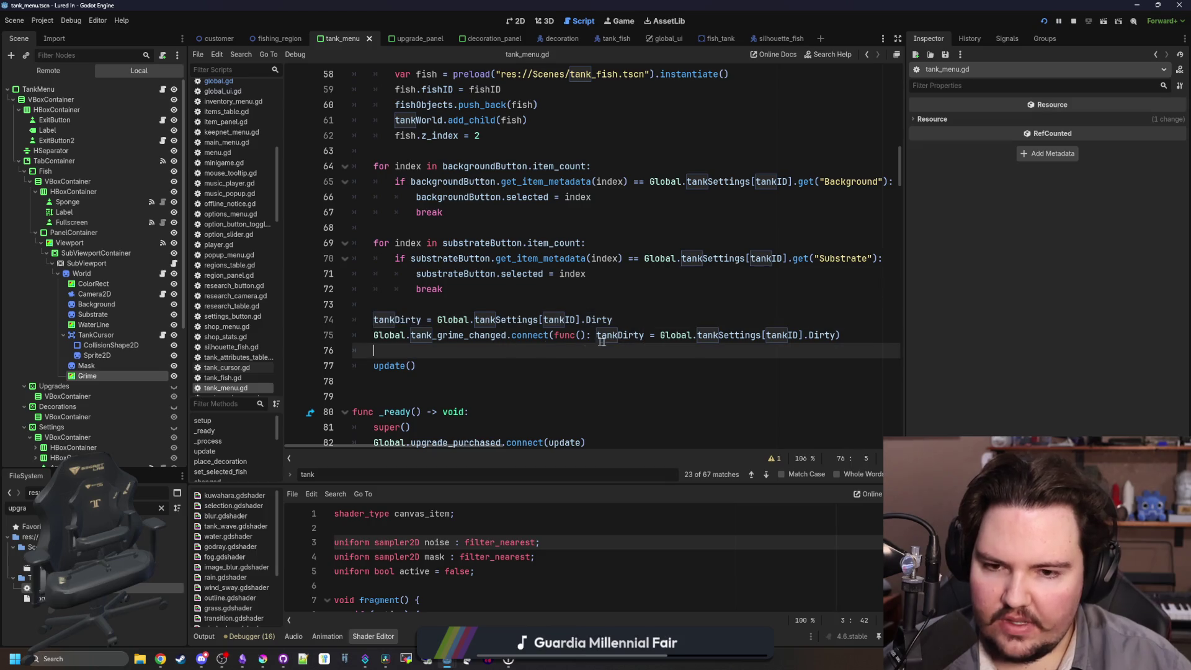
scroll(479, 368, down, 2)
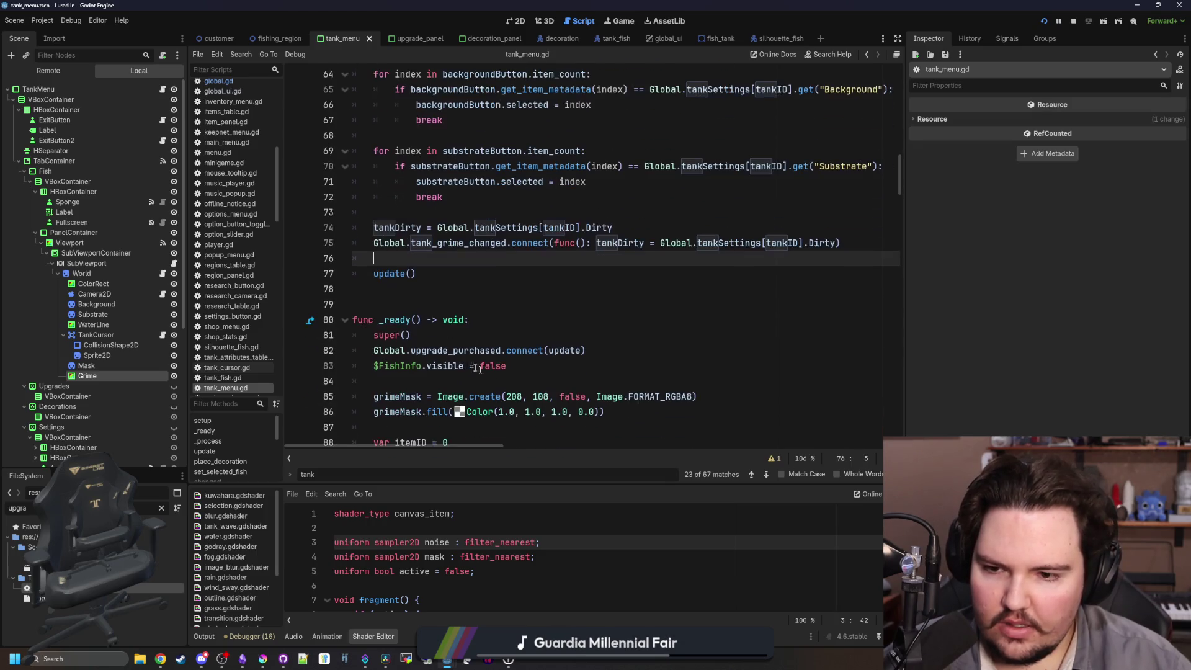
ctrl+click(398, 274)
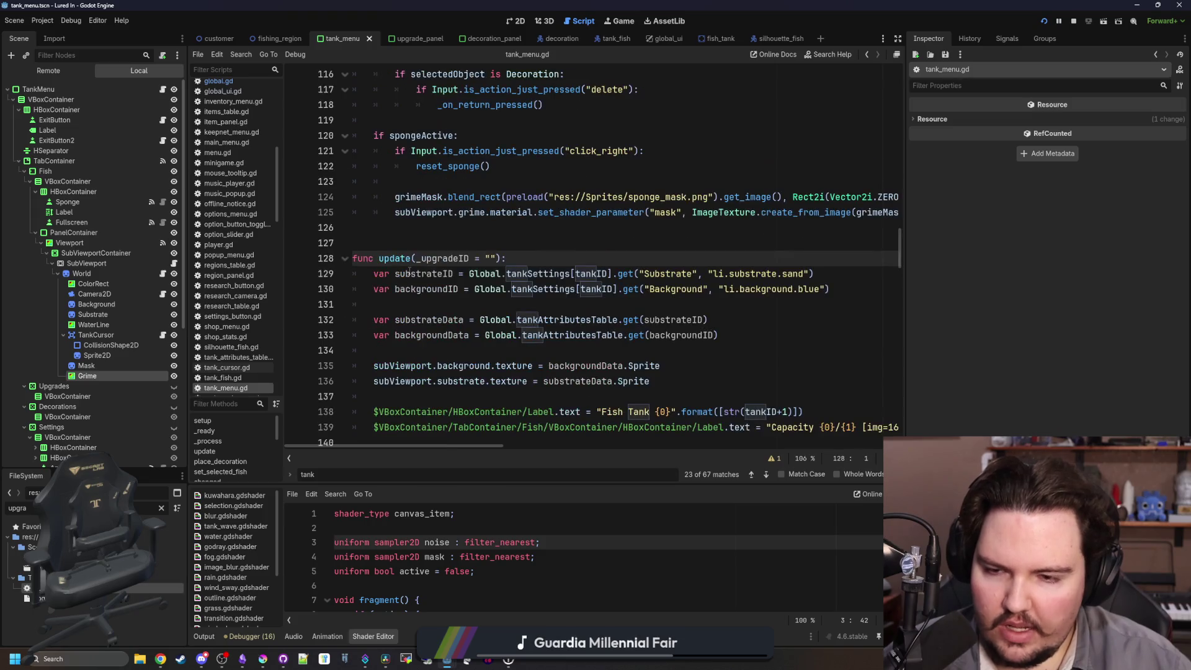
scroll(444, 279, down, 2)
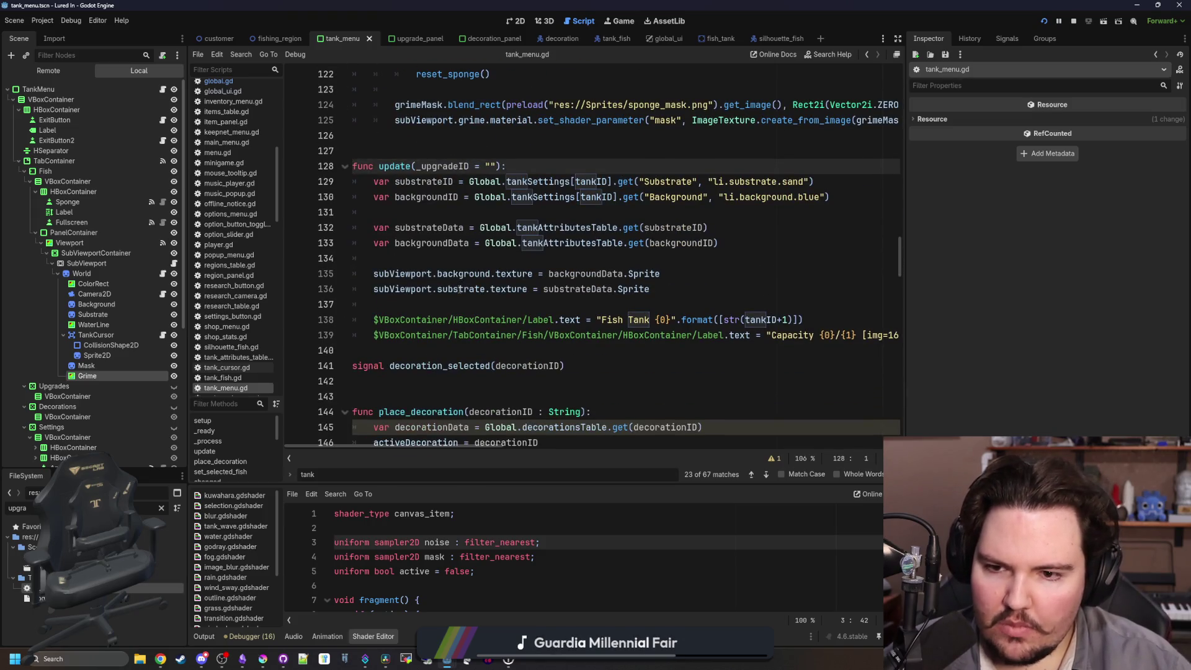
click(456, 350)
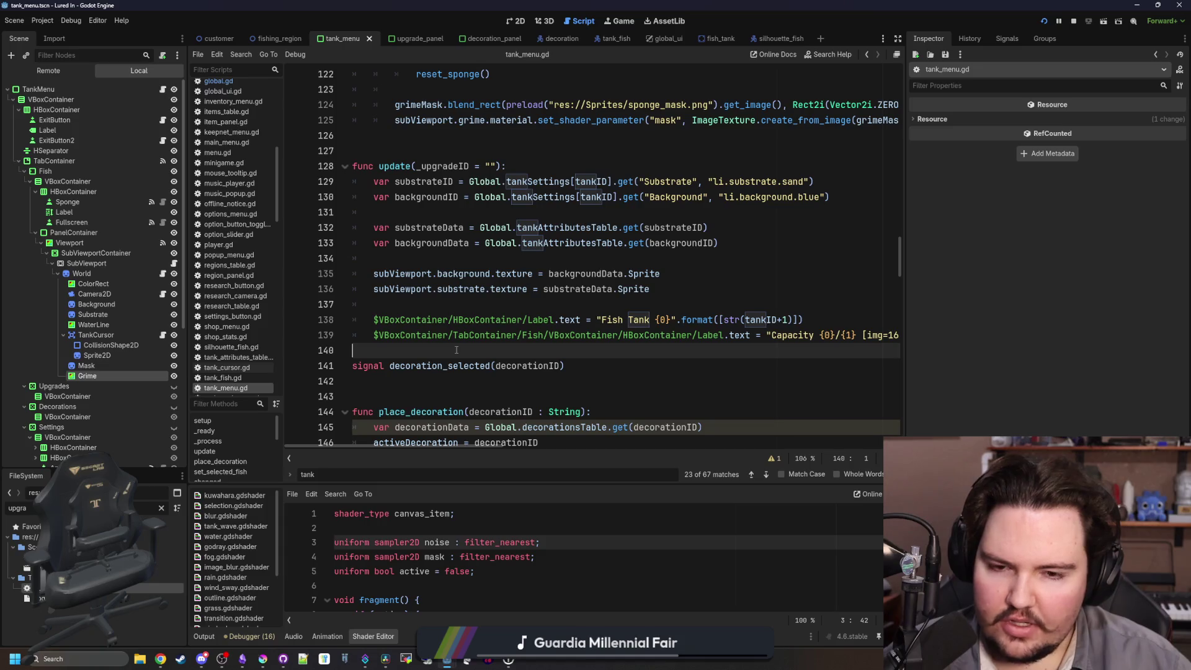
key(alt+Left)
key(alt+Left)
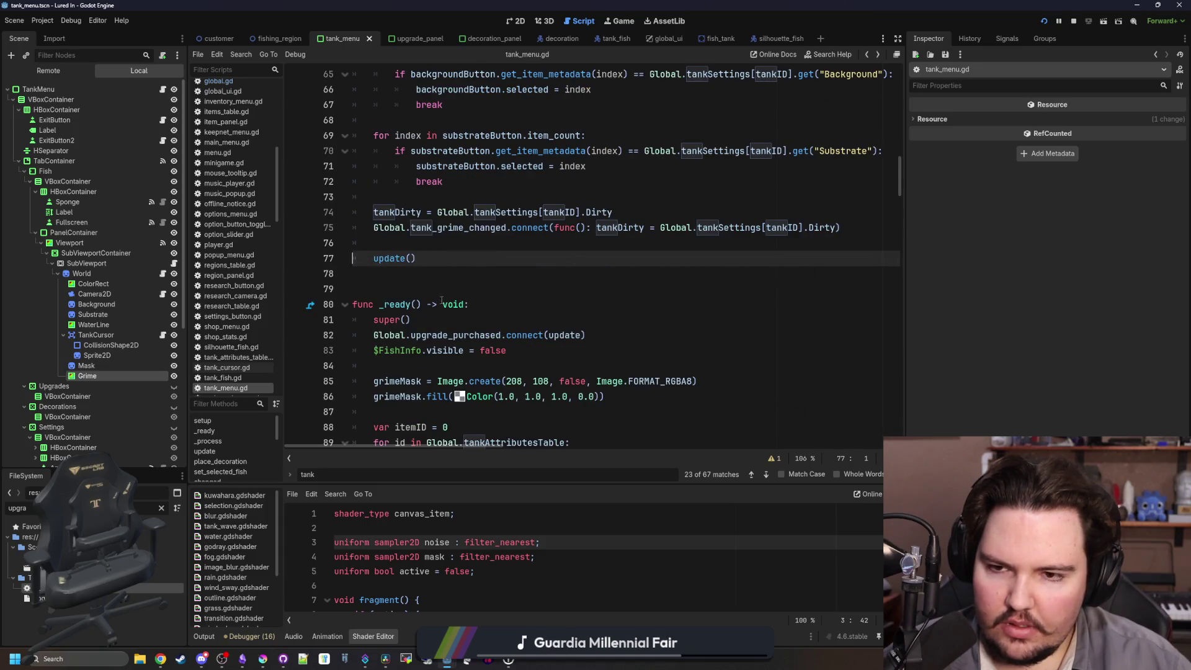
scroll(441, 300, up, 2)
drag(839, 320, 554, 320)
key(ctrl+c)
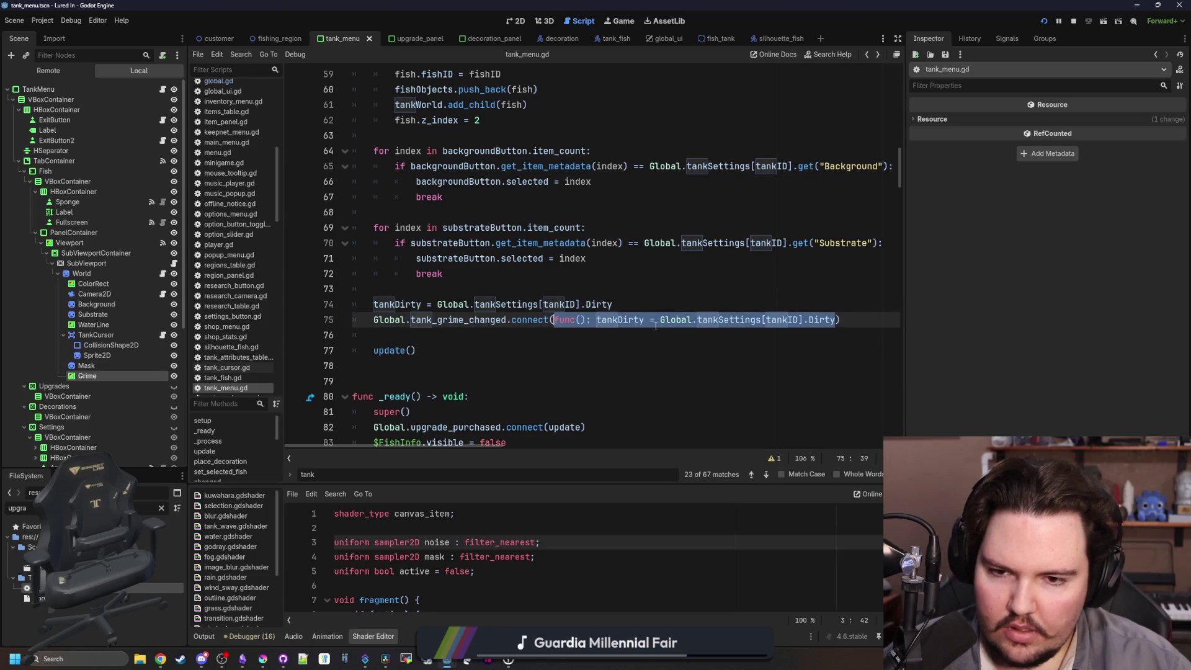
Delete the tankDirty initialisation line from the tank menu script.
text(update)
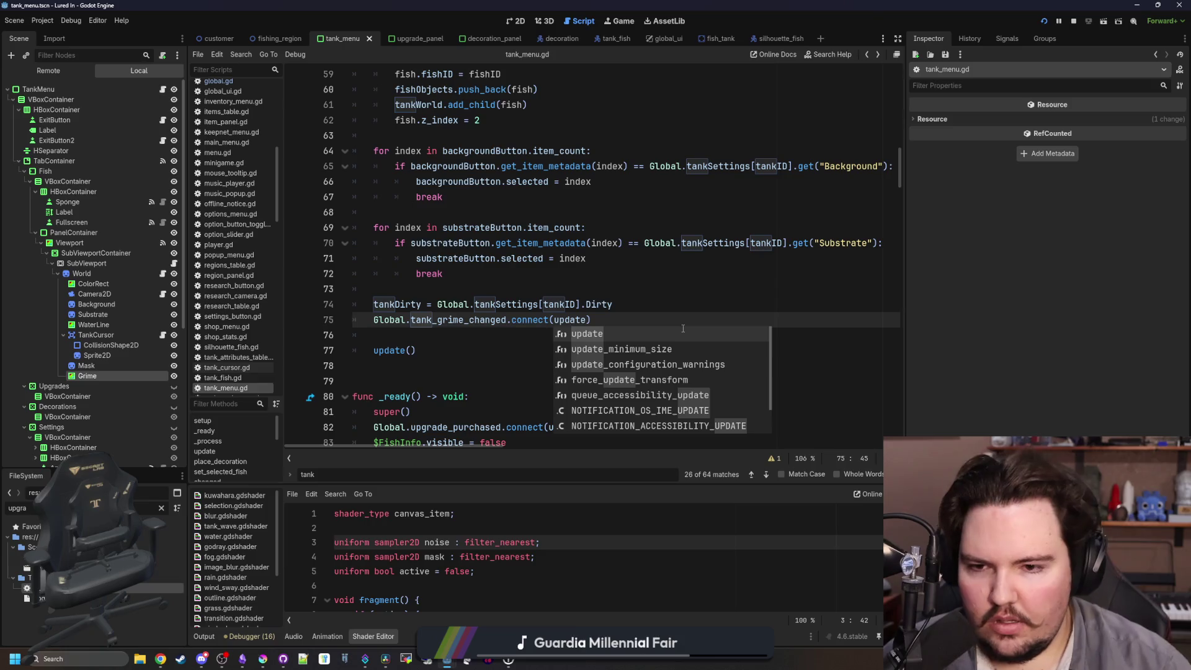
key(Escape)
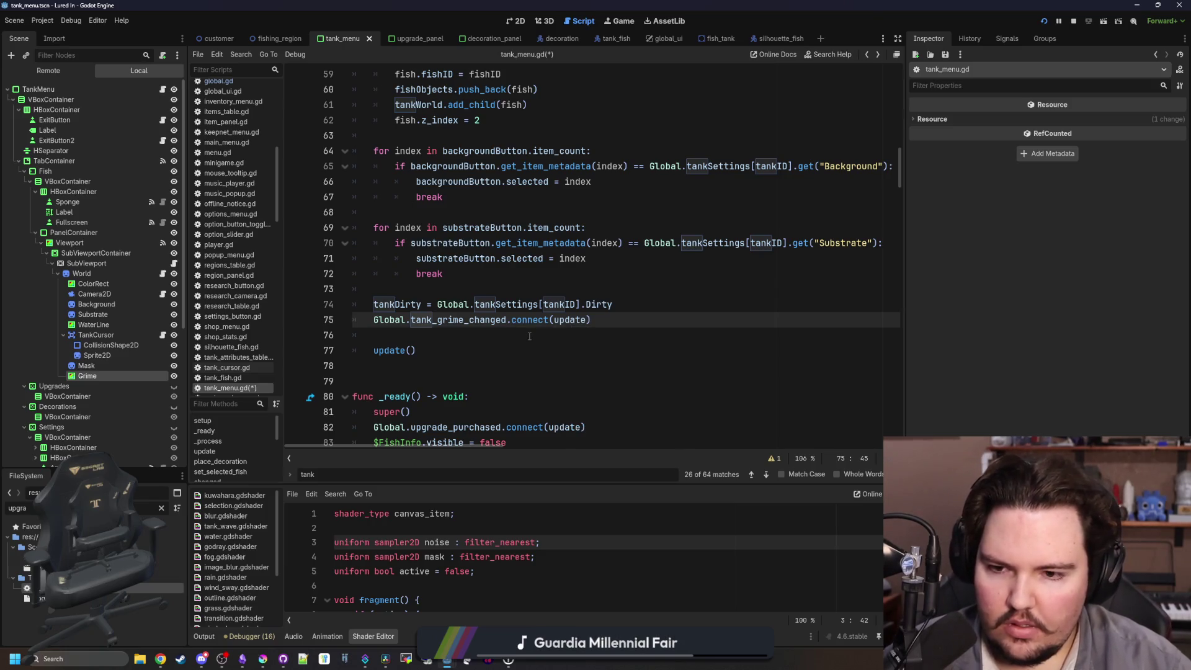
drag(630, 302, 364, 307)
key(BackSpace)
key(BackSpace)
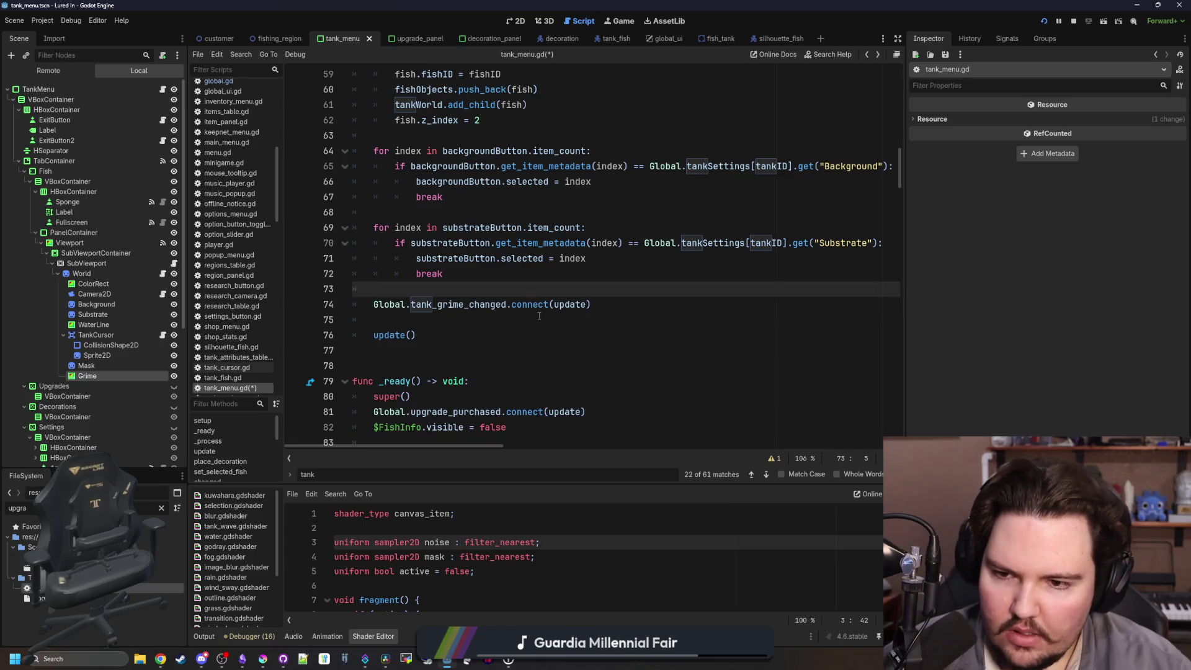
Paste the tankDirty Dirty assignment at the end of update().
ctrl+click(391, 334)
click(427, 307)
key(Return)
key(Return)
key(Return)
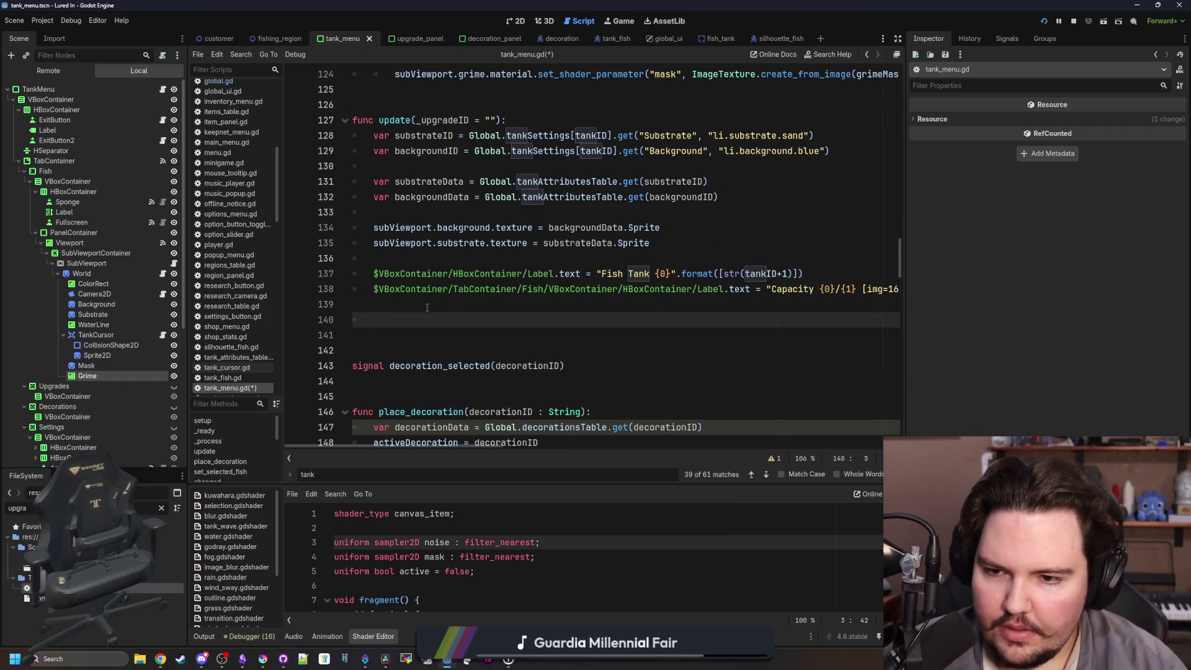
key(ctrl+v)
drag(416, 321, 373, 321)
key(BackSpace)
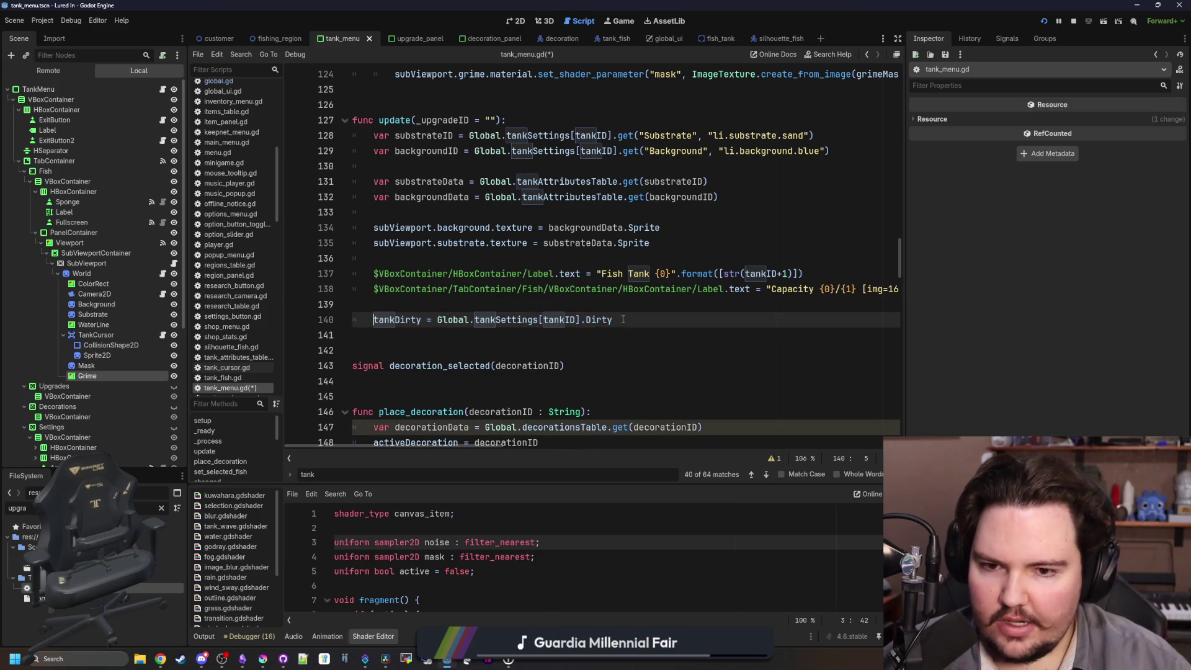
Add 'subViewport.grime.visible = true' to update() below the tankDirty assignment.
key(Return)
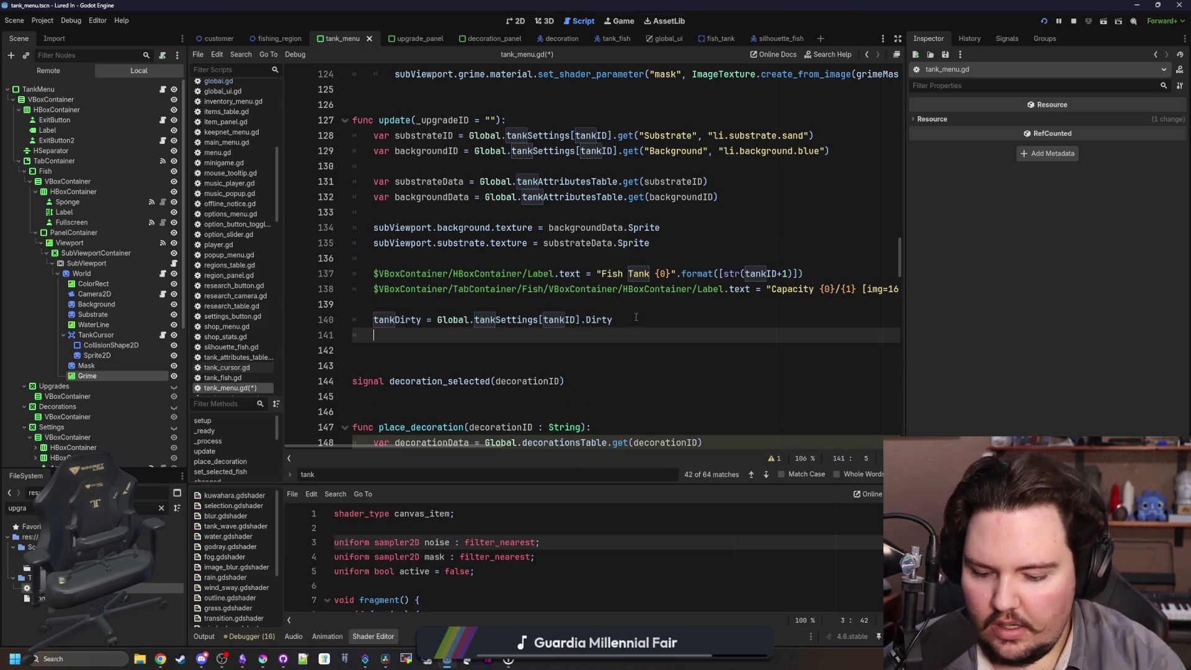
text(if tankDirty:)
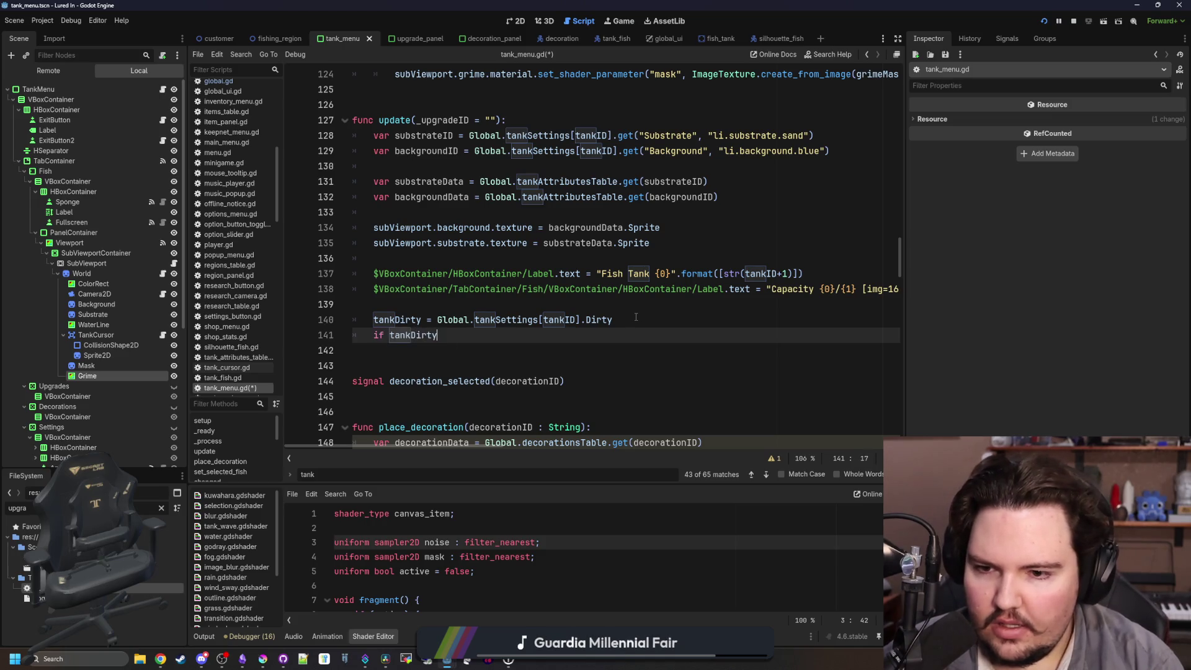
key(Return)
drag(87, 375, 442, 366)
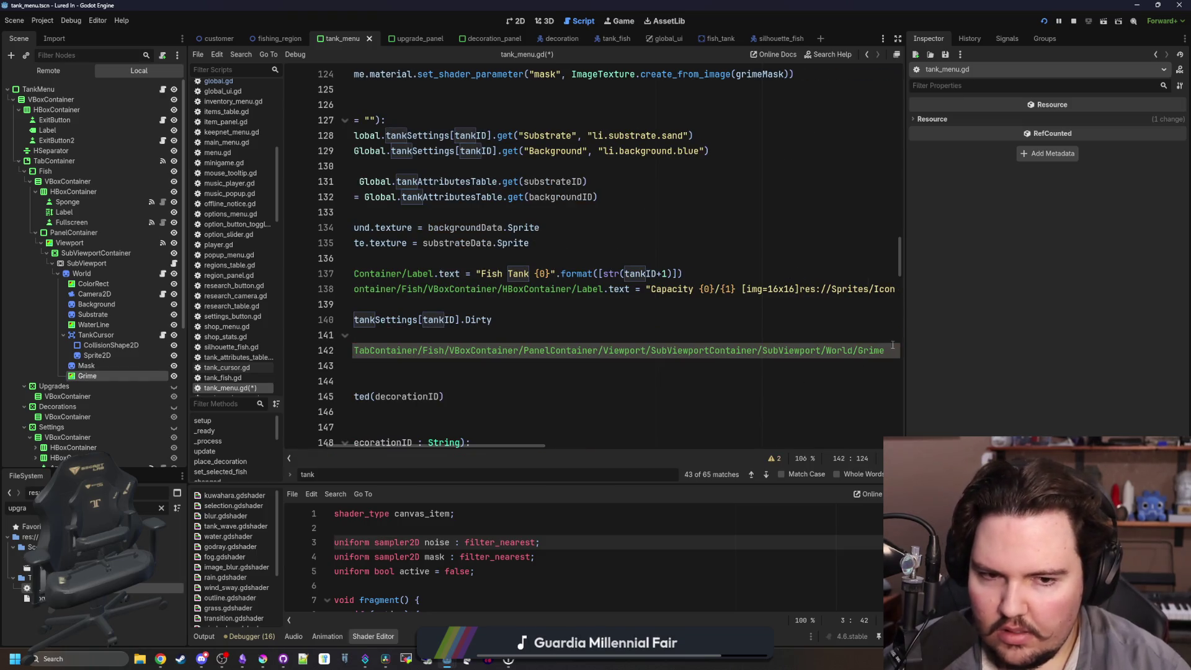
scroll(458, 353, down, 8)
scroll(839, 295, up, 5)
mouse_move(875, 208)
mouse_down()
mouse_move(360, 208)
mouse_move(395, 208)
mouse_up()
key(BackSpace)
key(BackSpace)
key(BackSpace)
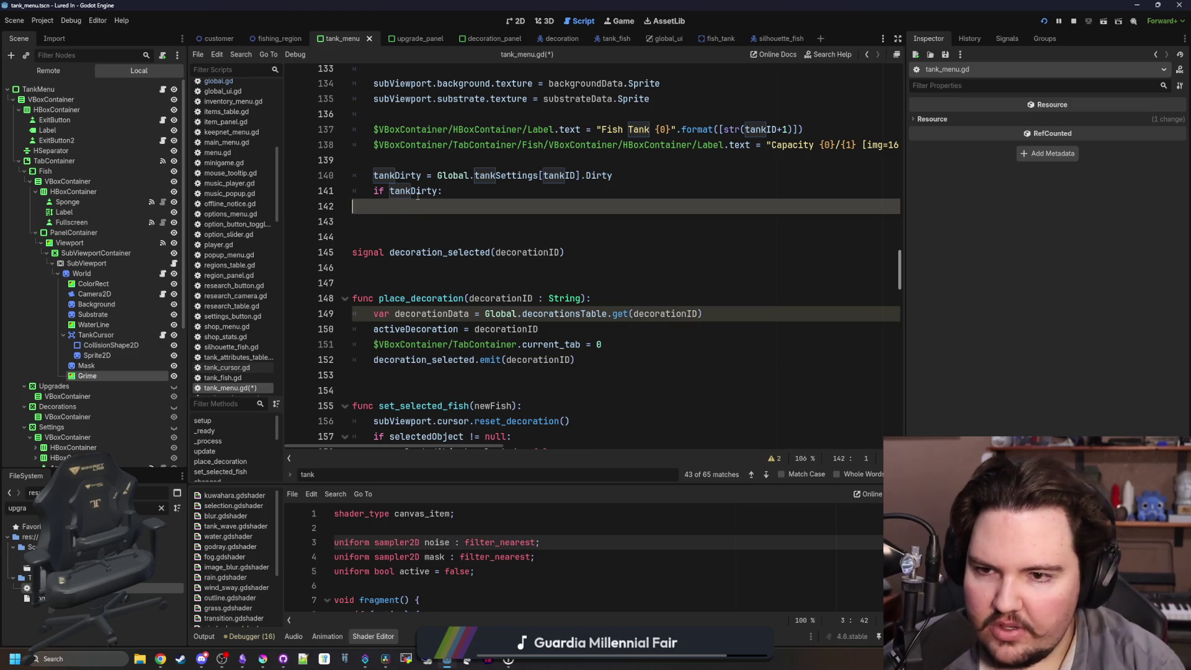
text(subView)
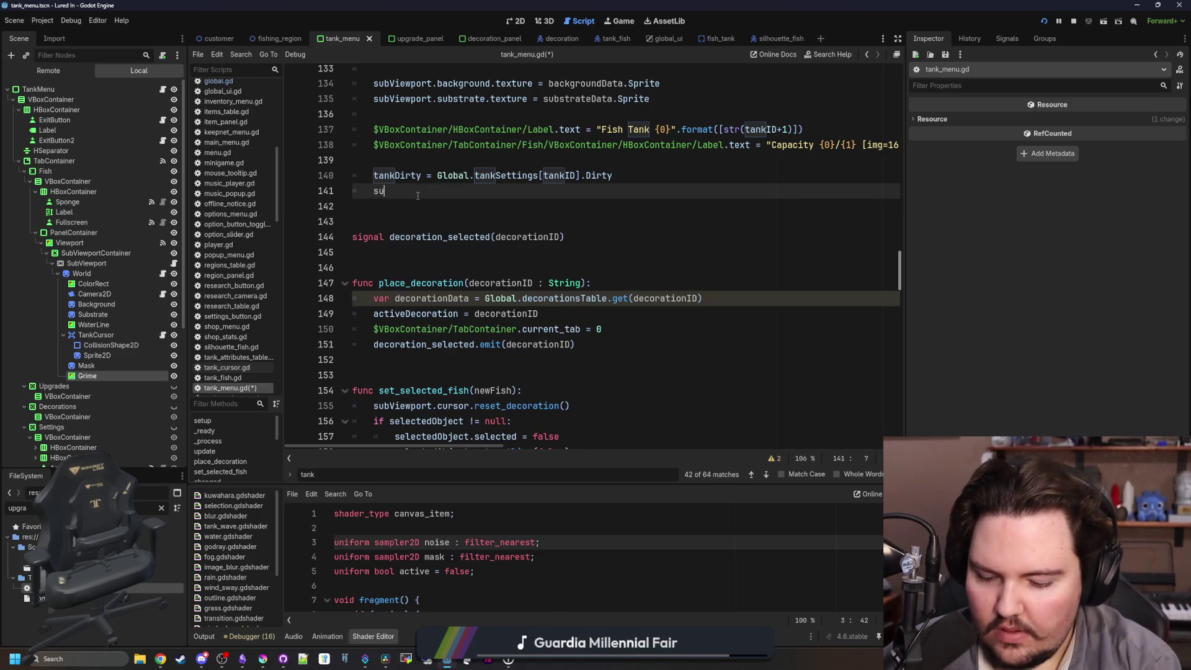
key(Return)
text(.gru)
key(BackSpace)
text(im)
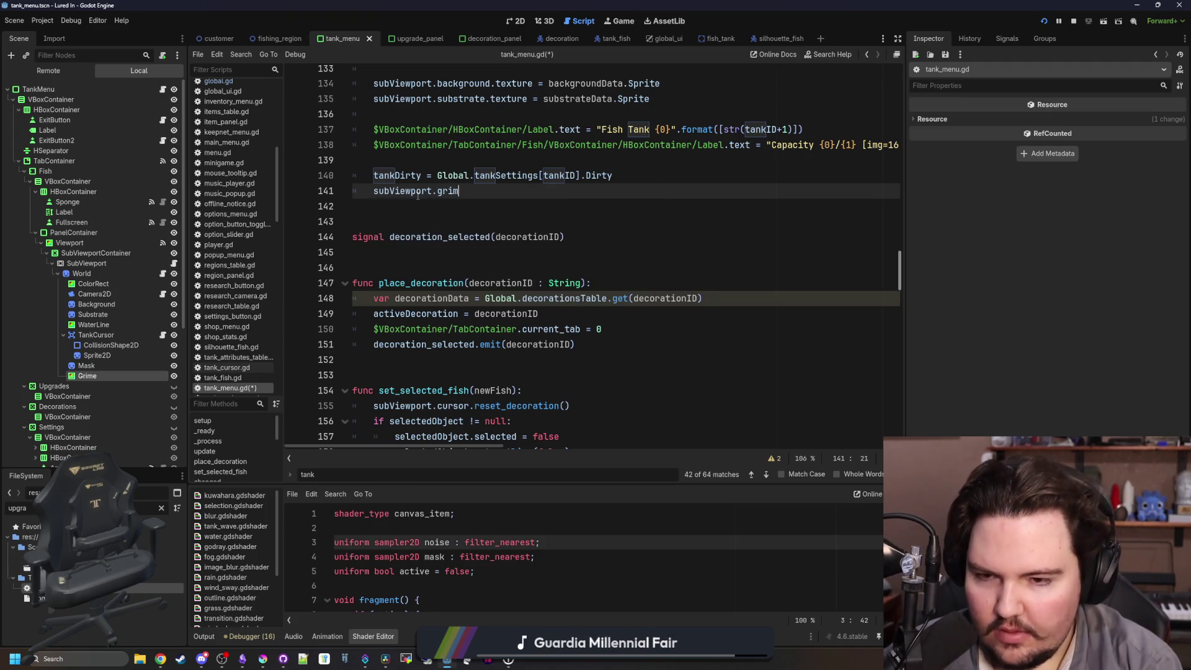
text(e.visible = true)
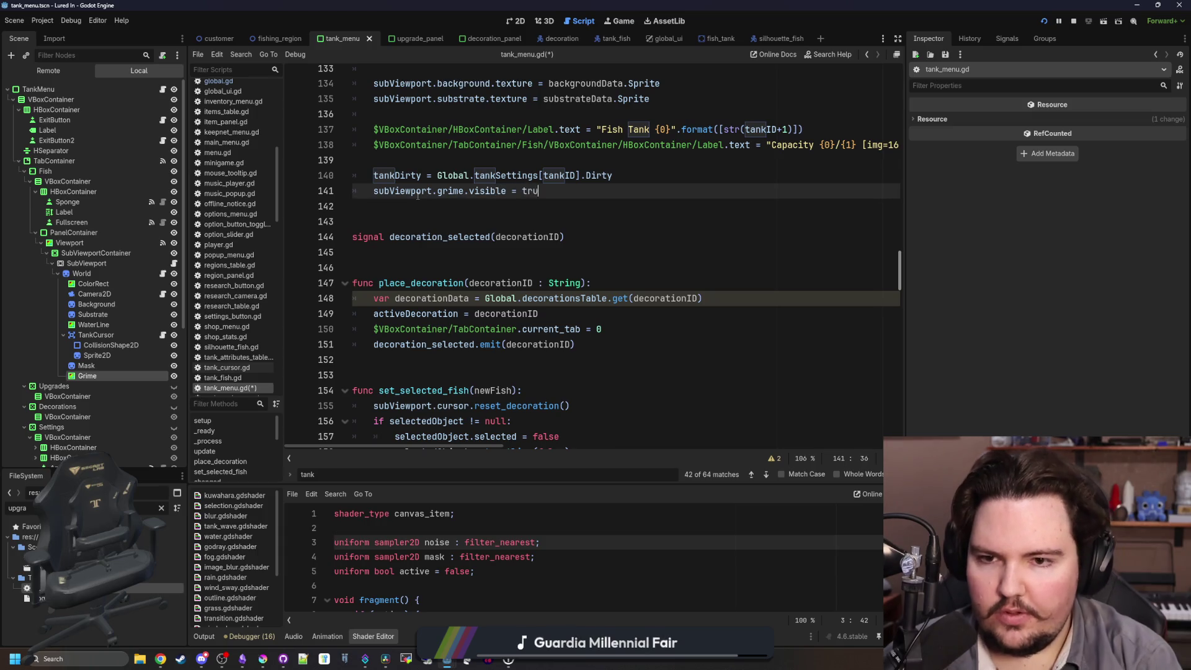
Cut the grimeMask.fill line out of setup().
scroll(586, 185, up, 4)
scroll(770, 289, up, 20)
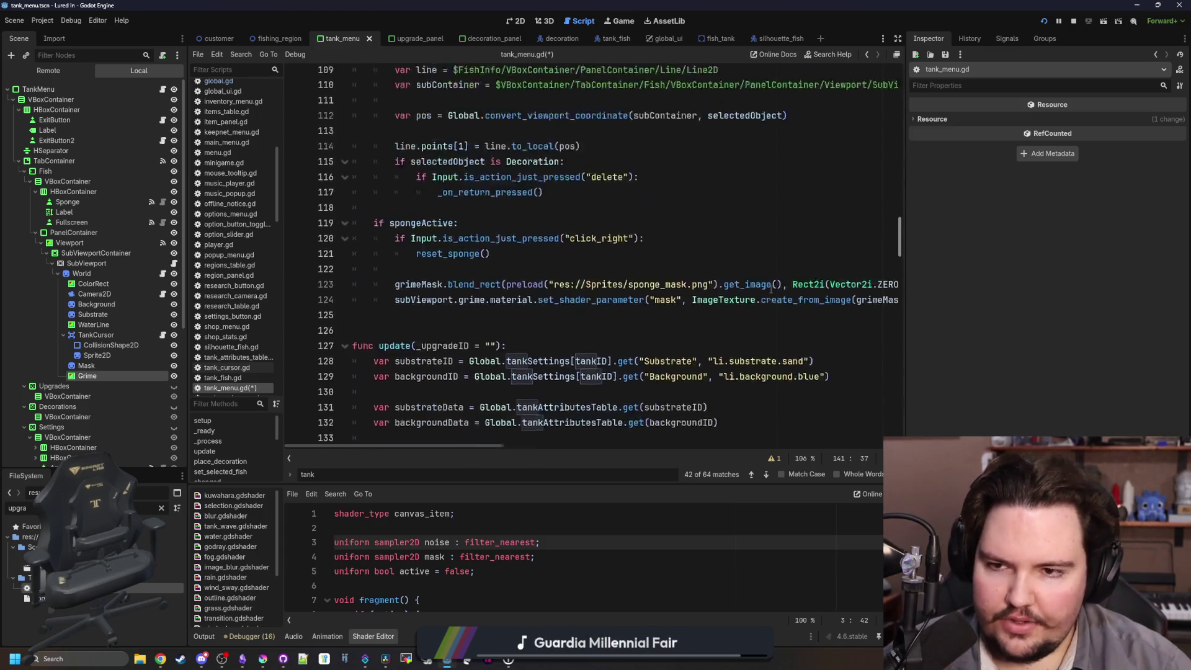
scroll(771, 289, up, 14)
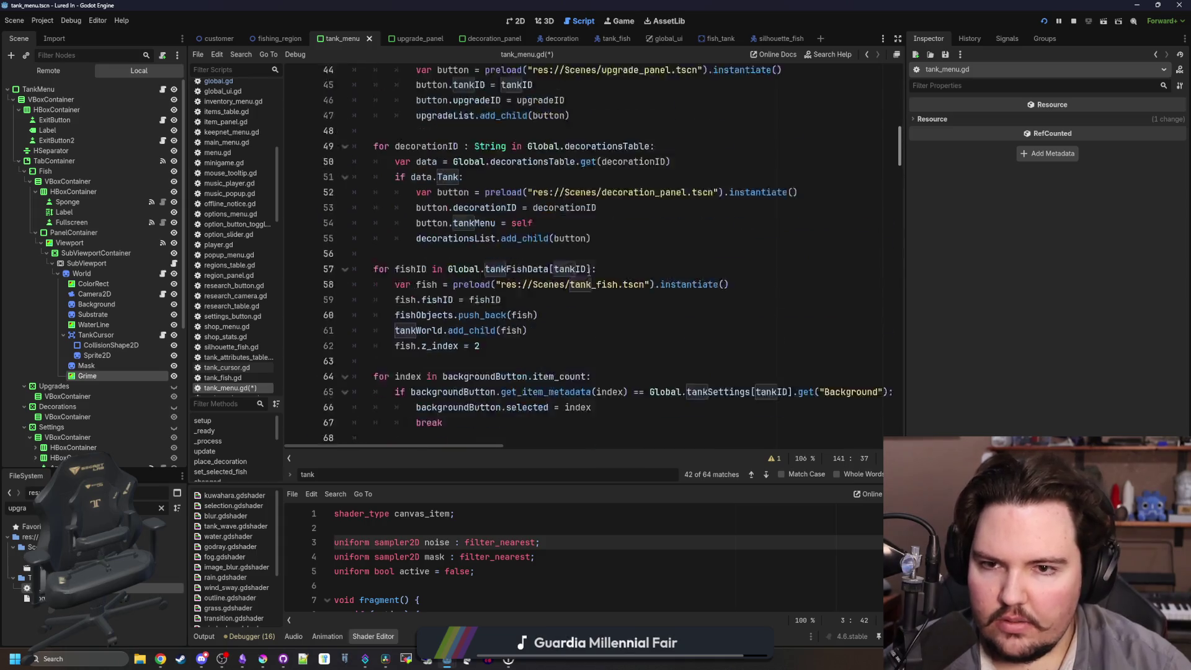
scroll(597, 279, down, 4)
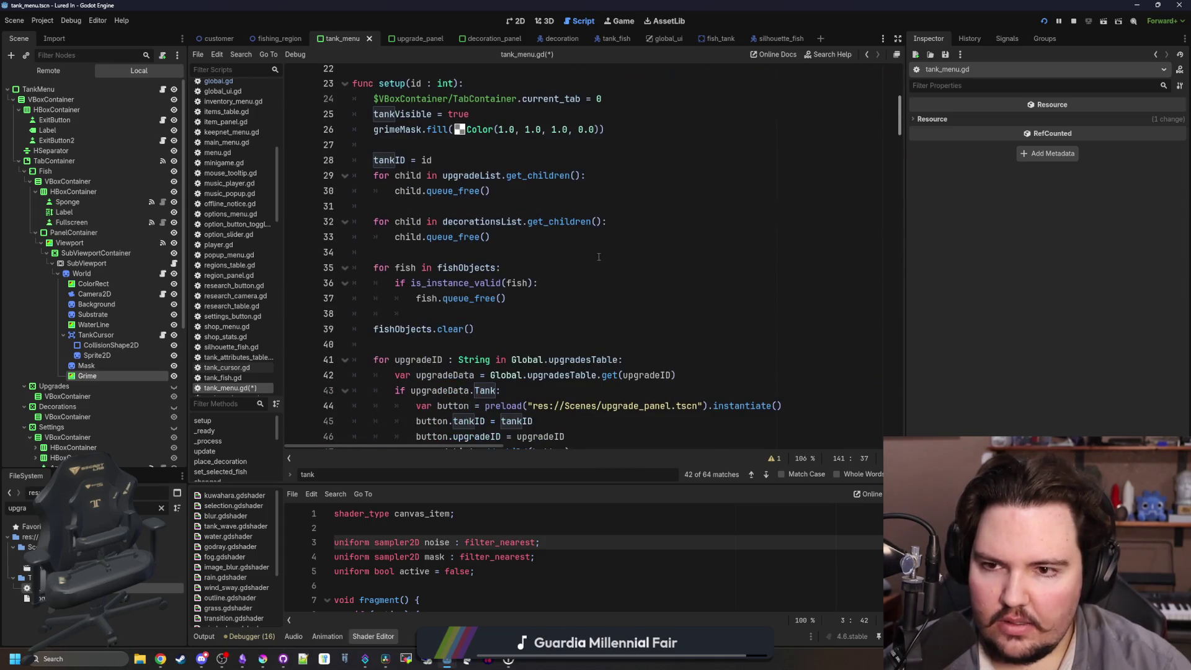
drag(605, 129, 369, 129)
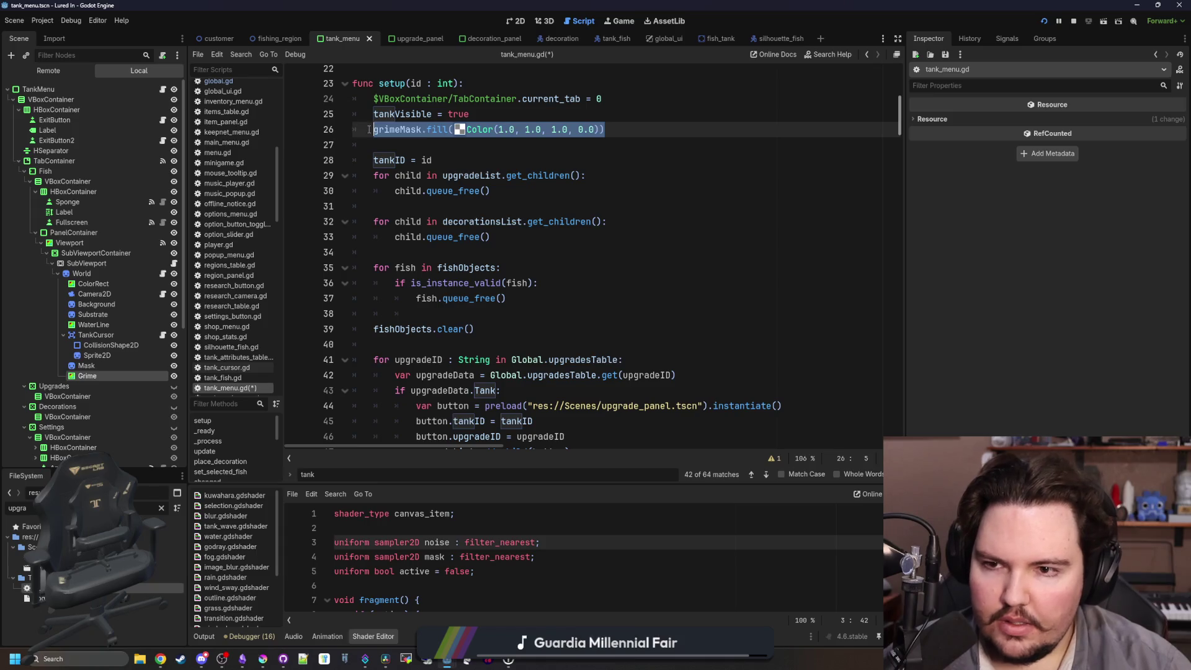
click(368, 129)
key(Down)
scroll(508, 220, down, 1)
scroll(508, 221, down, 6)
scroll(508, 221, up, 8)
drag(605, 176, 357, 172)
key(ctrl+c)
key(BackSpace)
key(BackSpace)
key(BackSpace)
Paste the grimeMask.fill line into update() and save tank_menu.gd.
scroll(467, 232, down, 8)
scroll(467, 233, down, 16)
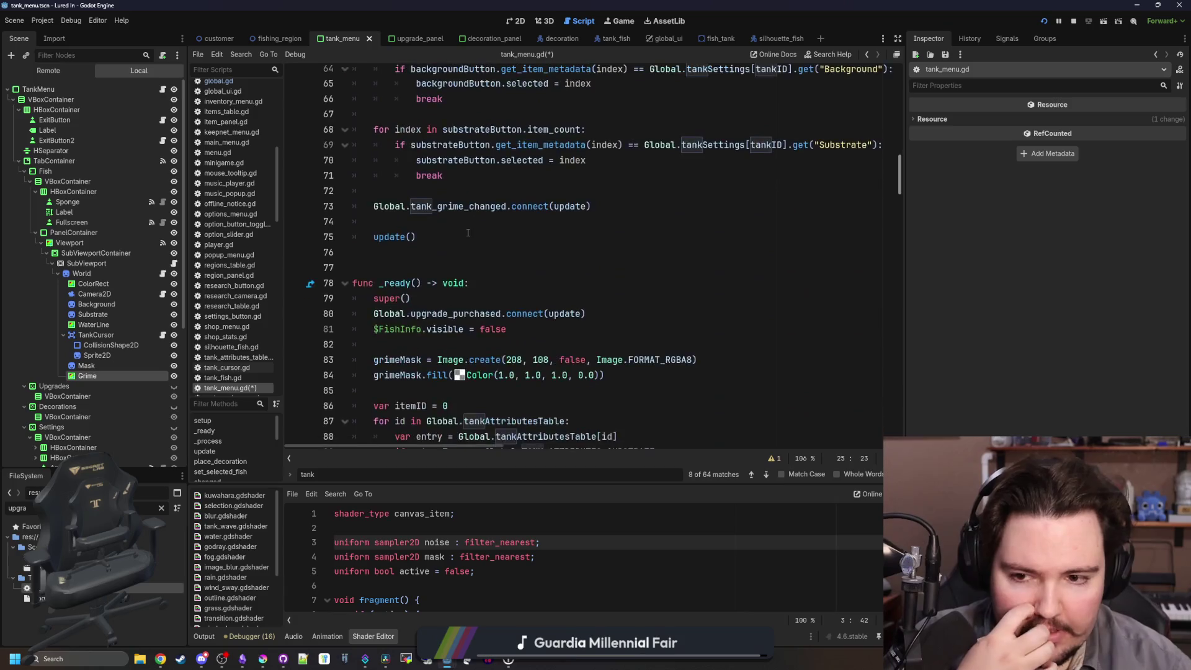
scroll(484, 280, up, 10)
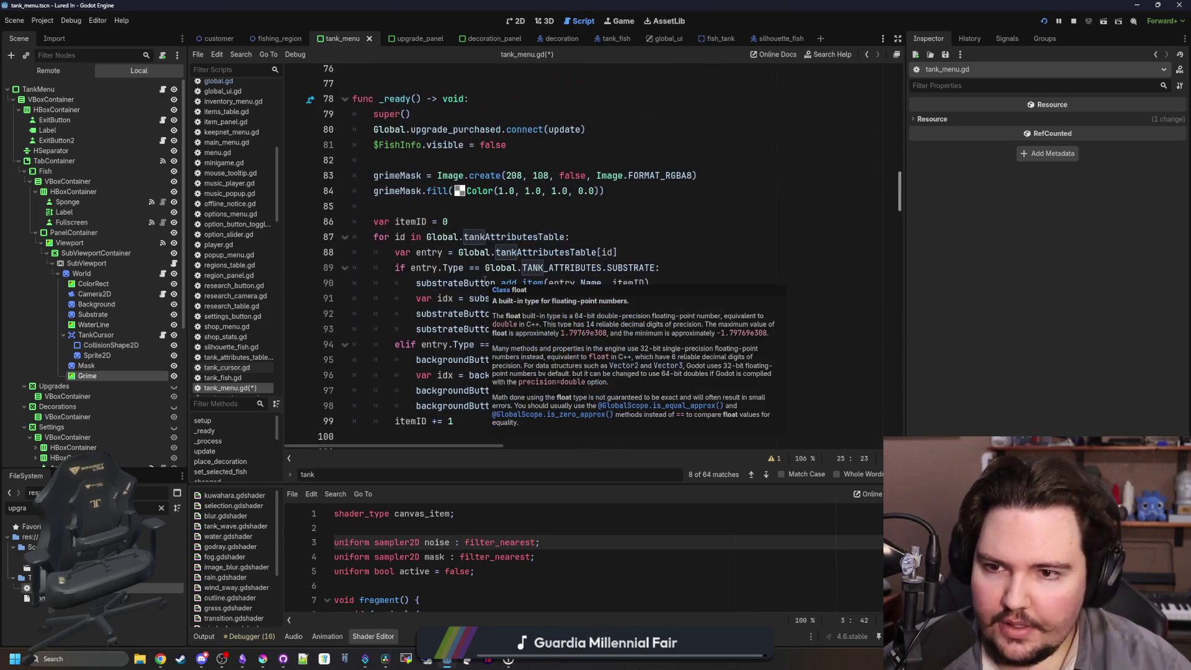
ctrl+click(385, 238)
scroll(385, 238, down, 5)
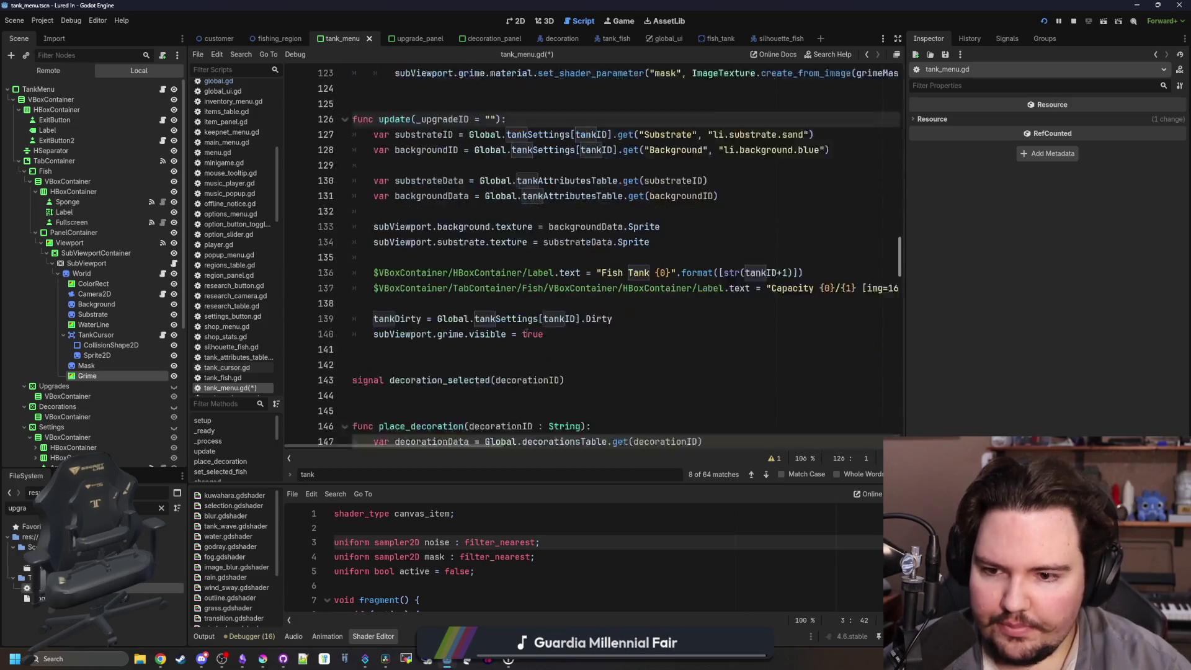
click(630, 241)
click(630, 233)
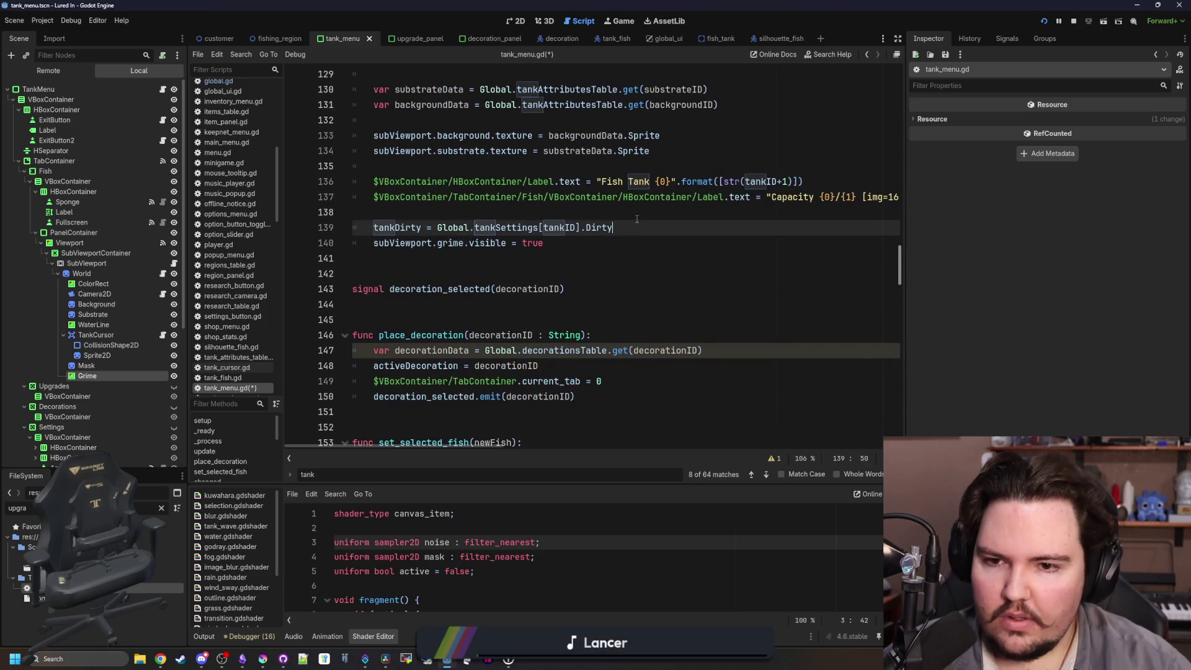
click(637, 217)
key(Return)
key(ctrl+v)
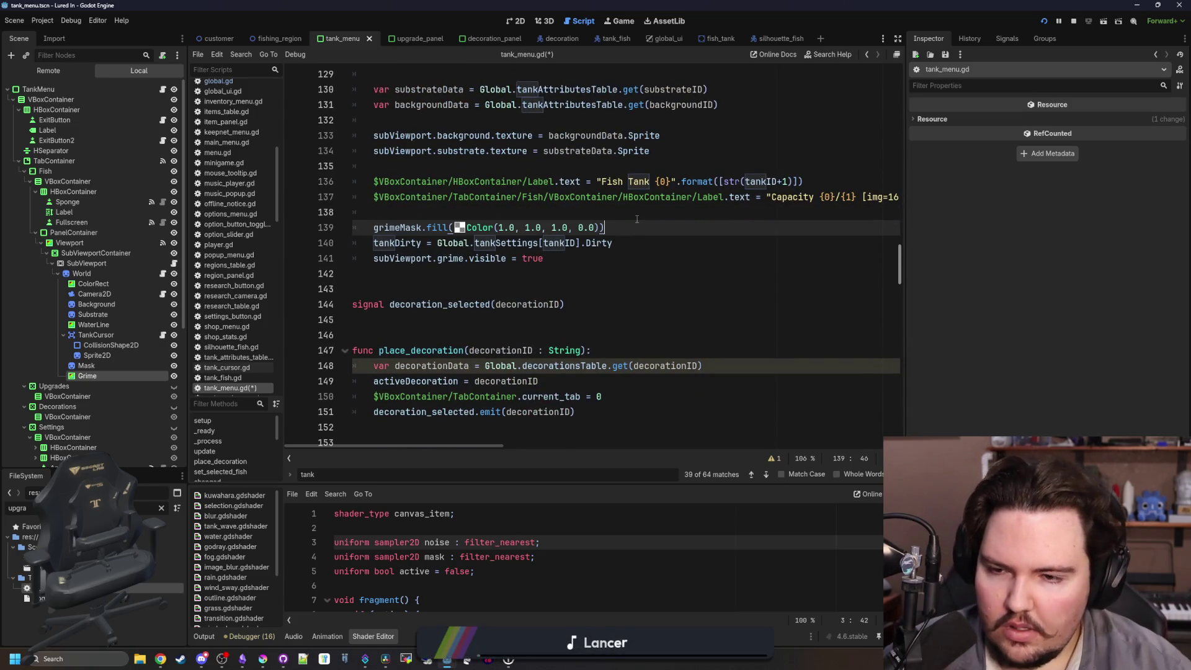
scroll(558, 280, up, 2)
click(542, 297)
key(ctrl+s)
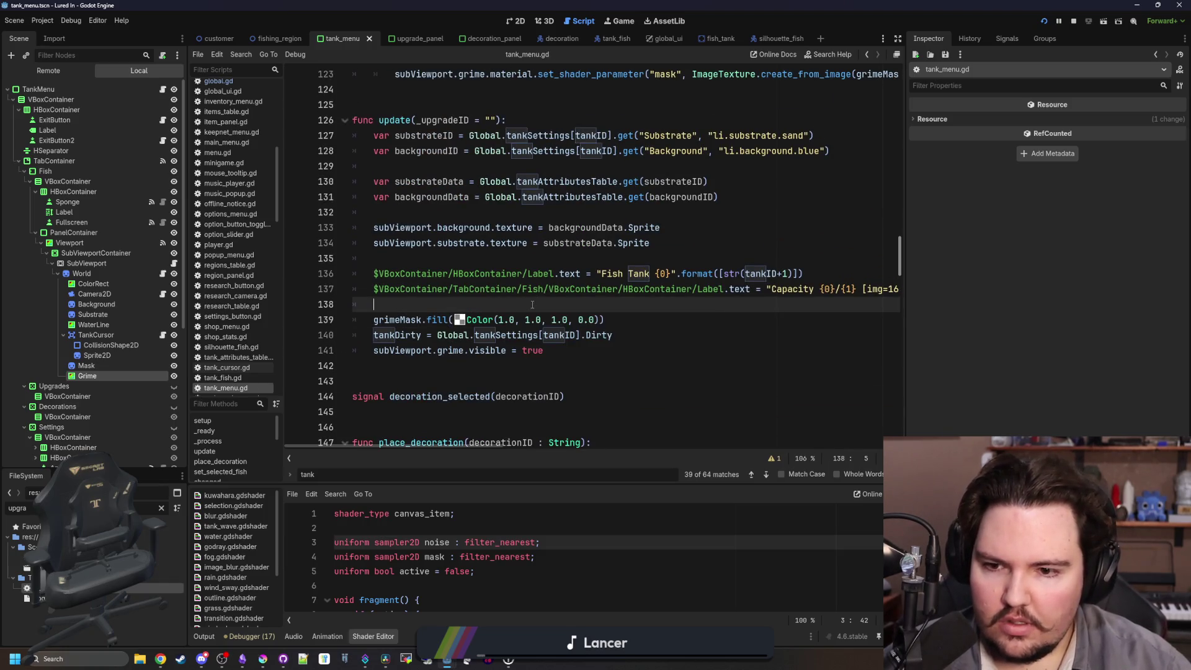
Cut the pasted grimeMask.fill line back out of update().
click(575, 345)
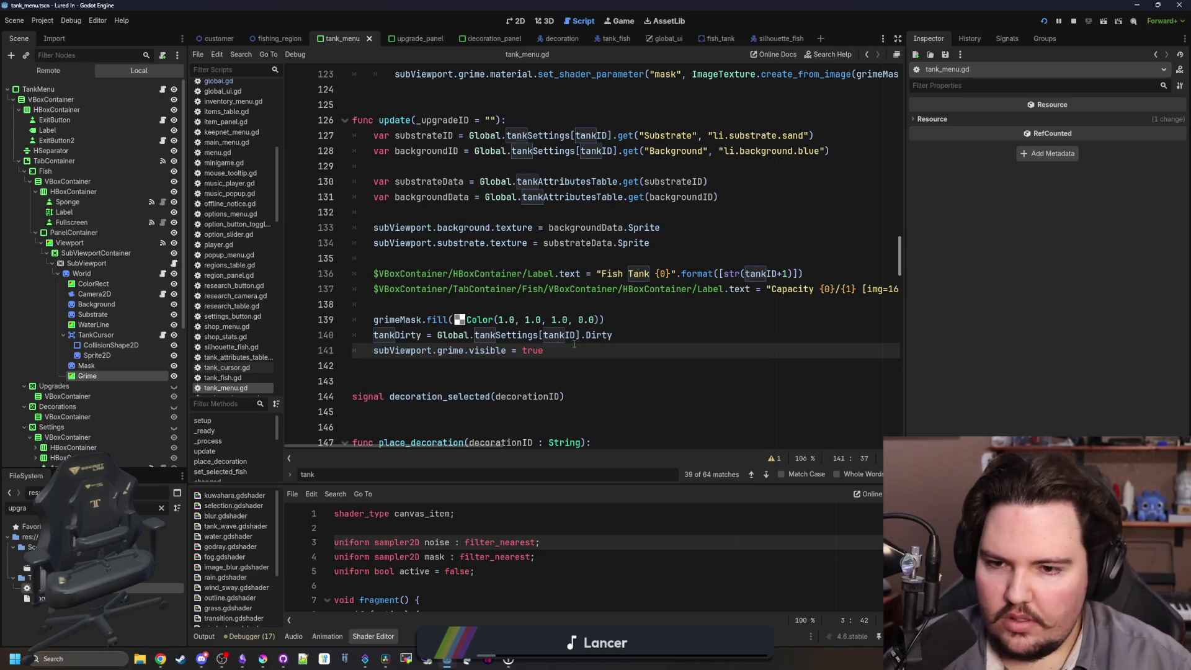
click(612, 326)
key(shift+Home)
key(BackSpace)
key(BackSpace)
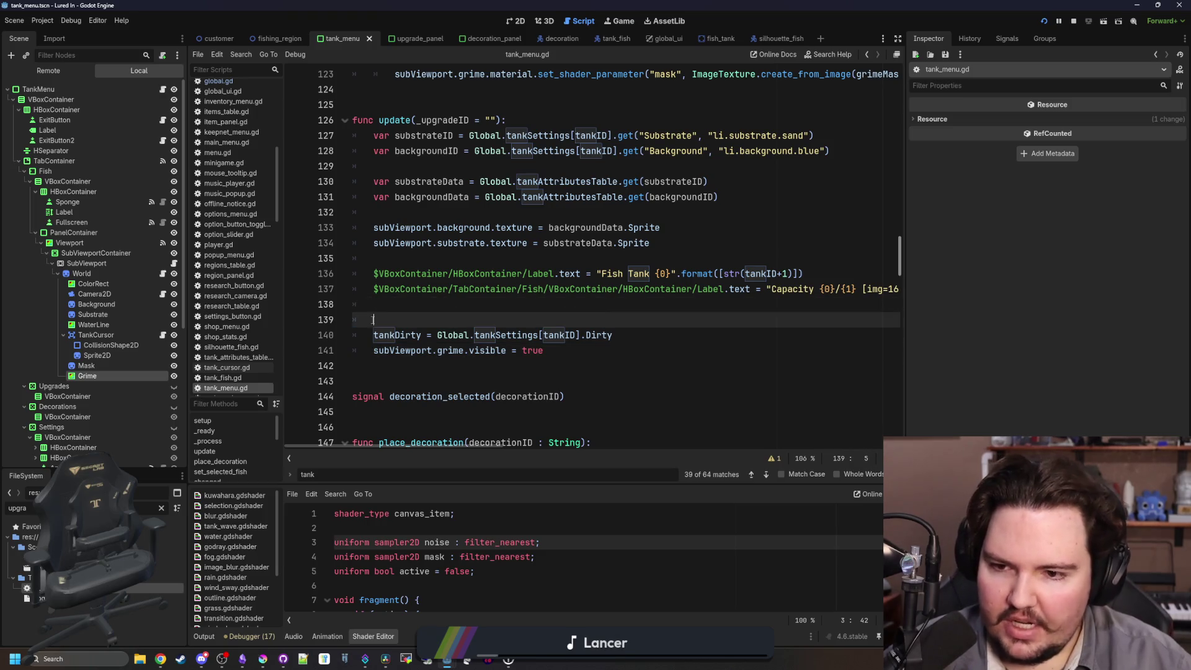
Put grimeMask.fill and the indented grime.visible line under 'if tankDirty:', then save.
click(596, 334)
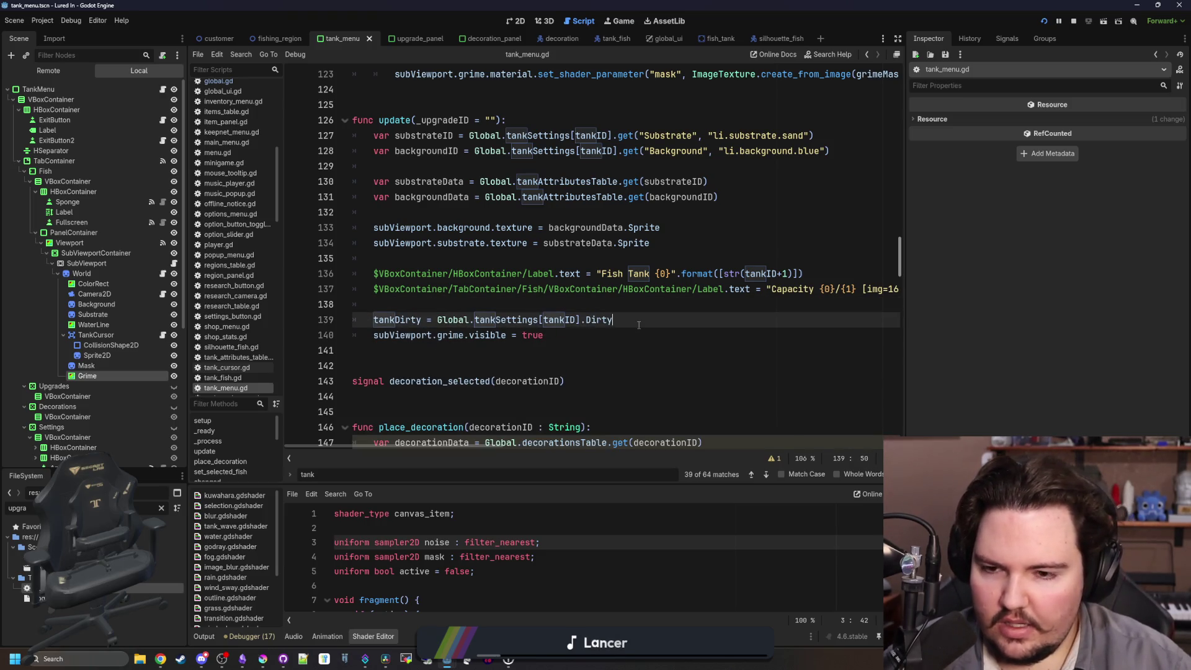
click(623, 322)
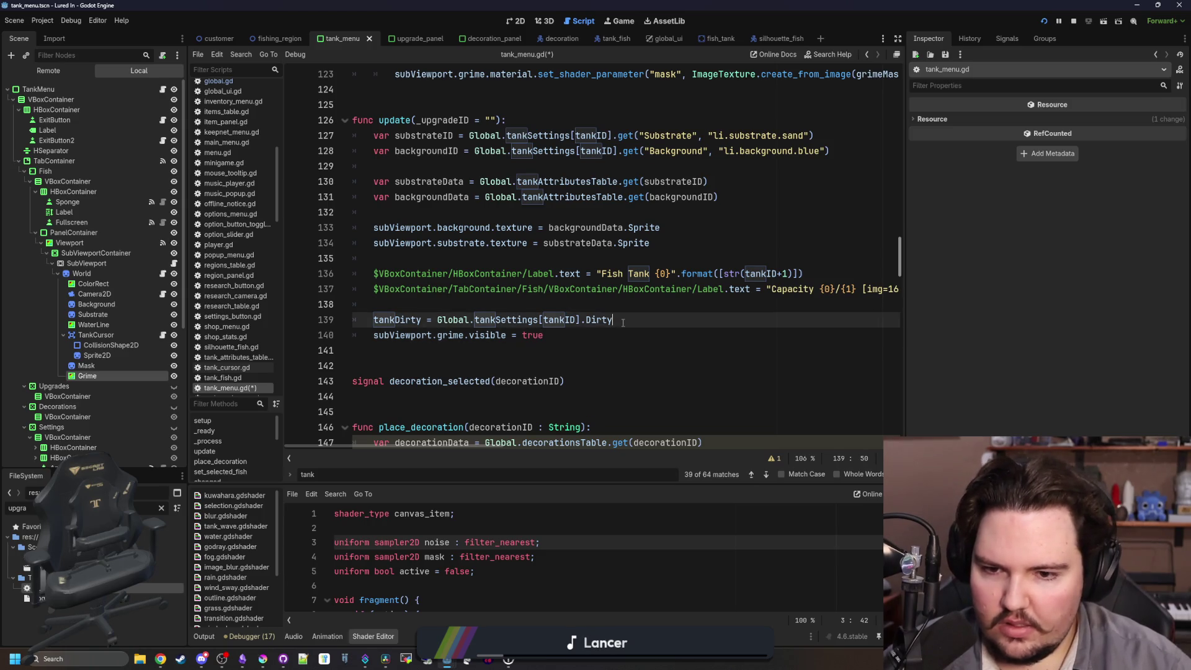
key(Return)
text(if tankDirty:)
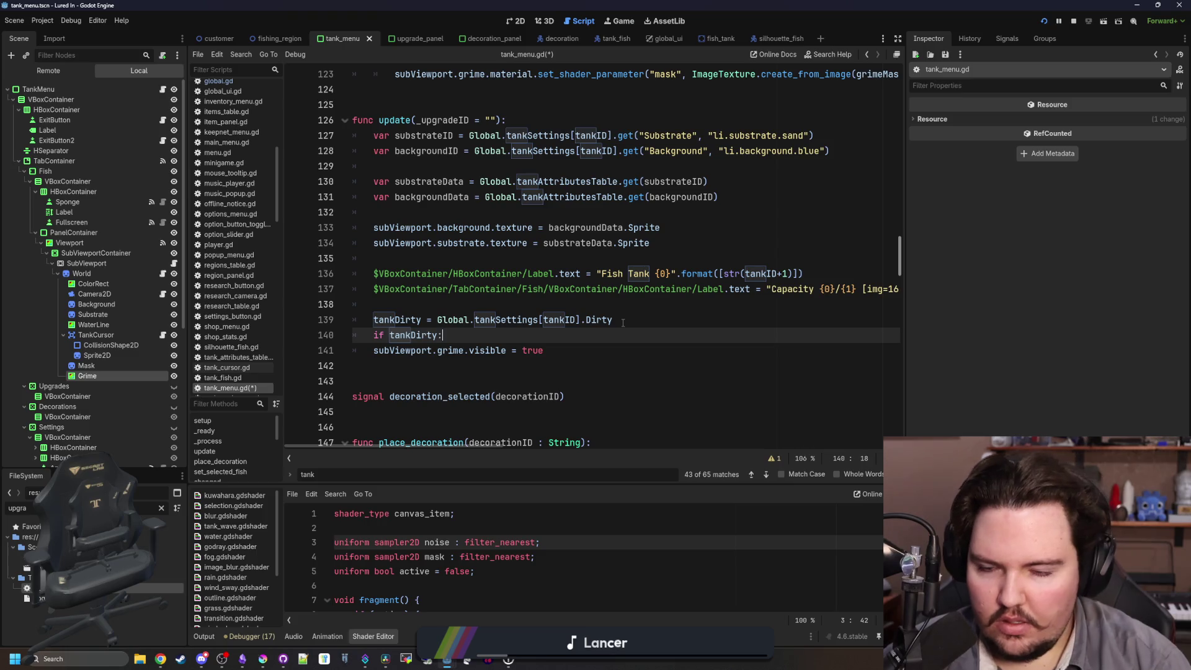
key(Return)
key(ctrl+v)
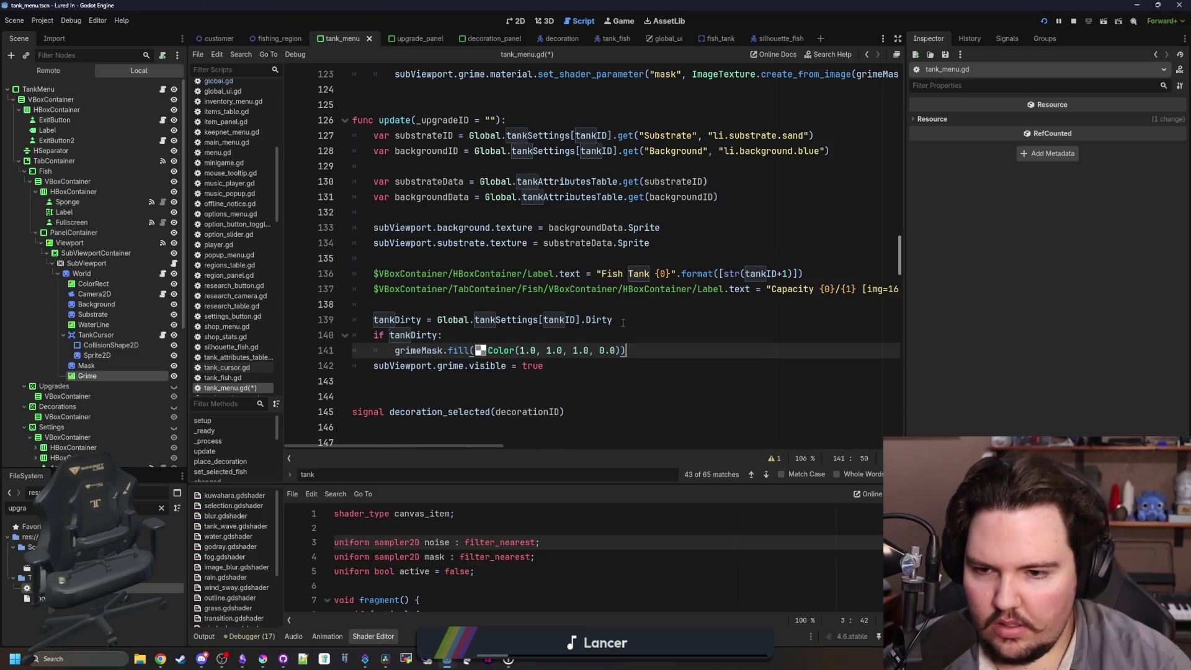
click(372, 365)
key(Tab)
key(Down)
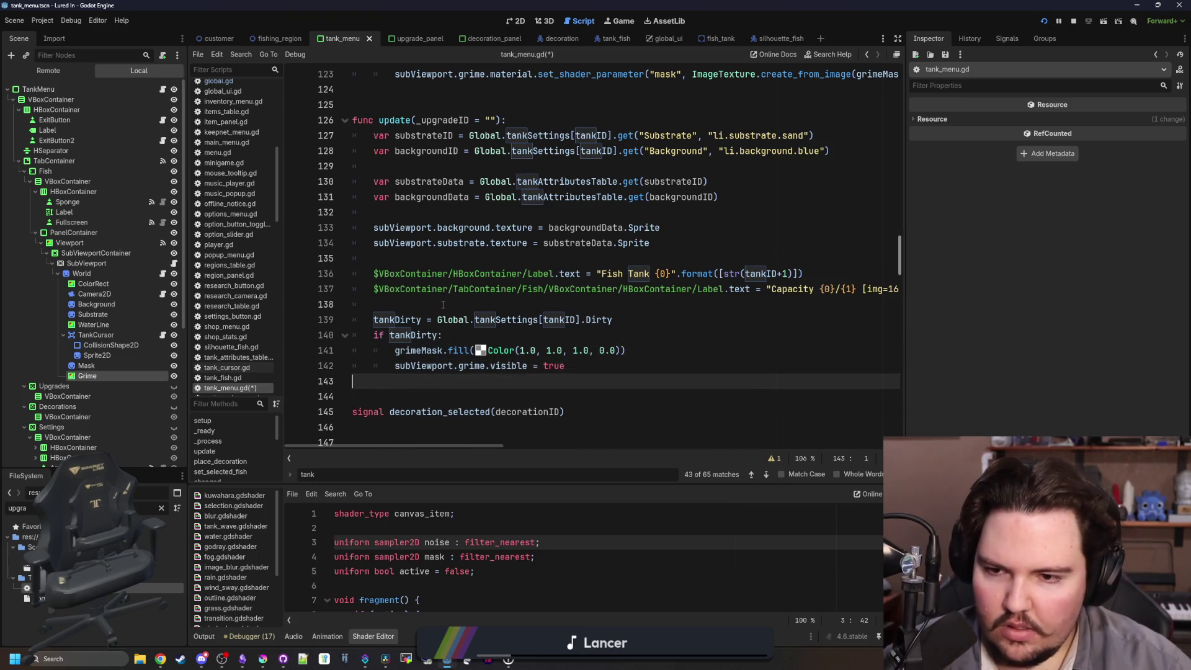
click(442, 304)
key(ctrl+s)
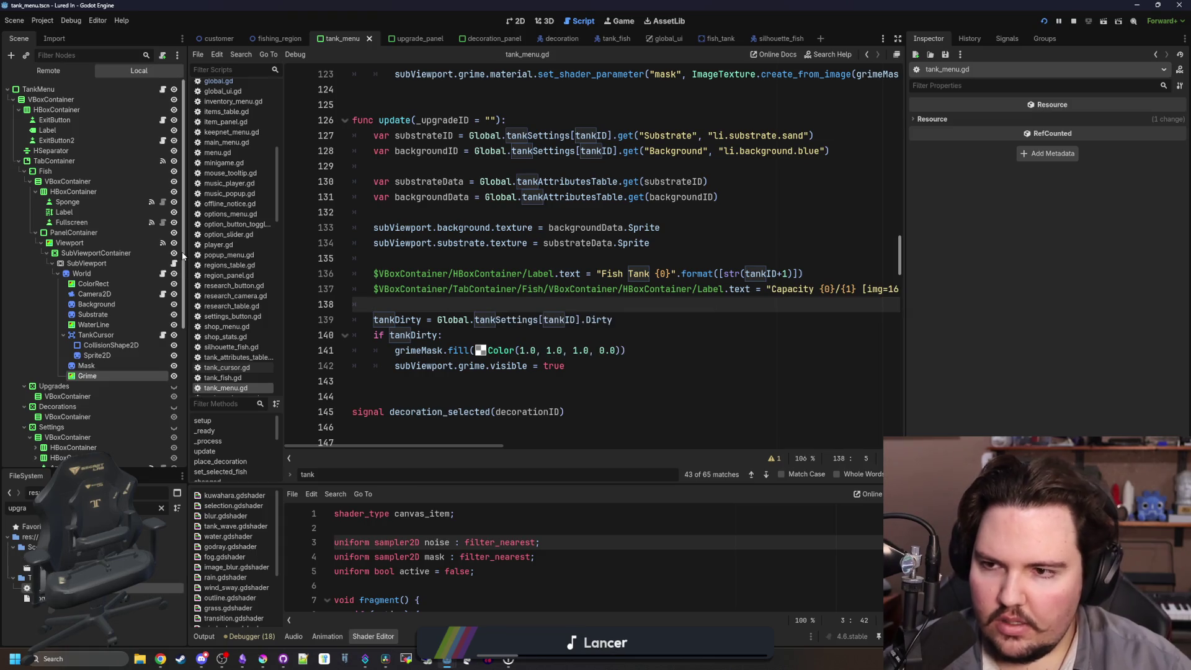
click(219, 82)
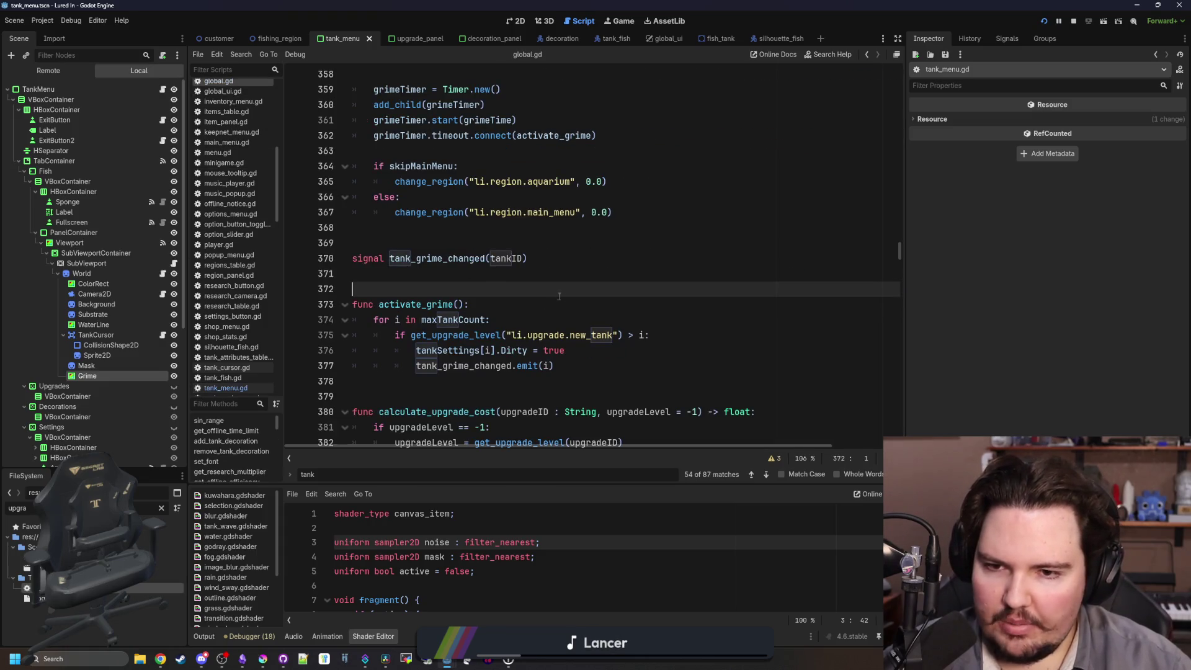
Change grimeTime in global.gd from 0.2 to 10.0, save, and run the game.
key(ctrl+f)
text(g)
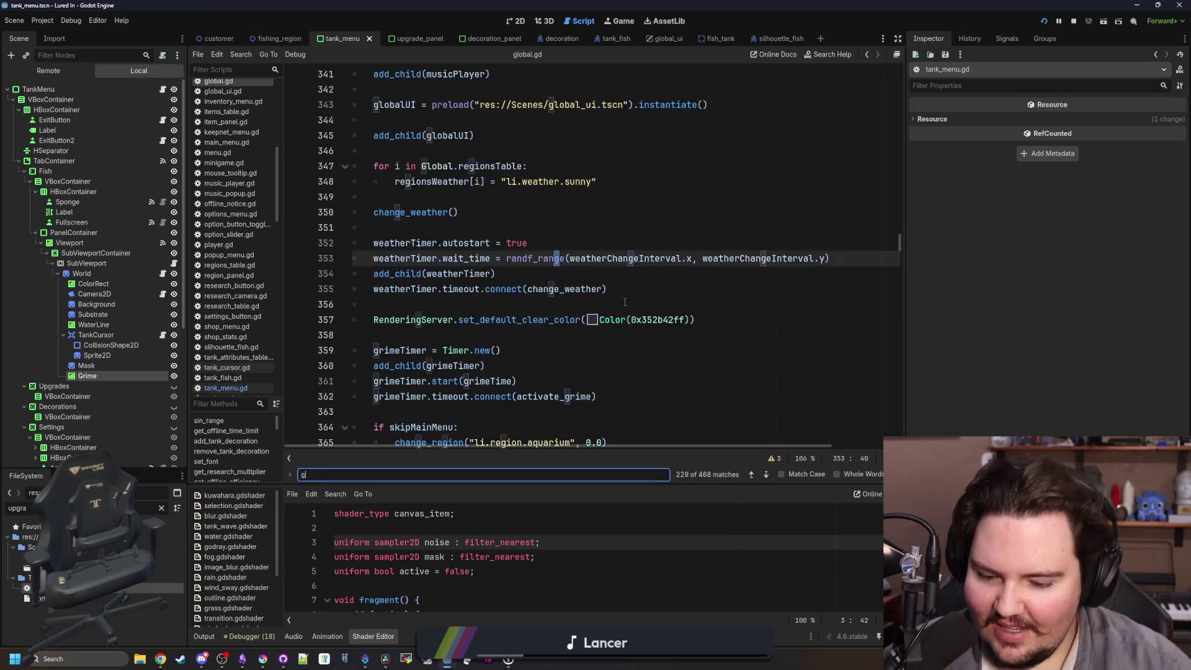
text(rimeTime)
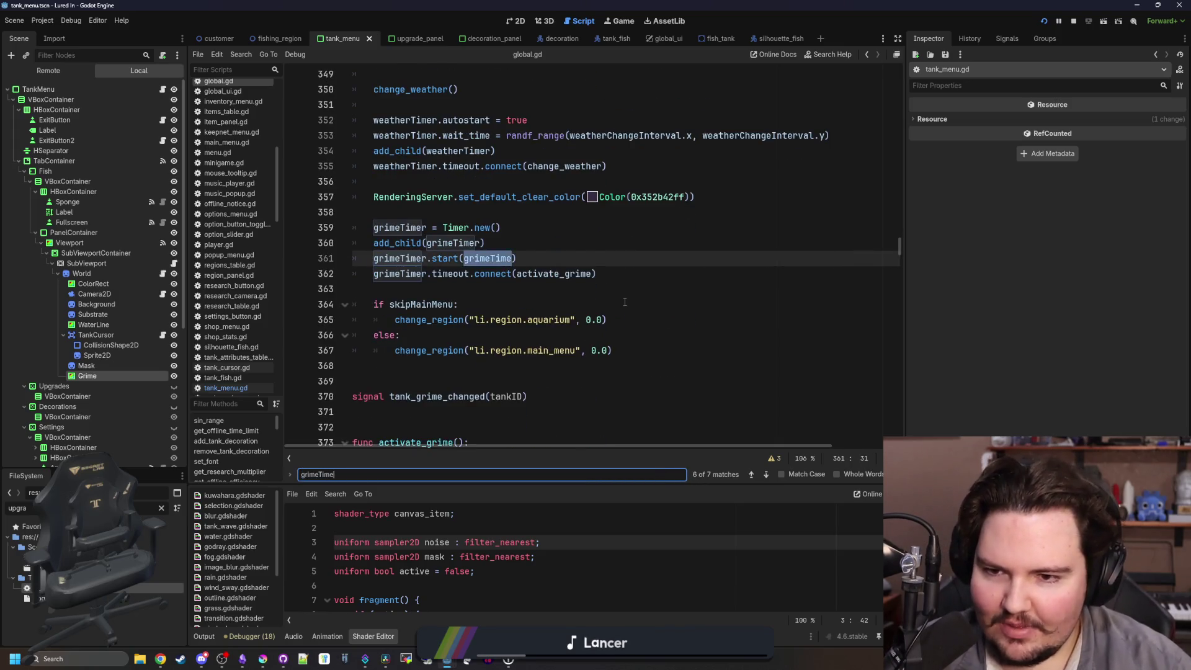
ctrl+click(468, 259)
key(BackSpace)
key(BackSpace)
key(BackSpace)
text(1.0)
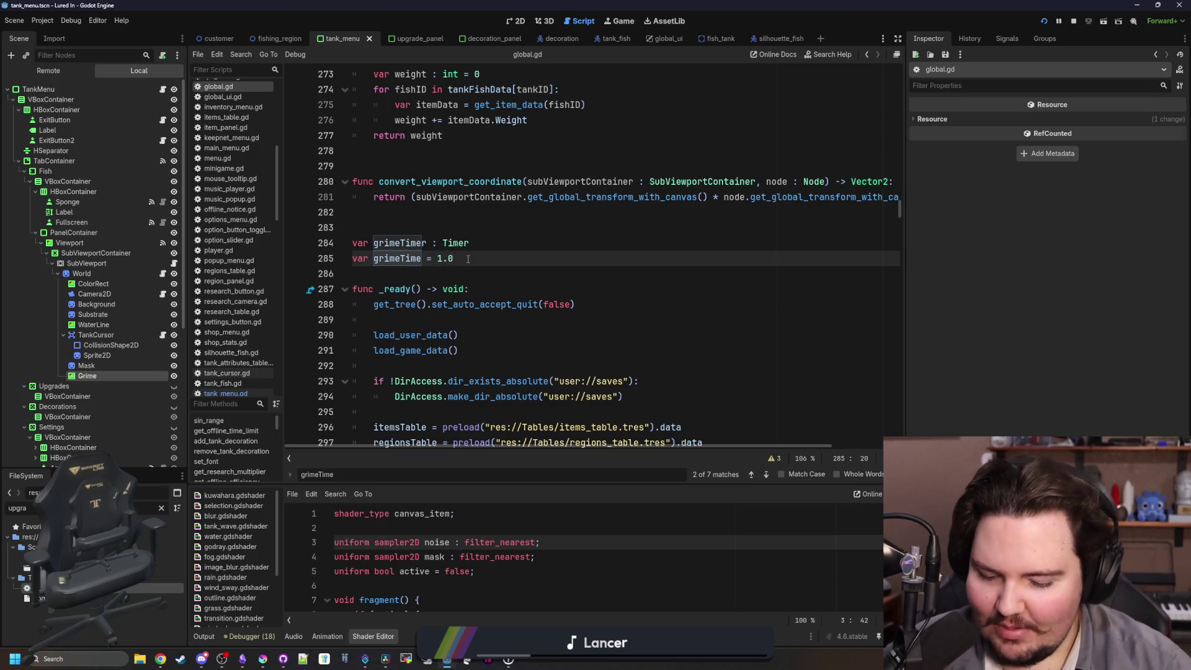
text(0.0)
key(ctrl+s)
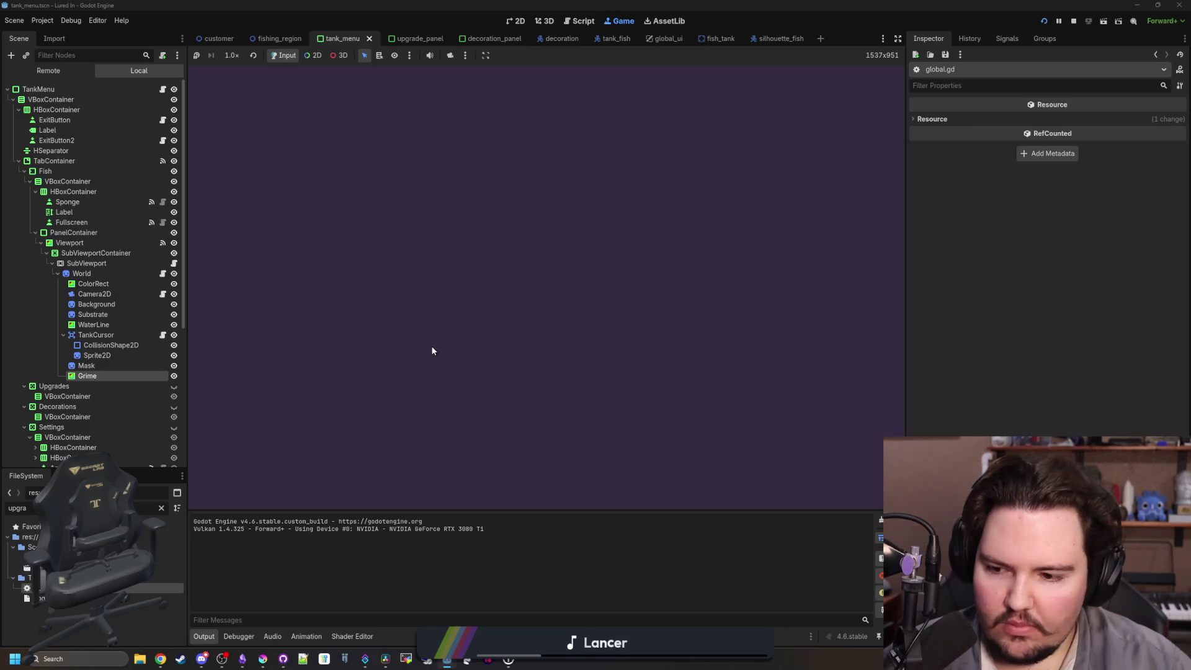
click(516, 330)
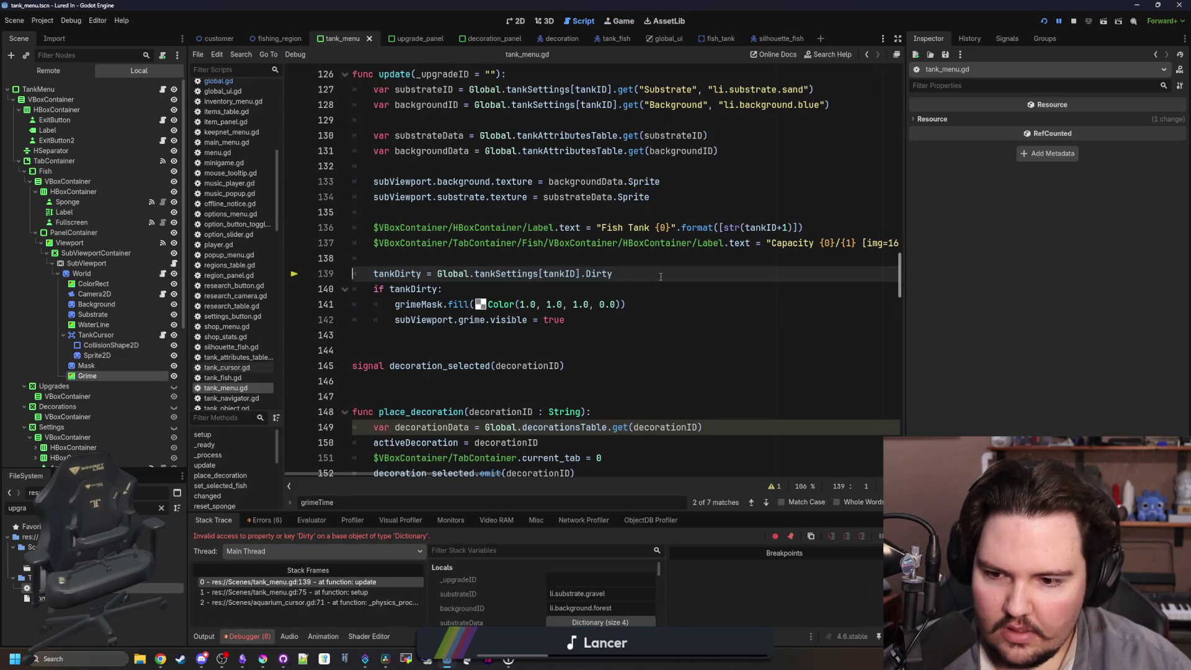
Read Dirty with .get("Dirty", false) on line 139, save, and rerun the game.
scroll(525, 340, up, 1)
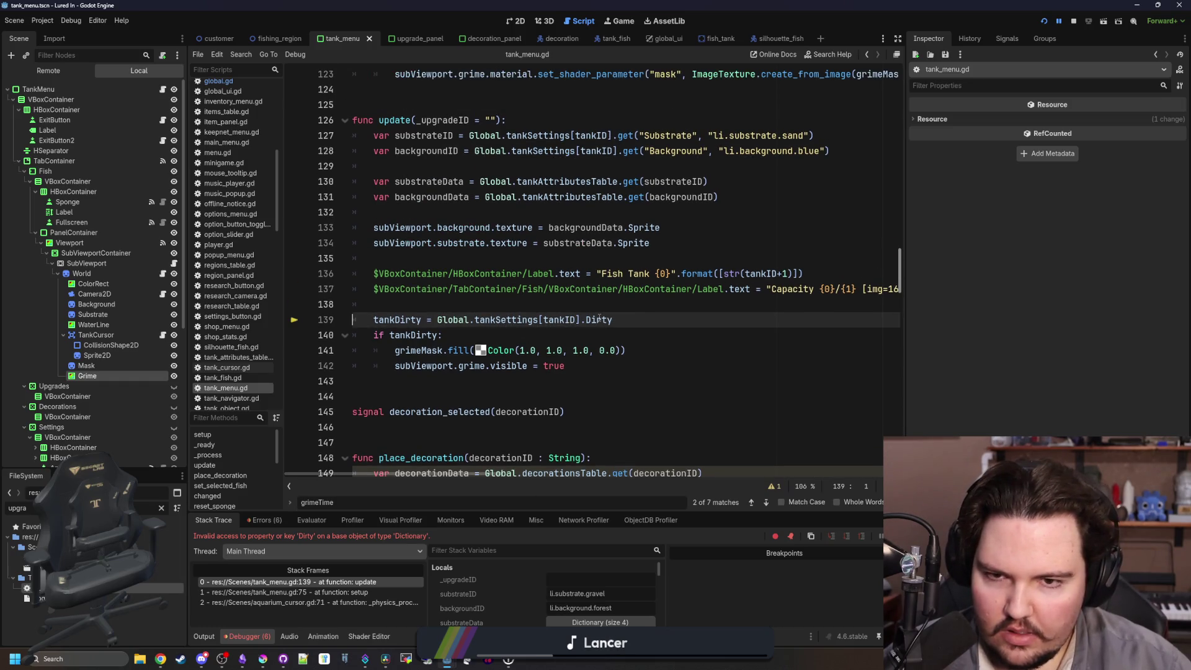
click(1071, 23)
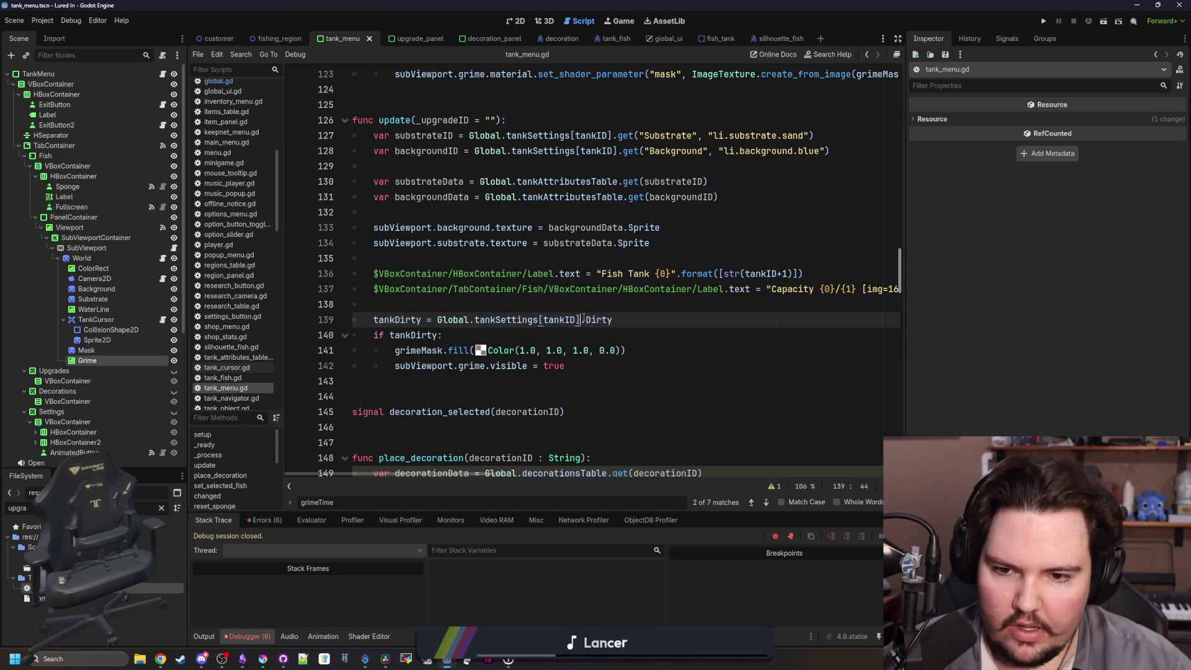
text(get()
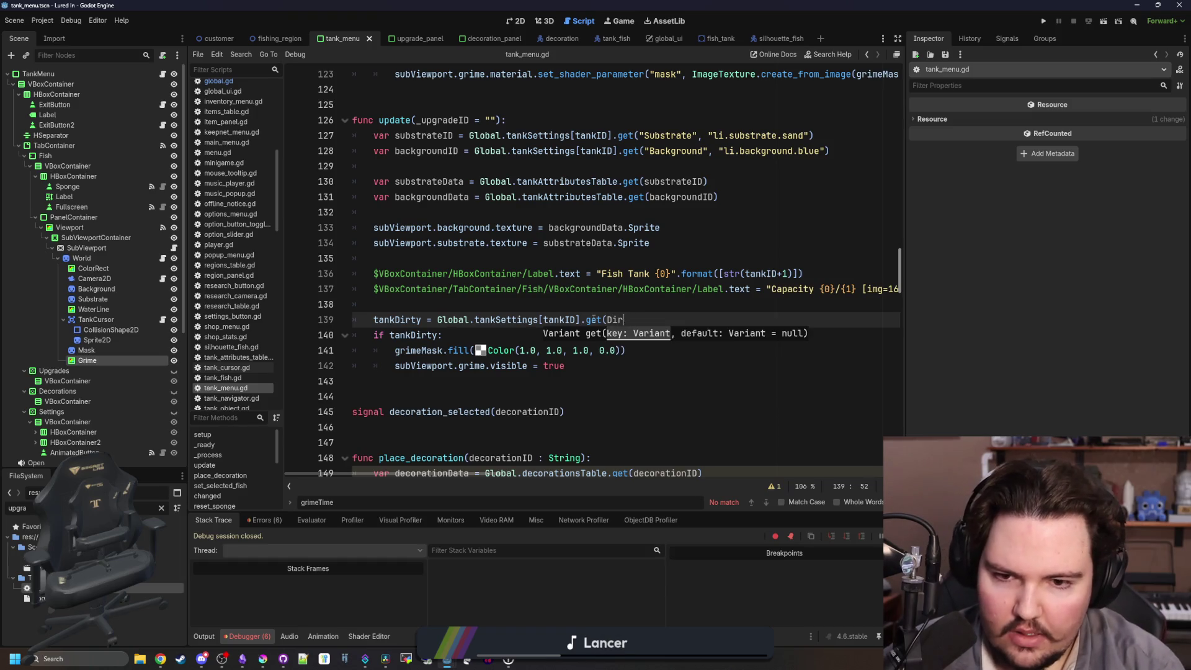
text("Dirty")
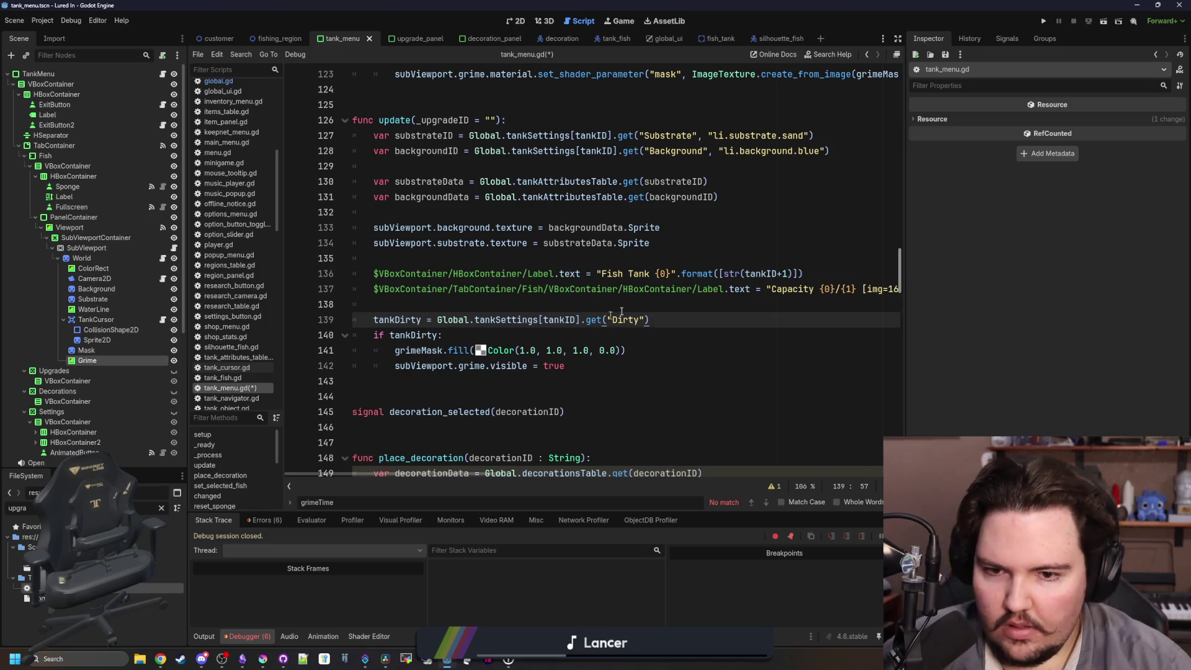
click(629, 306)
key(ctrl+s)
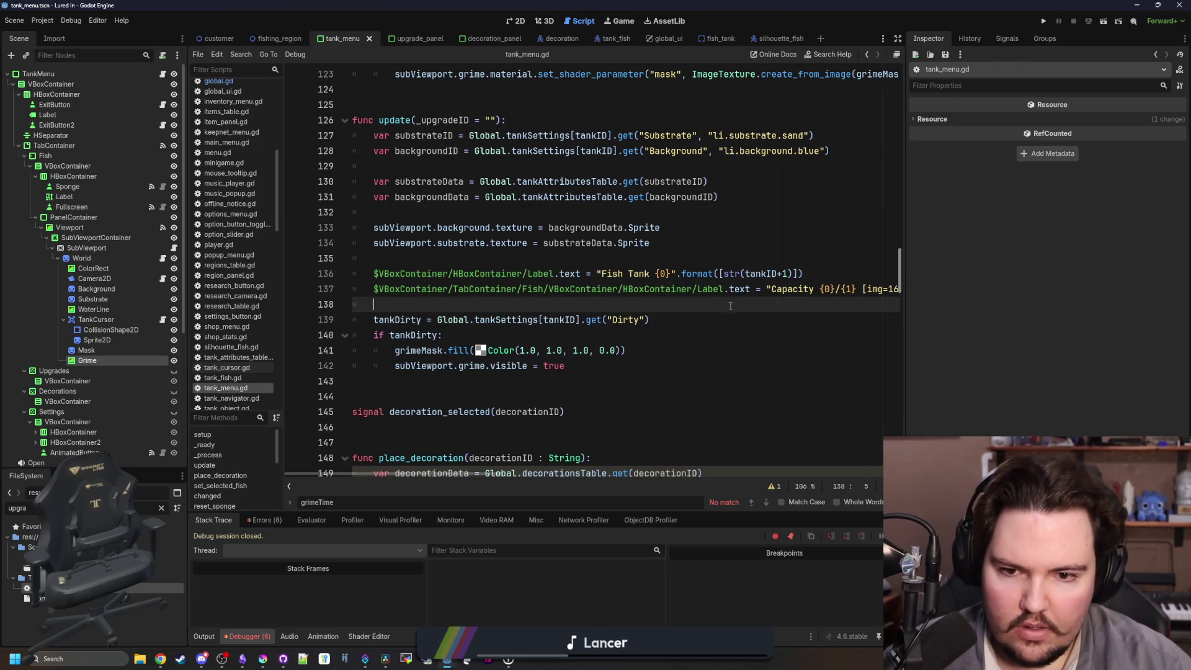
click(644, 320)
text(, false)
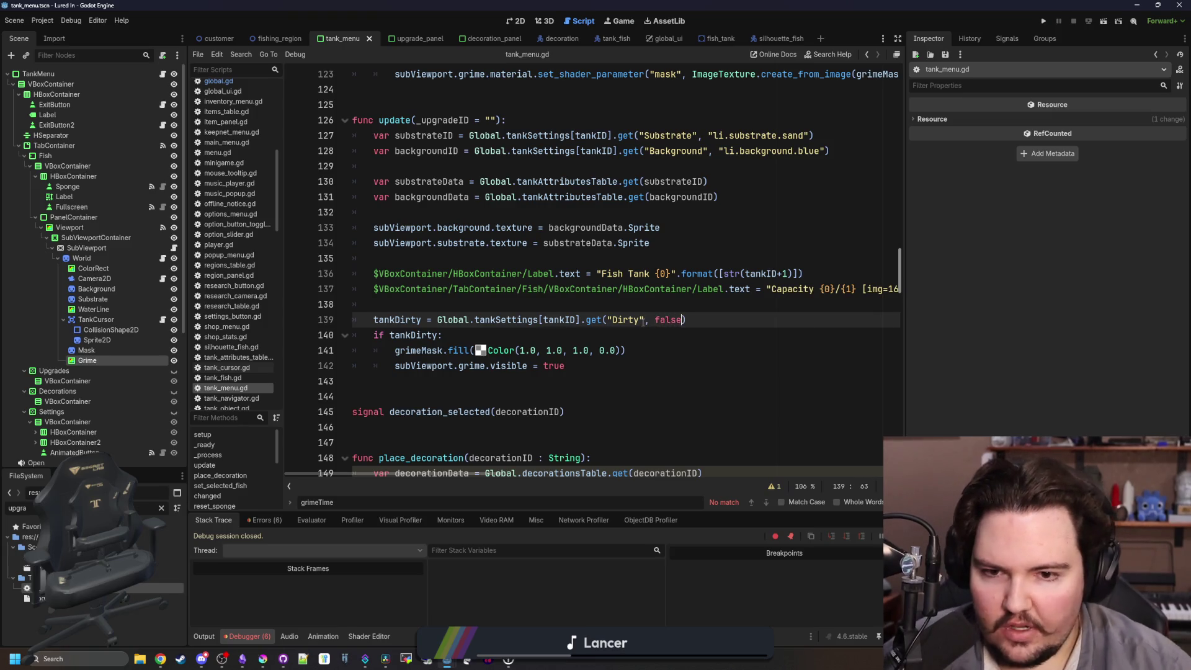
click(1044, 22)
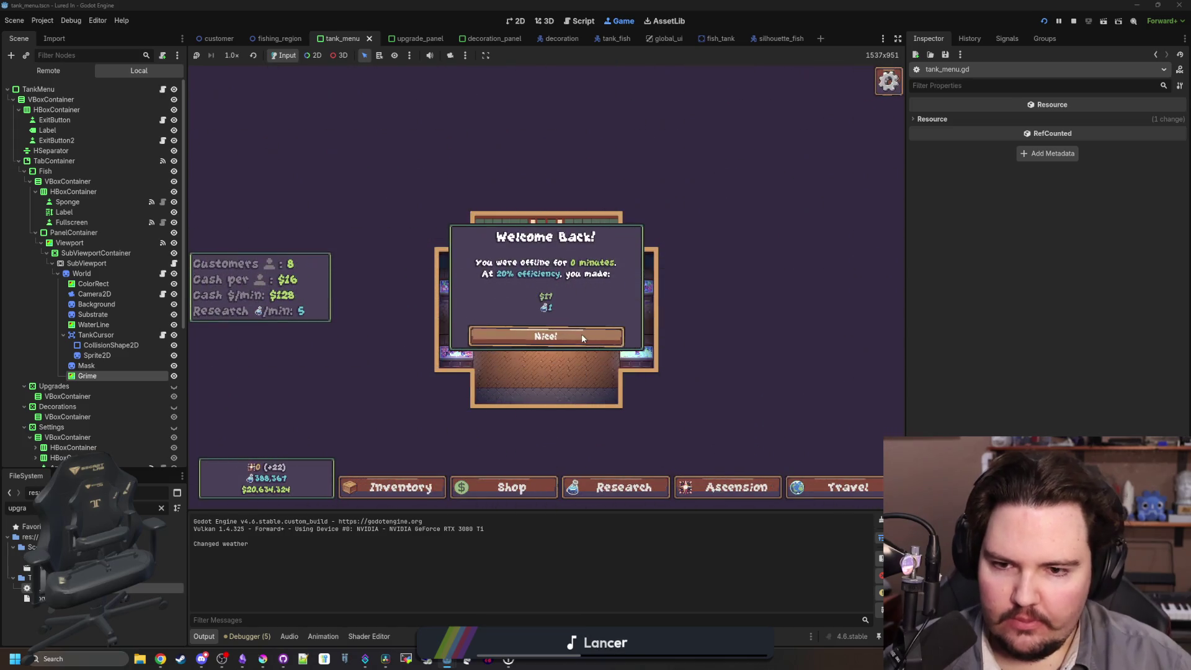
Stop the game and move 'subViewport.grime.visible = true' above the 'if tankDirty:' check.
click(582, 334)
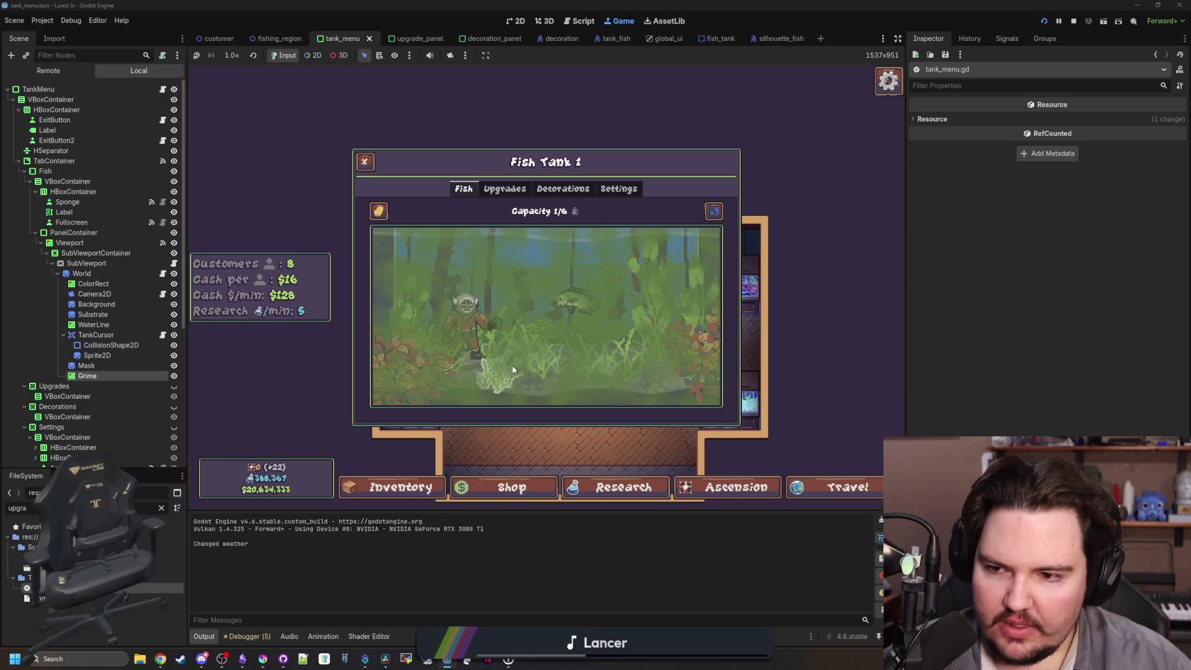
key(Escape)
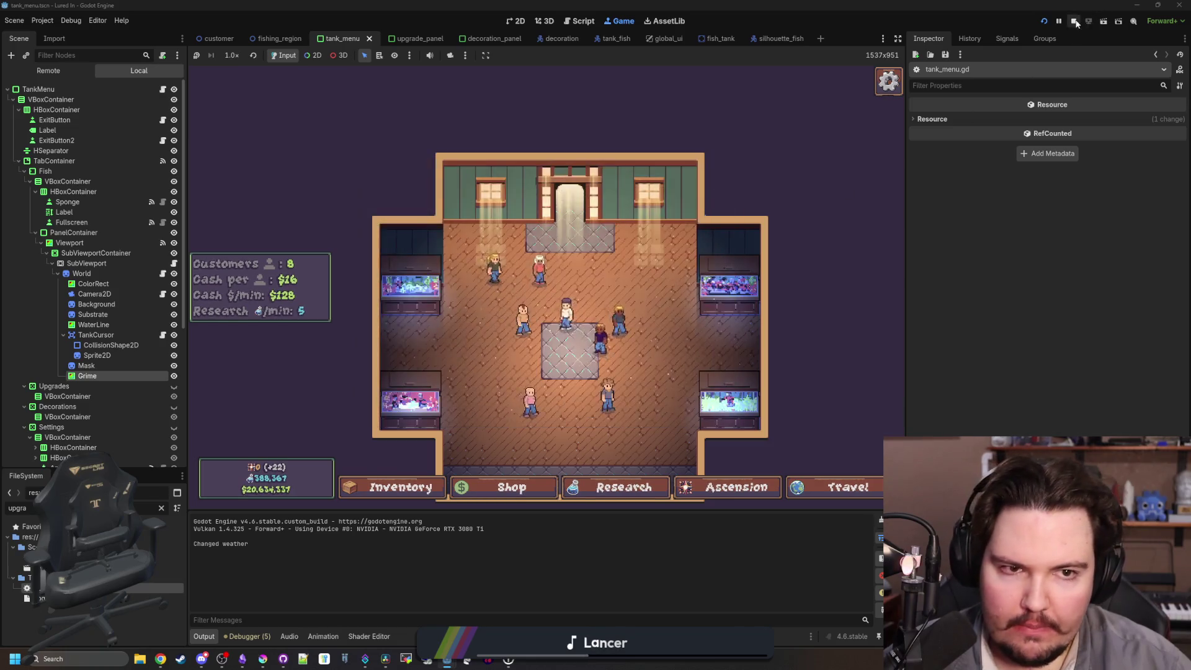
key(F8)
click(466, 263)
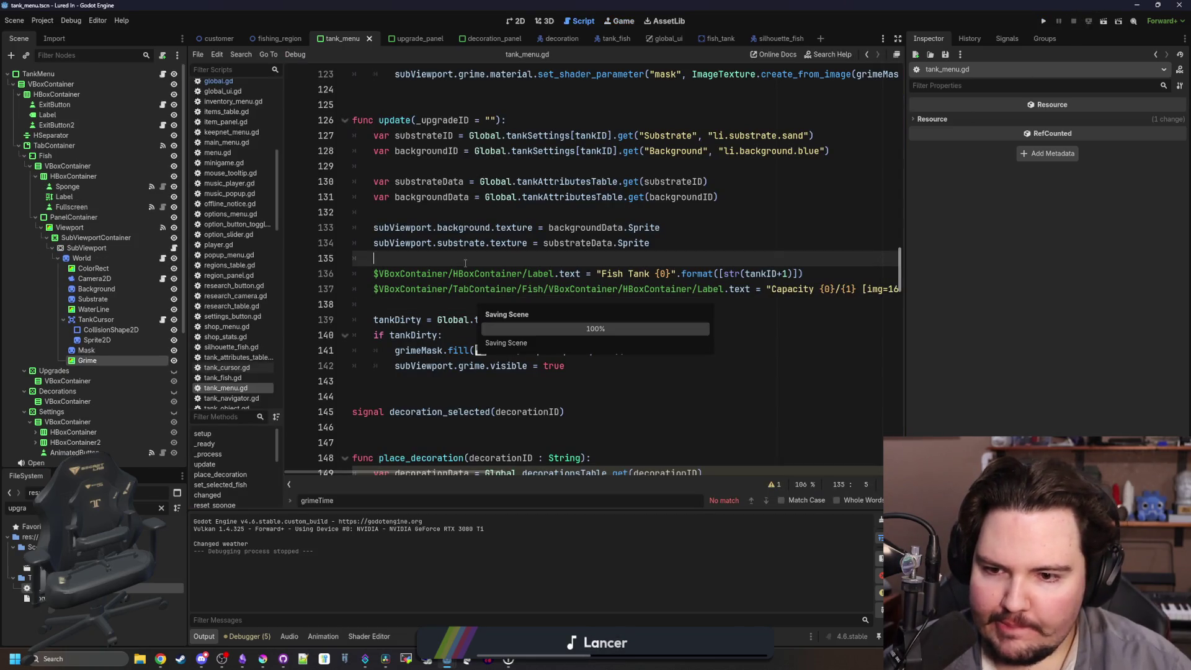
click(476, 308)
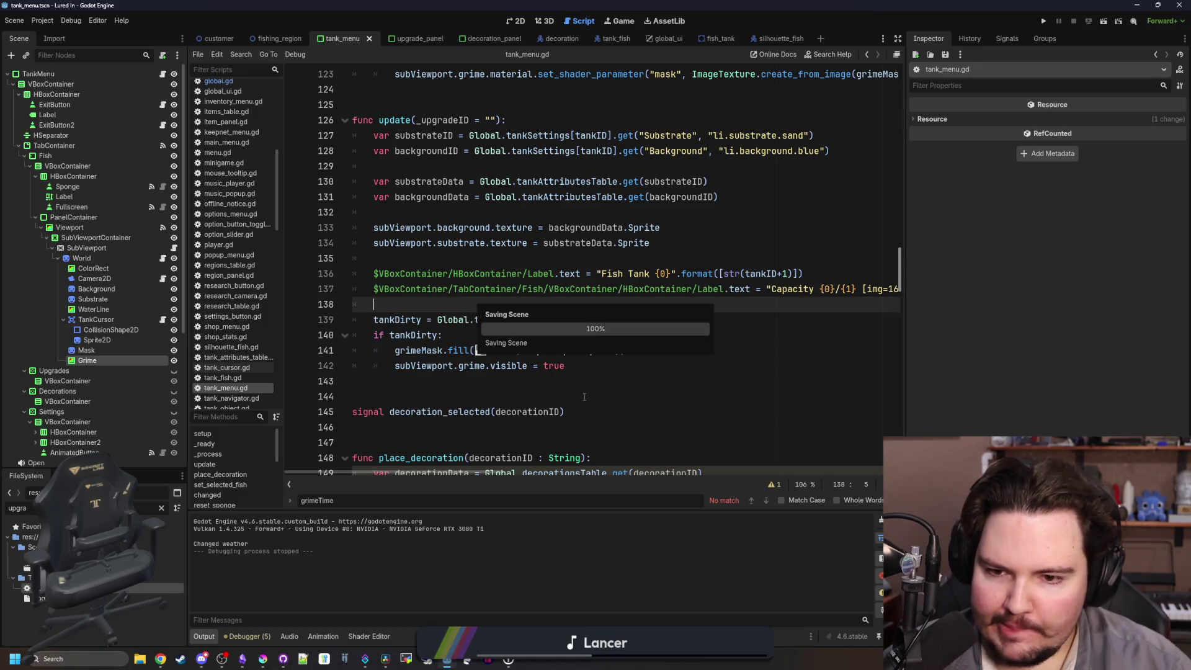
double_click(412, 336)
click(567, 366)
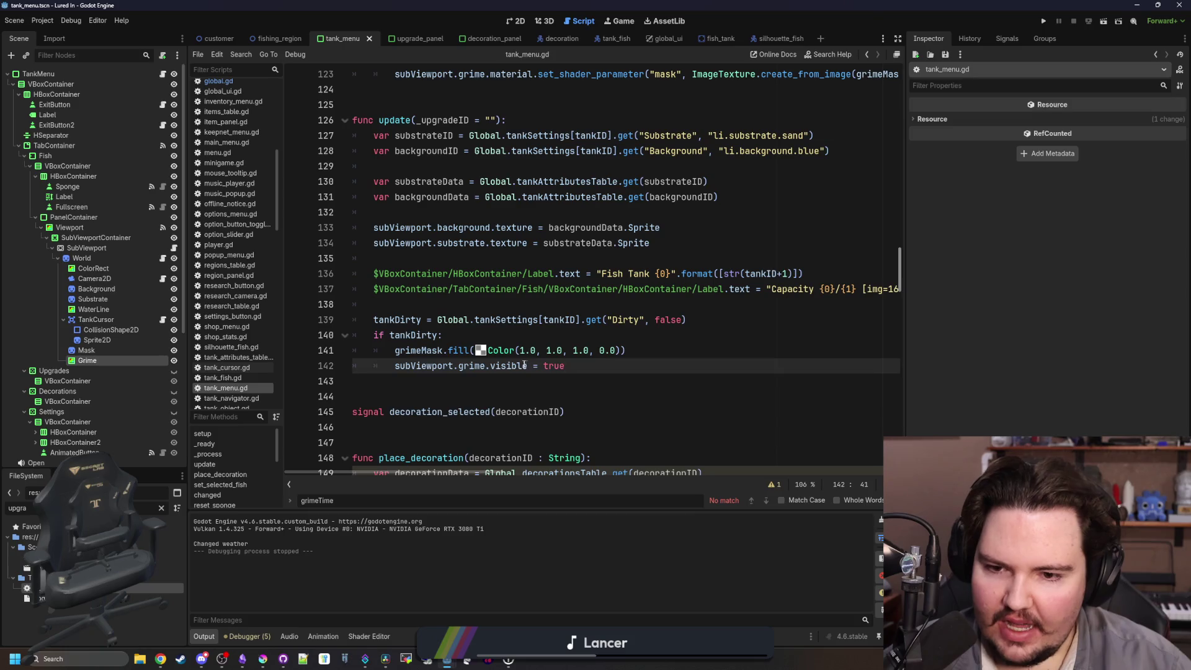
drag(396, 367, 371, 367)
key(ctrl+x)
key(BackSpace)
key(BackSpace)
key(BackSpace)
click(699, 324)
key(Return)
key(ctrl+v)
Replace true with tankDirty in the grime visibility line, save, and relaunch the game.
double_click(397, 319)
key(ctrl+c)
double_click(532, 335)
key(ctrl+v)
click(545, 304)
key(ctrl+s)
click(1040, 23)
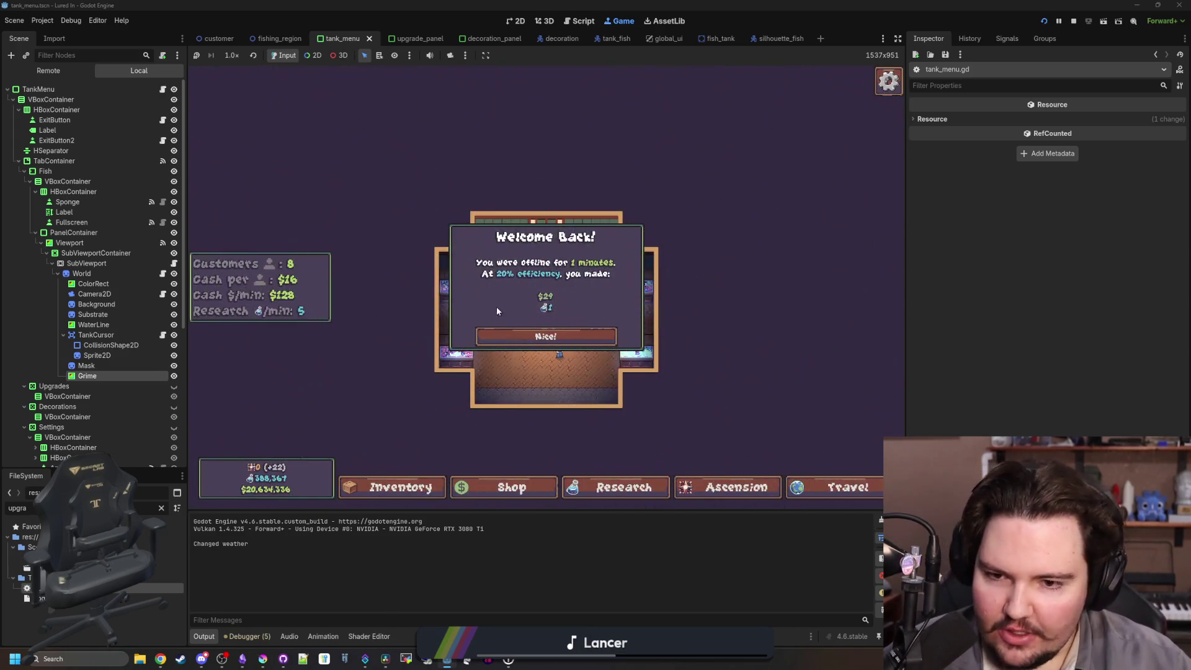
Dismiss the Welcome Back popup, view Fish Tank 1 fullscreen, and drag Mask below Grime.
click(569, 335)
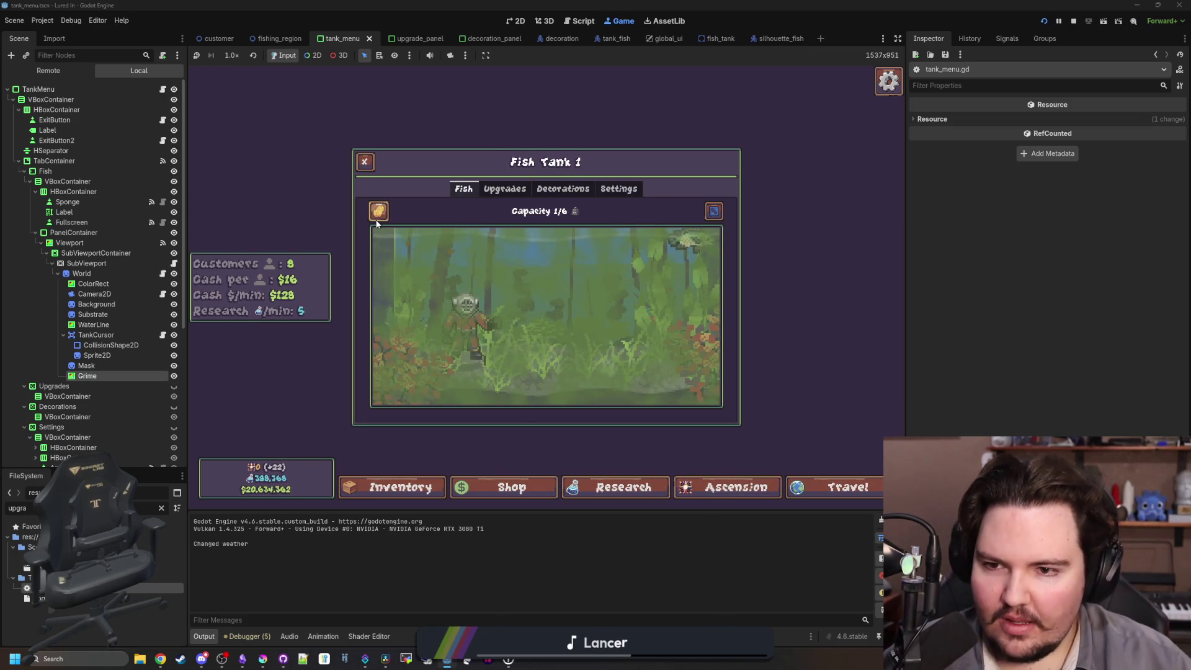
click(714, 211)
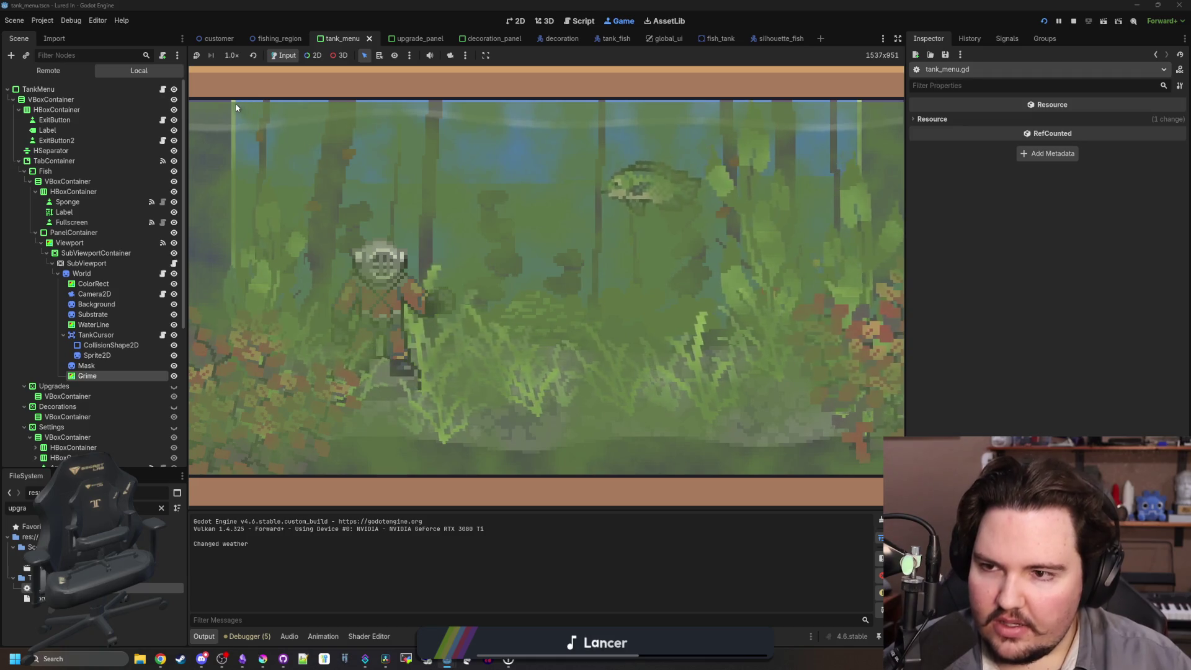
drag(86, 366, 85, 378)
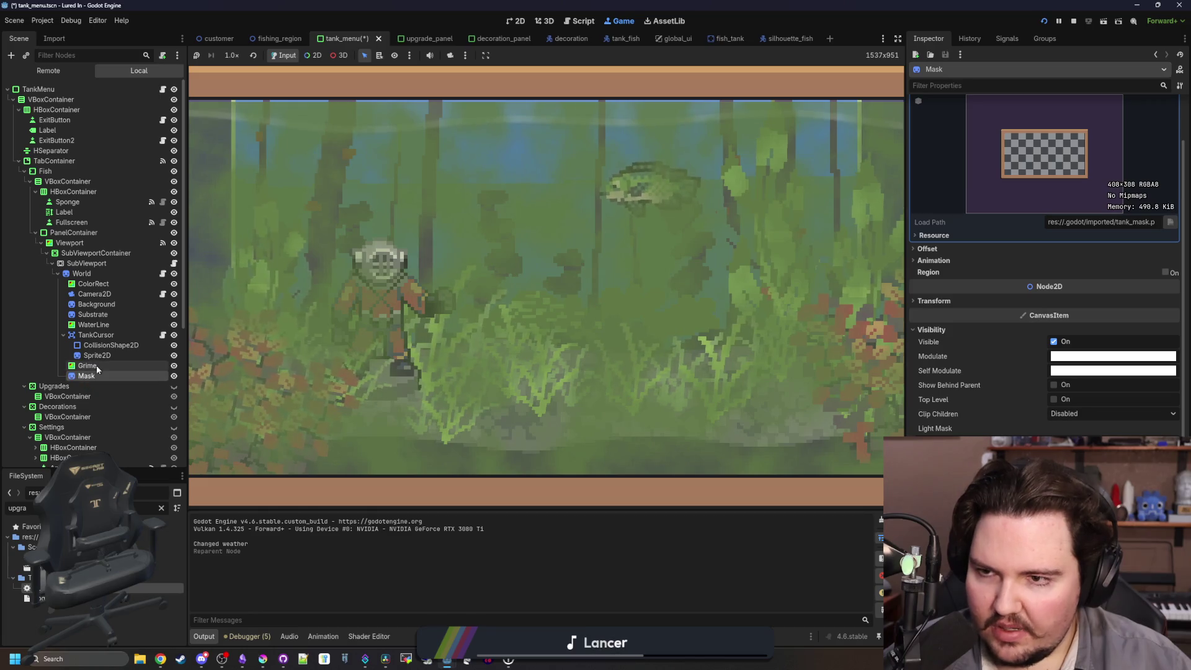
Select the Grime node and set its y position to -53.075, then -52.
click(96, 365)
scroll(974, 311, down, 10)
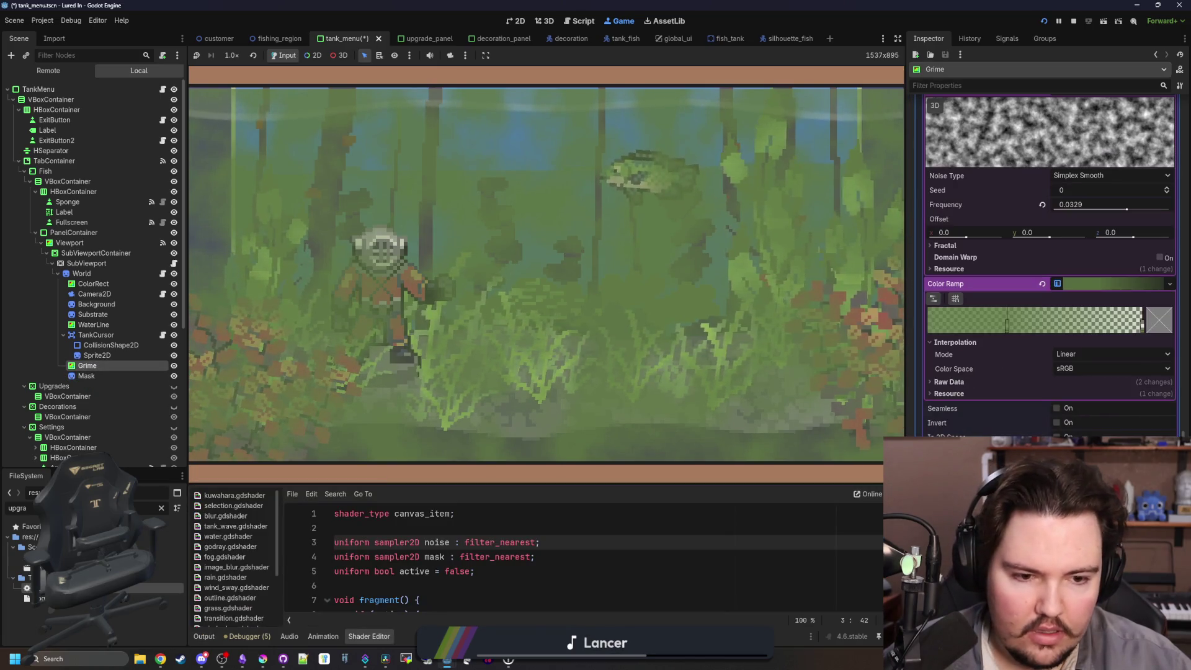
scroll(996, 263, up, 5)
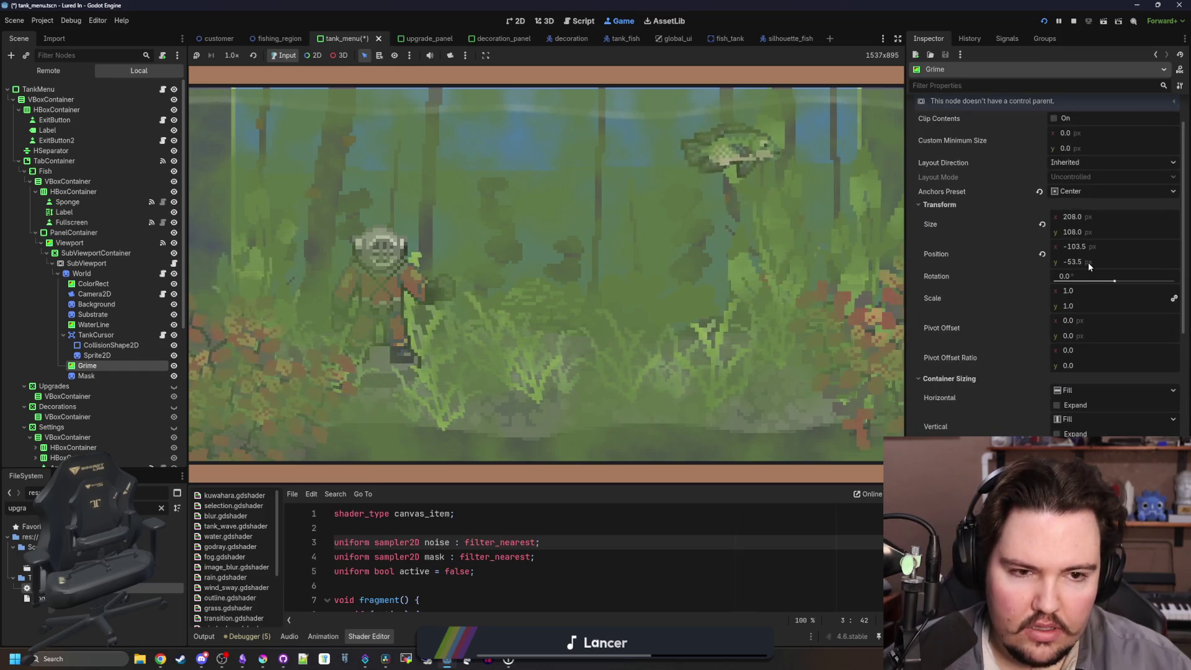
click(1088, 262)
text(-53.075)
key(Return)
mouse_move(1076, 261)
mouse_down()
mouse_move(1055, 261)
mouse_move(1102, 261)
mouse_move(1087, 268)
mouse_up()
click(756, 236)
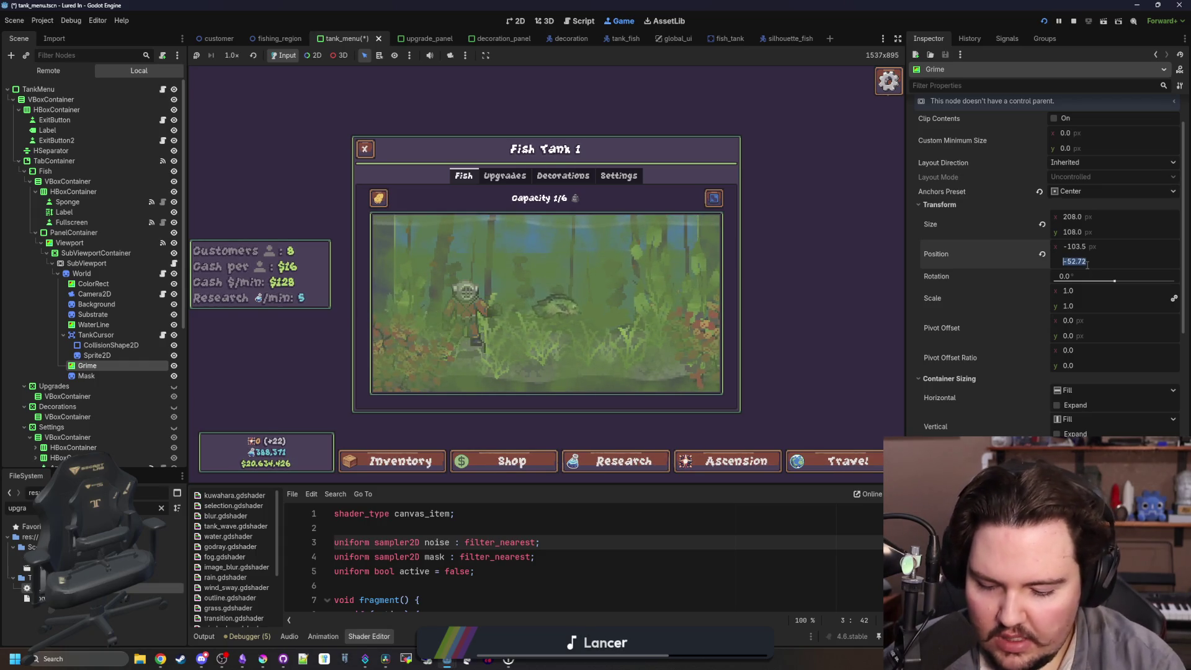
text(-52)
key(Return)
Change Grime's y position to -54, comparing the tank view fullscreen and docked.
scroll(1087, 266, down, 1)
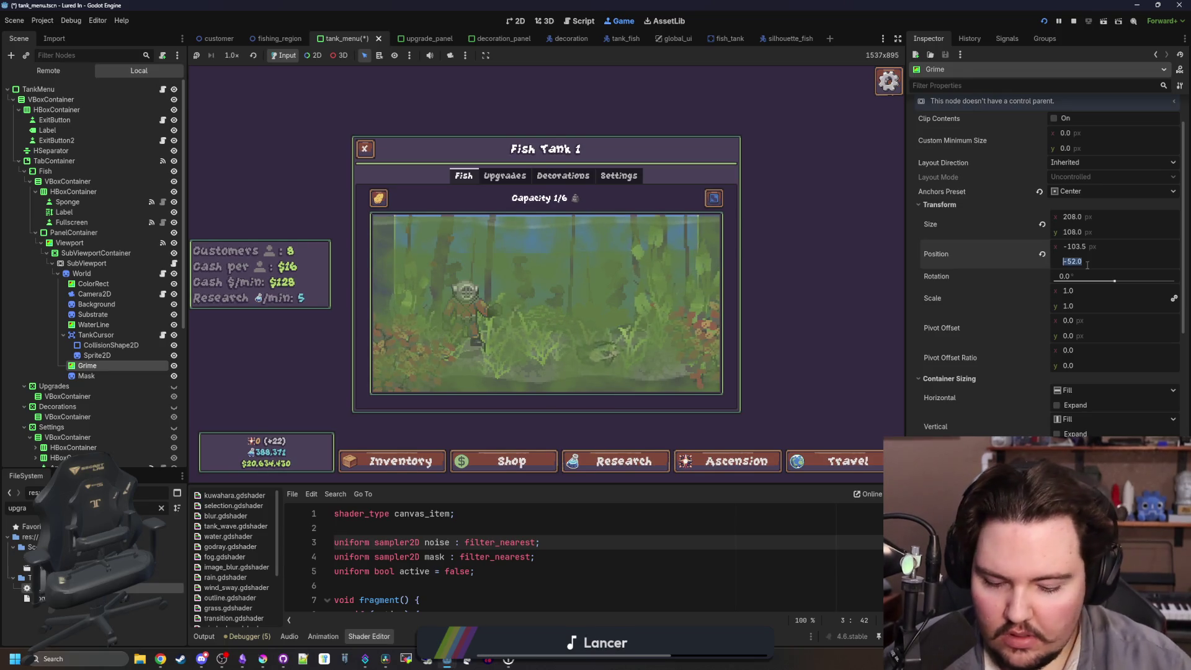
click(714, 198)
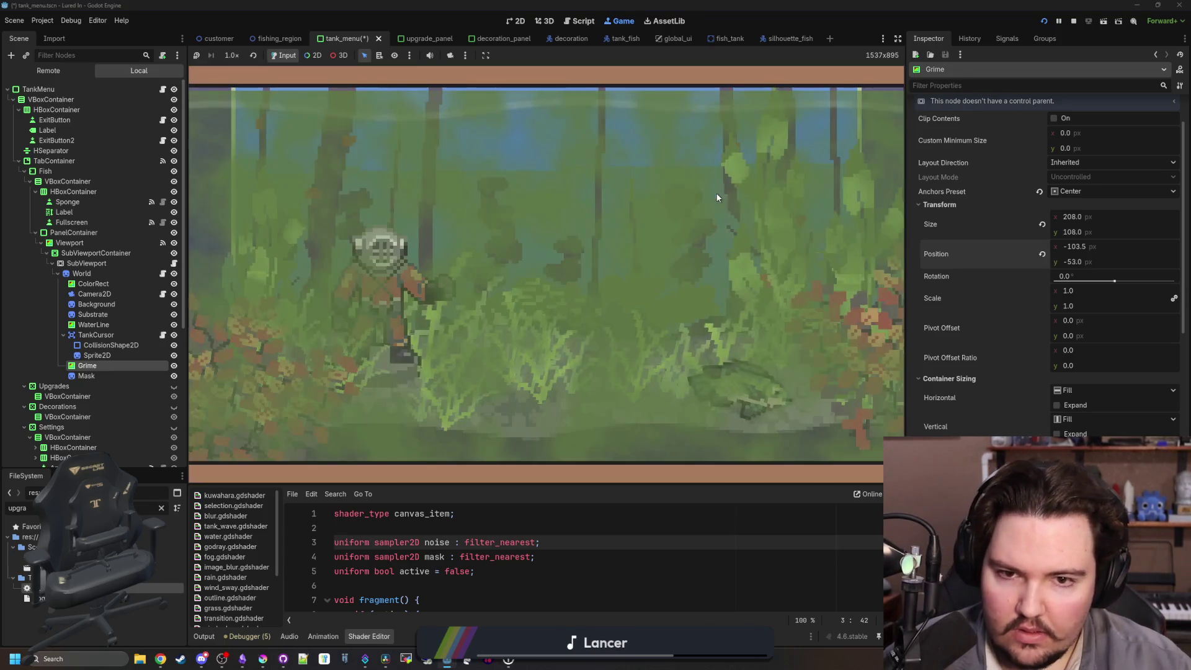
click(1085, 263)
text(-54)
key(Return)
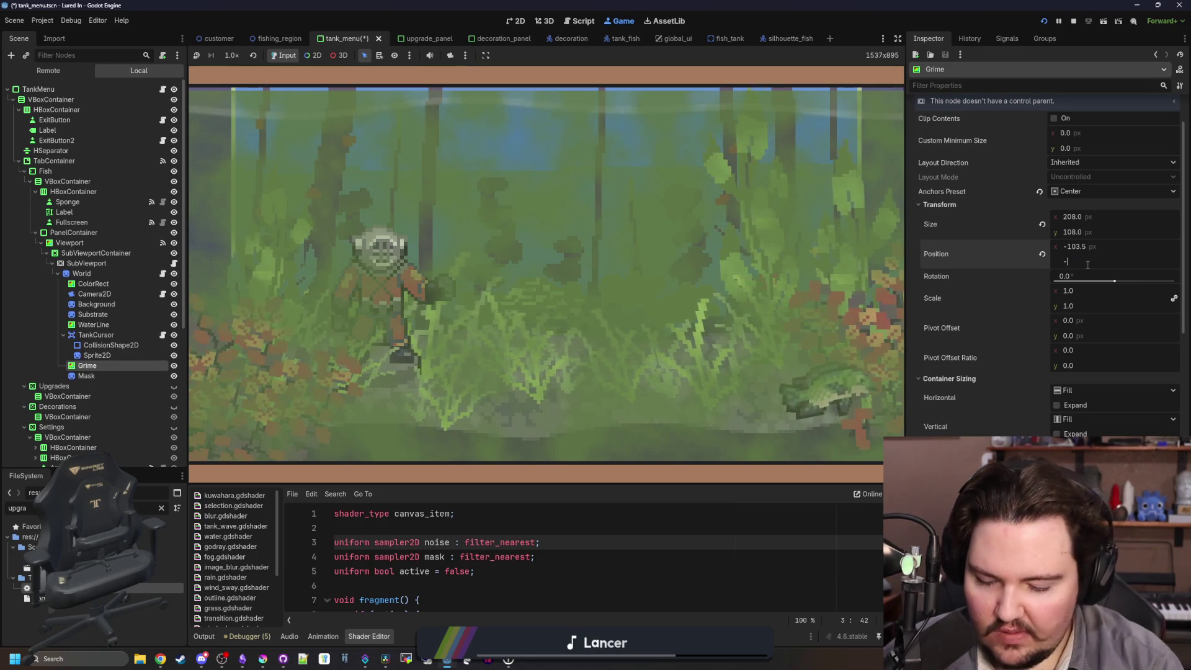
click(624, 290)
click(1072, 261)
Reapply Grime's y position of -54 with the fullscreen tank view, and enlarge the shader editor.
click(714, 198)
click(724, 214)
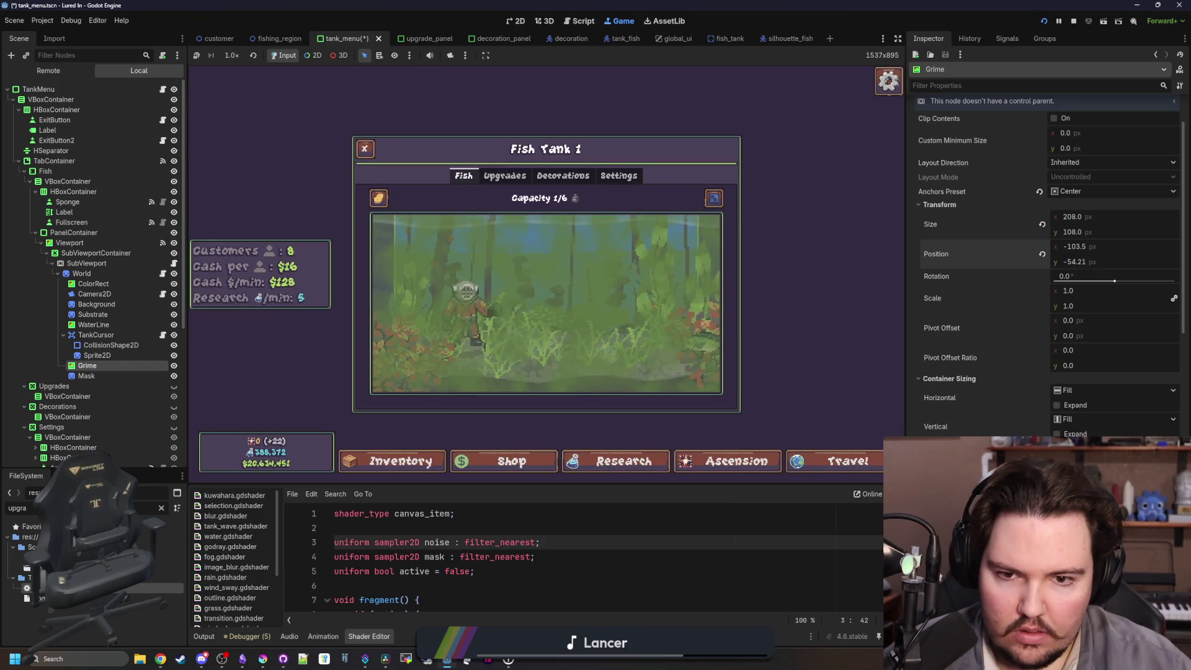
click(713, 197)
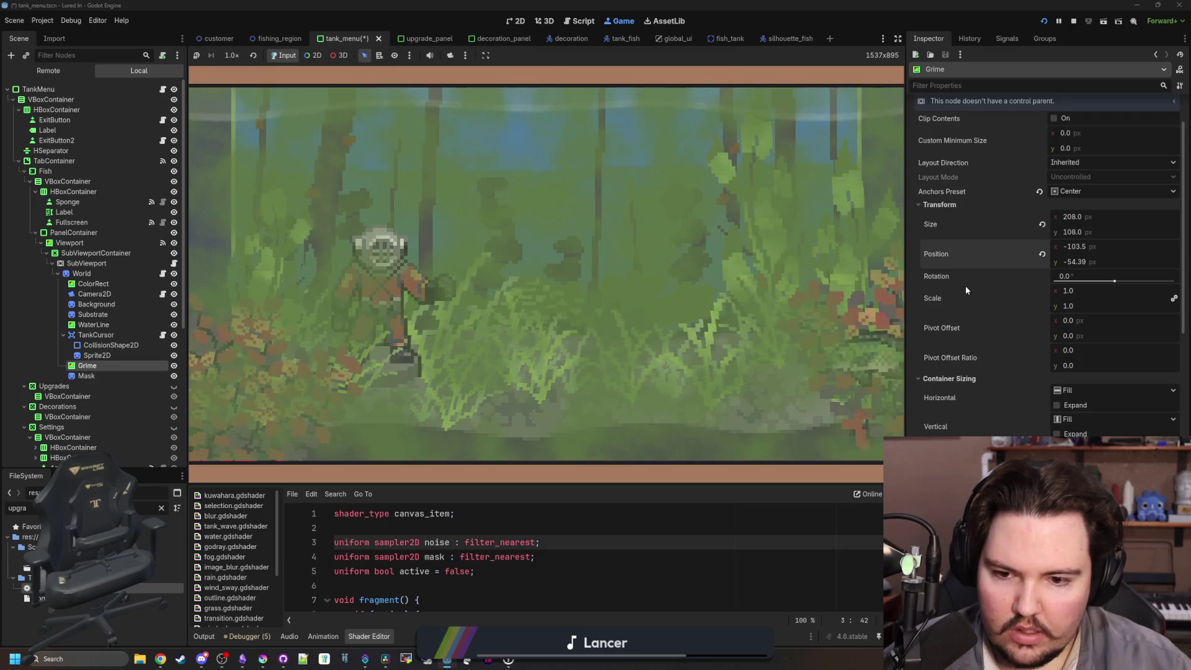
click(1072, 261)
text(-54)
key(Return)
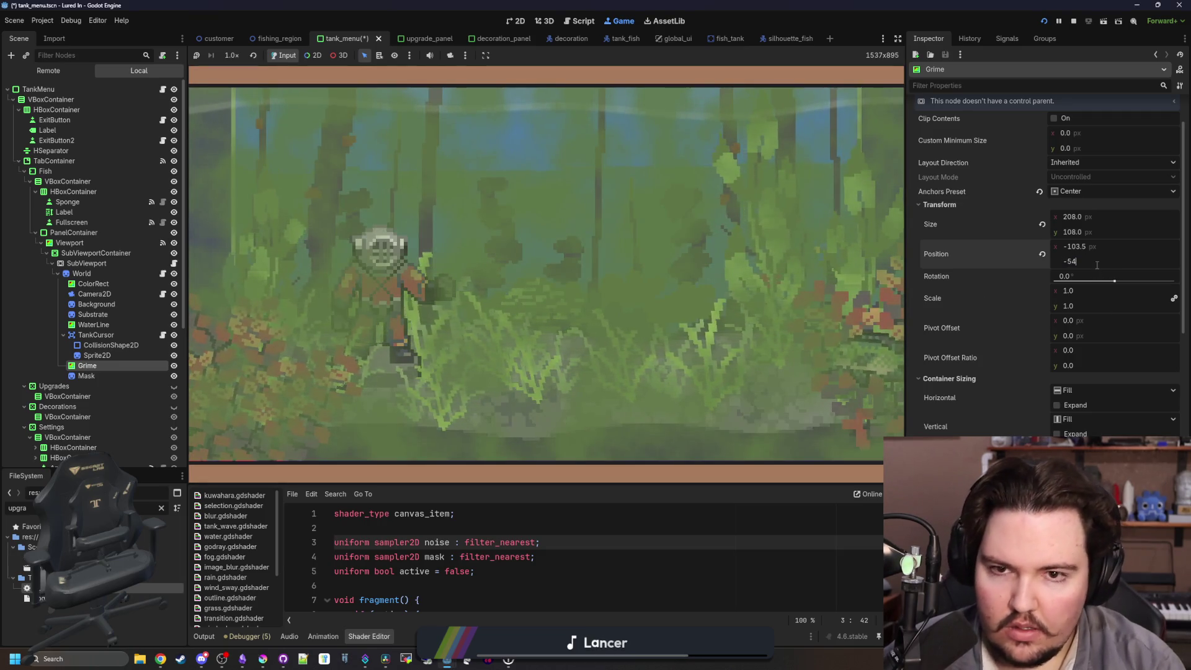
click(760, 223)
click(714, 198)
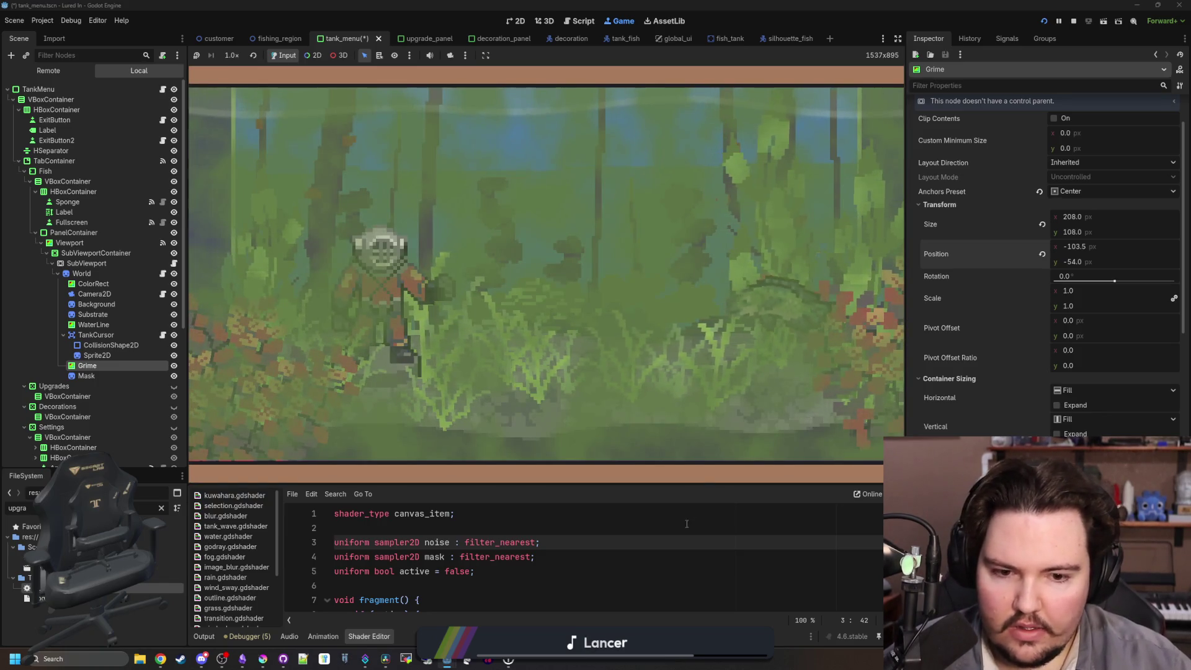
drag(704, 485, 703, 395)
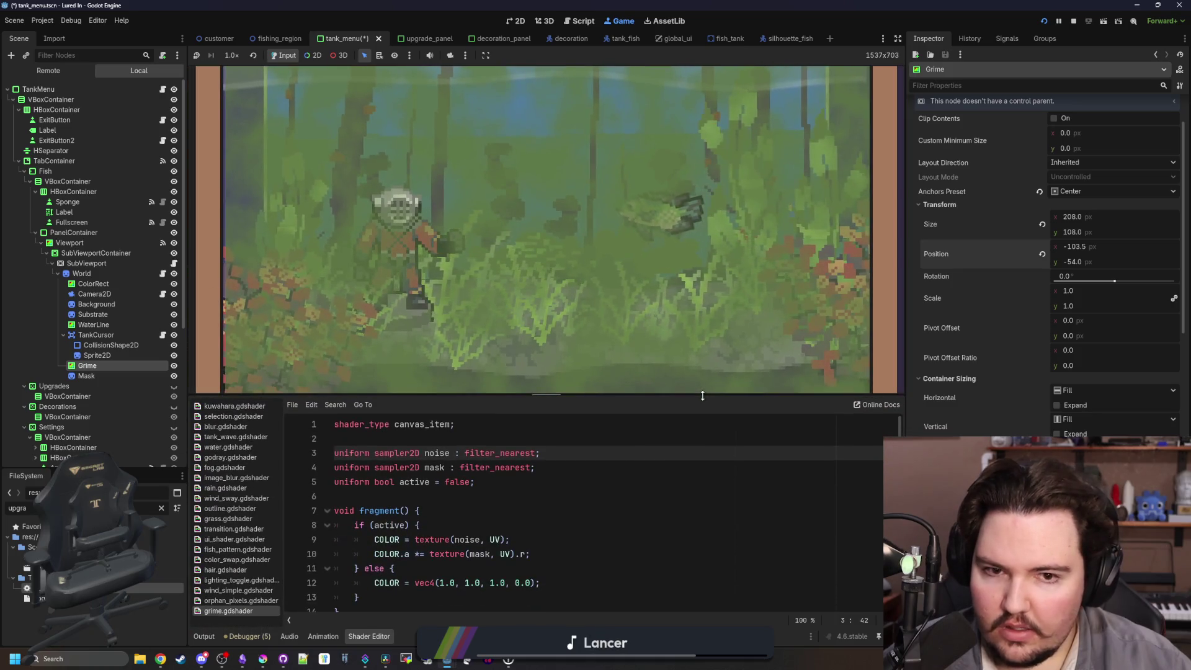
Set Grime's x position to -104, closing the stray Super Red decoration popup.
click(1093, 247)
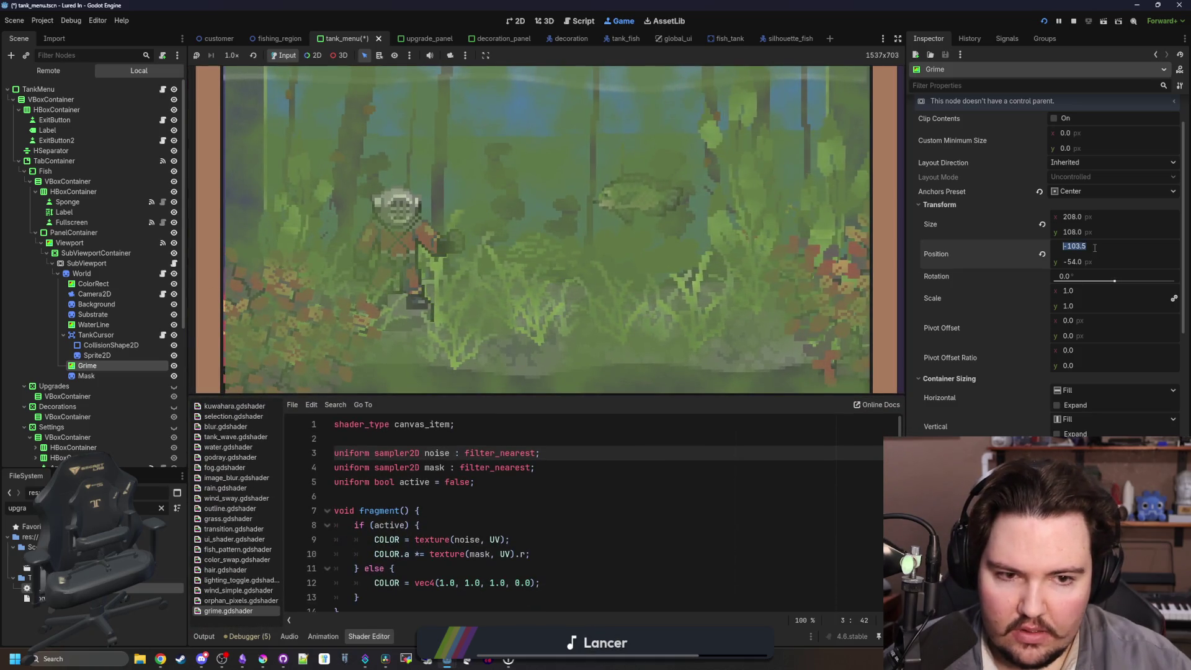
text(-104)
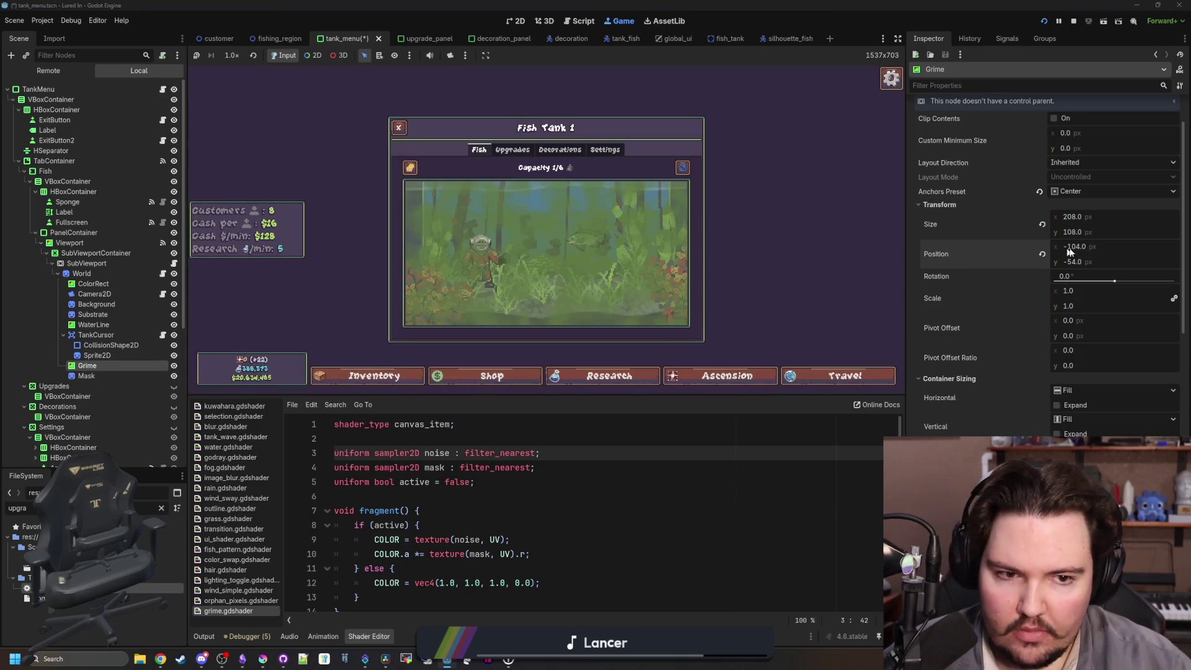
click(686, 234)
click(683, 168)
click(701, 262)
click(787, 330)
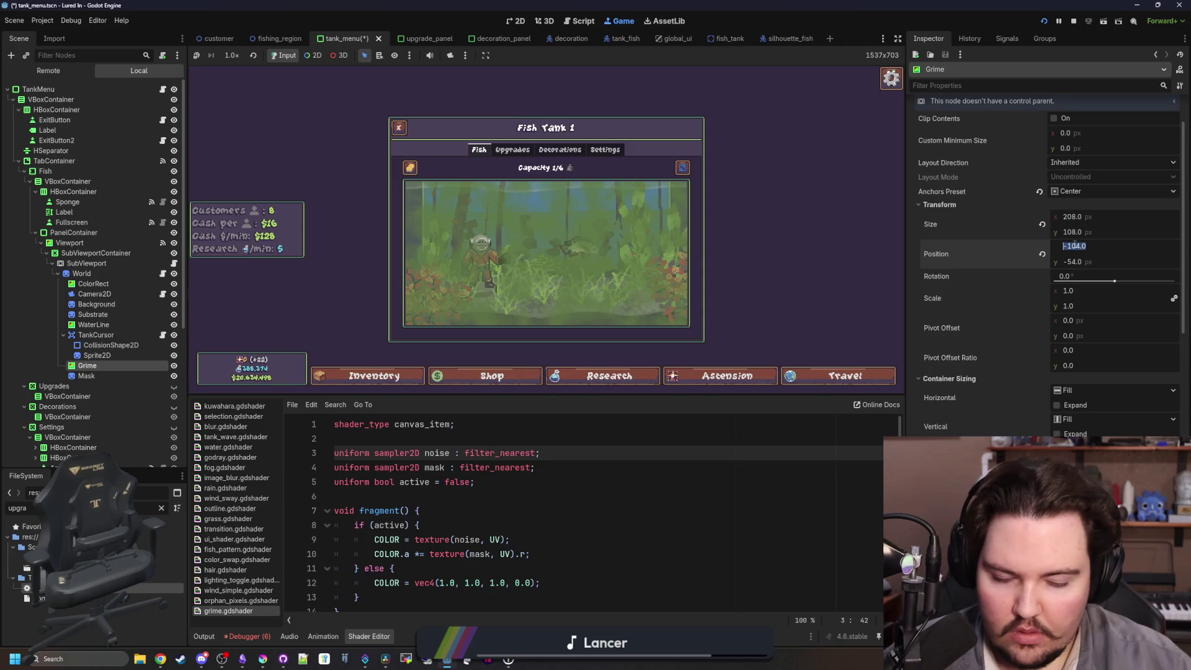
text(-104)
key(Return)
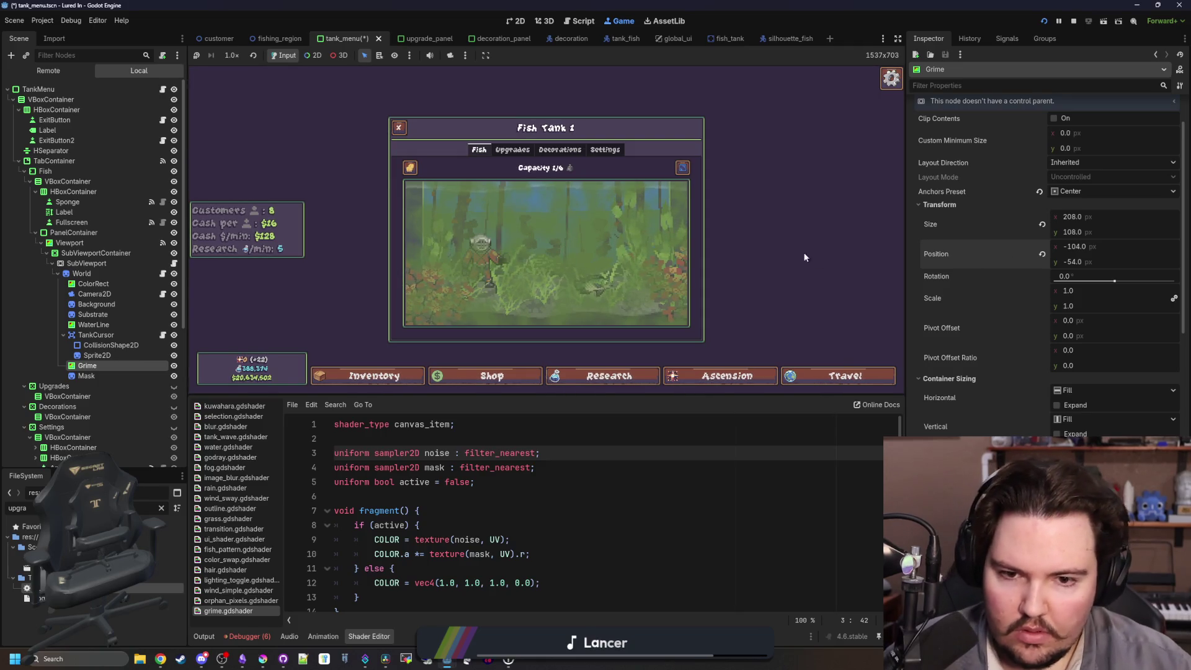
click(682, 167)
click(1103, 248)
text(-1)
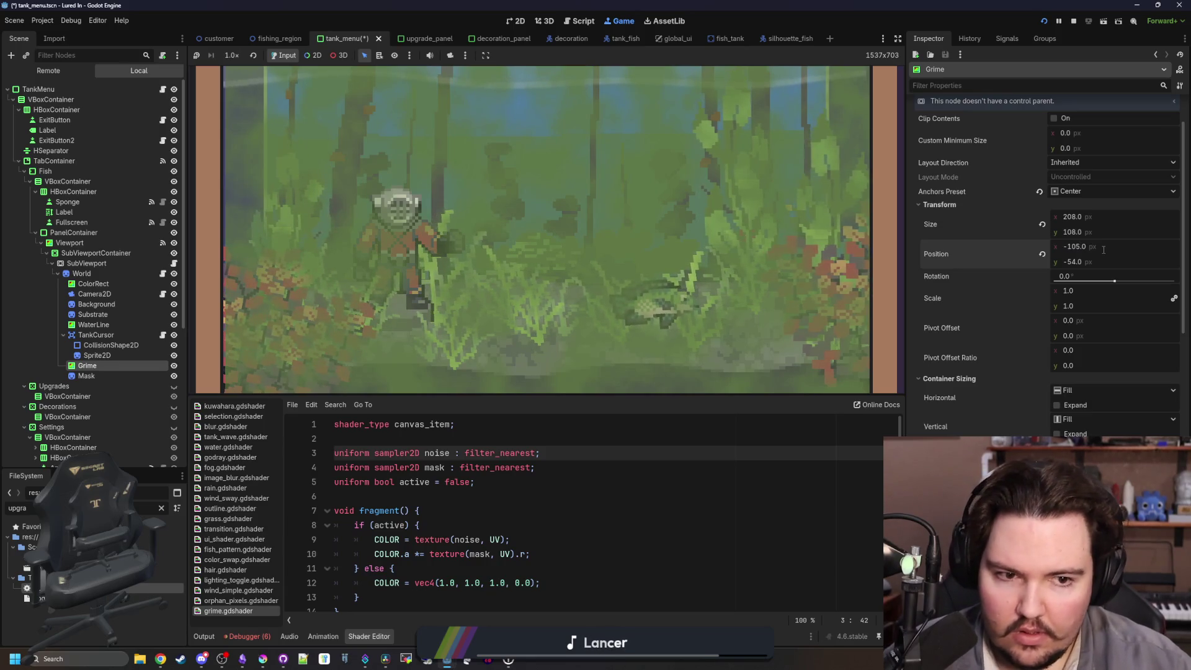
click(562, 214)
Restart the game from the title screen, save the tank menu scene, and open Fish Tank 1 fullscreen.
key(Escape)
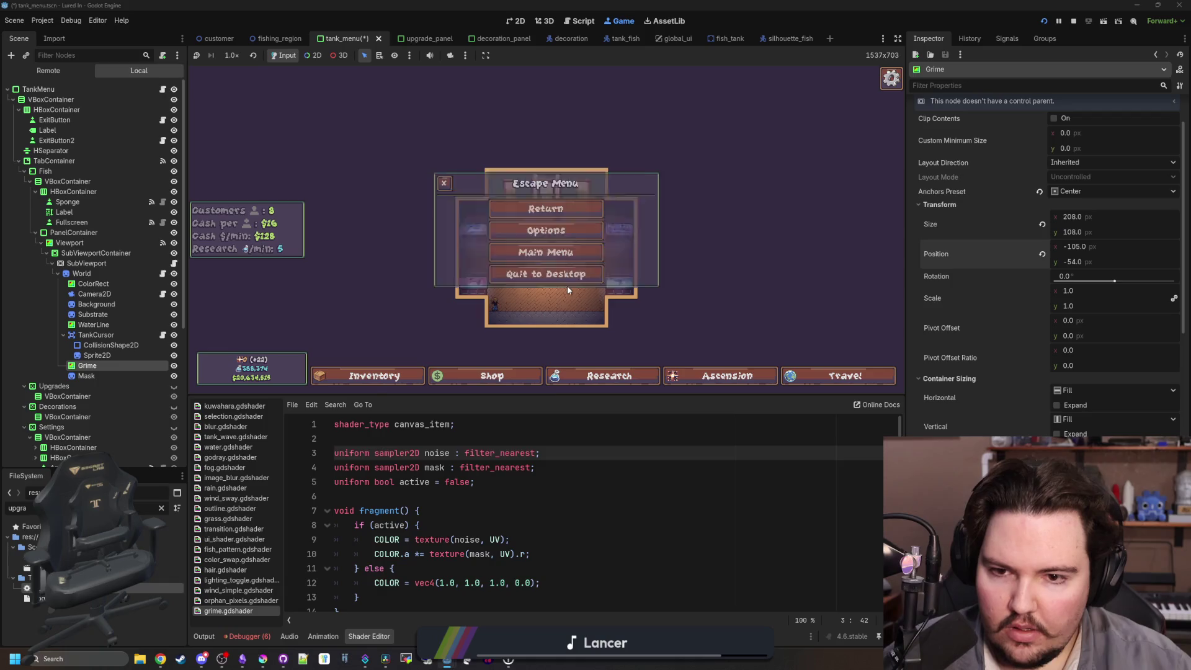
click(566, 276)
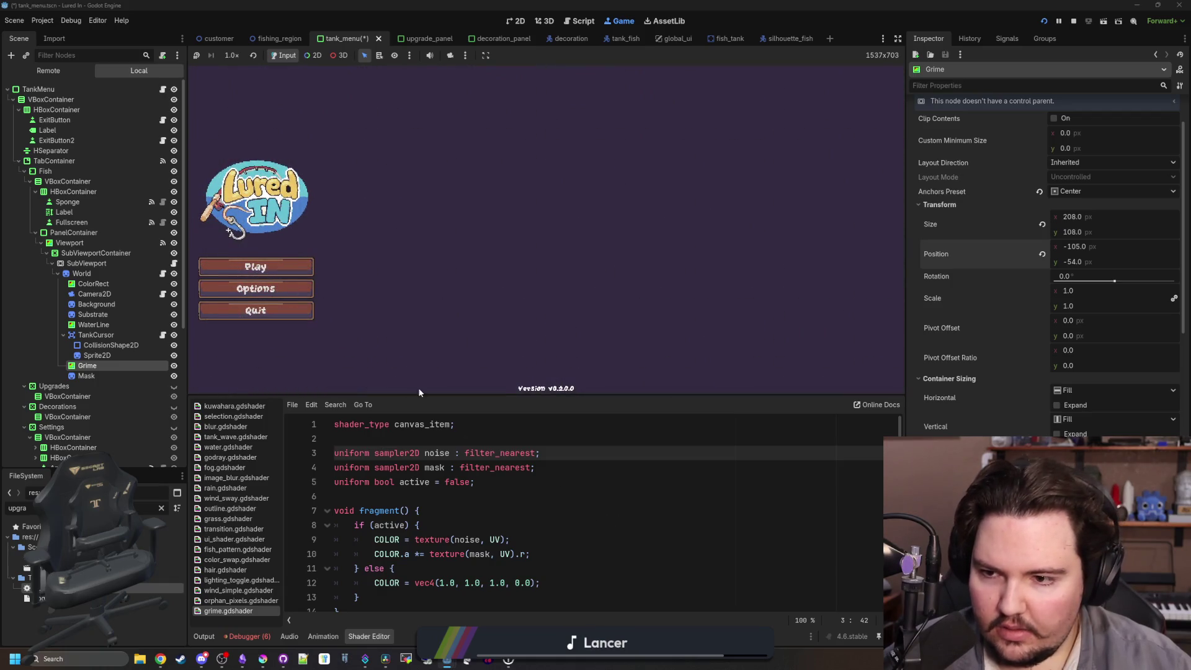
click(296, 265)
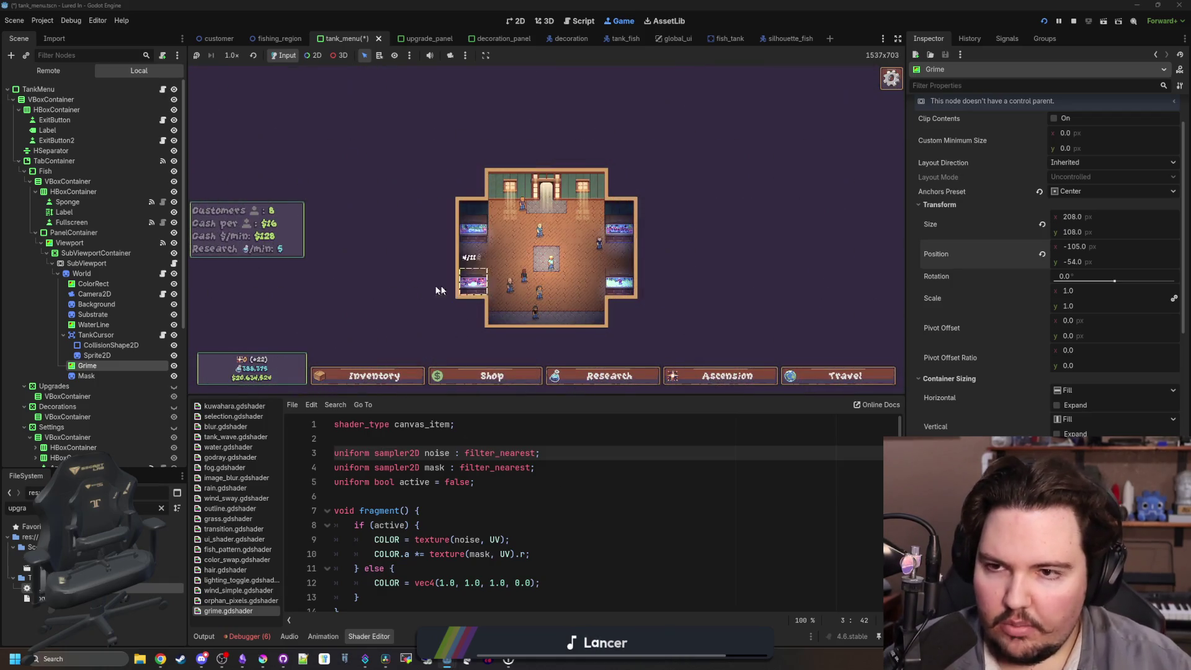
key(ctrl+s)
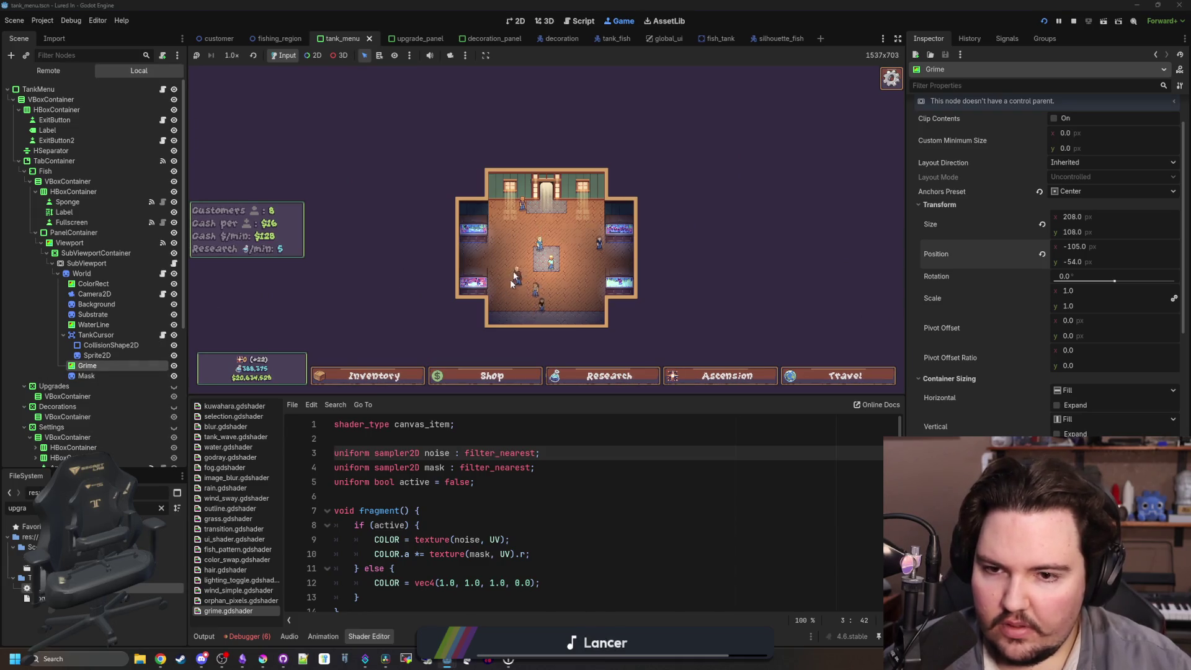
click(469, 233)
click(682, 168)
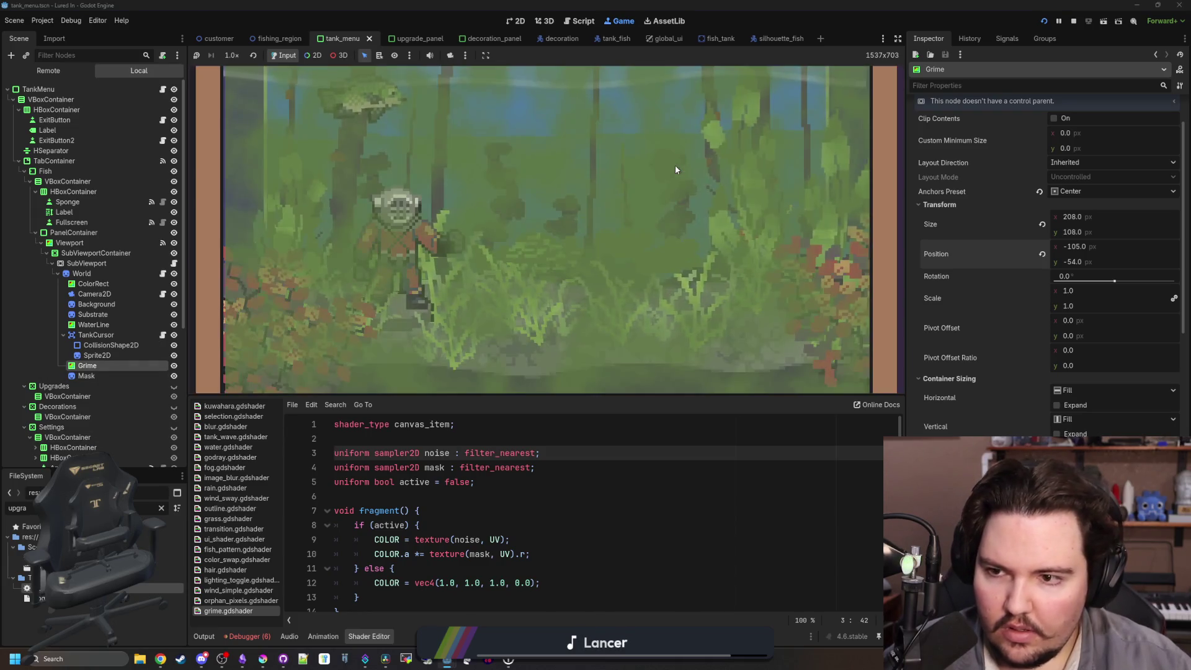
Set Grime's x position to -108 and relaunch the game to check the Fish Tank 1 overlay.
click(1087, 248)
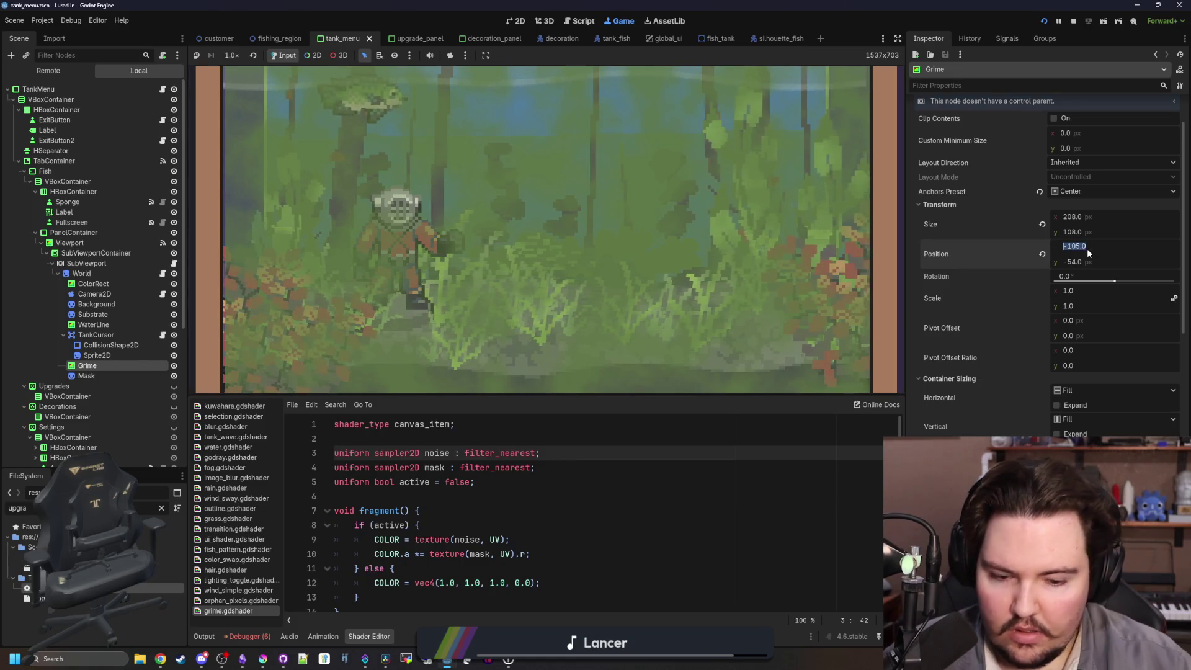
text(-108)
key(Return)
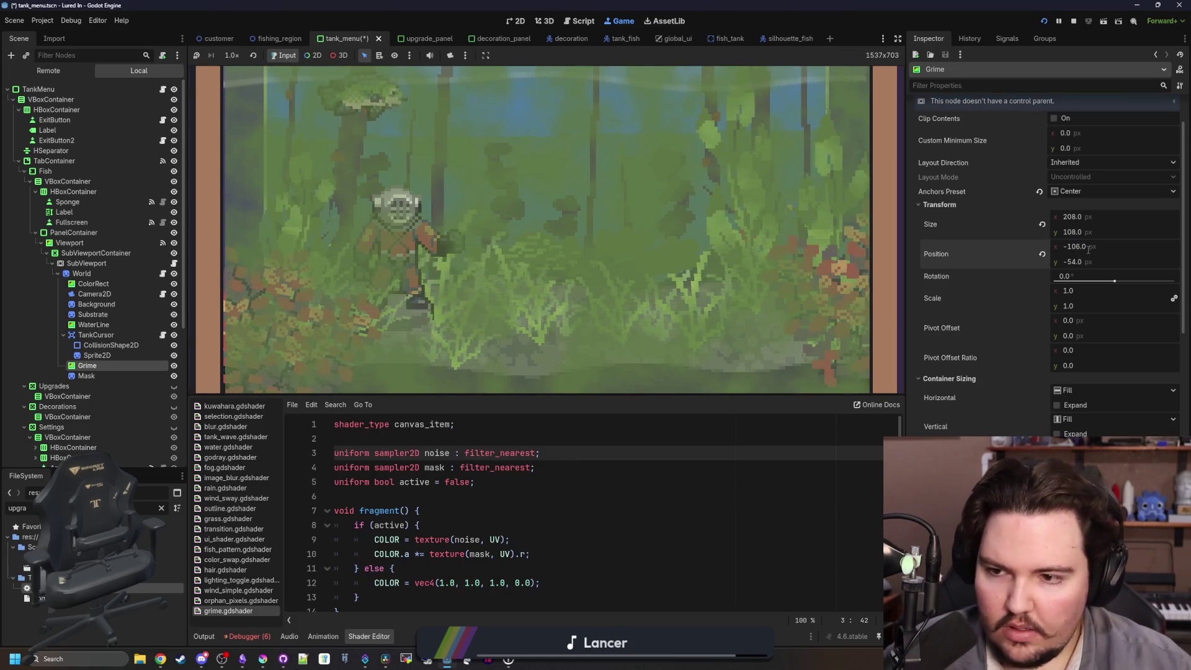
click(1072, 22)
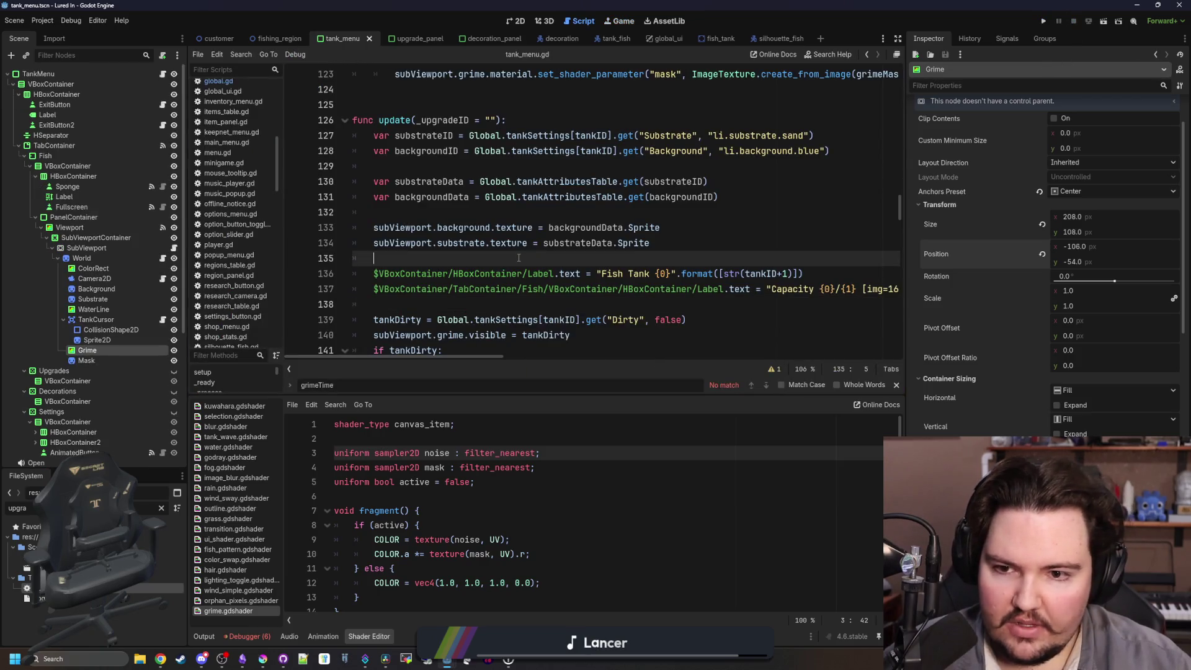
click(1043, 21)
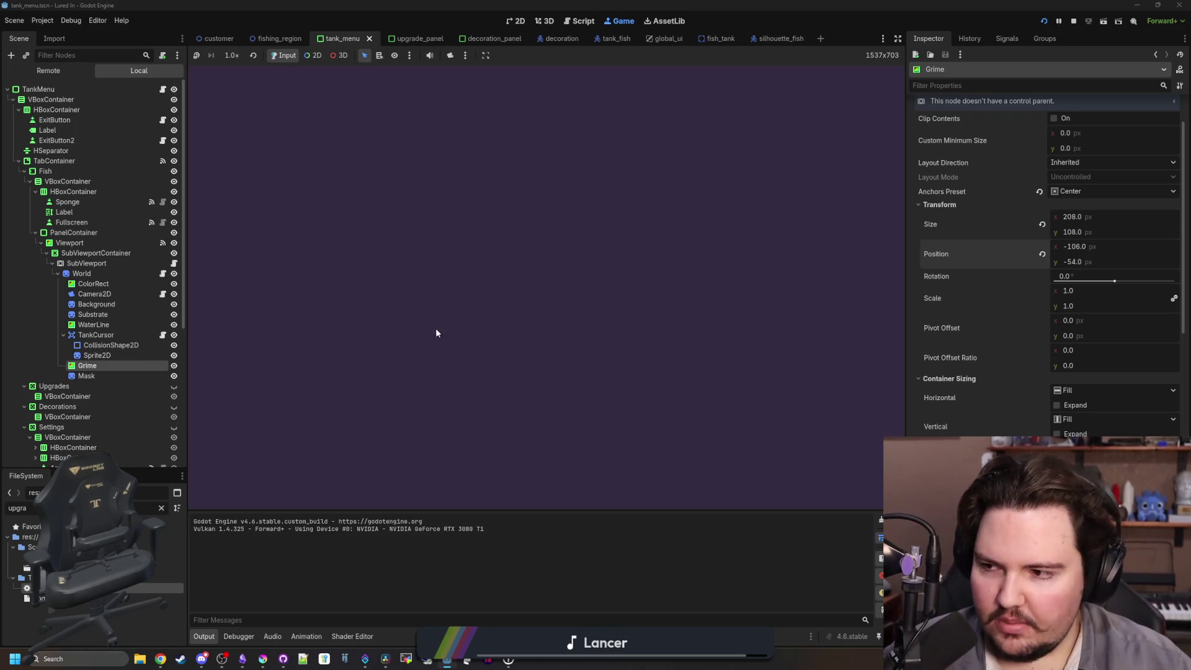
click(544, 327)
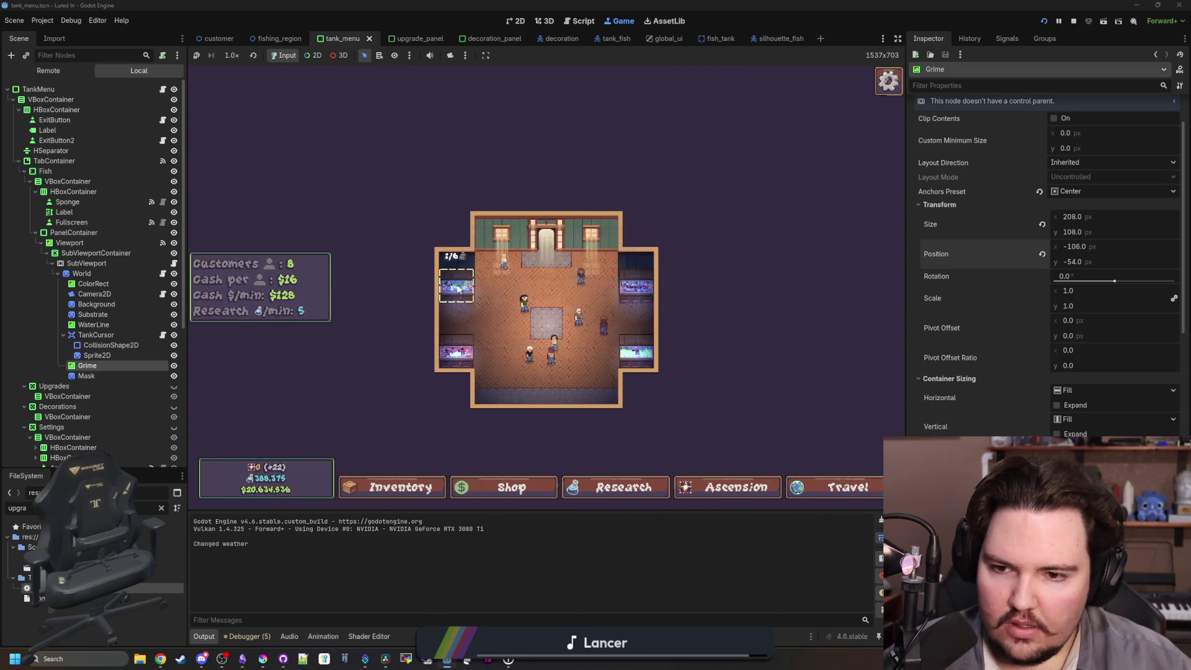
click(457, 289)
click(710, 208)
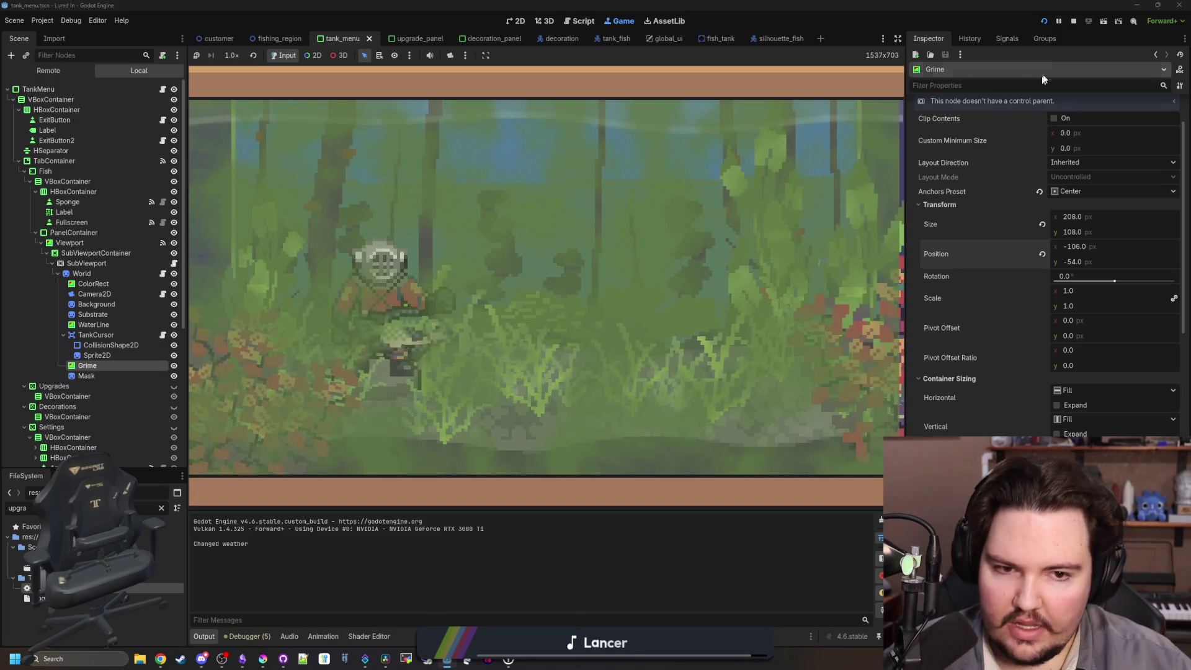
click(1071, 23)
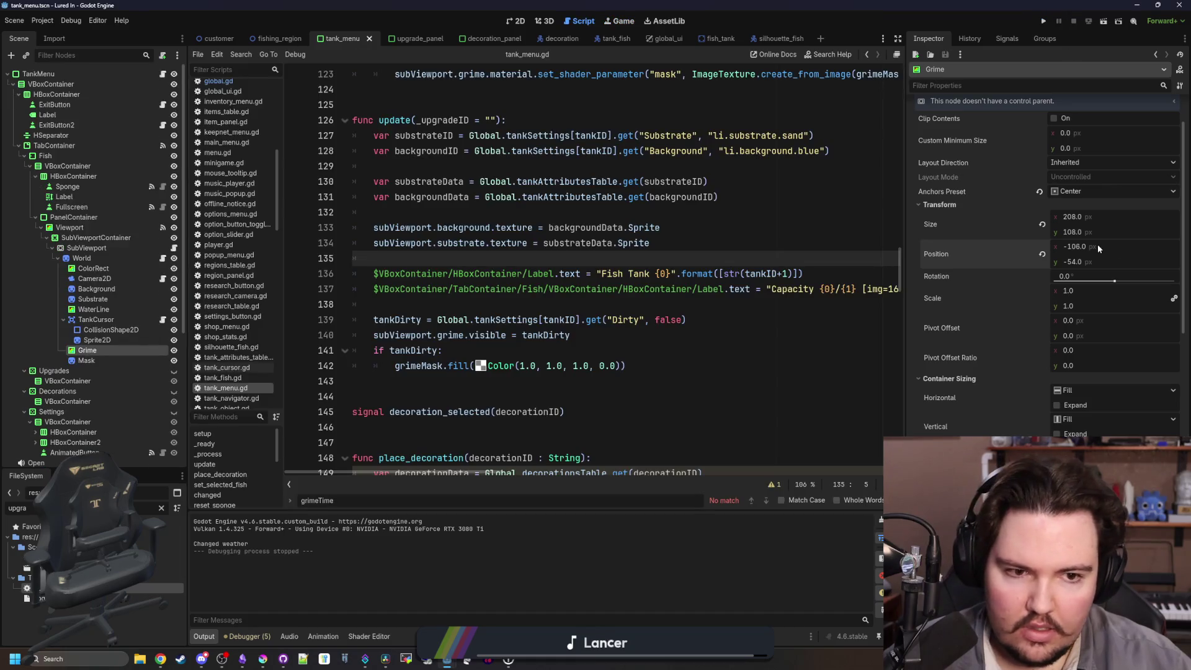
Test x position -105 in a relaunched game, then settle Grime's x position at -104.
text(5)
click(741, 273)
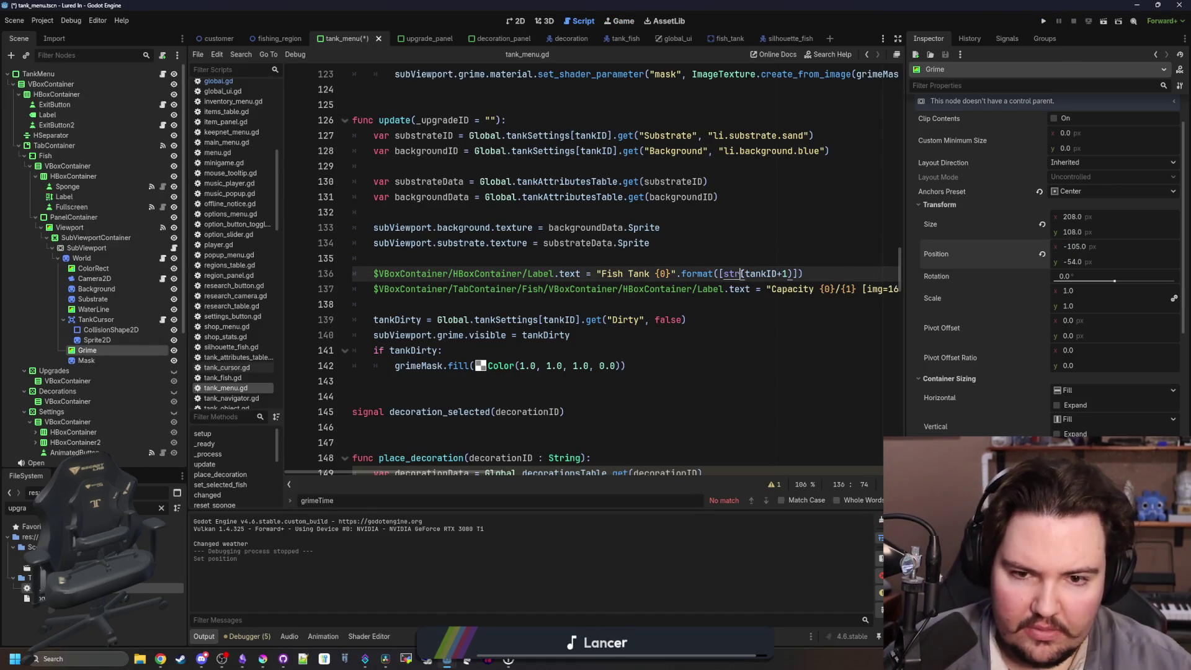
click(1042, 24)
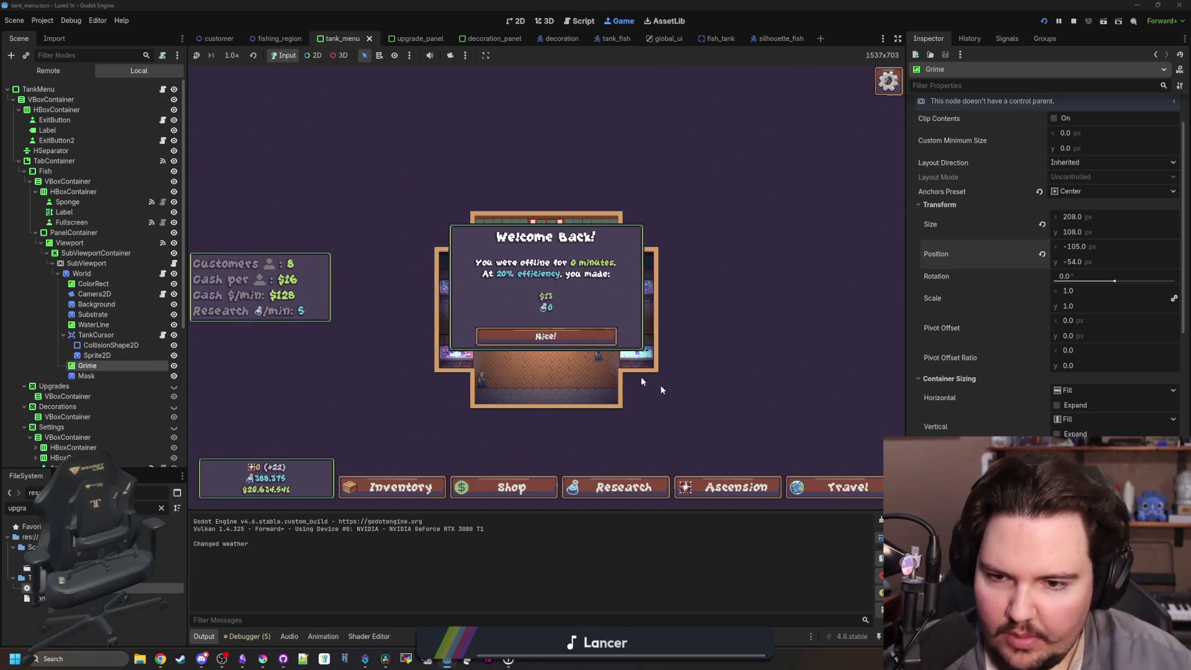
click(545, 335)
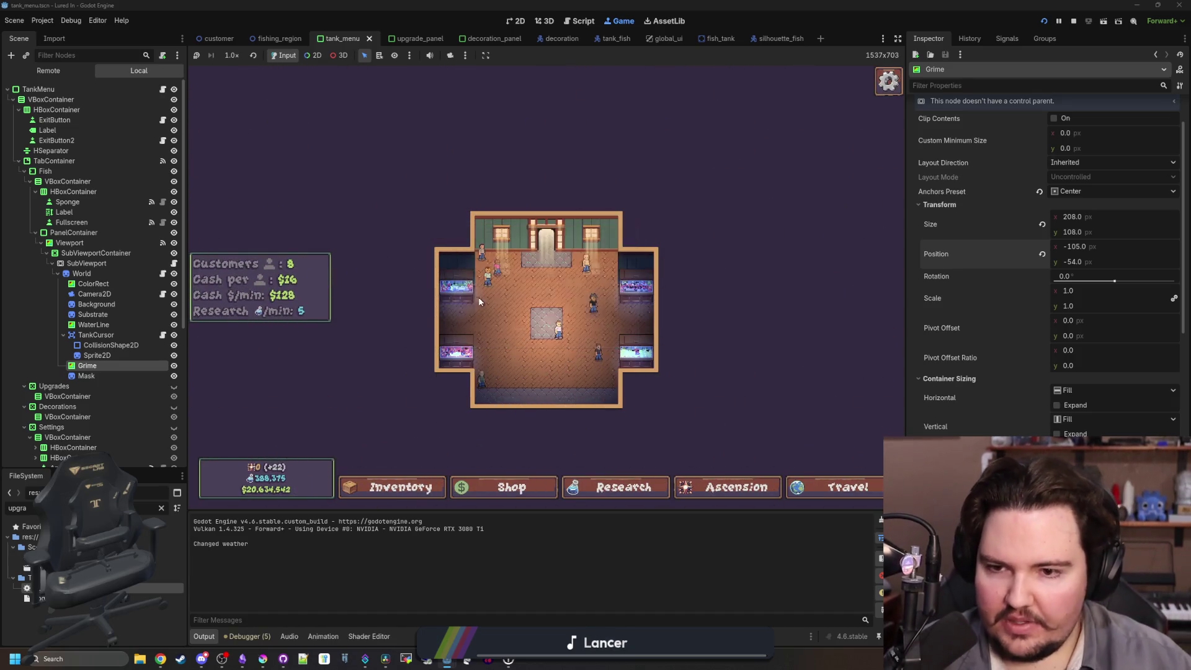
click(478, 297)
click(713, 211)
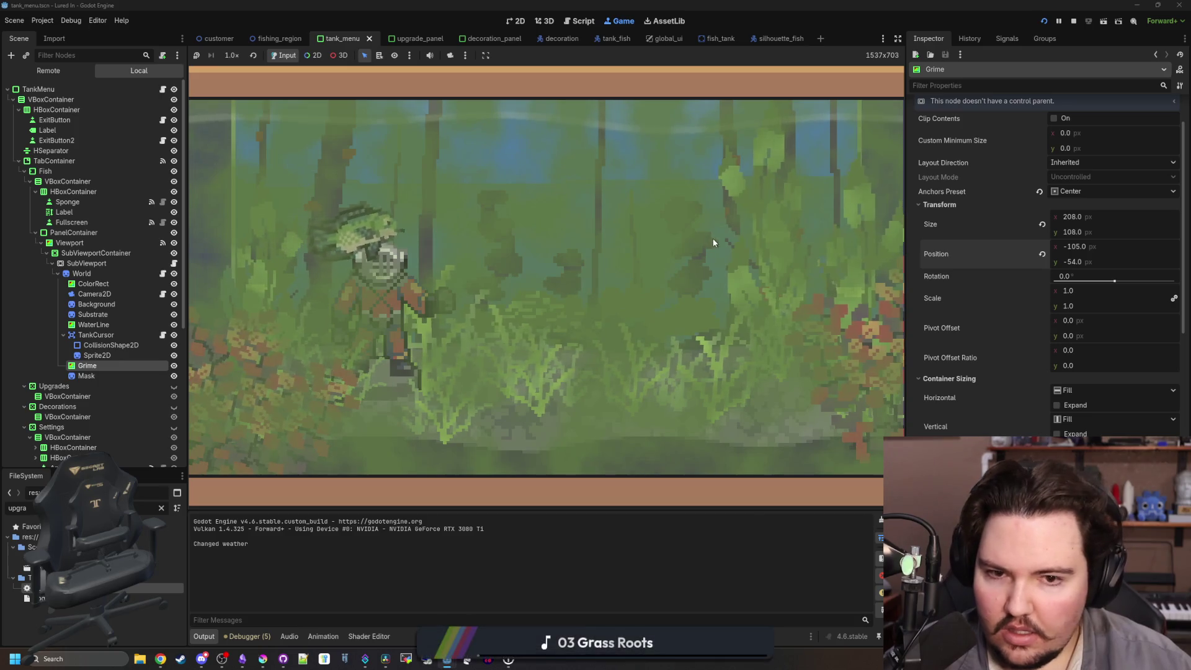
drag(761, 509, 764, 397)
click(1073, 21)
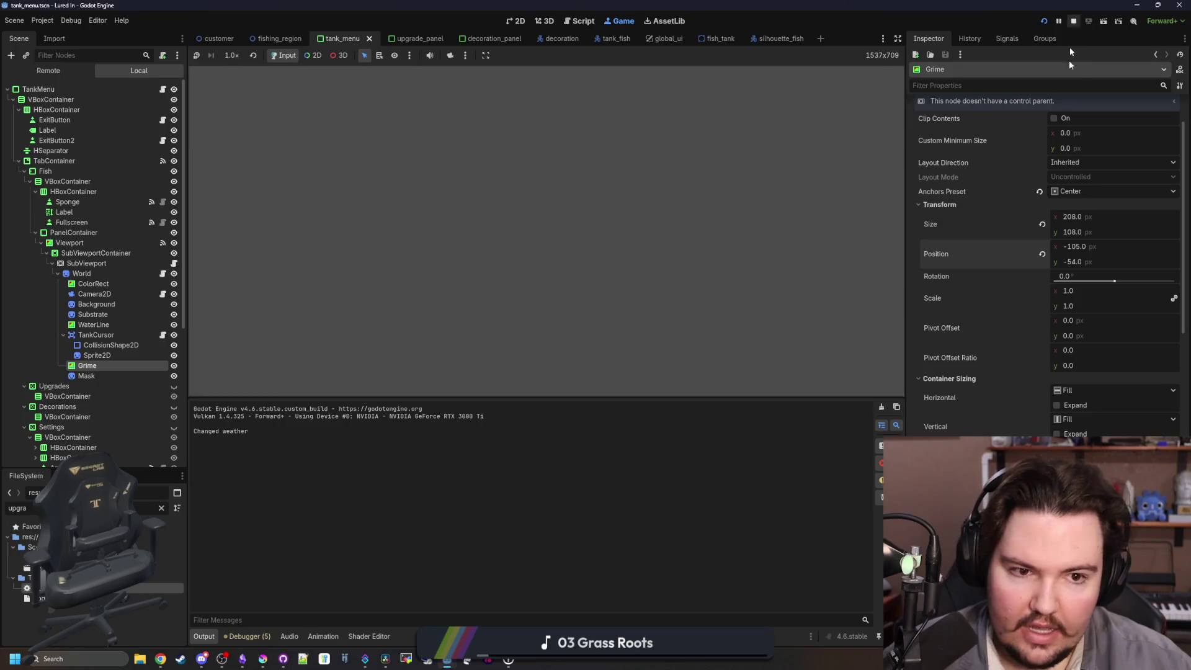
text(-104)
key(Return)
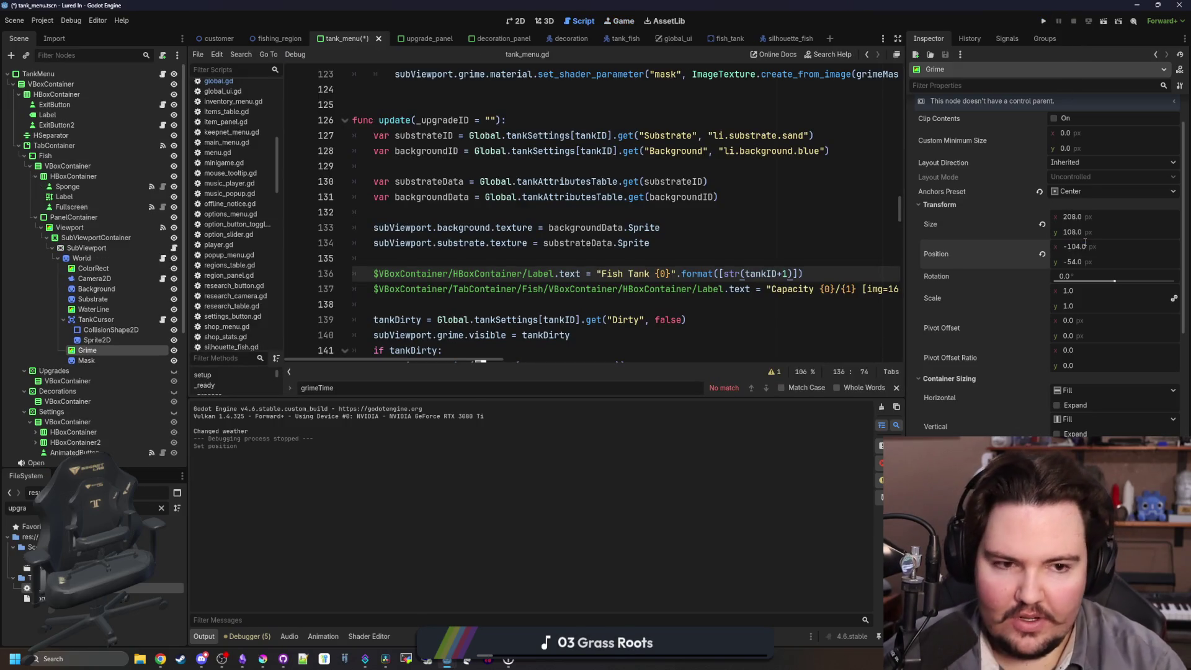
Run the game, dismiss Welcome Back, and open the Fish Tank 1 panel.
click(1043, 21)
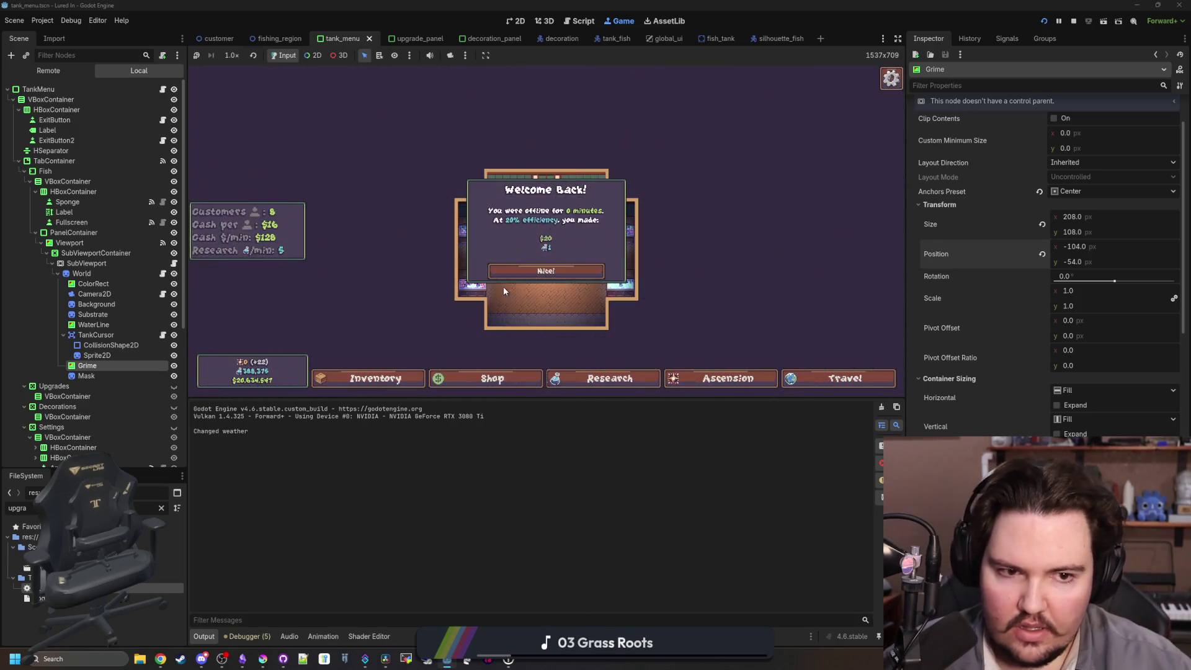
click(543, 272)
click(479, 241)
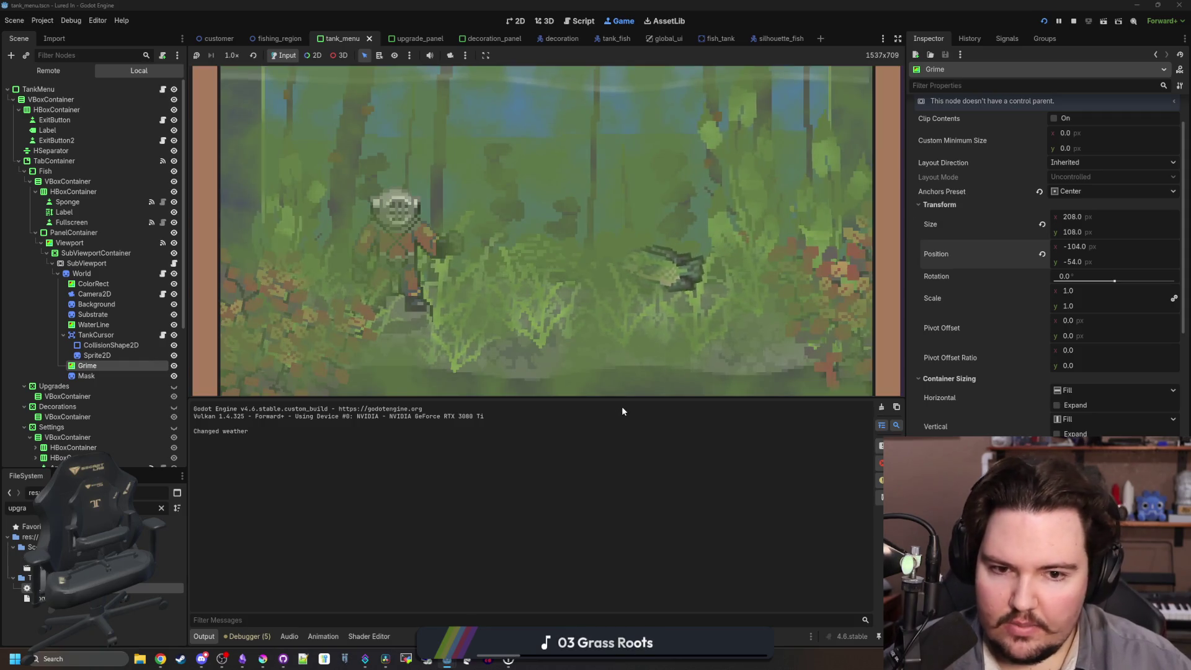
mouse_move(620, 400)
mouse_down()
mouse_move(618, 253)
mouse_move(619, 518)
mouse_move(618, 438)
mouse_up()
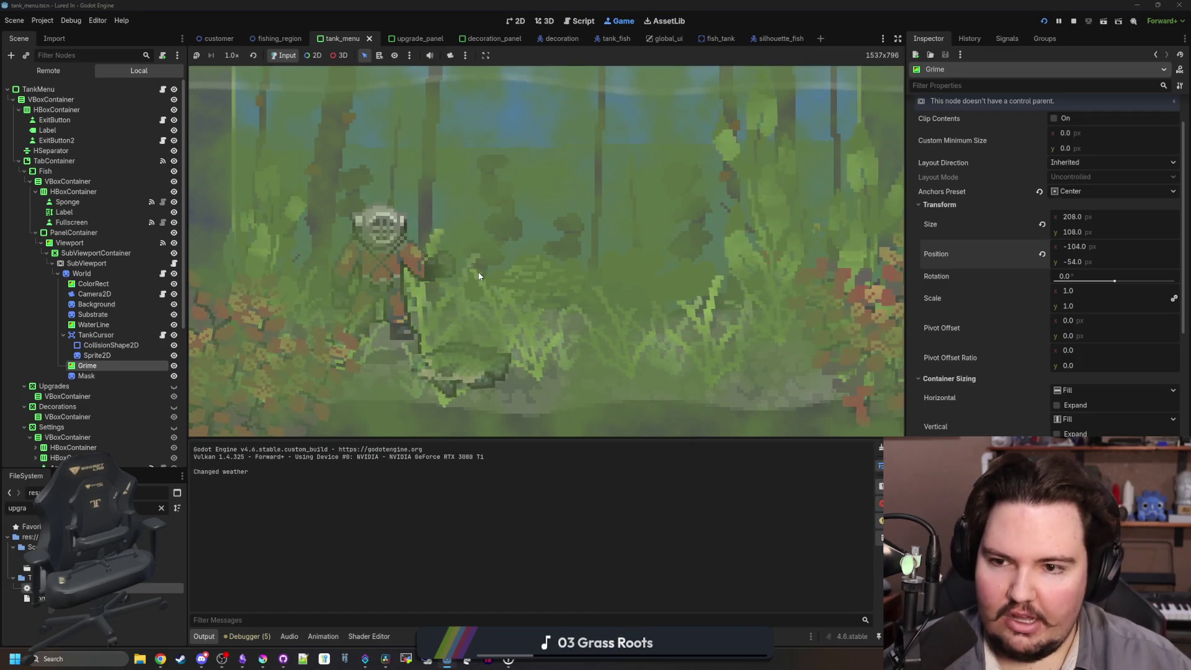
click(372, 229)
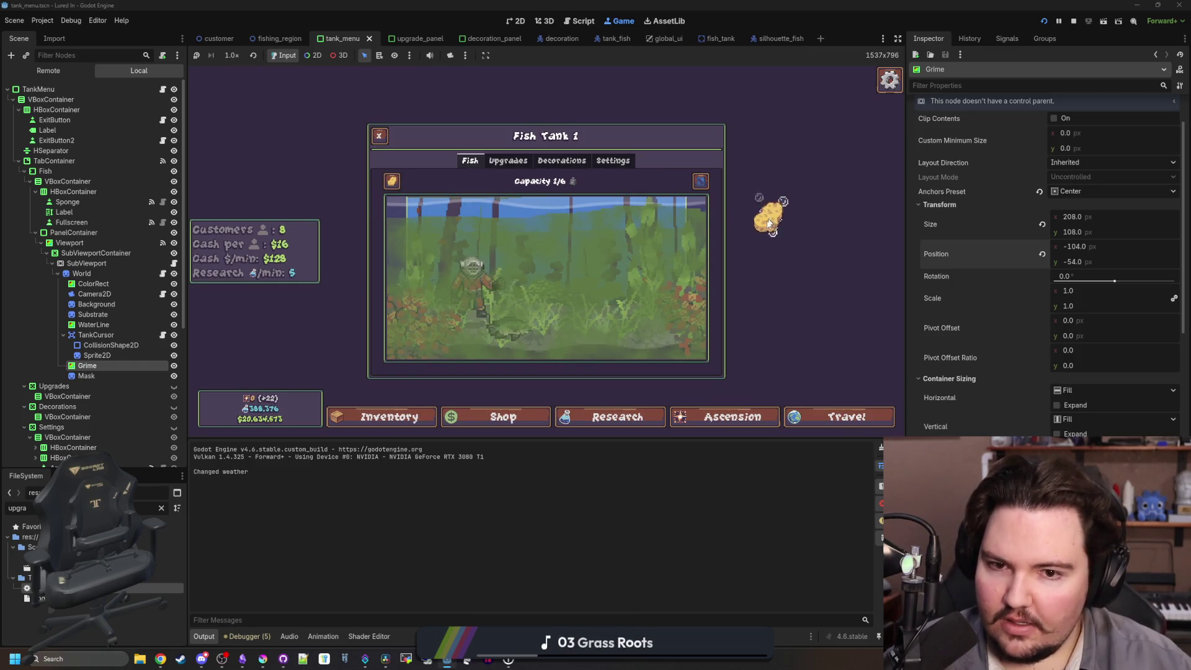
Scrub the grime off the tank with three sponge strokes, then close the panel with Escape.
mouse_move(584, 240)
mouse_down()
mouse_move(724, 252)
mouse_move(657, 291)
mouse_move(697, 338)
mouse_move(677, 291)
mouse_move(574, 264)
mouse_move(664, 366)
mouse_move(548, 356)
mouse_move(541, 291)
mouse_move(600, 265)
mouse_move(496, 261)
mouse_move(428, 347)
mouse_move(483, 355)
mouse_move(453, 307)
mouse_move(579, 331)
mouse_move(609, 353)
mouse_move(674, 314)
mouse_move(288, 277)
mouse_move(620, 262)
mouse_move(701, 242)
mouse_move(645, 236)
mouse_move(567, 278)
mouse_up()
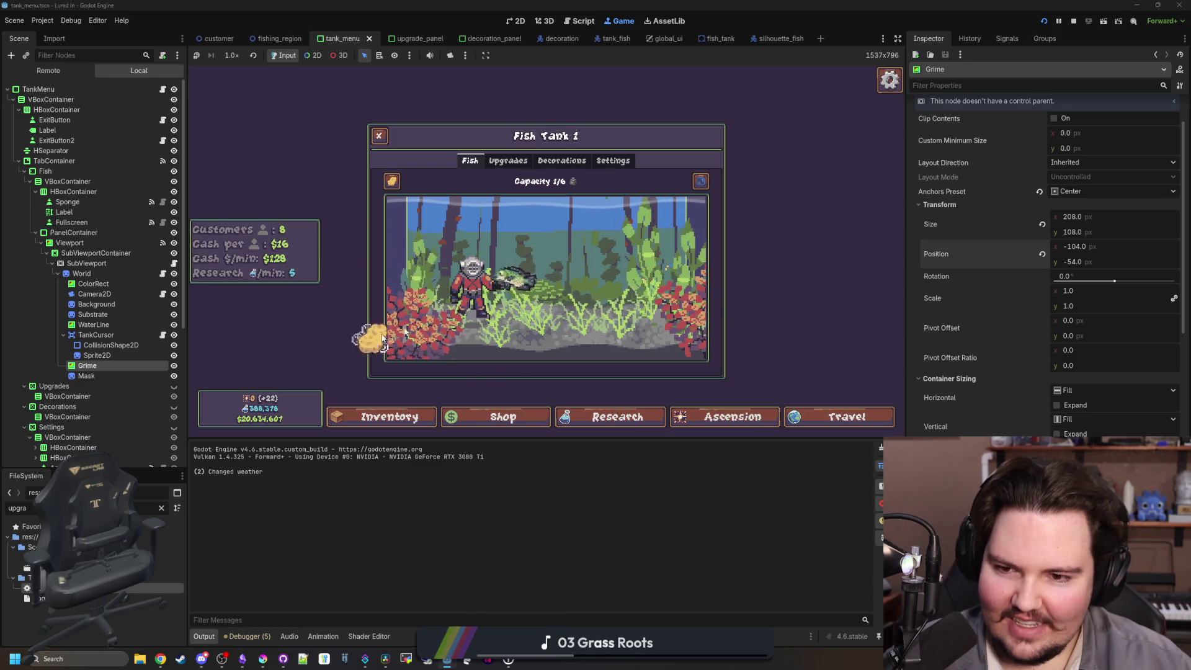
mouse_move(643, 216)
mouse_down()
mouse_move(688, 248)
mouse_move(648, 329)
mouse_move(403, 322)
mouse_move(380, 299)
mouse_move(446, 276)
mouse_move(718, 247)
mouse_move(630, 233)
mouse_move(604, 279)
mouse_up()
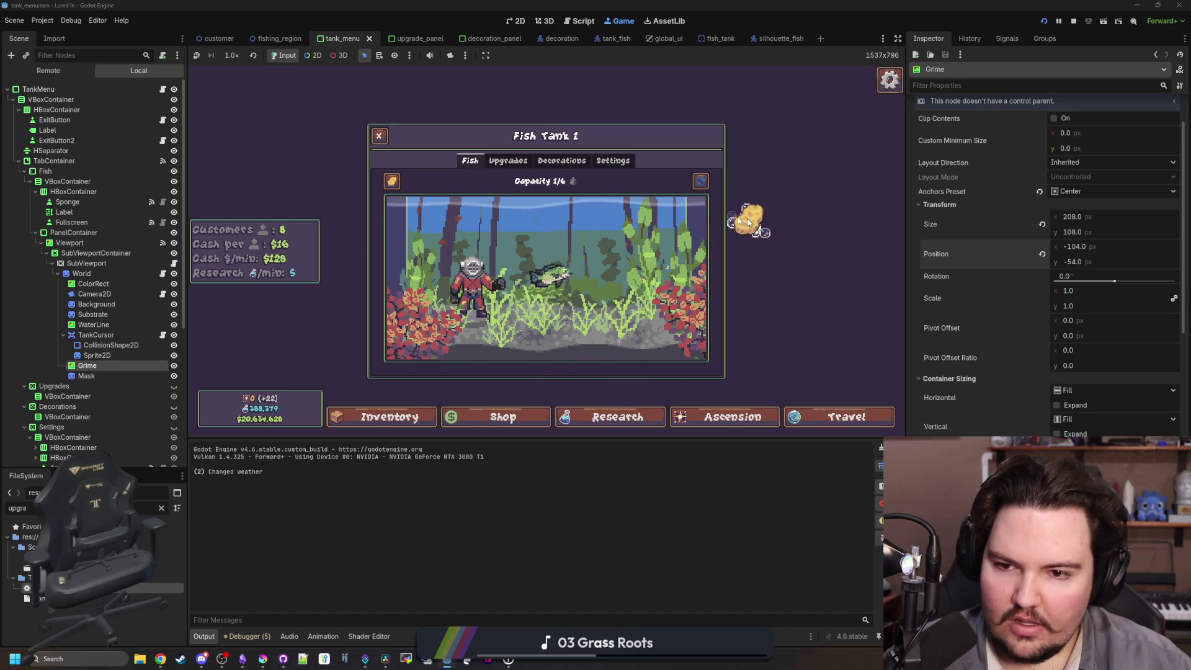
mouse_move(428, 375)
mouse_down()
mouse_move(757, 348)
mouse_move(499, 312)
mouse_move(554, 271)
mouse_move(399, 266)
mouse_move(792, 244)
mouse_move(375, 217)
mouse_move(657, 292)
mouse_move(632, 292)
mouse_move(887, 266)
mouse_move(501, 307)
mouse_up()
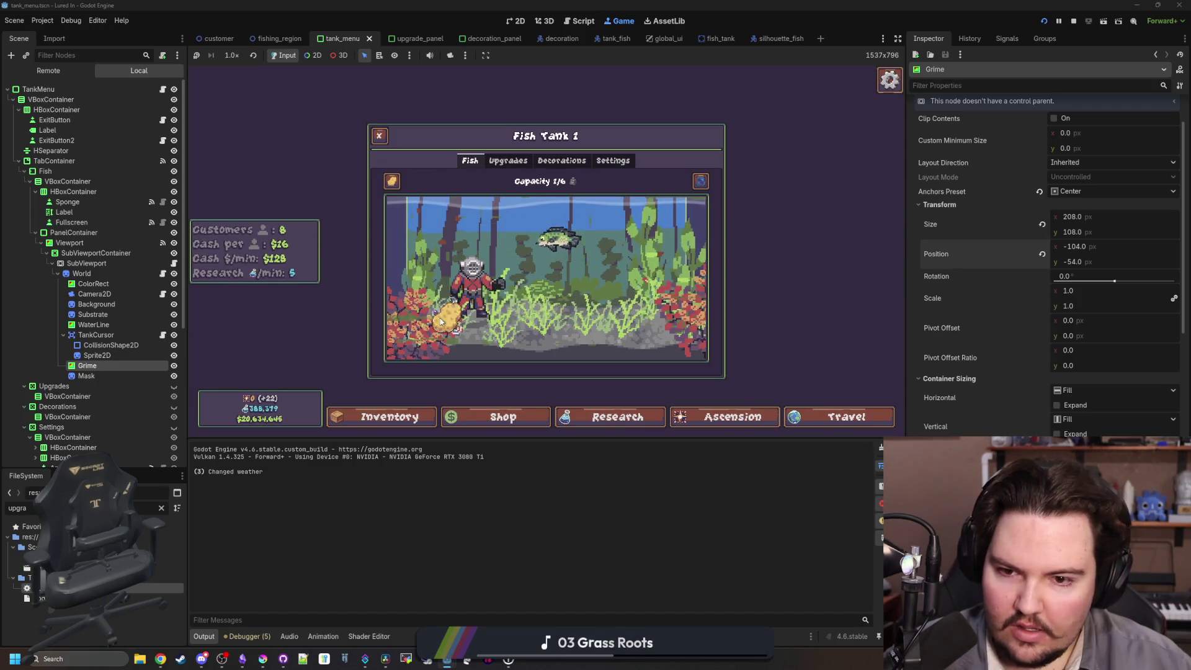
key(Escape)
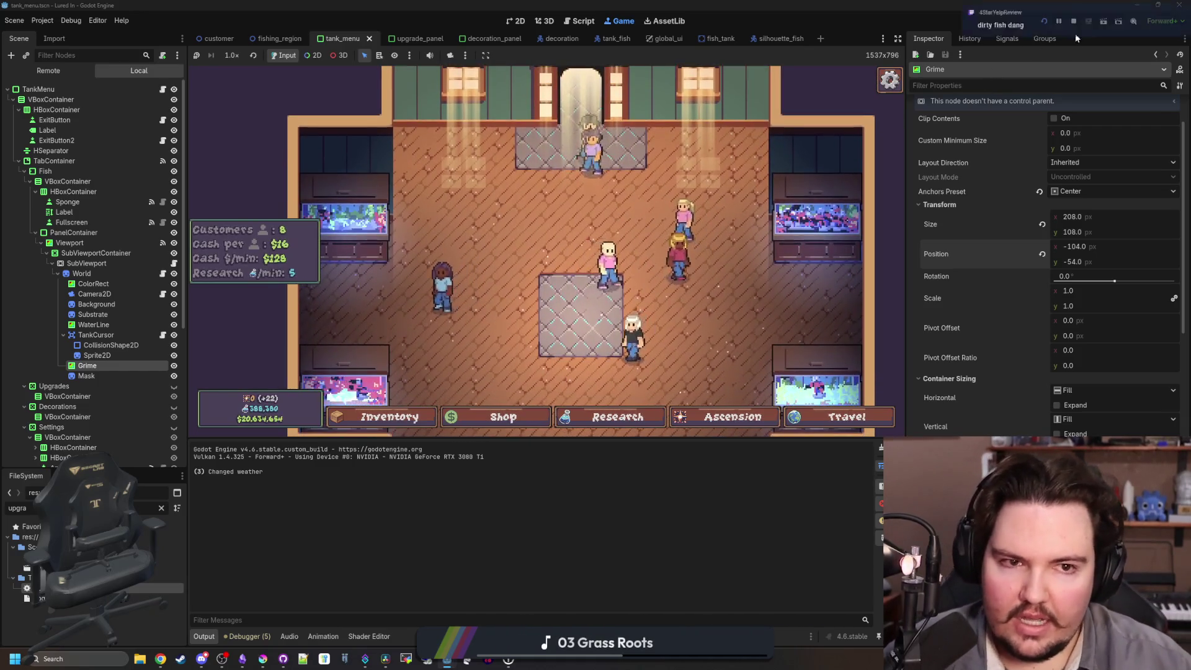
Stop the game, look over tank_menu.gd and global.gd, and save the scene.
click(1073, 20)
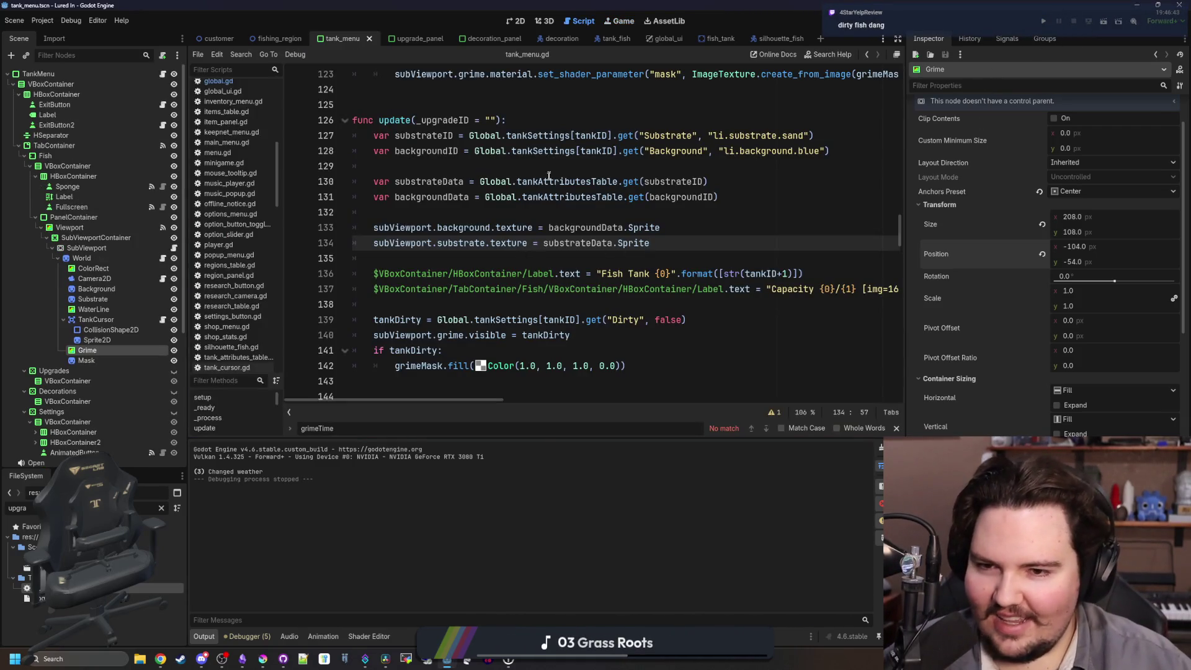
click(527, 209)
click(492, 253)
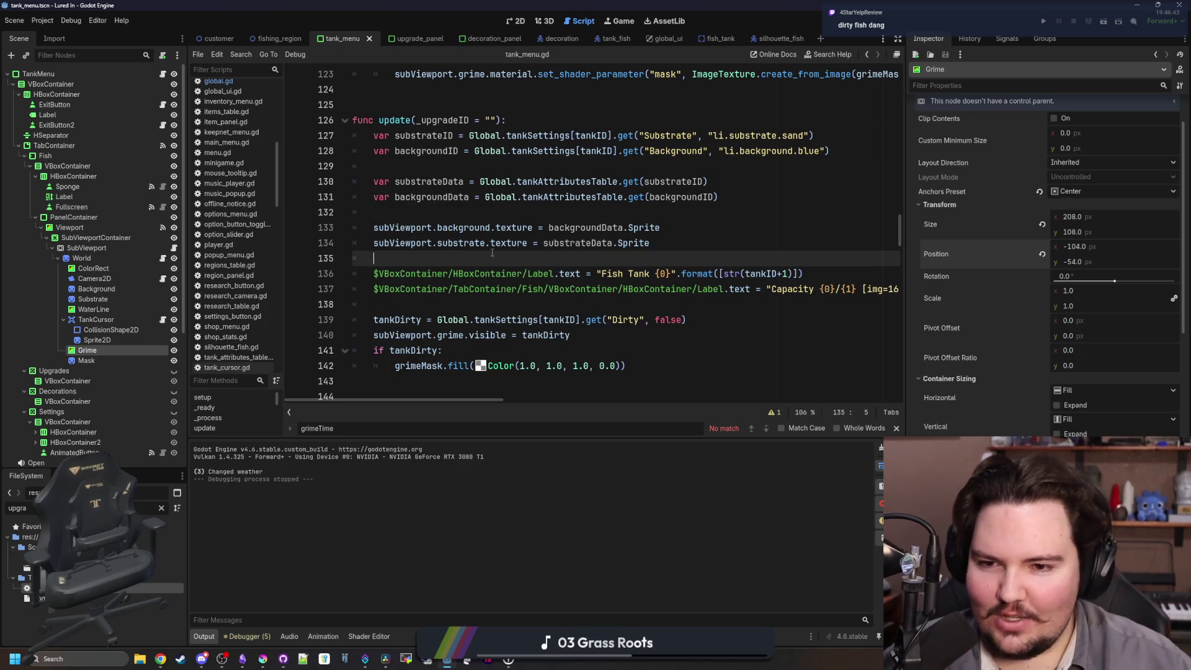
scroll(491, 252, down, 3)
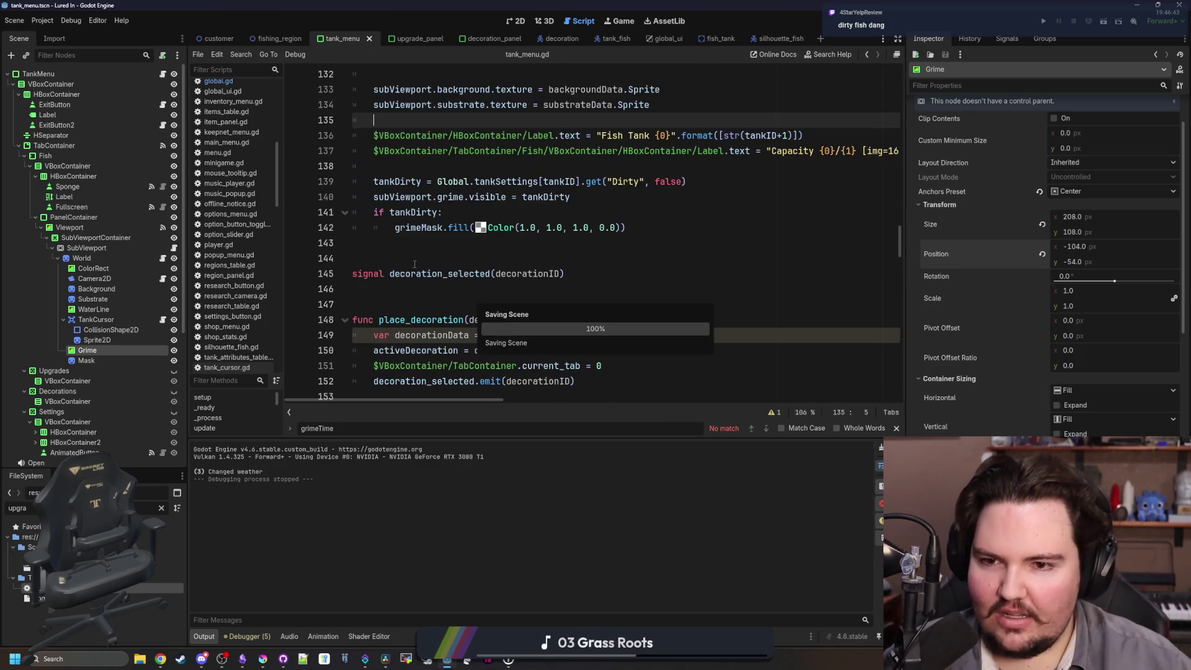
click(491, 257)
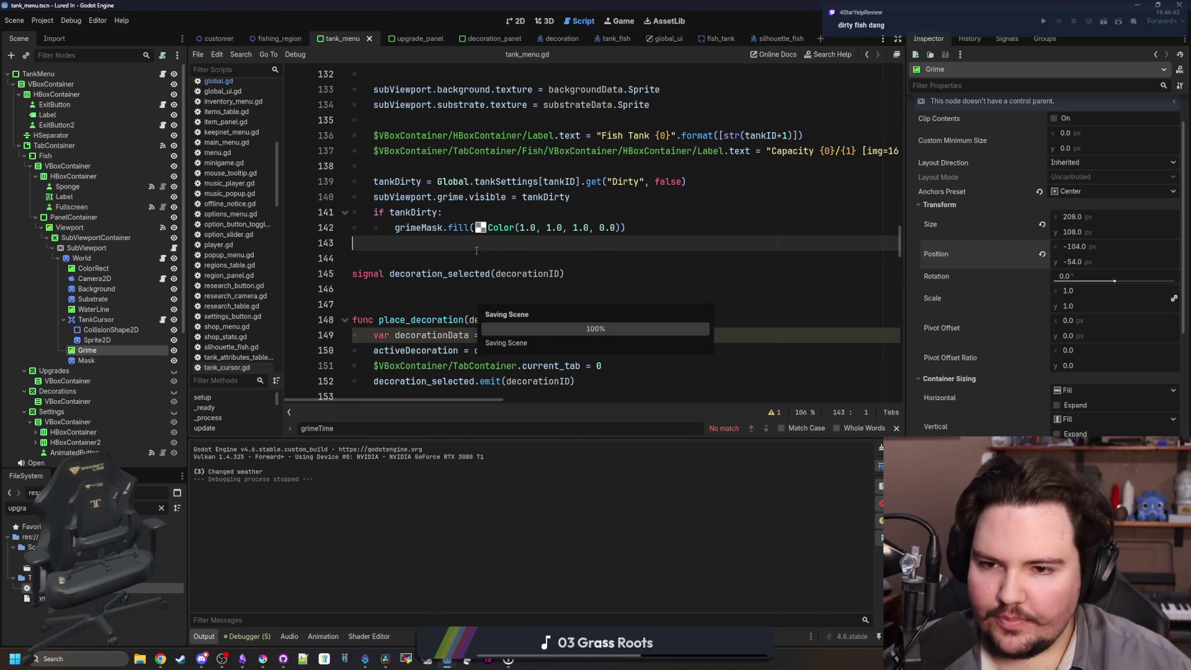
click(218, 81)
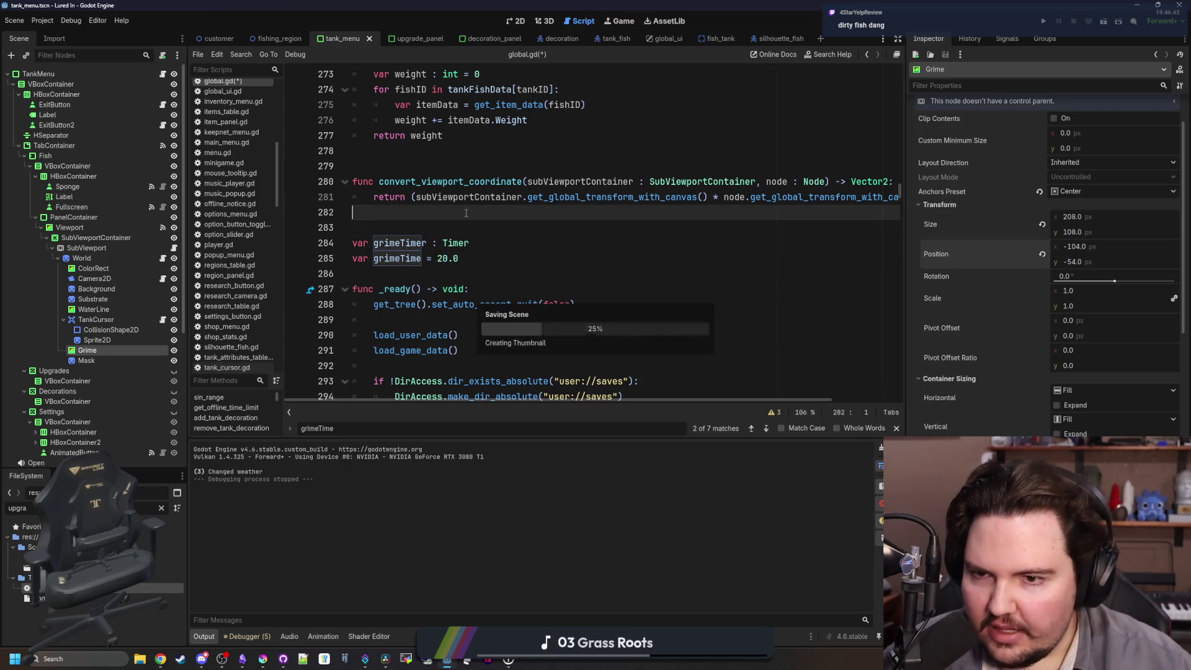
click(162, 73)
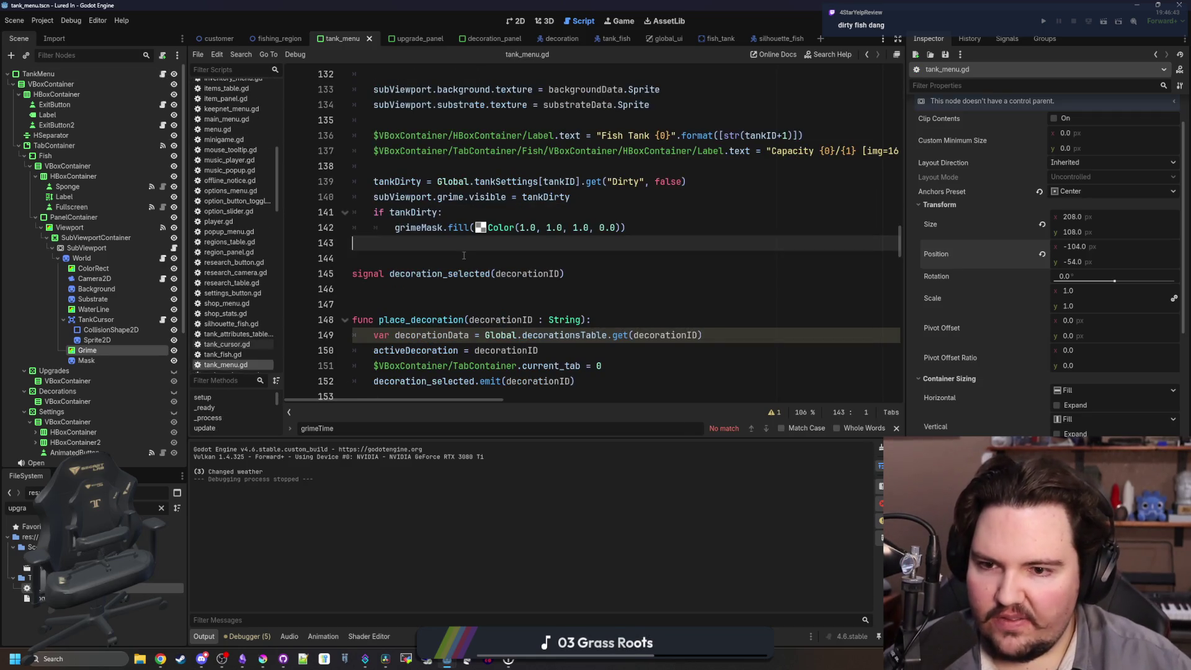
key(ctrl+s)
scroll(502, 256, up, 3)
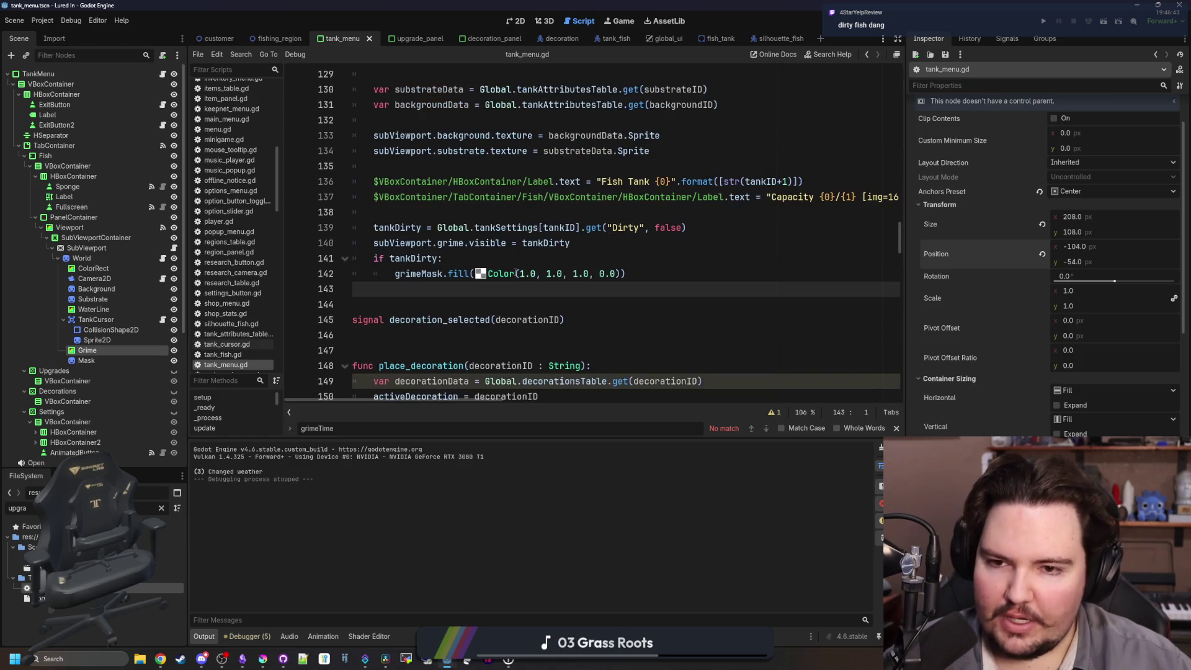
key(ctrl+s)
Open a new indented line after the sponge-blending code and attempt typing grime.
click(423, 302)
click(443, 282)
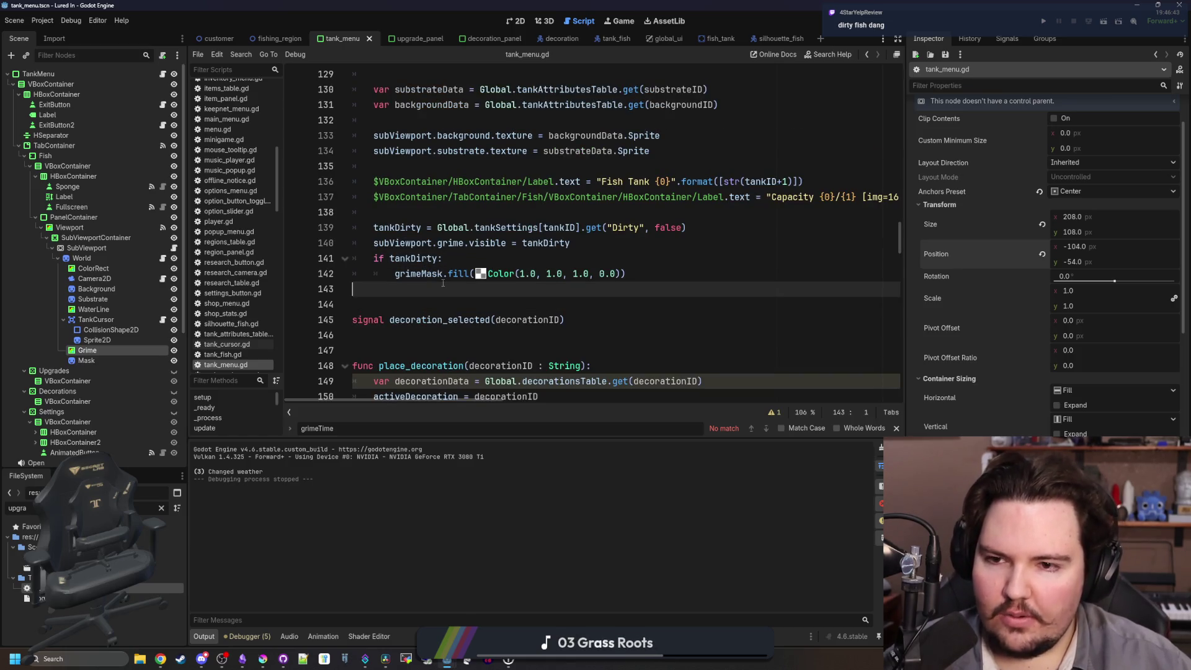
click(465, 261)
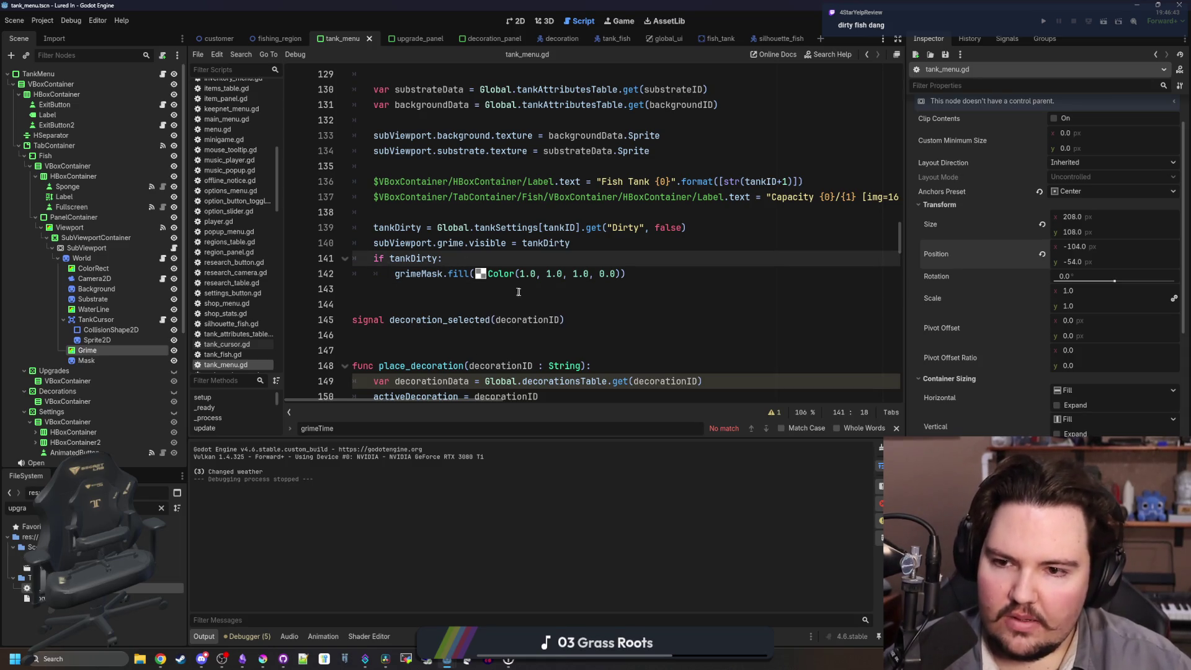
scroll(520, 292, up, 9)
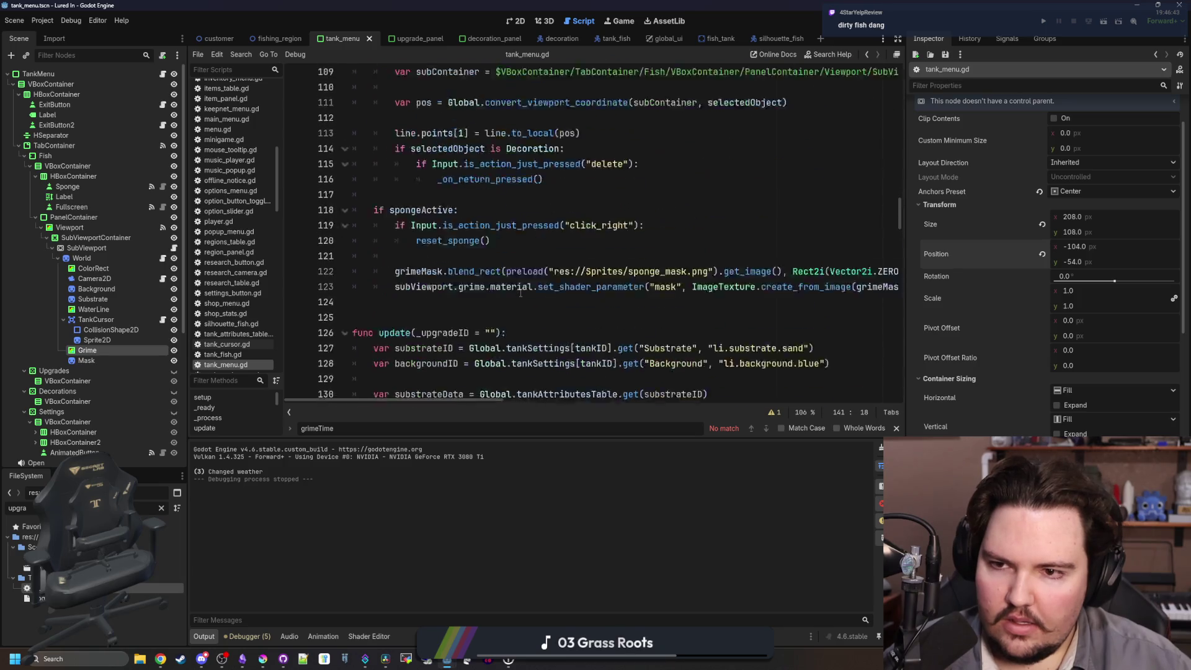
scroll(506, 323, down, 3)
click(452, 273)
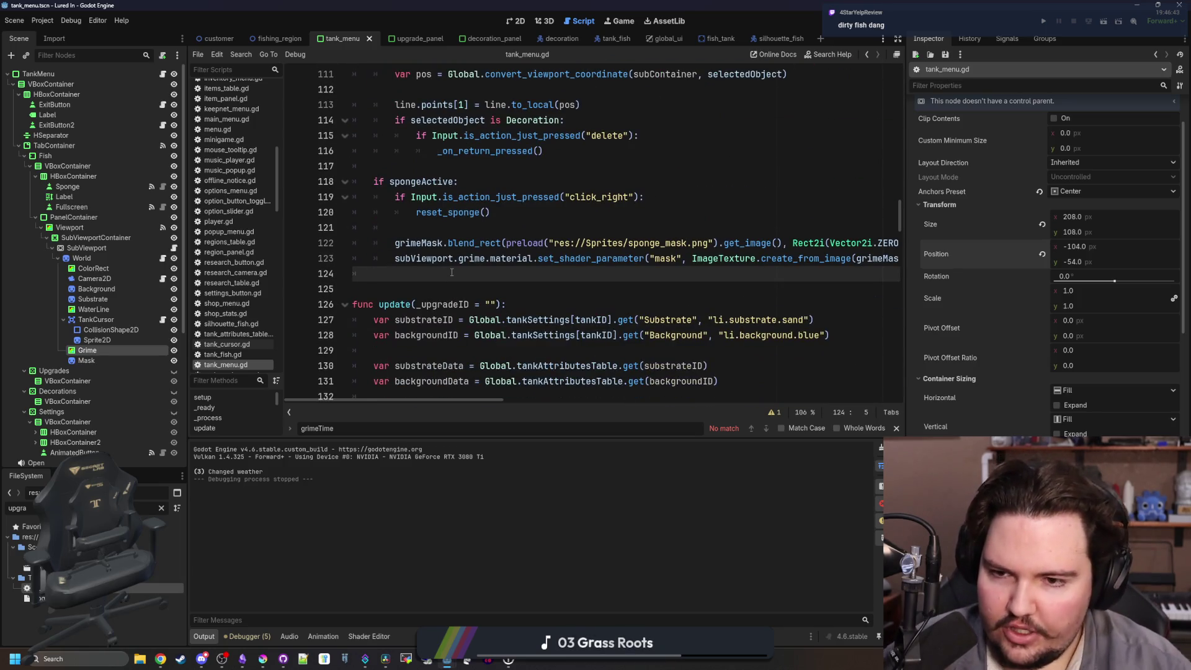
key(Return)
text(rime)
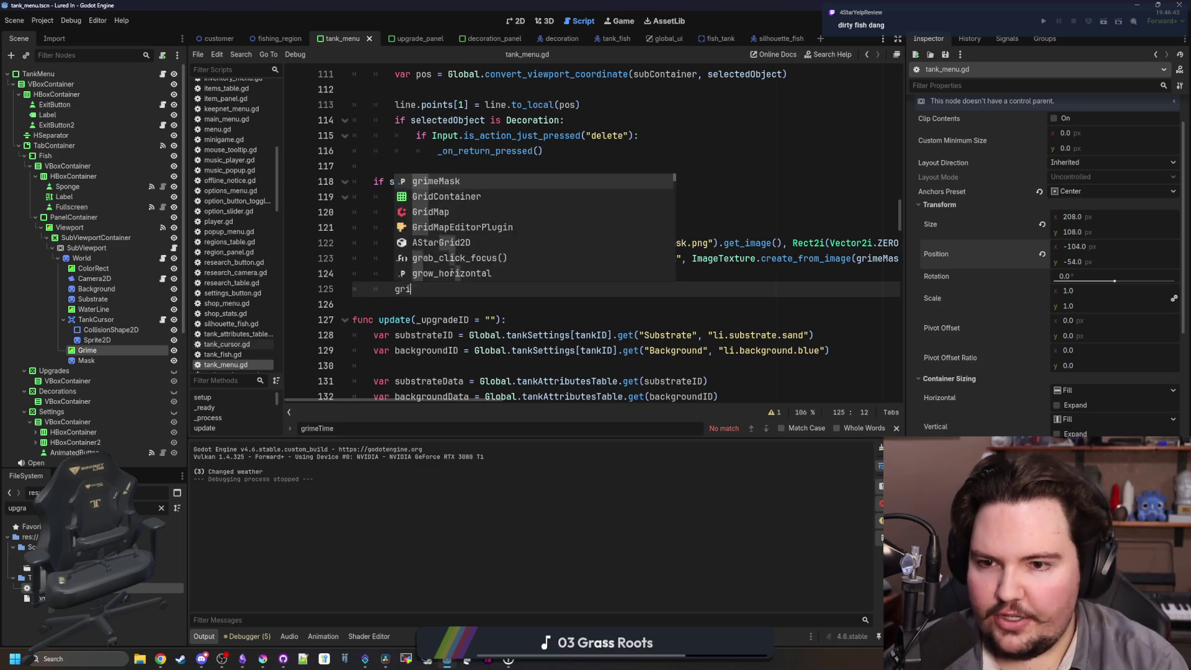
key(BackSpace)
key(BackSpace)
key(BackSpace)
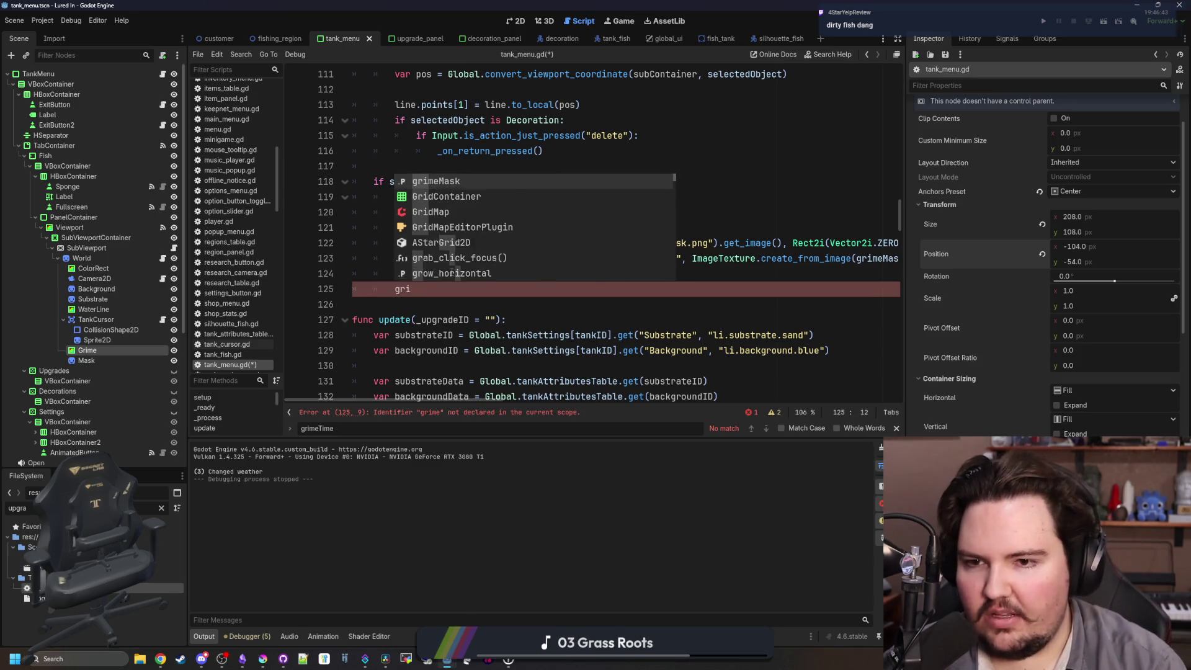
text(rime.)
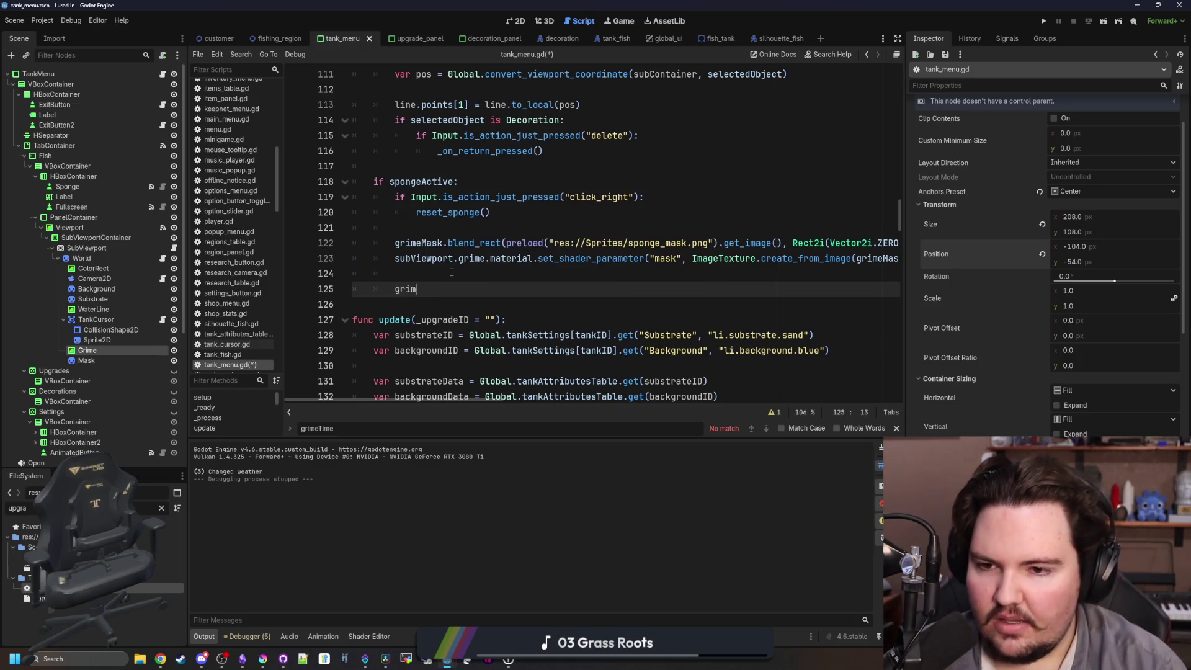
key(BackSpace)
text(e)
key(BackSpace)
key(BackSpace)
key(BackSpace)
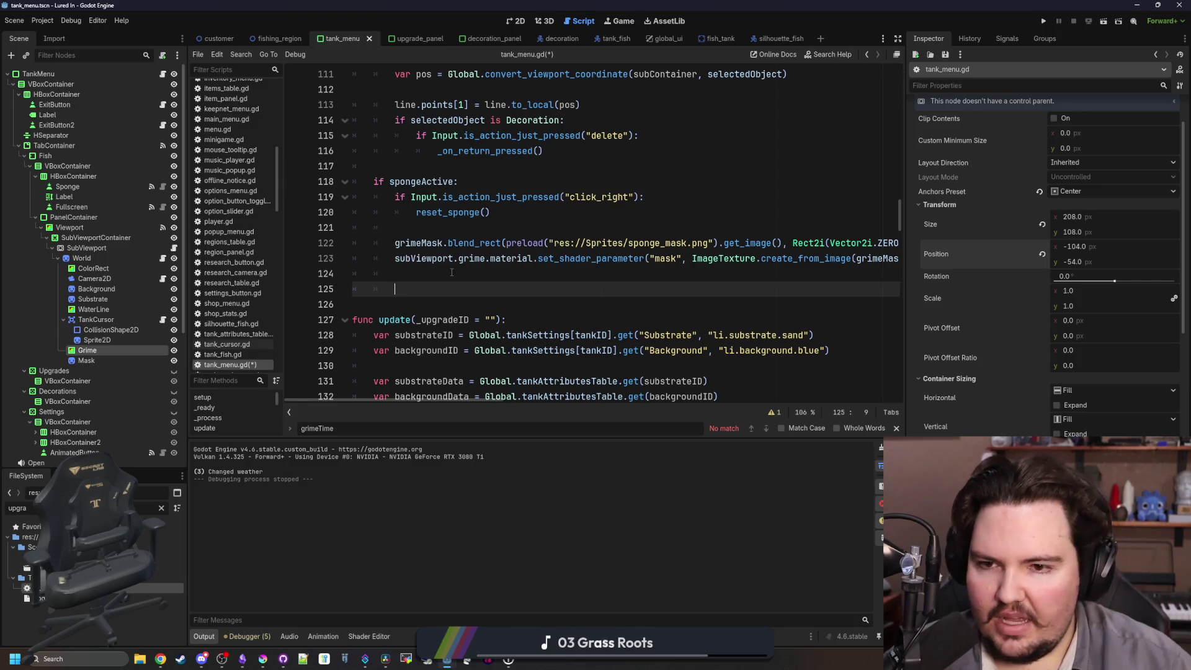
Widen the script editor, enter grimeMask.get_ via autocomplete, and browse the method suggestions.
scroll(451, 272, right, 2)
drag(906, 327, 1071, 327)
scroll(485, 401, left, 2)
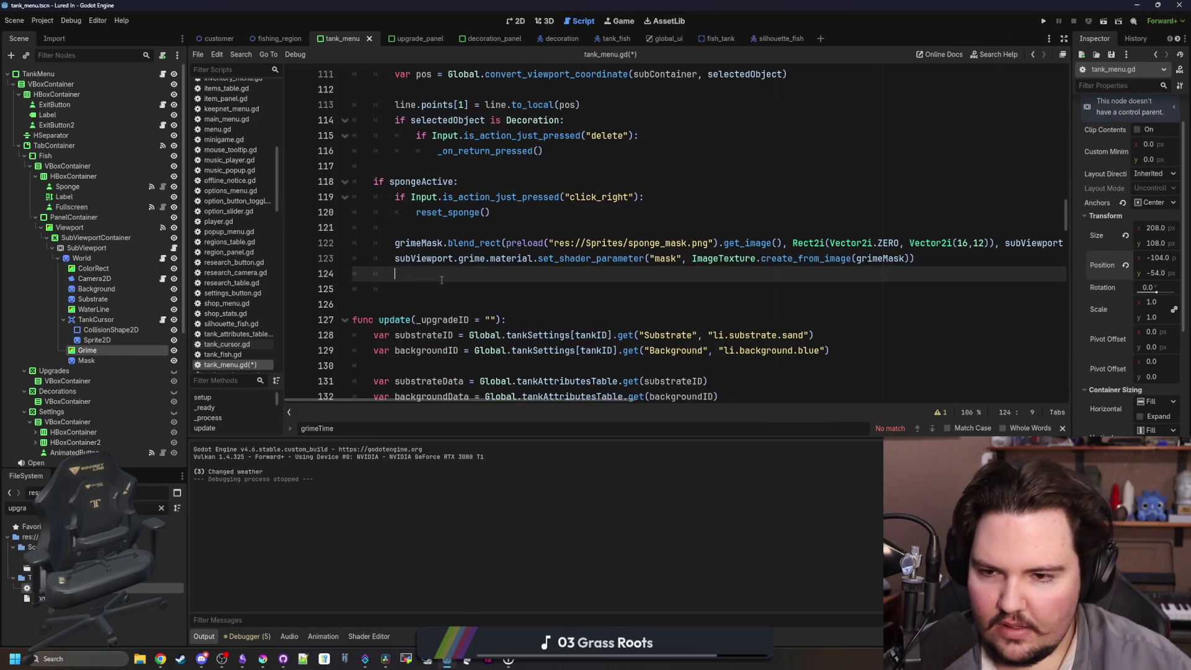
text(grime)
key(Return)
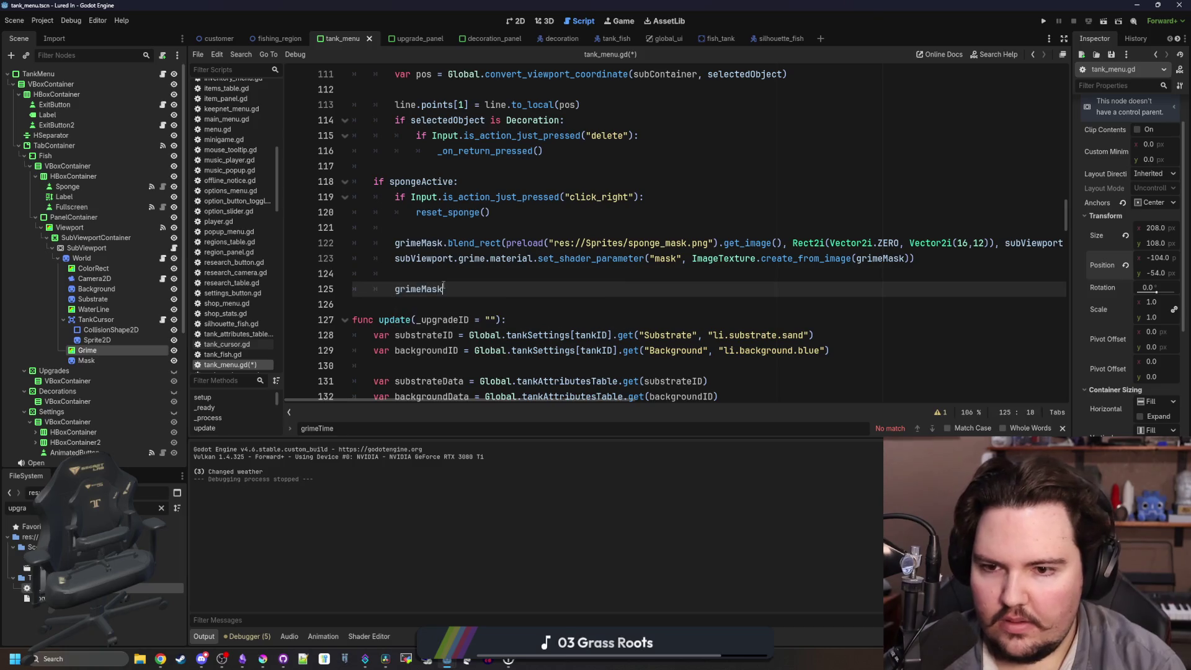
text(.get_)
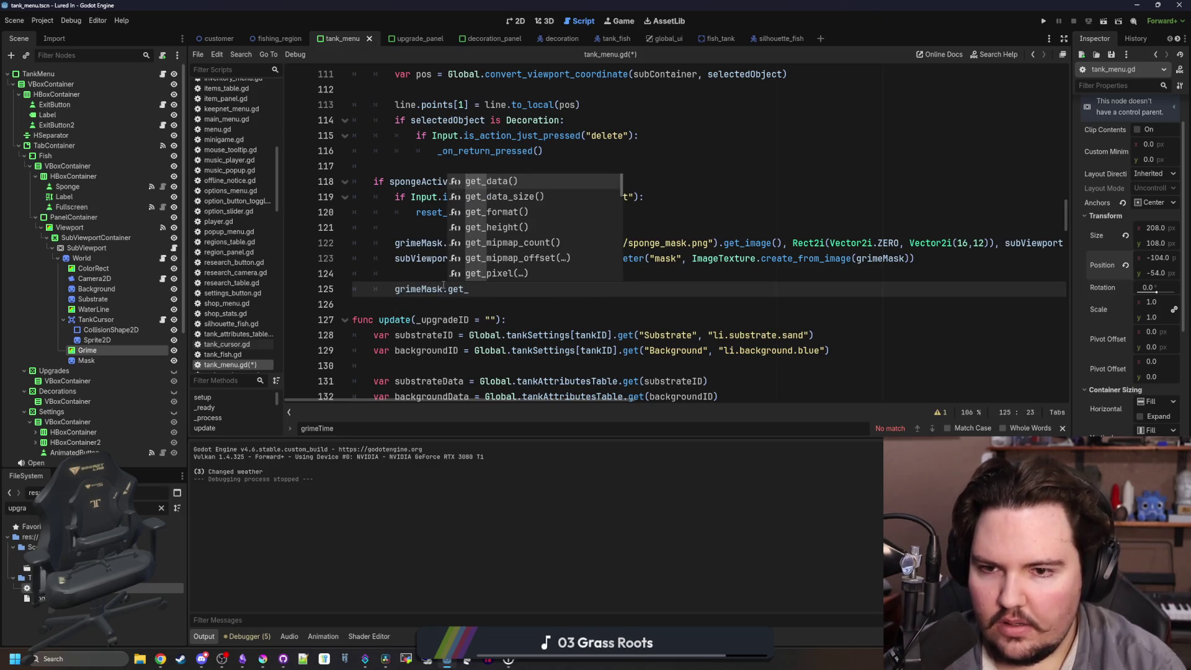
key(Down)
key(Down)
key(Down)
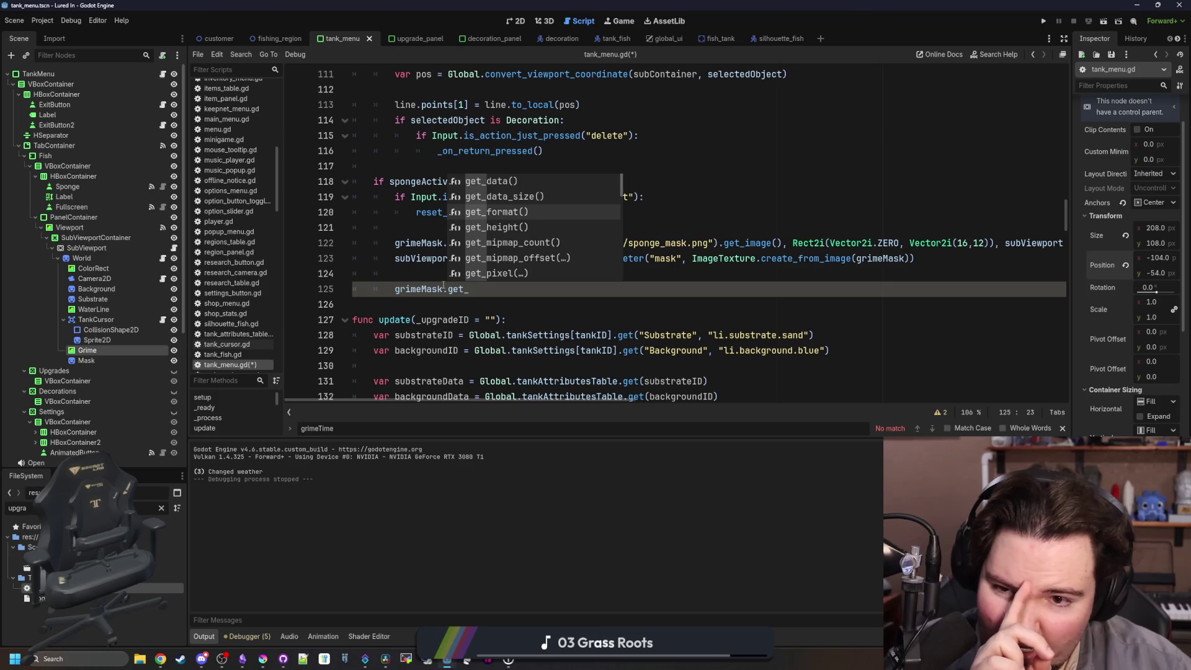
key(Down)
key(Down)
key(Down)
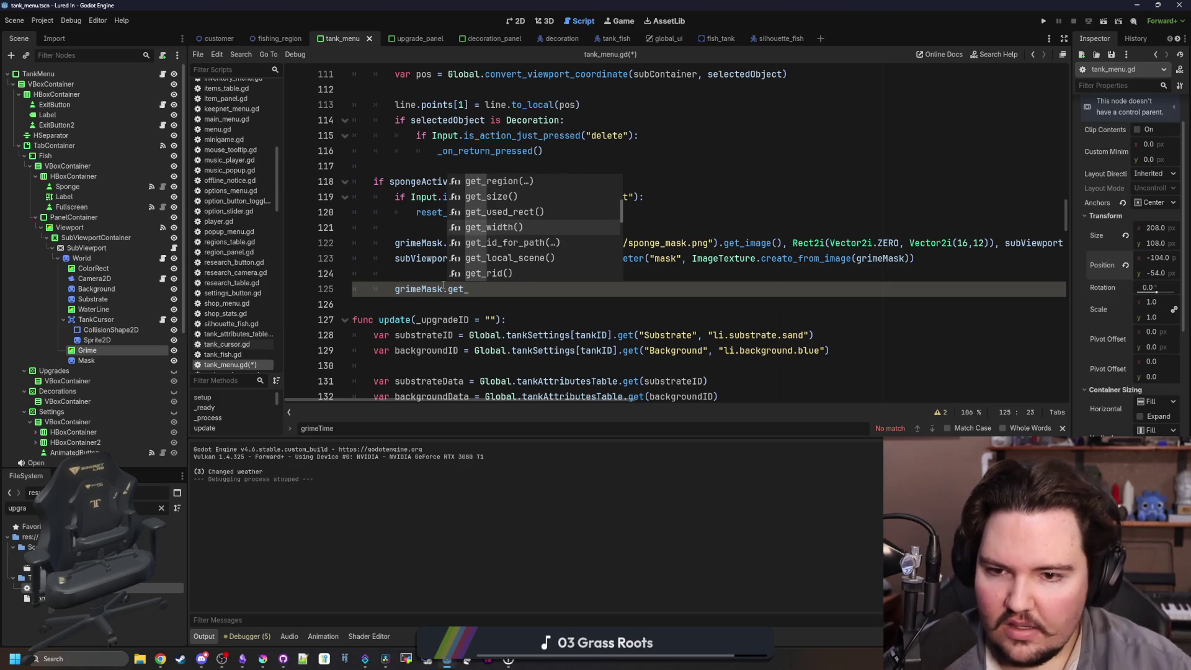
key(Down)
key(Down)
key(Down)
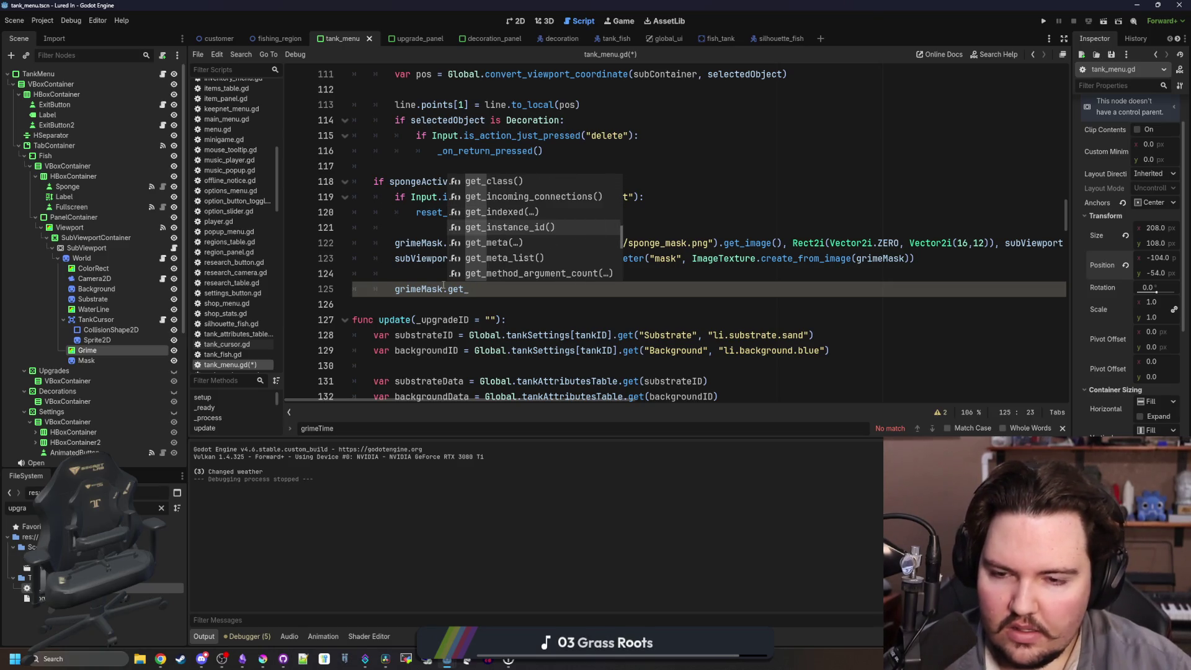
key(Down)
key(Down)
key(Down)
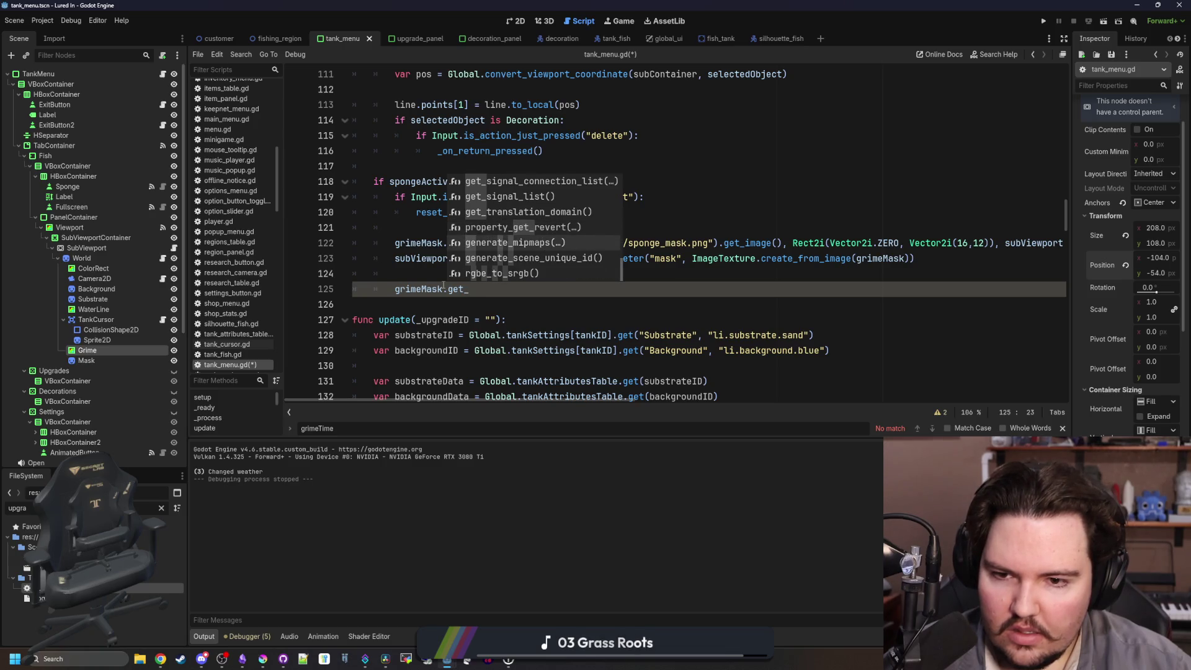
key(Up)
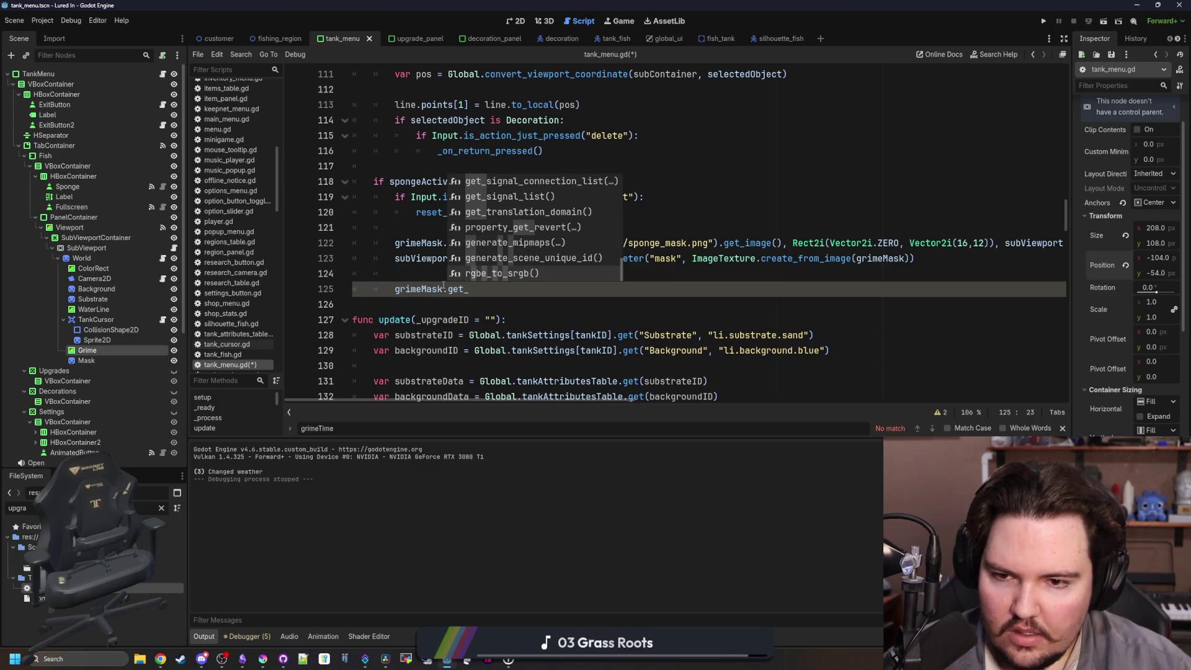
click(119, 654)
Launch Windows Calculator, move its window toward the centre, then close it.
text(ca)
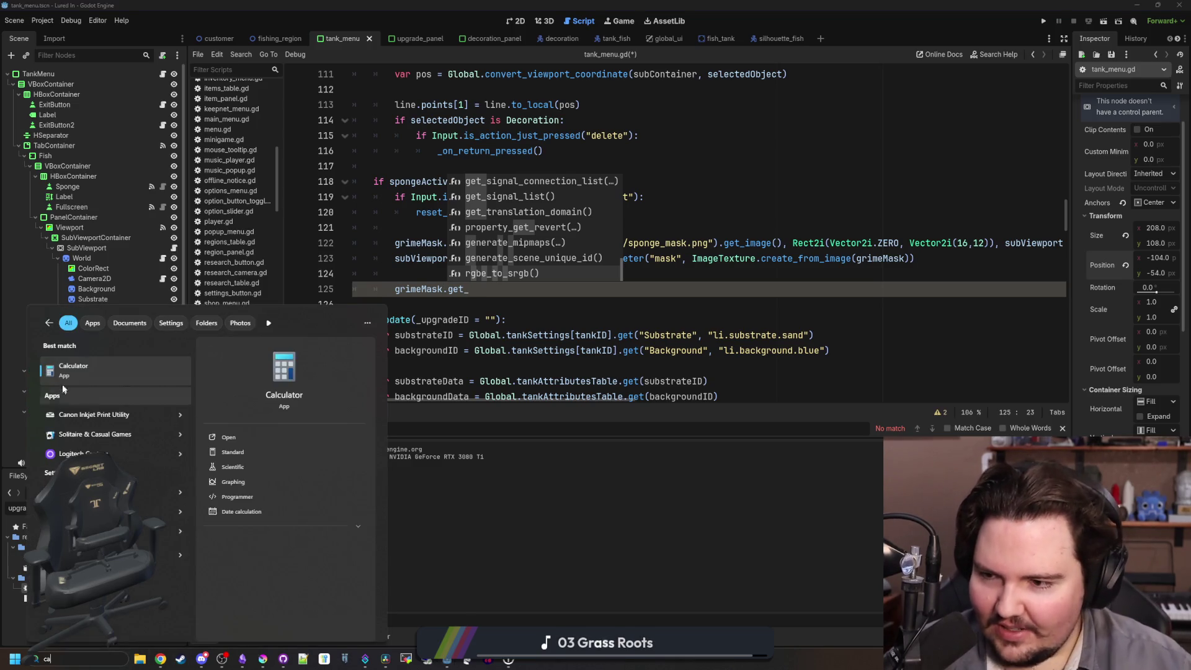
click(78, 379)
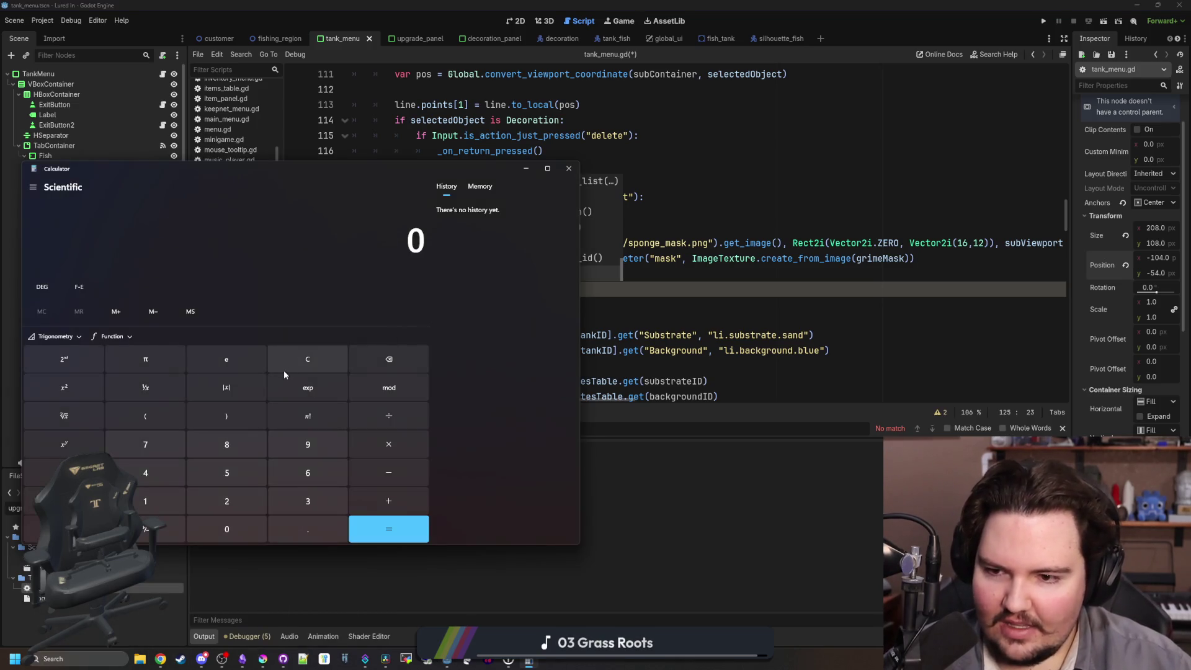
mouse_move(376, 170)
mouse_down()
mouse_move(697, 281)
mouse_move(751, 164)
mouse_up()
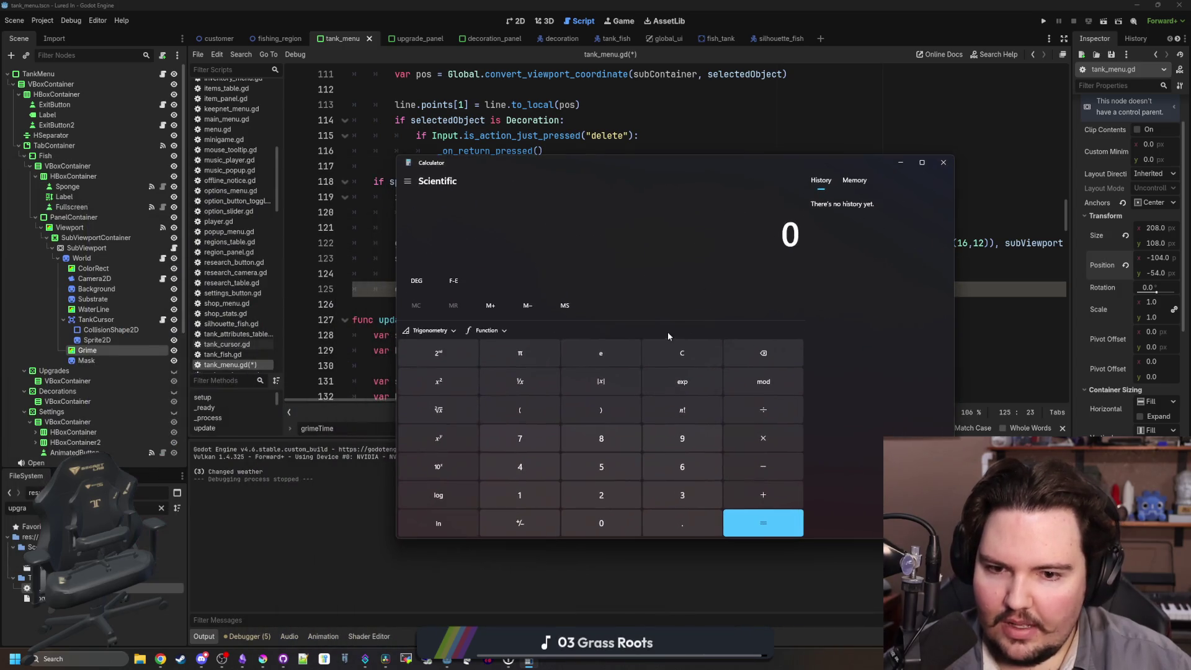
click(943, 161)
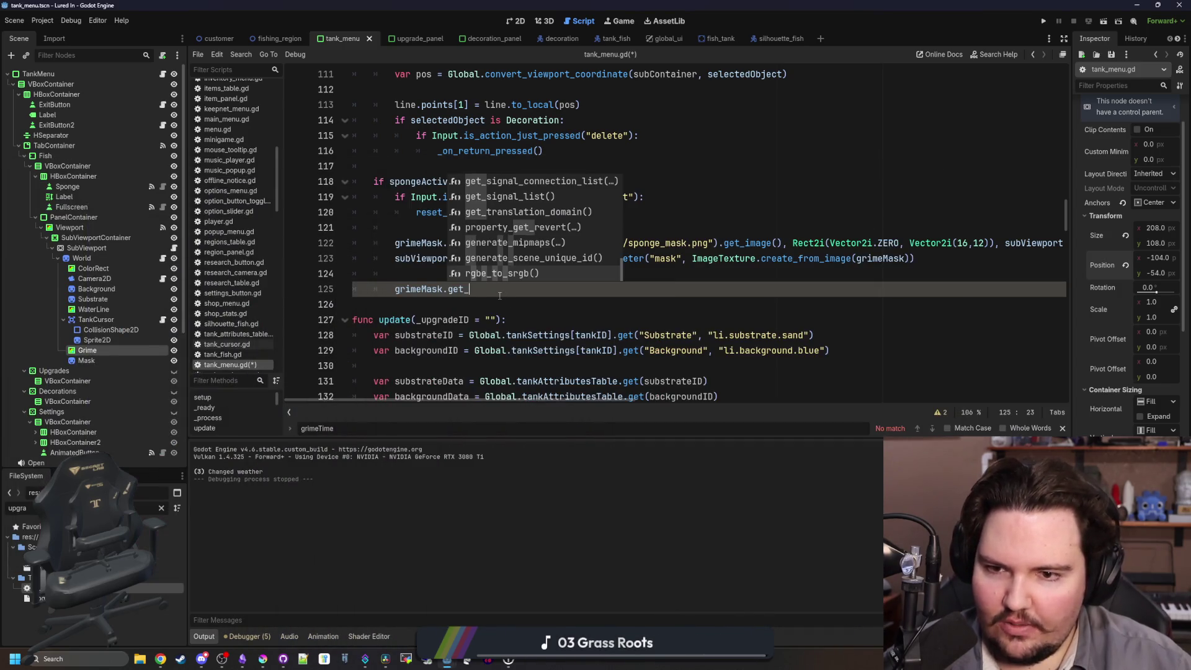
Replace the method fragment after grimeMask with the resize method.
key(BackSpace)
key(BackSpace)
key(BackSpace)
text(s)
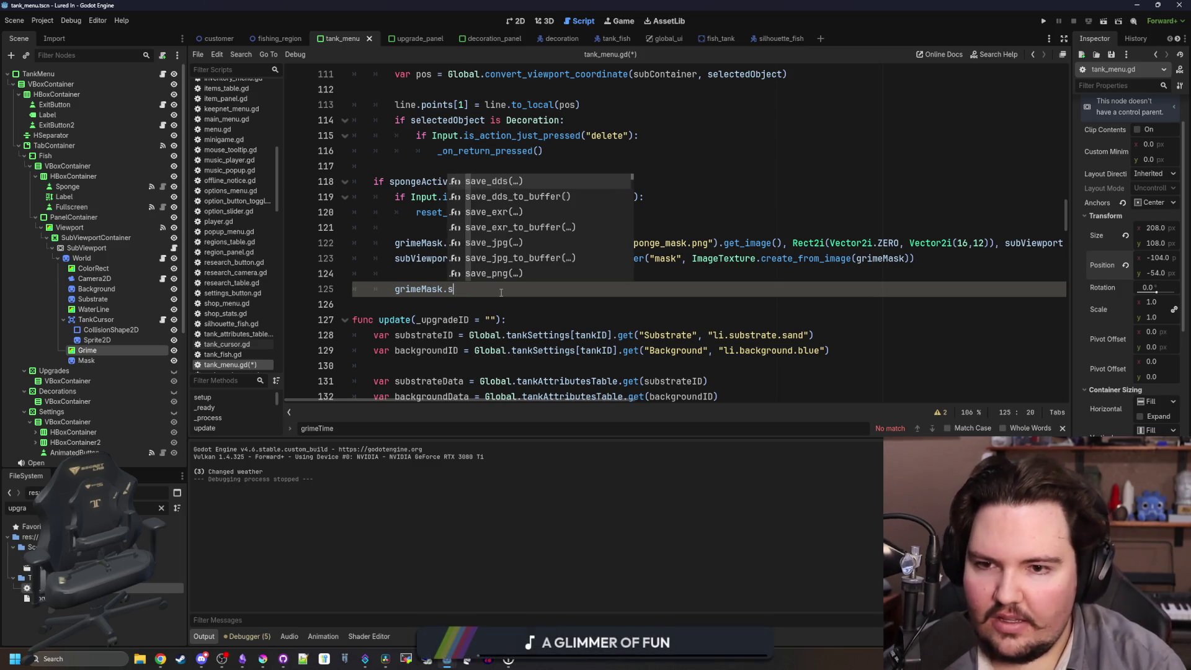
key(BackSpace)
text(downesi)
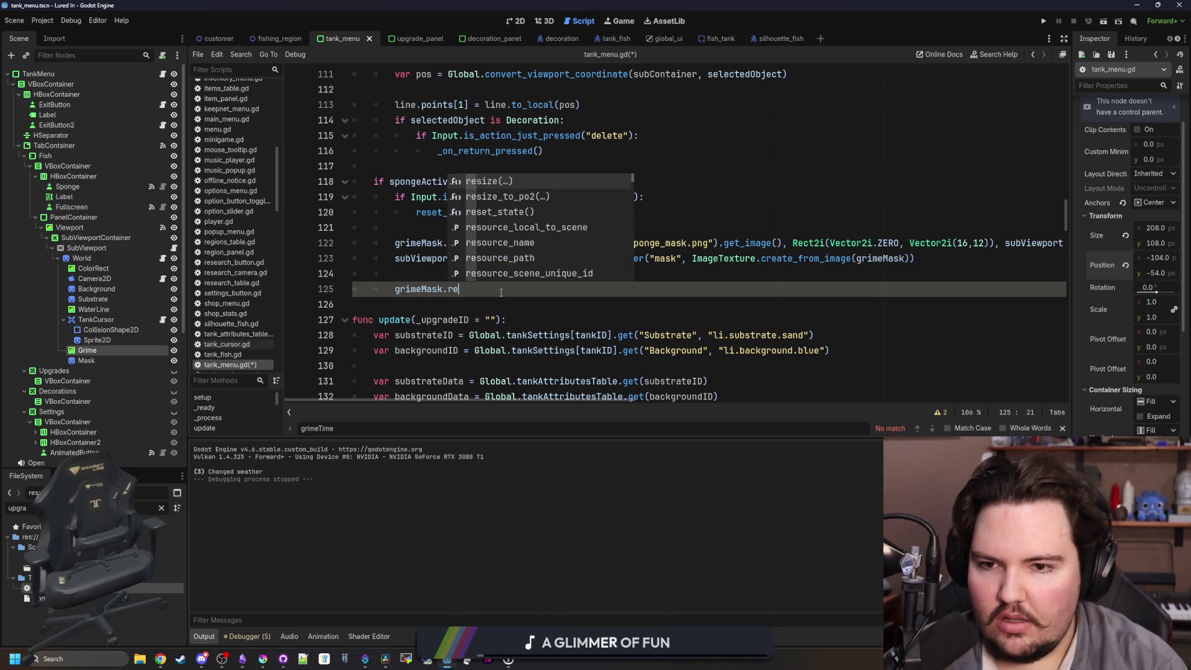
key(Return)
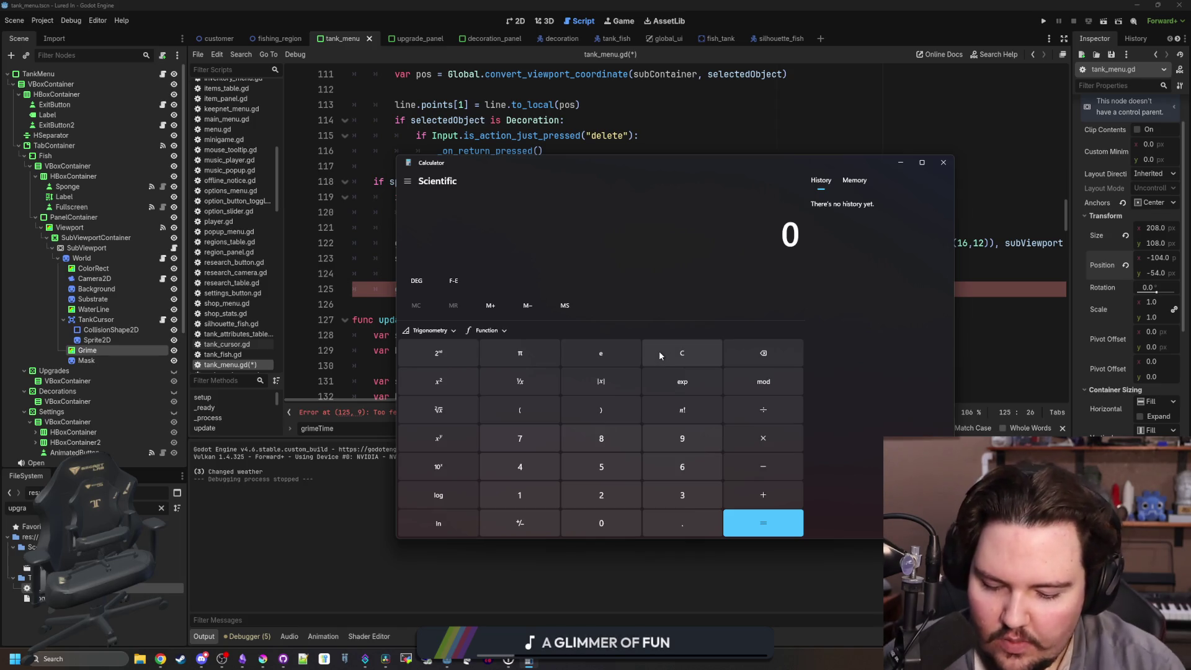
Compute 208 ÷ 8 in Calculator, then enter 28 as the first grimeMask.resize argument.
text(108)
click(658, 351)
text(208)
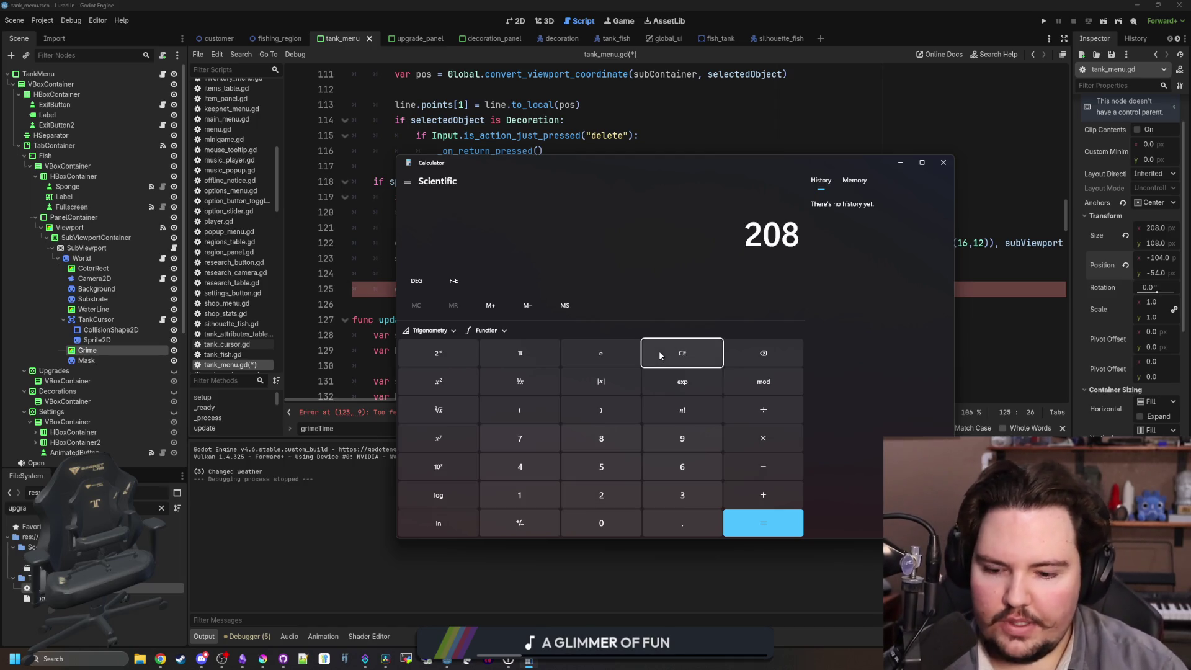
text(/8)
key(Return)
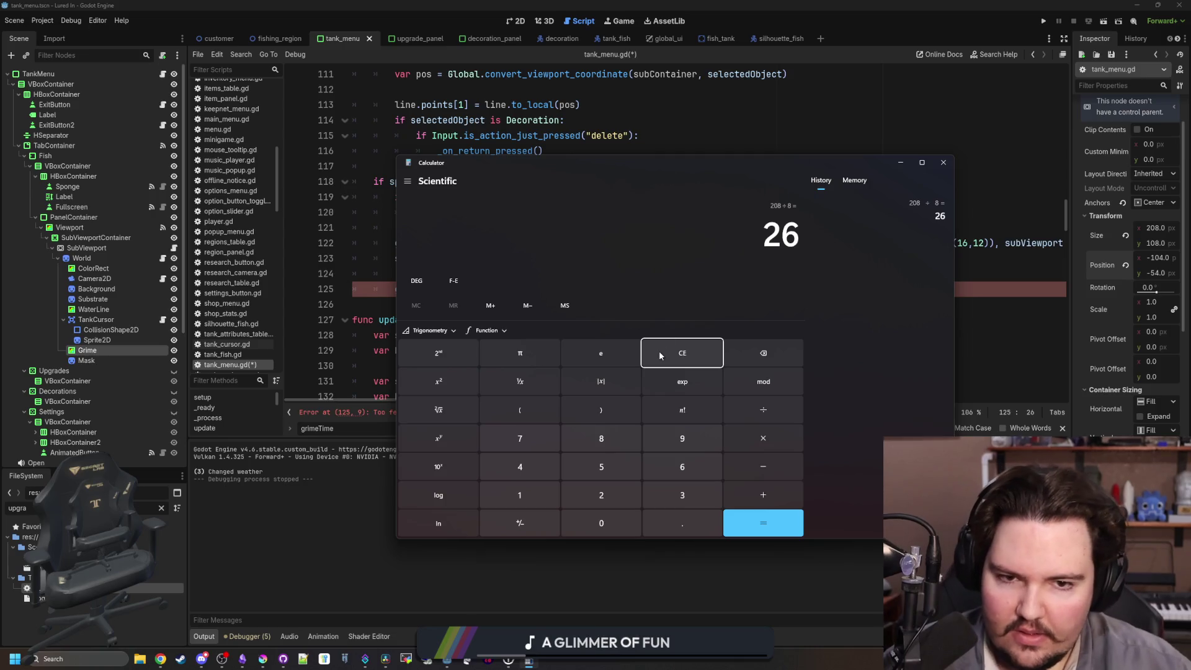
click(943, 162)
click(483, 289)
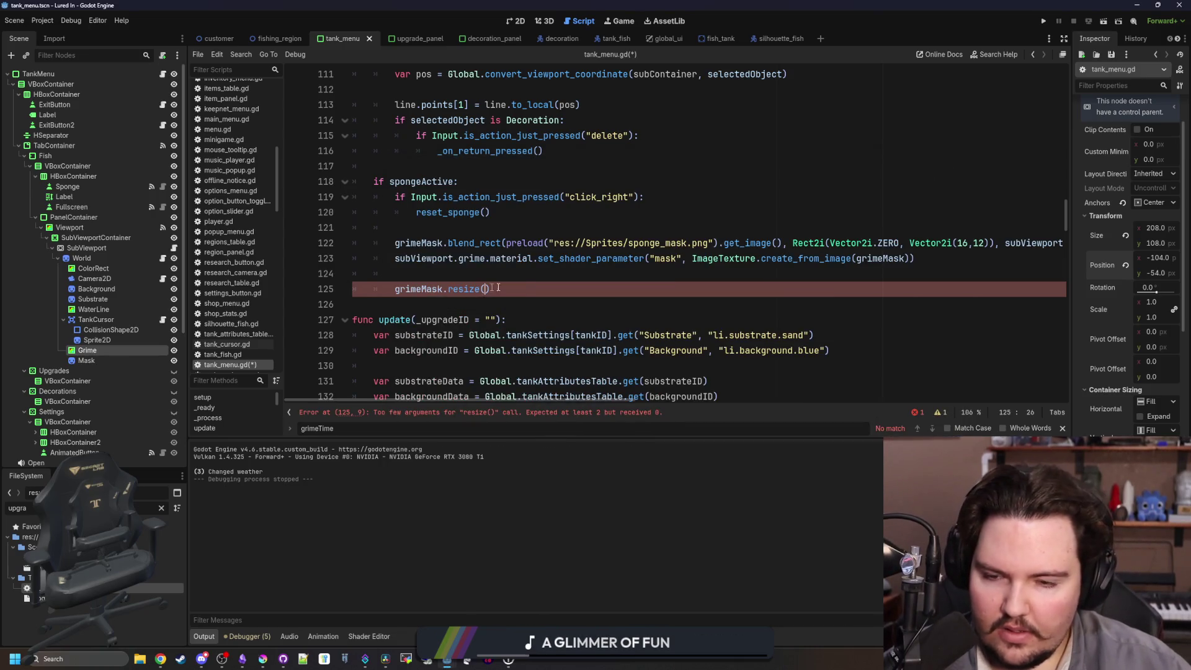
text(d28)
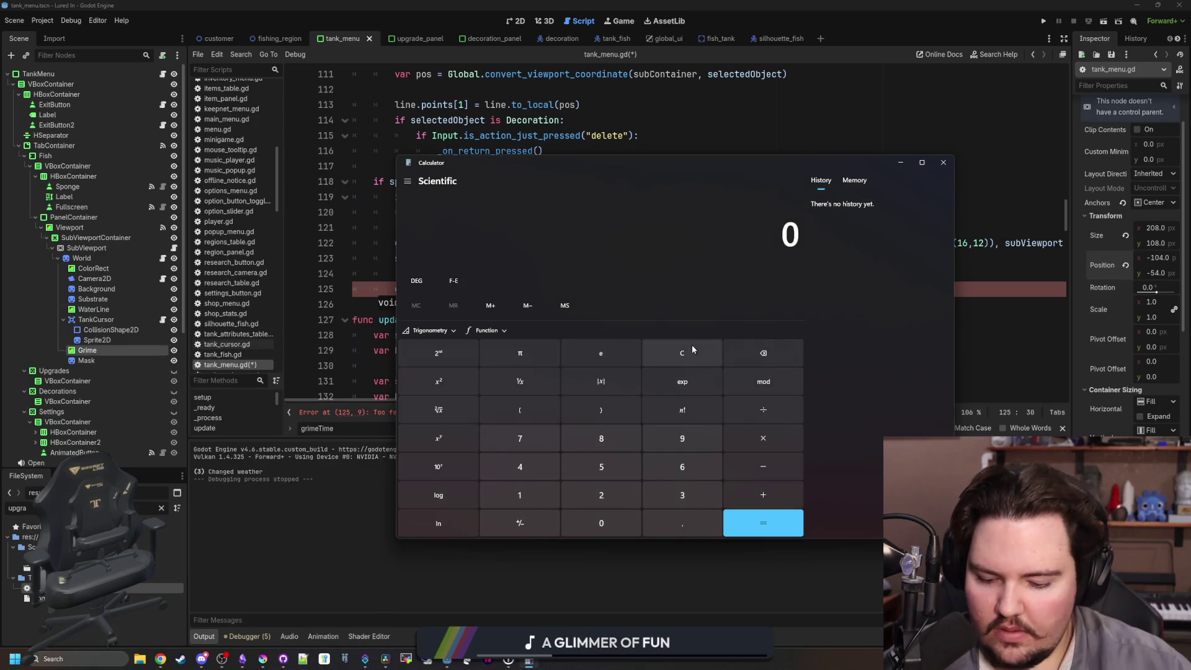
Try the divisions 108 ÷ 8, 208 ÷ 18, 208 ÷ 8 and 208 ÷ 10 in Calculator.
text(108/8)
key(Return)
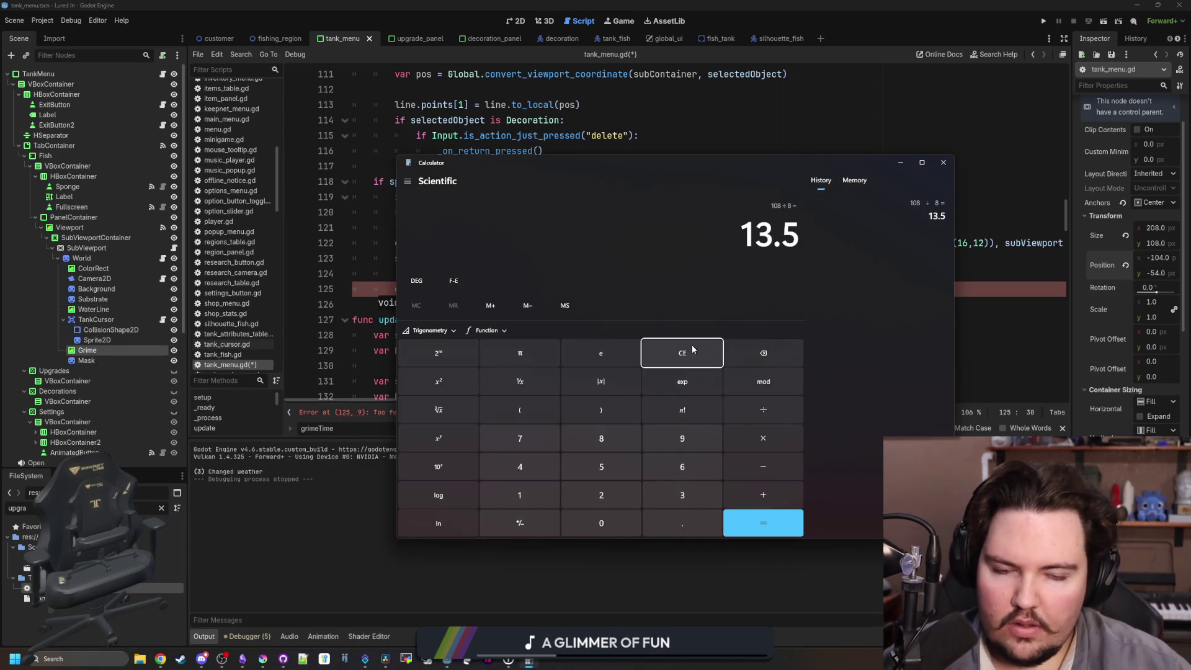
click(692, 349)
text(208/18)
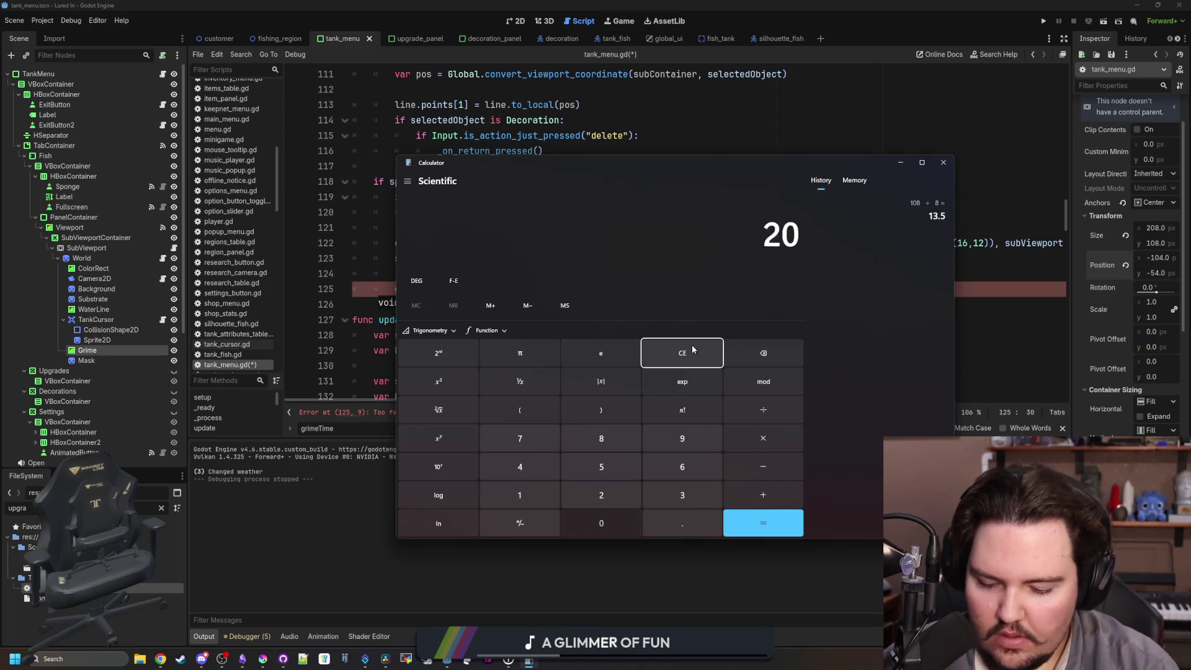
key(Return)
click(692, 349)
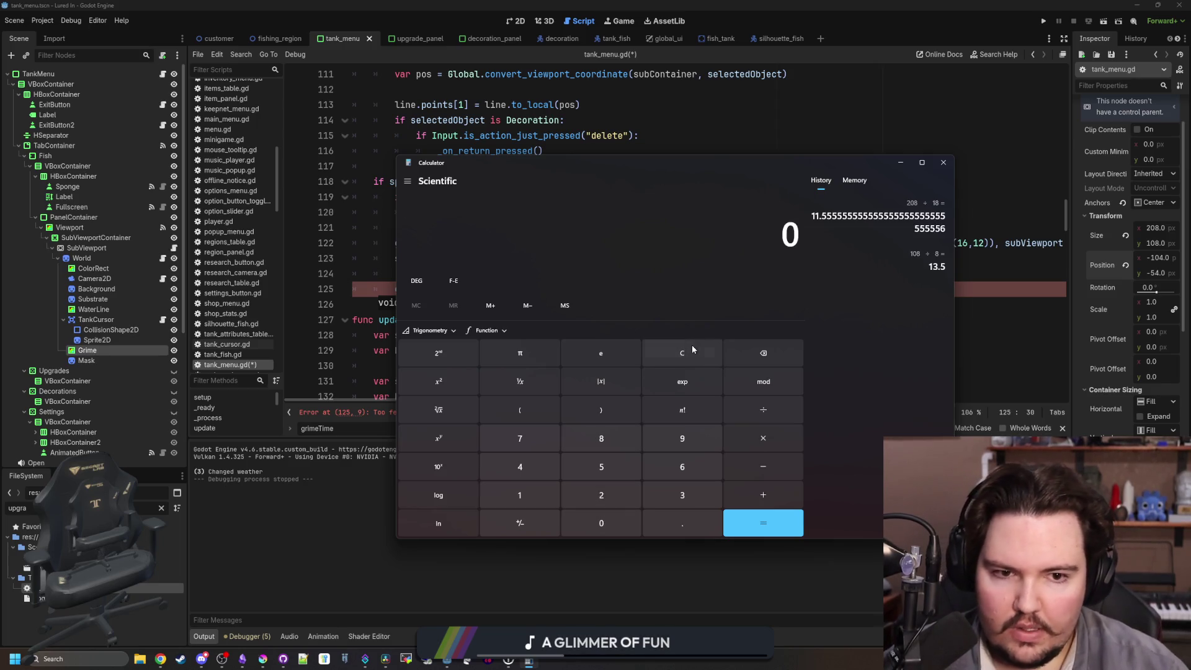
text(108)
click(690, 344)
text(208/8)
key(Return)
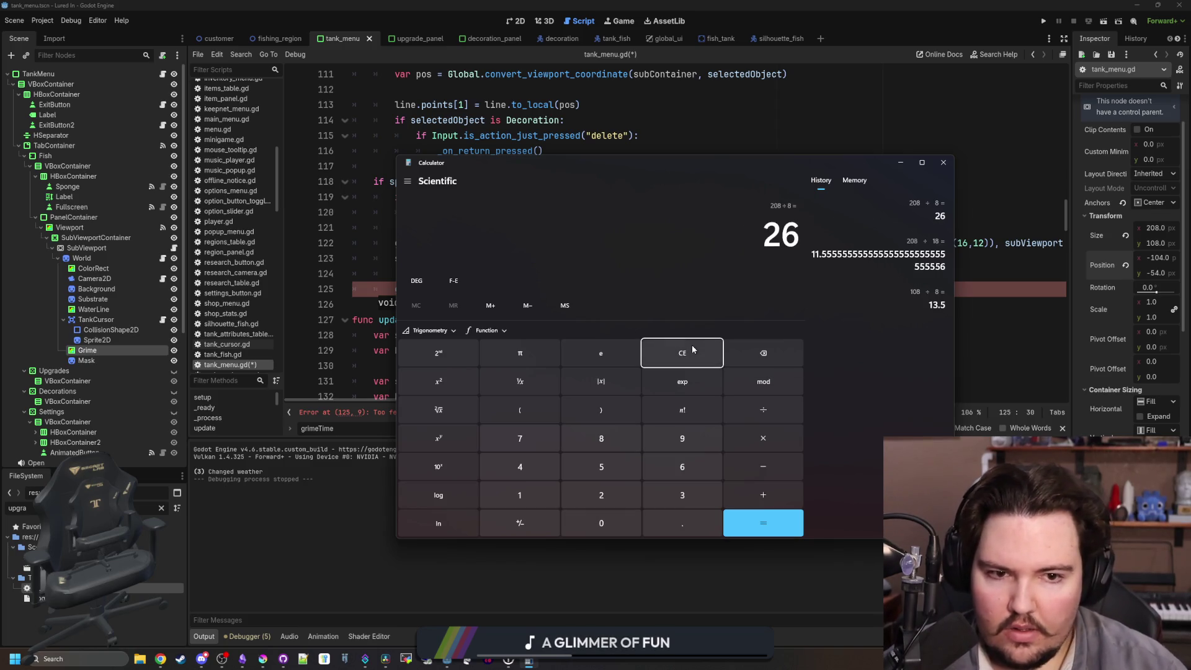
click(691, 344)
text(208/10)
key(Return)
Compute 208 ÷ 9, 208 ÷ 6, 208 ÷ 4 and finally 108 ÷ 4 = 27, then close Calculator.
click(690, 344)
text(208/9)
key(Return)
click(691, 344)
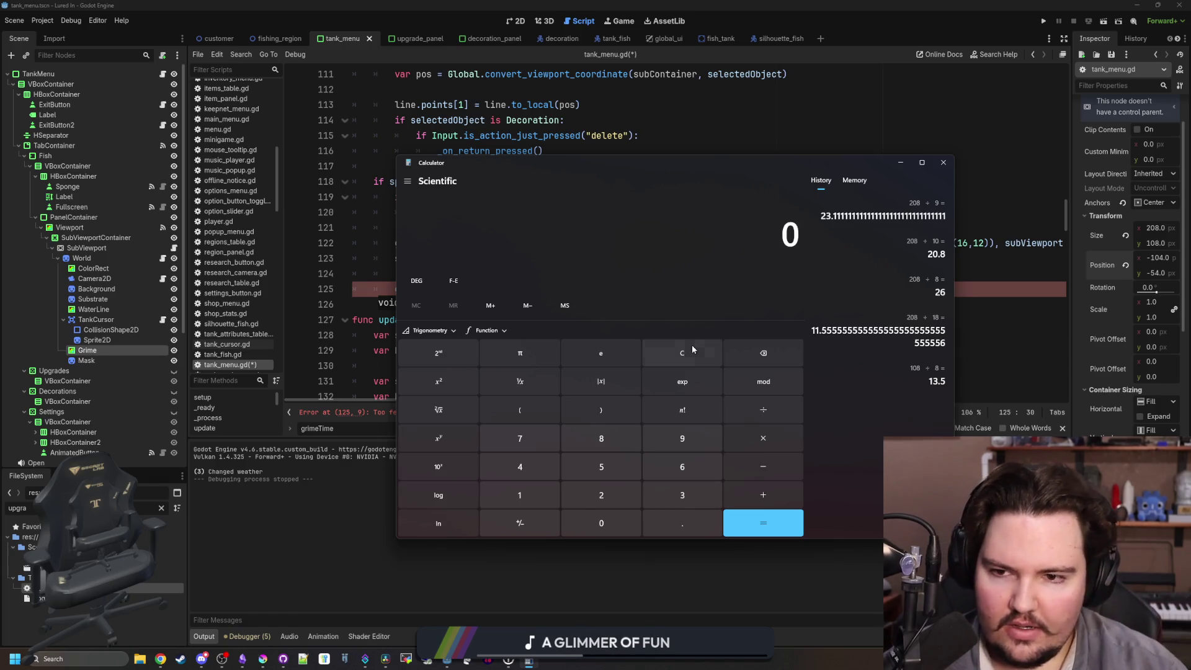
text(208/6)
key(Return)
click(692, 347)
text(208/4)
key(Return)
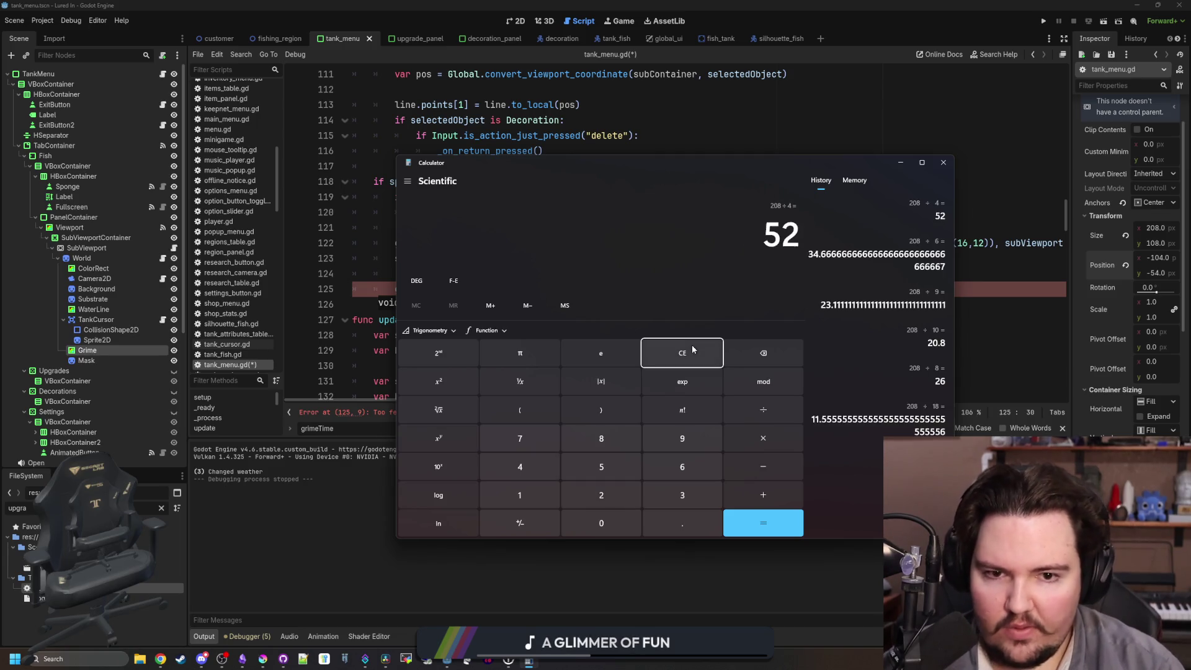
click(686, 356)
text(108/4)
key(Return)
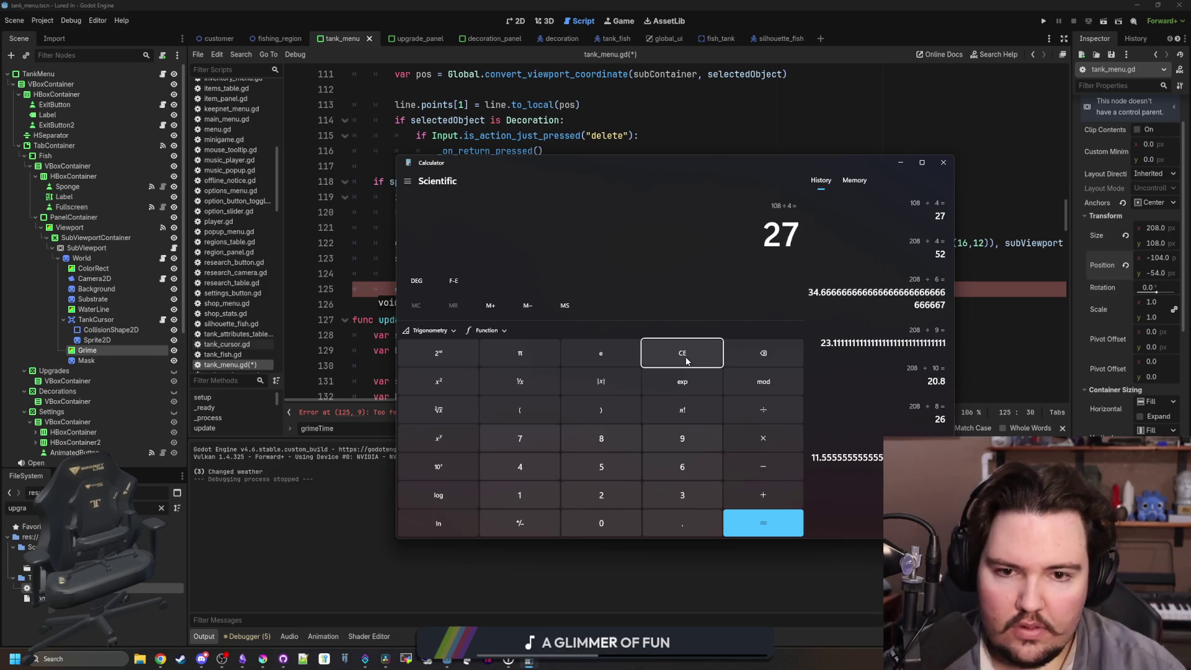
click(943, 162)
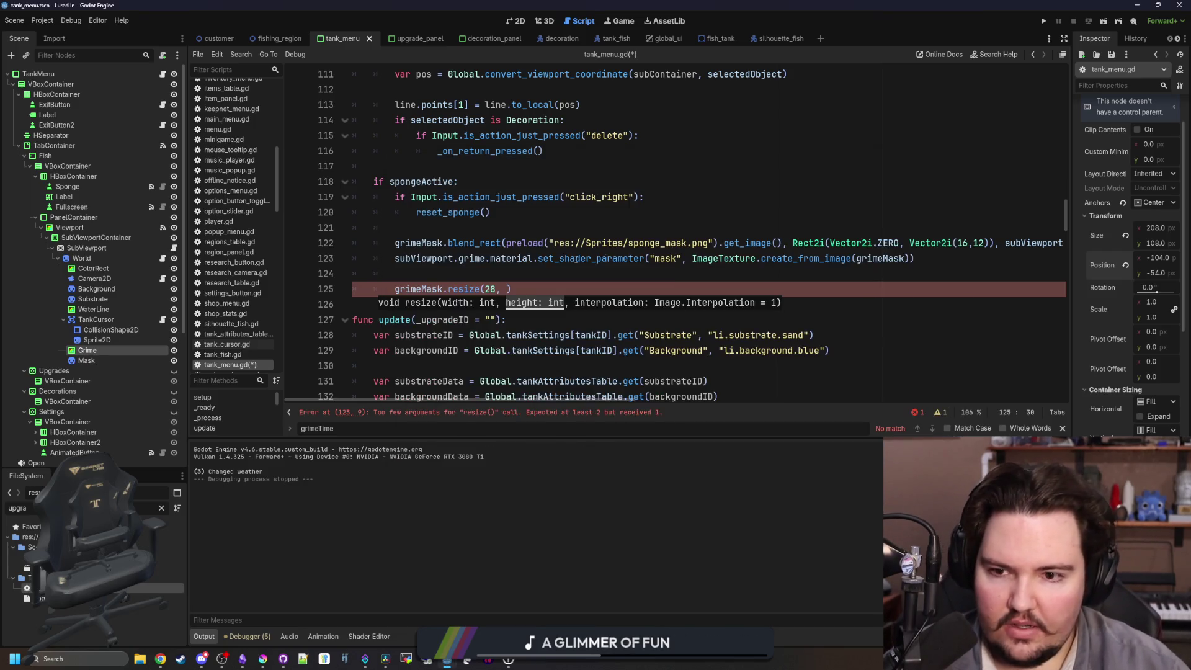
Change the first resize argument to 52 so line 125 reads grimeMask.resize(52, 27).
click(497, 286)
key(BackSpace)
text(52)
key(Right)
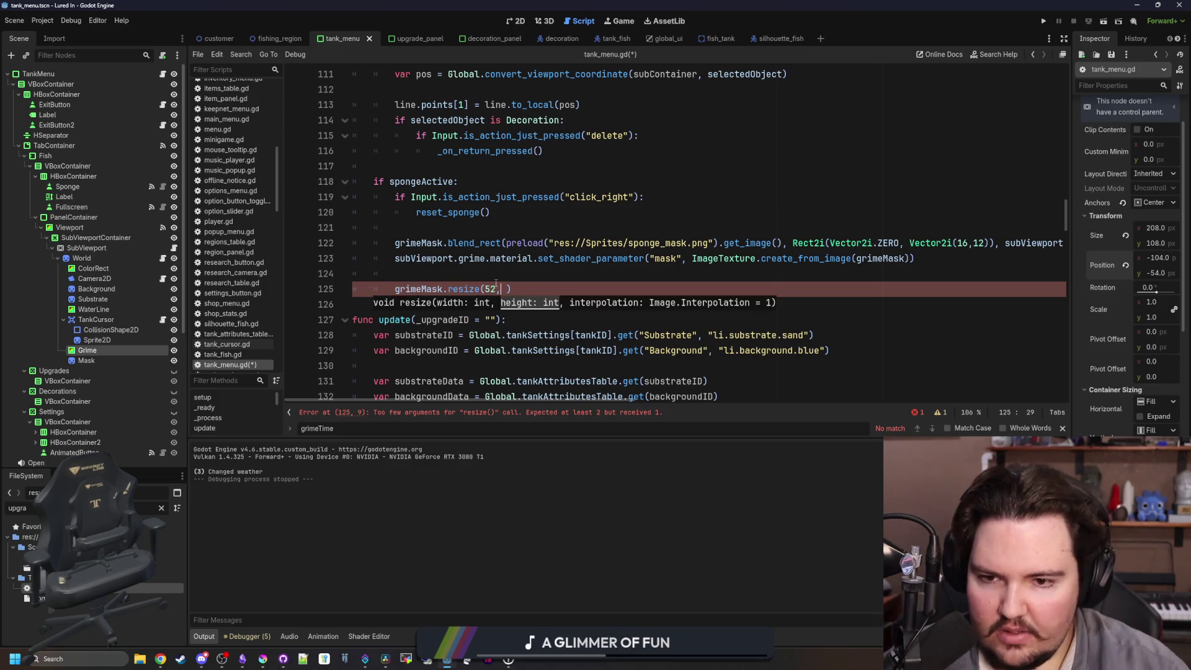
key(Down)
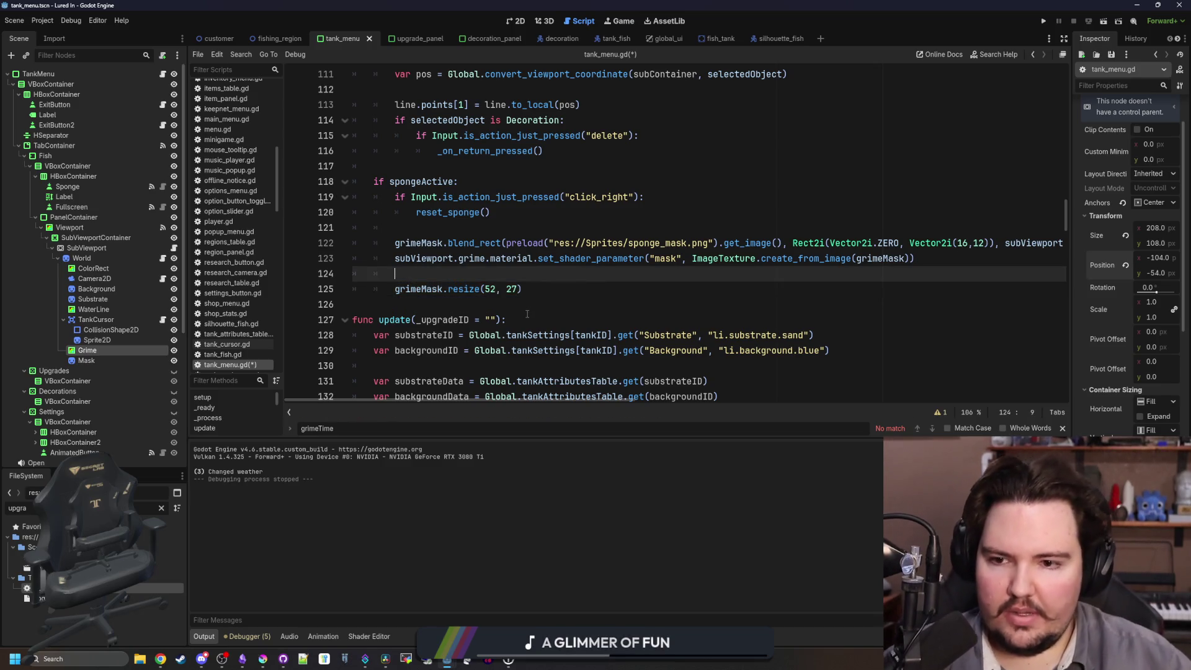
key(Return)
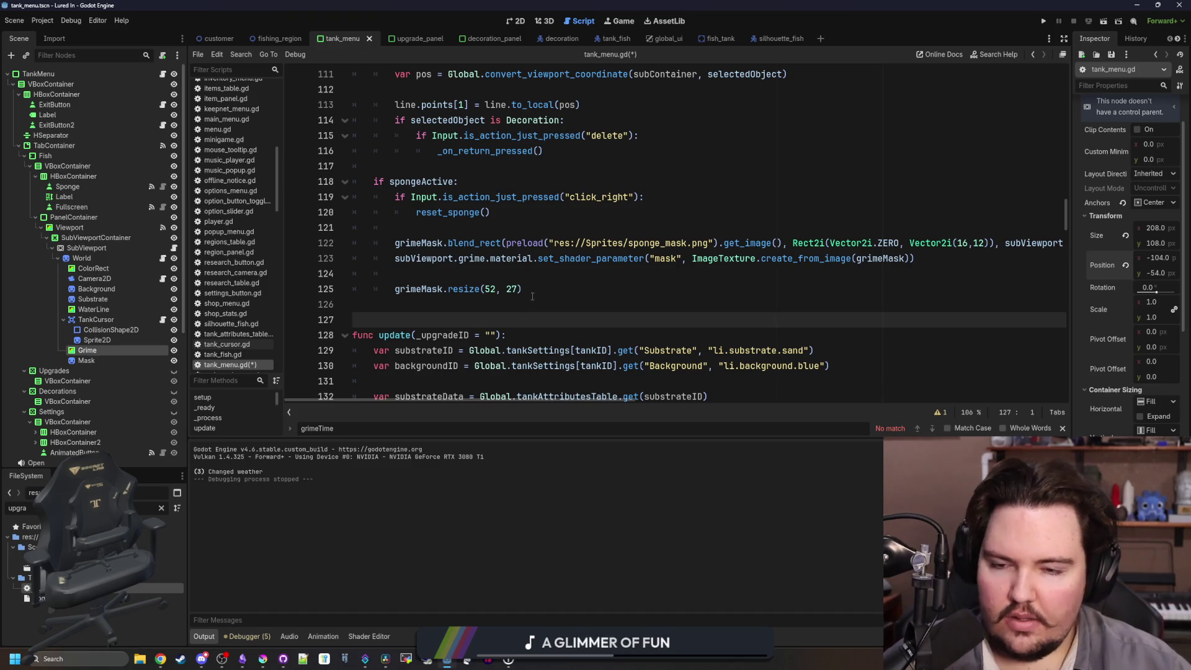
Check the Image resize docs, then overwrite the resize line with a for x loop over grimeMask's size.
ctrl+click(463, 289)
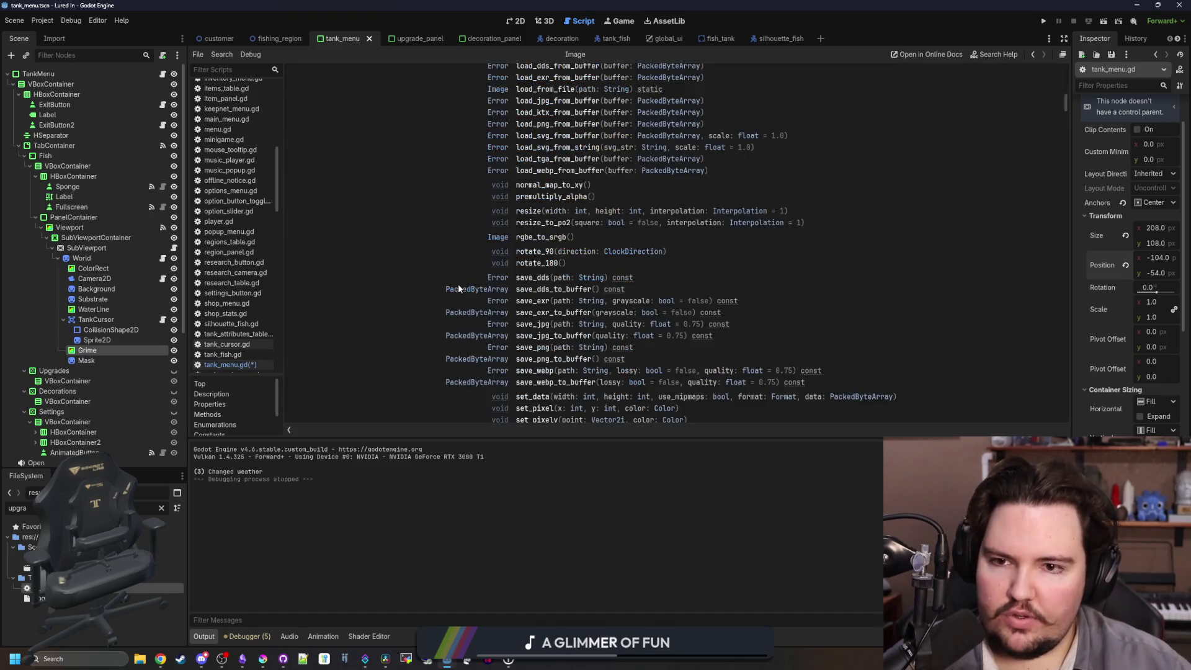
scroll(605, 304, down, 3)
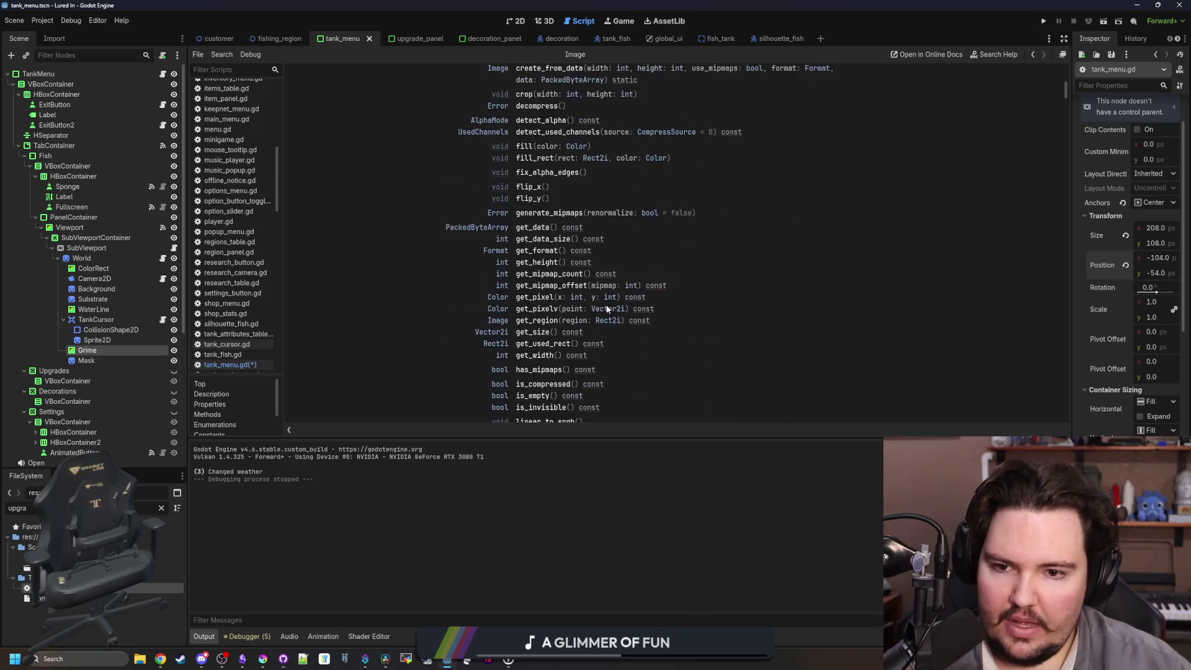
key(alt+Left)
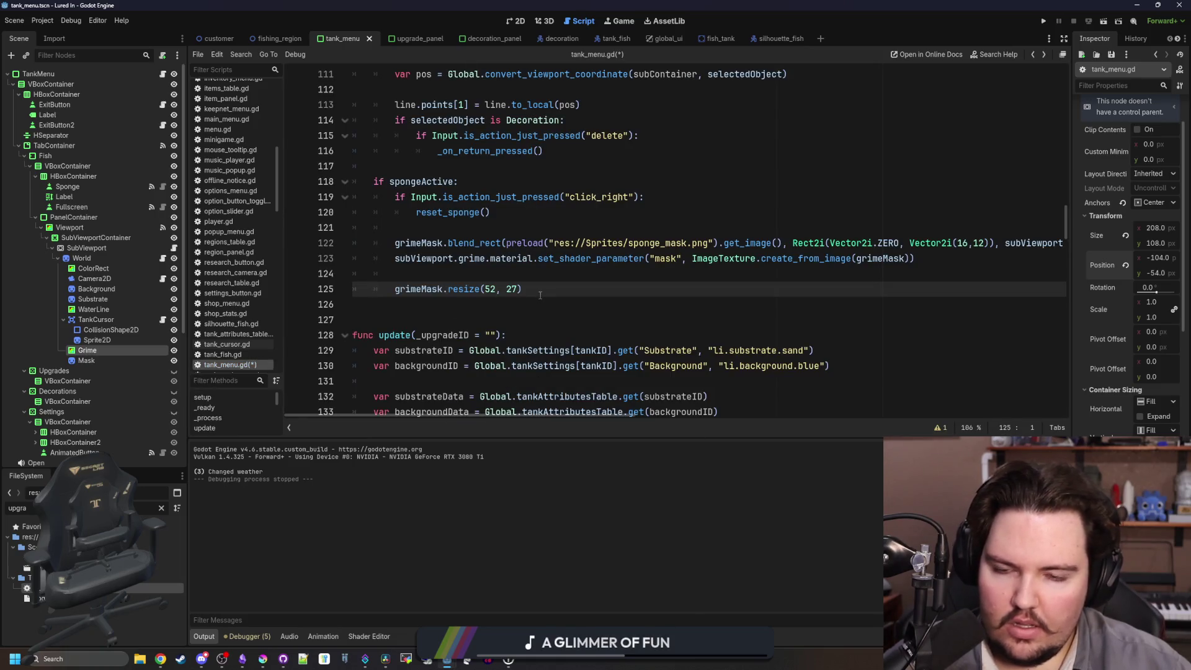
click(540, 289)
key(shift+Home)
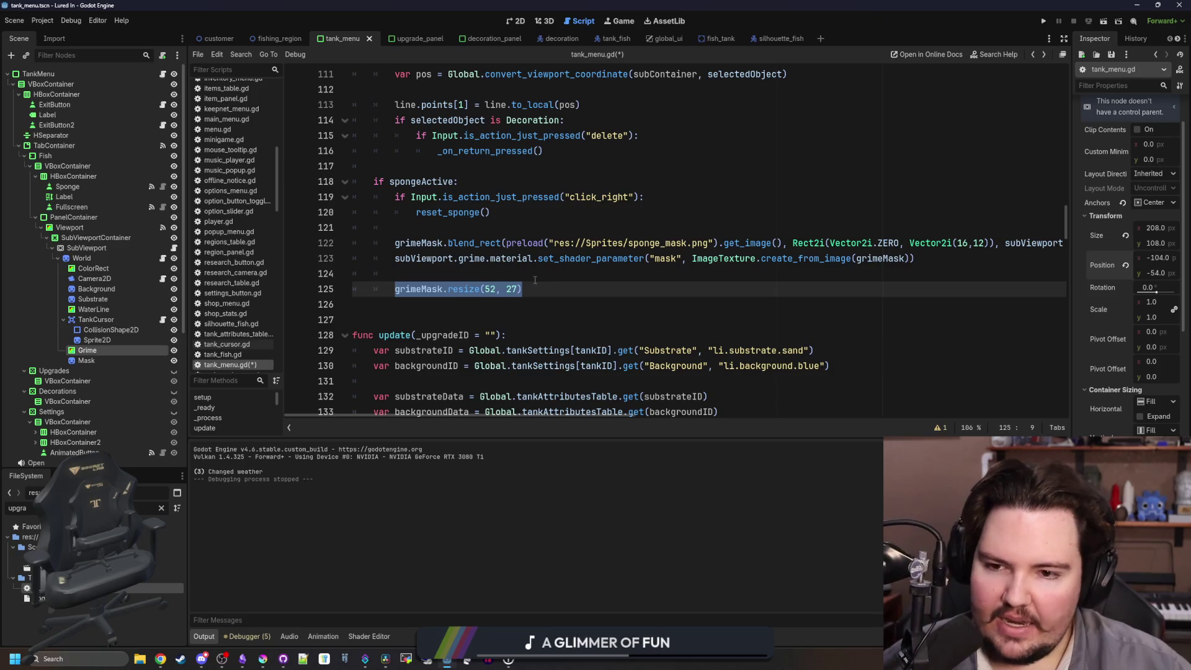
text(for)
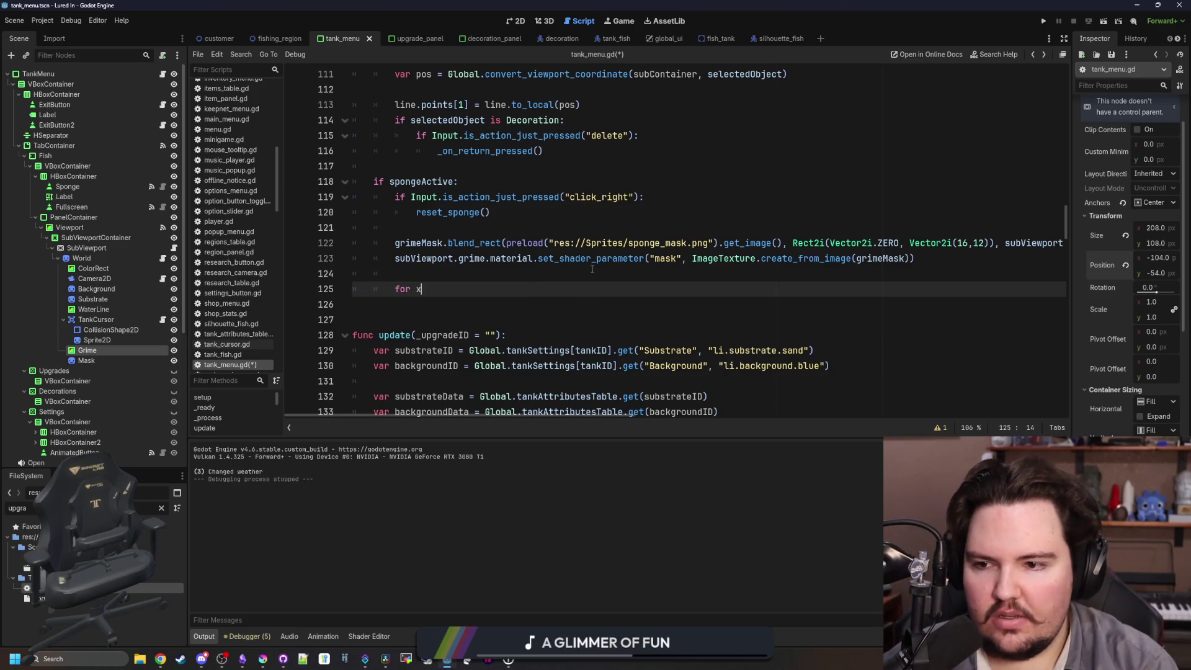
text( x in range(grimeMa)
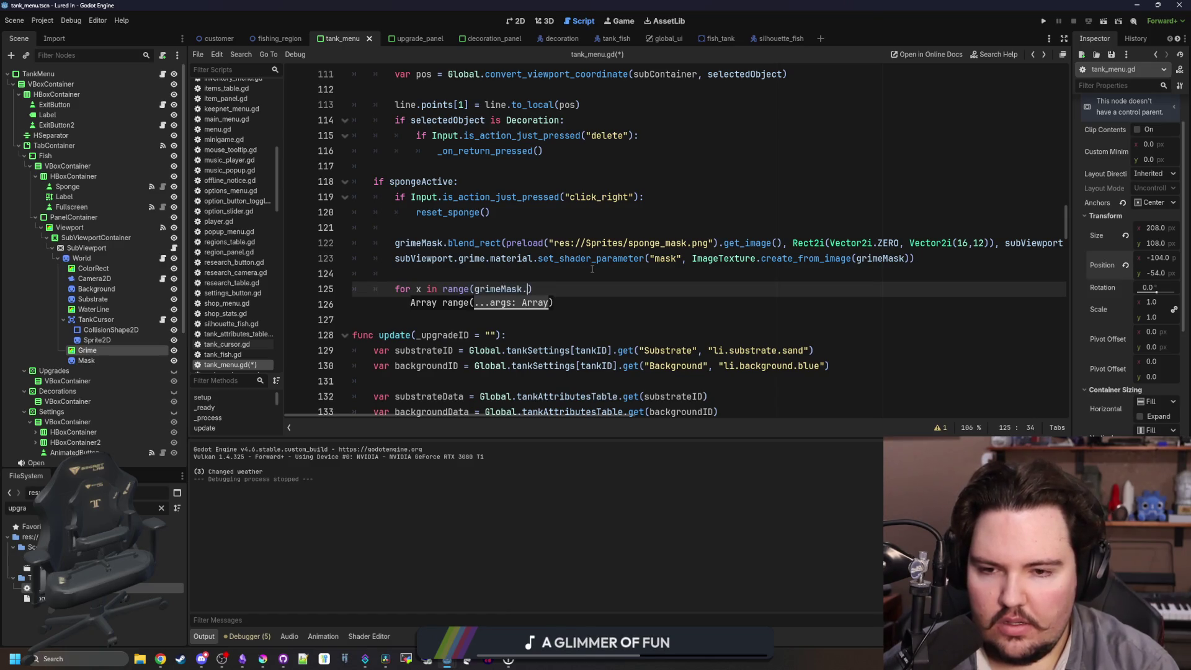
text(sk.size.)
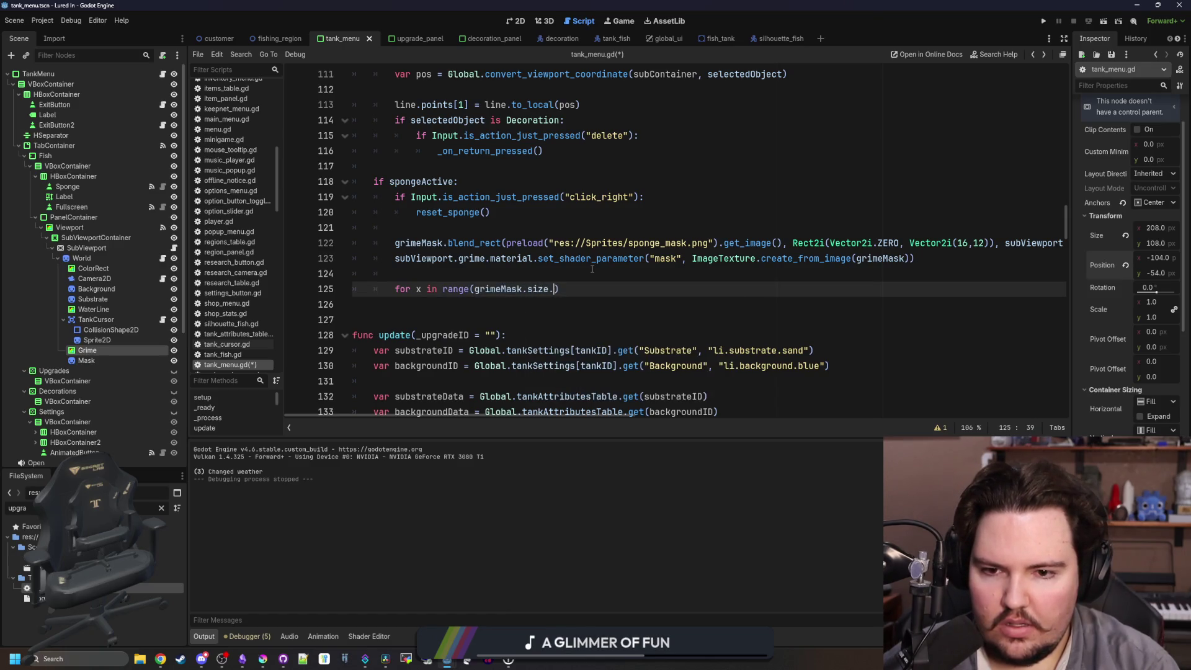
Complete the x loop over grimeMask.get_size().x, nest a y loop, and read var pixel = grimeMask.get_pixel(x, y).
text(et_size.x))
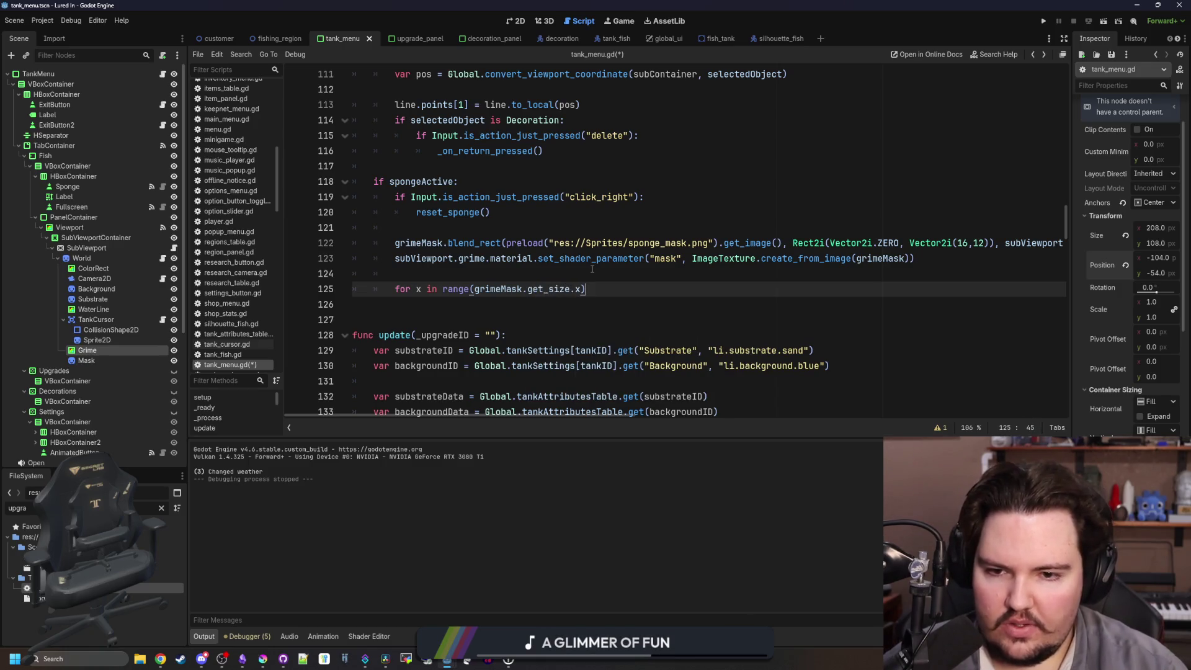
text(:)
key(Return)
text(or y in )
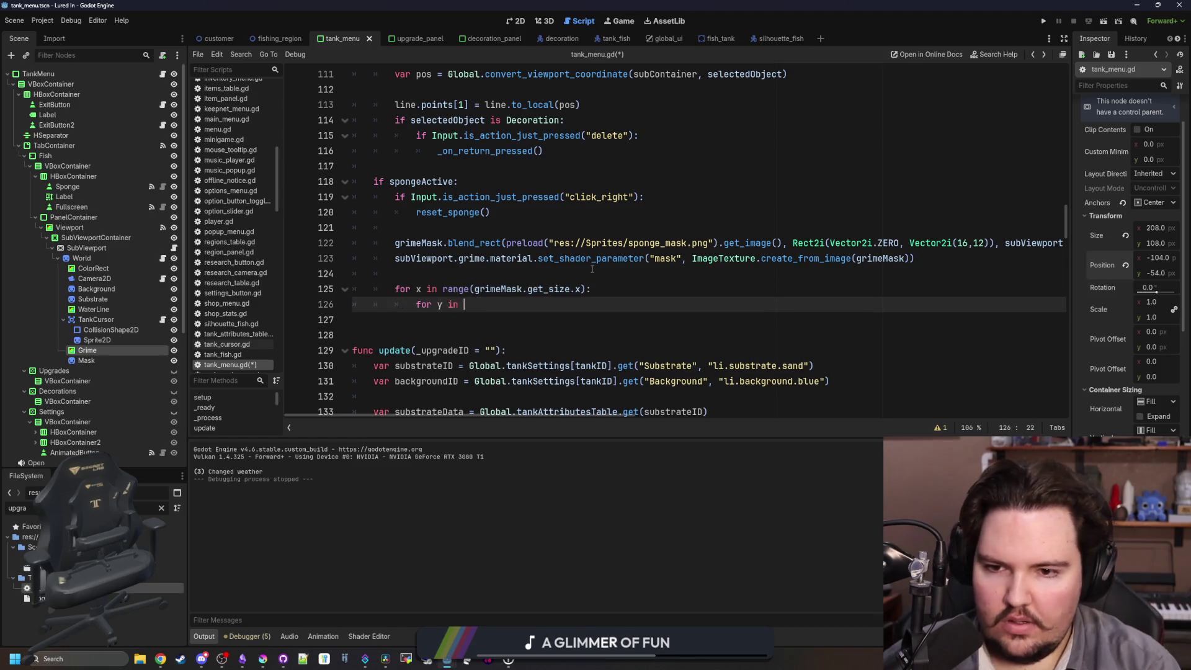
text(range(grimeMask.get_size())
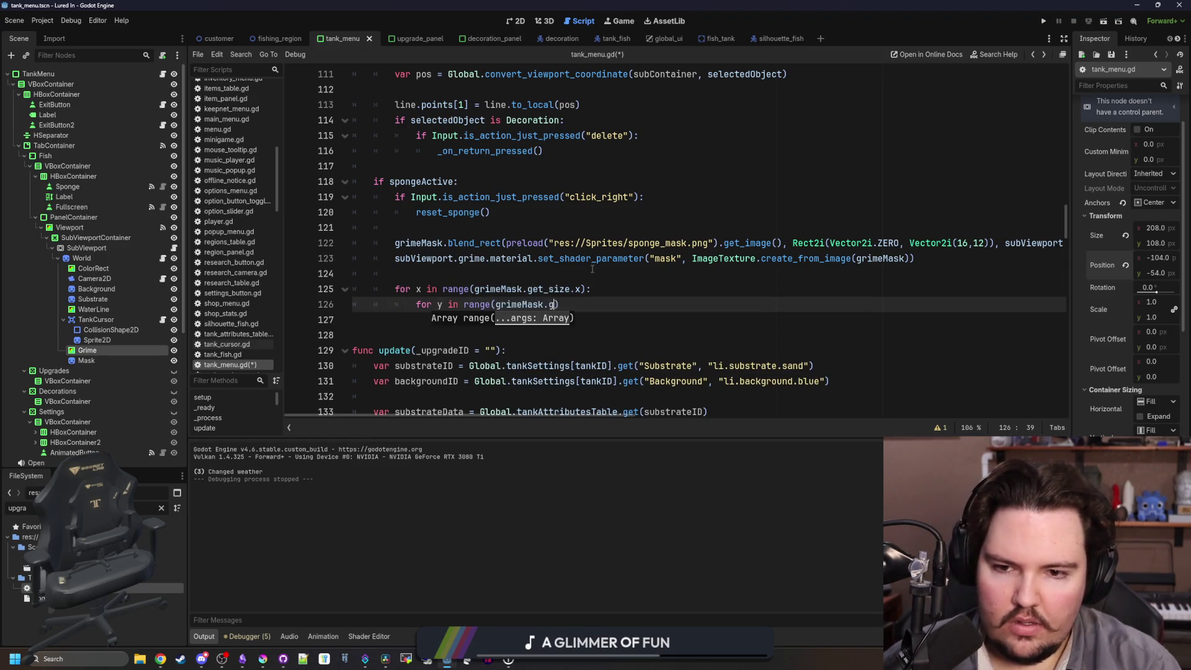
text(.y)
key(Up)
key(Left)
key(Left)
key(Left)
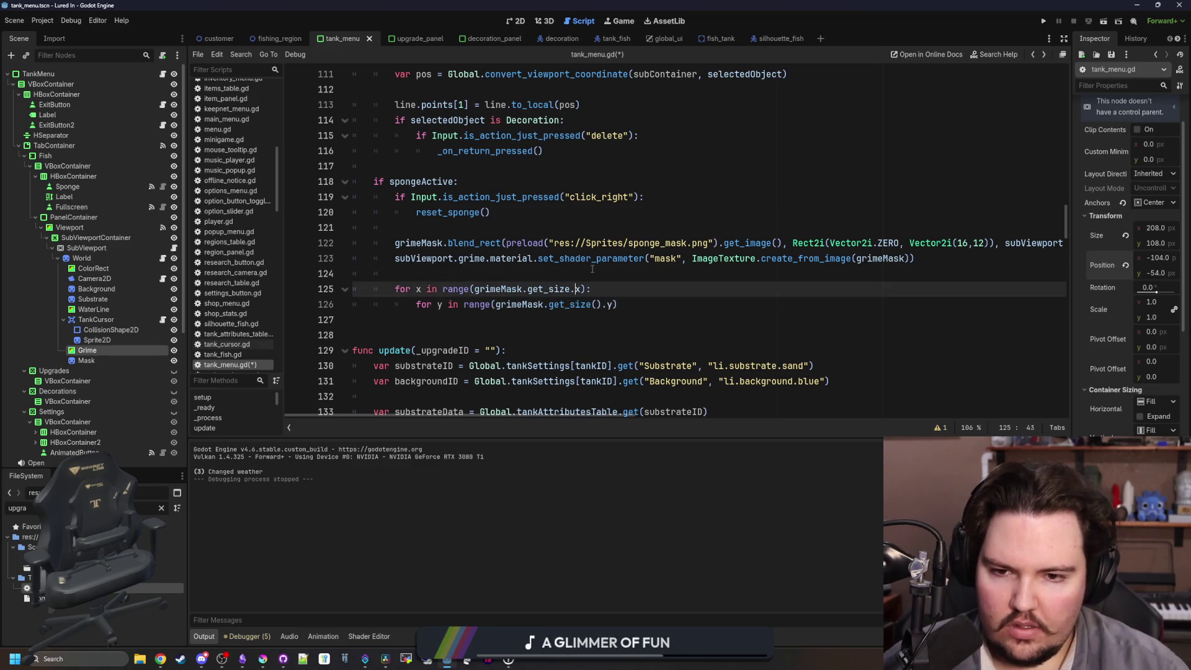
text(())
click(635, 304)
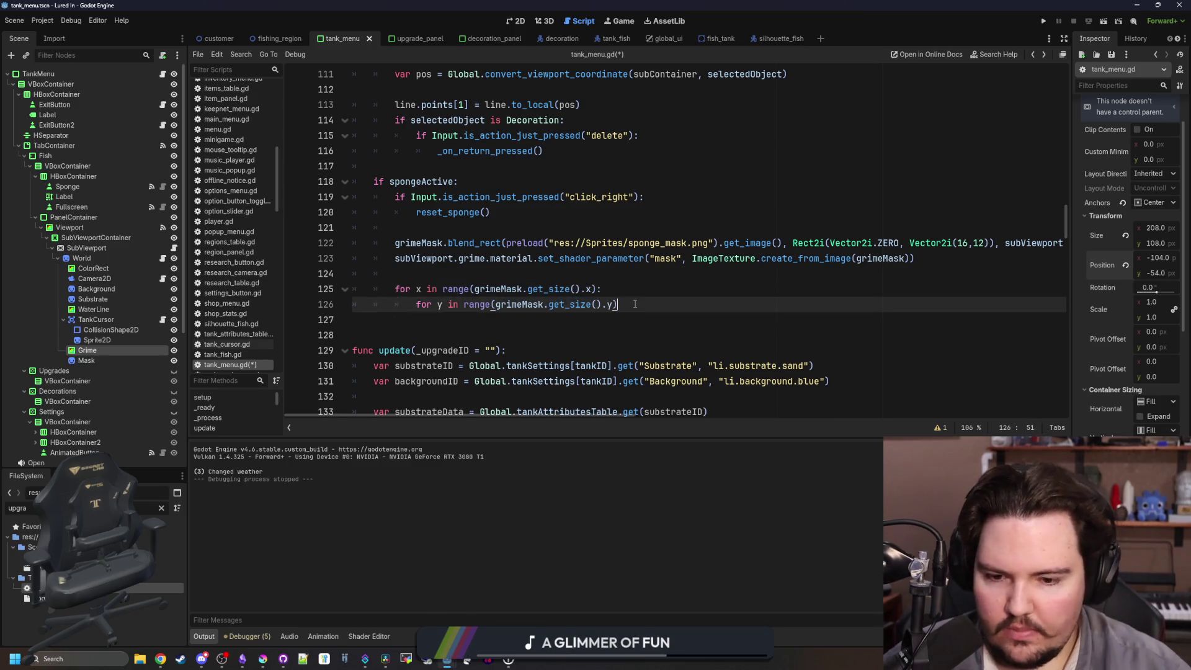
text(:)
key(Return)
text(ar pixel - g)
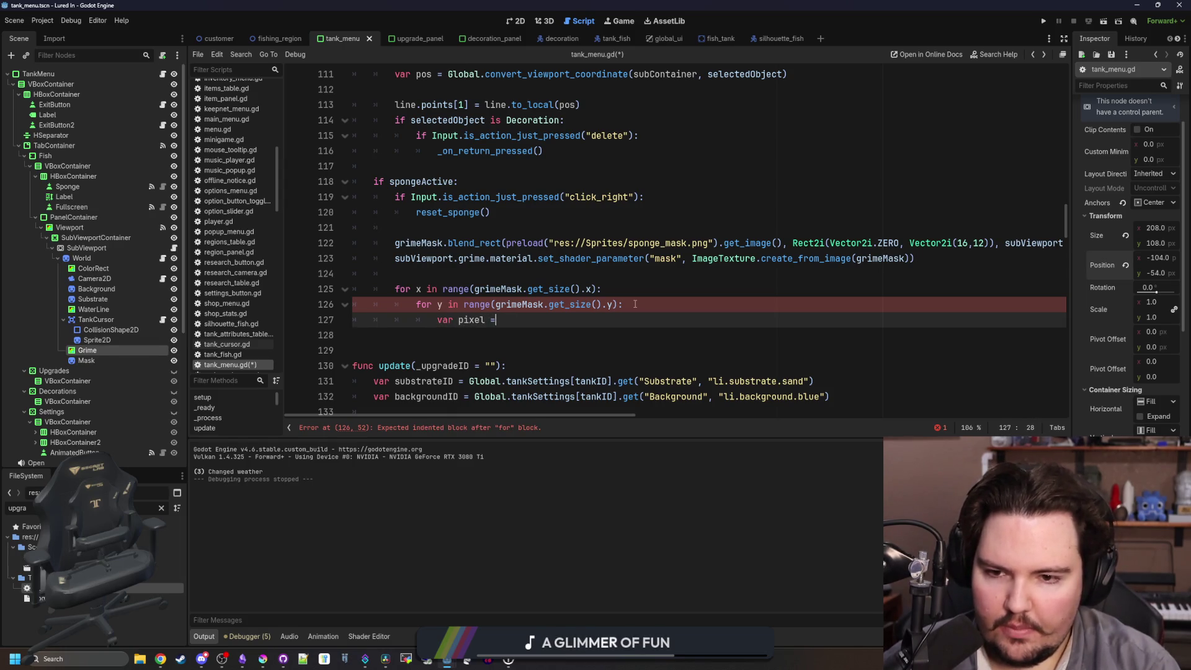
text(imeMask.ge)
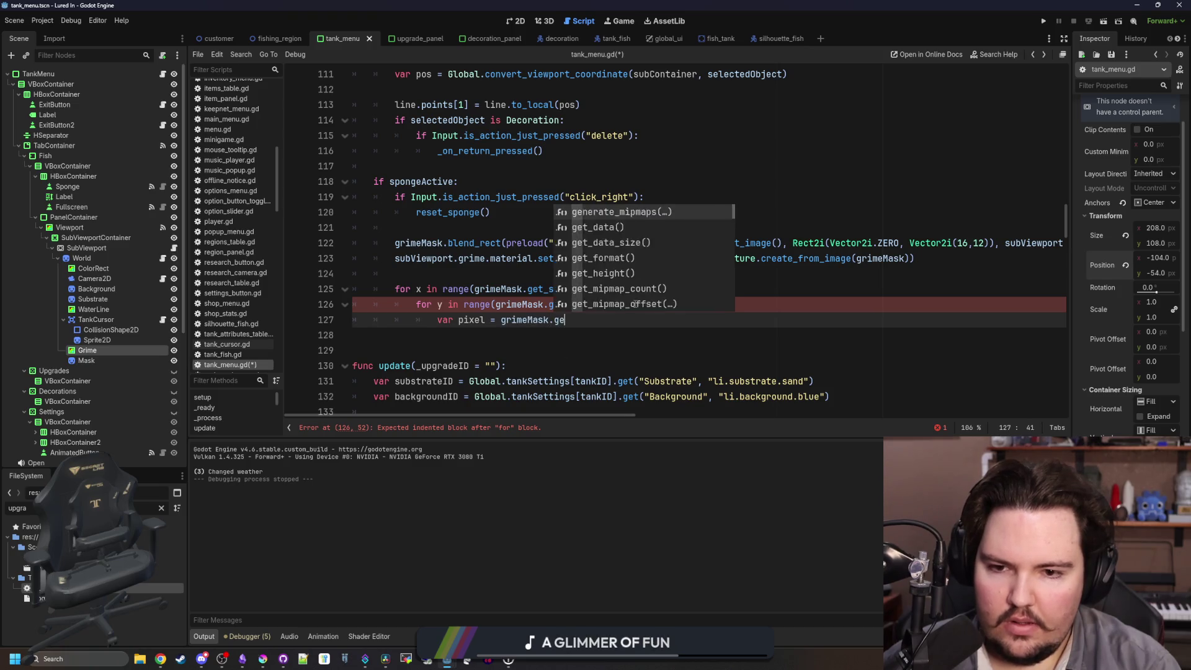
text(t_pixel()
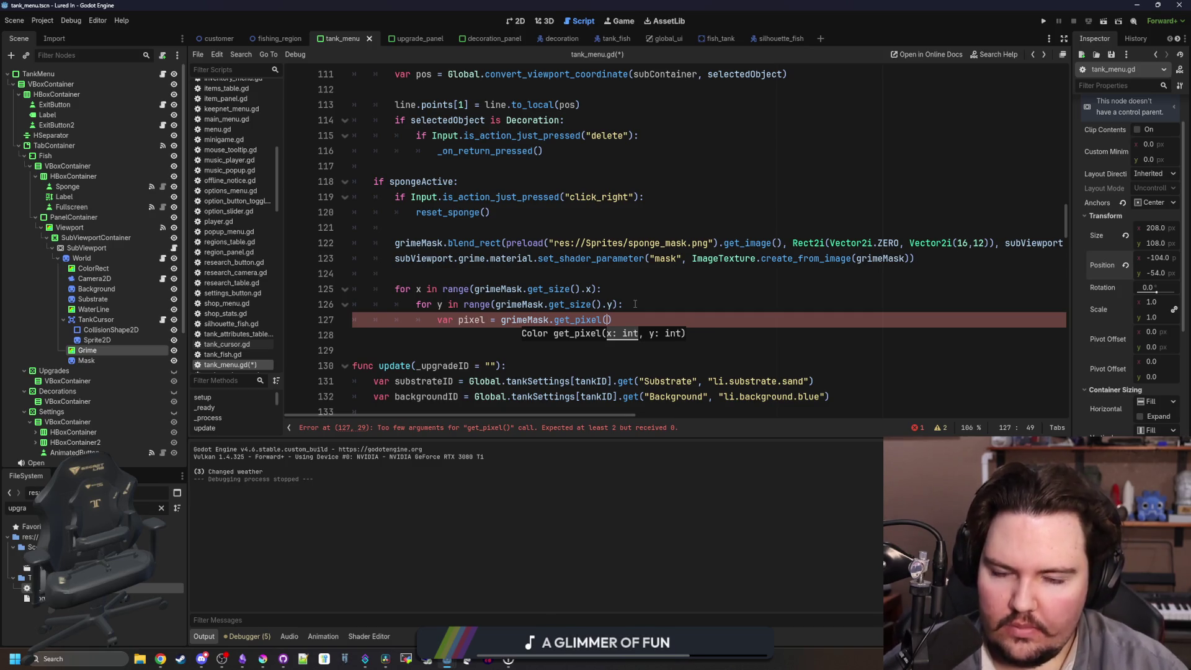
text(x, y))
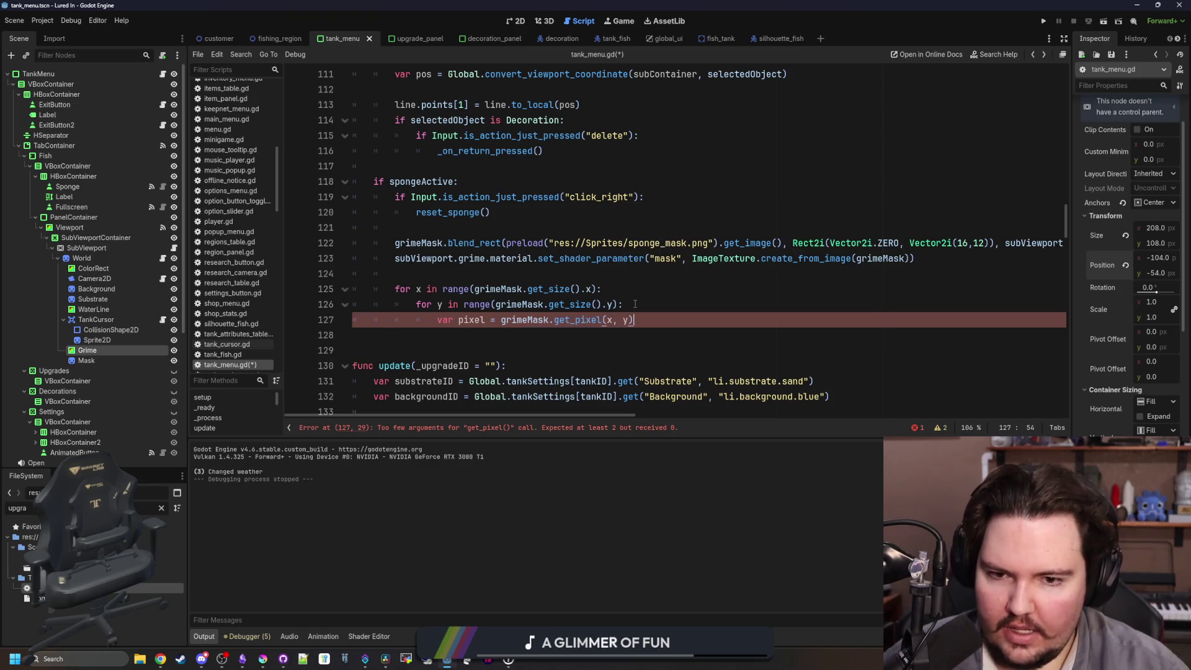
key(Return)
Declare var cleanPixelCount : int = 0 above the loops and begin an if pixel check.
click(518, 269)
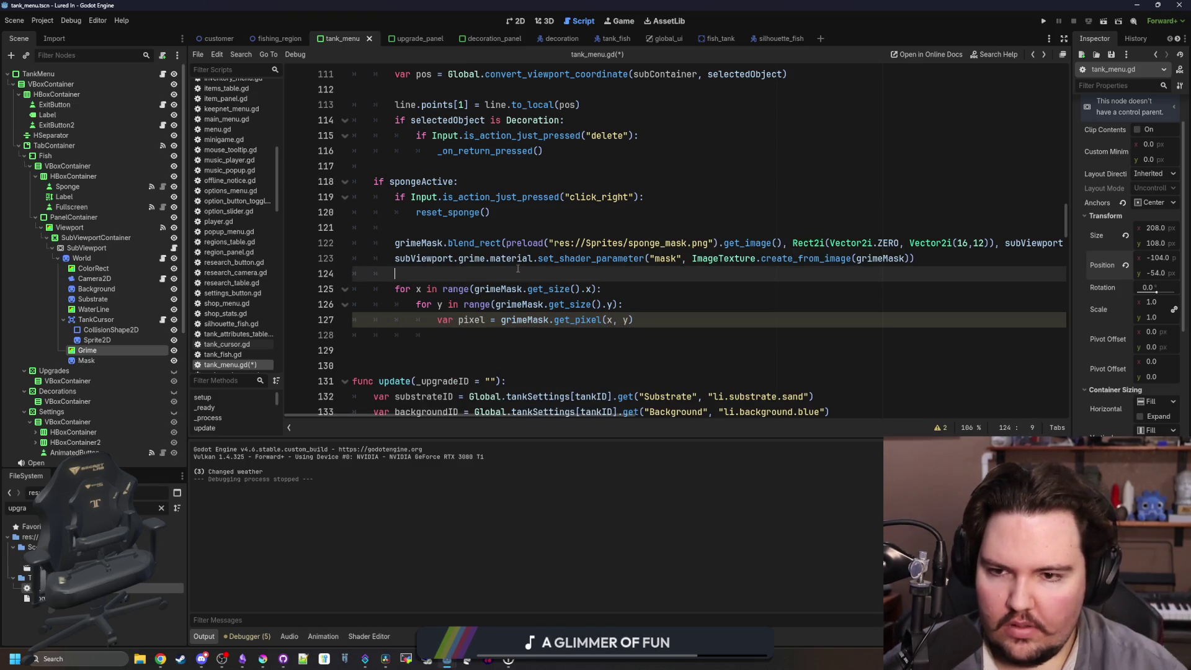
key(Return)
key(Return)
key(Up)
text(var cleanPixelCount = 0)
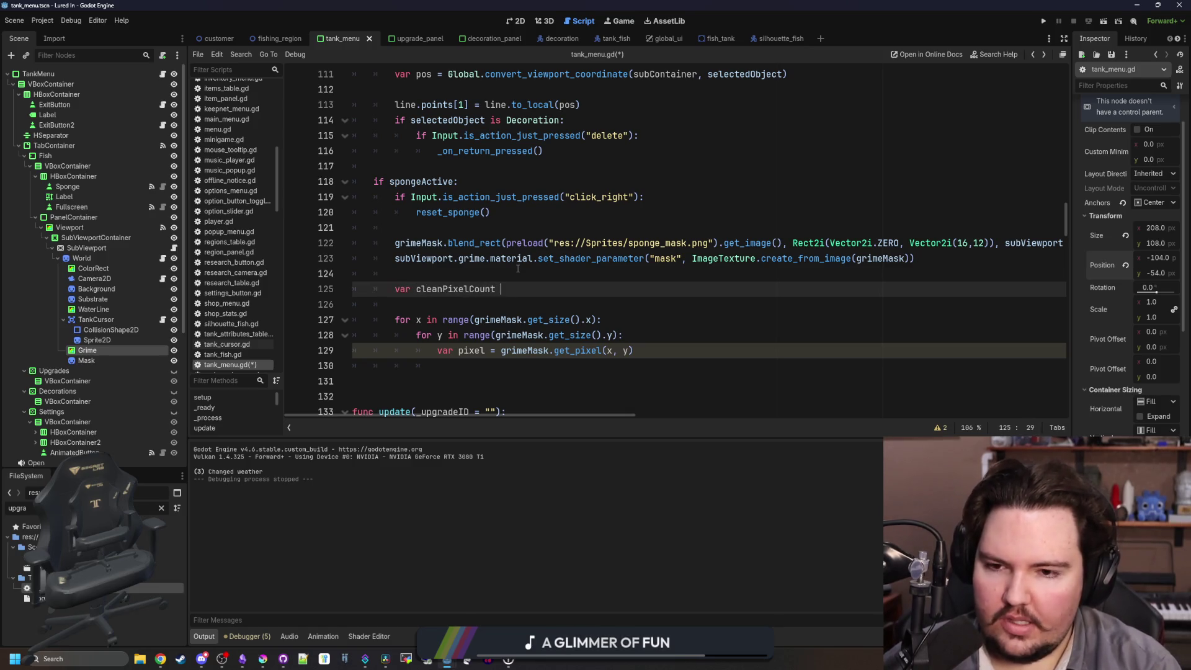
key(Left)
key(Left)
text(: int)
scroll(561, 336, down, 1)
click(568, 316)
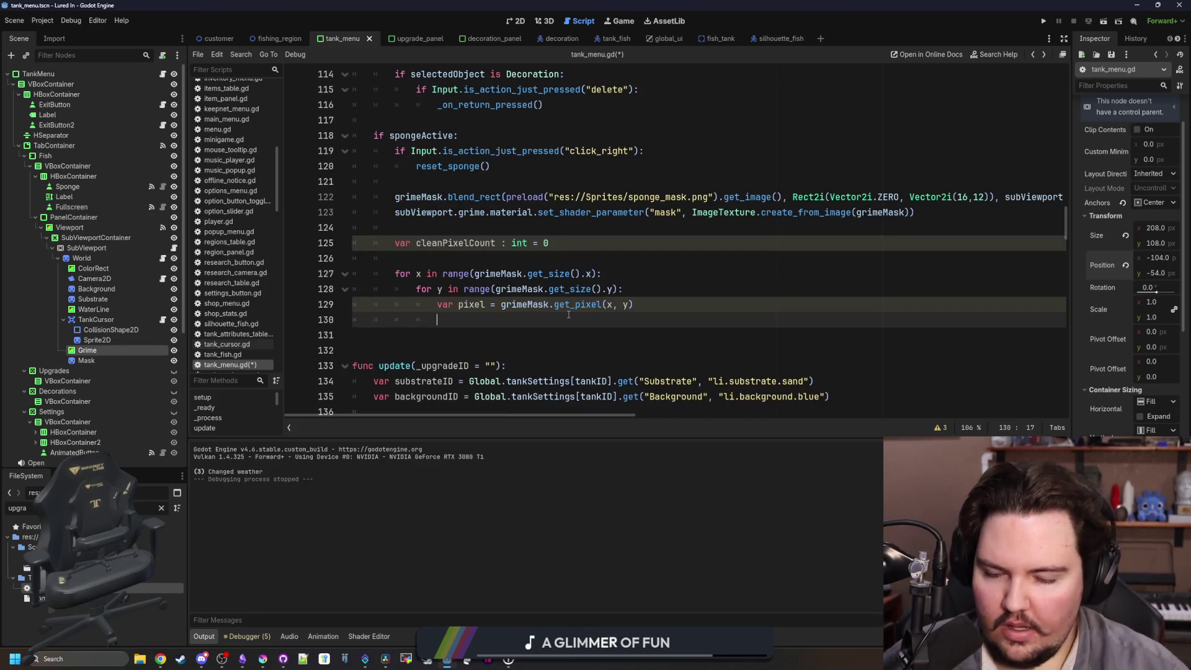
text(if pixel.a > 0.0)
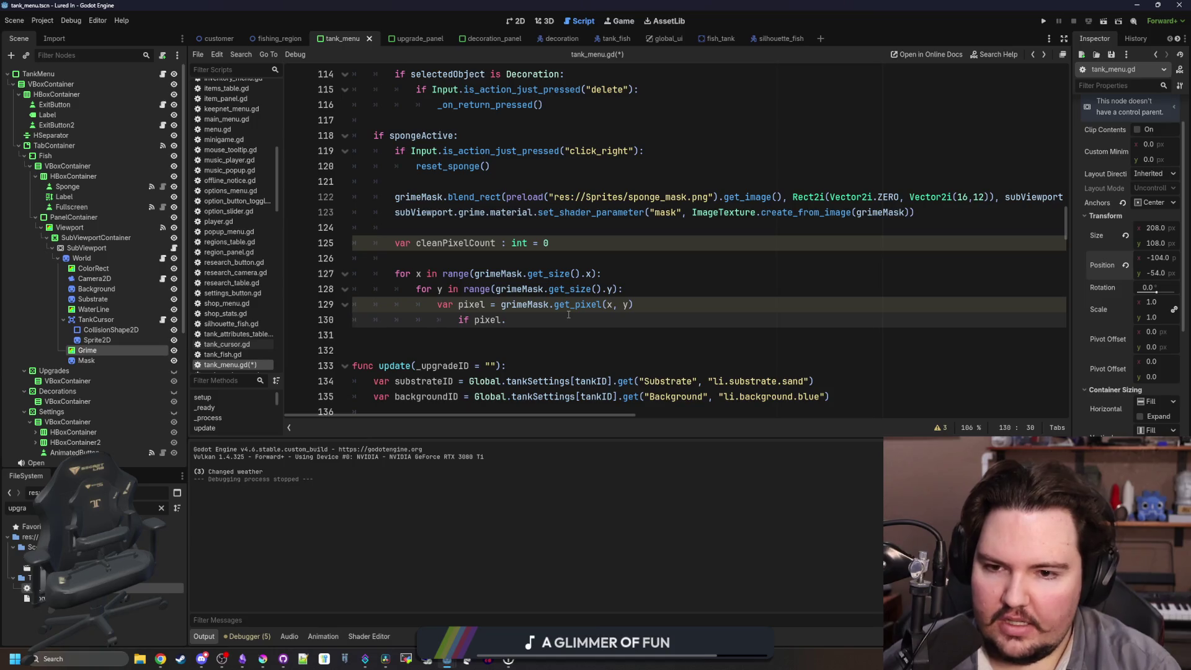
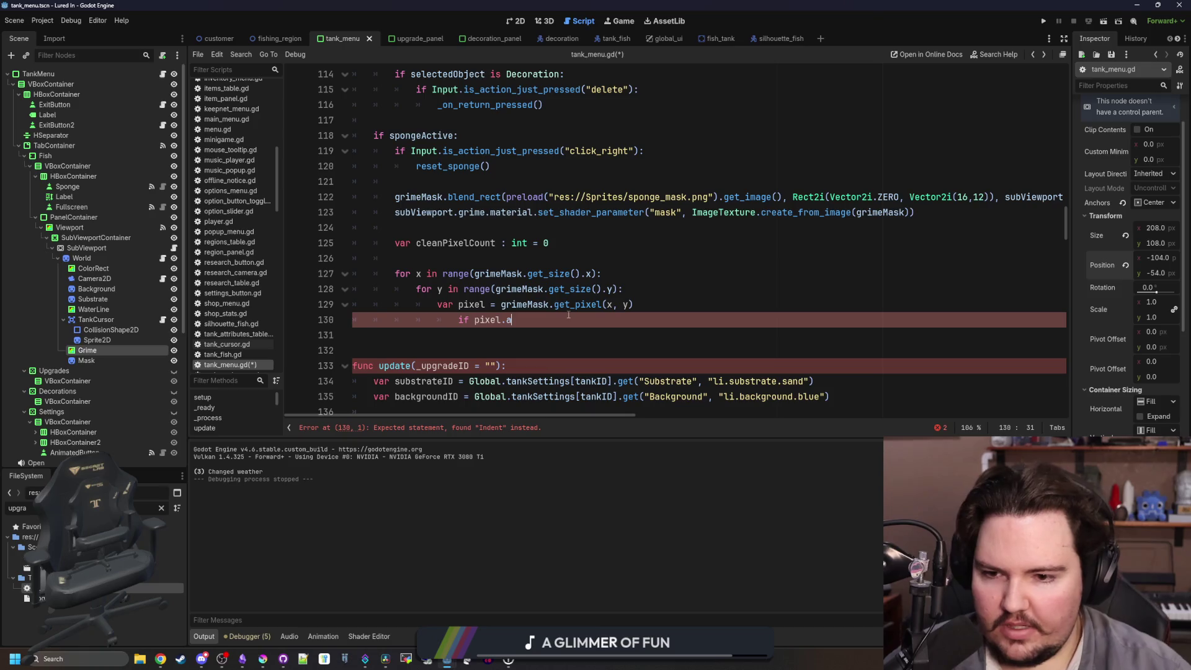
Finish 'if pixel.a > 0.0:', add 'cleanPixelCount += 1' beneath it, and un-indent both lines.
text(:)
key(Return)
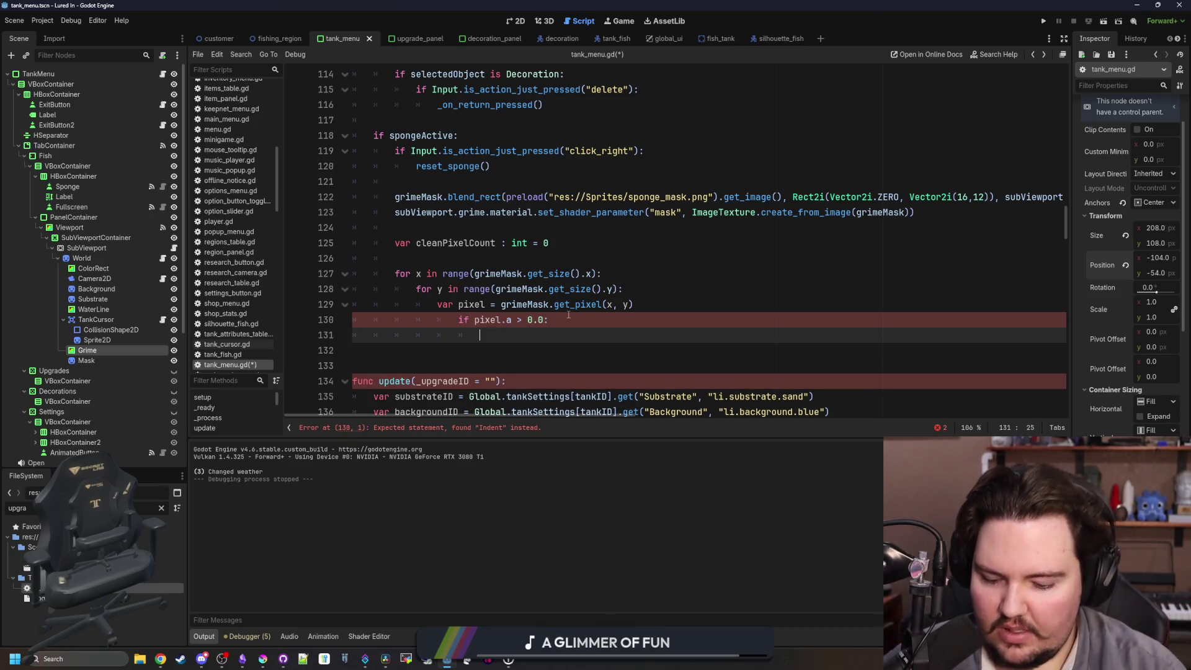
text(clear)
text(nPixelCount += 1)
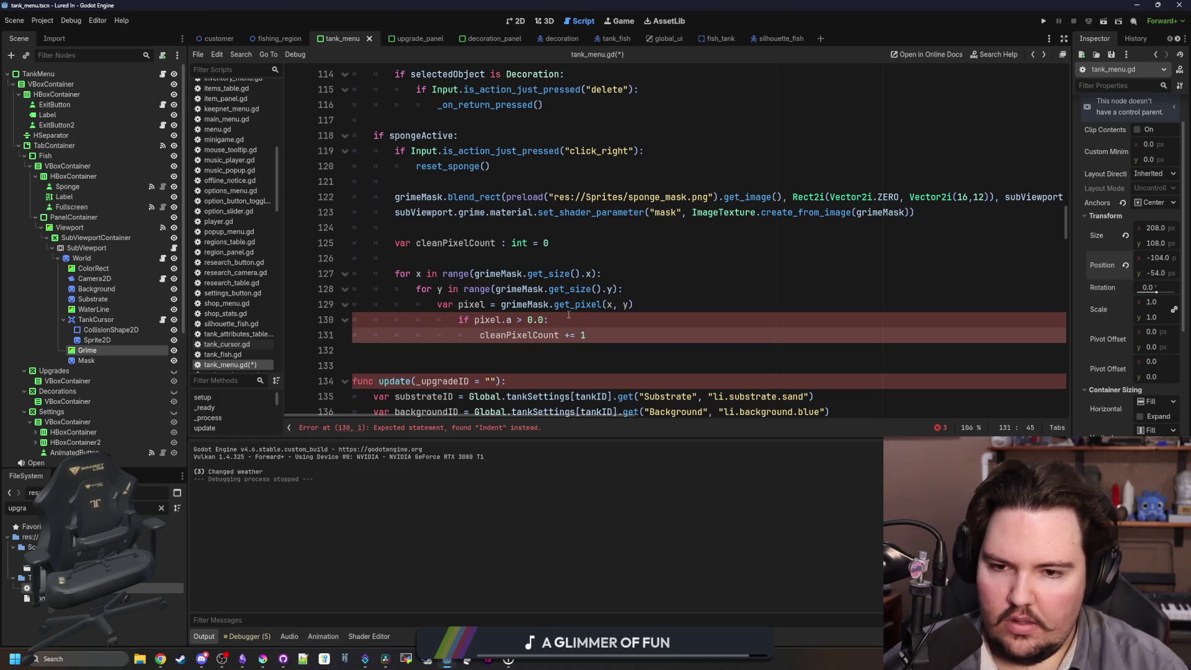
key(Up)
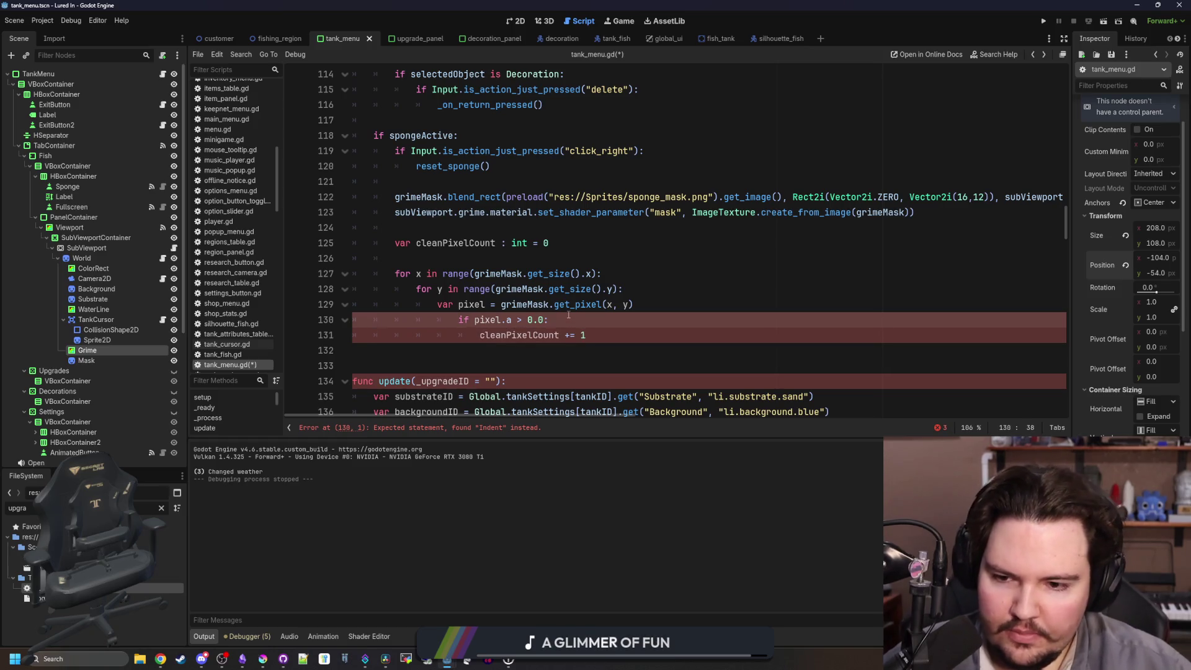
click(650, 307)
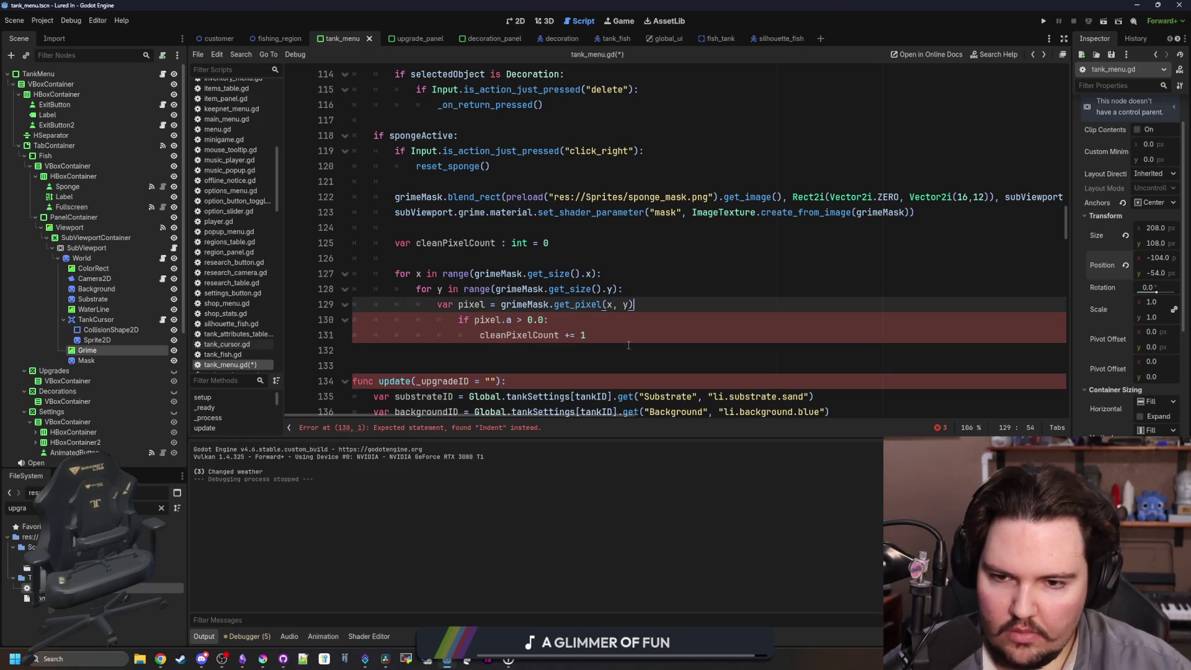
drag(506, 349, 434, 320)
key(shift+Tab)
click(592, 315)
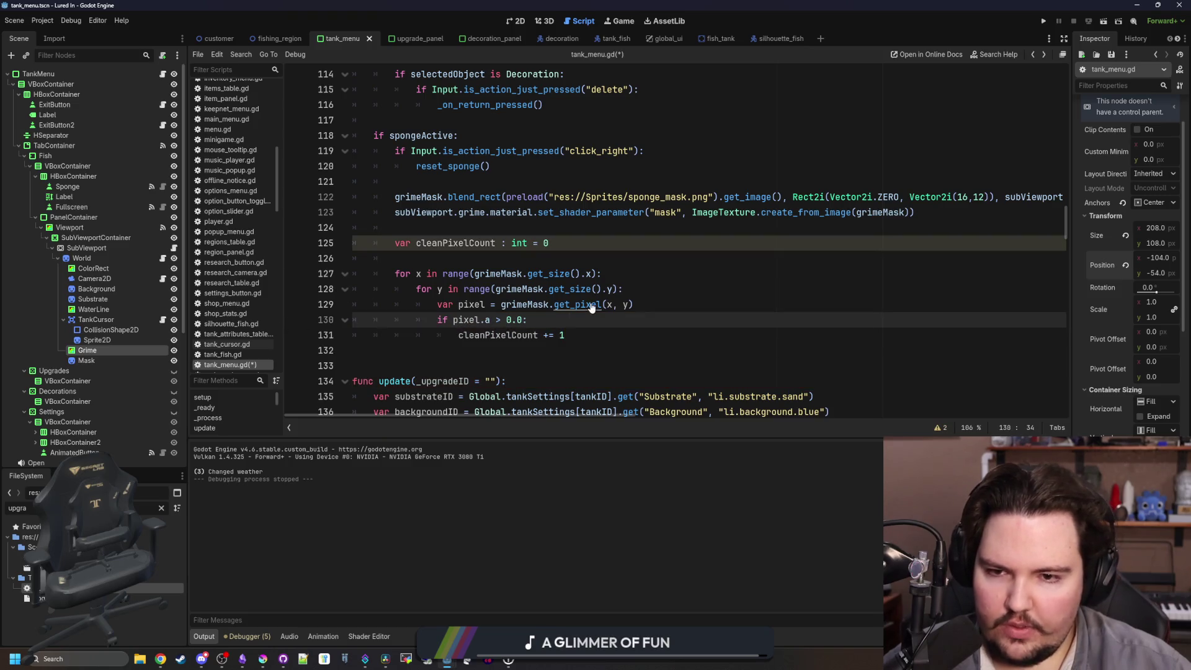
Begin an 'if cleanPixelCount' threshold check after the pixel loop at the outer indent.
click(626, 341)
key(Return)
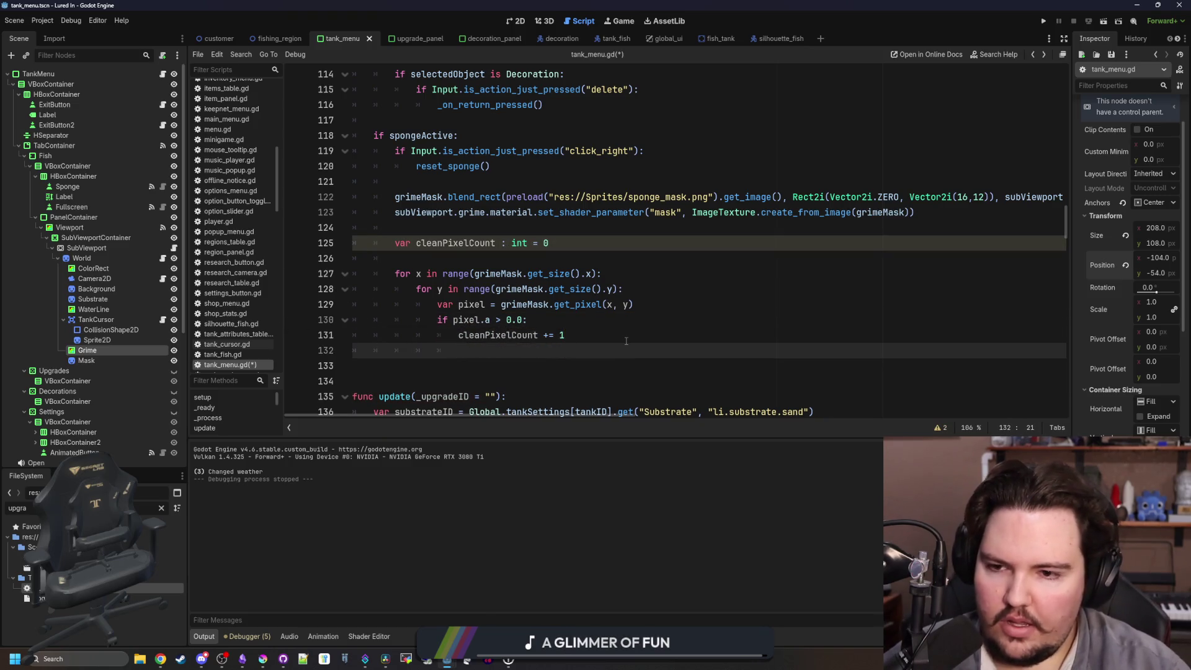
key(Return)
text(if cleanPixelCount >)
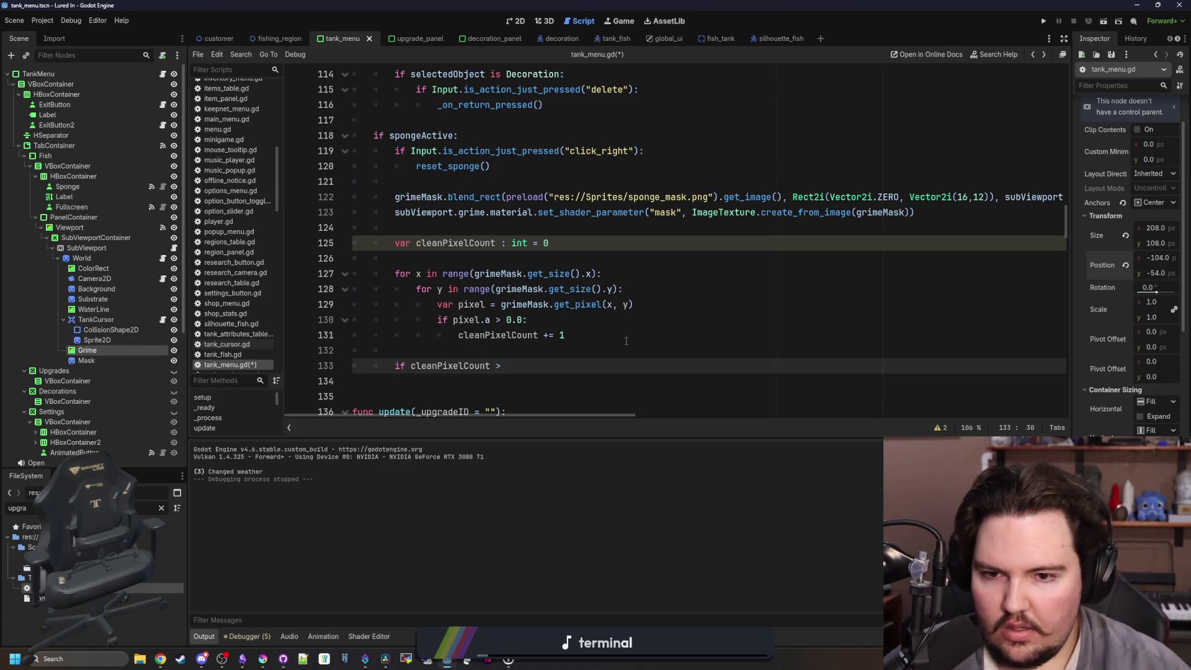
Complete the condition as 'cleanPixelCount > (grimeMask.get_size().y * grimeMask.get_size().x)*.5:'.
click(603, 289)
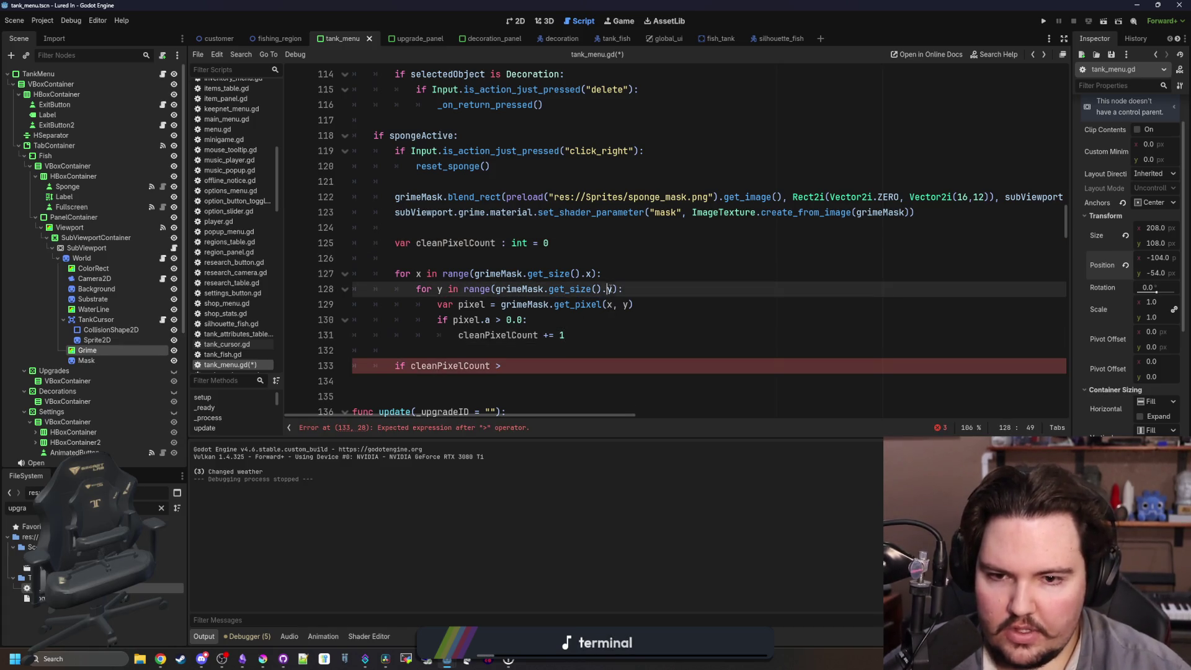
drag(615, 290, 496, 289)
key(ctrl+c)
click(527, 366)
key(ctrl+v)
drag(624, 366, 506, 366)
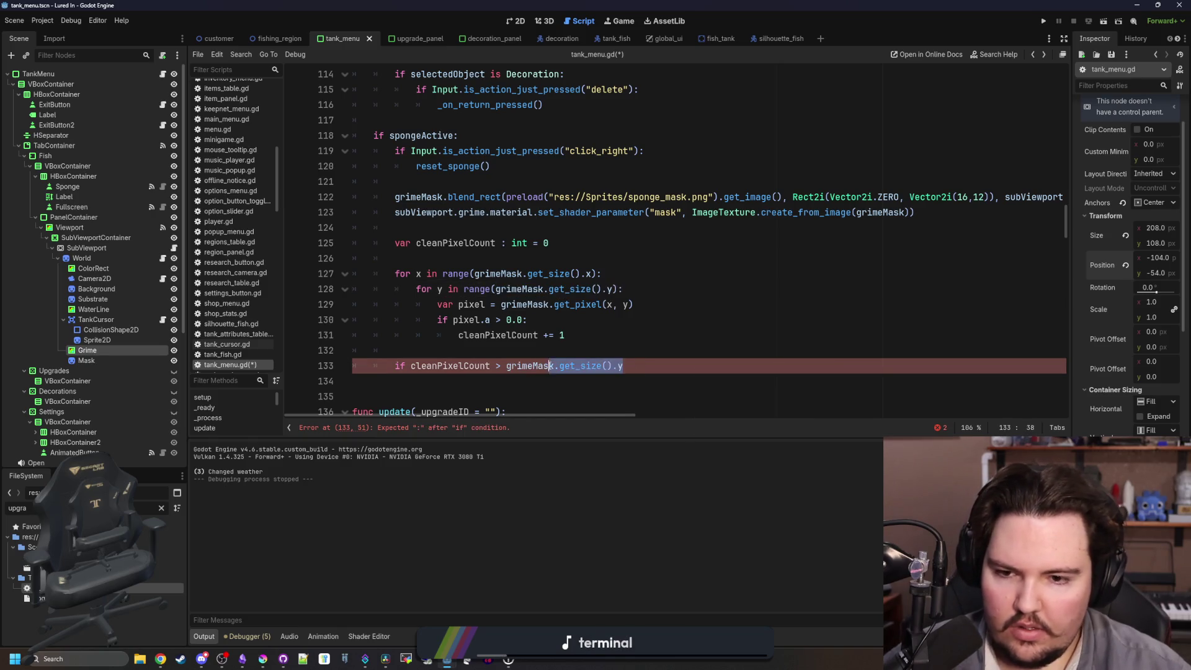
click(654, 365)
key(ctrl+v)
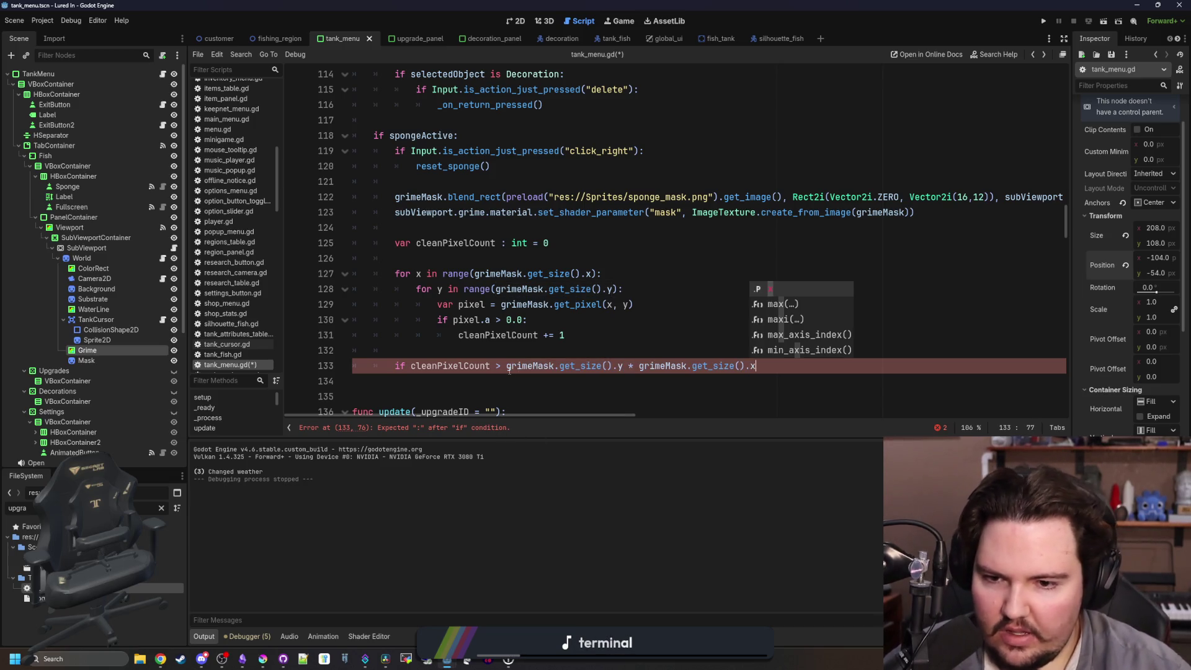
click(508, 368)
text(()
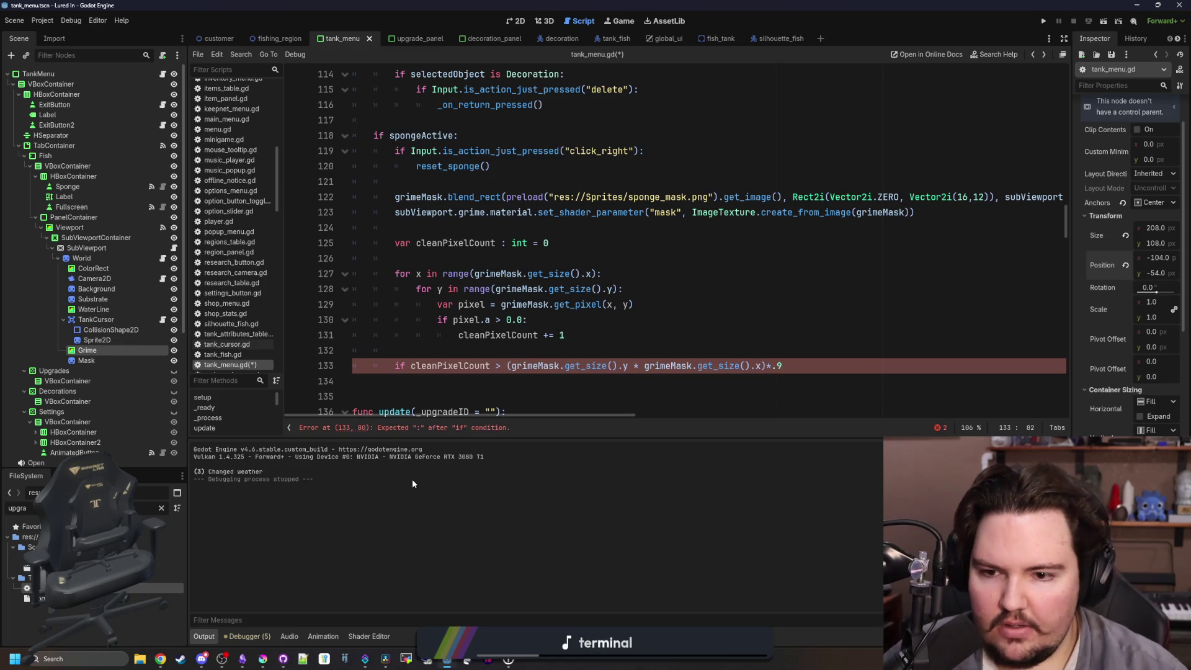
text(:)
In its body, set Global.tankSettings[tankID].Dirty = false and call Global.tank_grime_changed.emit(tankID).
key(Return)
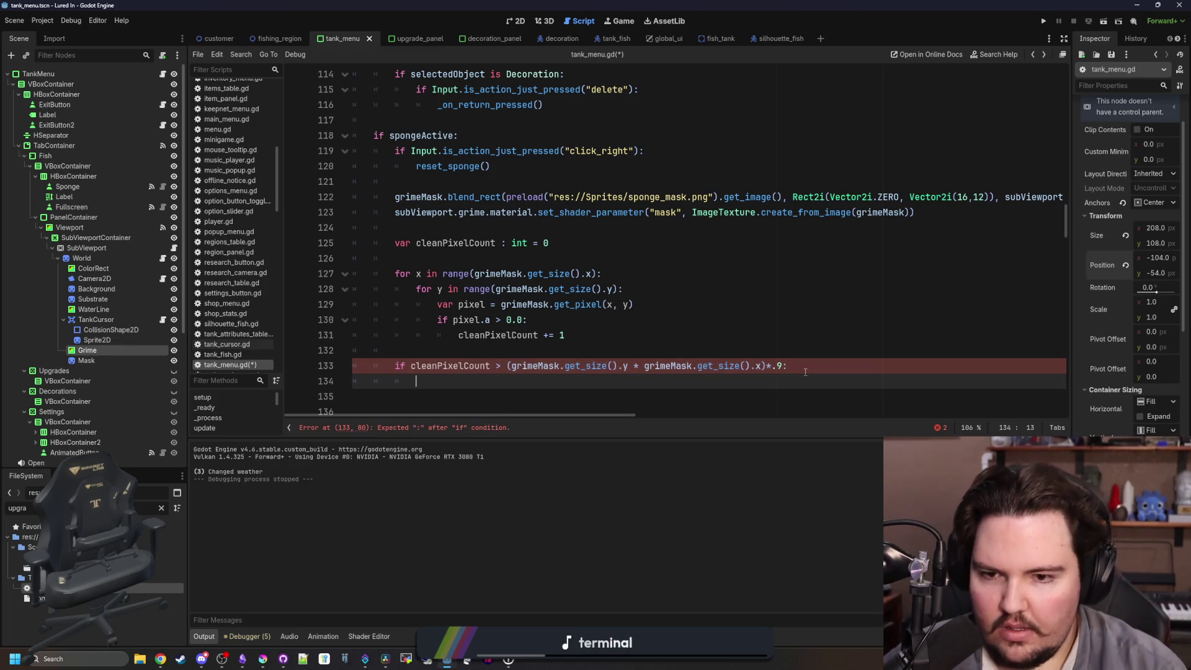
text(Global.tank)
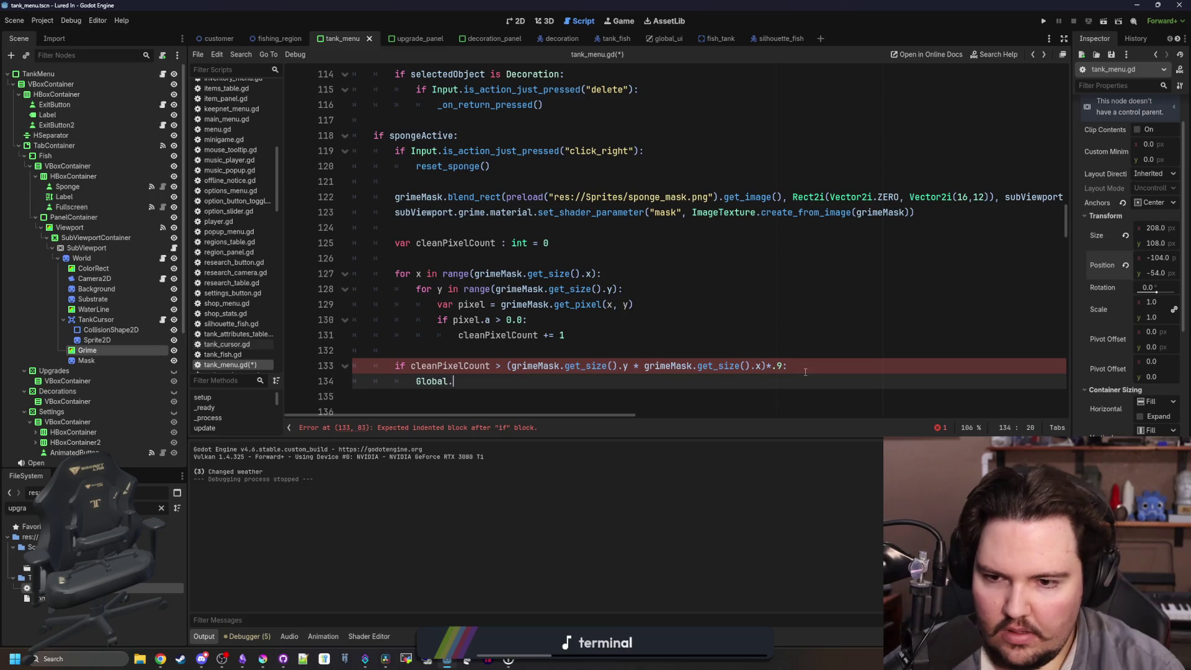
text(S)
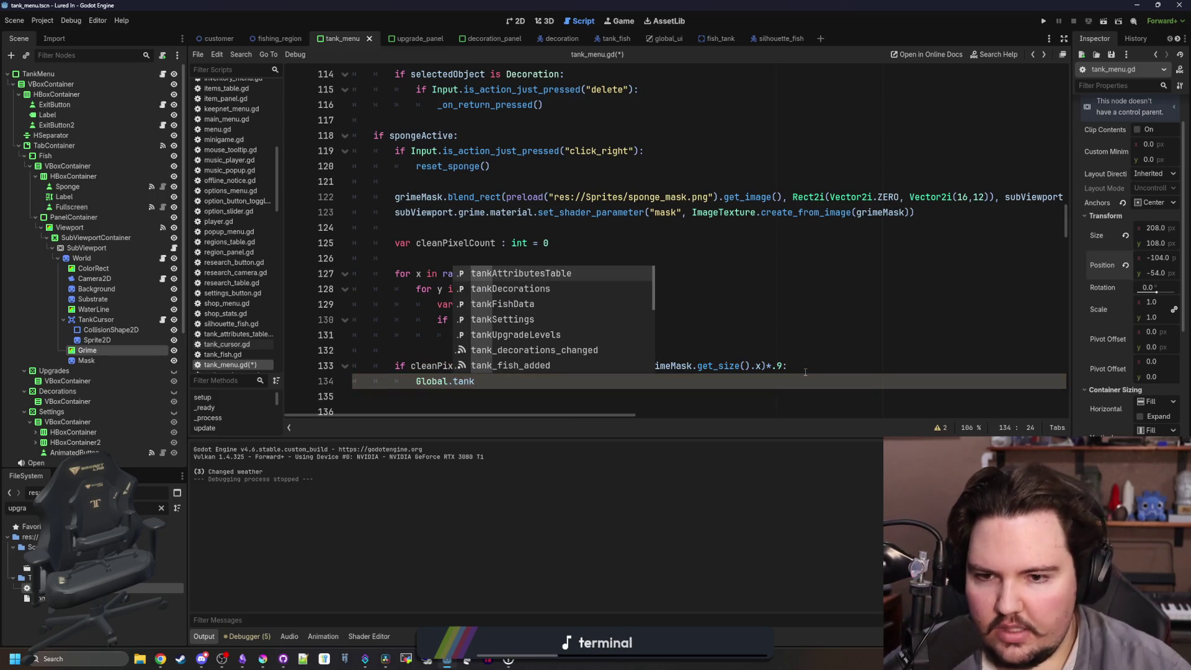
key(Return)
text([)
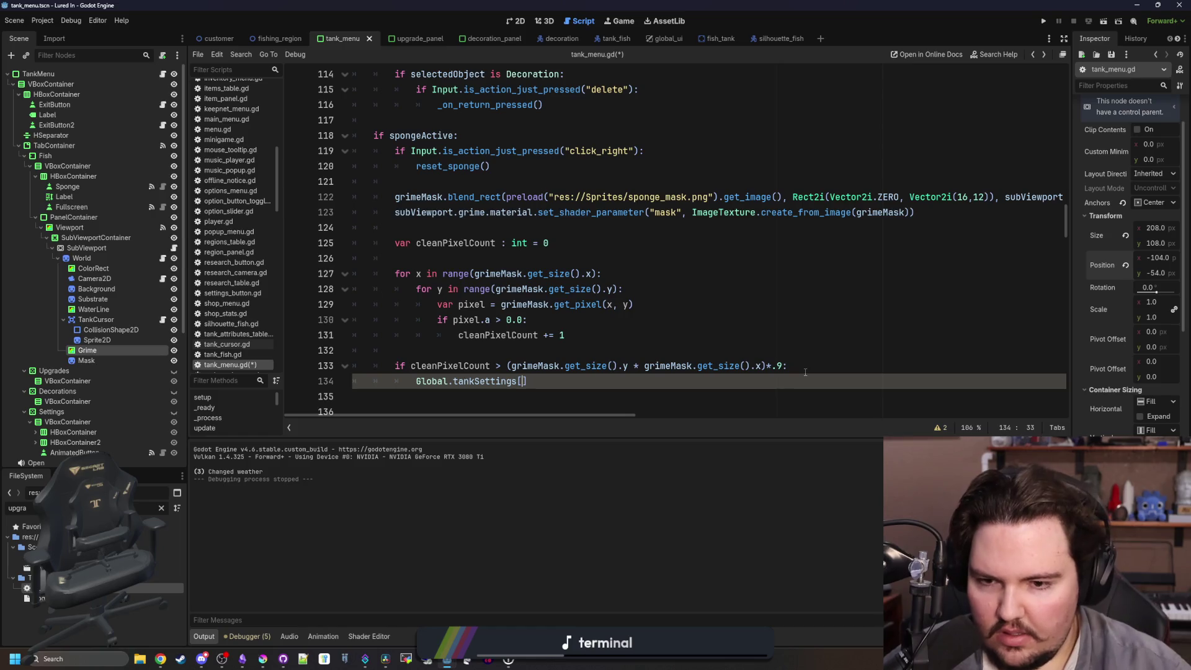
text(tankID].Dirty = false)
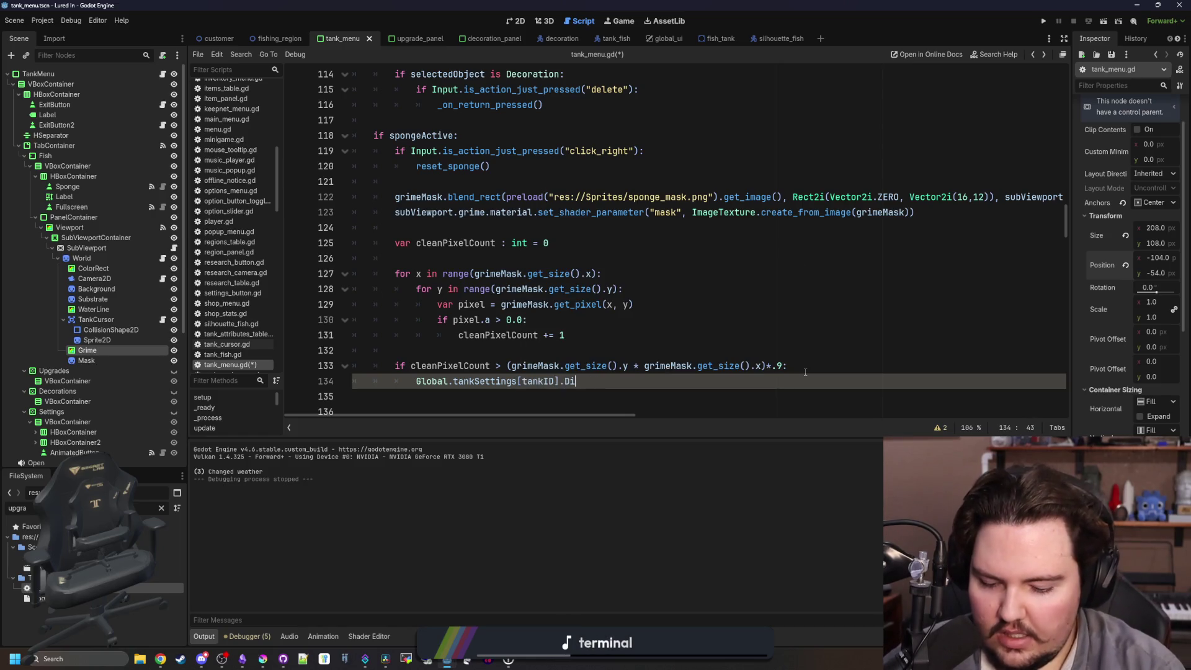
key(Return)
text(obal.tank)
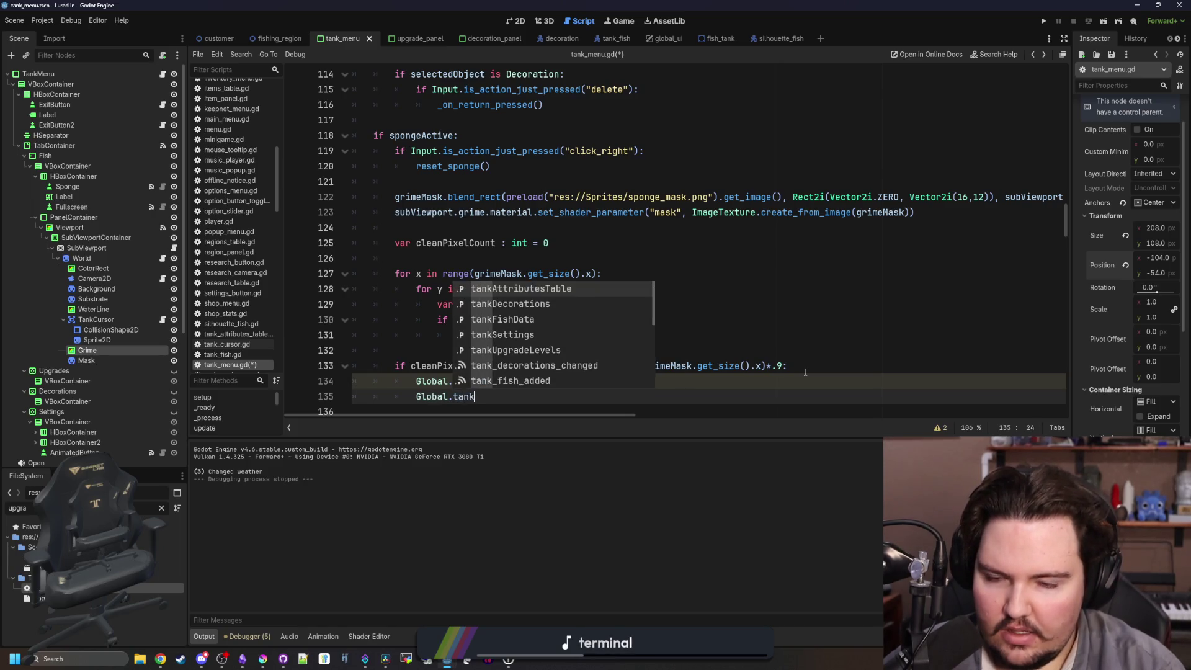
text(_grime_changed.emit(tankID)
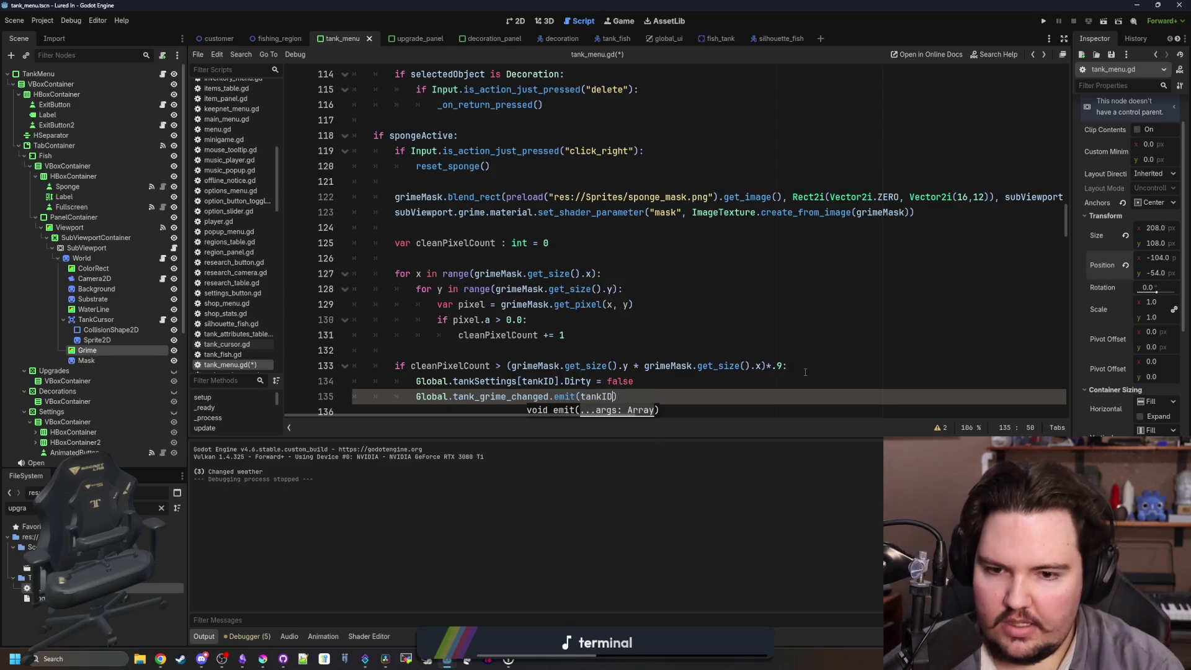
key(Escape)
Save the tank_menu.gd script.
scroll(647, 284, down, 1)
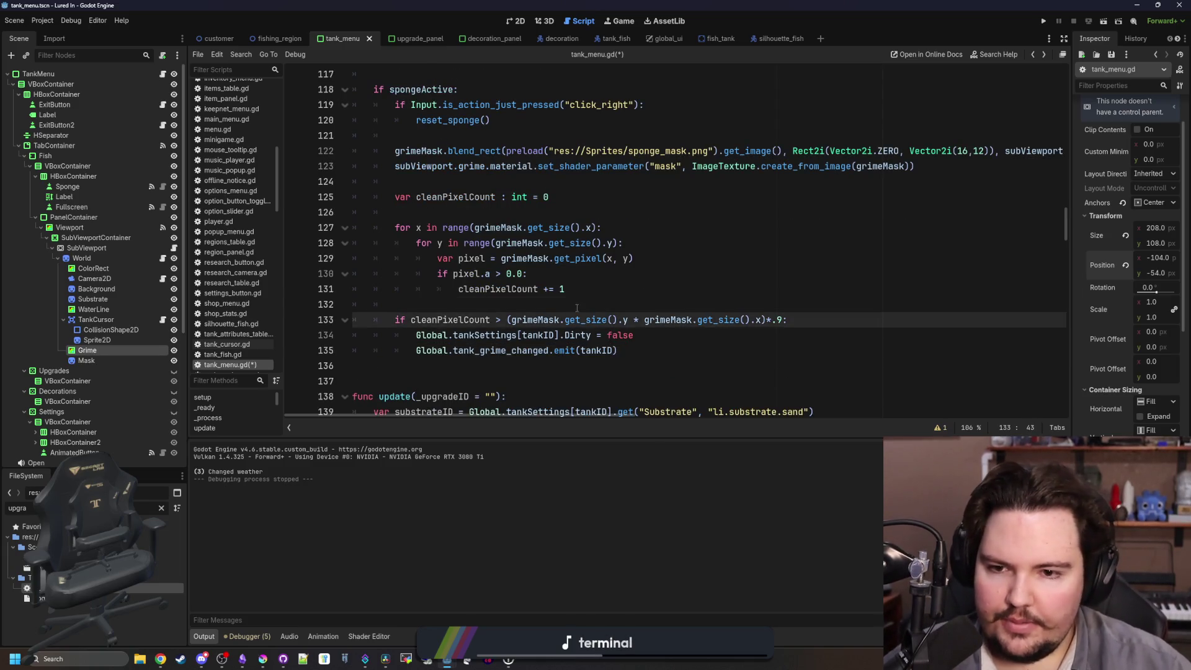
click(576, 306)
key(ctrl+s)
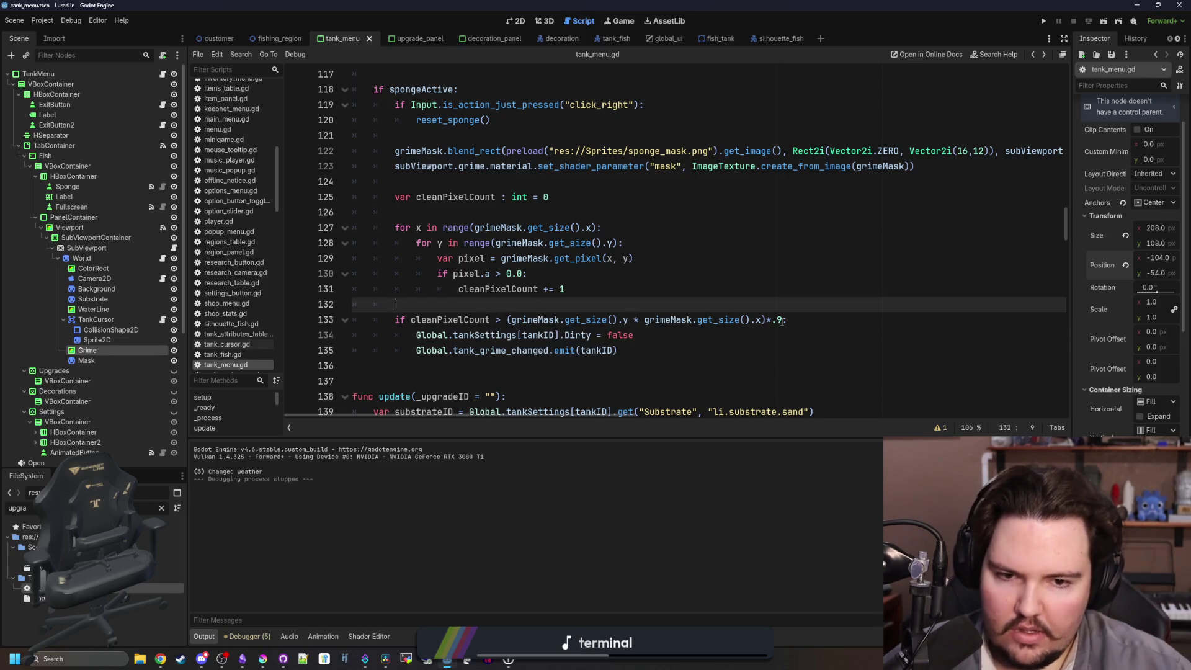
click(782, 320)
key(Up)
key(Up)
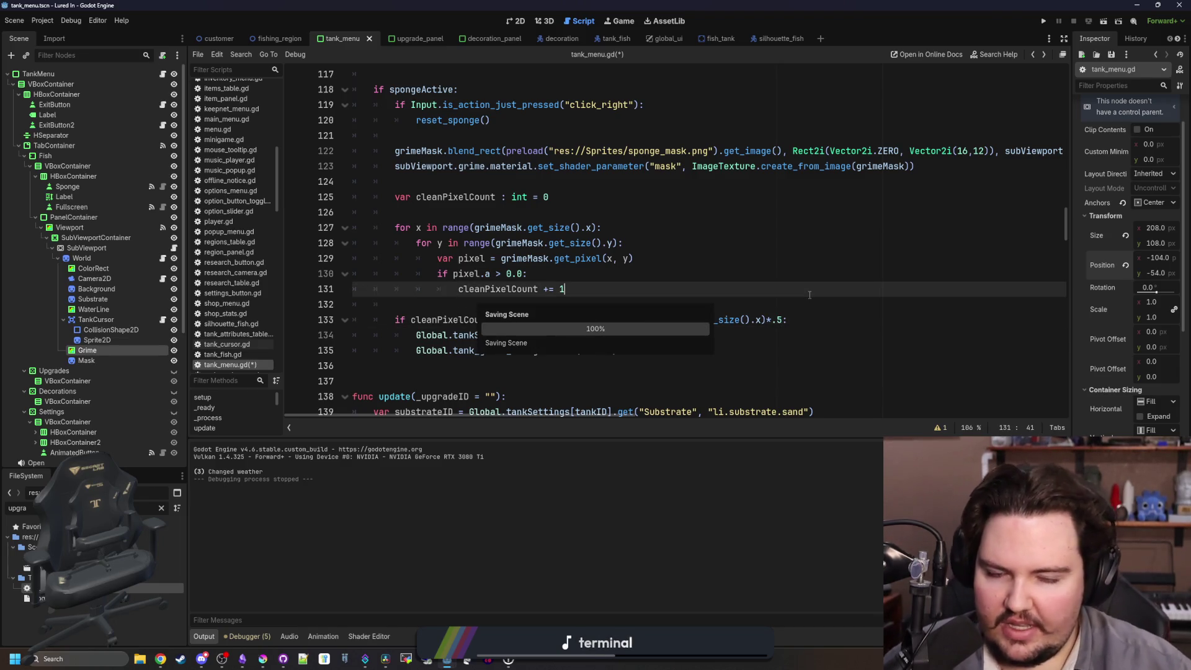
click(471, 299)
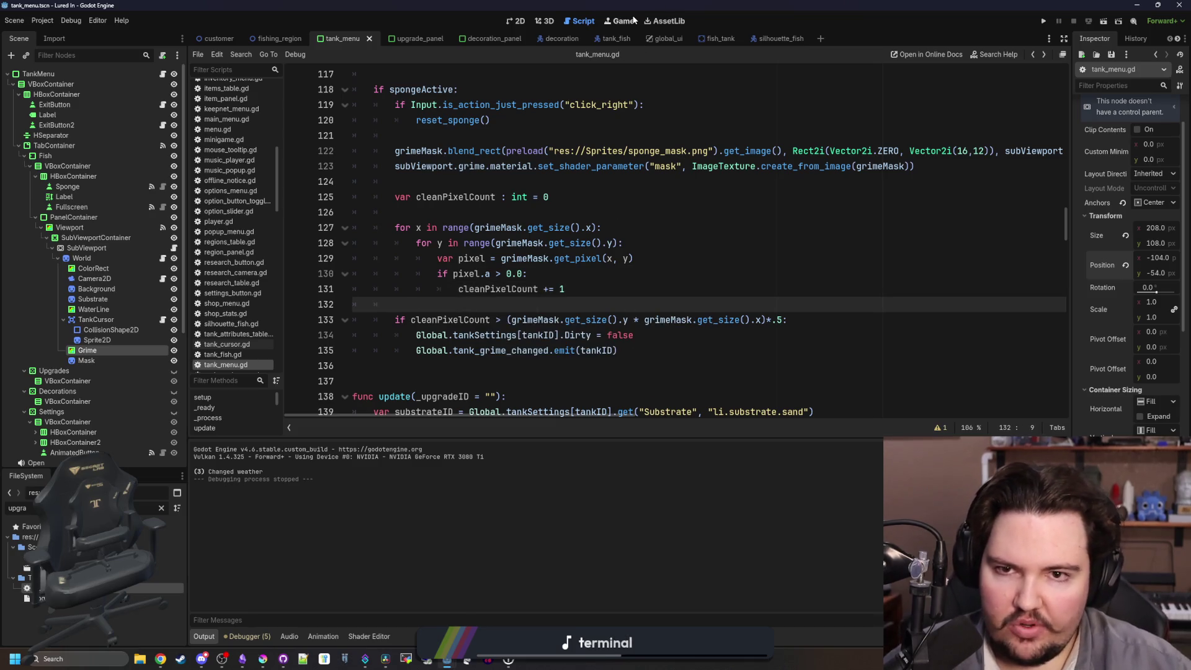
Run the project from the Game view and dismiss the Welcome Back message.
click(620, 20)
click(1045, 21)
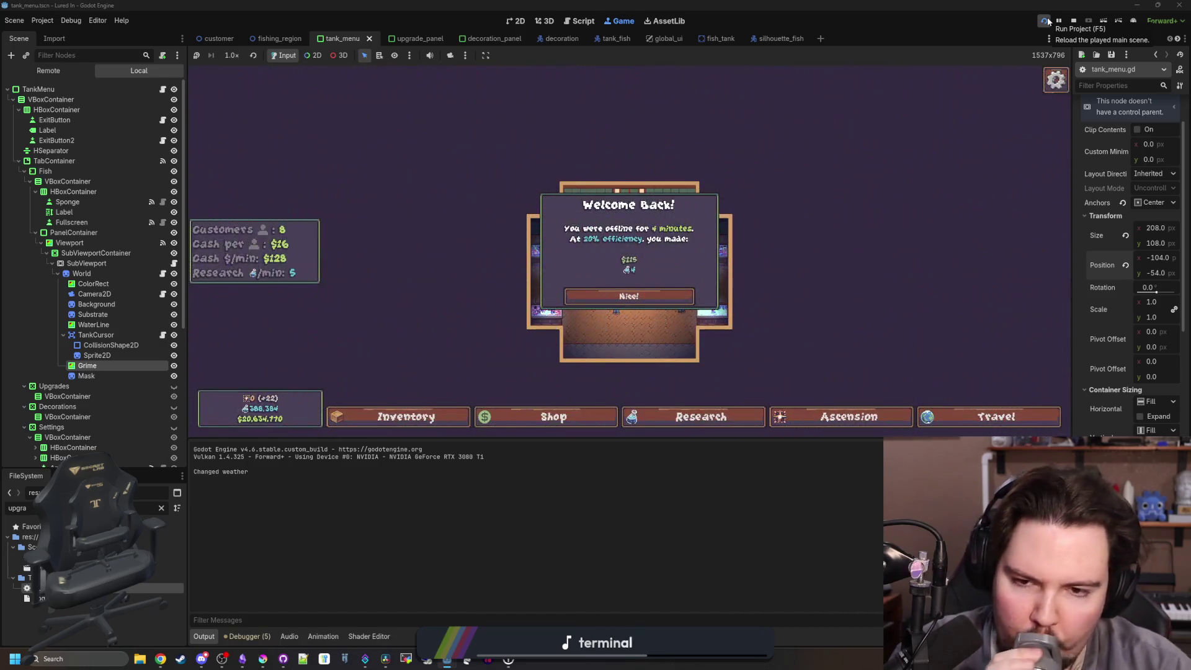
click(659, 299)
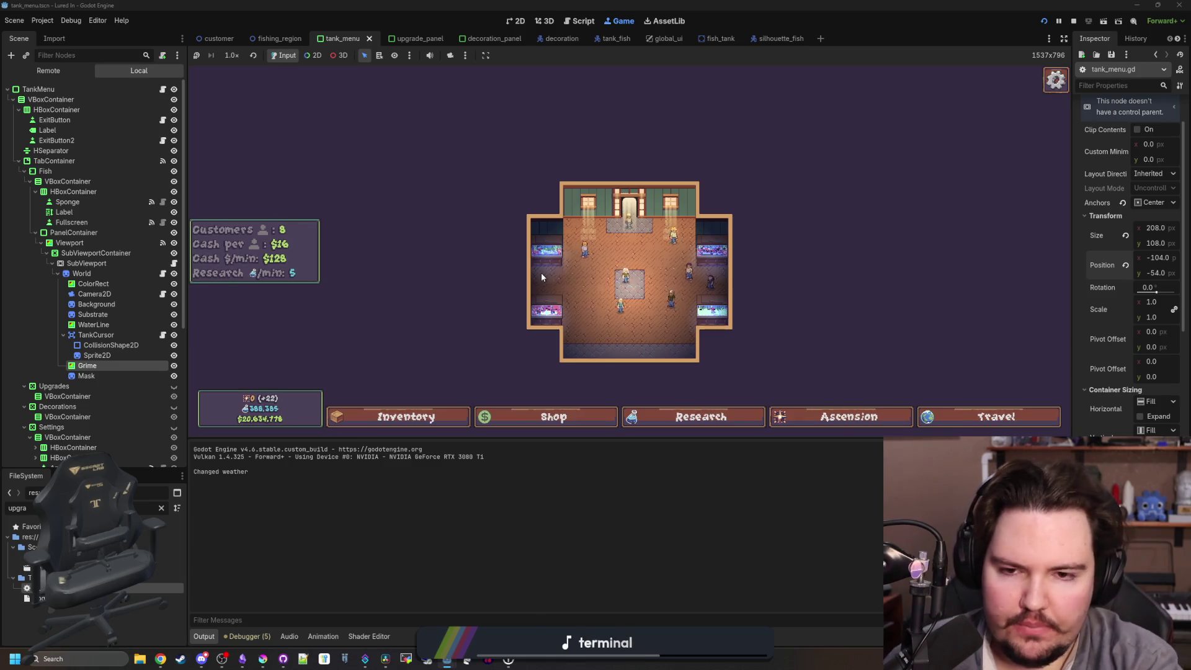
Open Fish Tank 1 and scrub its grime off with the sponge.
scroll(502, 192, up, 2)
click(494, 212)
click(475, 181)
mouse_move(812, 220)
mouse_down()
mouse_move(473, 266)
mouse_move(381, 324)
mouse_up()
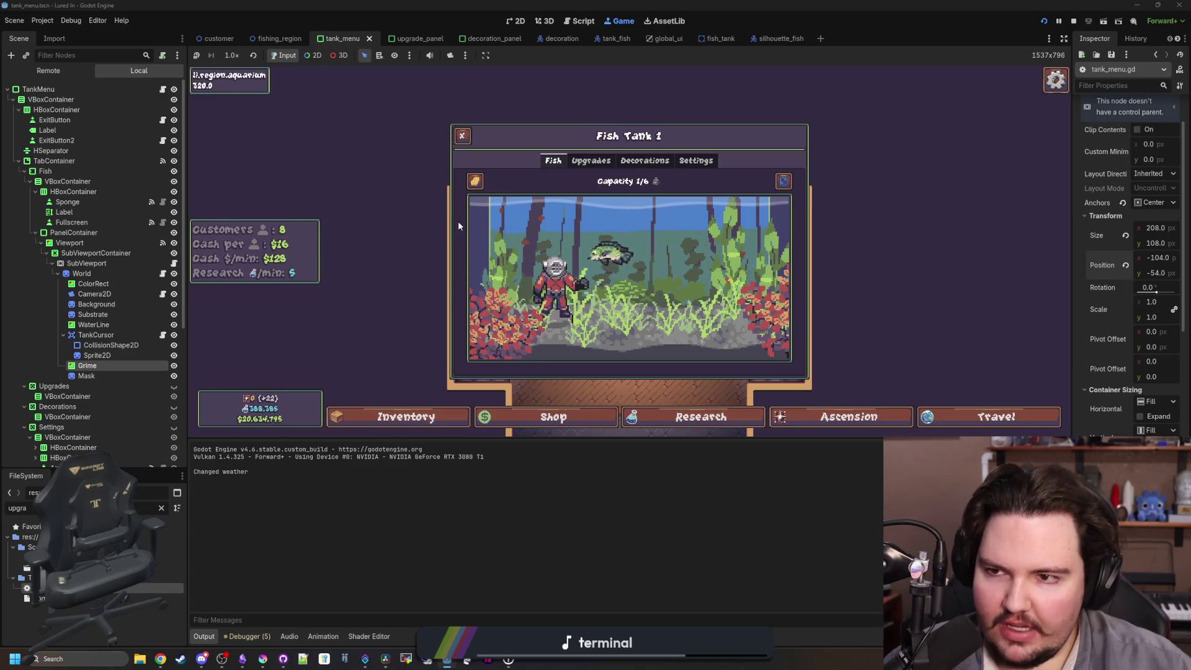
click(482, 177)
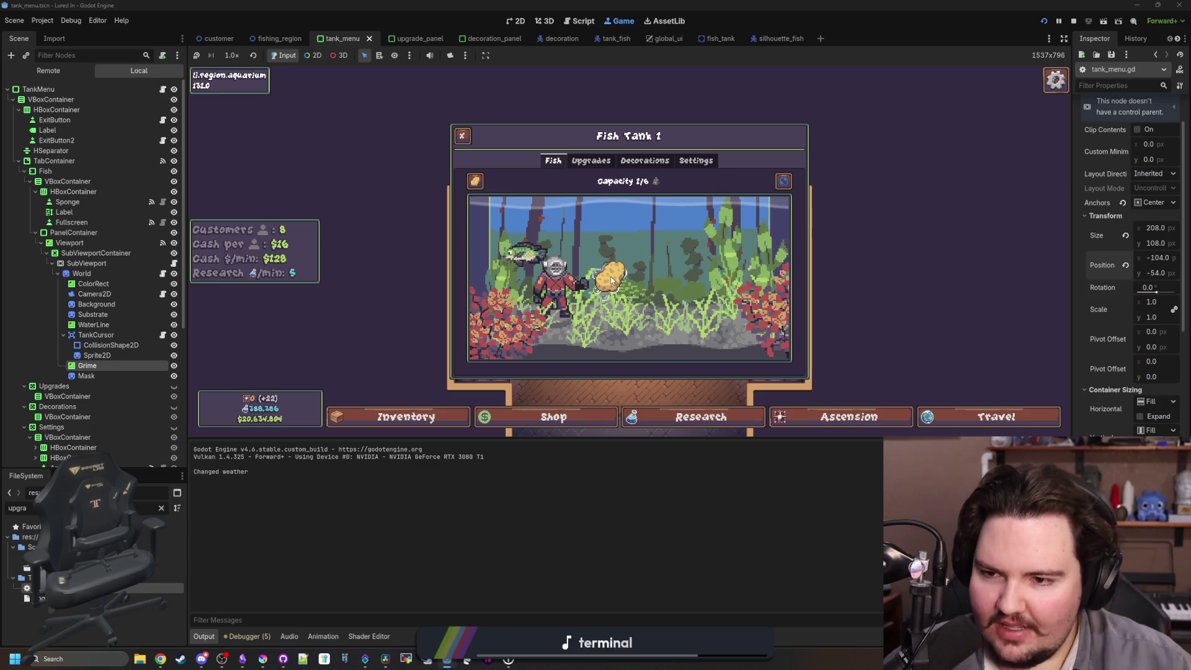
click(247, 636)
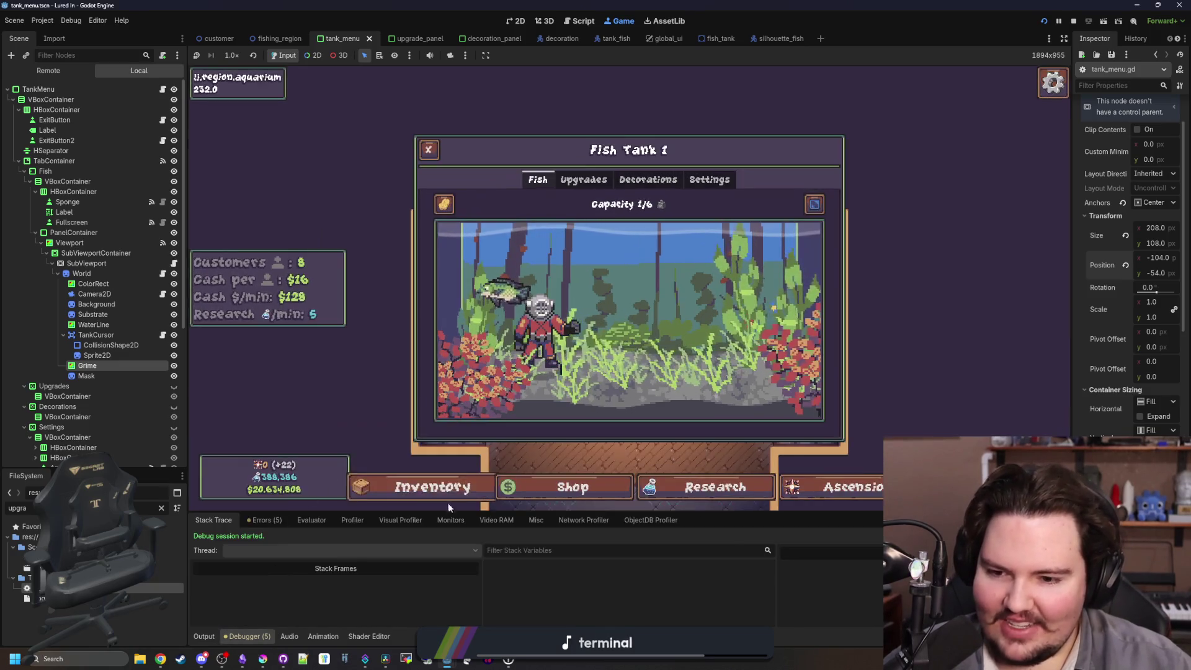
Profile a sponge scrub of the tank, read the 7.59 ms frame, then reopen tank_menu.gd.
click(207, 537)
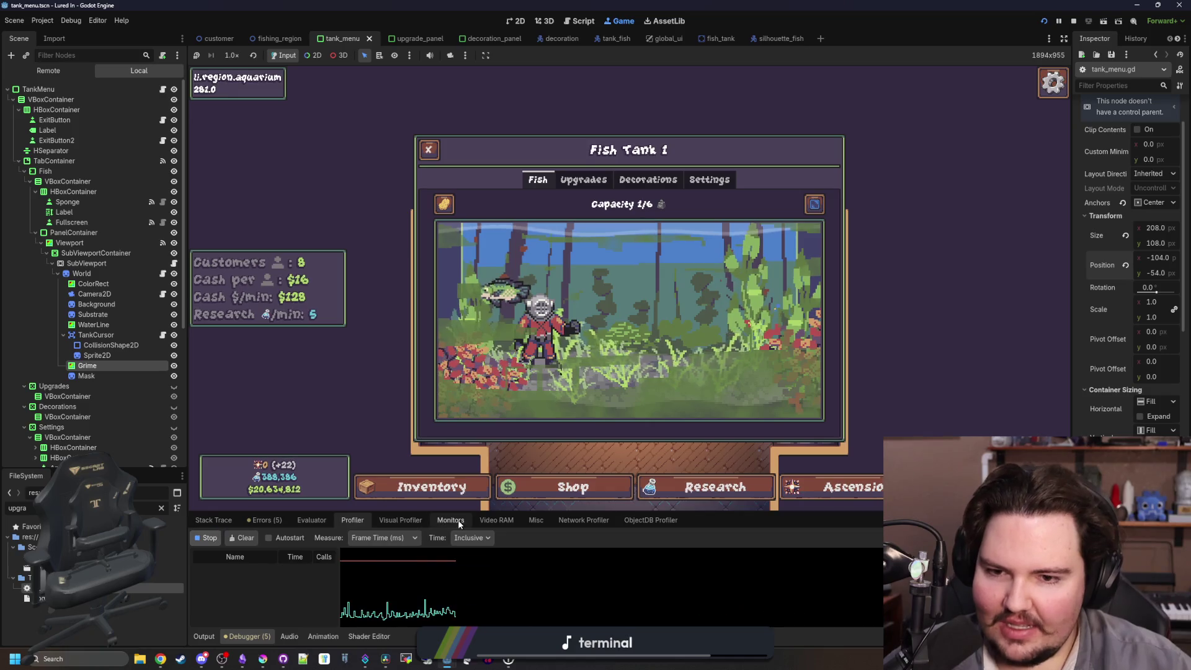
click(447, 196)
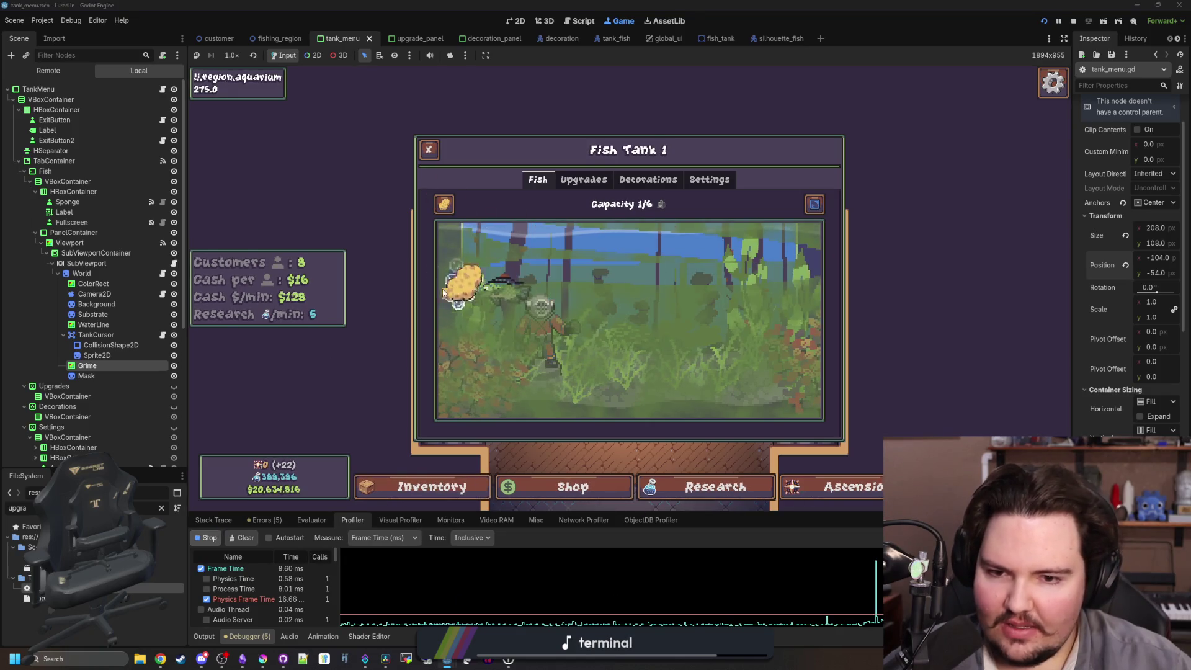
click(474, 379)
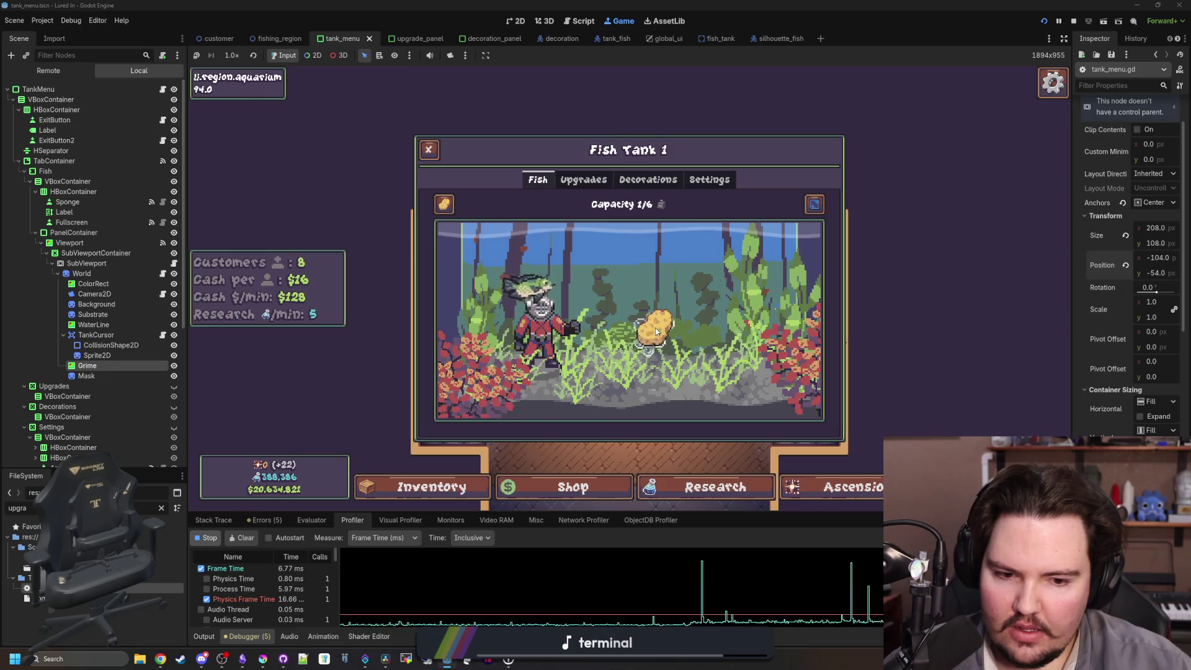
click(210, 539)
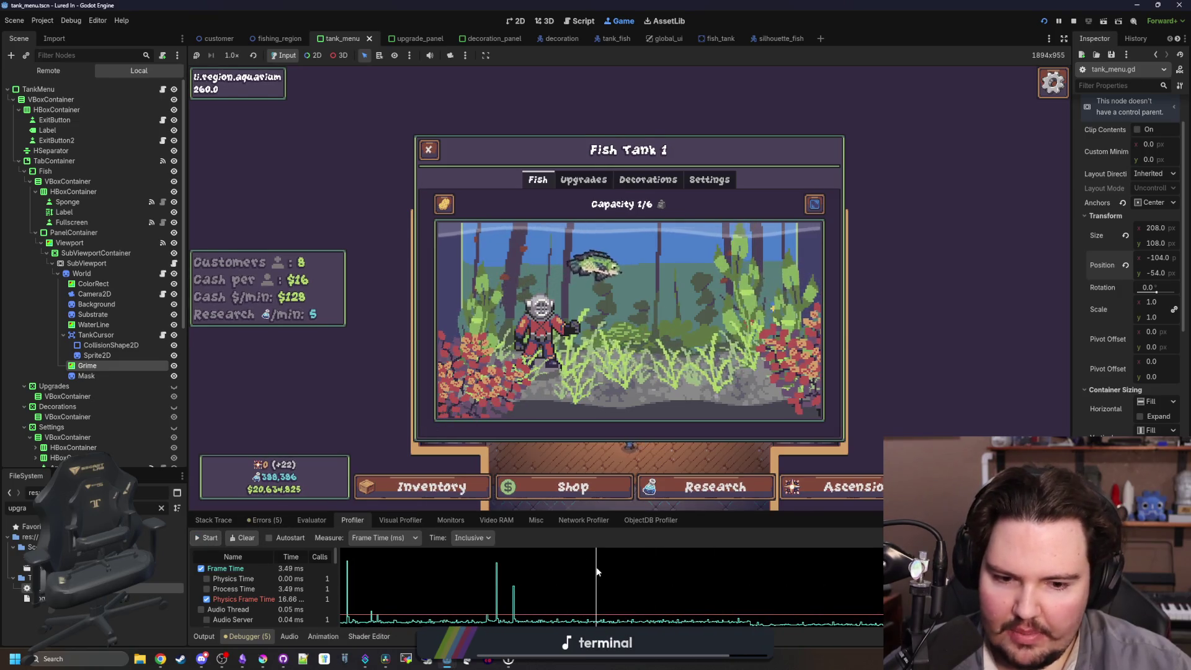
mouse_move(468, 509)
mouse_down()
mouse_move(462, 308)
mouse_move(462, 320)
mouse_up()
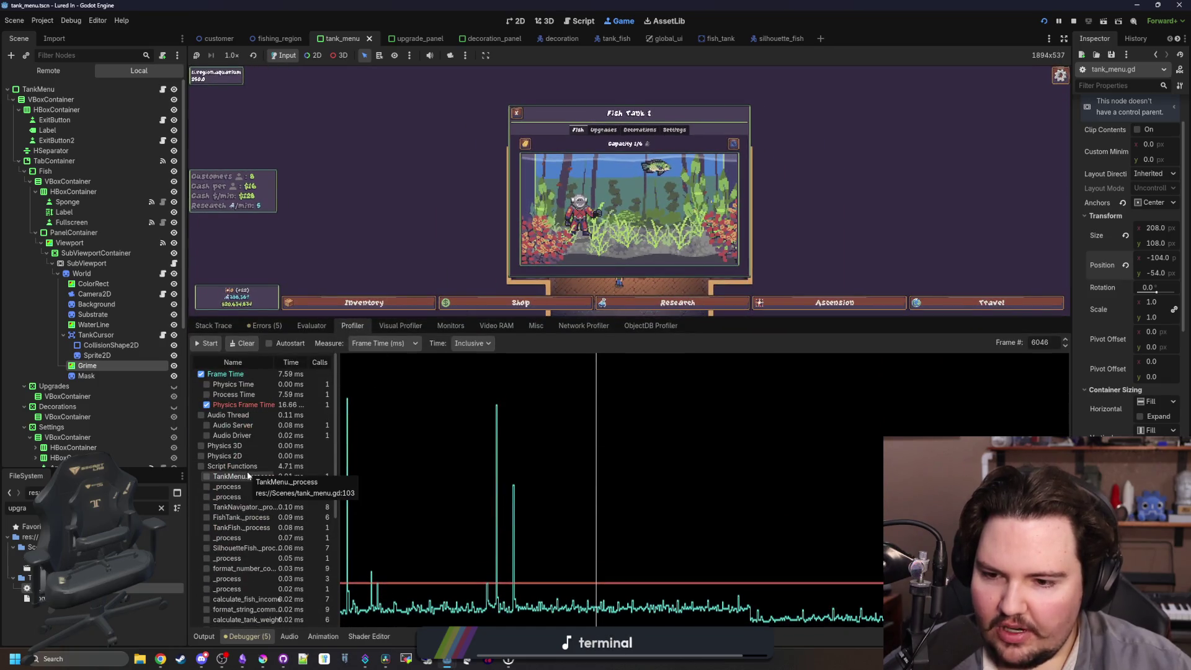
drag(545, 314, 546, 476)
click(163, 88)
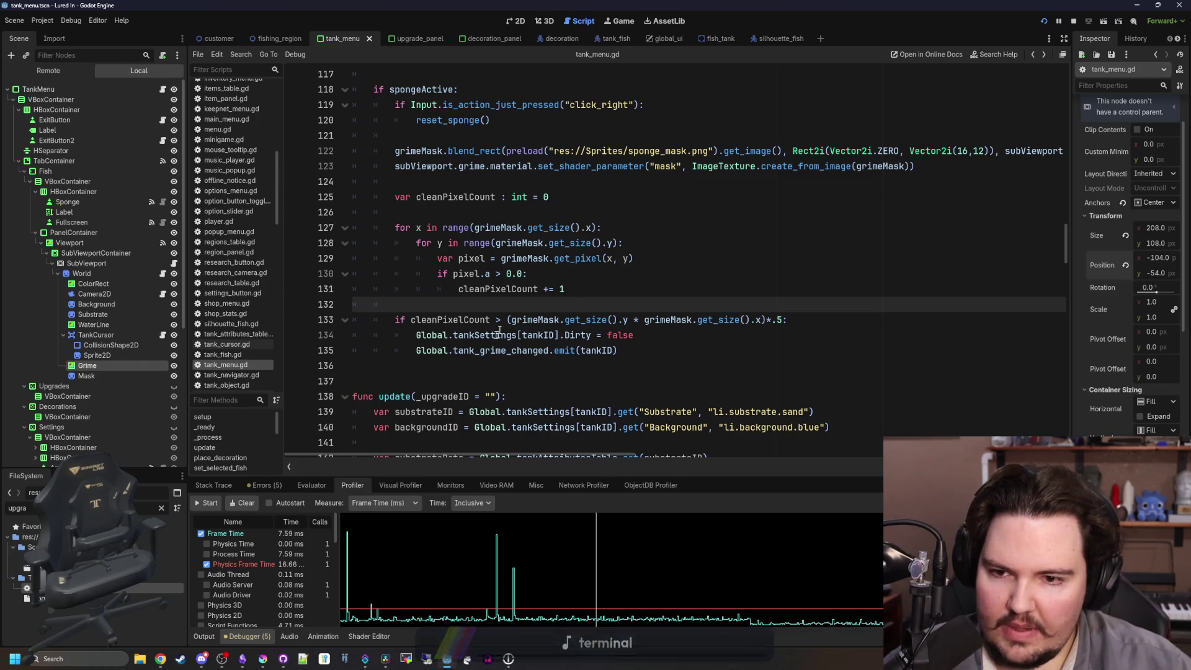
Add 'var checkImage = grimeMask.duplicate()' above the cleanPixelCount declaration.
click(471, 212)
click(459, 188)
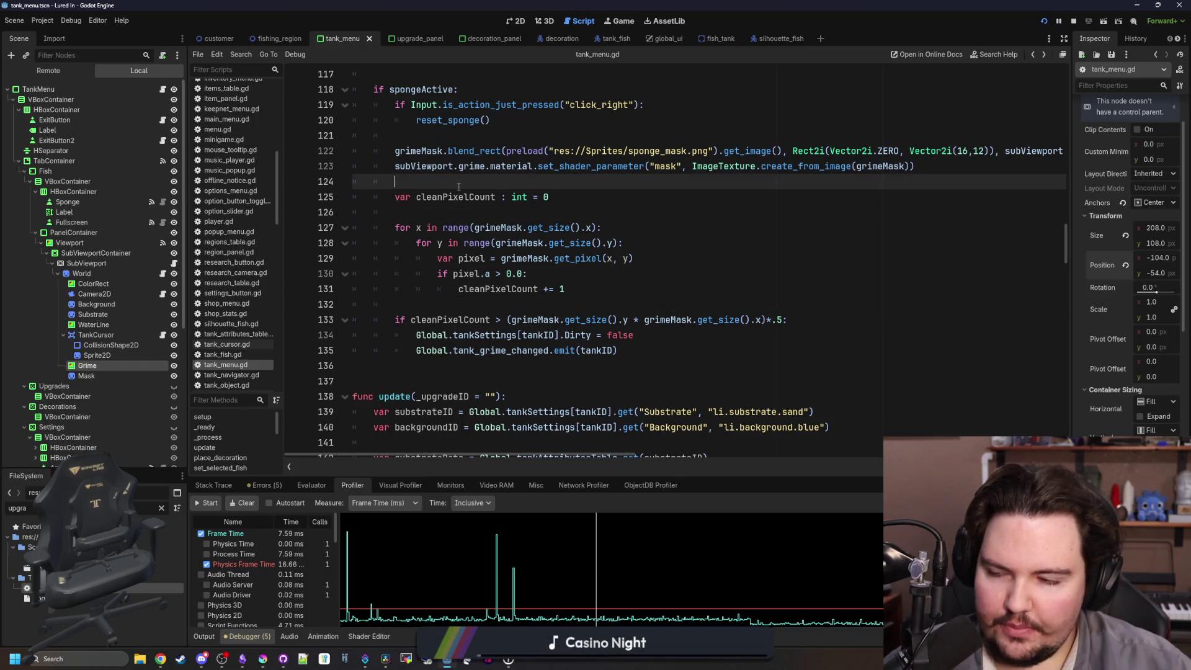
click(460, 213)
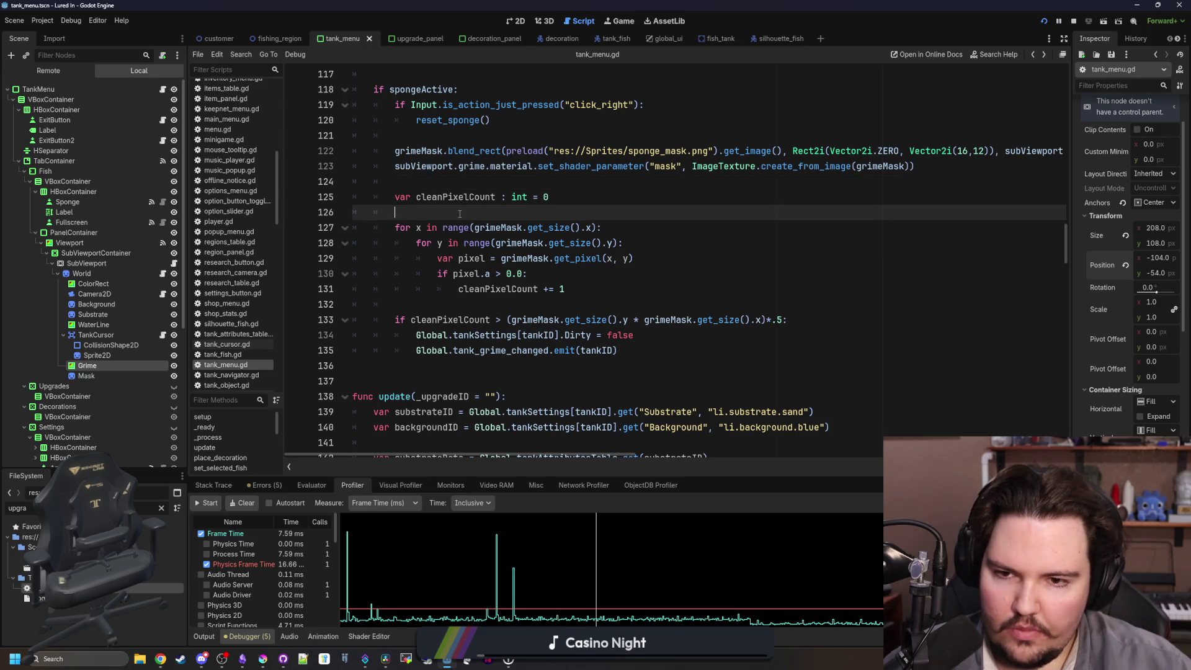
click(462, 180)
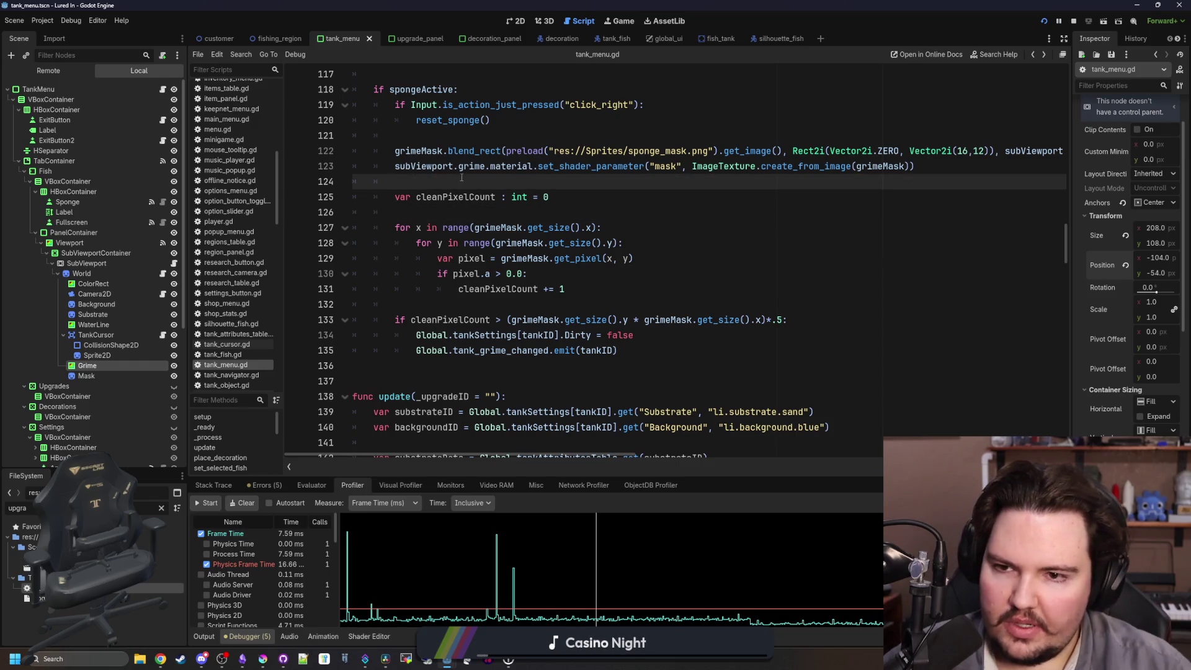
key(Return)
key(Return)
key(Up)
text(var checkImage )
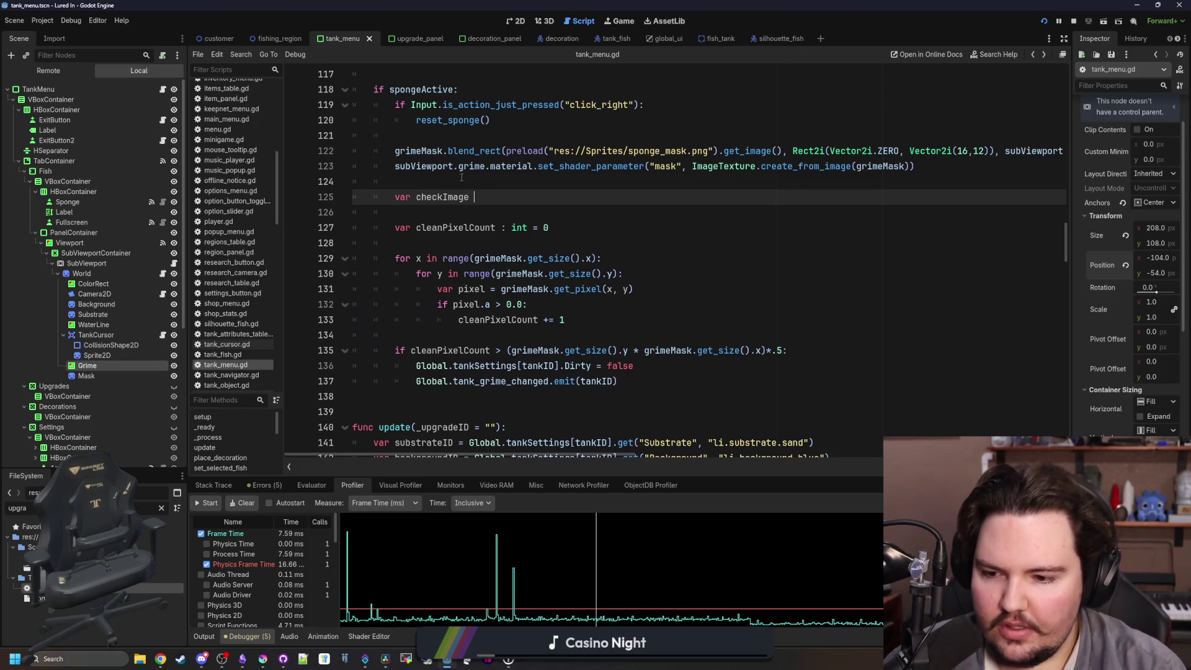
text(= grimeMask.dup)
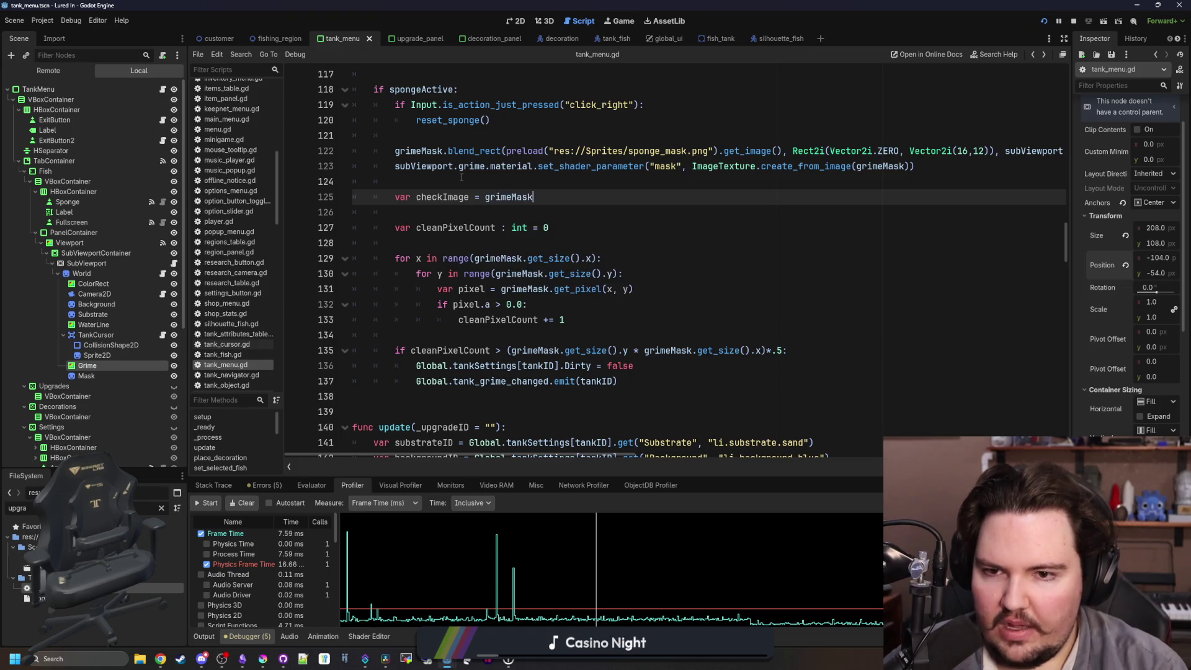
key(Return)
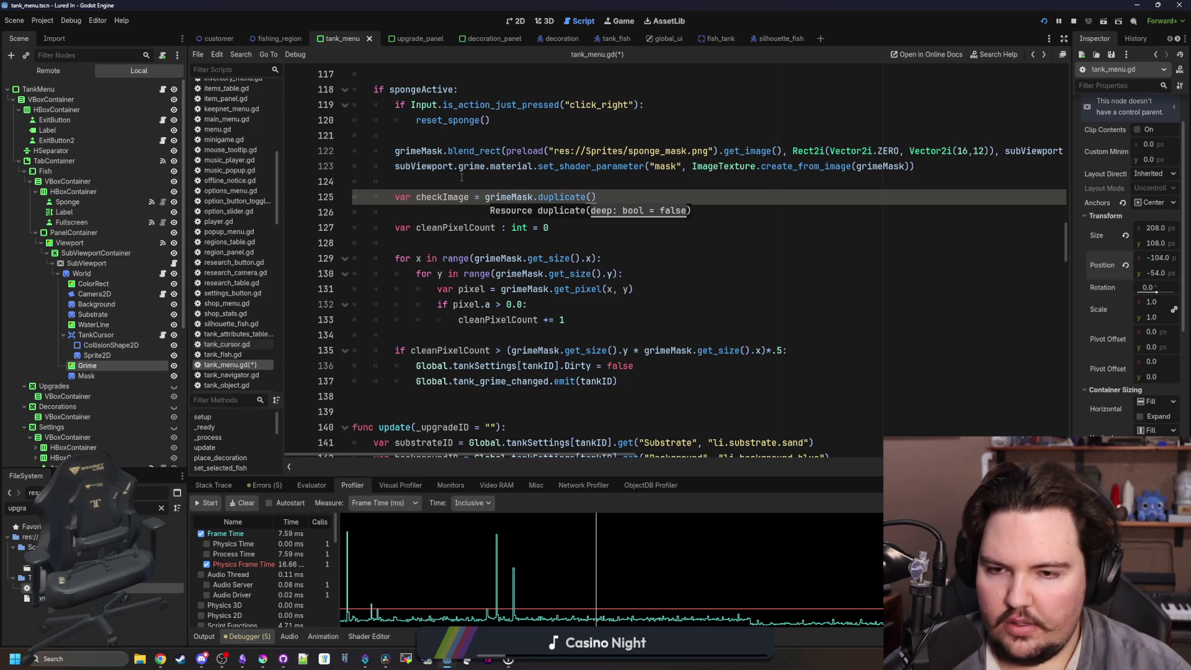
click(457, 215)
Add a checkImage.resize(54, 27) call below it, using the calculator for the sizes.
click(609, 197)
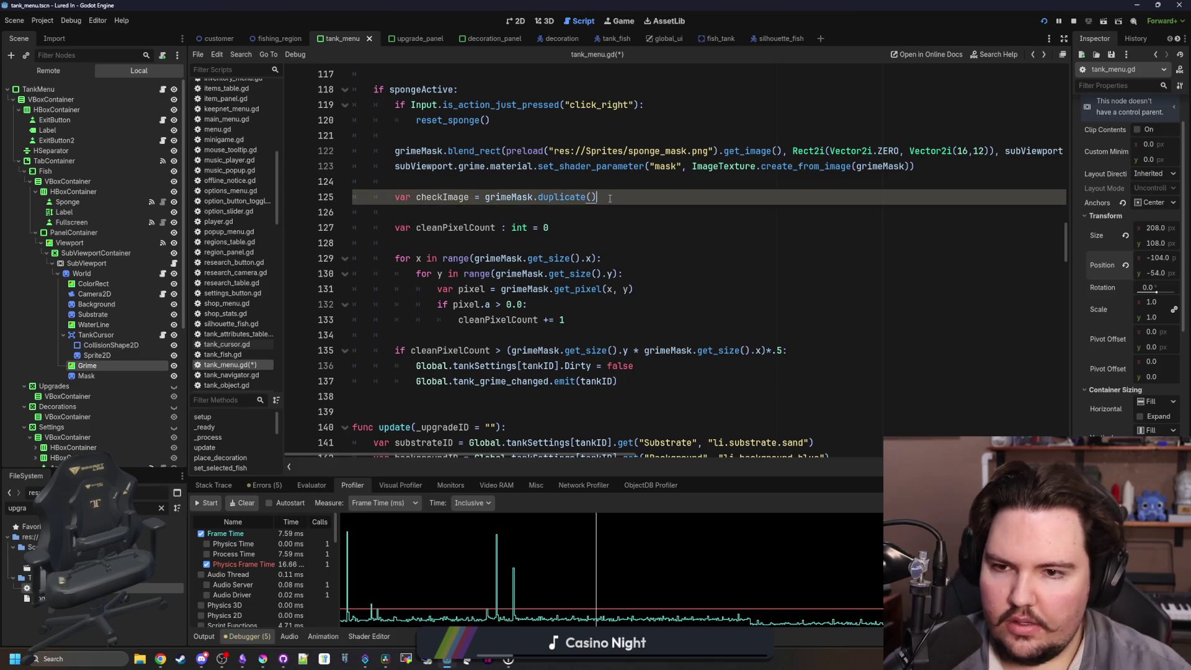
key(Return)
text(checkImage.resize())
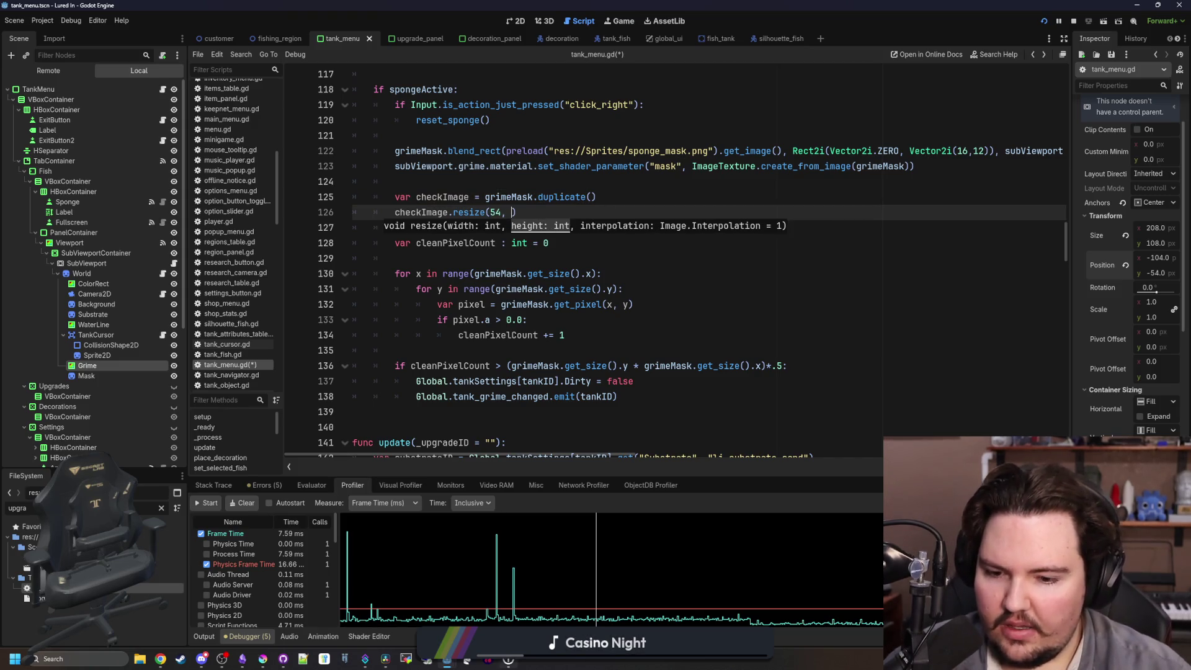
click(94, 659)
text(ca)
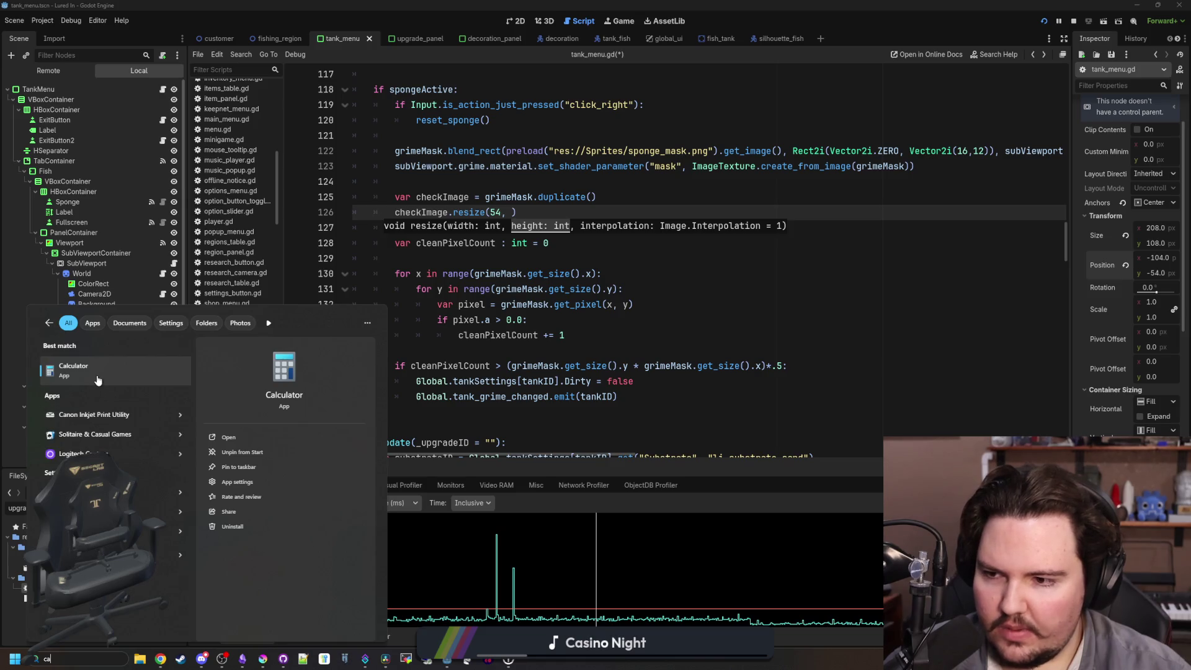
click(531, 208)
text(27)
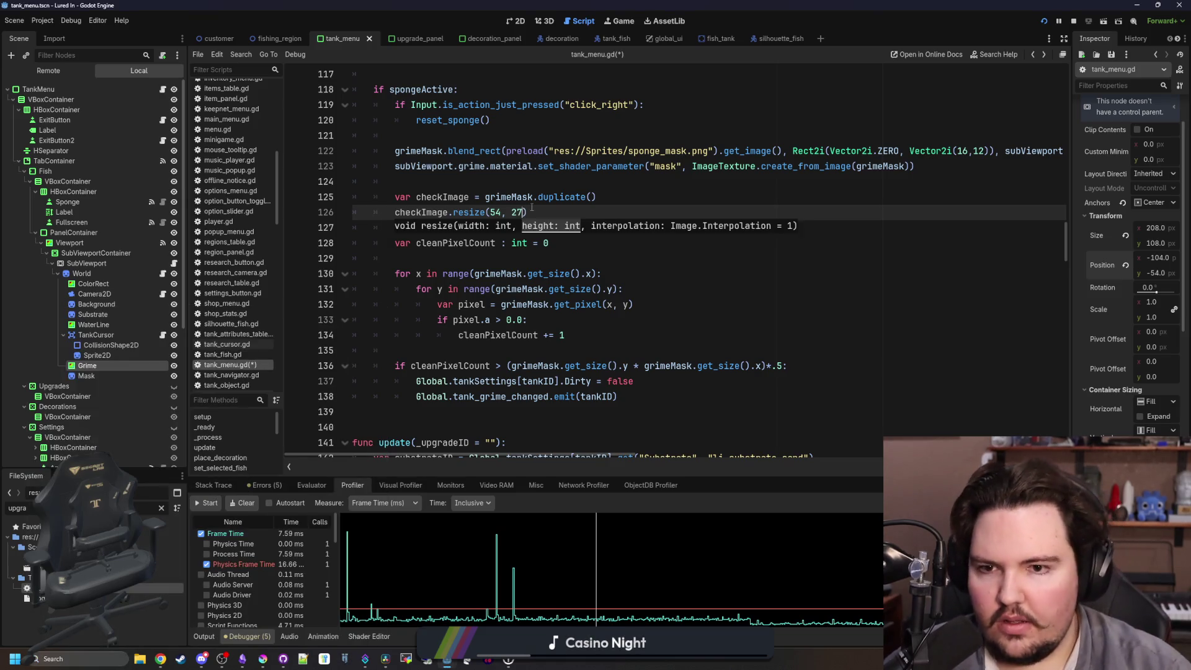
text(,)
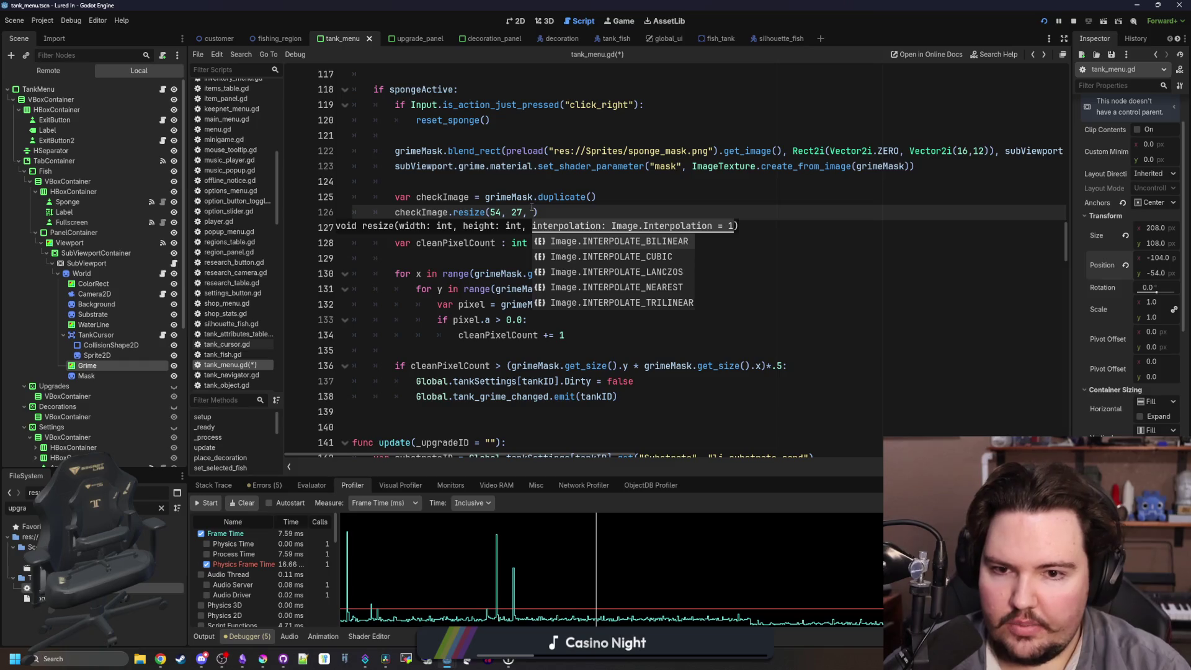
key(Down)
key(Down)
key(Down)
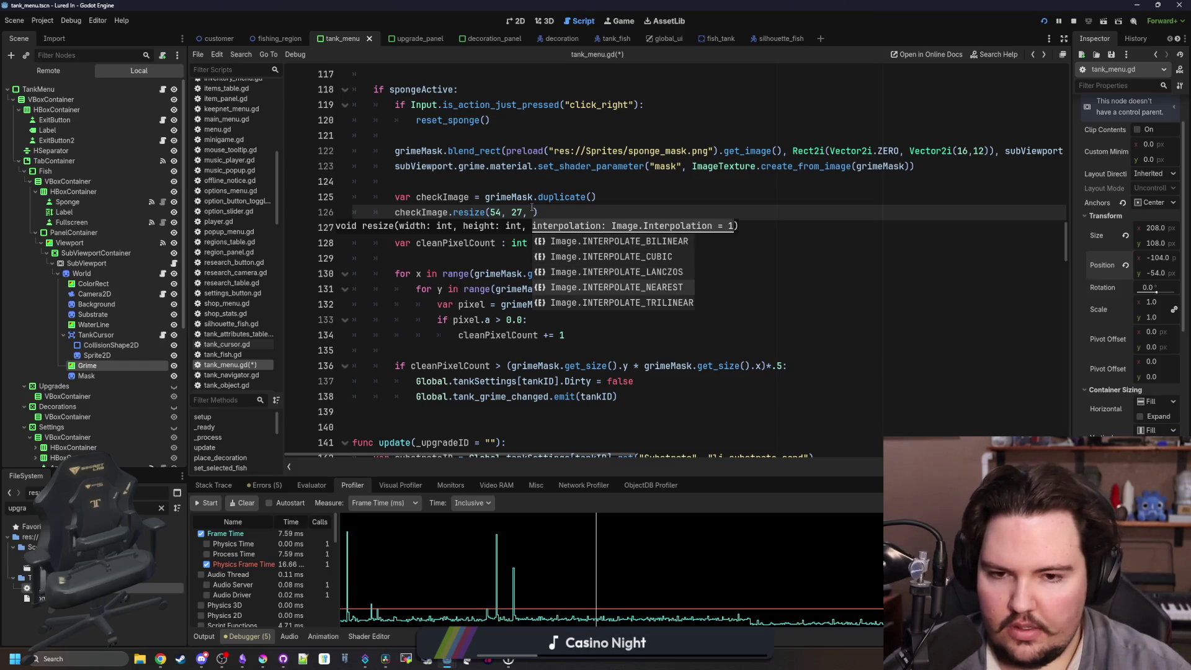
key(Return)
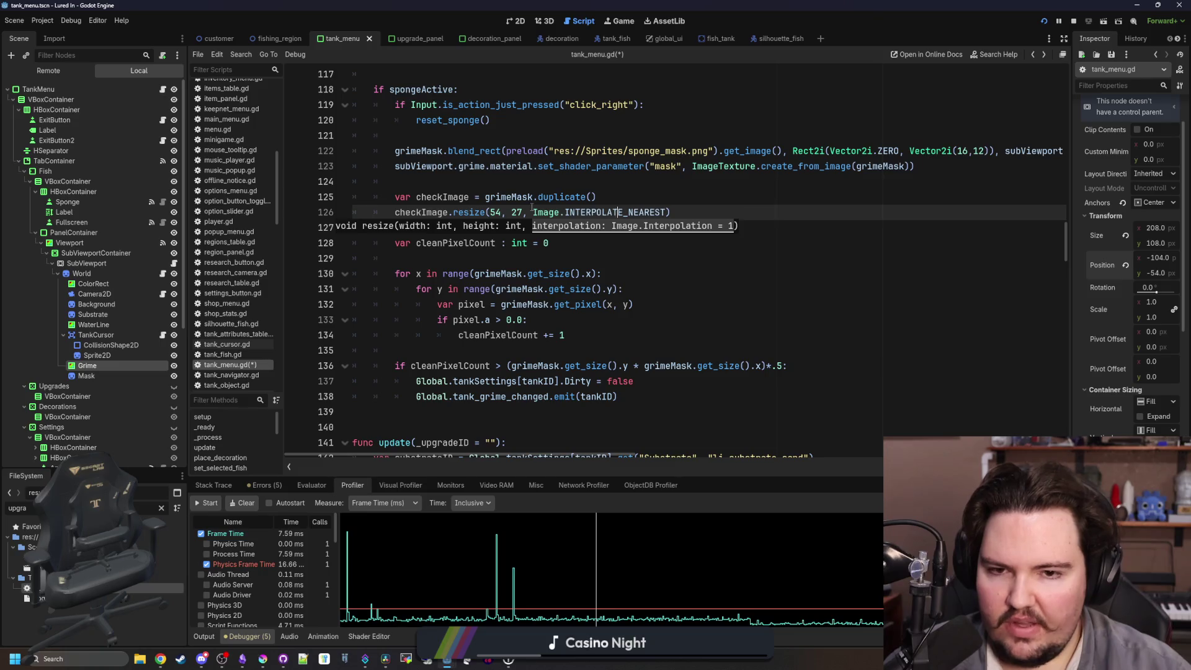
Change the resize to 10×10 with INTERPOLATE_NEAREST interpolation.
key(BackSpace)
key(BackSpace)
text(10)
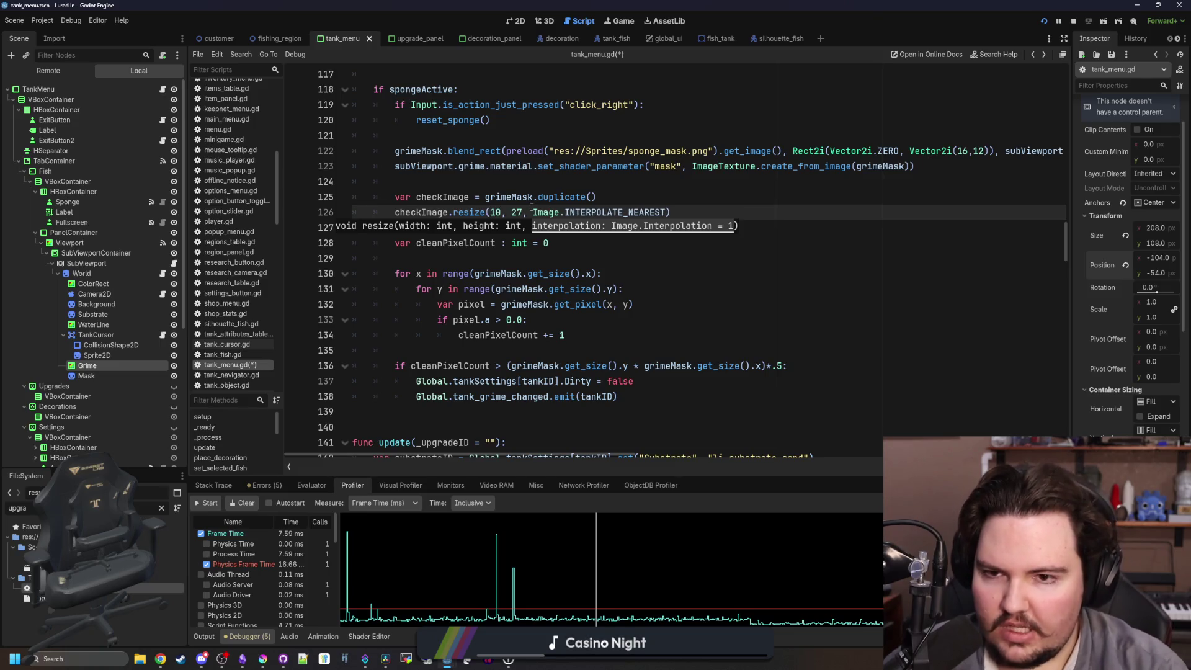
key(Right)
key(Right)
key(BackSpace)
key(BackSpace)
text(10)
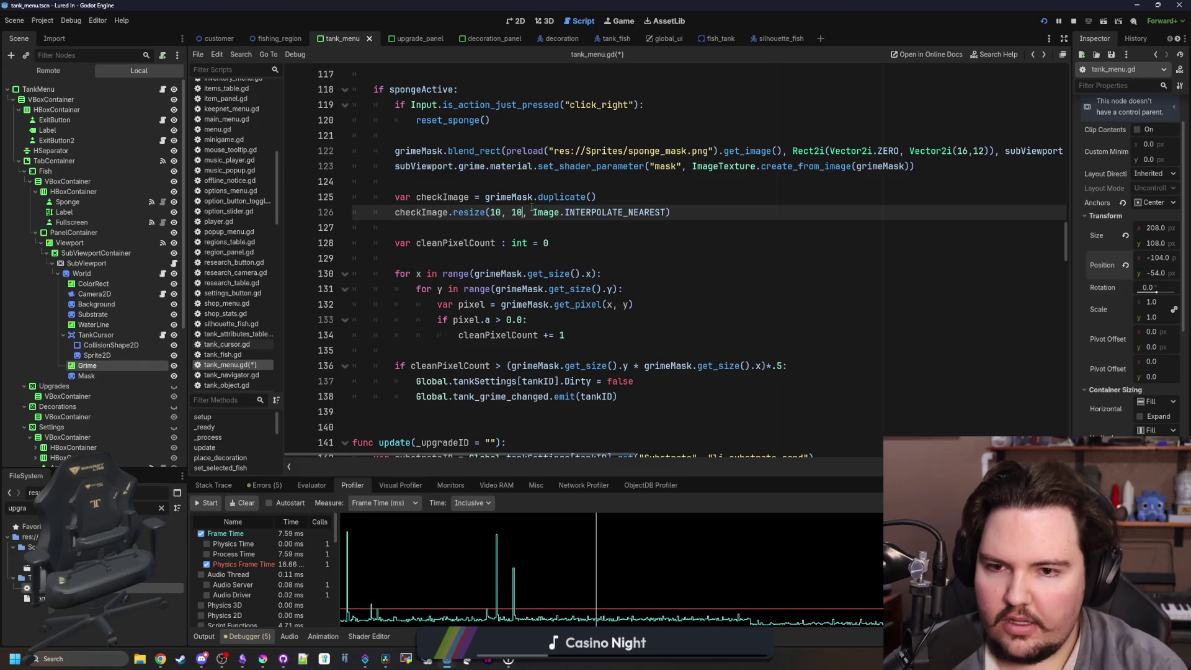
key(Escape)
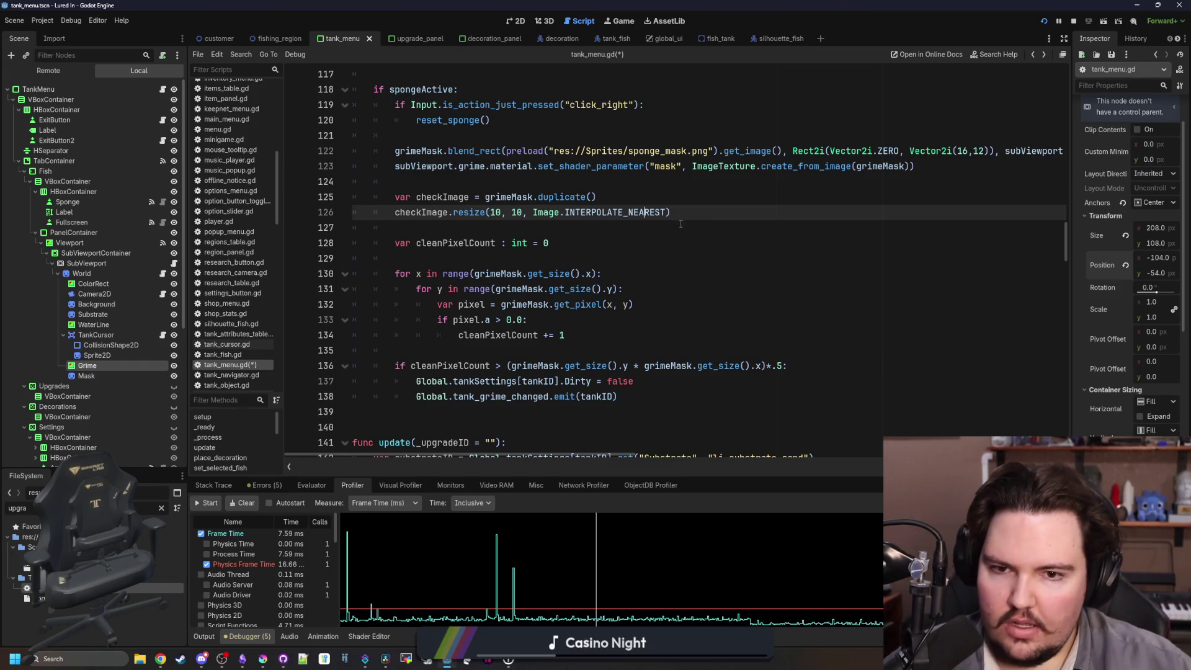
key(BackSpace)
key(BackSpace)
key(BackSpace)
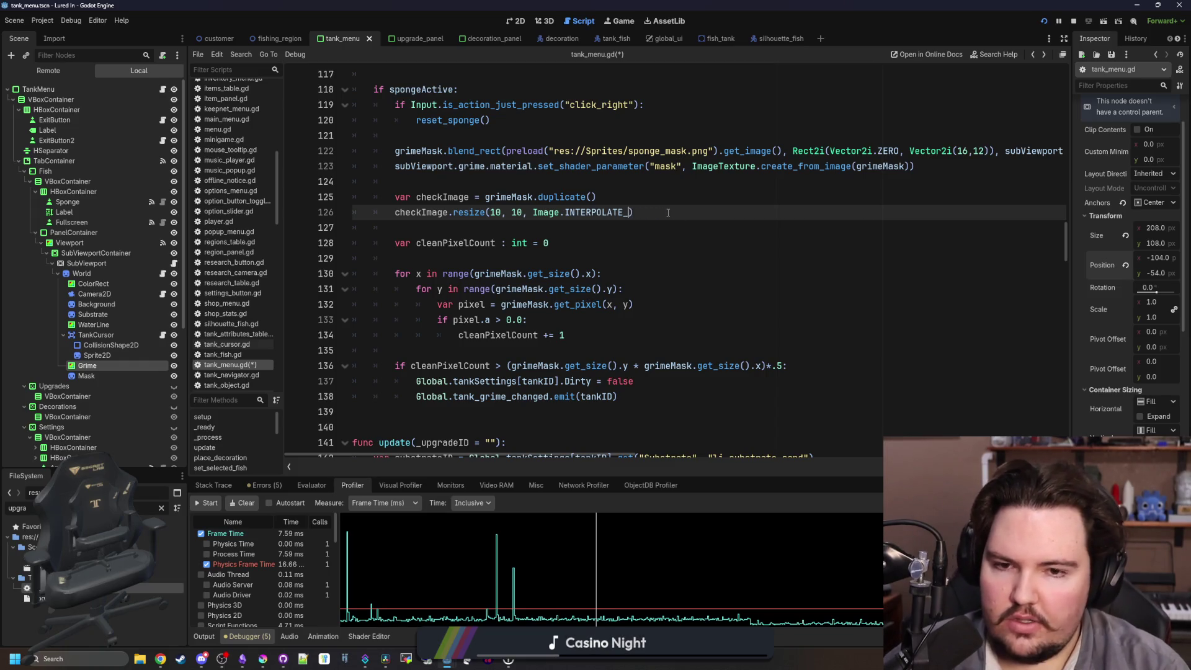
text(nea)
key(Return)
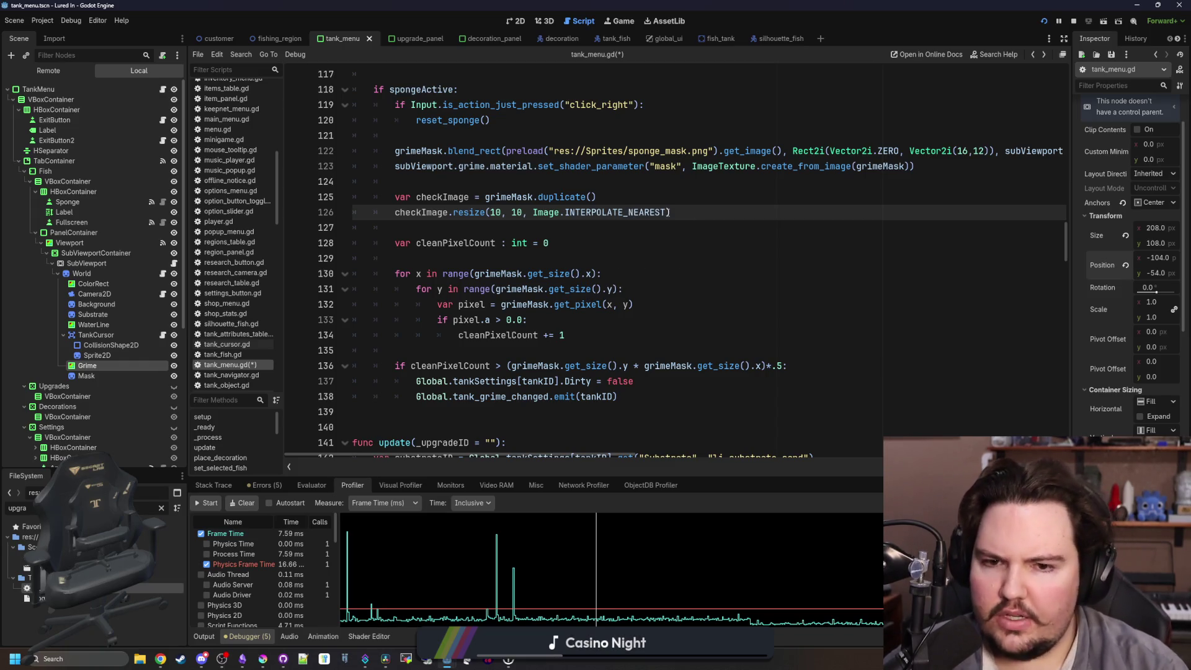
click(524, 233)
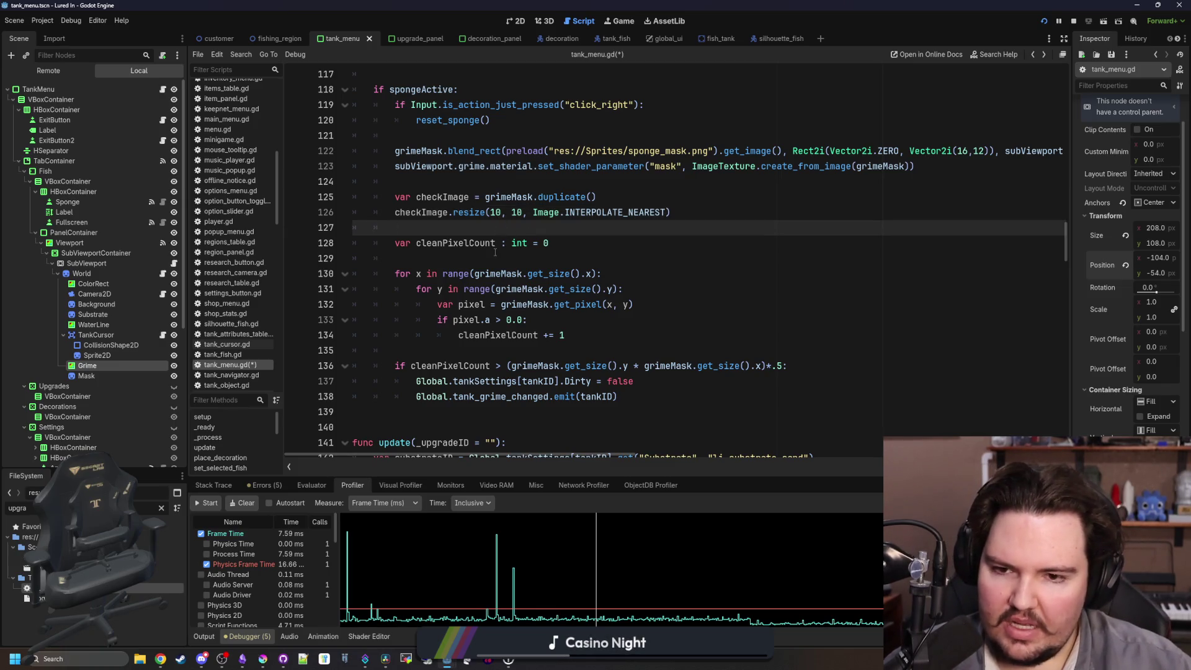
Replace every grimeMask reference in the loop and threshold with checkImage, then save.
double_click(422, 213)
key(ctrl+c)
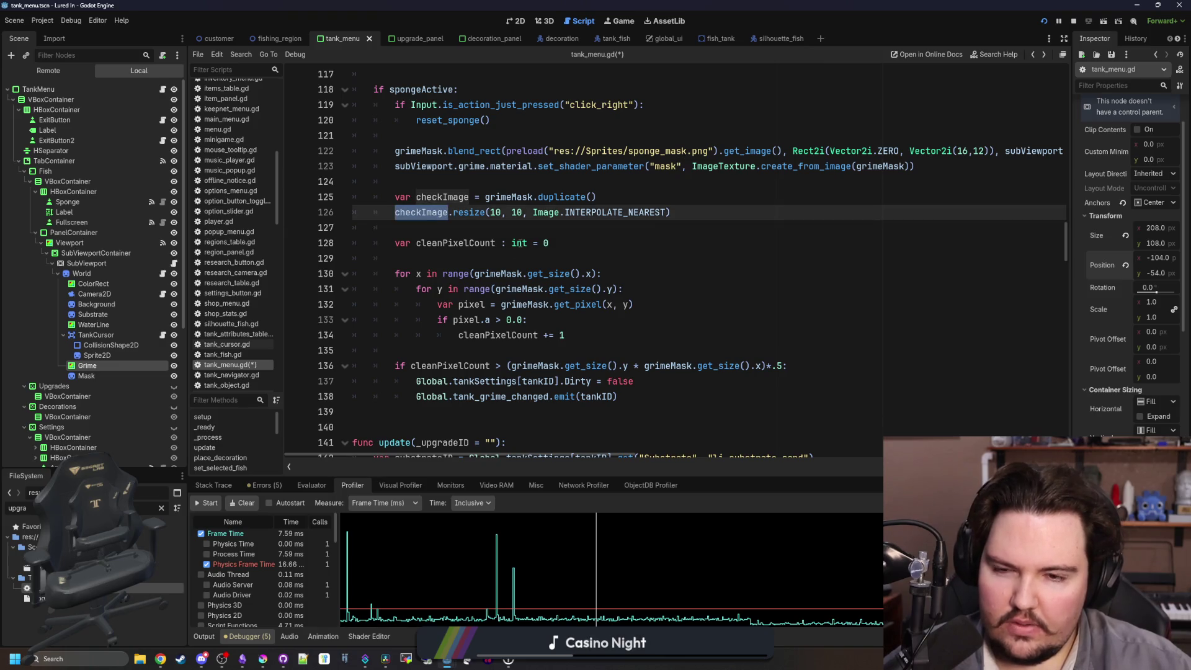
double_click(668, 364)
key(ctrl+v)
double_click(535, 365)
key(ctrl+v)
double_click(527, 303)
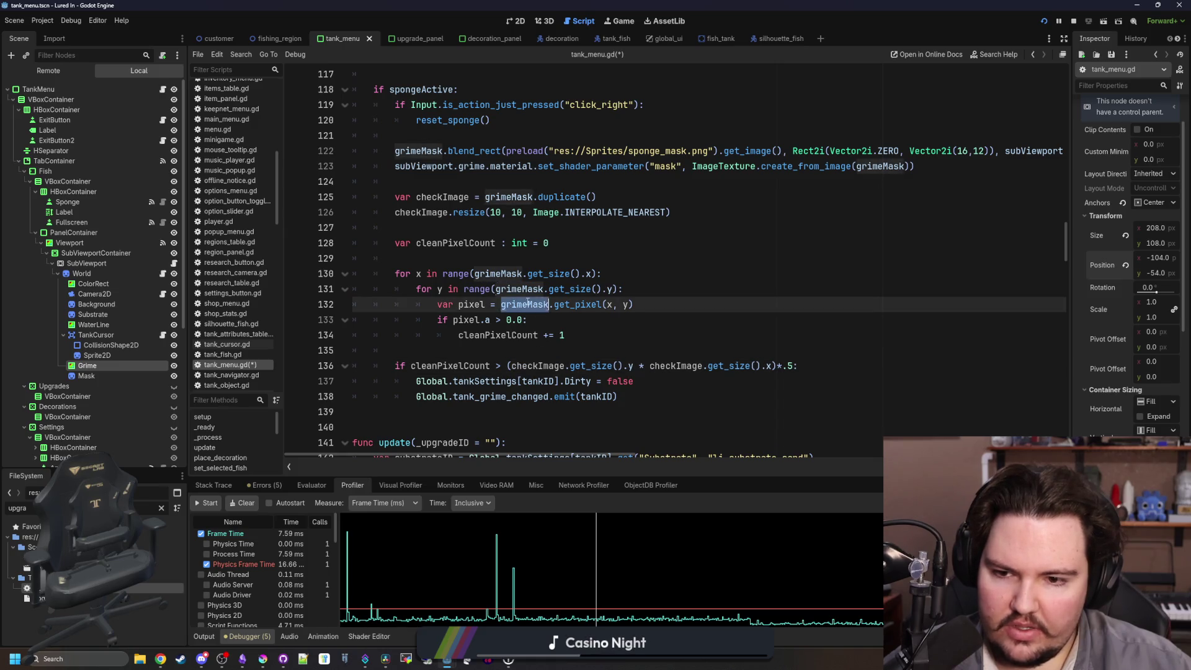
key(ctrl+v)
double_click(524, 289)
key(ctrl+v)
double_click(513, 275)
key(ctrl+v)
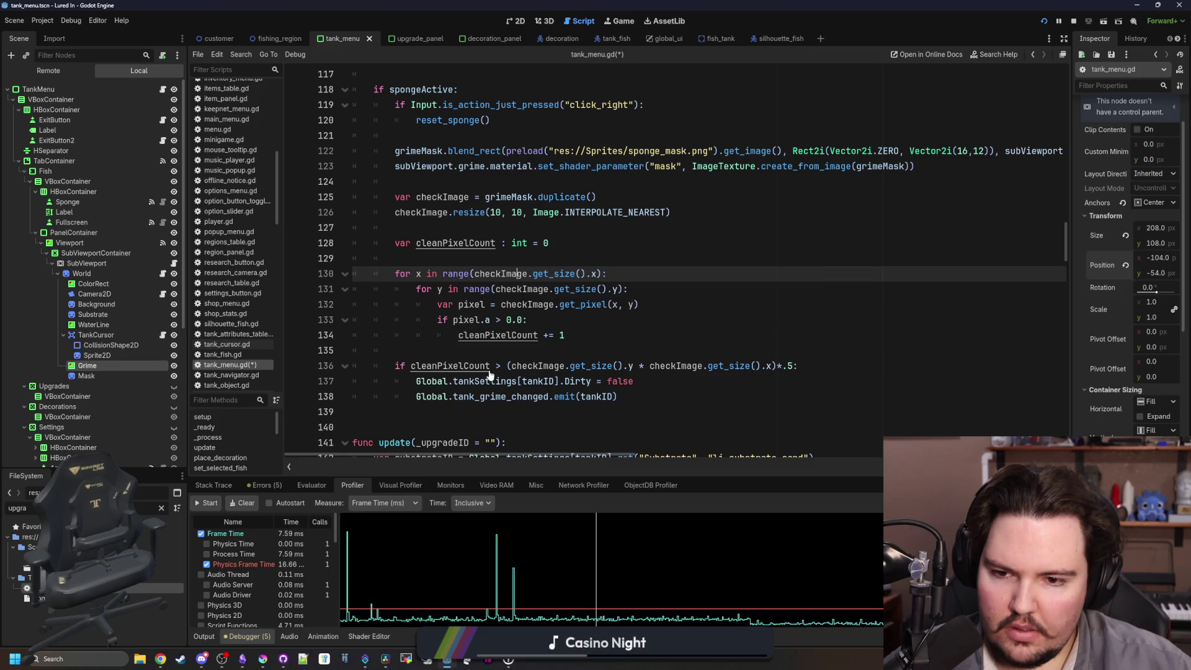
click(359, 349)
key(ctrl+s)
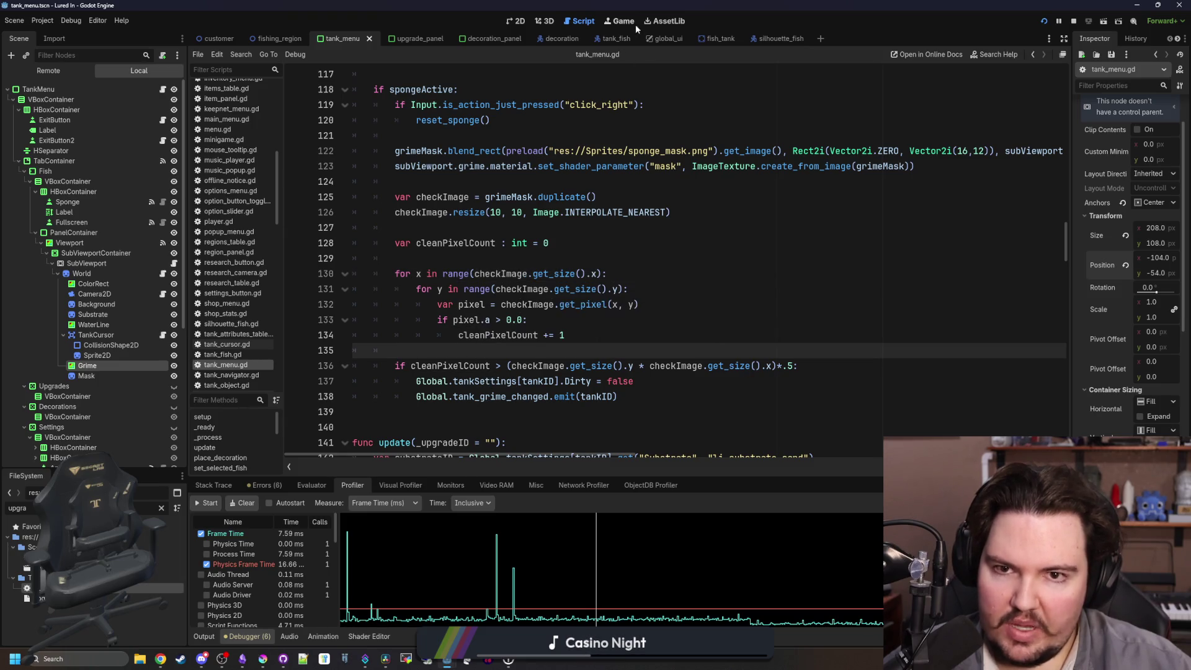
Profile scrubbing Fish Tank 1, confirming TankMenu._process at 1.15 ms, then reopen the script.
click(625, 22)
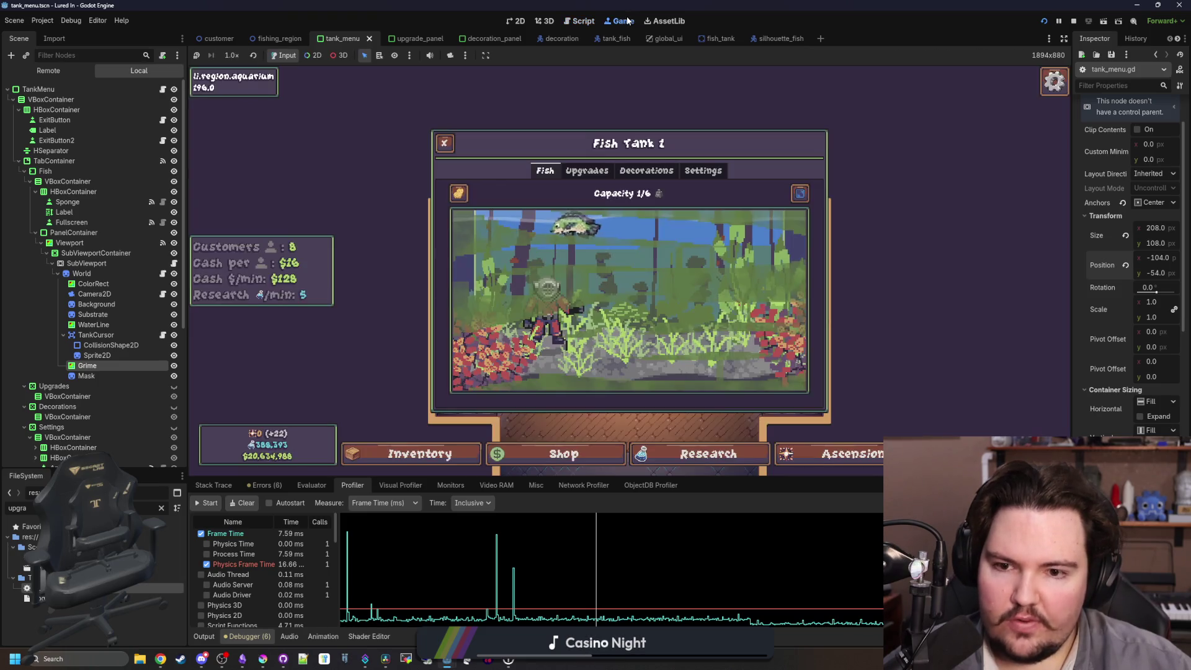
click(464, 199)
mouse_move(756, 259)
mouse_down()
mouse_move(452, 279)
mouse_move(866, 306)
mouse_move(627, 310)
mouse_move(681, 346)
mouse_up()
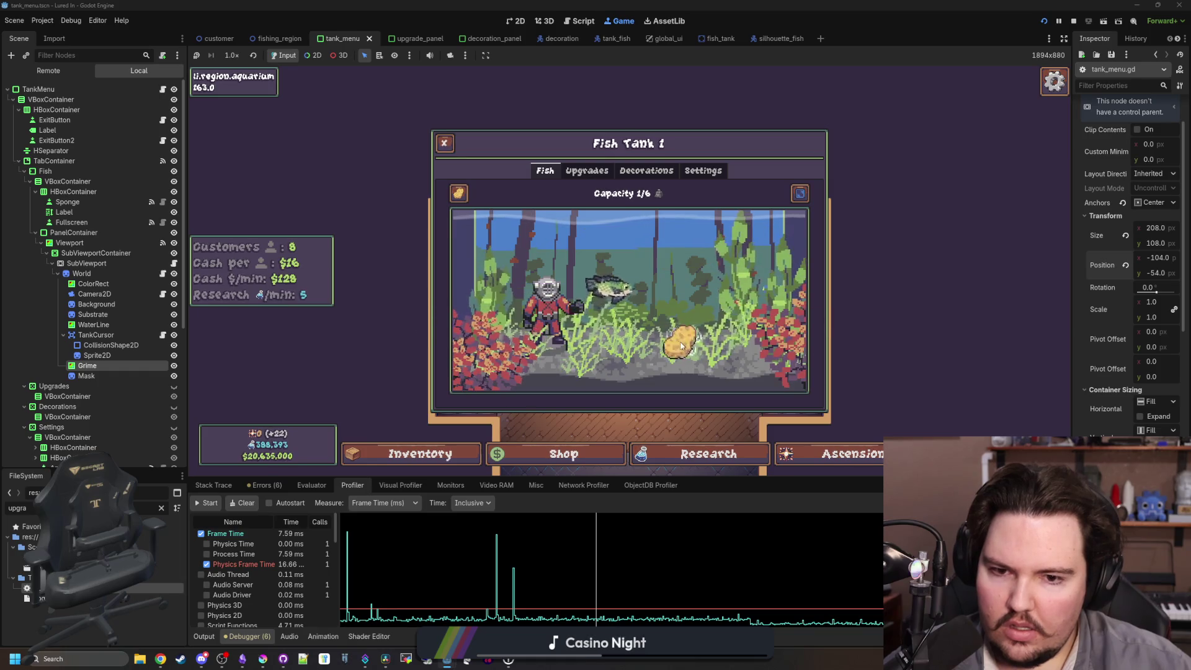
click(207, 504)
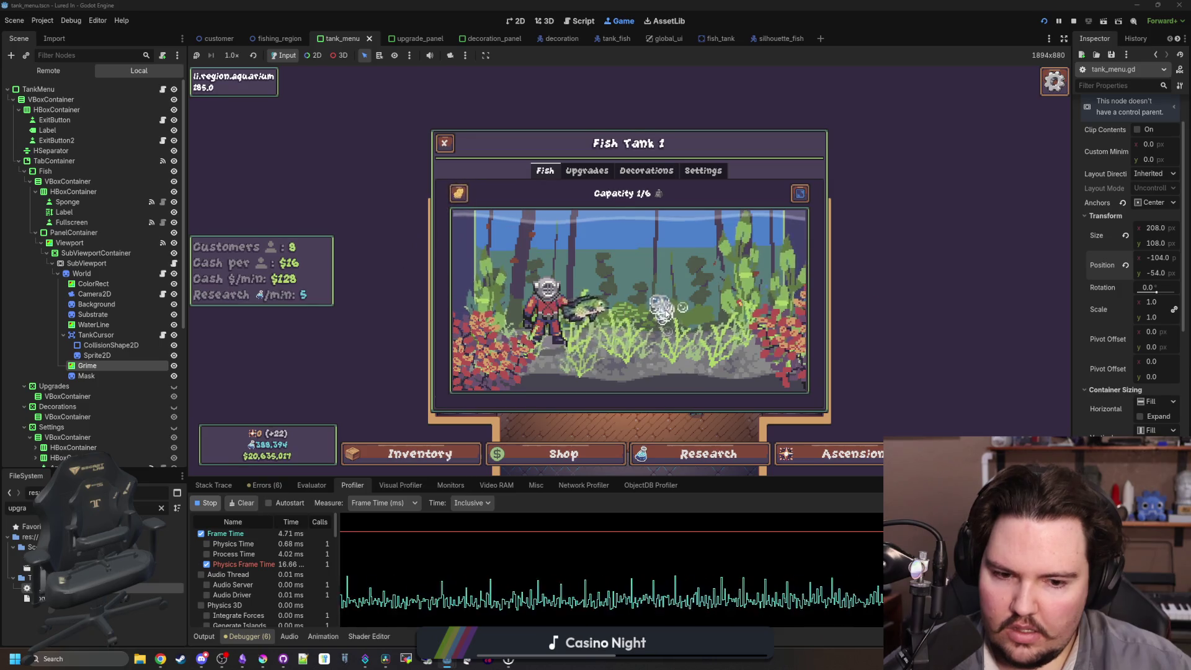
click(596, 558)
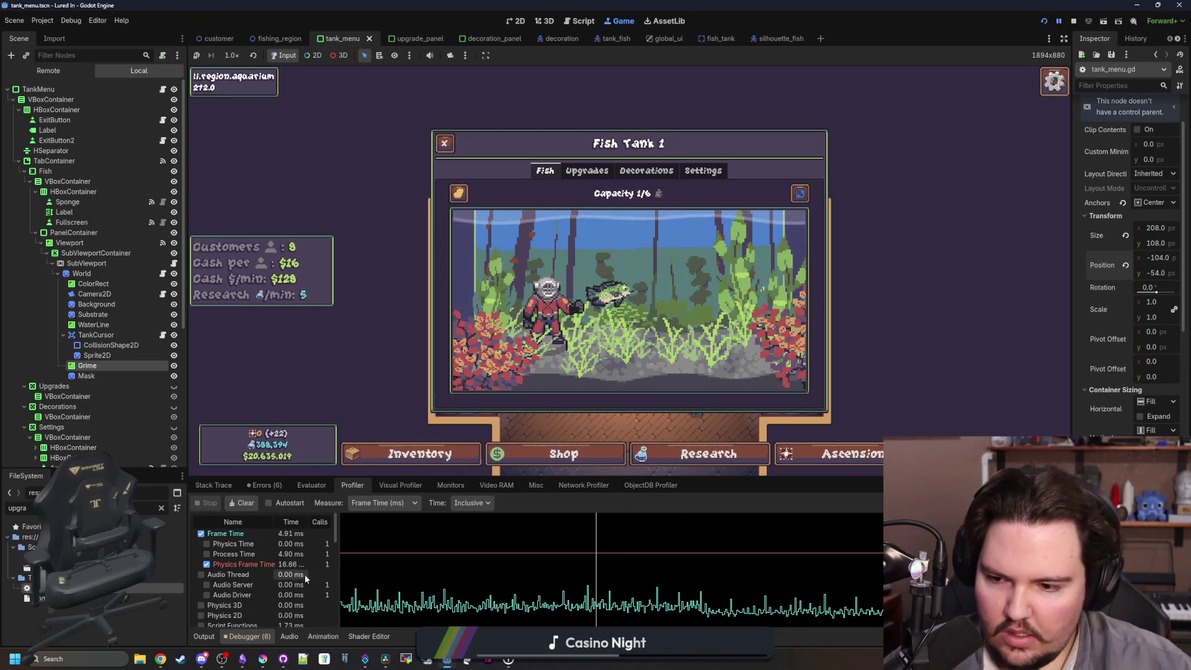
scroll(304, 574, down, 2)
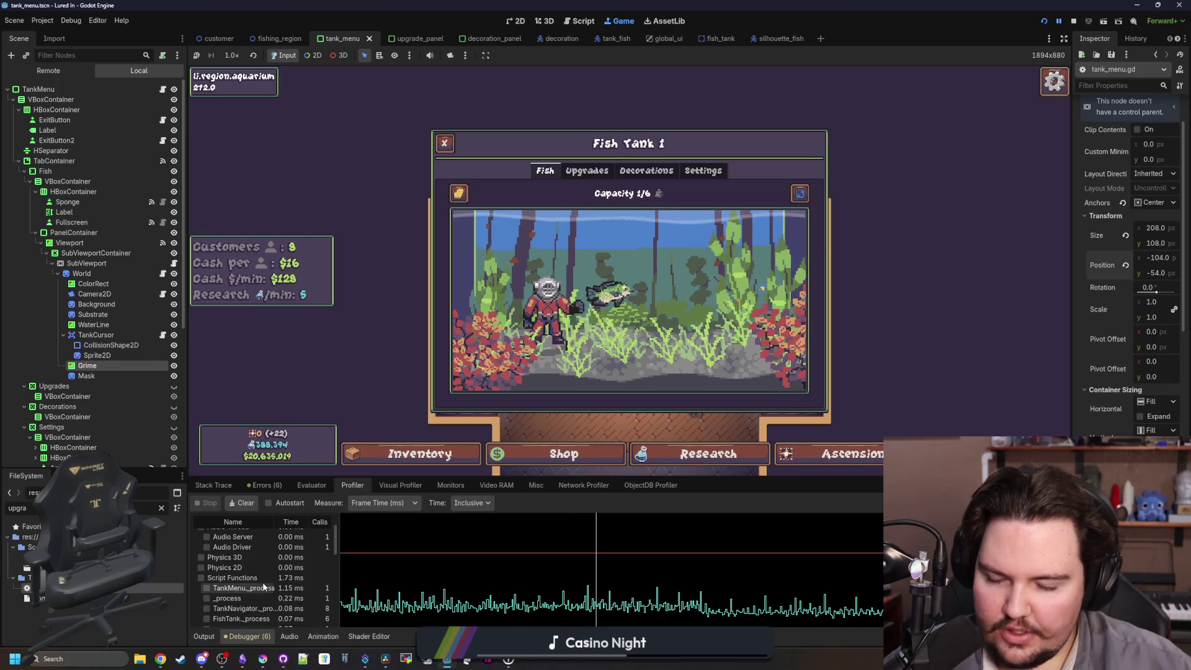
click(163, 90)
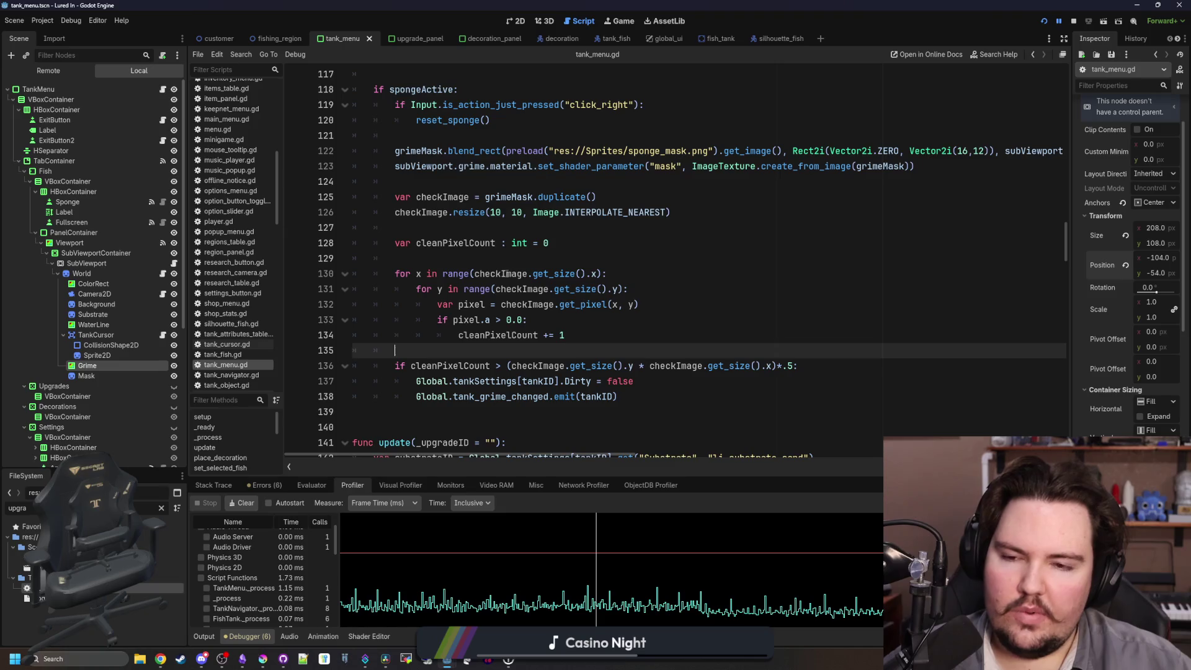
click(503, 258)
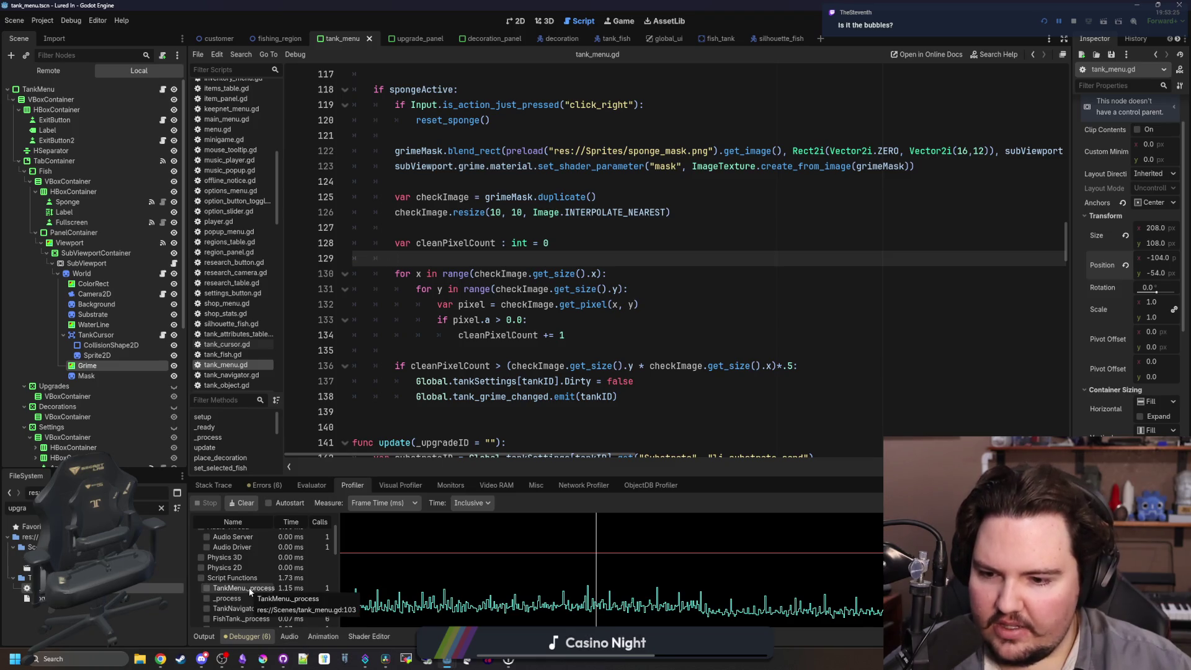
scroll(460, 261, up, 3)
scroll(459, 260, down, 3)
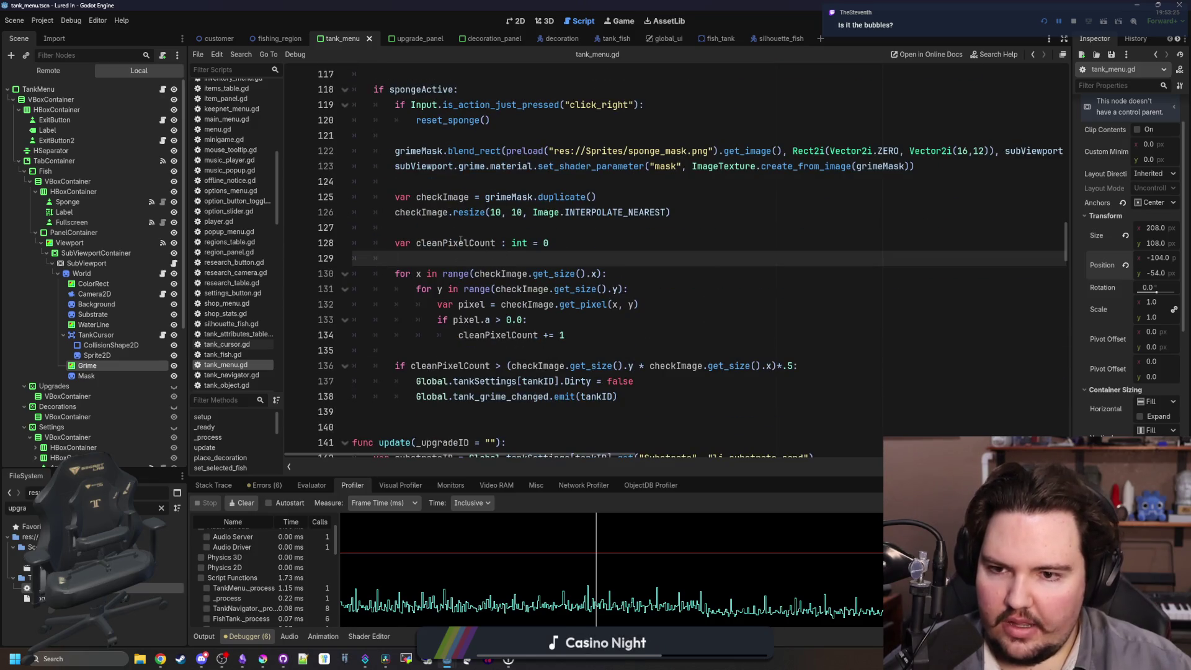
ctrl+click(459, 214)
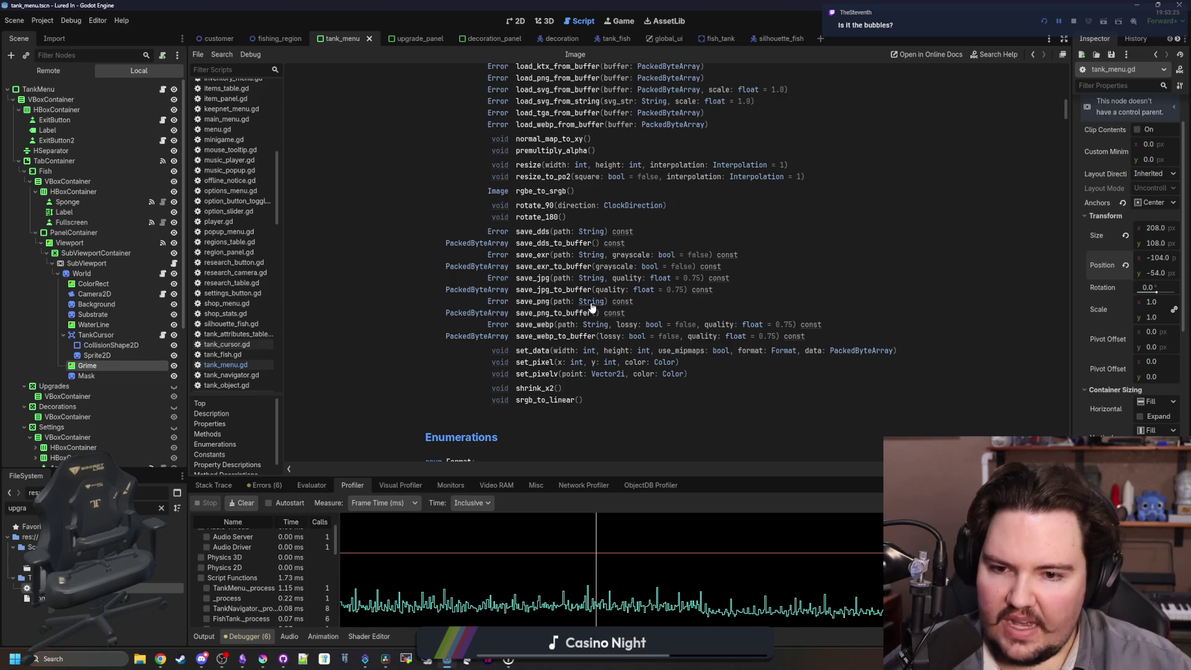
click(537, 390)
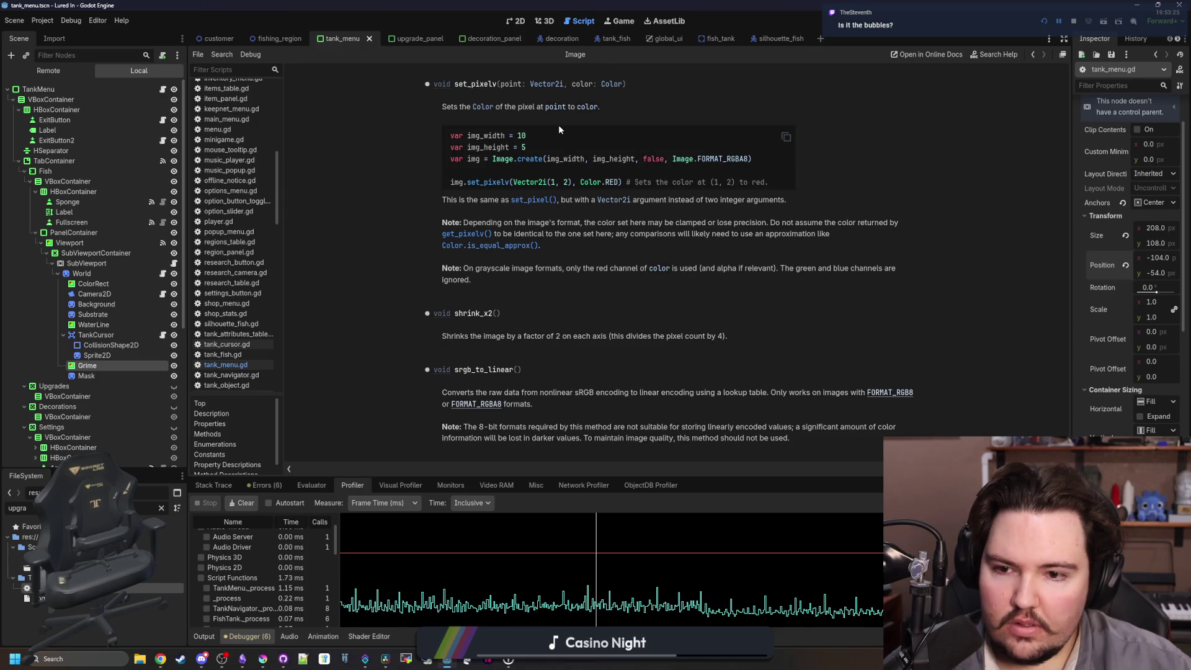
drag(564, 333, 750, 343)
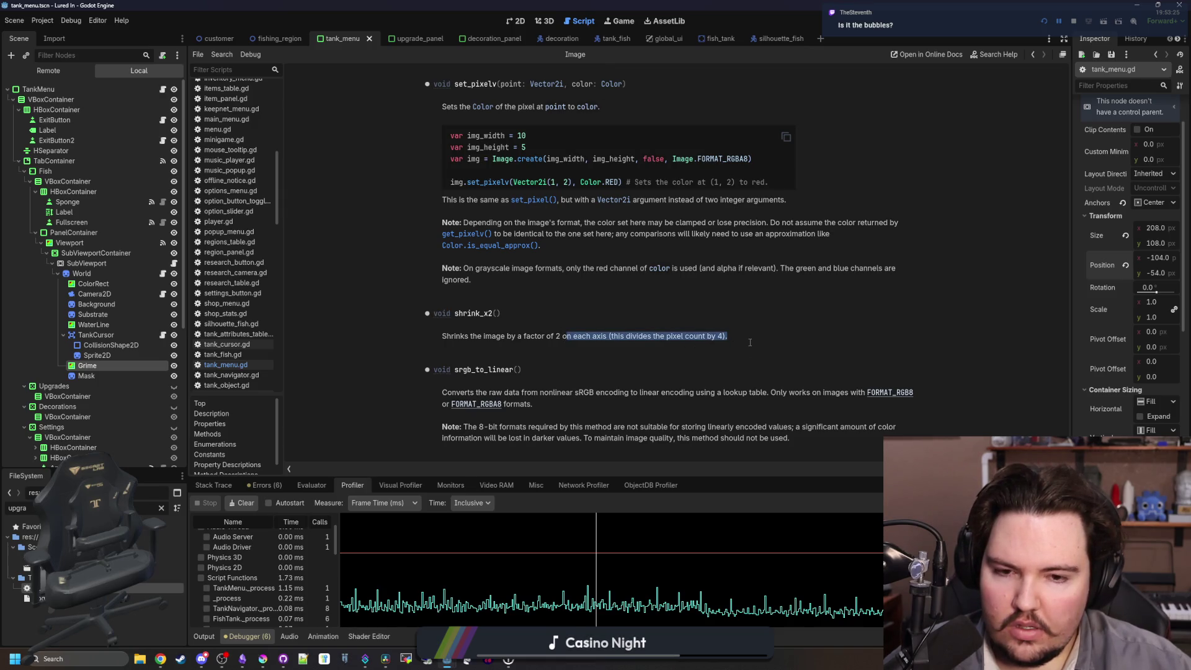
click(663, 338)
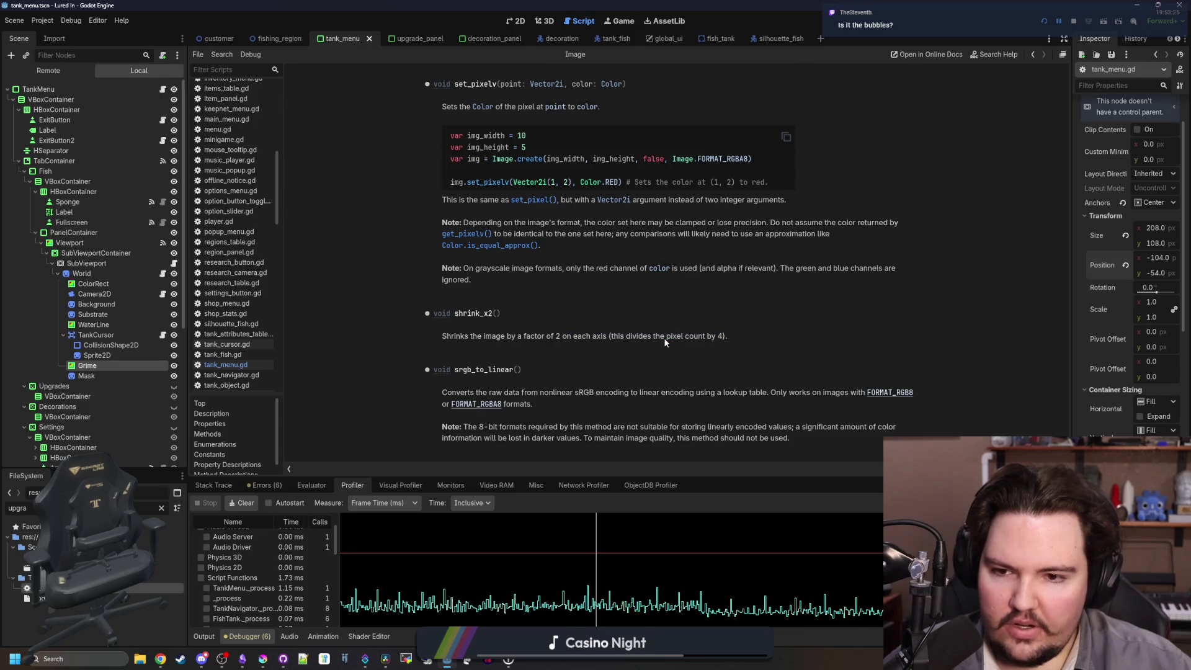
scroll(664, 337, up, 3)
scroll(664, 338, up, 15)
key(alt+Left)
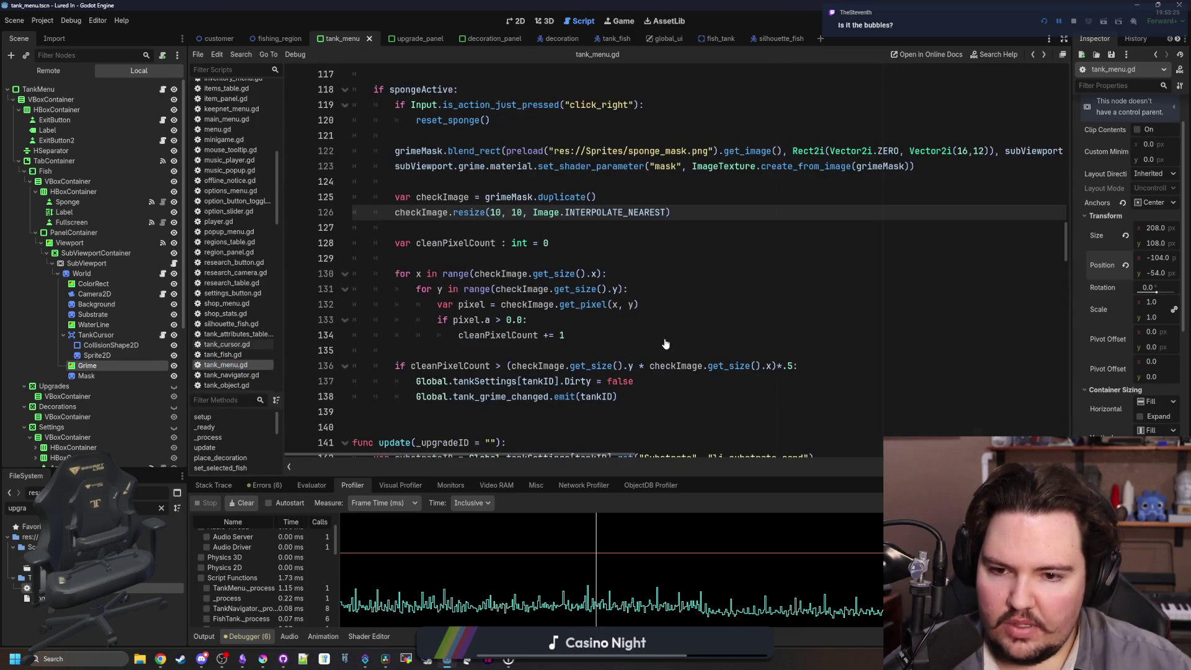
key(alt+Right)
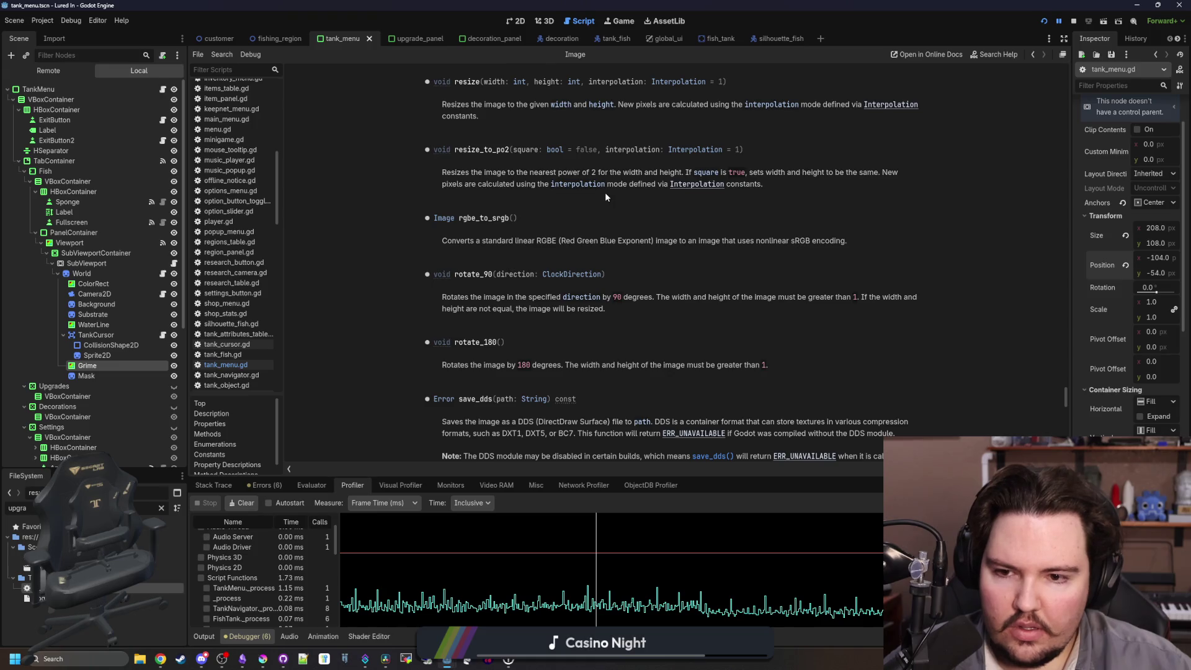
scroll(611, 193, up, 3)
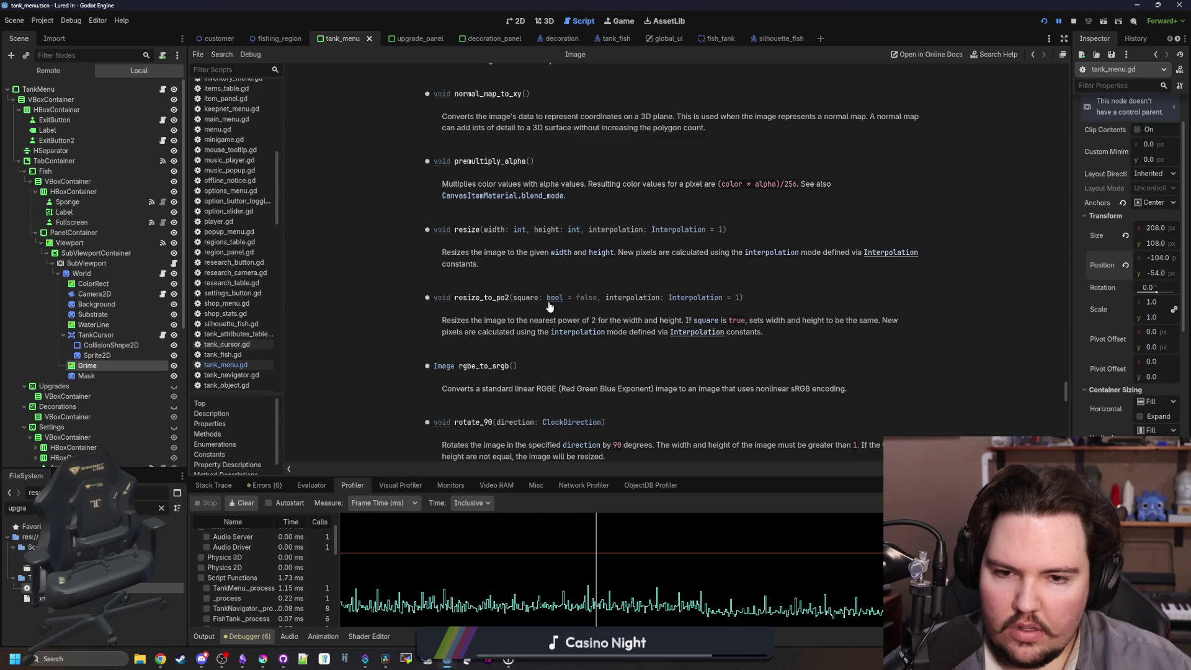
scroll(549, 306, up, 5)
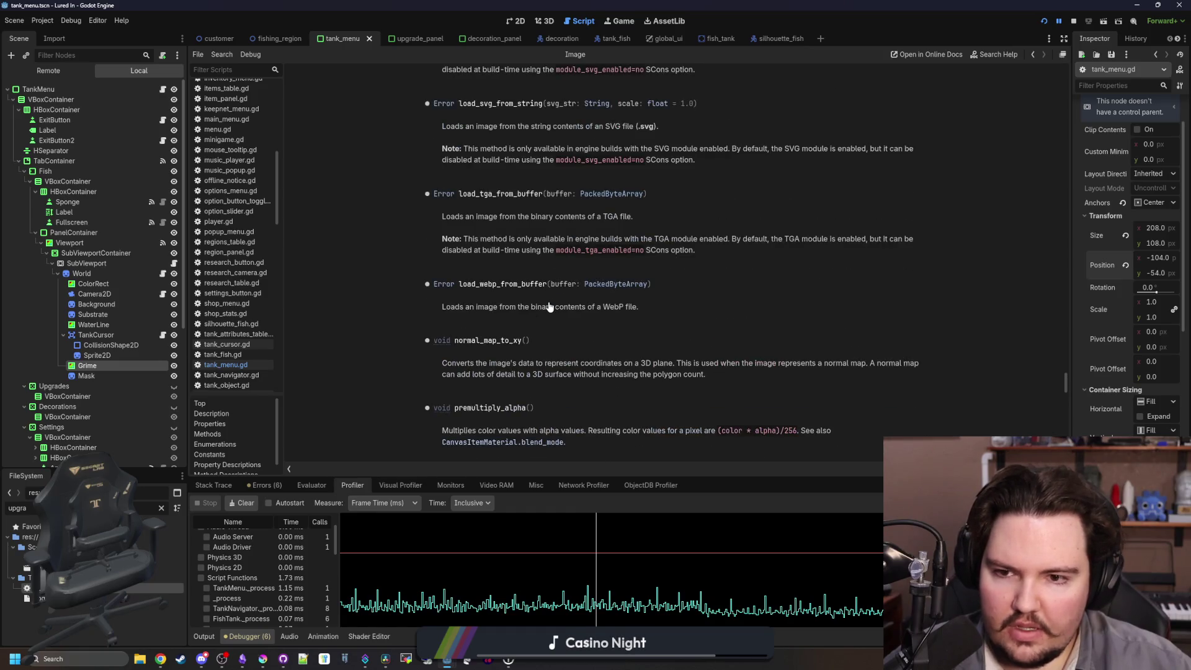
scroll(549, 306, up, 3)
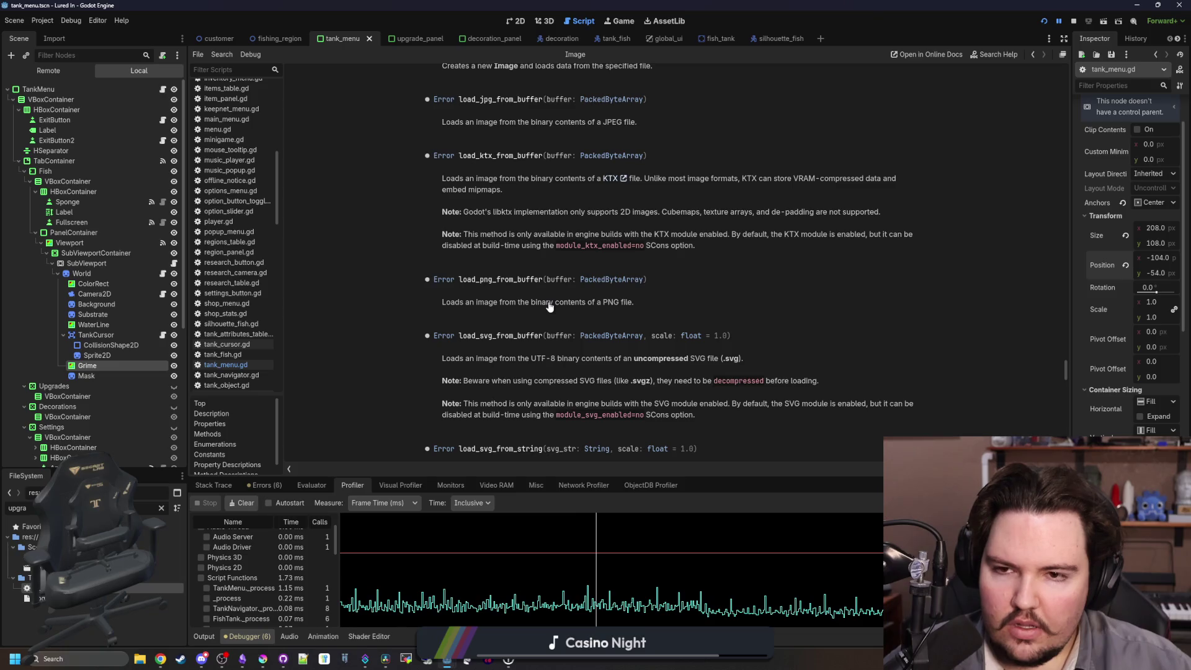
key(alt+Left)
click(514, 257)
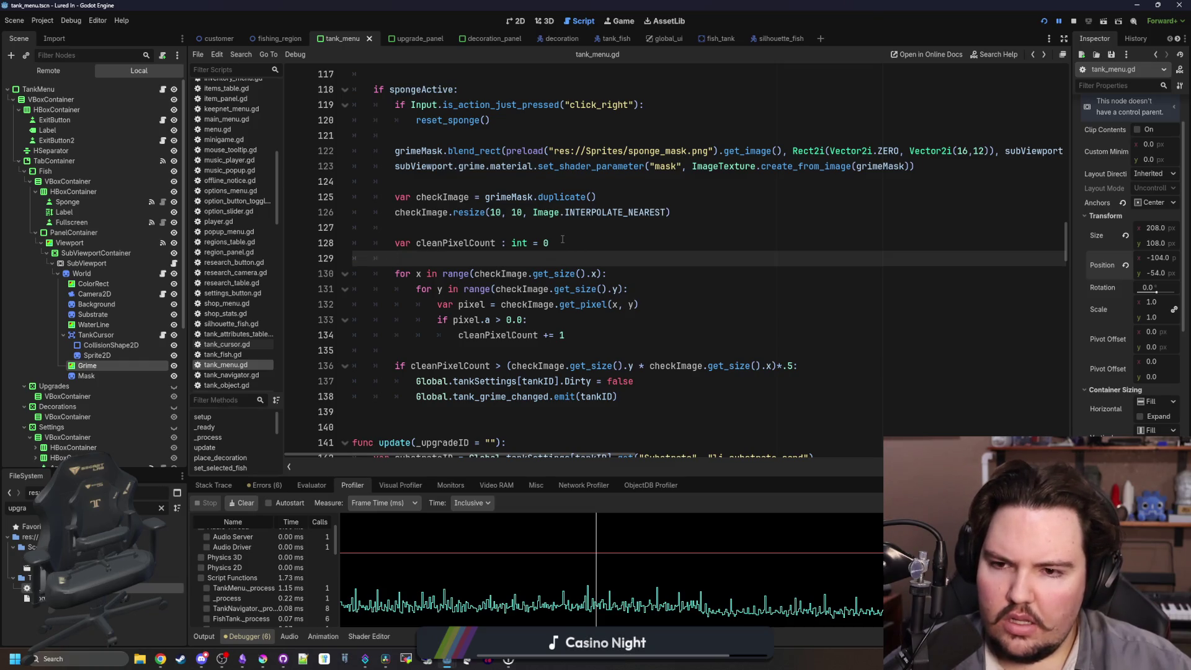
Delete the checkImage duplicate and resize lines, then add a stride of 4 to the x loop's range.
mouse_move(354, 245)
mouse_down()
mouse_move(350, 230)
mouse_move(242, 200)
mouse_up()
key(BackSpace)
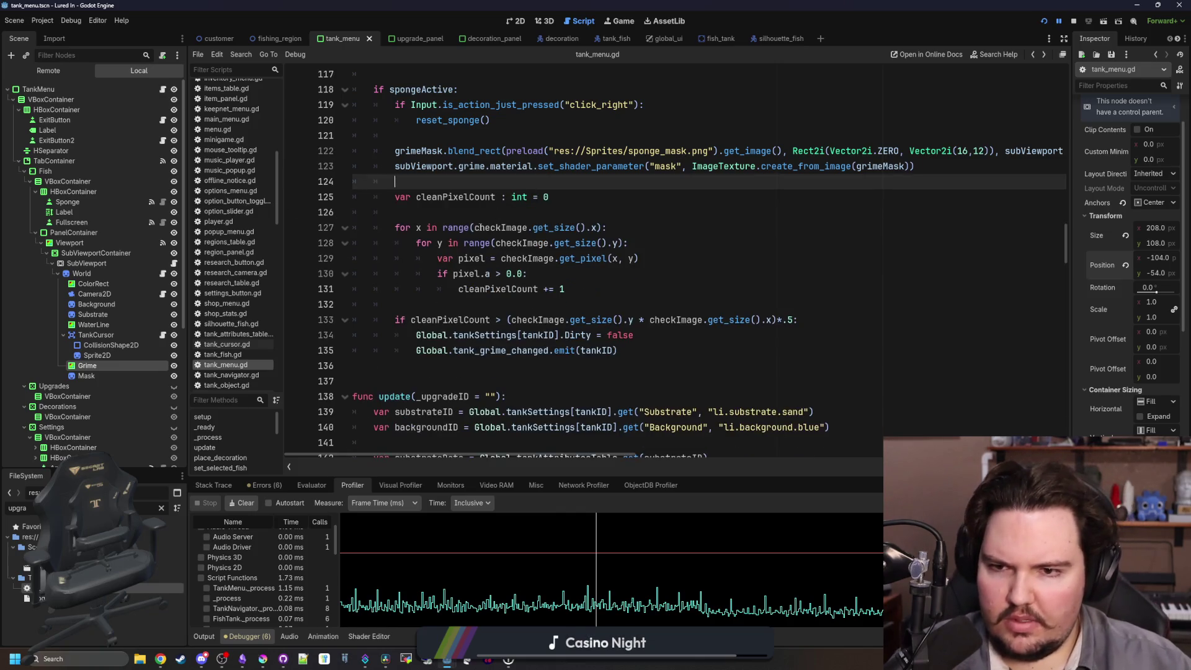
scroll(535, 335, up, 1)
click(567, 335)
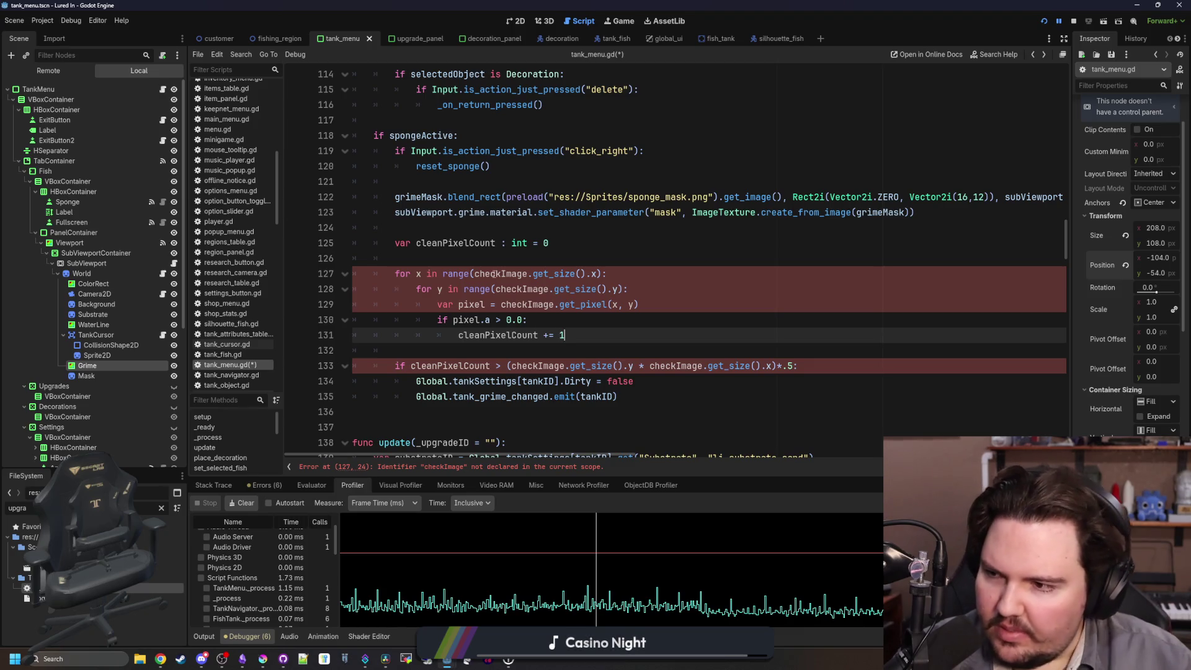
click(517, 245)
click(595, 274)
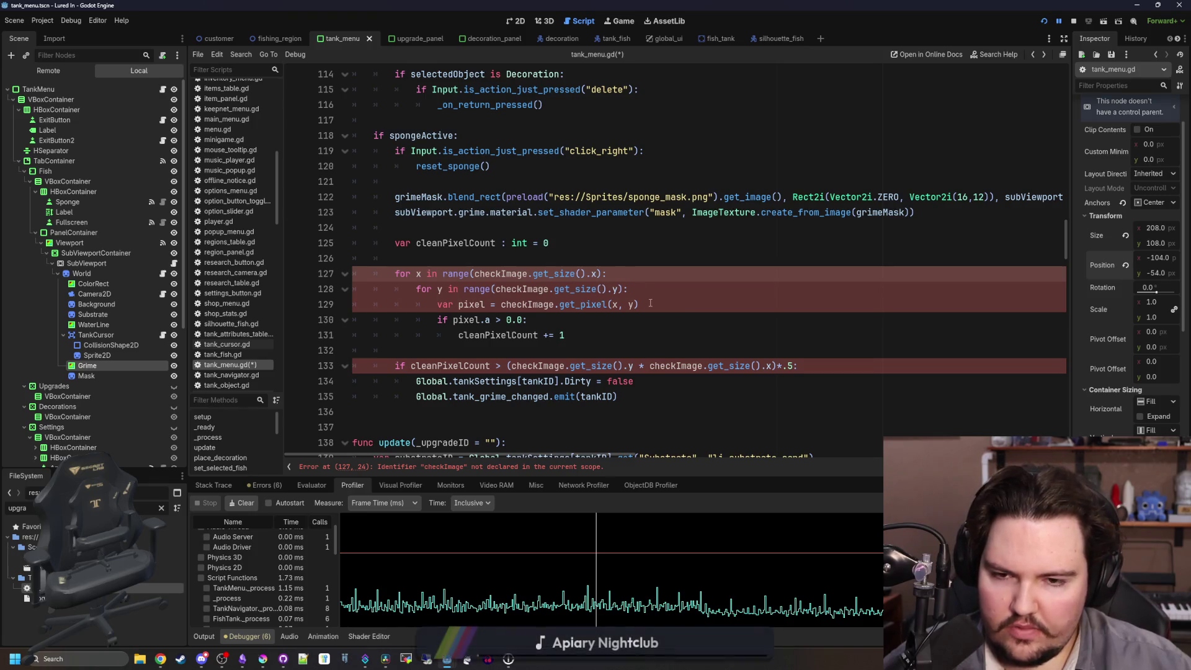
text(, 4)
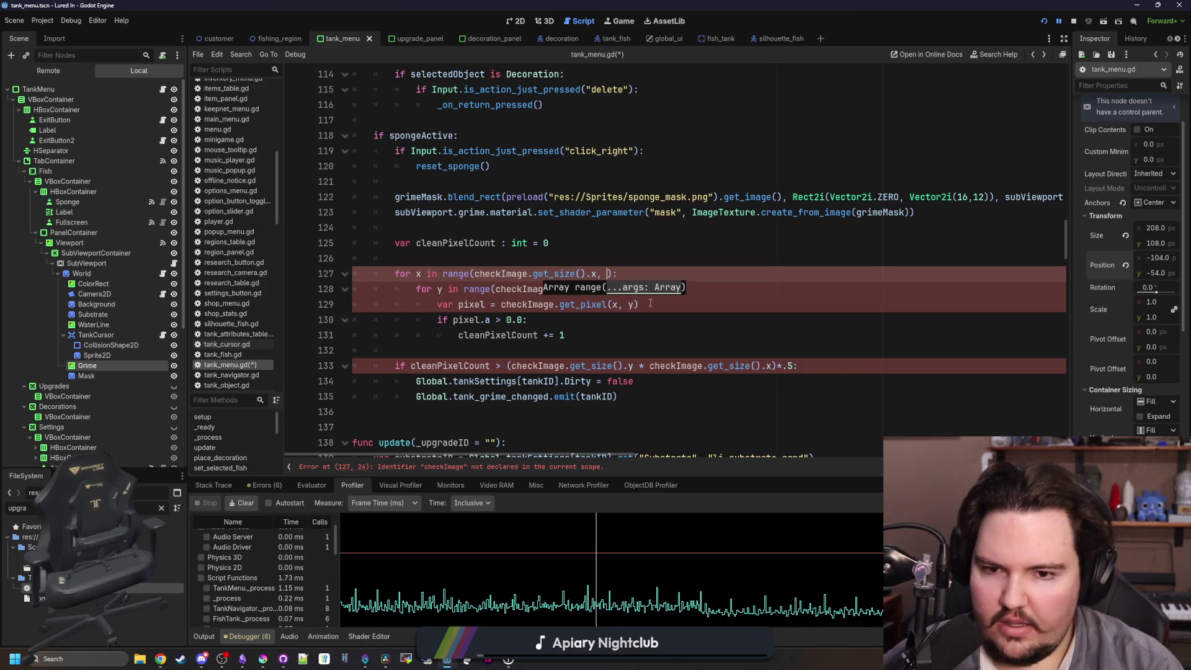
After checking the range() docs, make the x loop range(0, …, 8).
ctrl+click(460, 273)
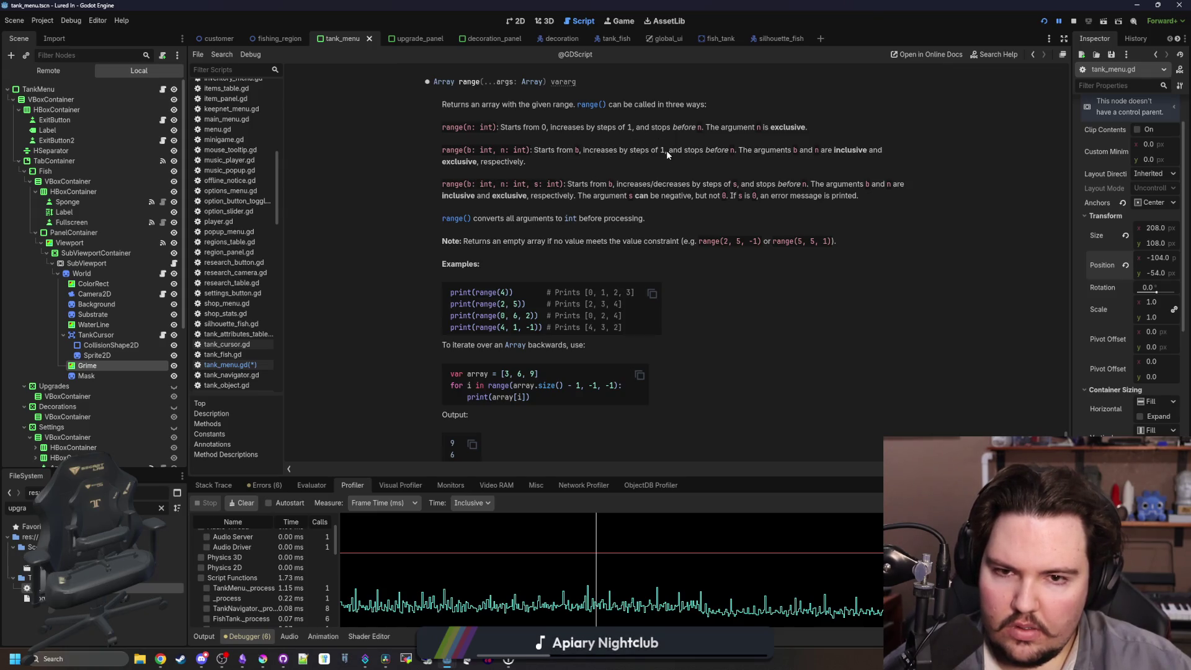
key(alt+Left)
click(475, 273)
text(0,)
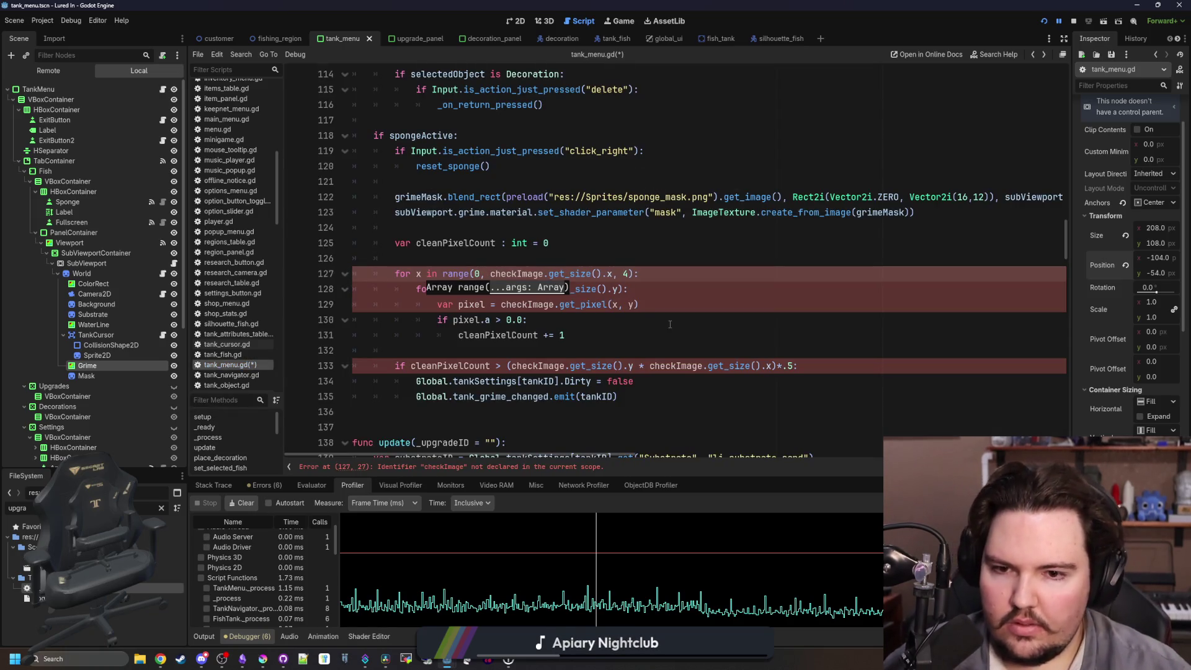
key(End)
key(Left)
key(Left)
key(BackSpace)
text(8)
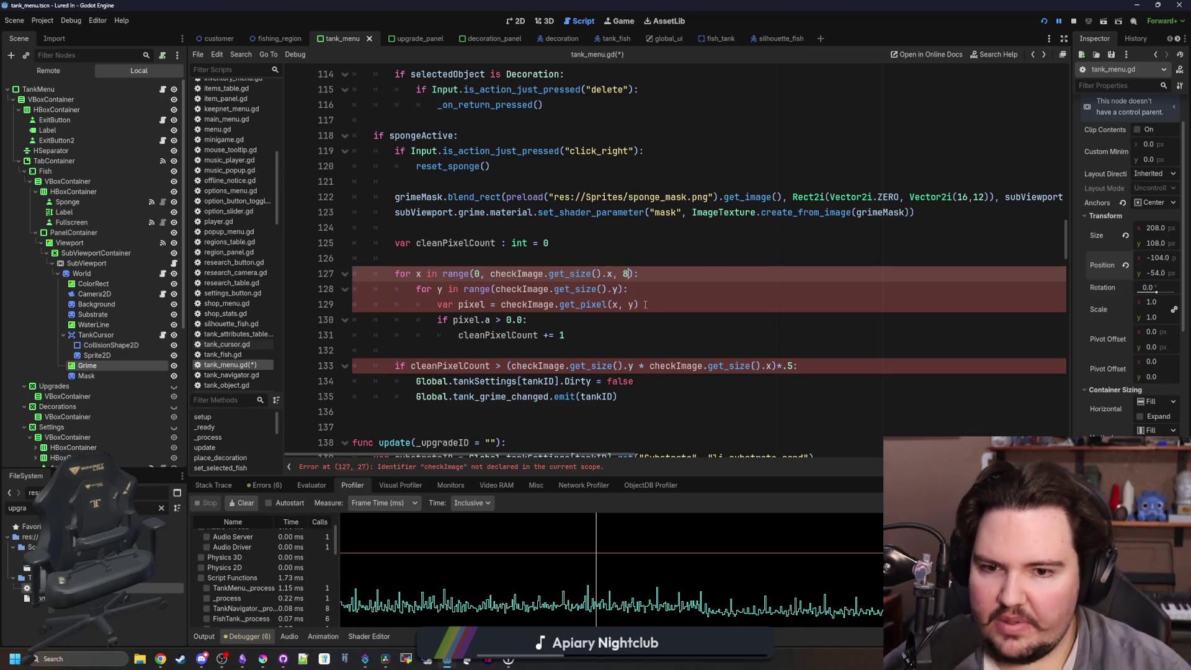
Replace every checkImage in the loops, get_pixel and threshold lines with grimeMask.
click(668, 196)
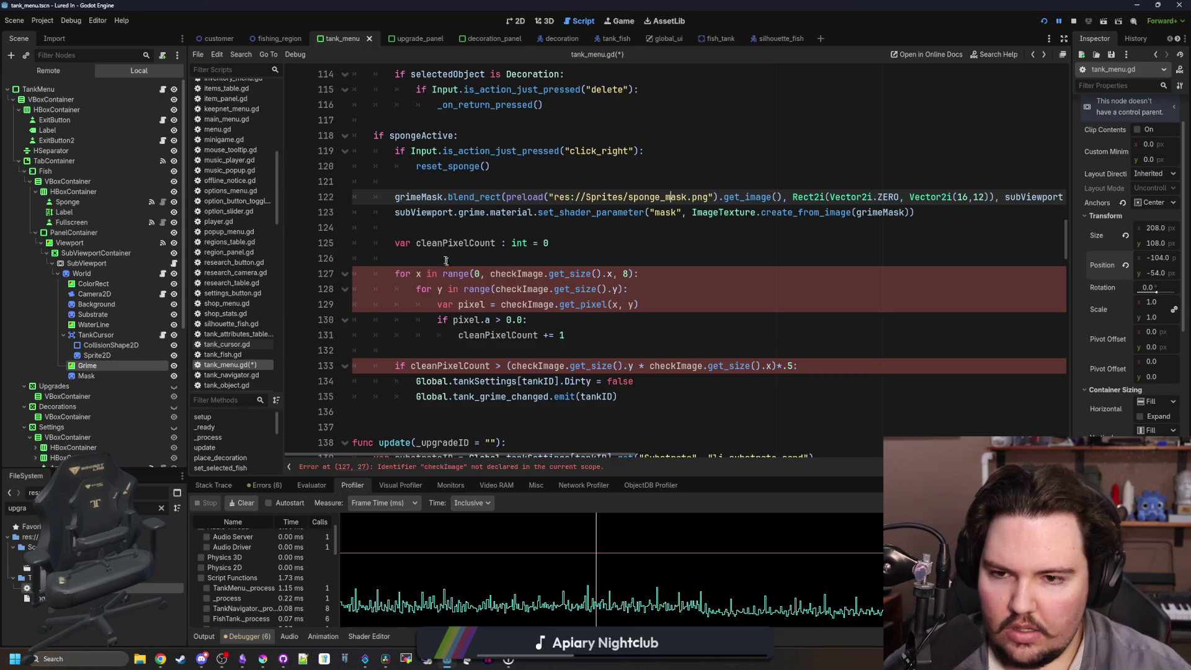
click(414, 183)
double_click(416, 197)
key(ctrl+c)
double_click(515, 274)
key(ctrl+v)
double_click(520, 289)
key(ctrl+v)
double_click(527, 304)
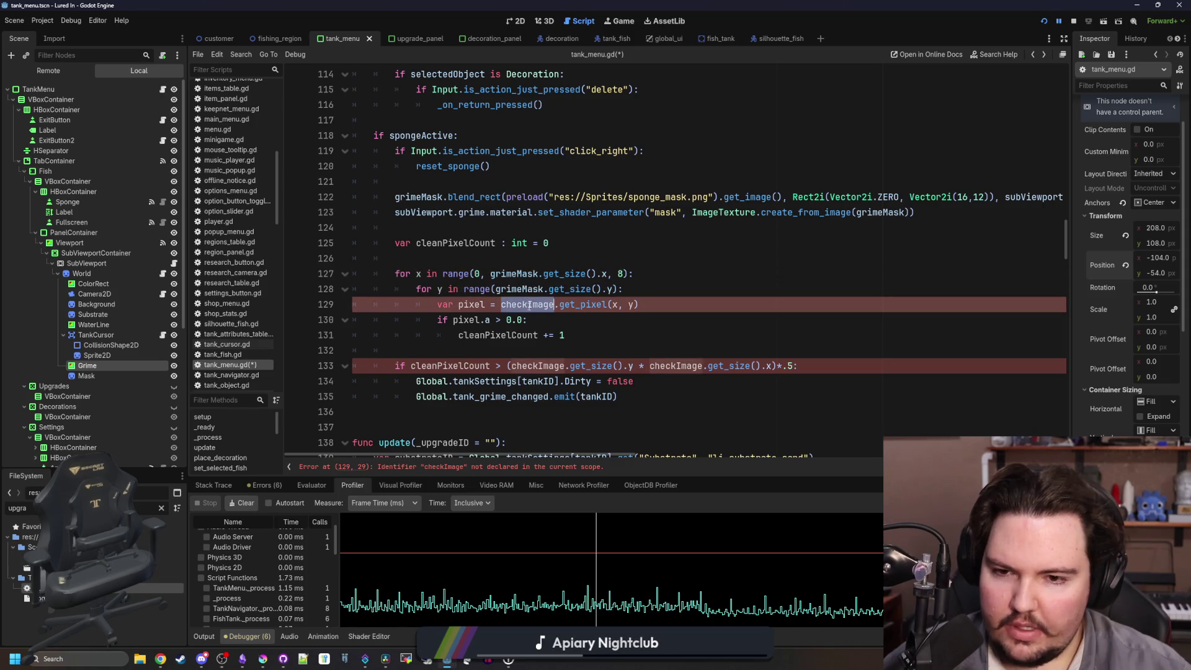
key(ctrl+v)
double_click(537, 366)
key(ctrl+v)
double_click(671, 367)
key(ctrl+v)
Change the y loop to range(0, grimeMask.get_size().y, 8).
click(539, 319)
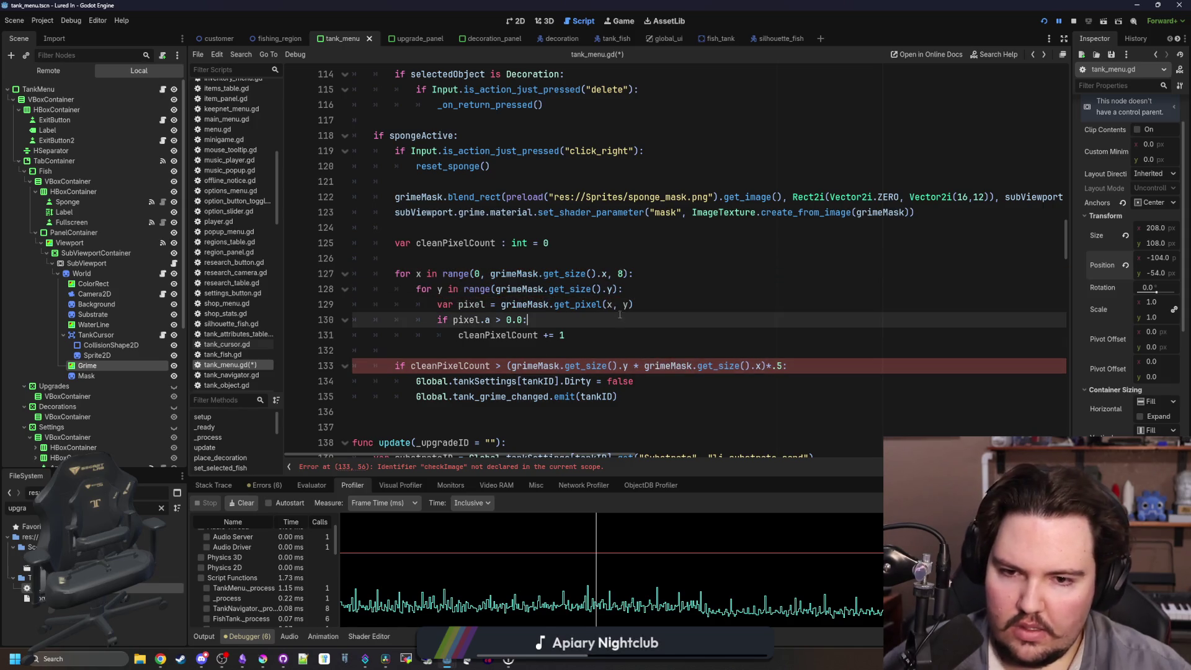
click(493, 289)
text(0,)
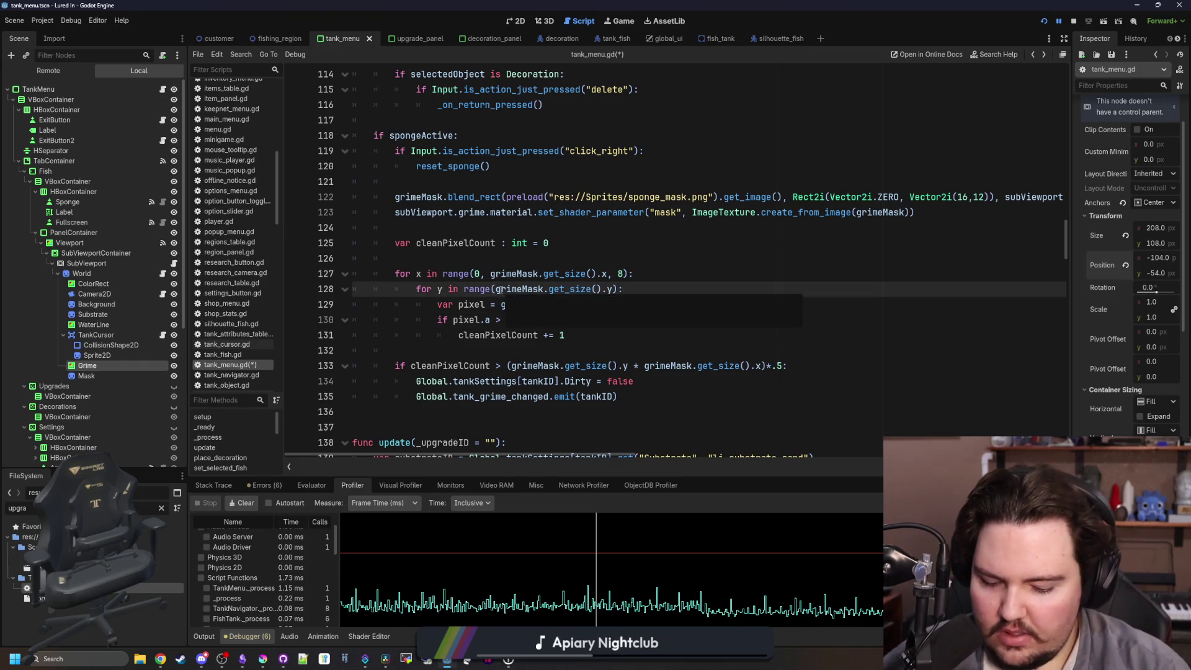
click(628, 289)
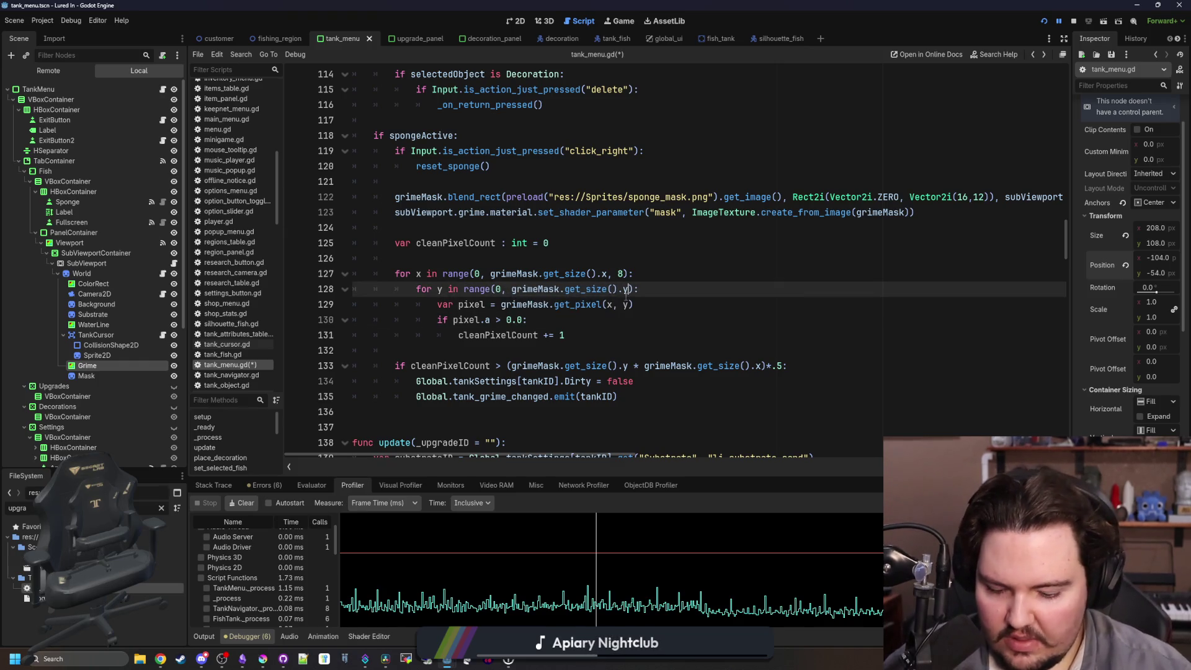
text(, 8)
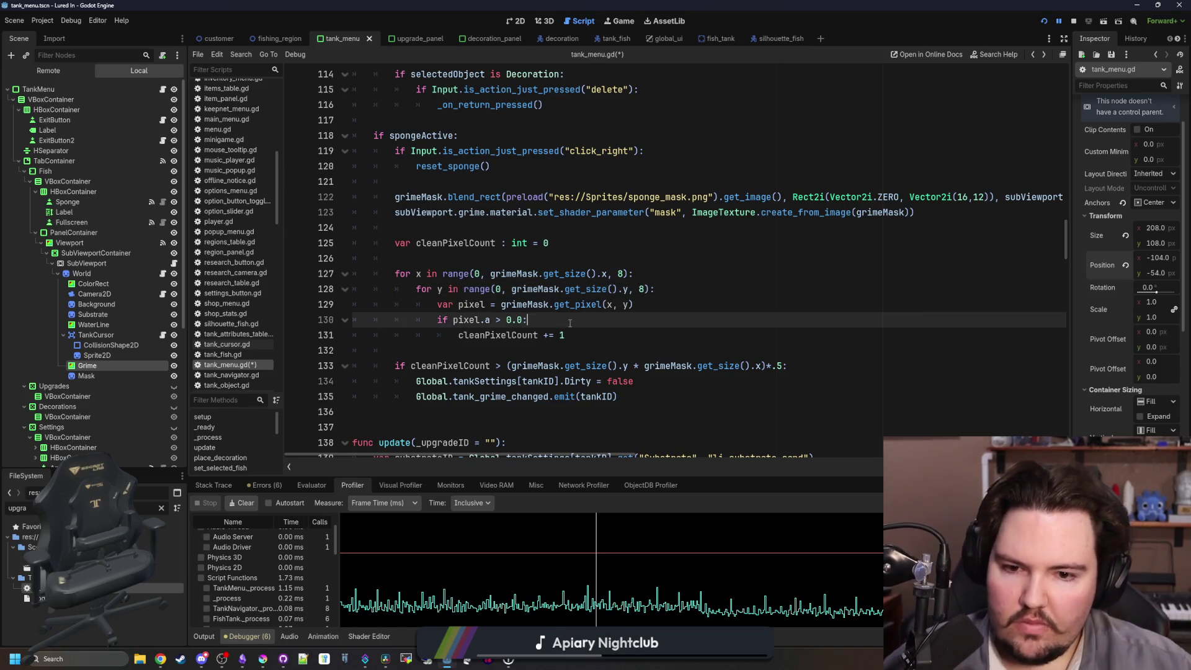
Append * (1/8.0) to the clean-pixel threshold condition.
click(790, 337)
click(785, 367)
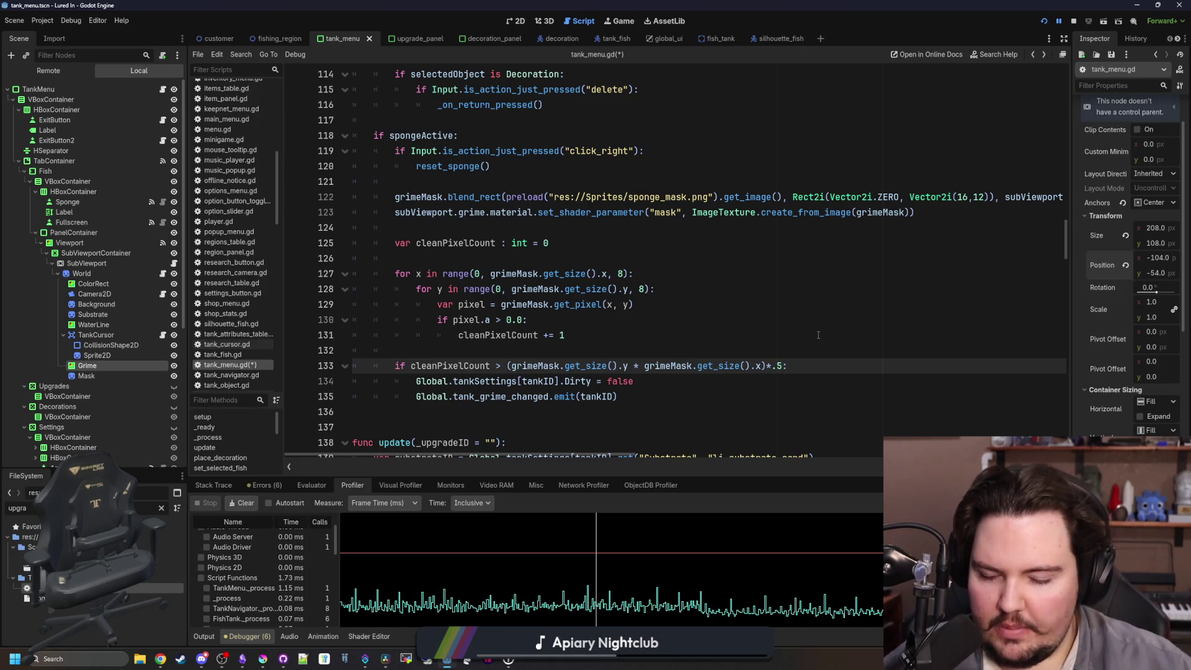
text(* .8)
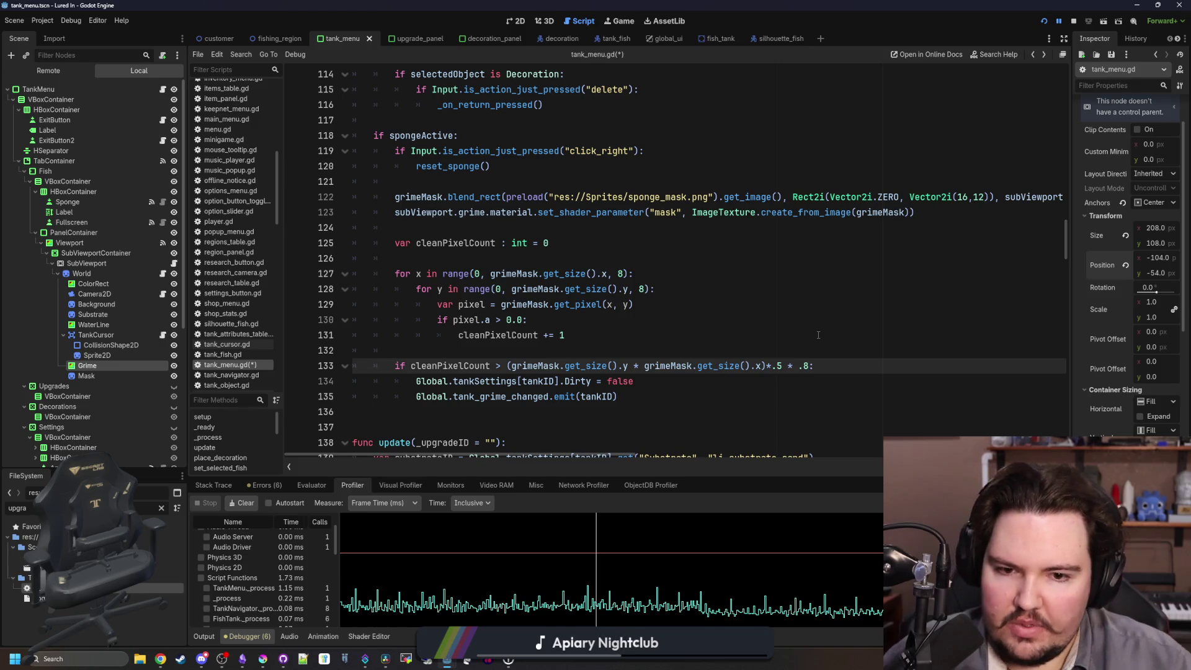
key(BackSpace)
key(BackSpace)
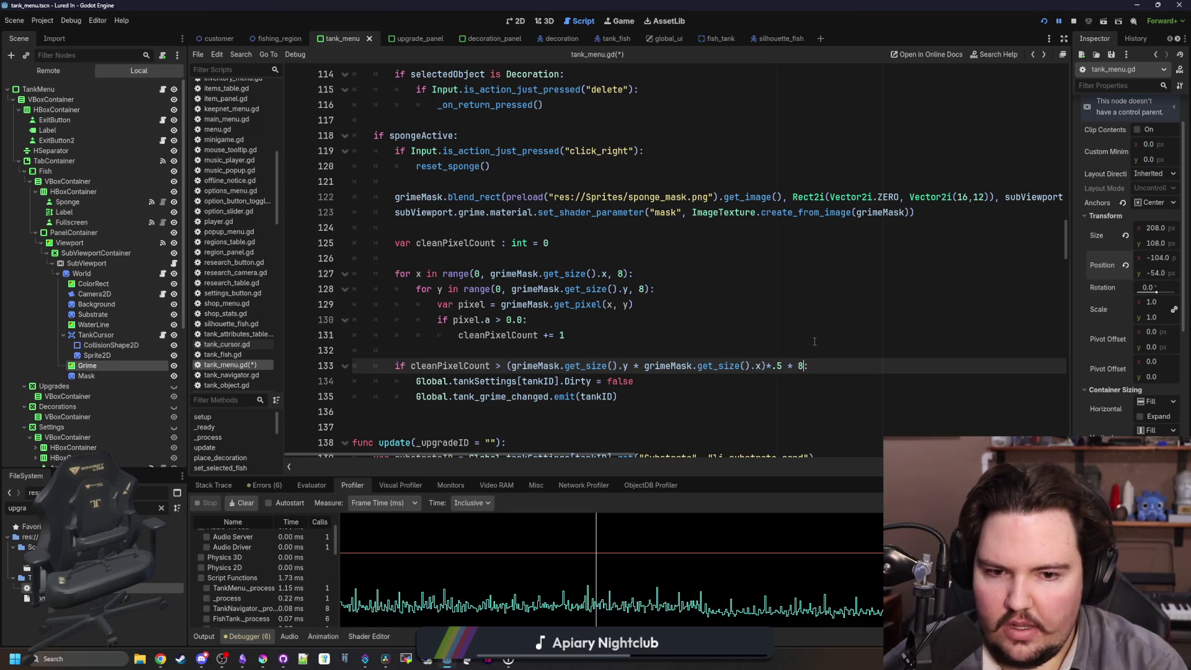
text((1/)
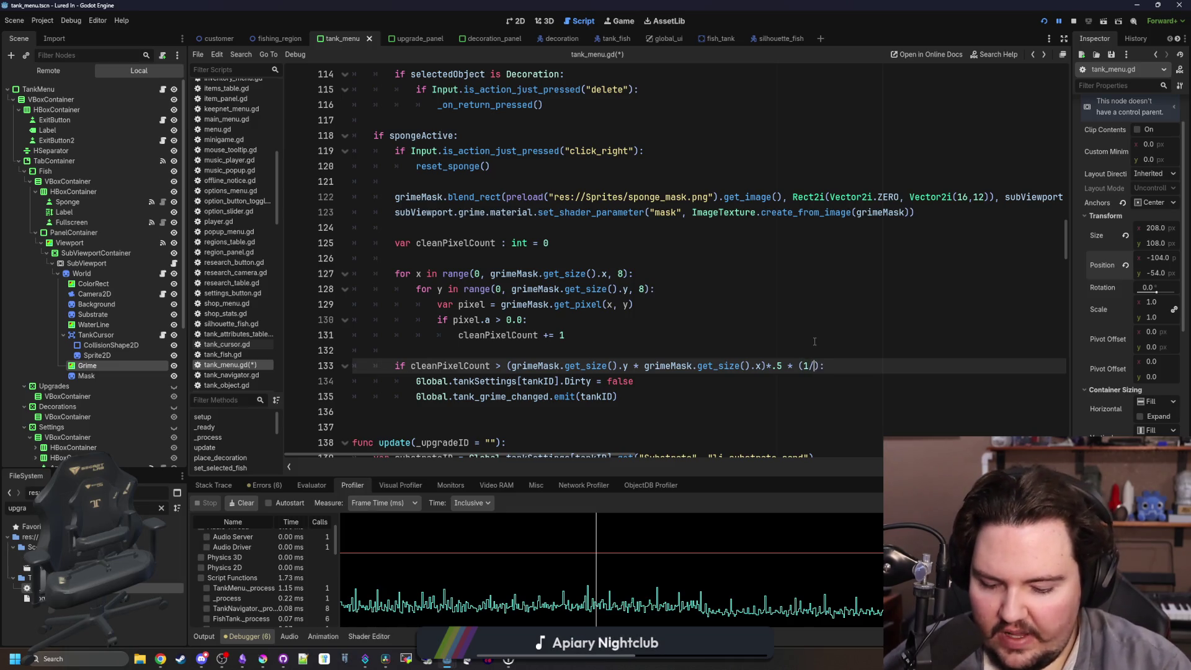
text(8.0)
click(814, 341)
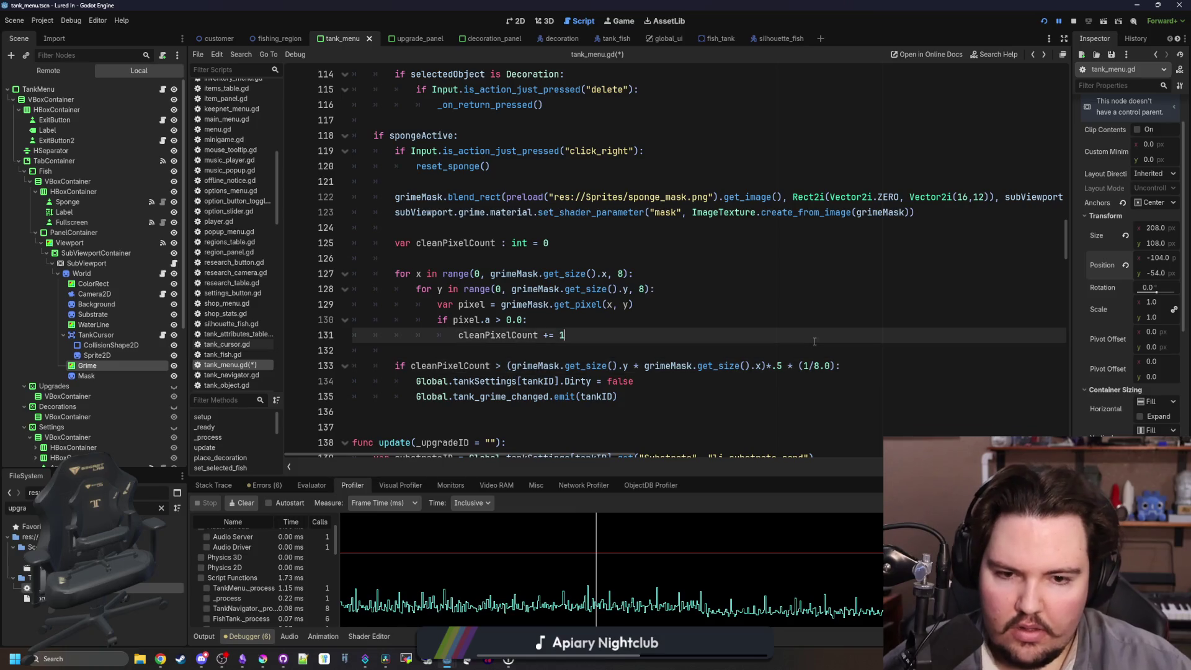
click(513, 259)
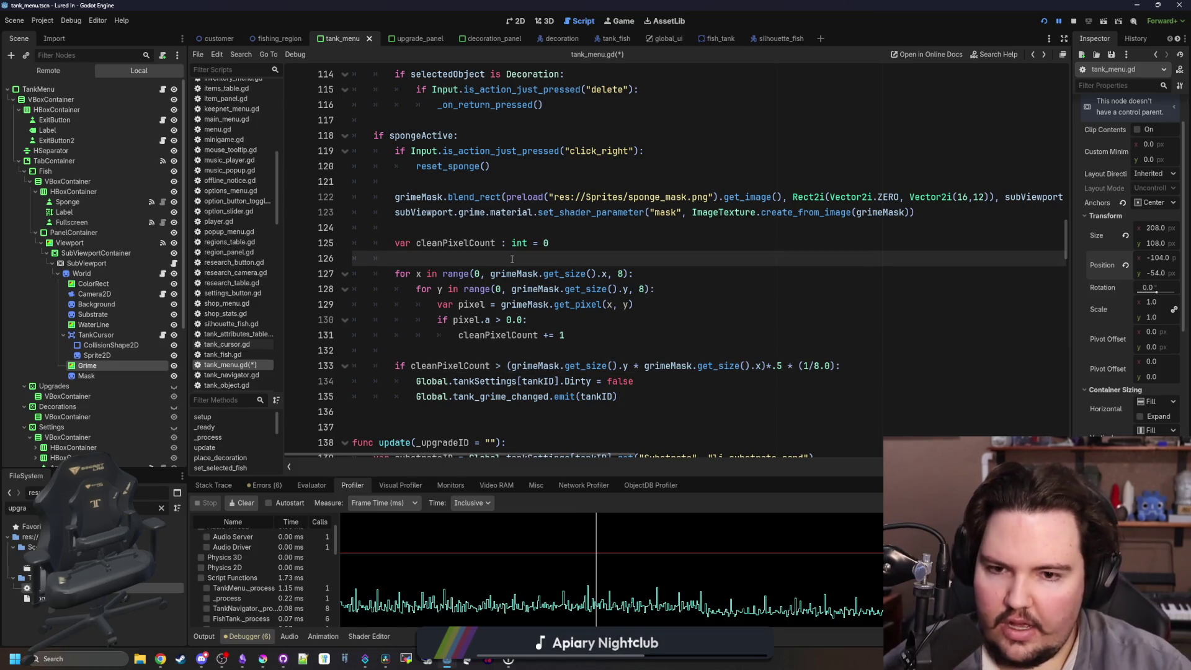
key(Return)
Declare 'var step : float = 8.0' below cleanPixelCount.
text(ar step = 8.0)
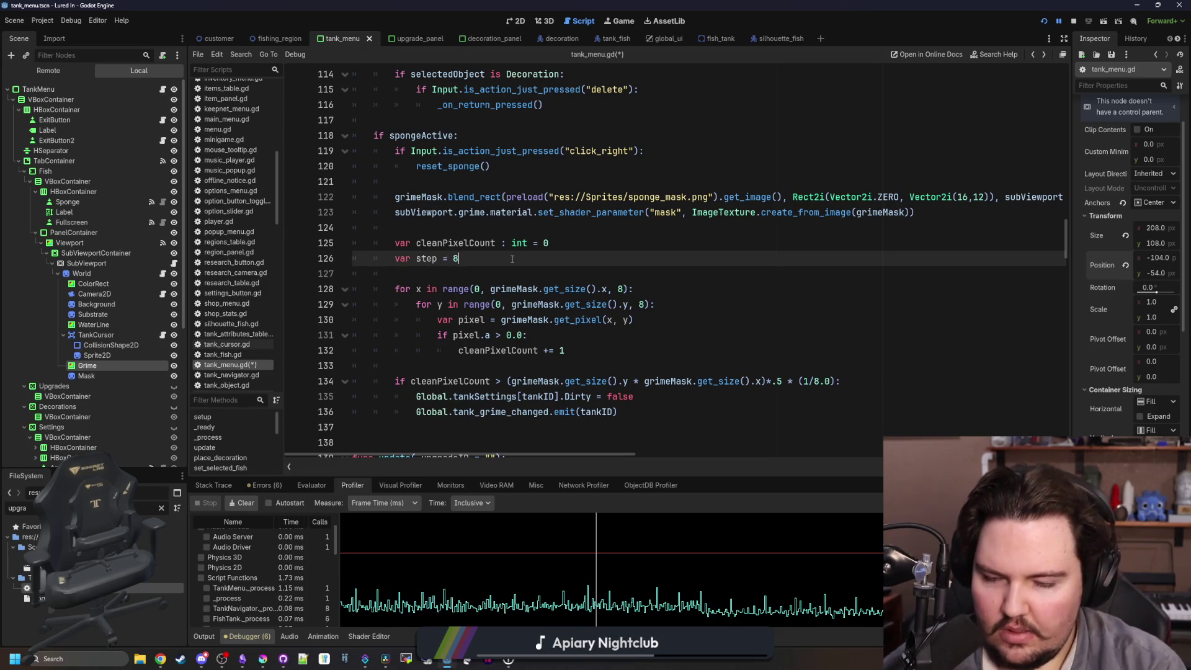
key(Home)
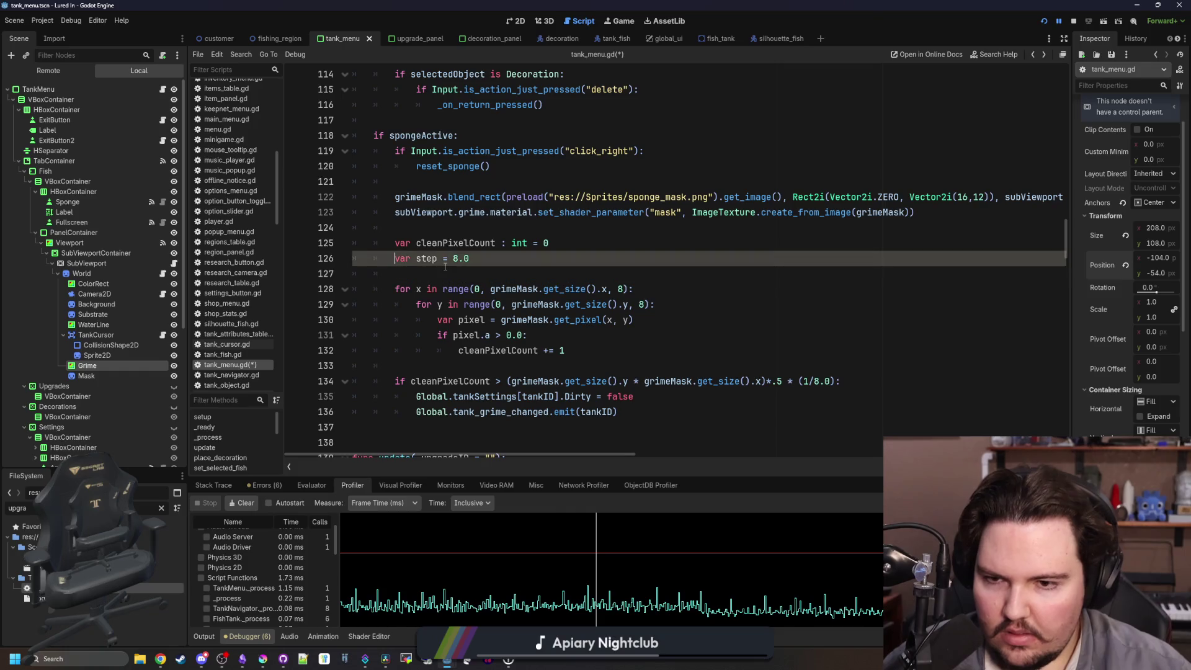
click(445, 258)
text(float)
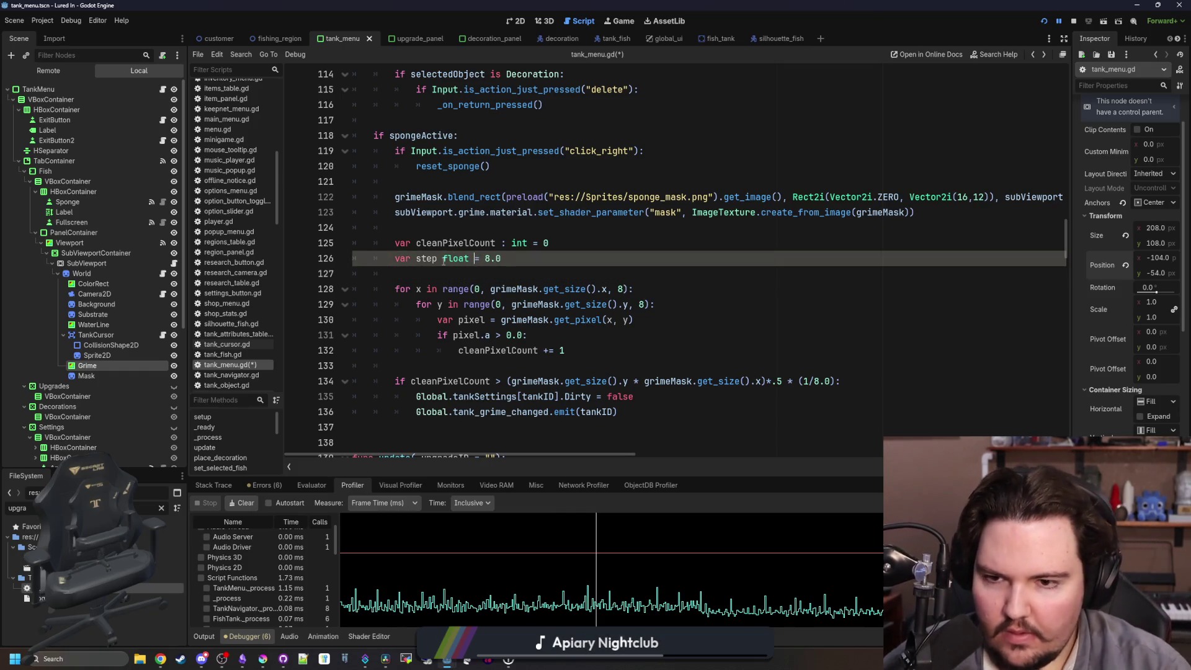
key(BackSpace)
key(BackSpace)
key(BackSpace)
text(: float)
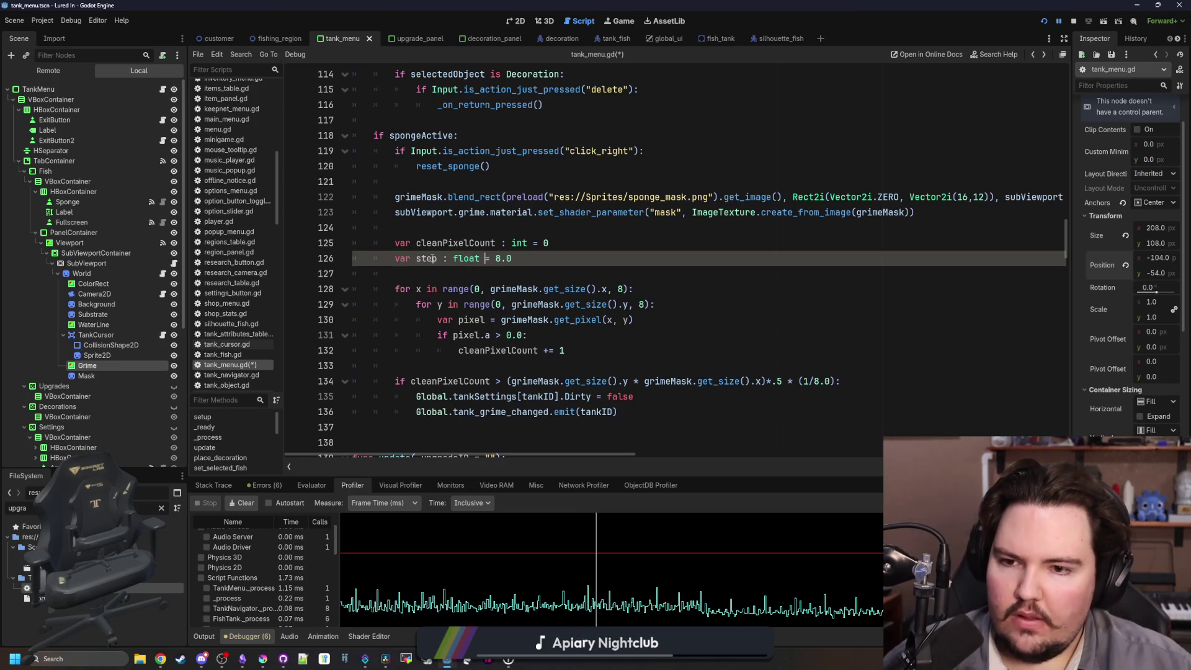
Use step for both loop strides and the threshold's 1/step factor, then save.
double_click(621, 289)
key(ctrl+v)
double_click(642, 304)
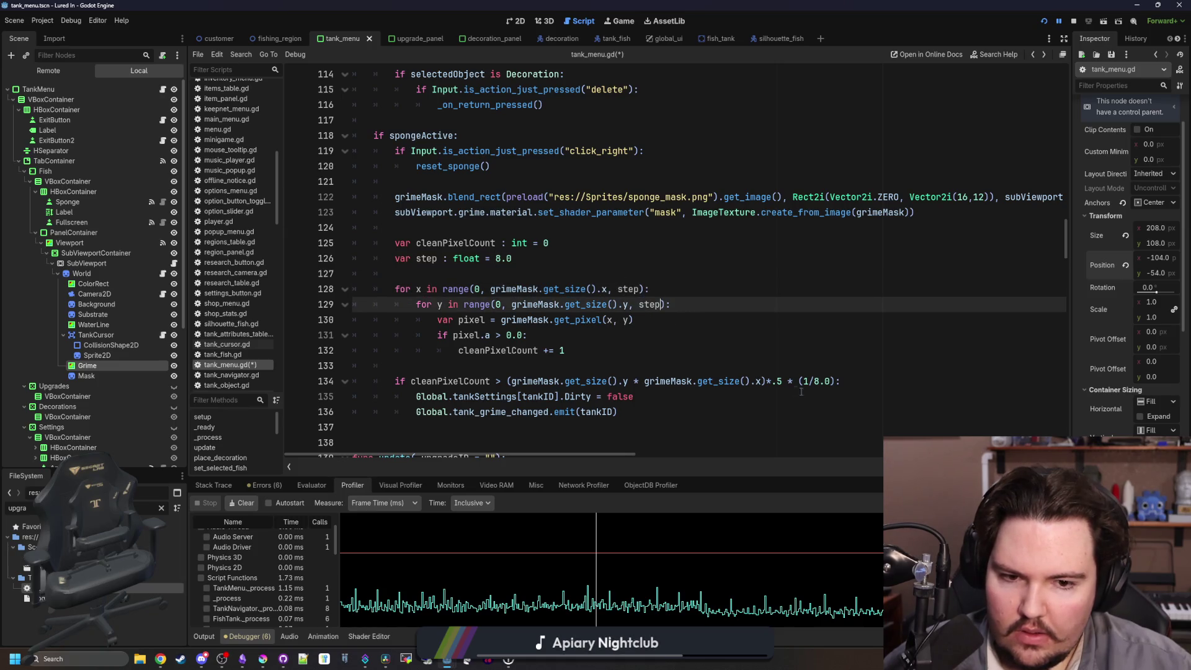
double_click(818, 380)
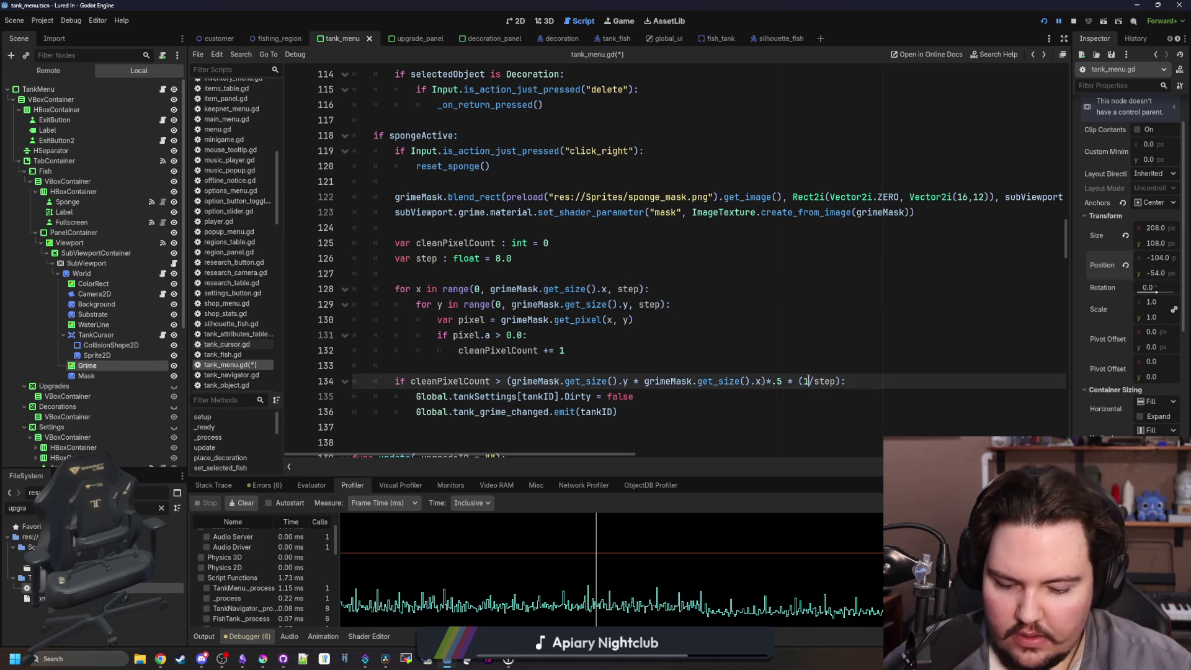
click(763, 363)
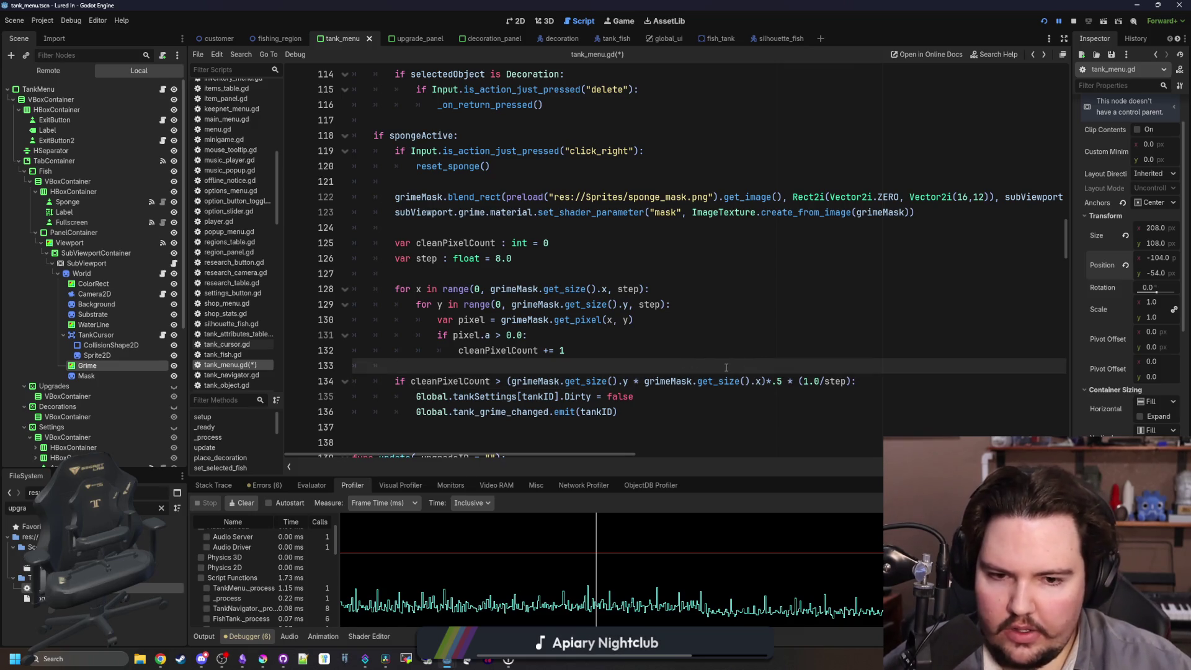
key(ctrl+s)
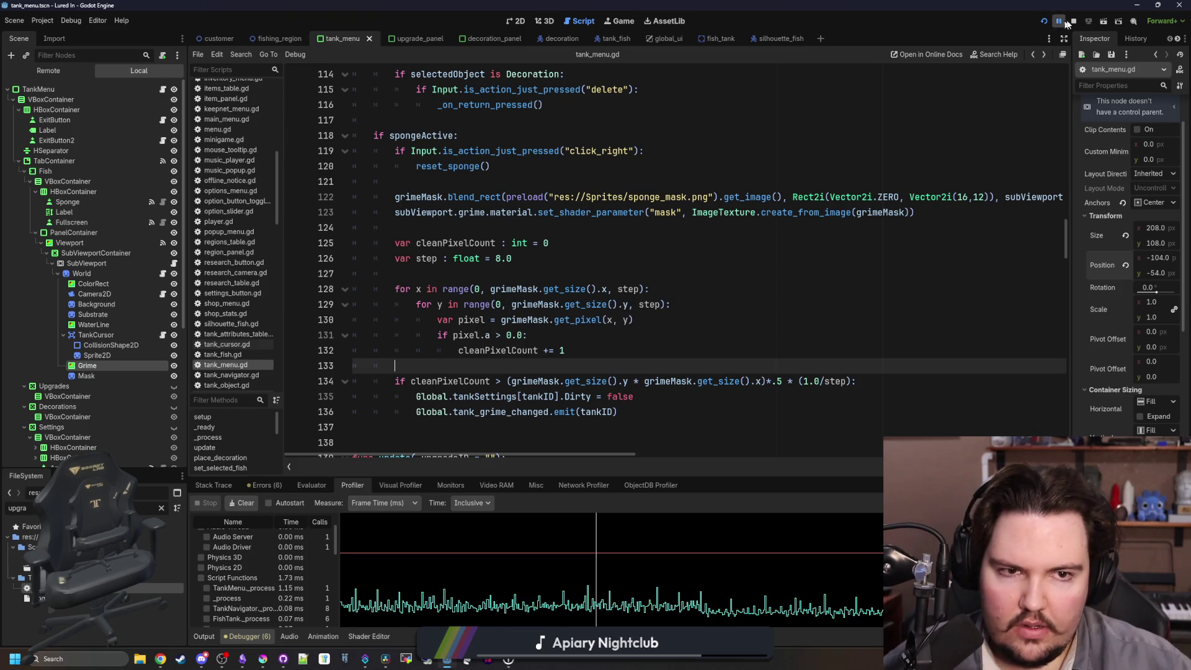
Restart the game with the new code, open Fish Tank 1 and pick up the sponge.
click(620, 23)
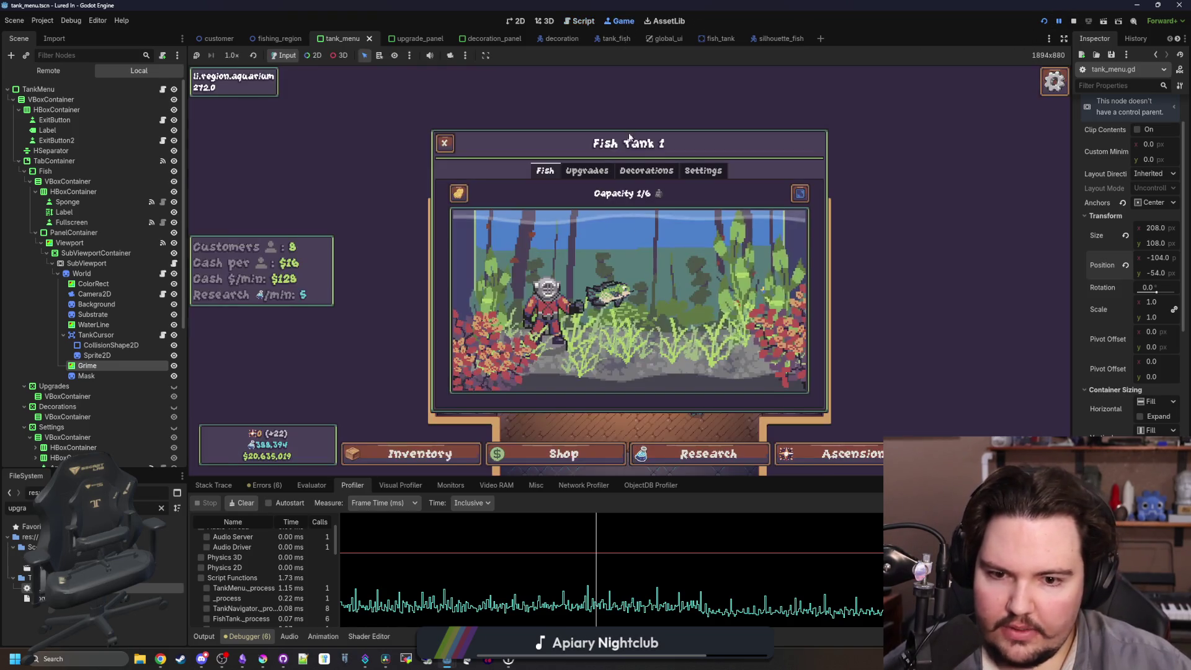
click(1087, 21)
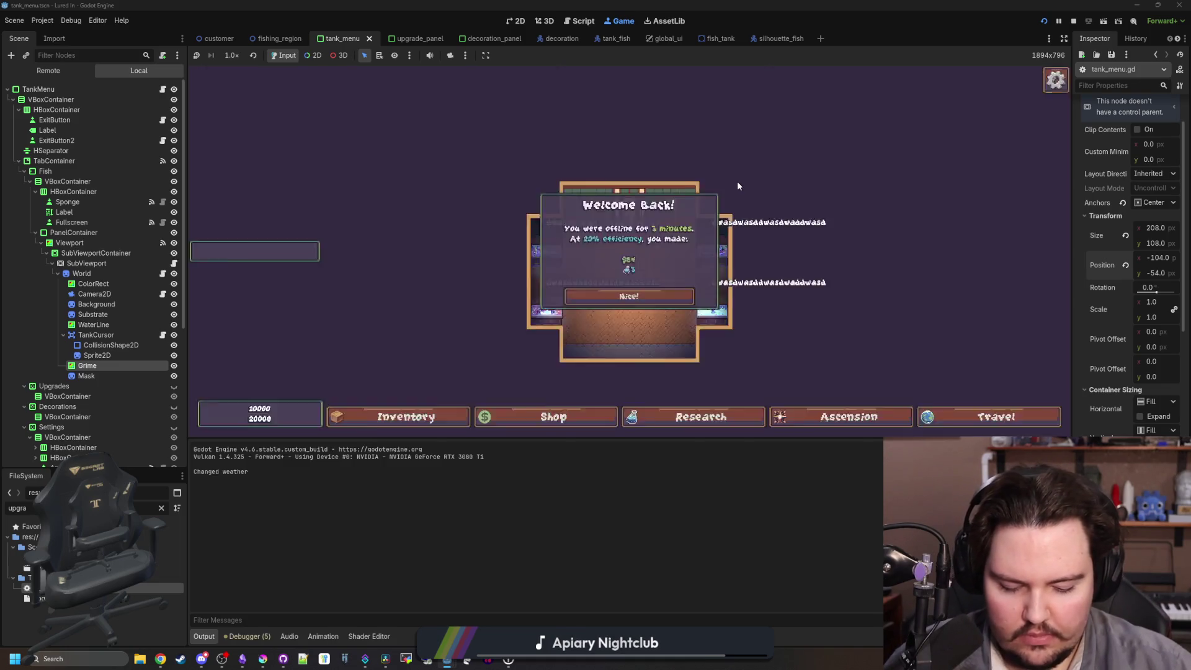
click(628, 296)
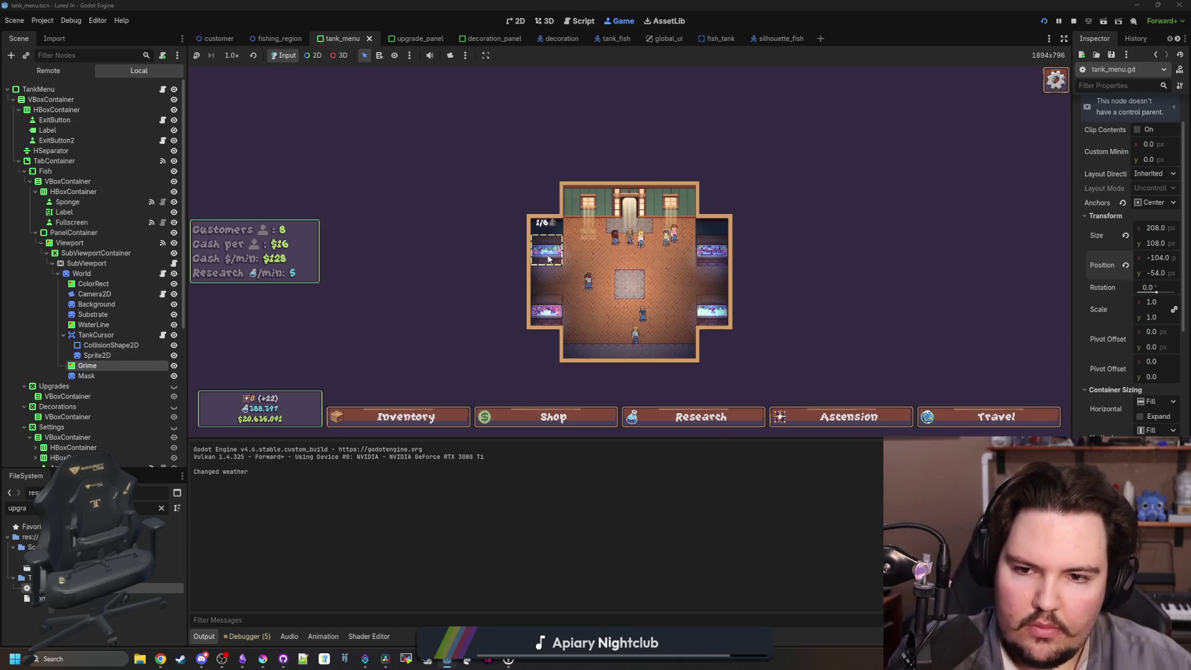
click(540, 249)
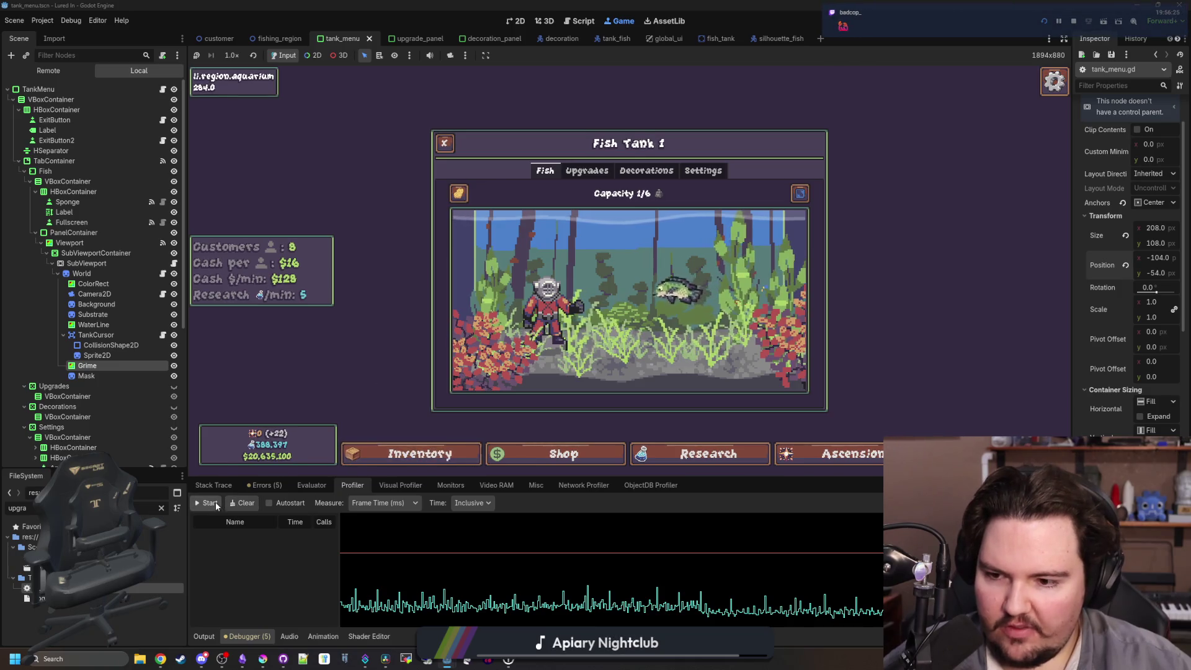
click(457, 197)
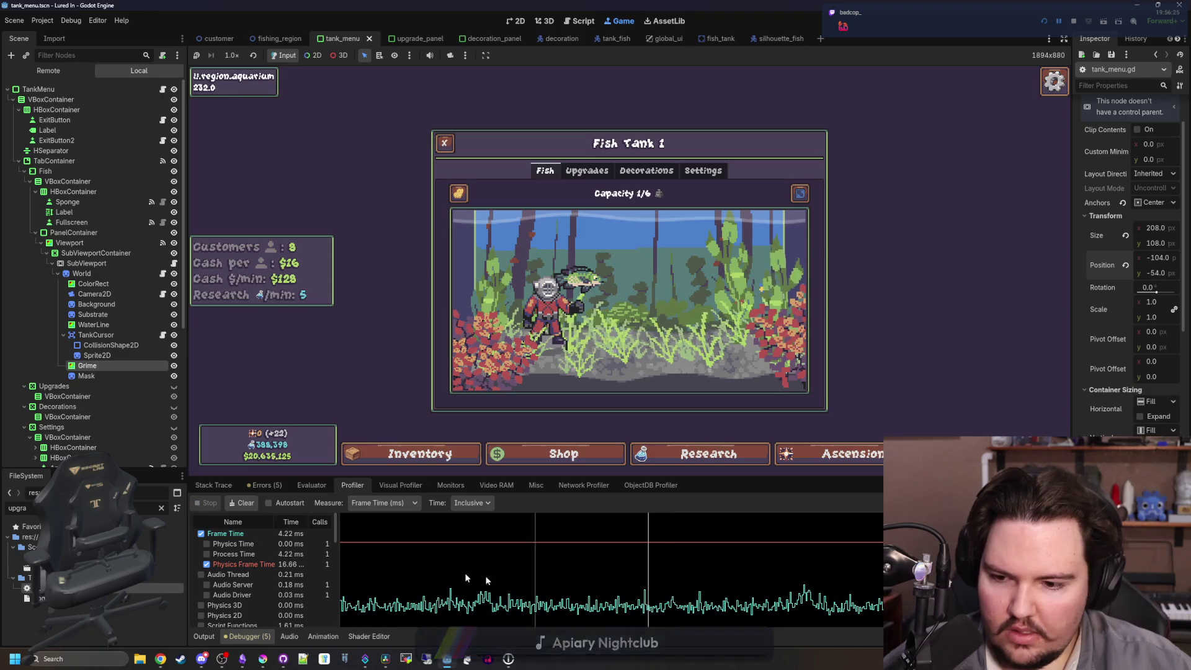
scroll(242, 577, down, 3)
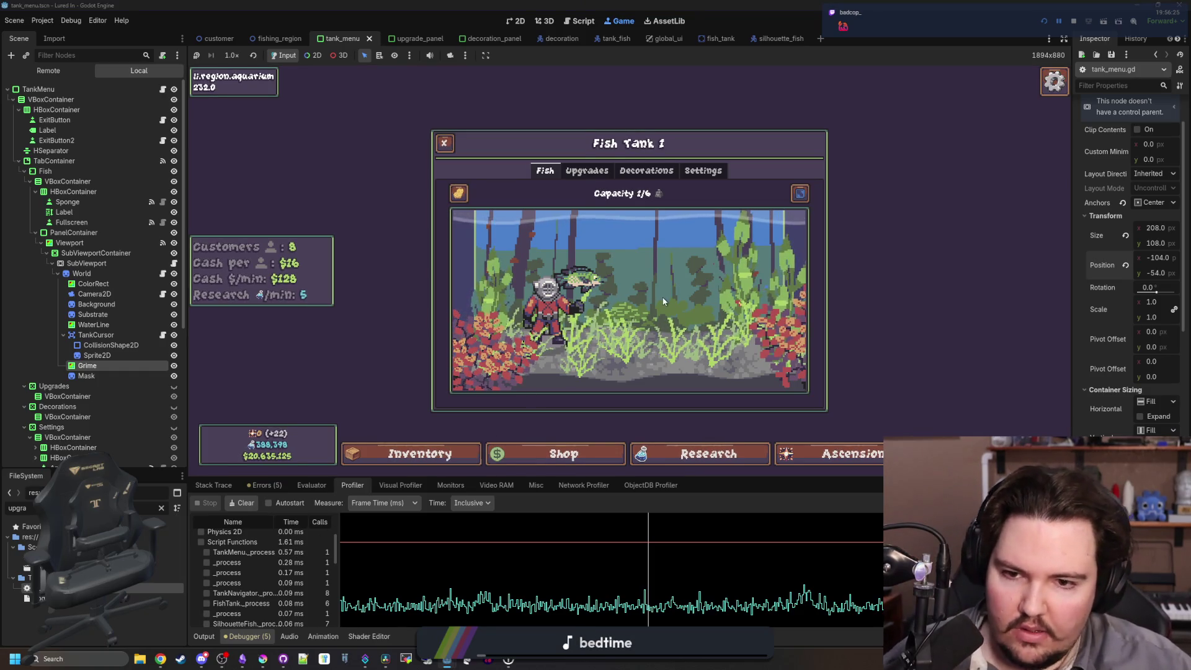
Clear the Profiler, check the Errors and Stack Trace tabs, and open tank_menu.gd.
click(235, 503)
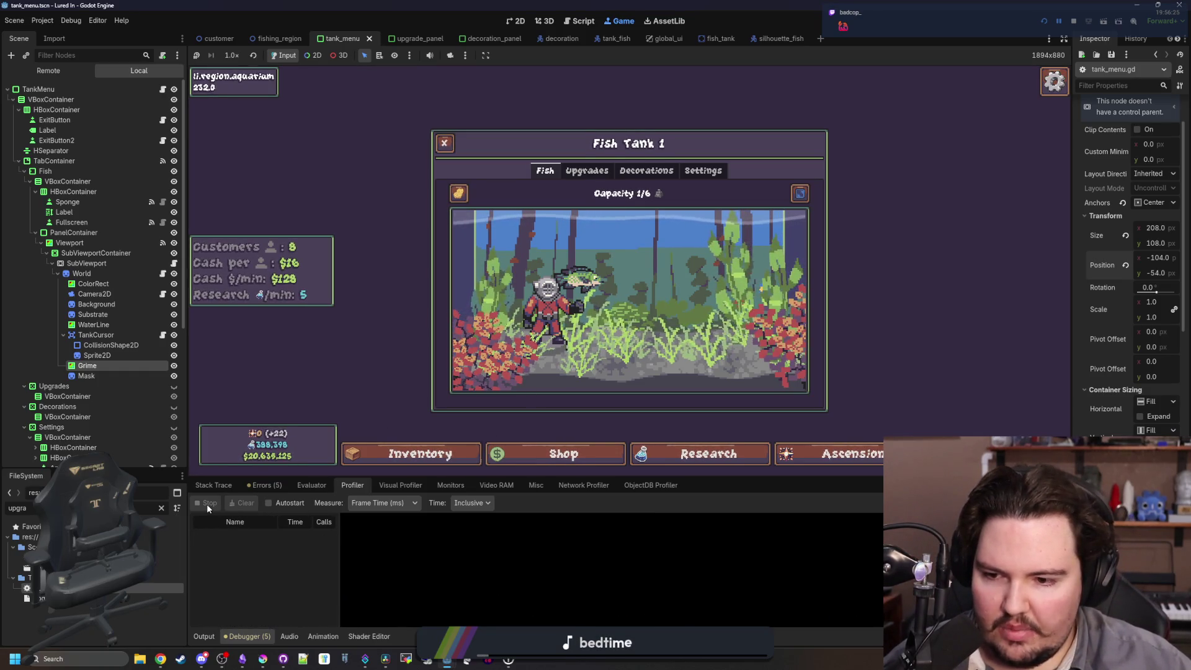
click(265, 485)
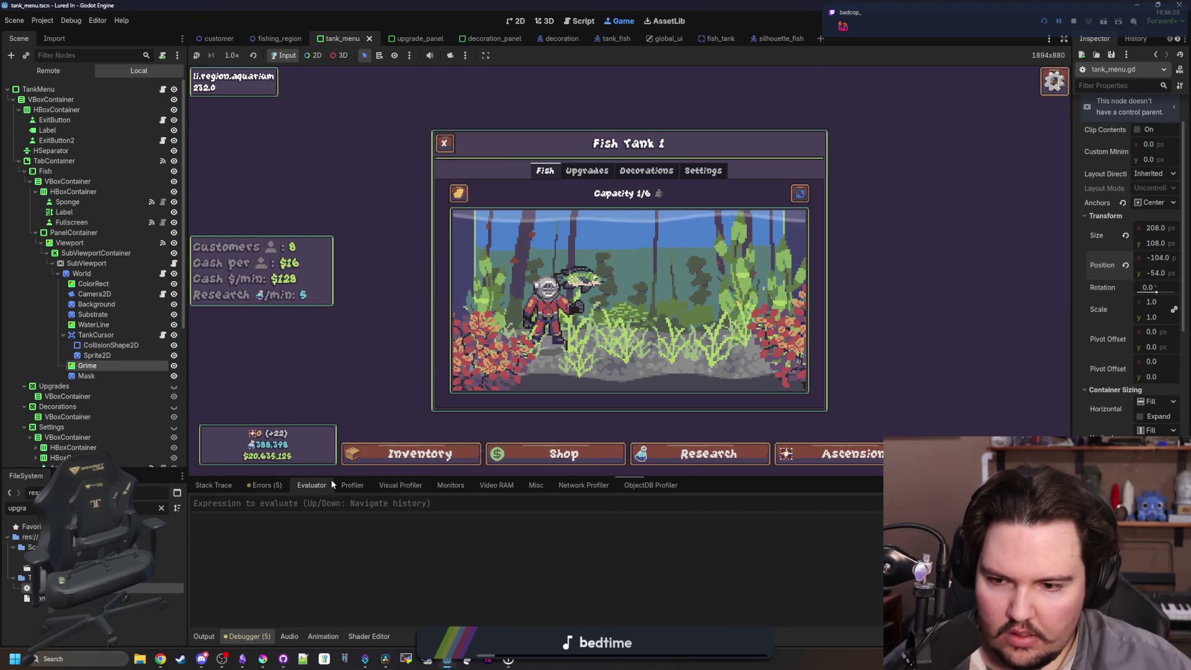
click(349, 485)
click(214, 485)
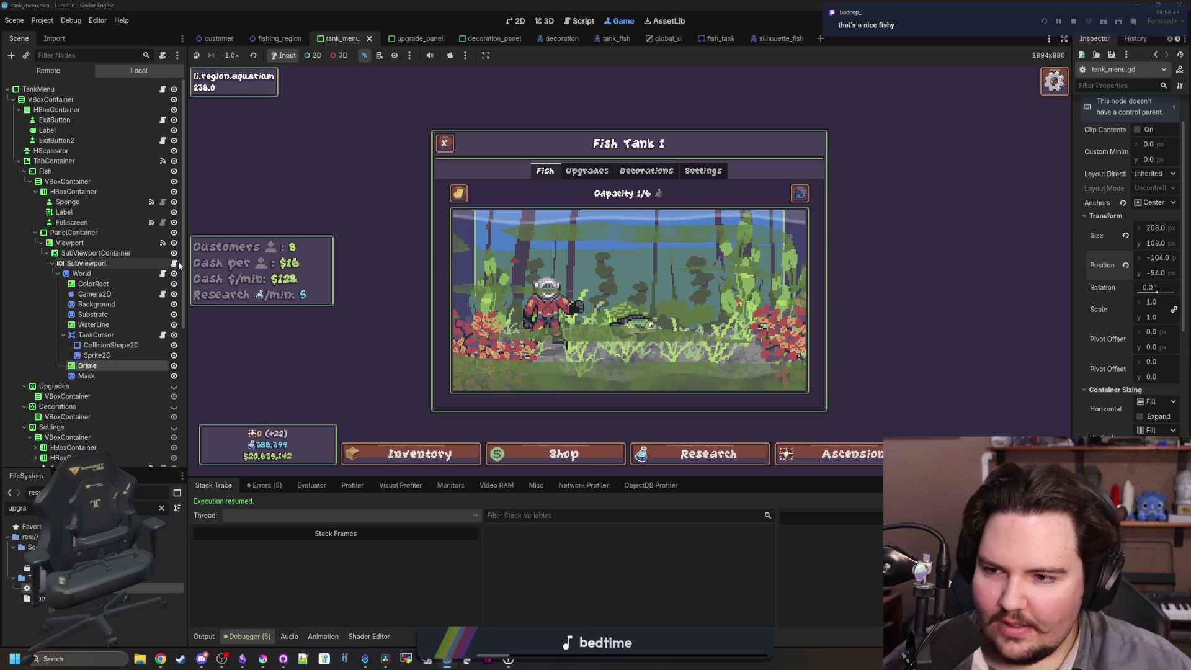
click(163, 89)
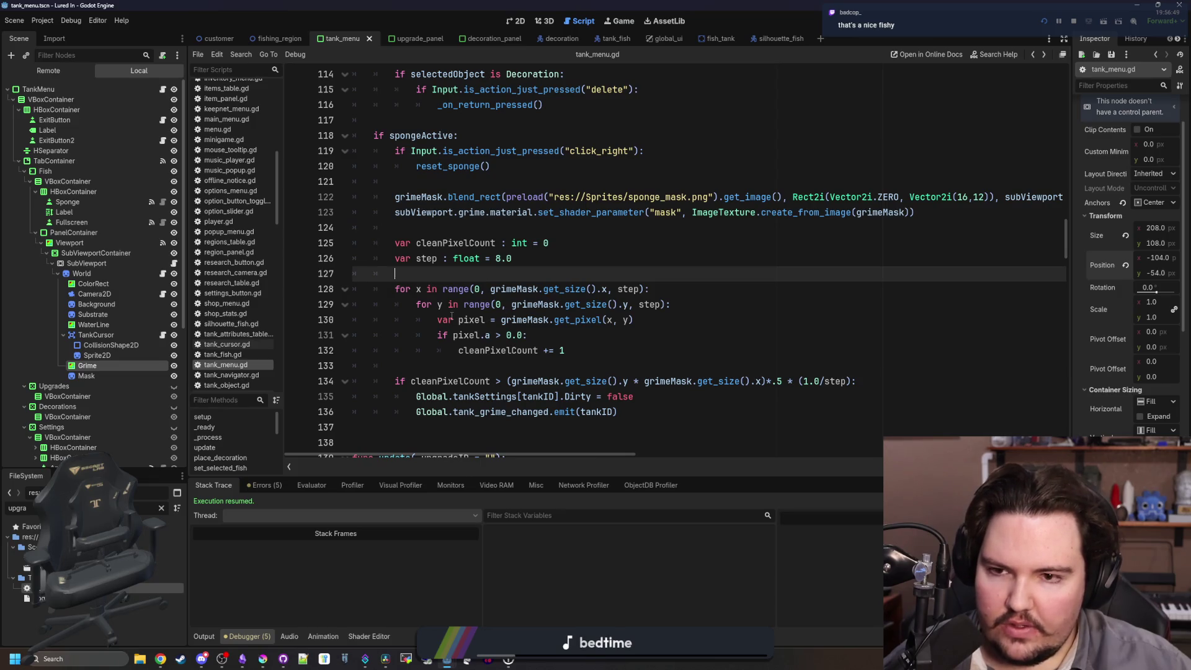
Find the grimeMask.fill call in update() and open the Image docs for fill.
click(515, 303)
scroll(496, 322, down, 8)
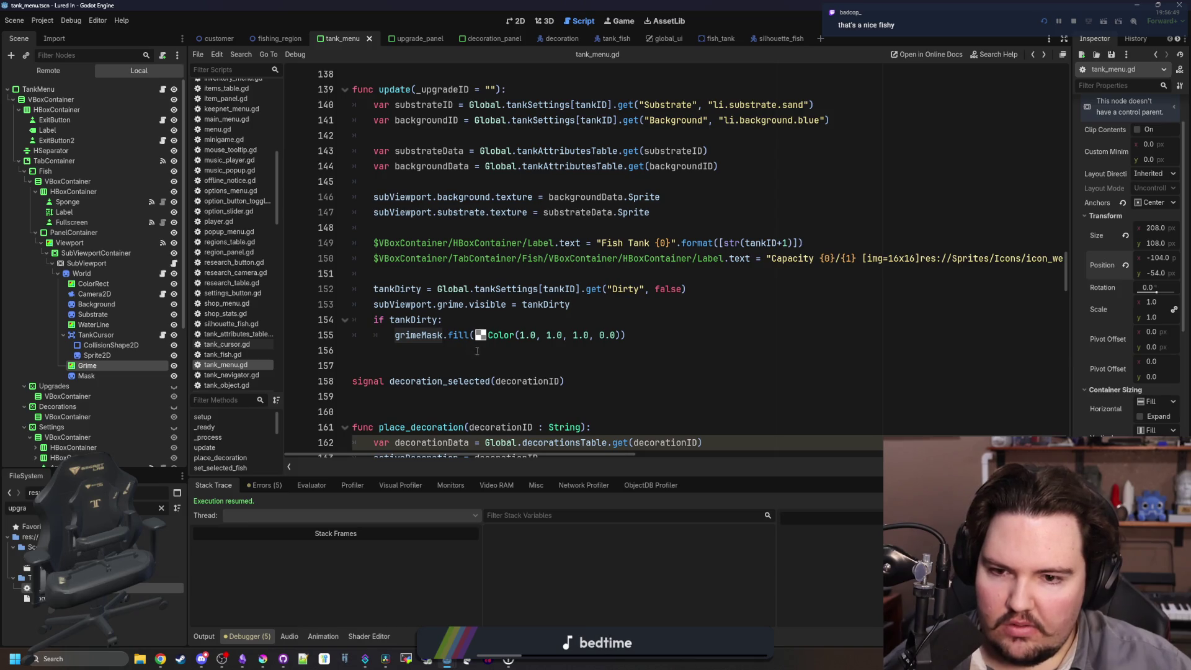
click(563, 349)
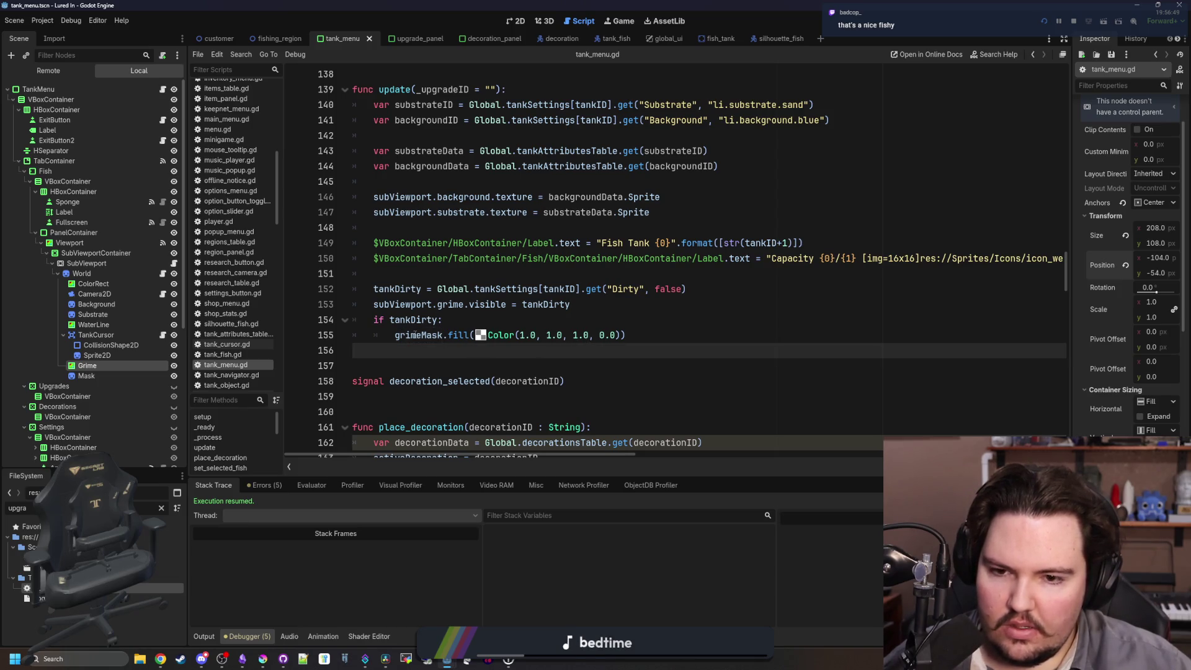
ctrl+click(460, 335)
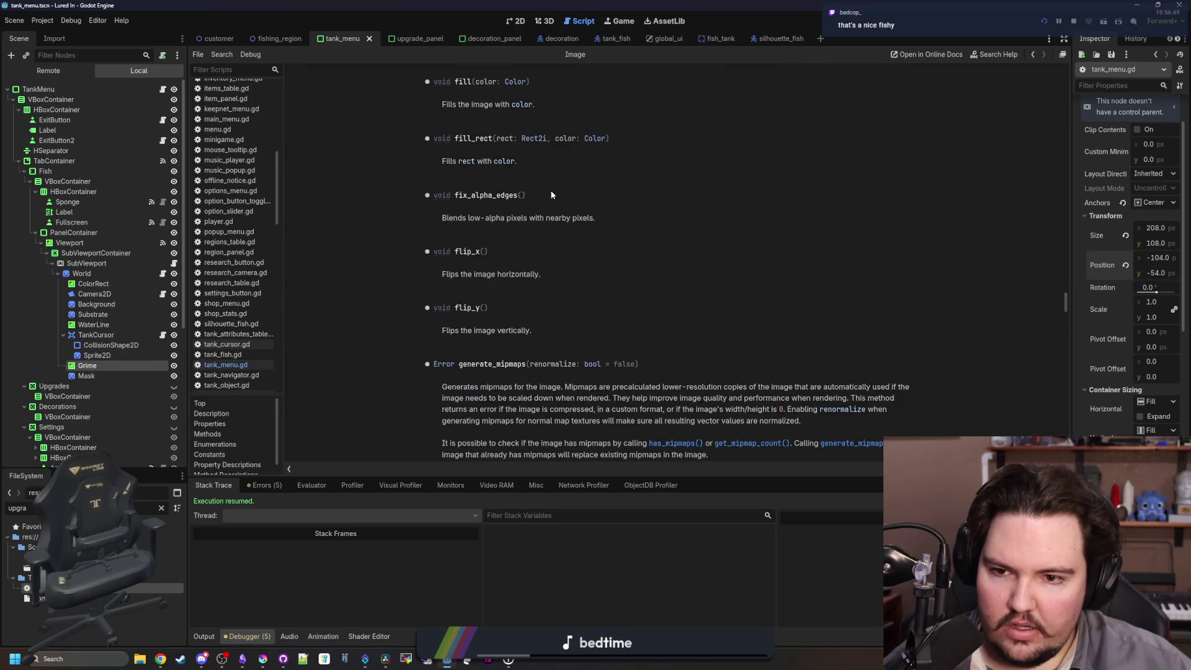
Browse the Image class Methods list, then return to the script.
scroll(551, 196, up, 2)
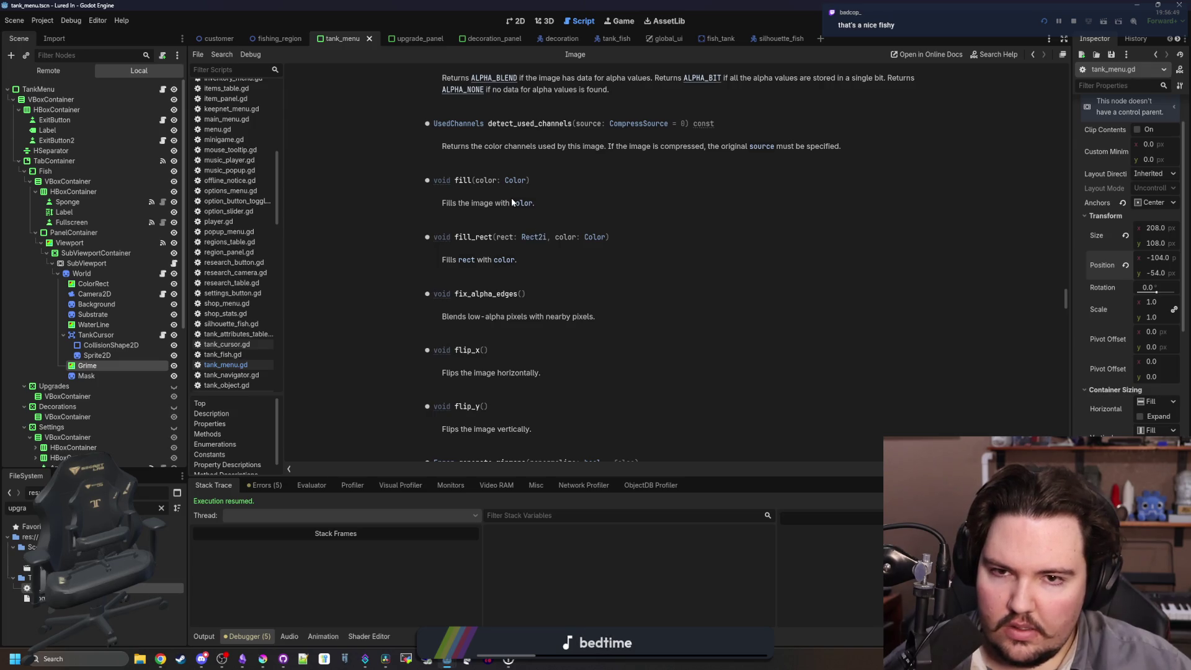
scroll(591, 209, up, 10)
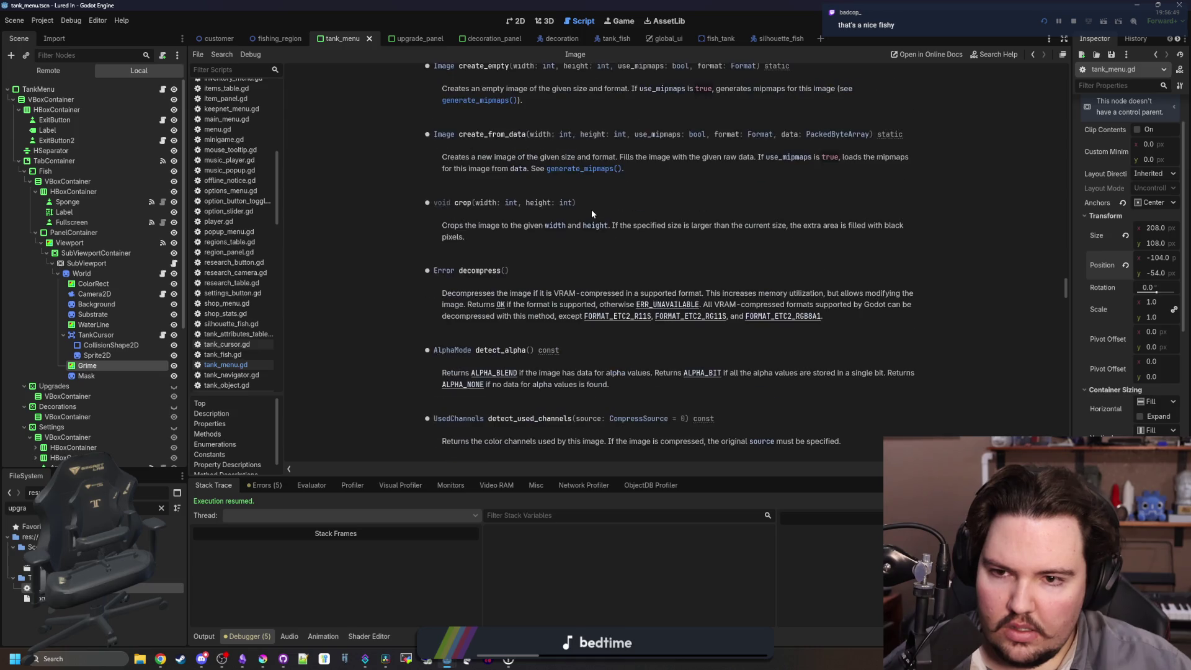
scroll(542, 281, up, 15)
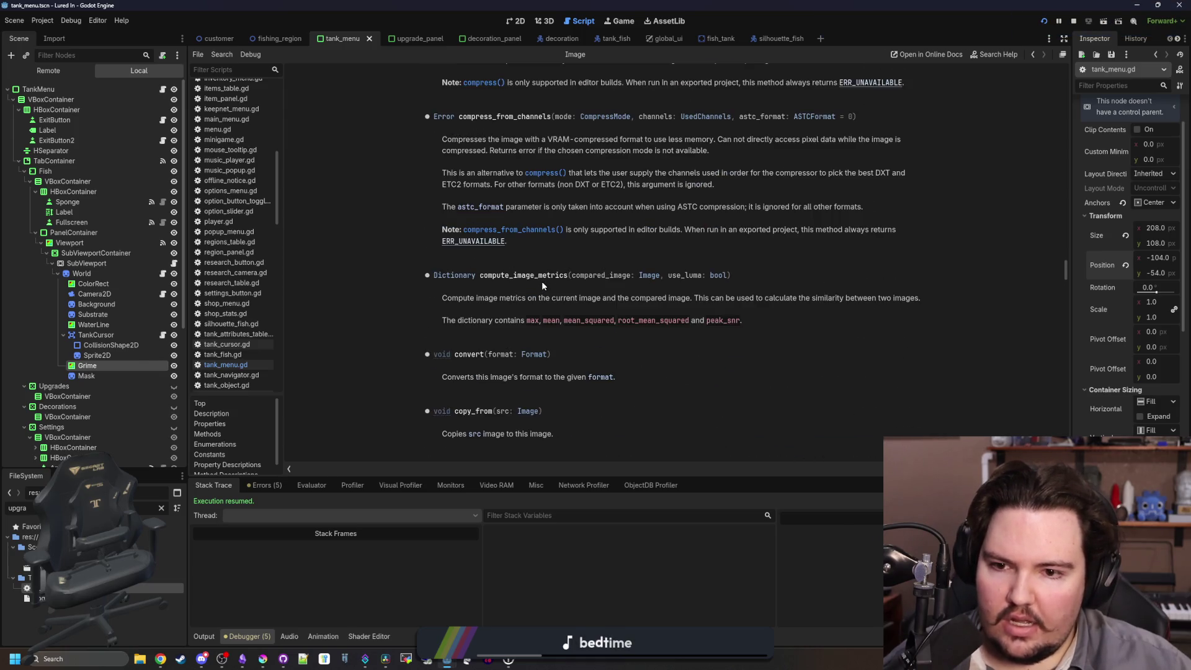
scroll(513, 324, up, 20)
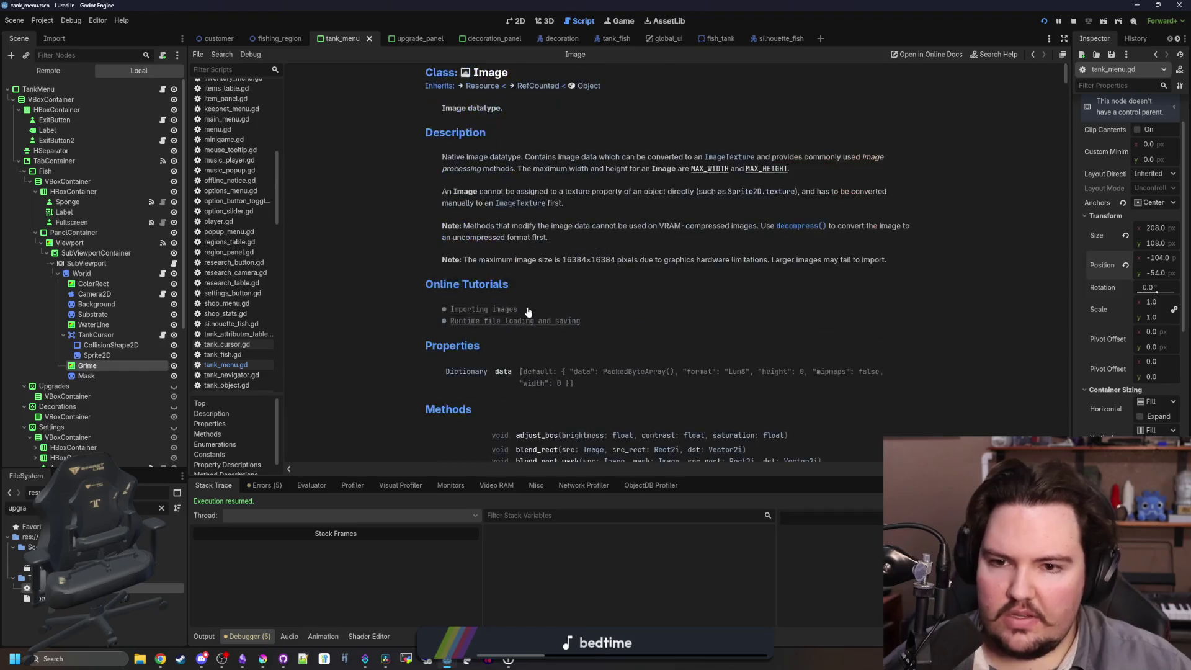
scroll(527, 312, down, 5)
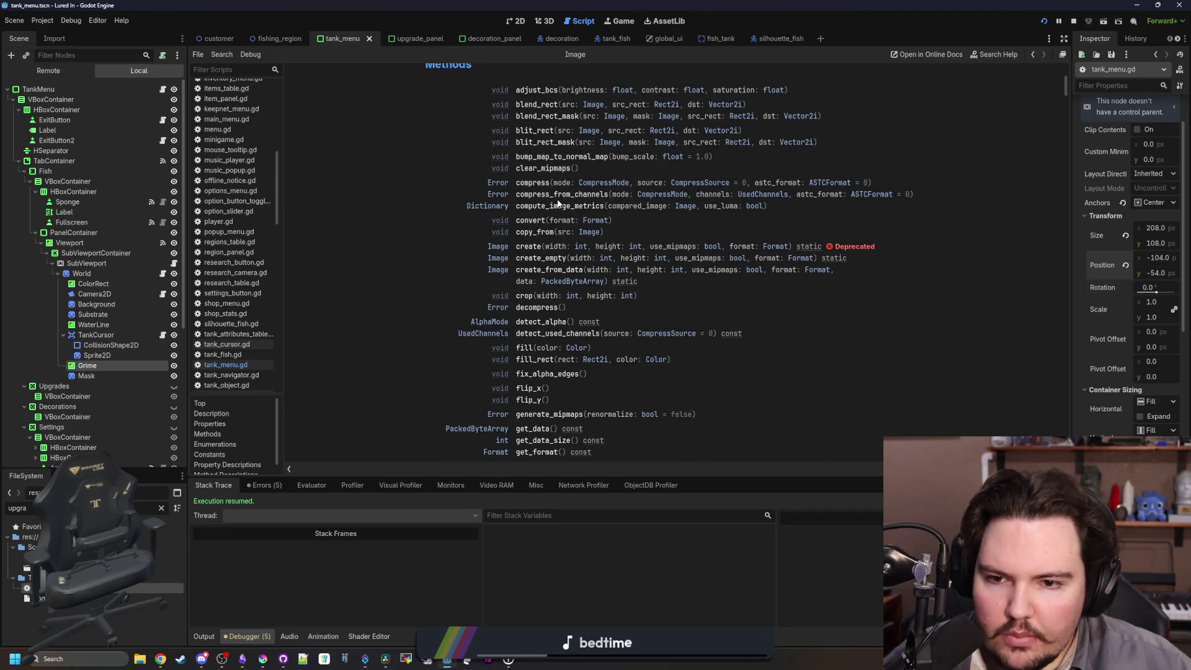
scroll(610, 305, down, 10)
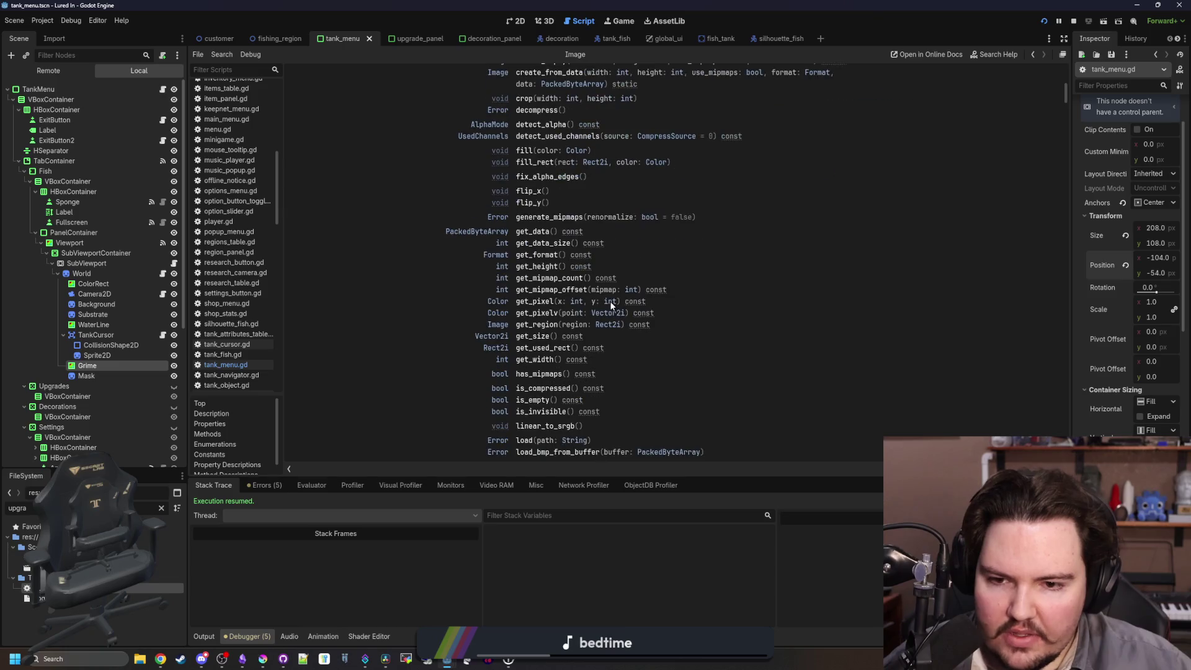
scroll(611, 305, down, 4)
scroll(608, 300, down, 8)
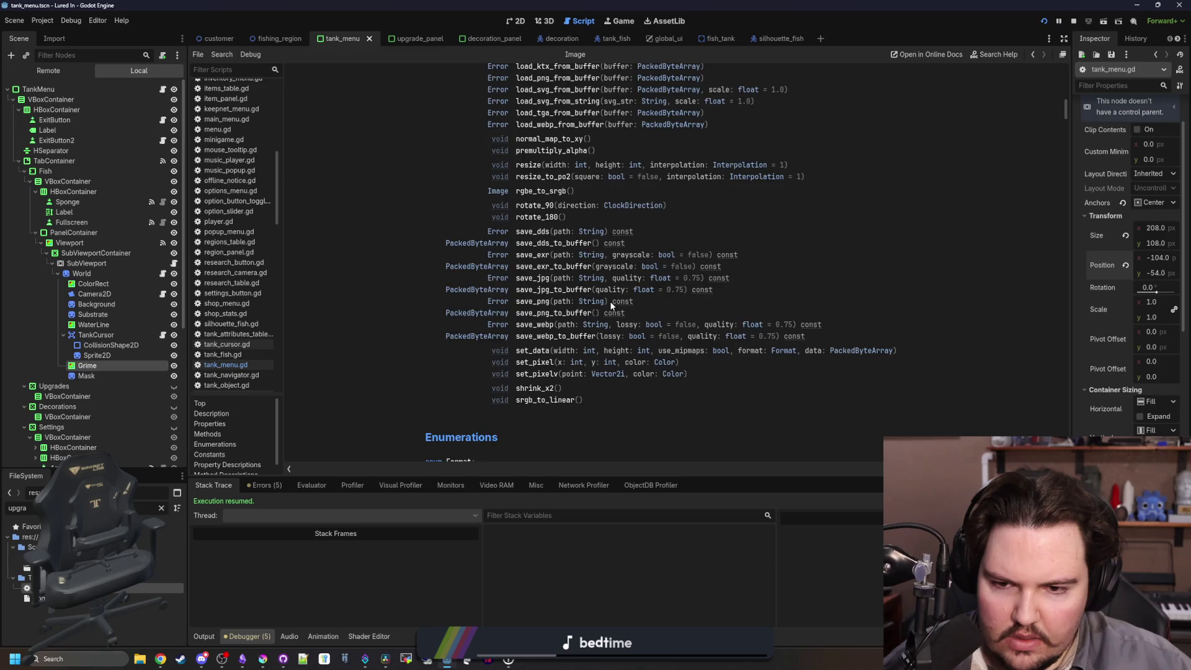
scroll(609, 300, up, 15)
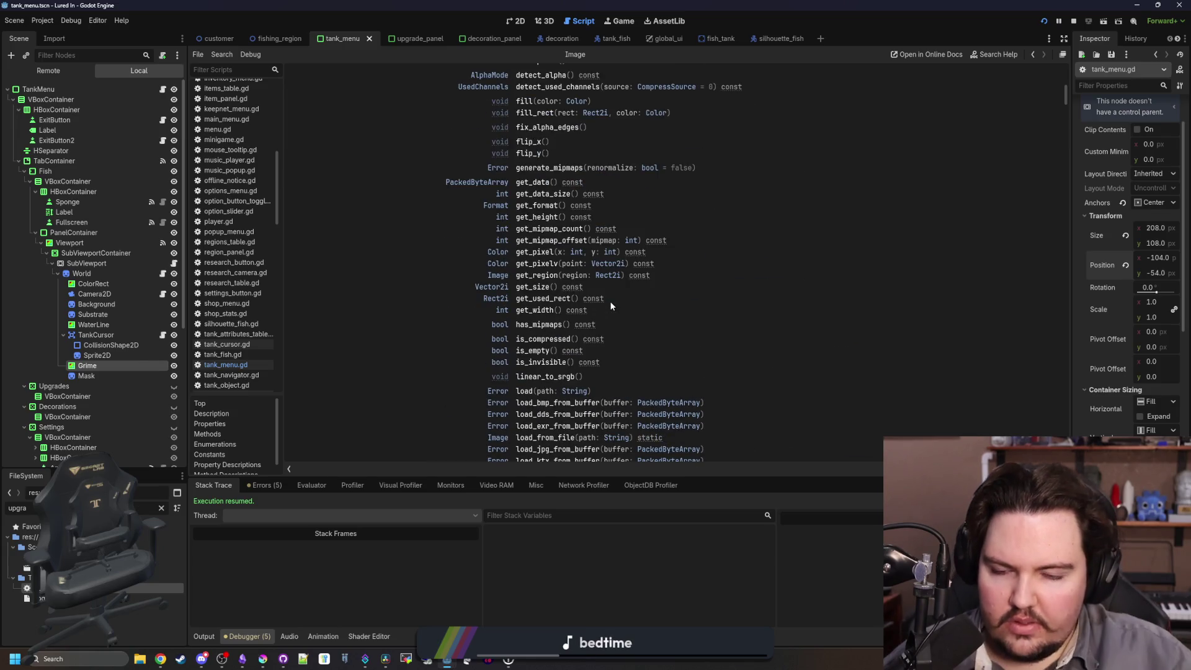
scroll(611, 305, up, 6)
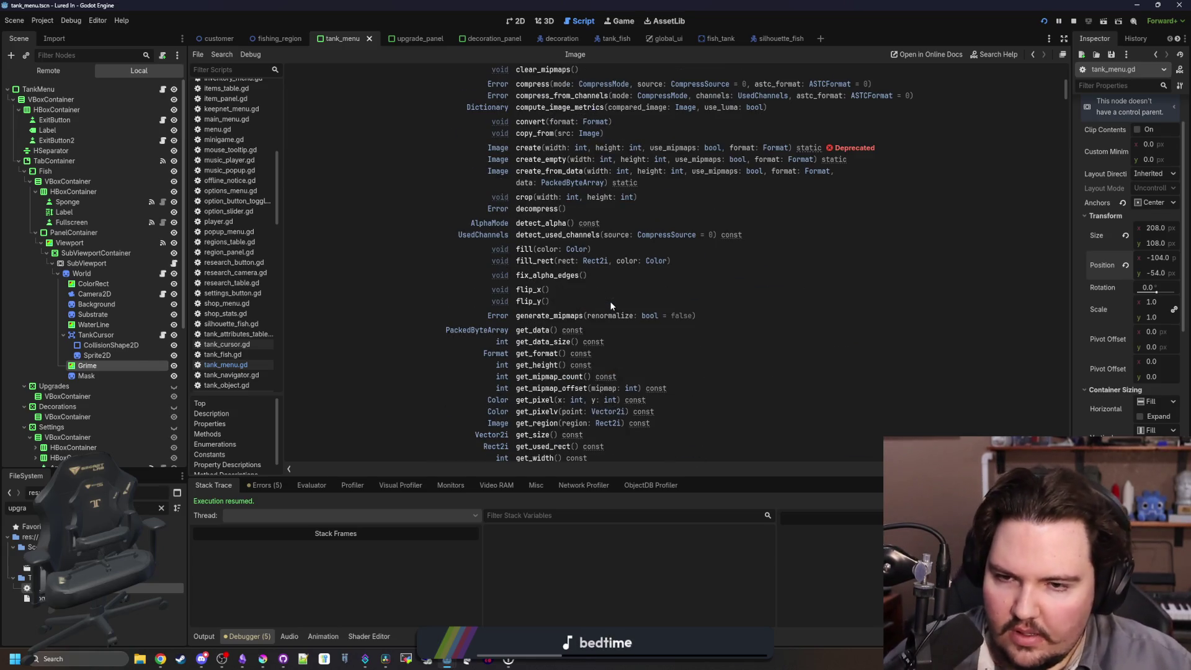
scroll(611, 305, up, 6)
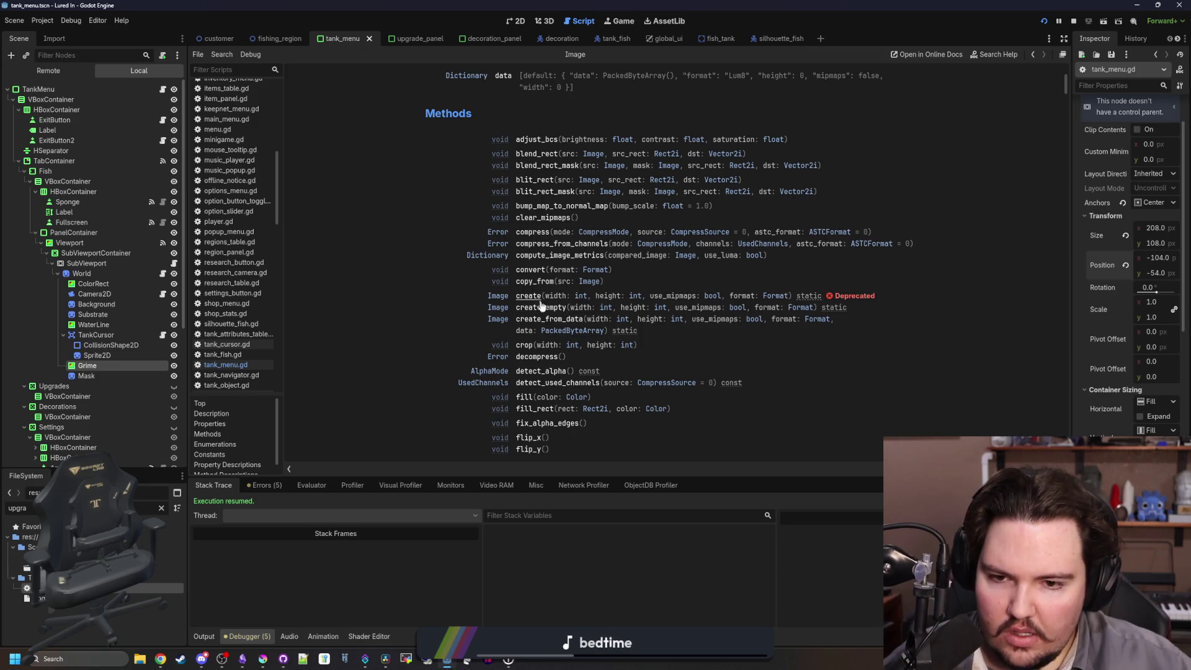
scroll(568, 371, down, 4)
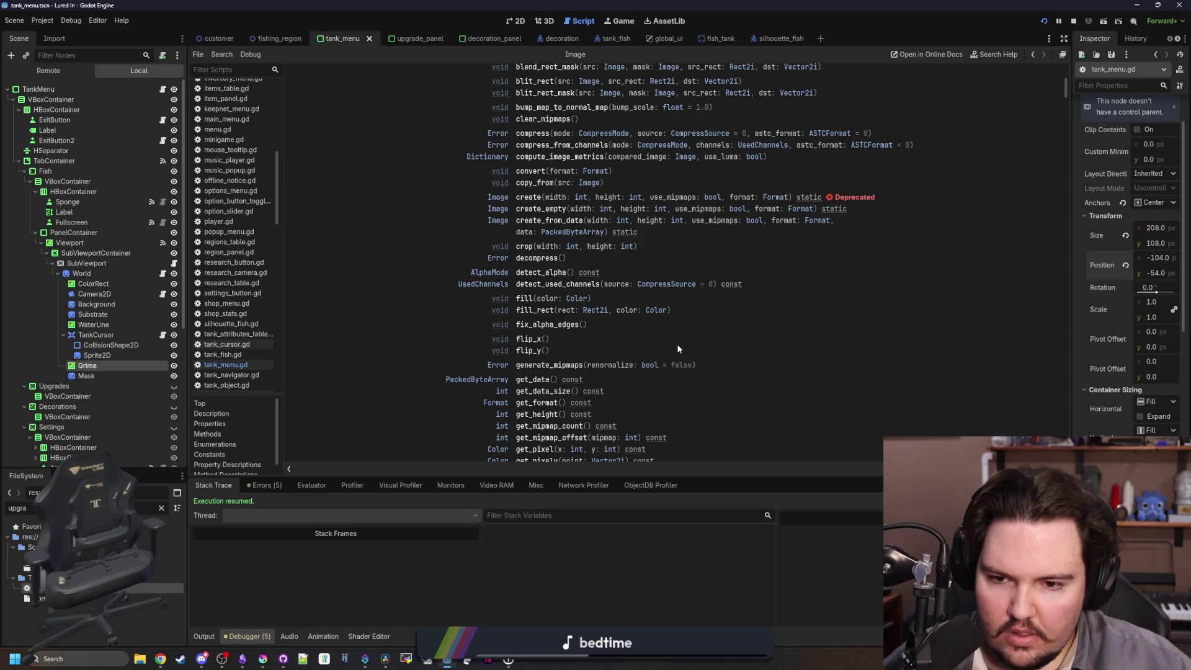
scroll(677, 349, down, 10)
scroll(667, 352, down, 5)
key(alt+Left)
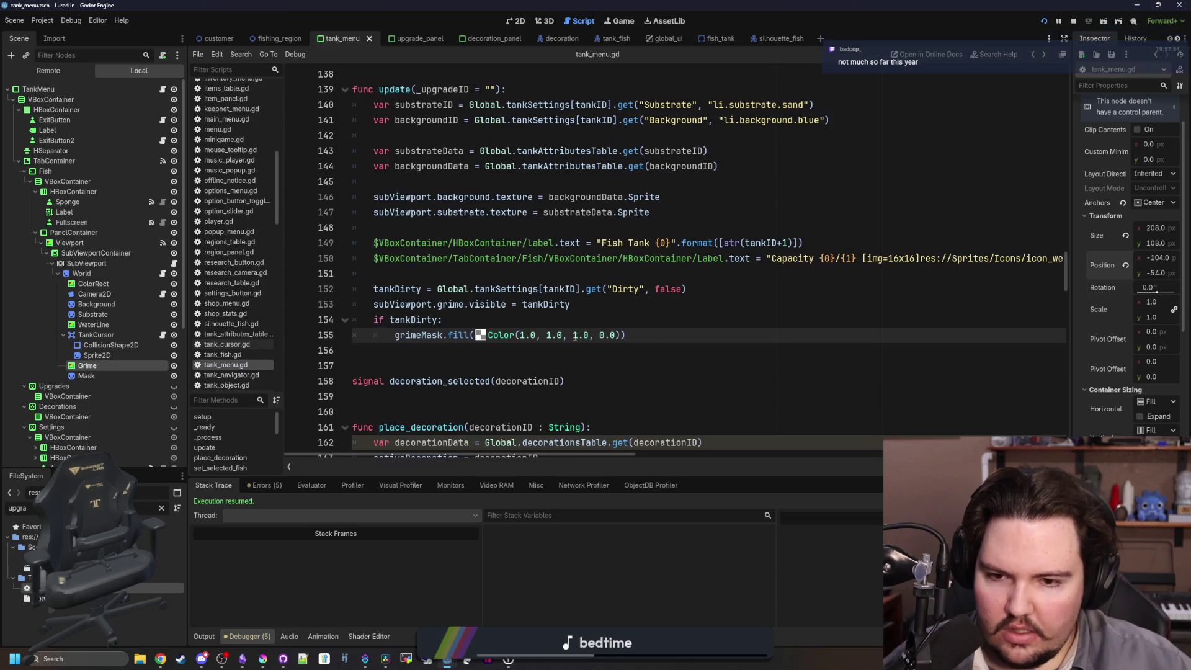
Set the grimeMask fill colour alpha to 1.0 on line 155, save, and run with F5.
text(clear() )
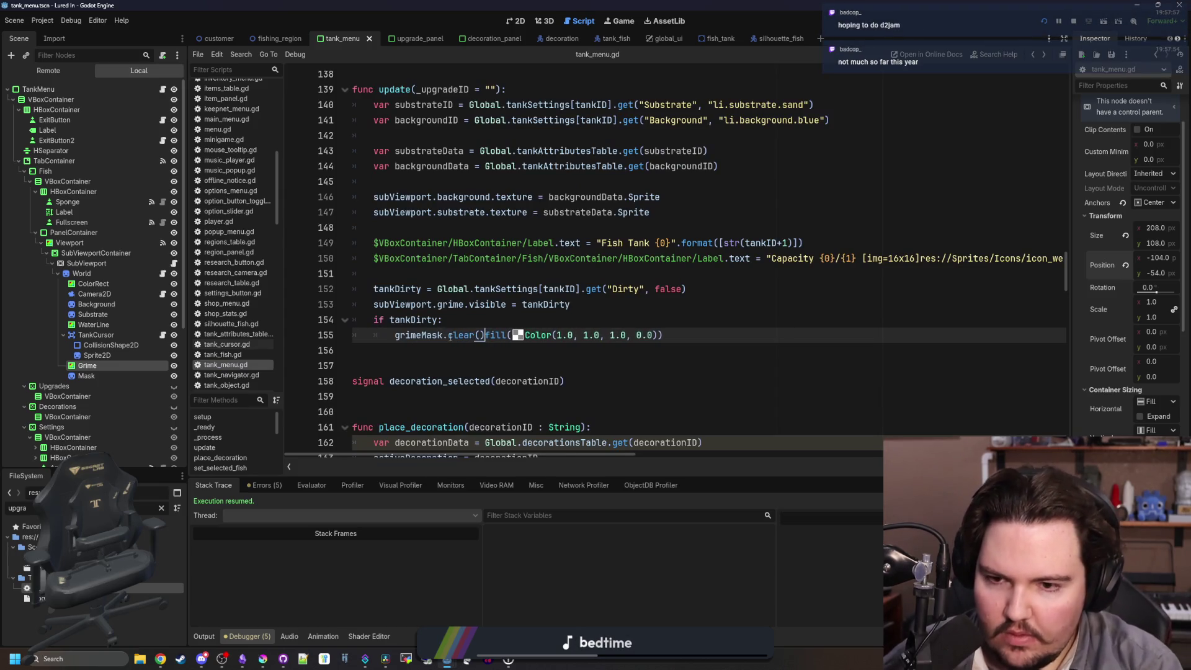
text(#)
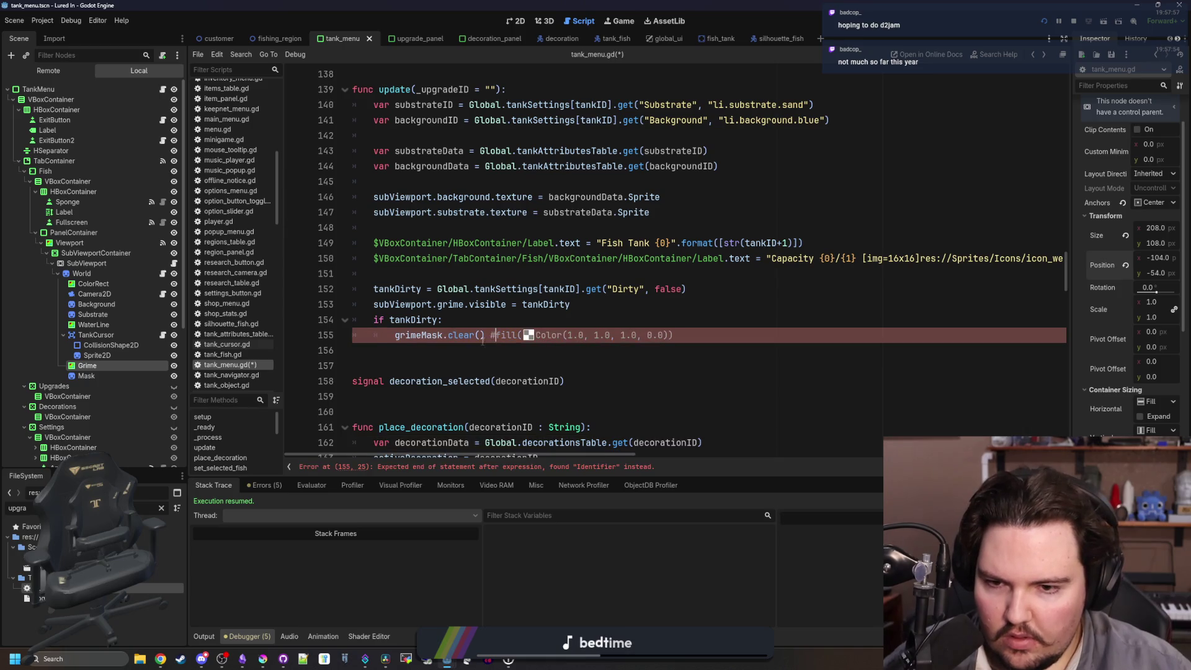
key(BackSpace)
key(BackSpace)
key(BackSpace)
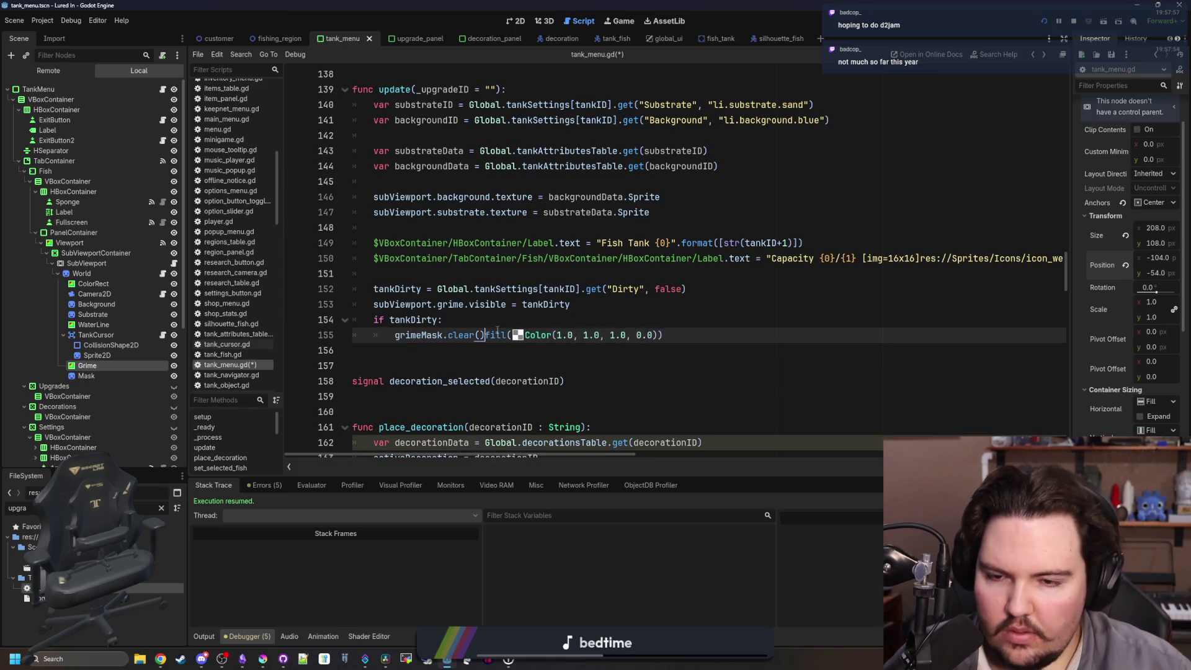
key(BackSpace)
click(514, 320)
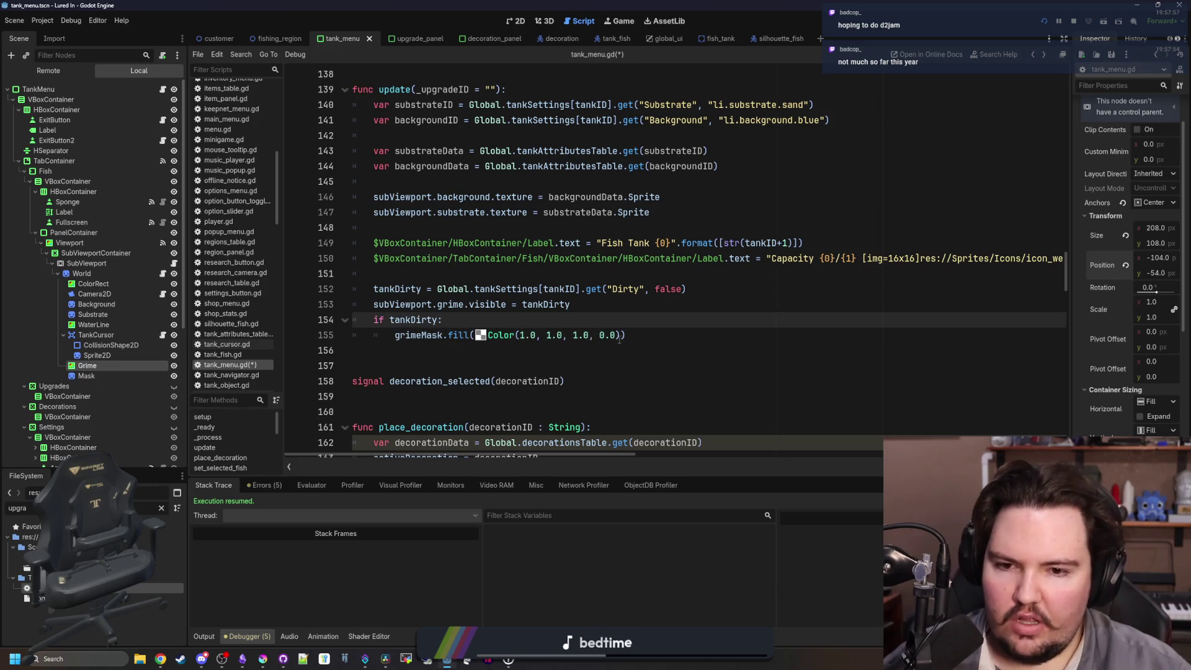
click(609, 335)
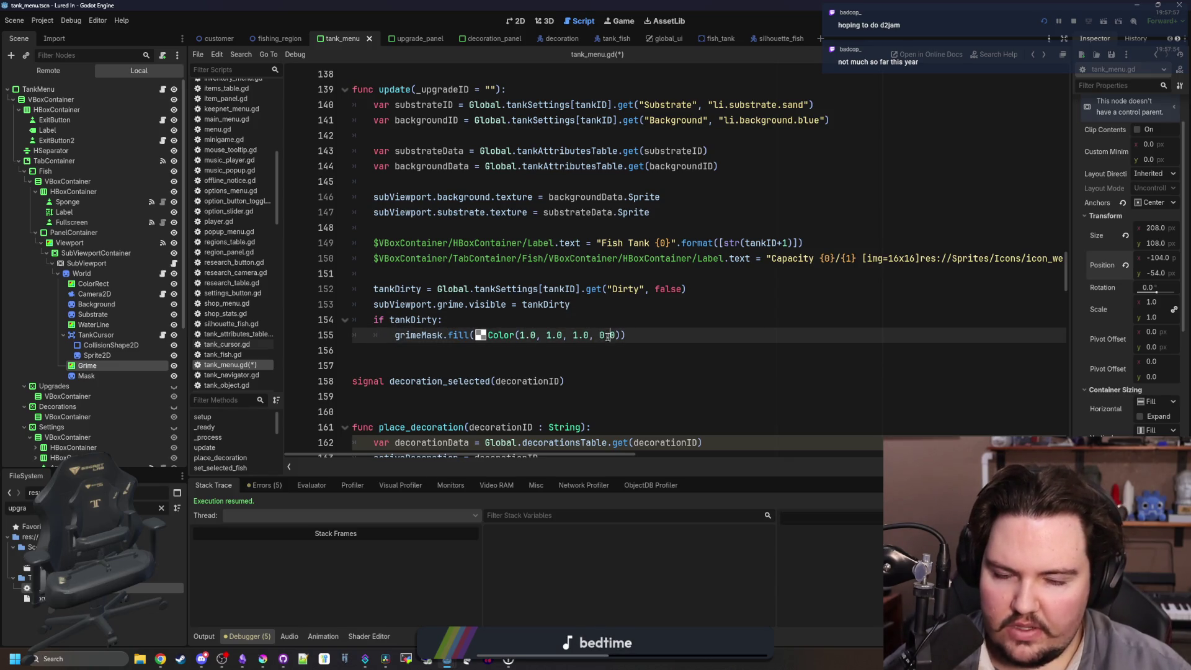
scroll(628, 308, down, 1)
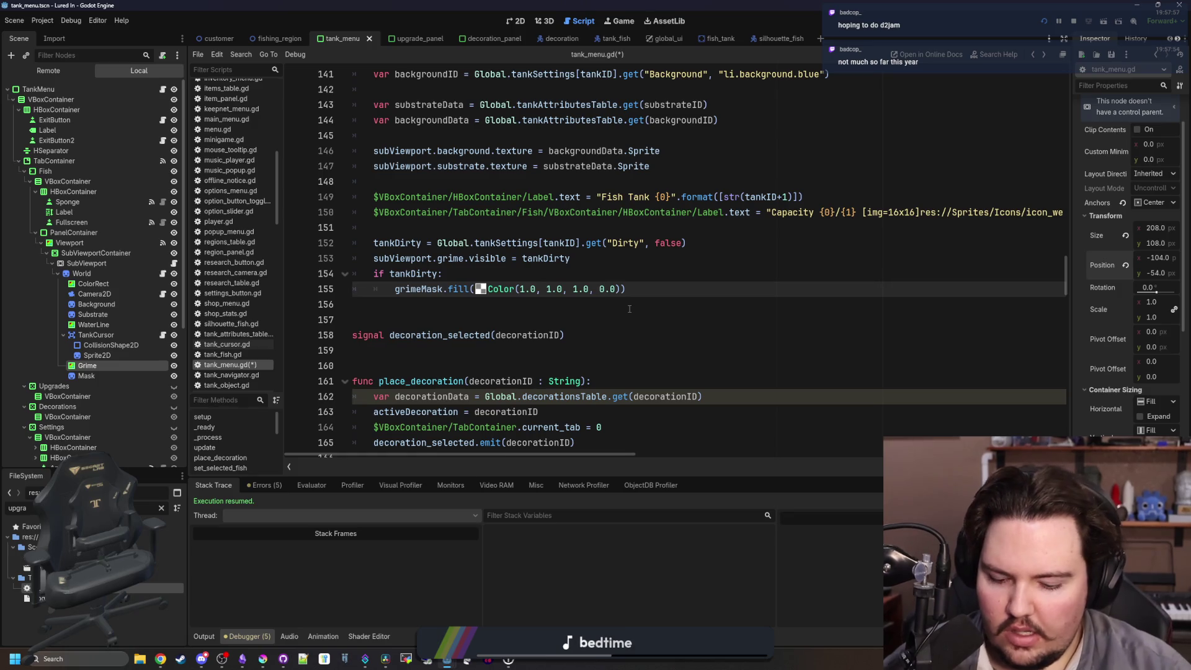
click(575, 320)
scroll(575, 321, down, 2)
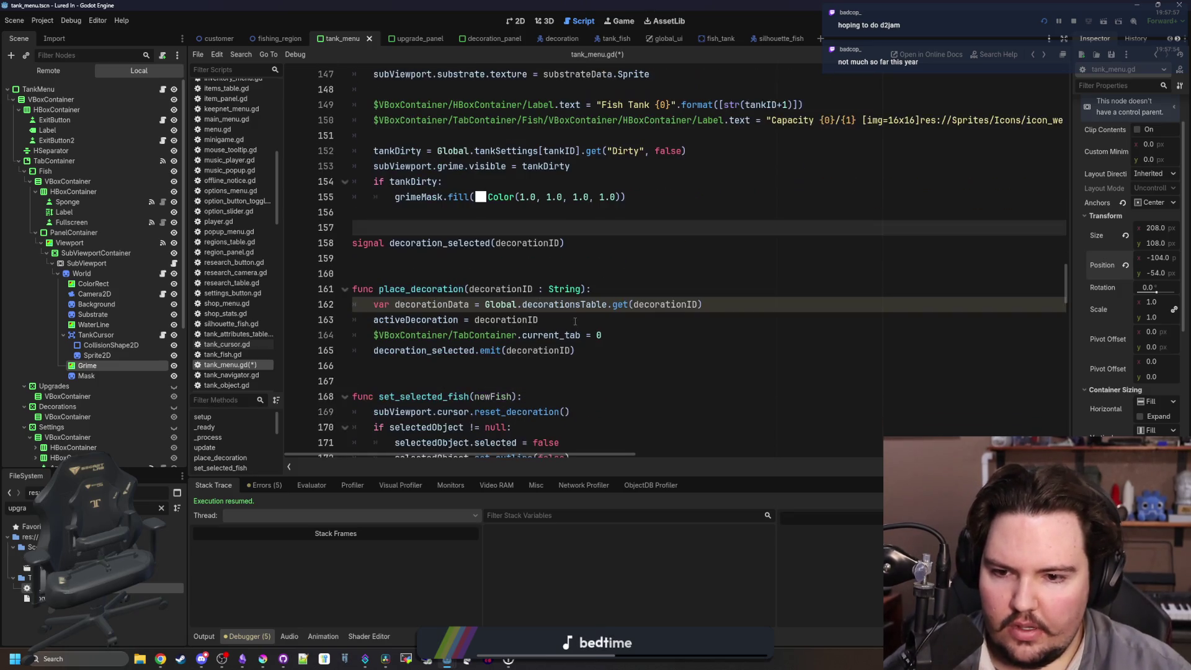
scroll(519, 292, up, 2)
click(484, 305)
key(ctrl+s)
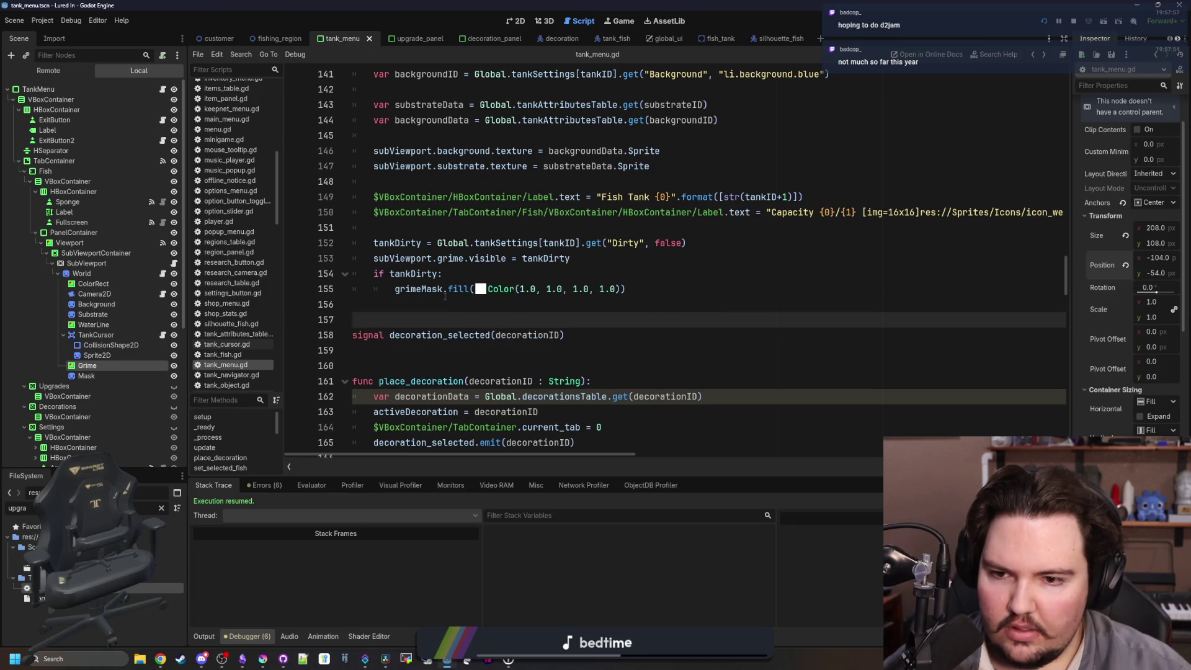
key(F5)
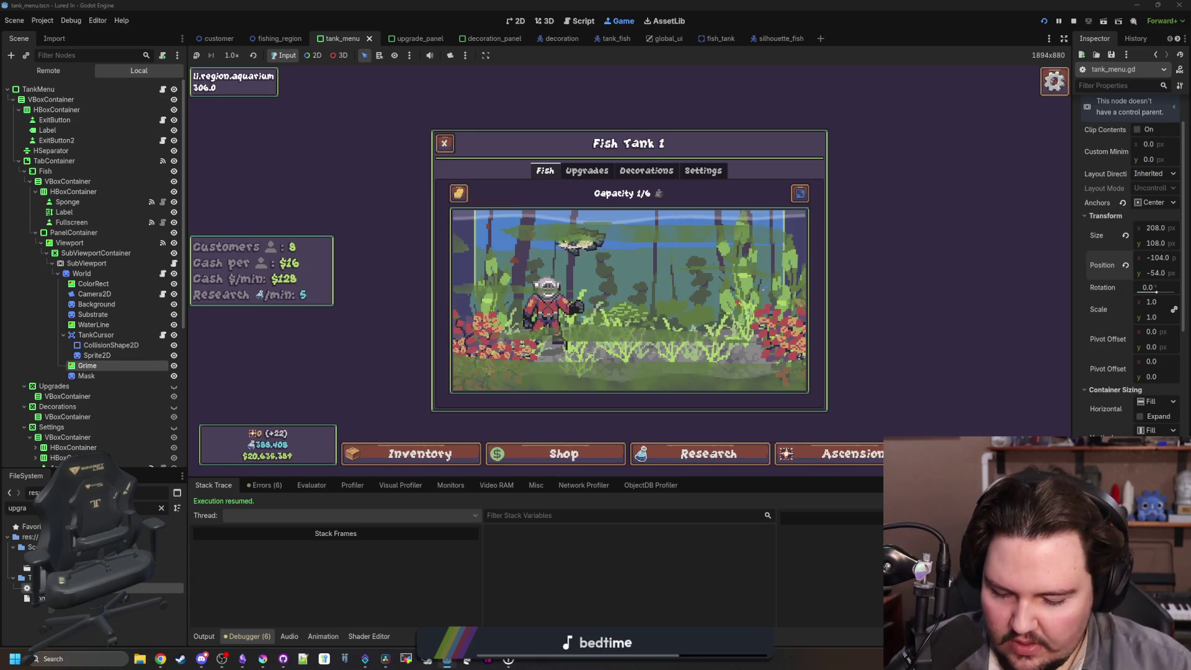
Paste the set_shader_parameter mask line under grimeMask.fill and save the script.
click(577, 21)
drag(914, 186, 395, 186)
key(ctrl+c)
scroll(545, 327, down, 10)
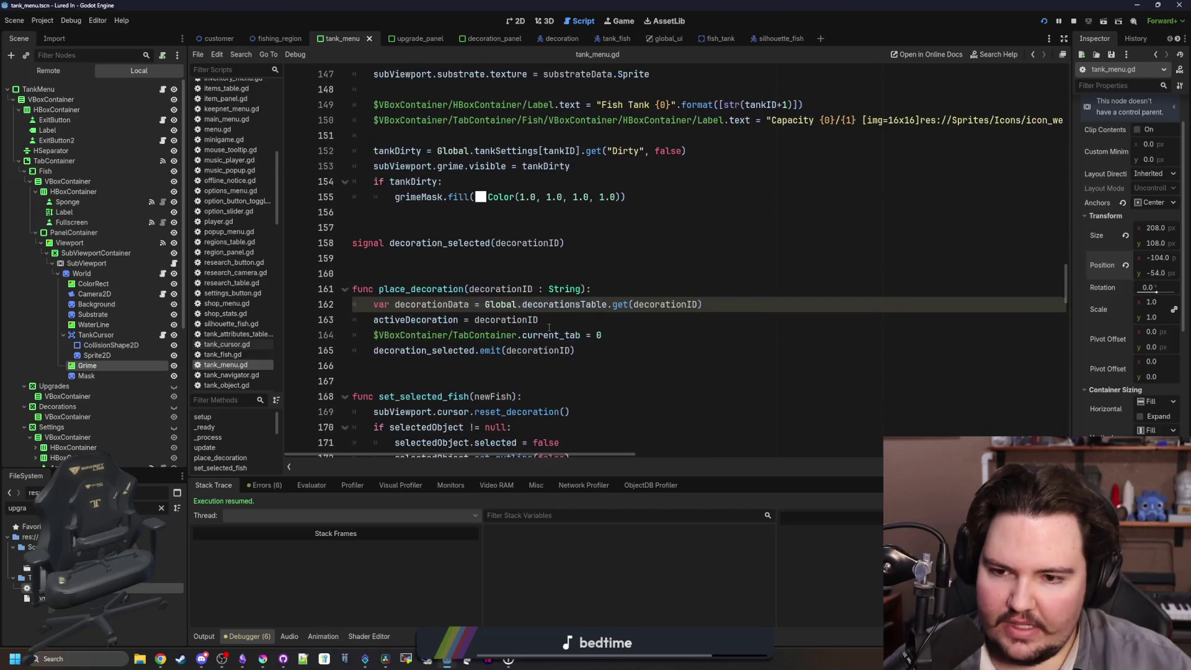
click(651, 191)
key(Return)
key(ctrl+v)
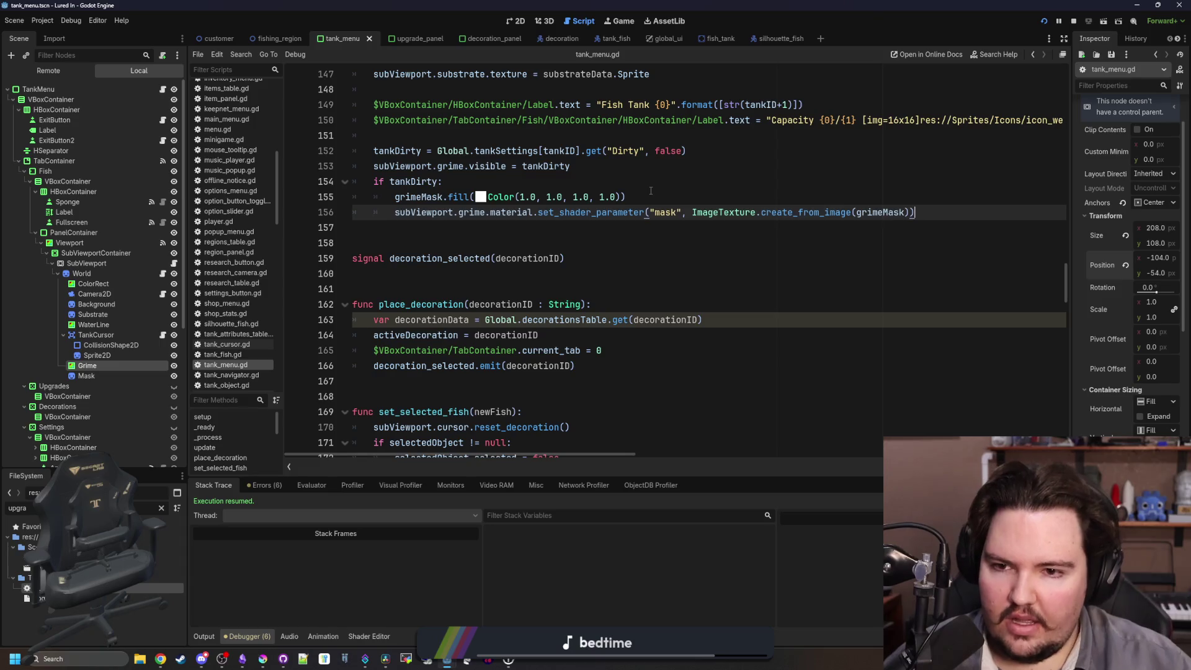
key(ctrl+s)
Run the game with F6 and scrub the tank's grime with the sponge to test.
scroll(590, 228, up, 10)
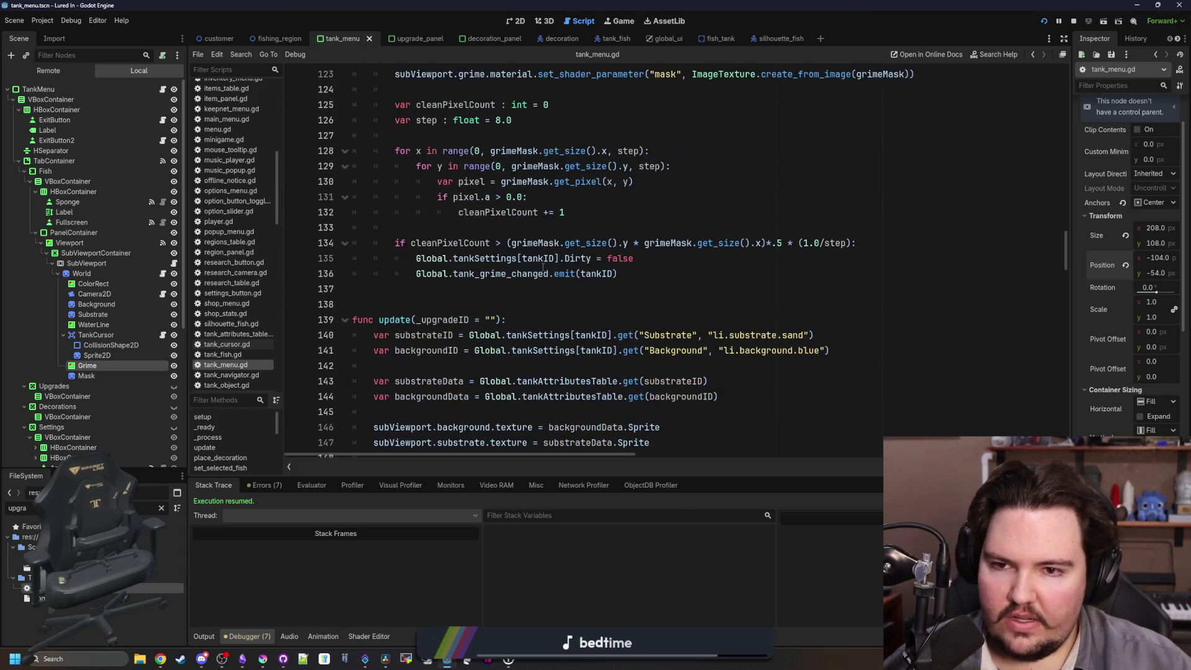
key(F6)
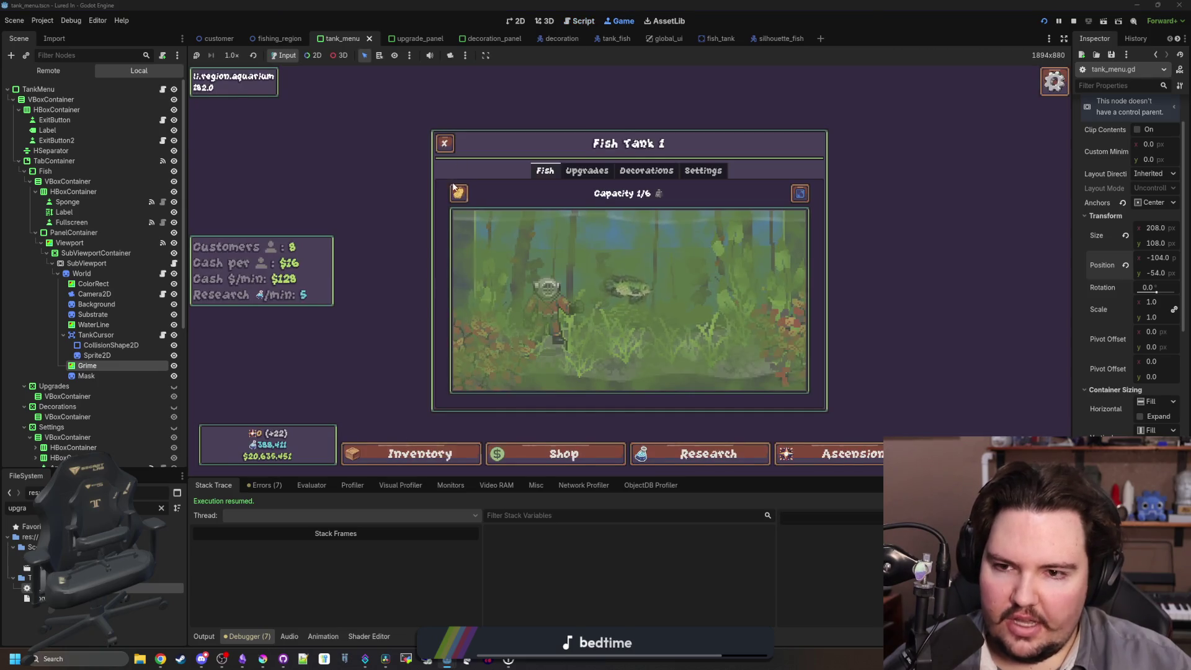
click(457, 192)
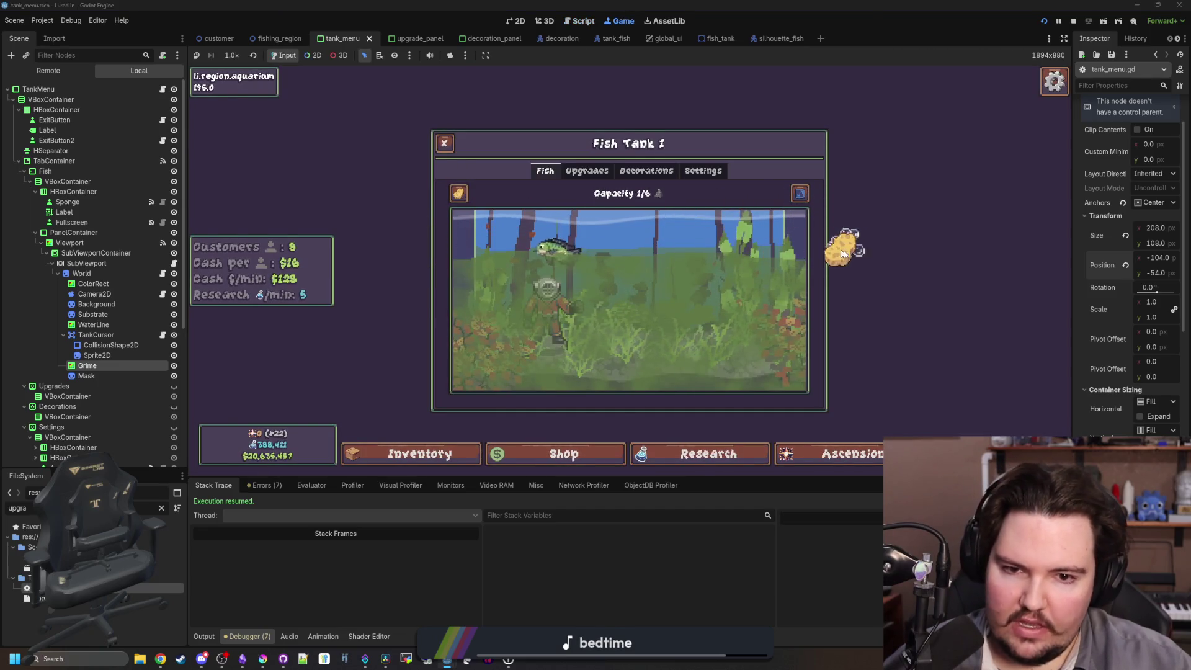
drag(529, 264, 626, 277)
mouse_move(806, 299)
mouse_down()
mouse_move(418, 273)
mouse_move(824, 314)
mouse_move(670, 327)
mouse_move(657, 347)
mouse_move(697, 348)
mouse_move(545, 374)
mouse_move(703, 392)
mouse_move(456, 339)
mouse_move(526, 233)
mouse_move(619, 388)
mouse_up()
mouse_move(564, 231)
mouse_down()
mouse_move(514, 341)
mouse_move(471, 297)
mouse_move(558, 322)
mouse_move(698, 284)
mouse_move(775, 231)
mouse_up()
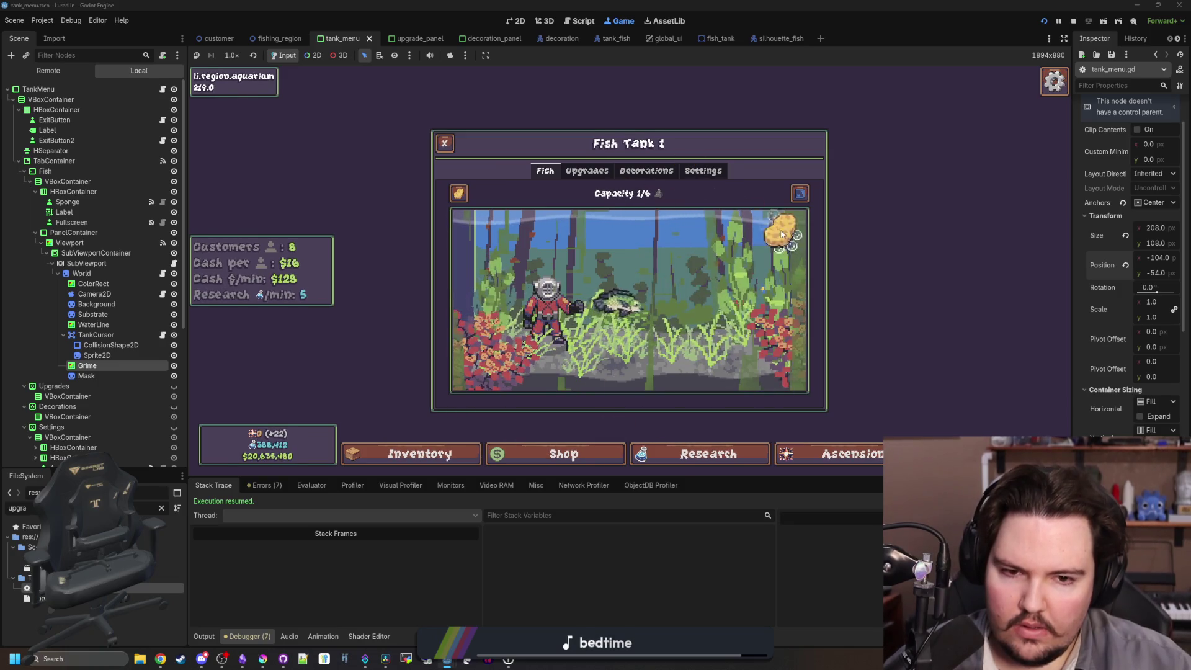
click(163, 89)
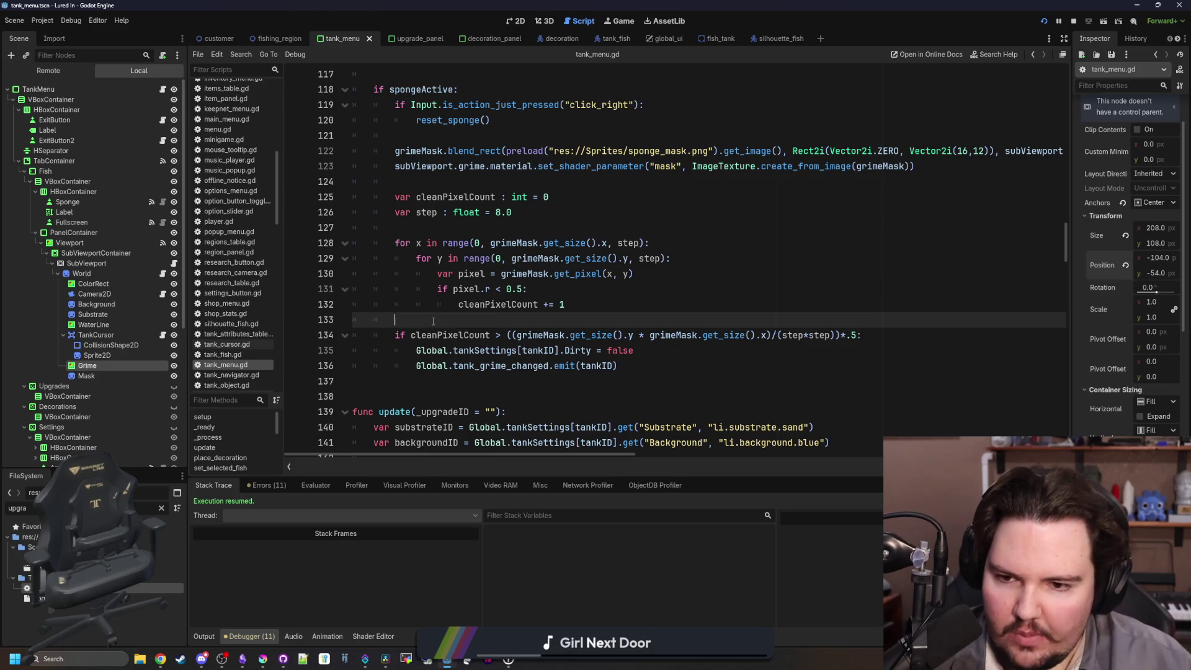
Review the pixel-counting loop in tank_menu.gd and save the script.
mouse_move(662, 364)
mouse_down()
mouse_move(395, 212)
mouse_move(397, 229)
mouse_up()
click(434, 230)
scroll(484, 250, up, 3)
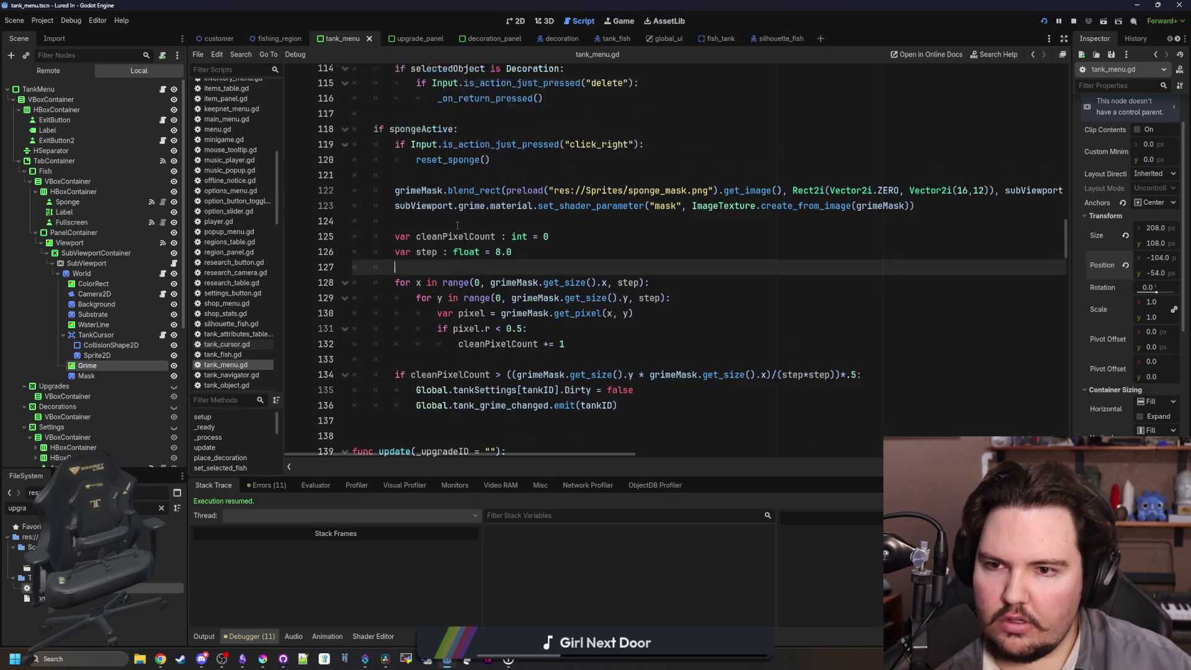
scroll(484, 250, up, 3)
scroll(426, 301, down, 6)
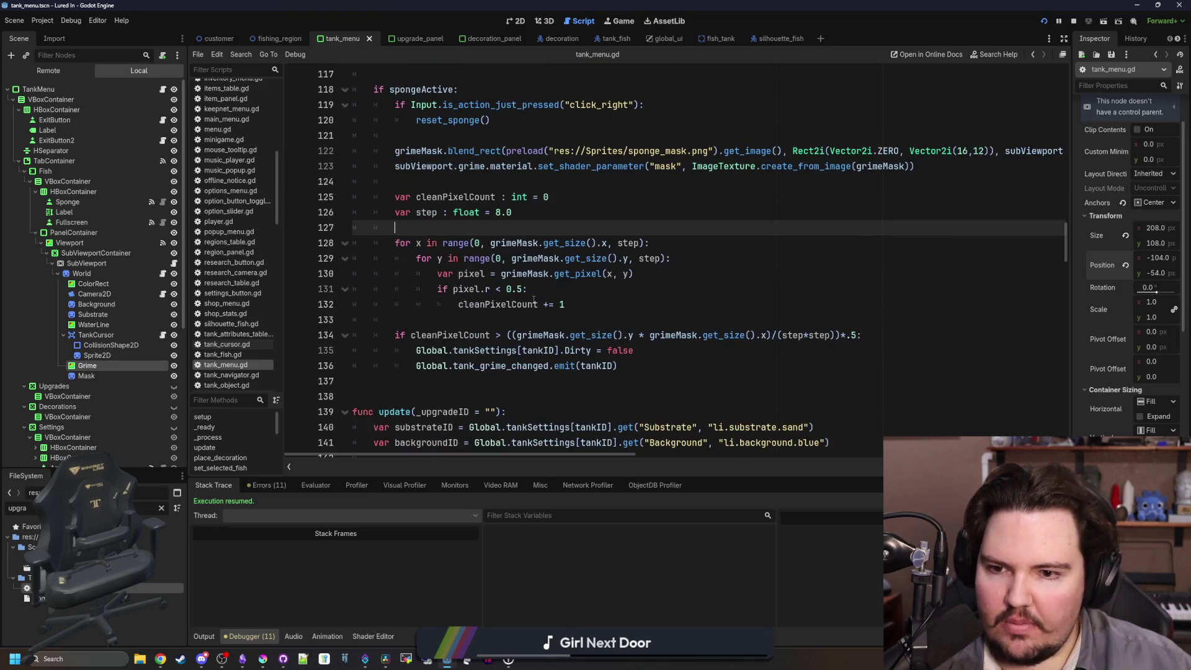
scroll(427, 300, up, 1)
click(475, 319)
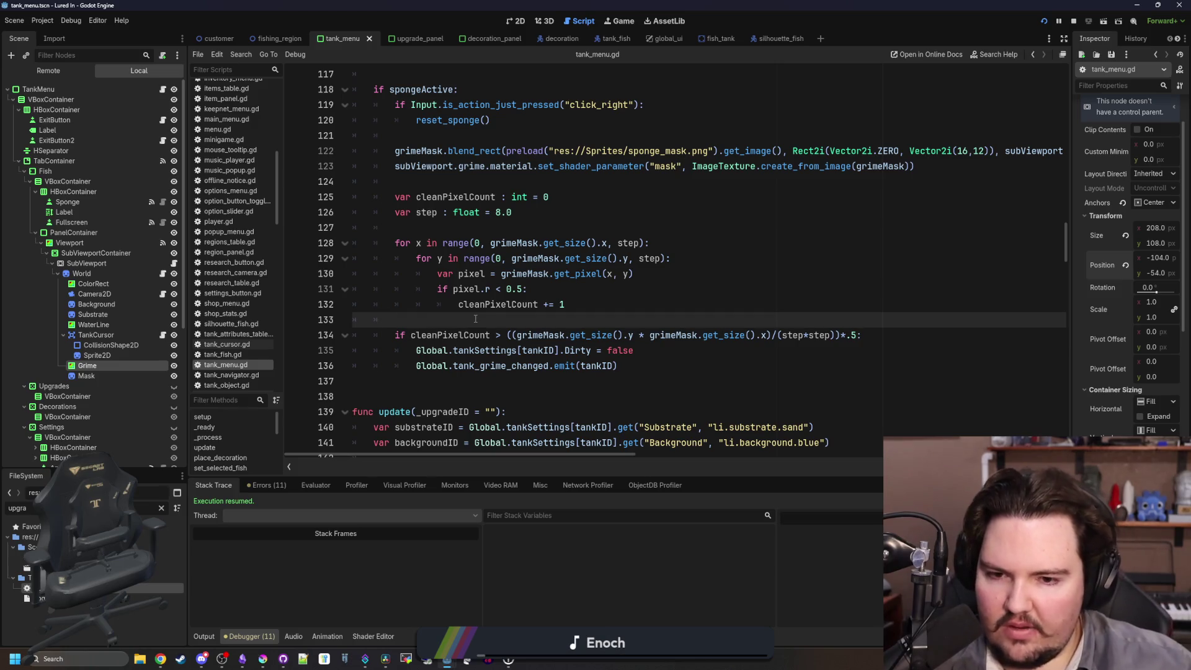
scroll(909, 251, up, 2)
scroll(909, 251, up, 4)
click(431, 295)
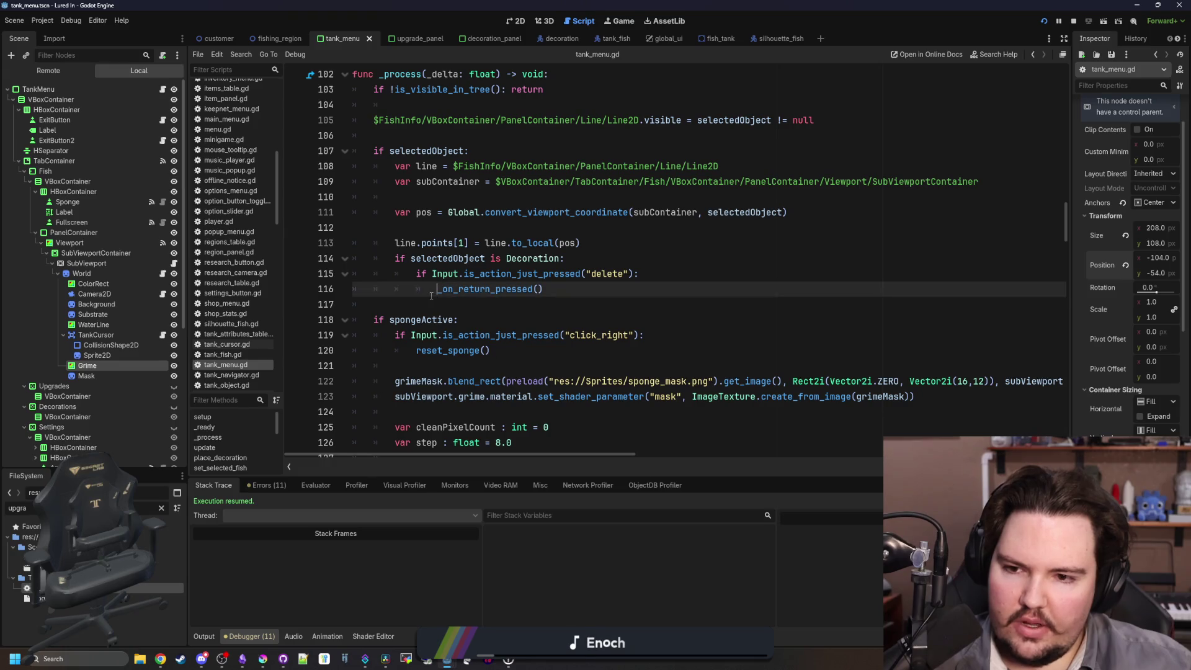
scroll(434, 304, down, 6)
click(437, 317)
key(ctrl+s)
key(ctrl+s)
key(ctrl+s)
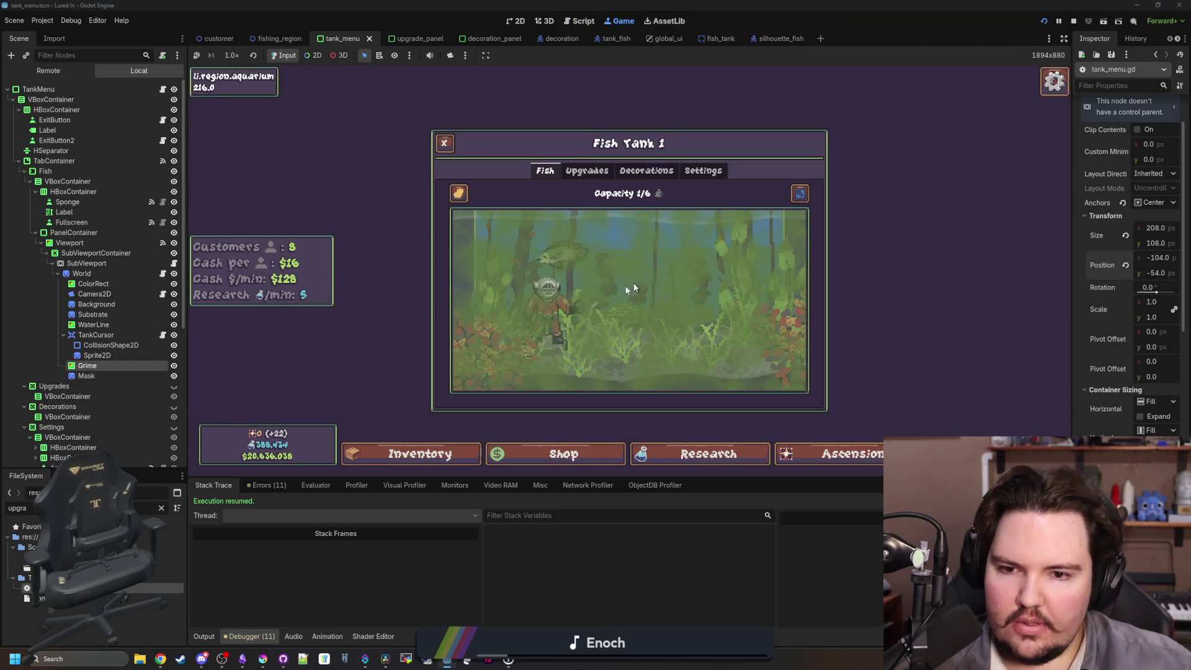
Scrub the upper part of the tank, then review the threshold line in tank_menu.gd.
mouse_move(458, 193)
mouse_down()
mouse_move(824, 191)
mouse_move(808, 240)
mouse_move(427, 254)
mouse_move(437, 296)
mouse_move(633, 317)
mouse_move(630, 307)
mouse_up()
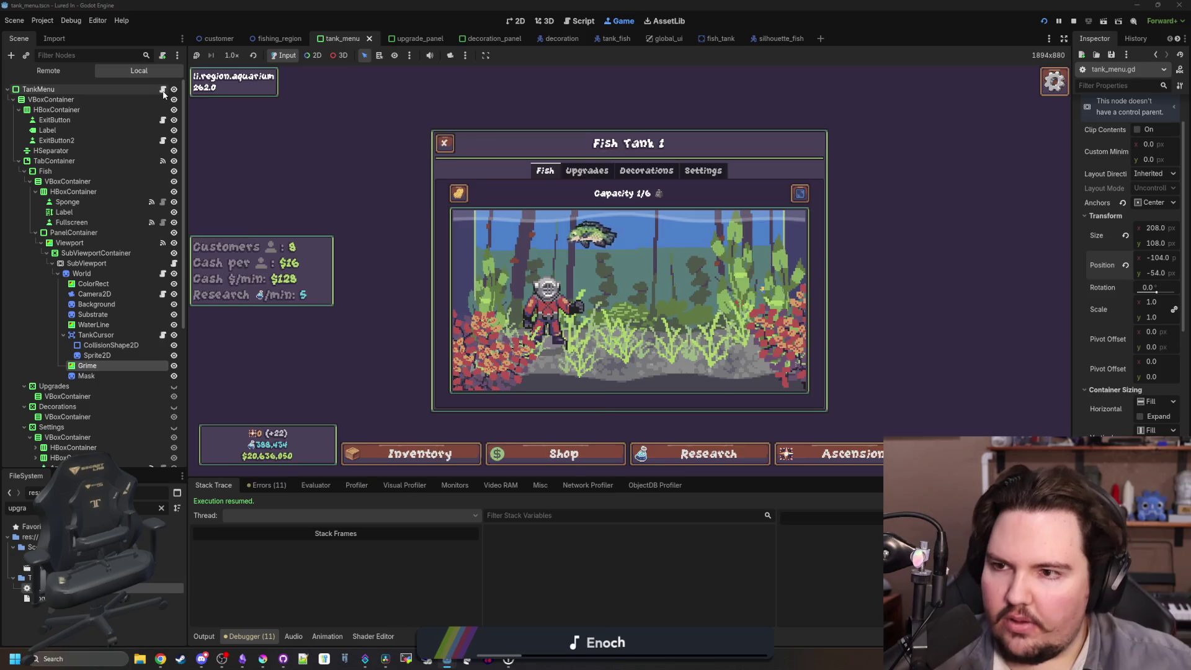
click(163, 91)
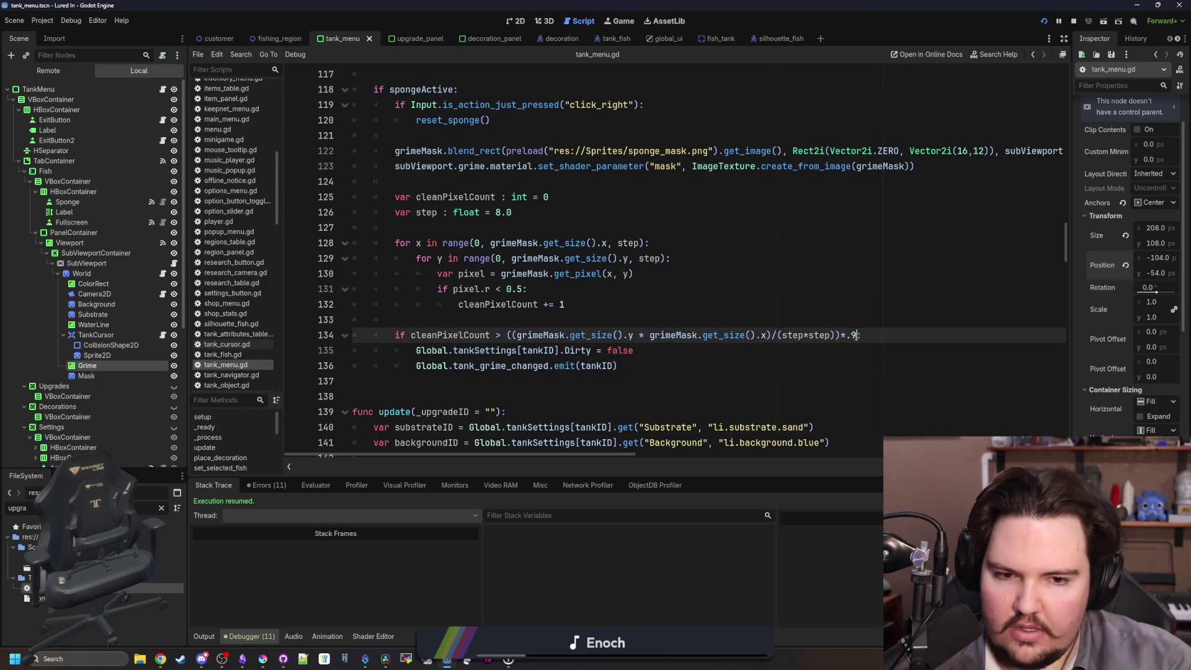
click(558, 319)
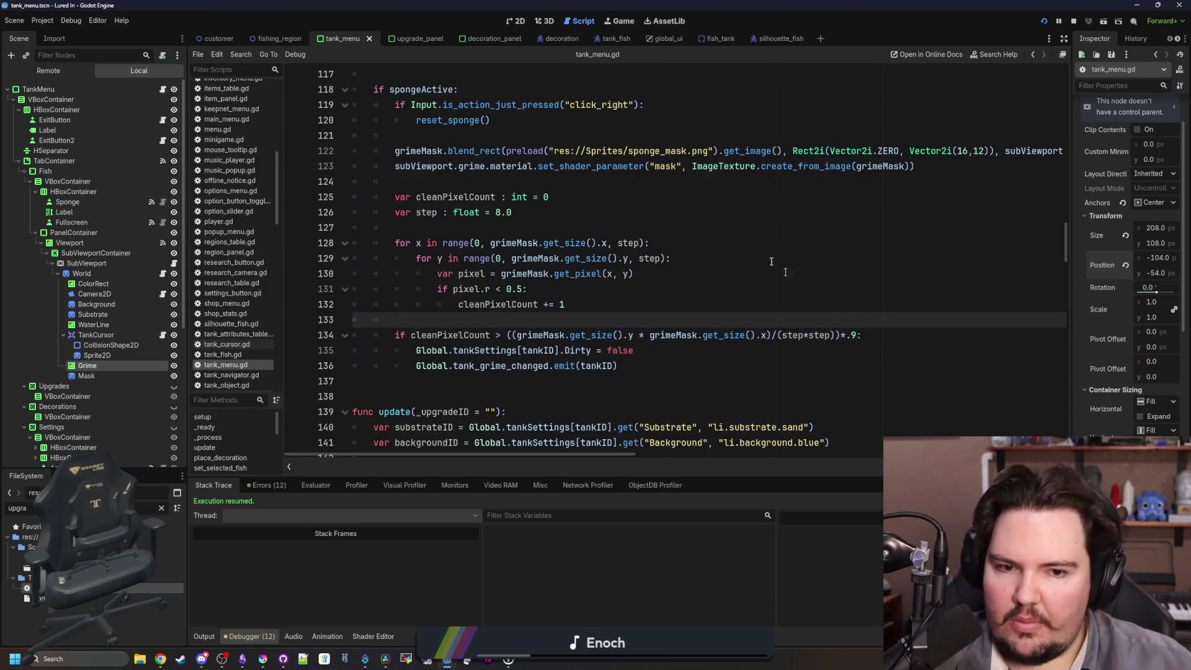
Back in the running game, pick up the sponge and scrub grime across the tank.
click(618, 21)
click(458, 194)
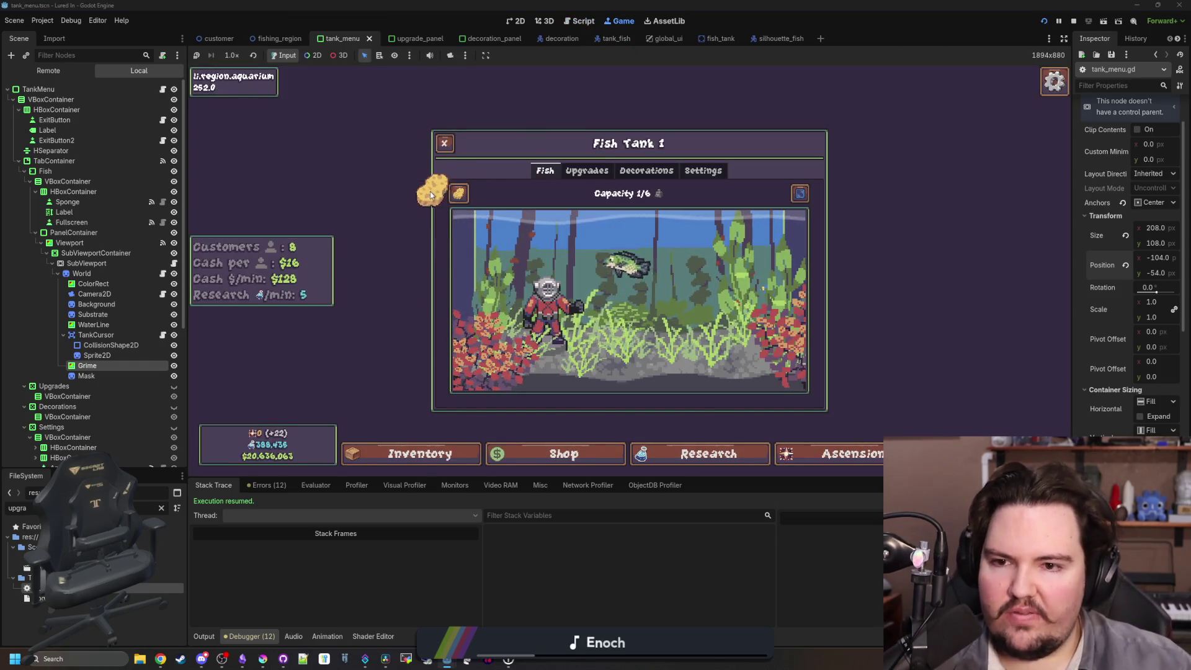
click(430, 194)
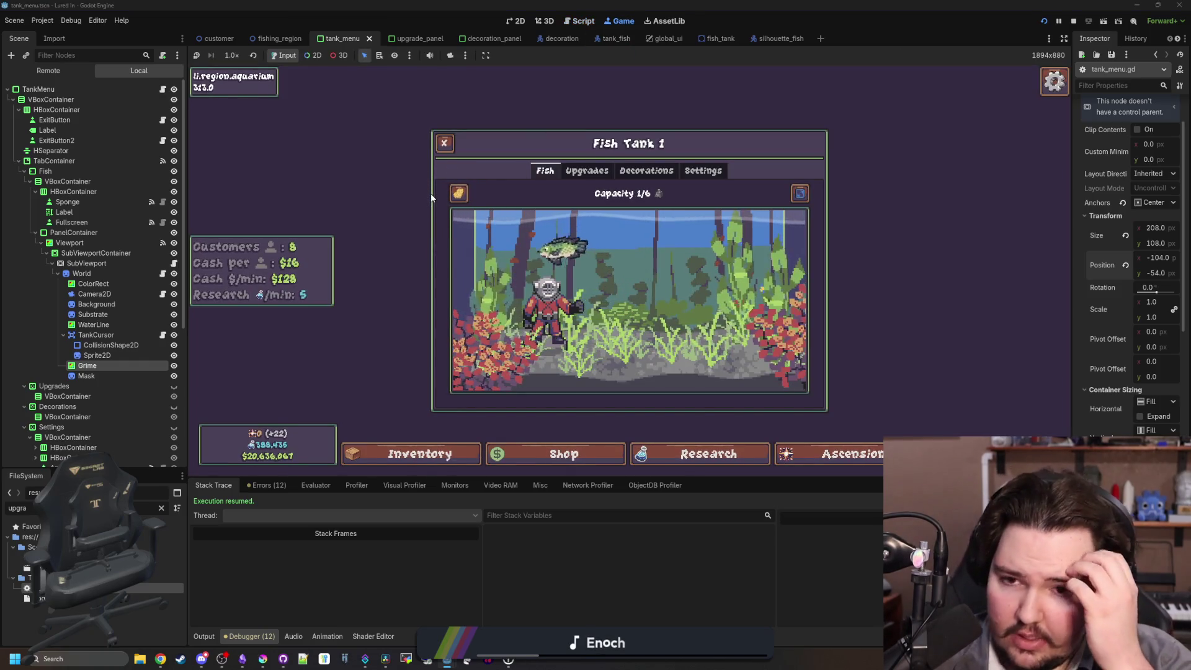
click(458, 193)
mouse_move(458, 198)
mouse_down()
mouse_move(457, 244)
mouse_move(521, 380)
mouse_move(864, 351)
mouse_move(837, 319)
mouse_move(598, 248)
mouse_move(757, 267)
mouse_move(474, 267)
mouse_move(512, 199)
mouse_move(672, 371)
mouse_up()
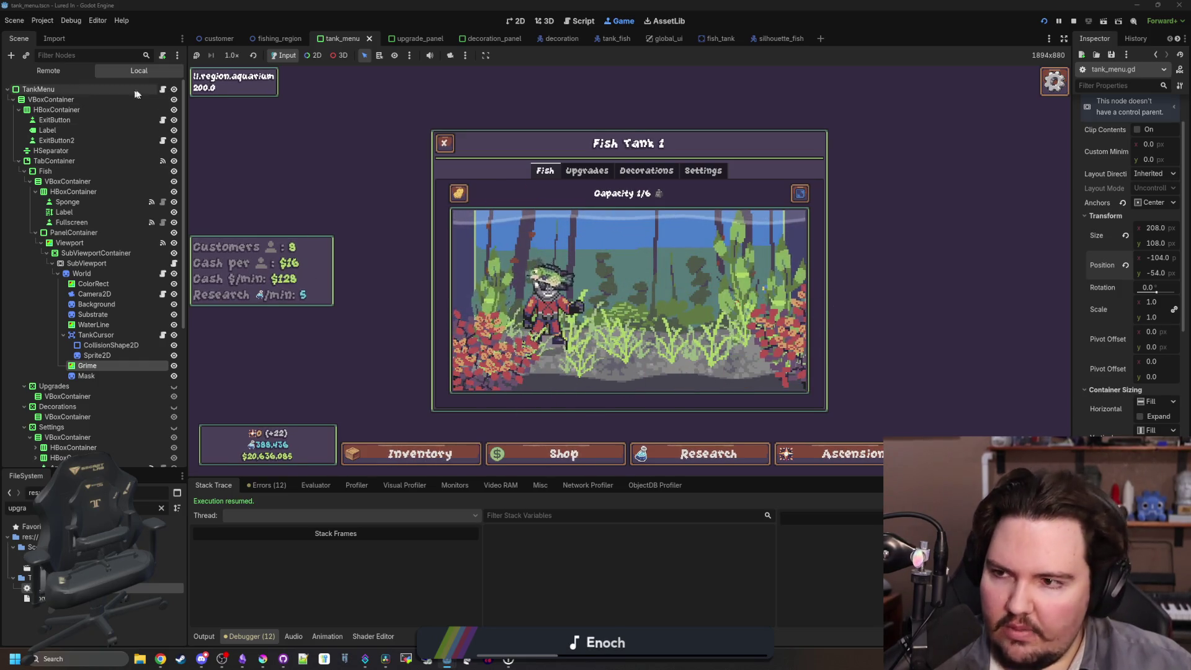
Raise the clean threshold multiplier from .9 to .95, save, and test scrubbing again.
click(163, 90)
click(858, 335)
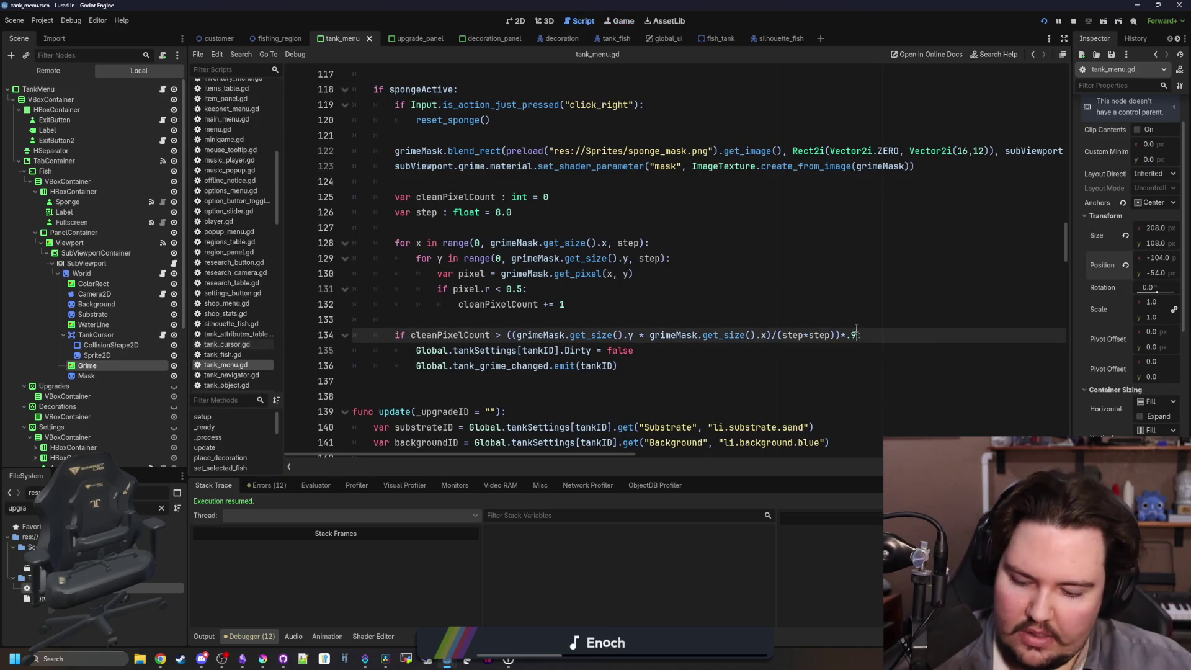
text(5)
click(856, 304)
key(ctrl+s)
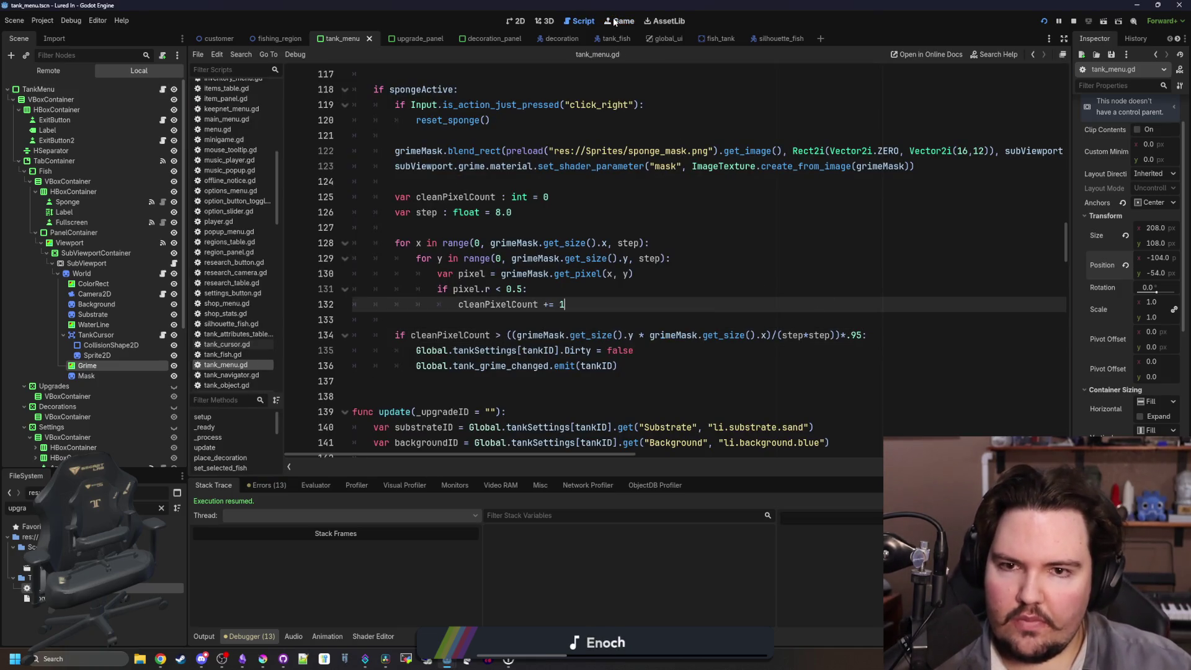
click(613, 21)
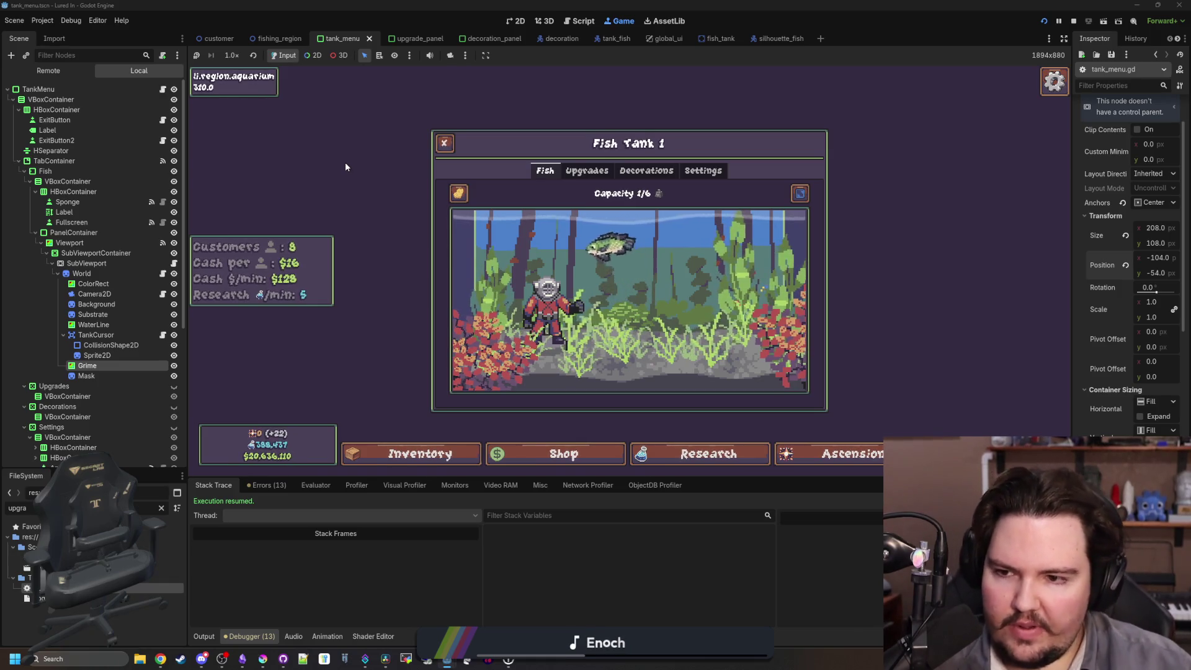
click(456, 191)
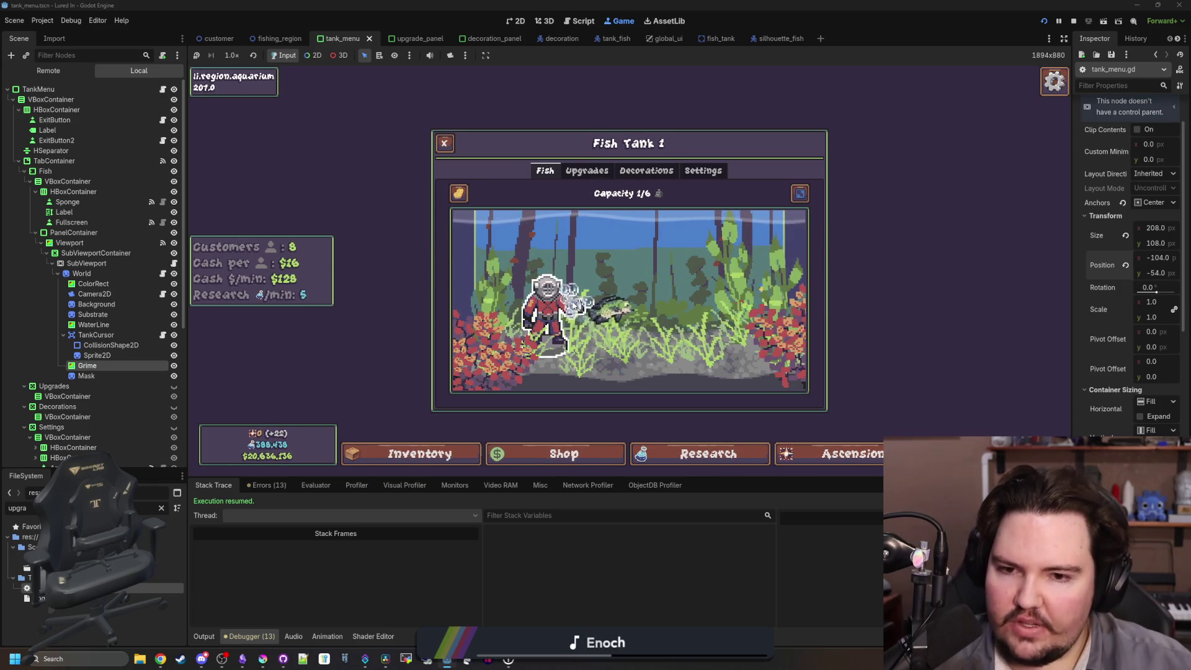
Change the threshold multiplier on line 134 from .95 to .97.
key(ctrl+F3)
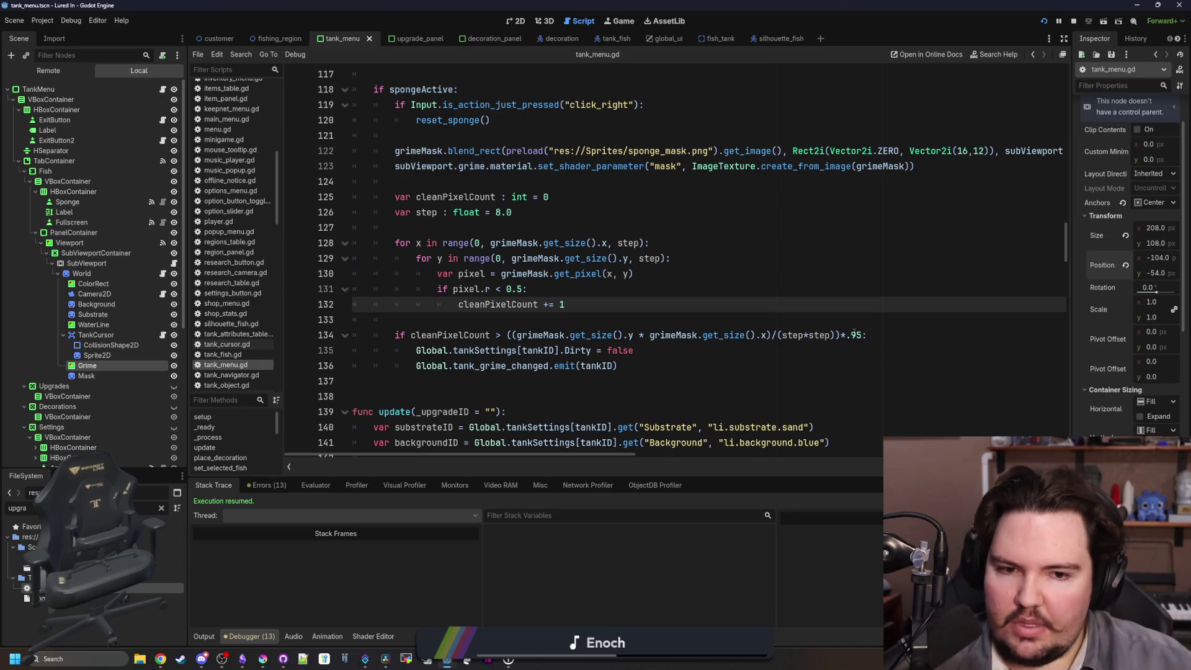
click(863, 335)
key(BackSpace)
text(7)
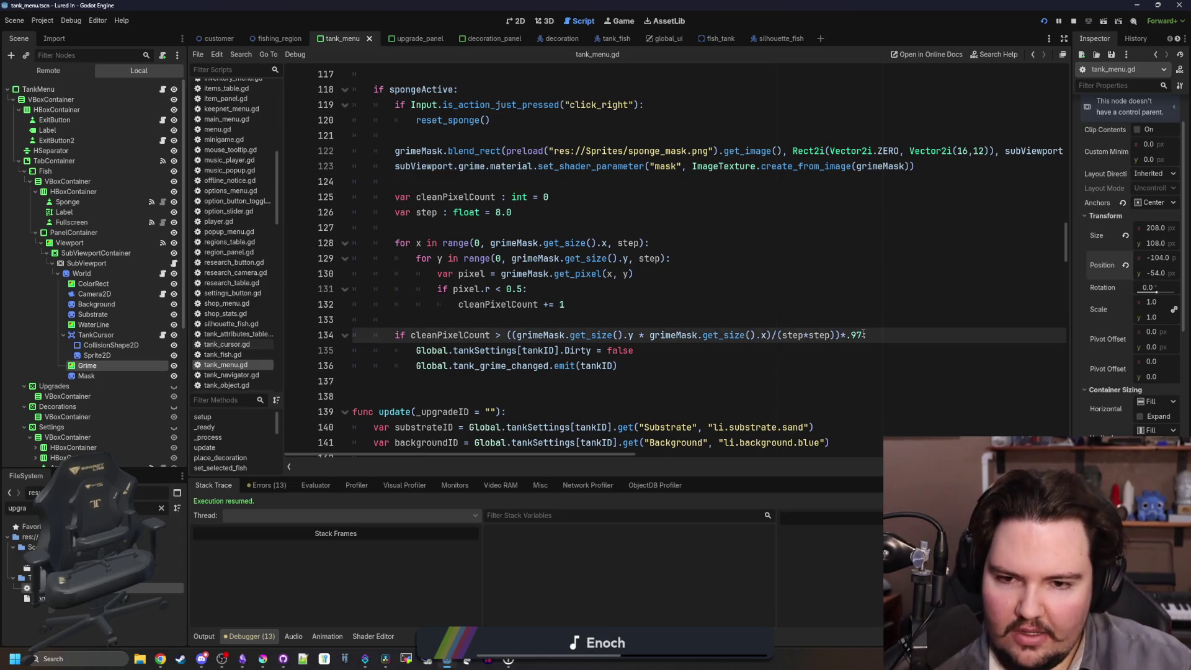
click(849, 320)
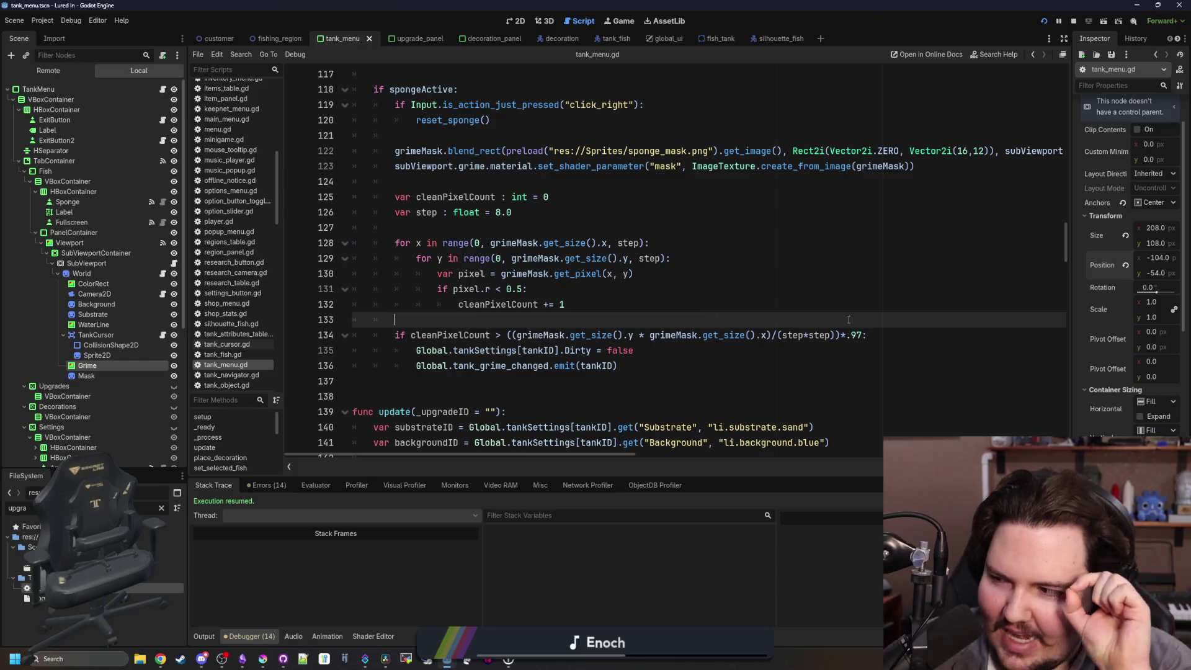